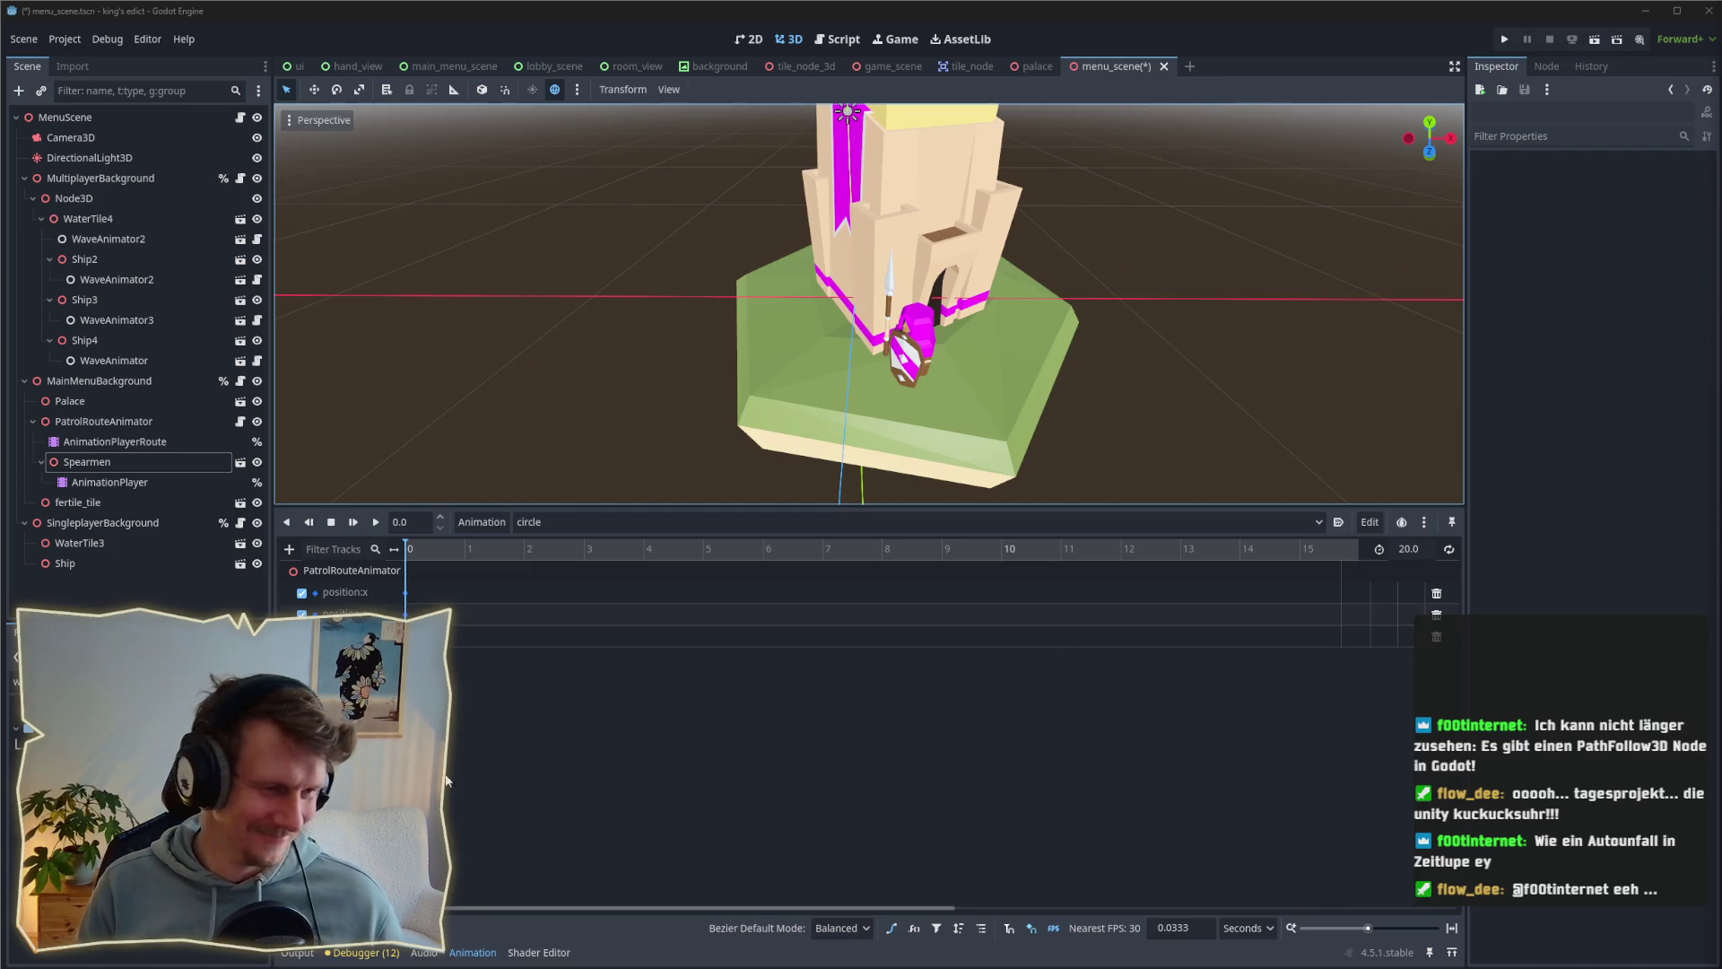
Inspect the AnimationPlayerRoute settings, clear the selection and enlarge the 3D view
{"action": "left_click", "coordinate": [77, 444]}
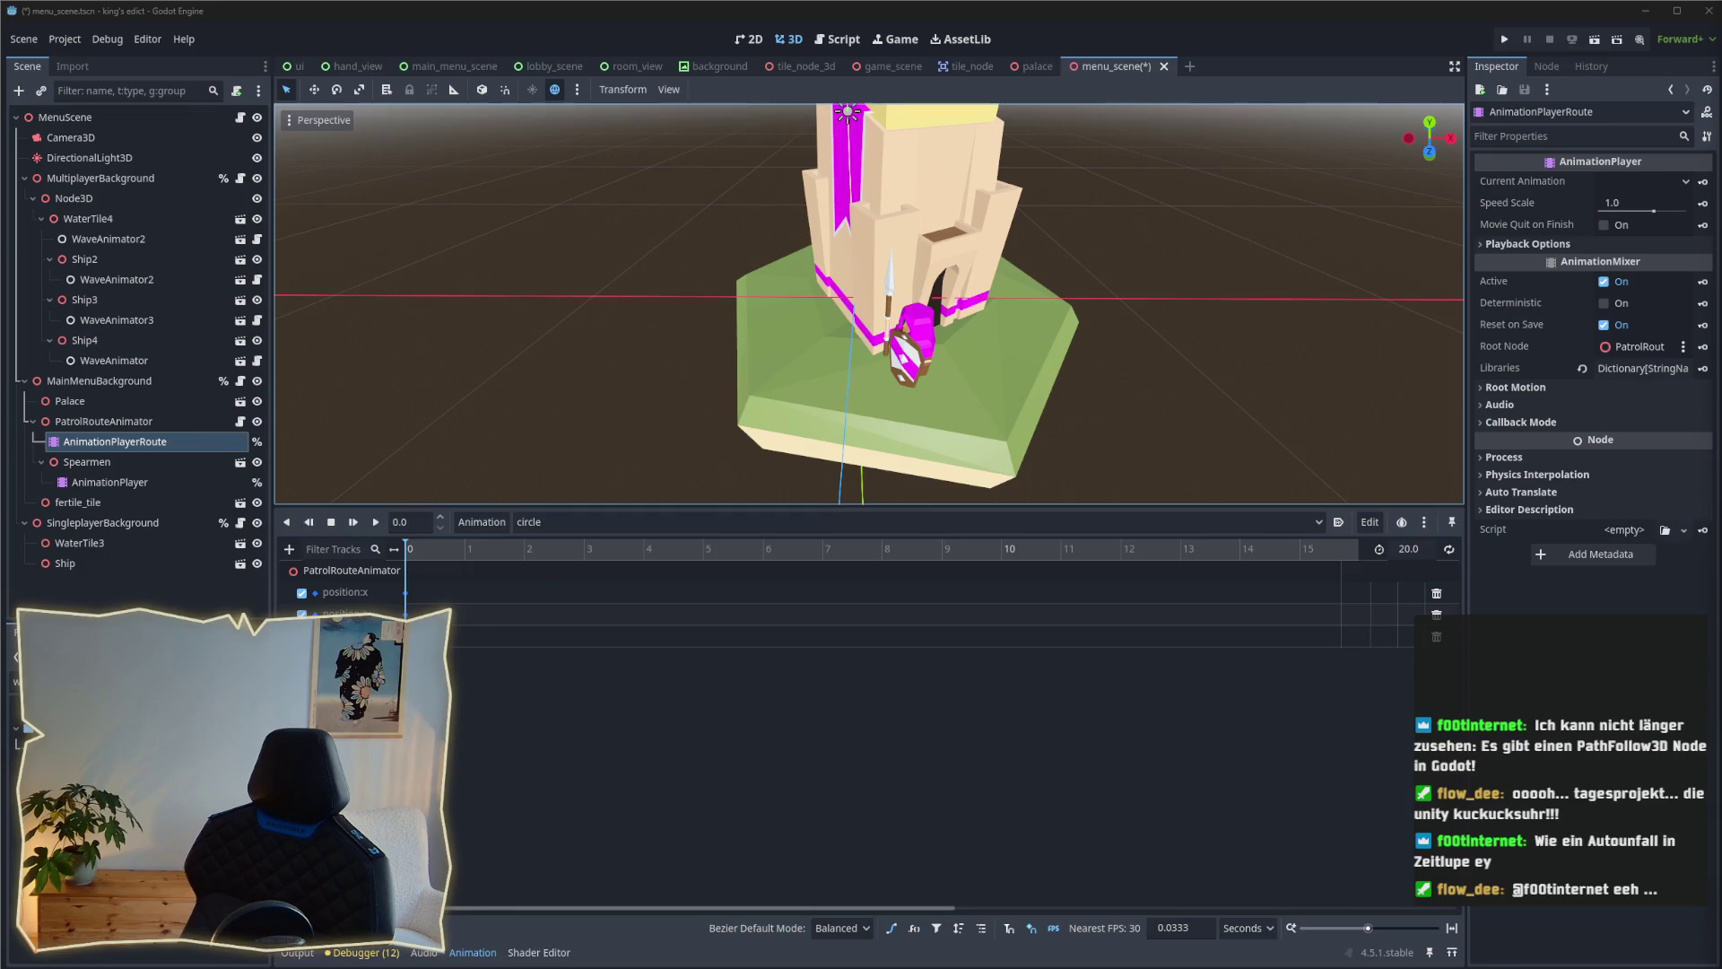
{"action": "left_click", "coordinate": [851, 509]}
{"action": "left_click_drag", "start_coordinate": [869, 506], "coordinate": [893, 542]}
{"action": "scroll", "coordinate": [744, 392], "scroll_direction": "down", "scroll_amount": 2}
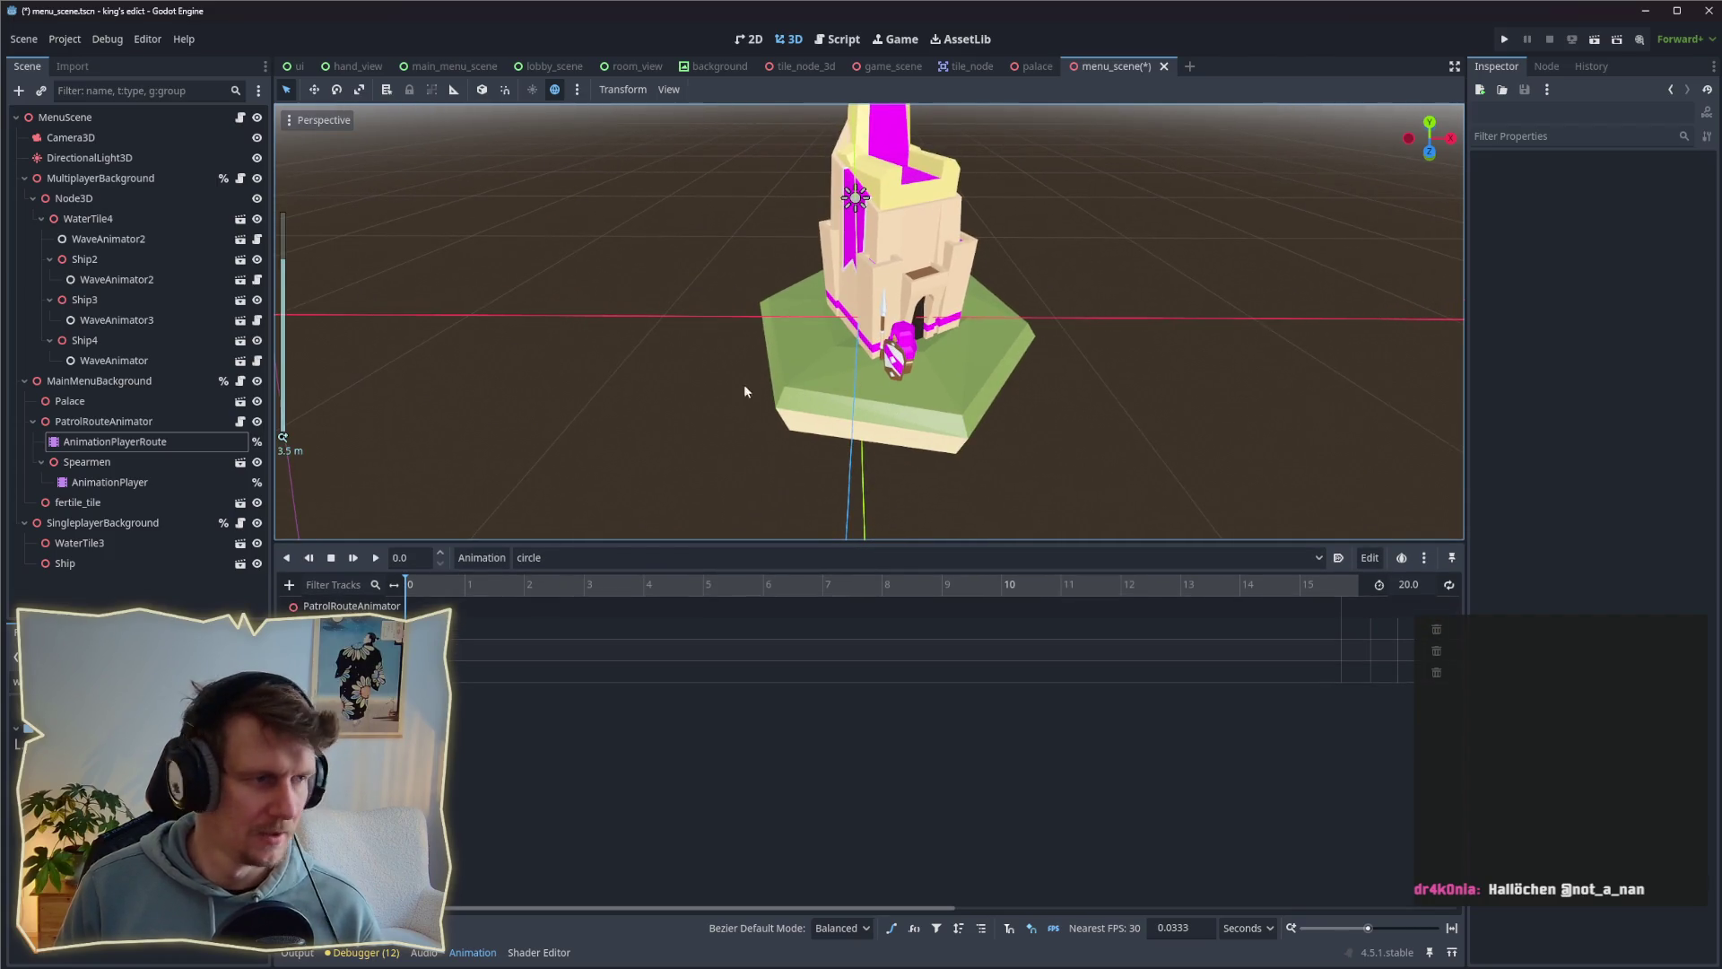
Add a PathFollow3D child node under PatrolRouteAnimator
{"action": "left_click", "coordinate": [127, 427]}
{"action": "right_click", "coordinate": [127, 427]}
{"action": "left_click", "coordinate": [199, 465]}
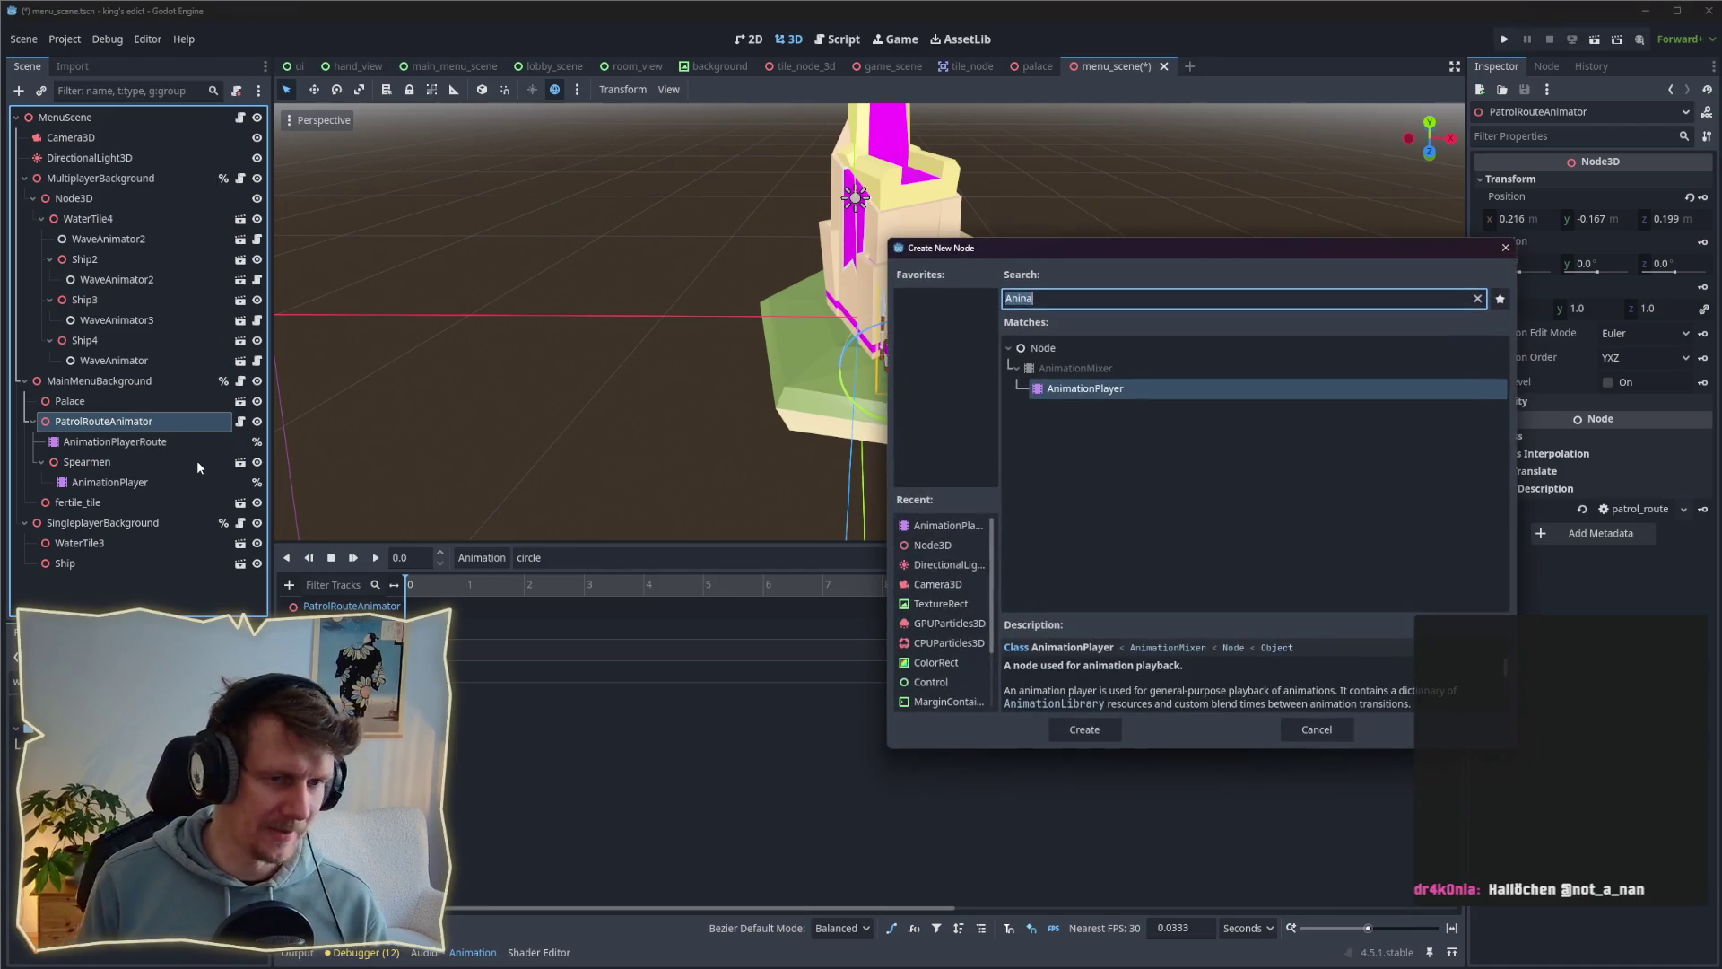
{"action": "type", "text": "PathFo"}
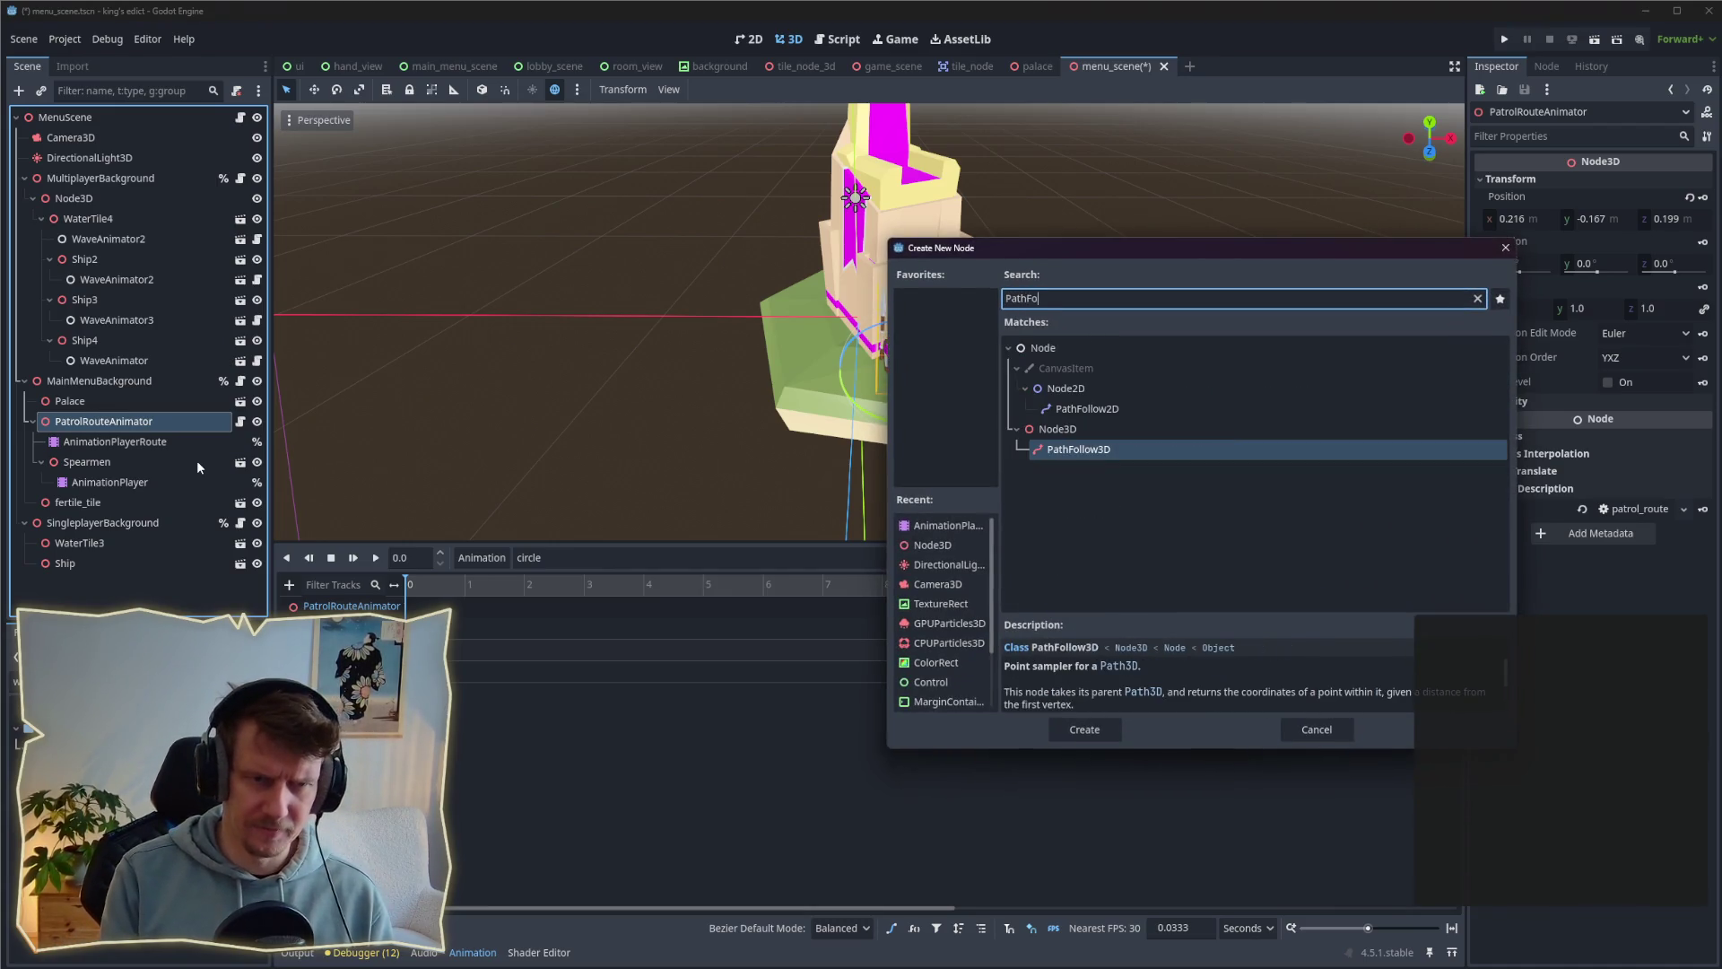
{"action": "key", "text": "Return"}
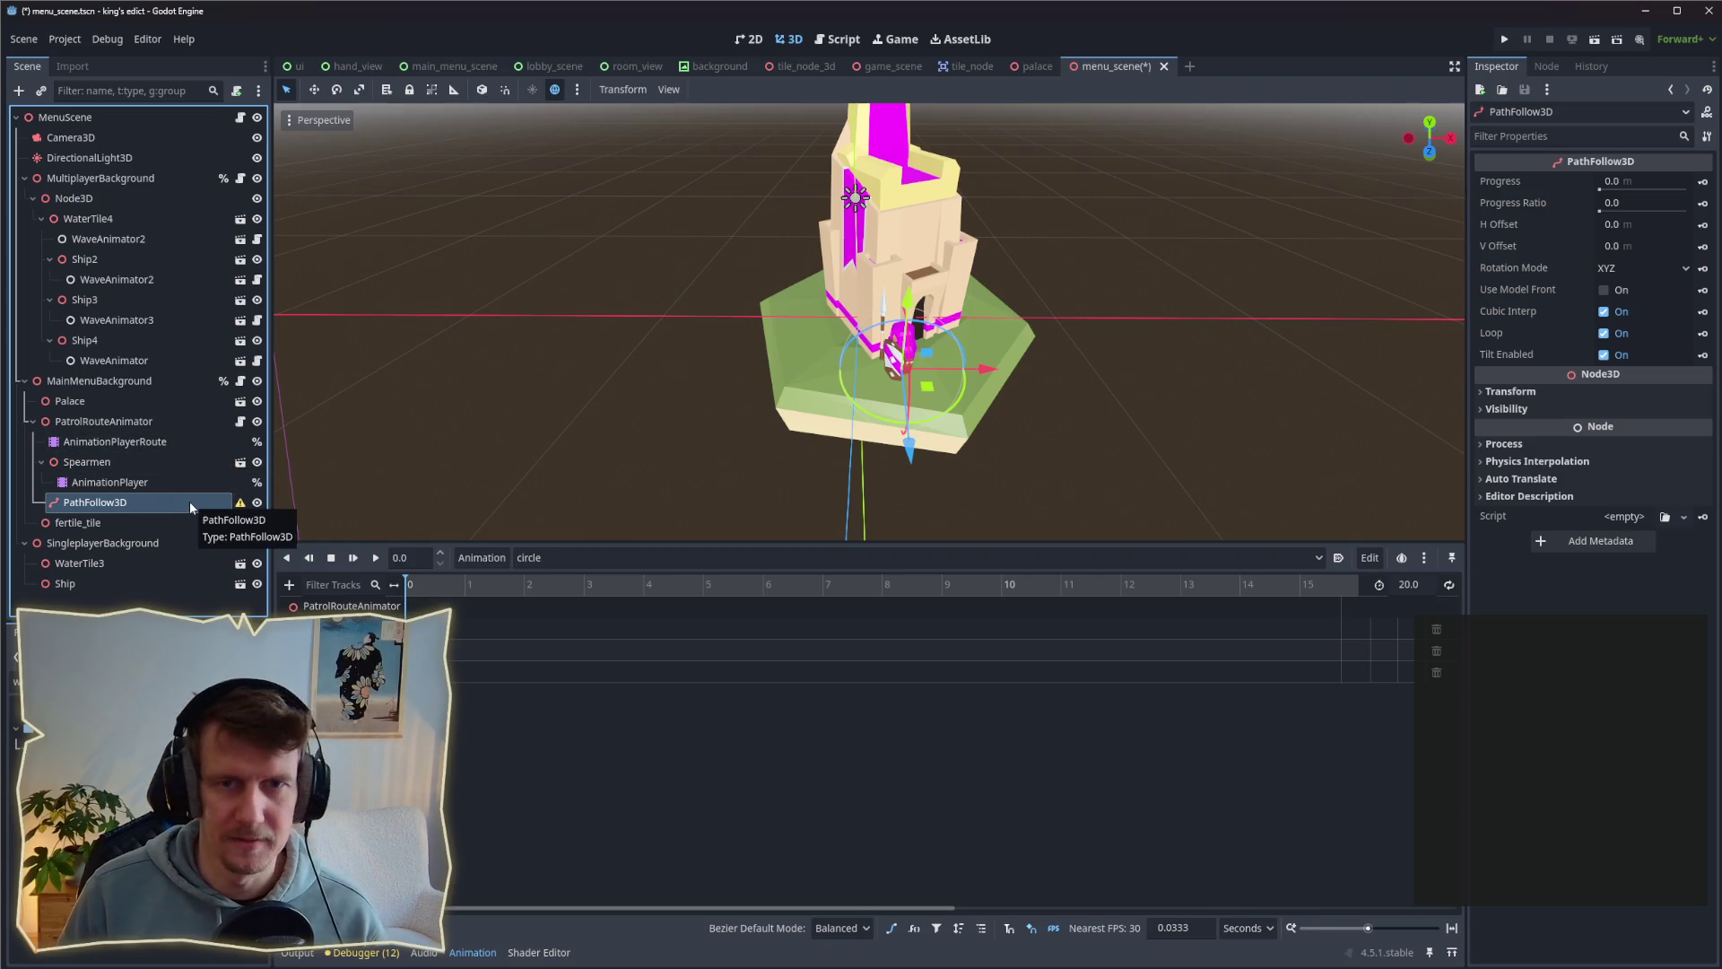
Read and dismiss the PathFollow3D configuration warning, then open its documentation
{"action": "left_click", "coordinate": [239, 503]}
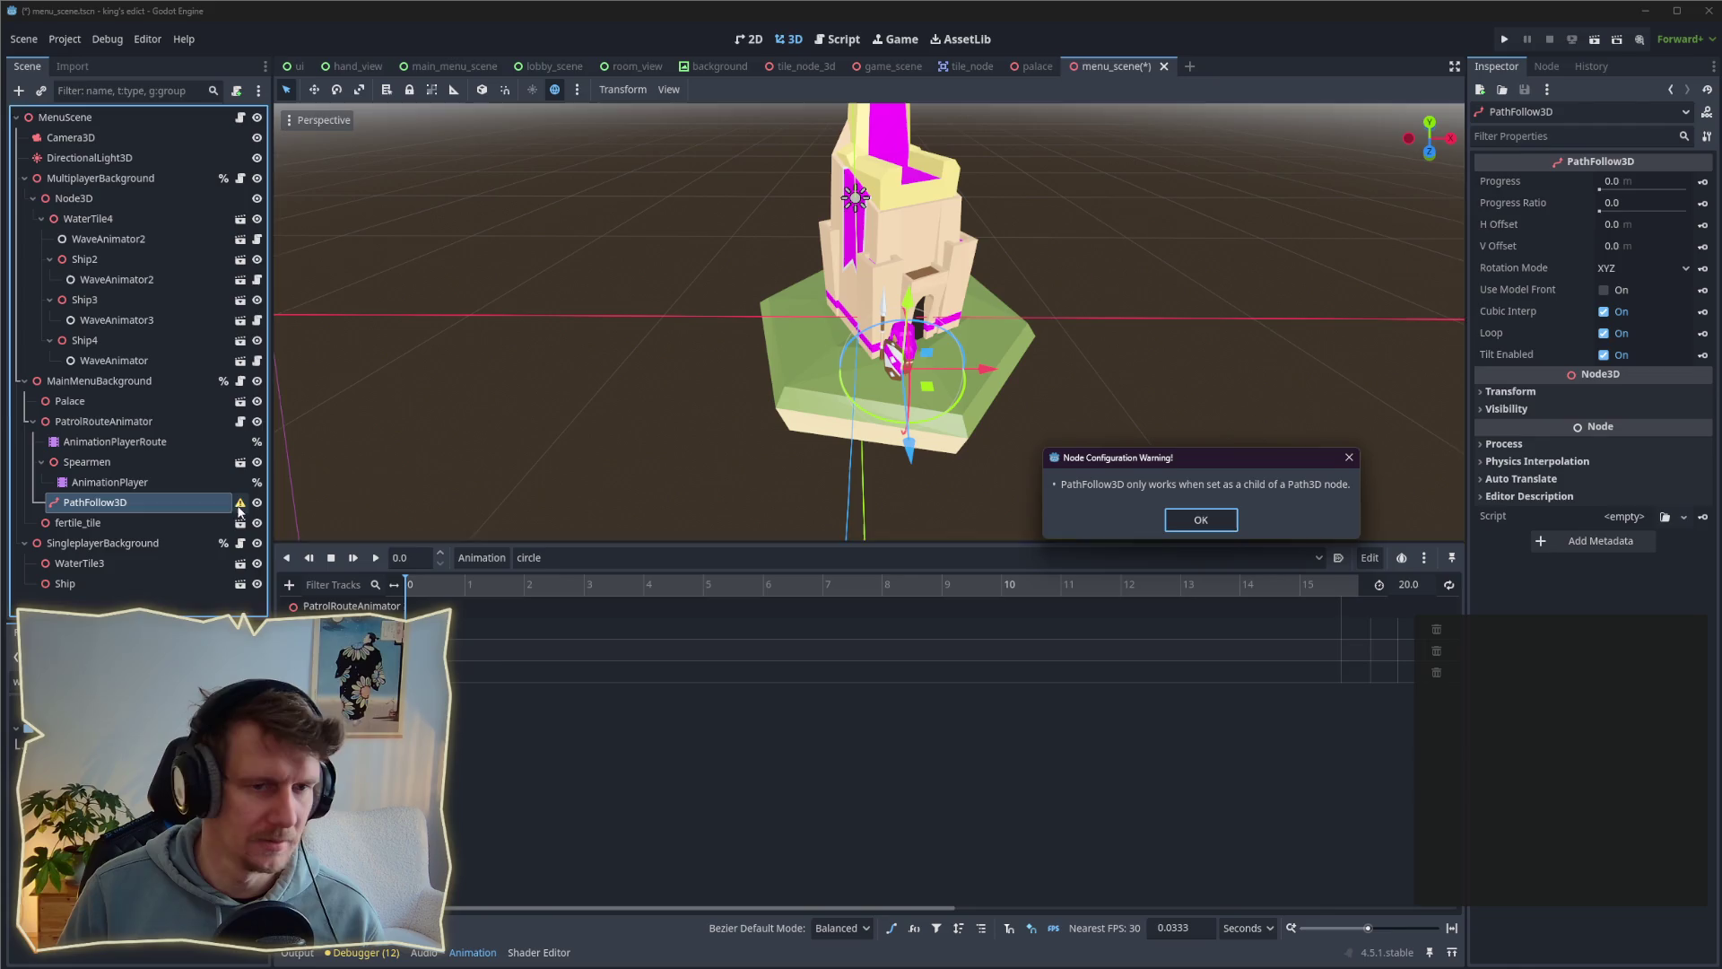
{"action": "left_click", "coordinate": [1203, 519]}
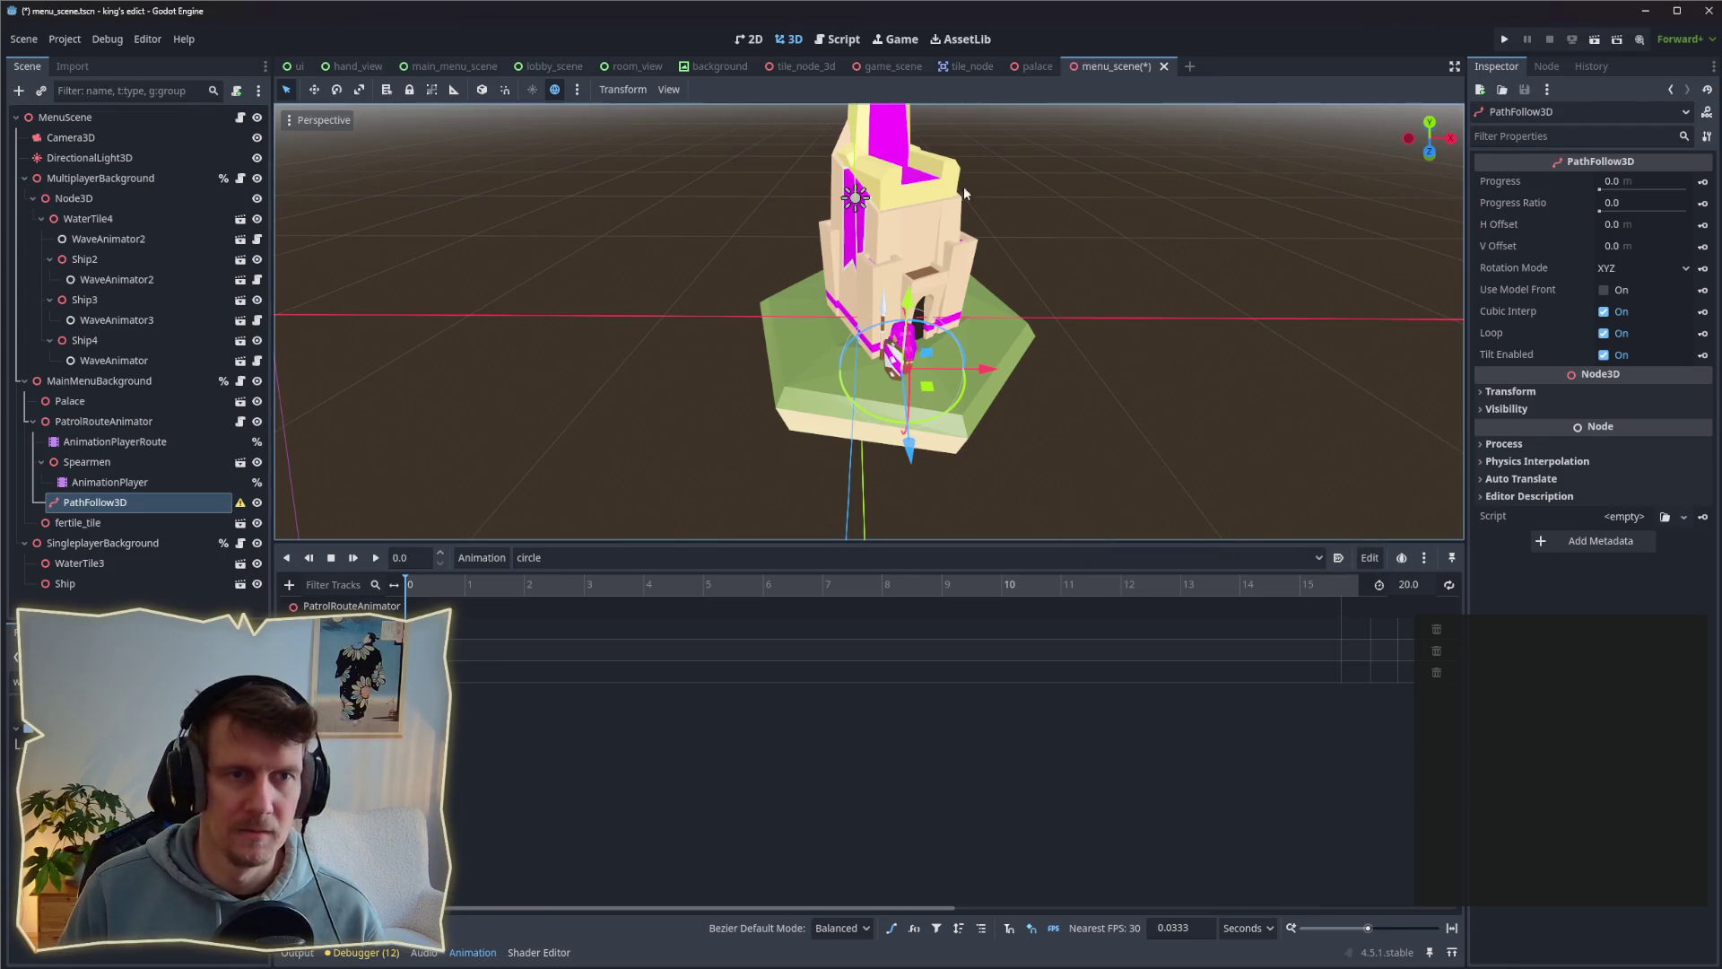
{"action": "right_click", "coordinate": [99, 508]}
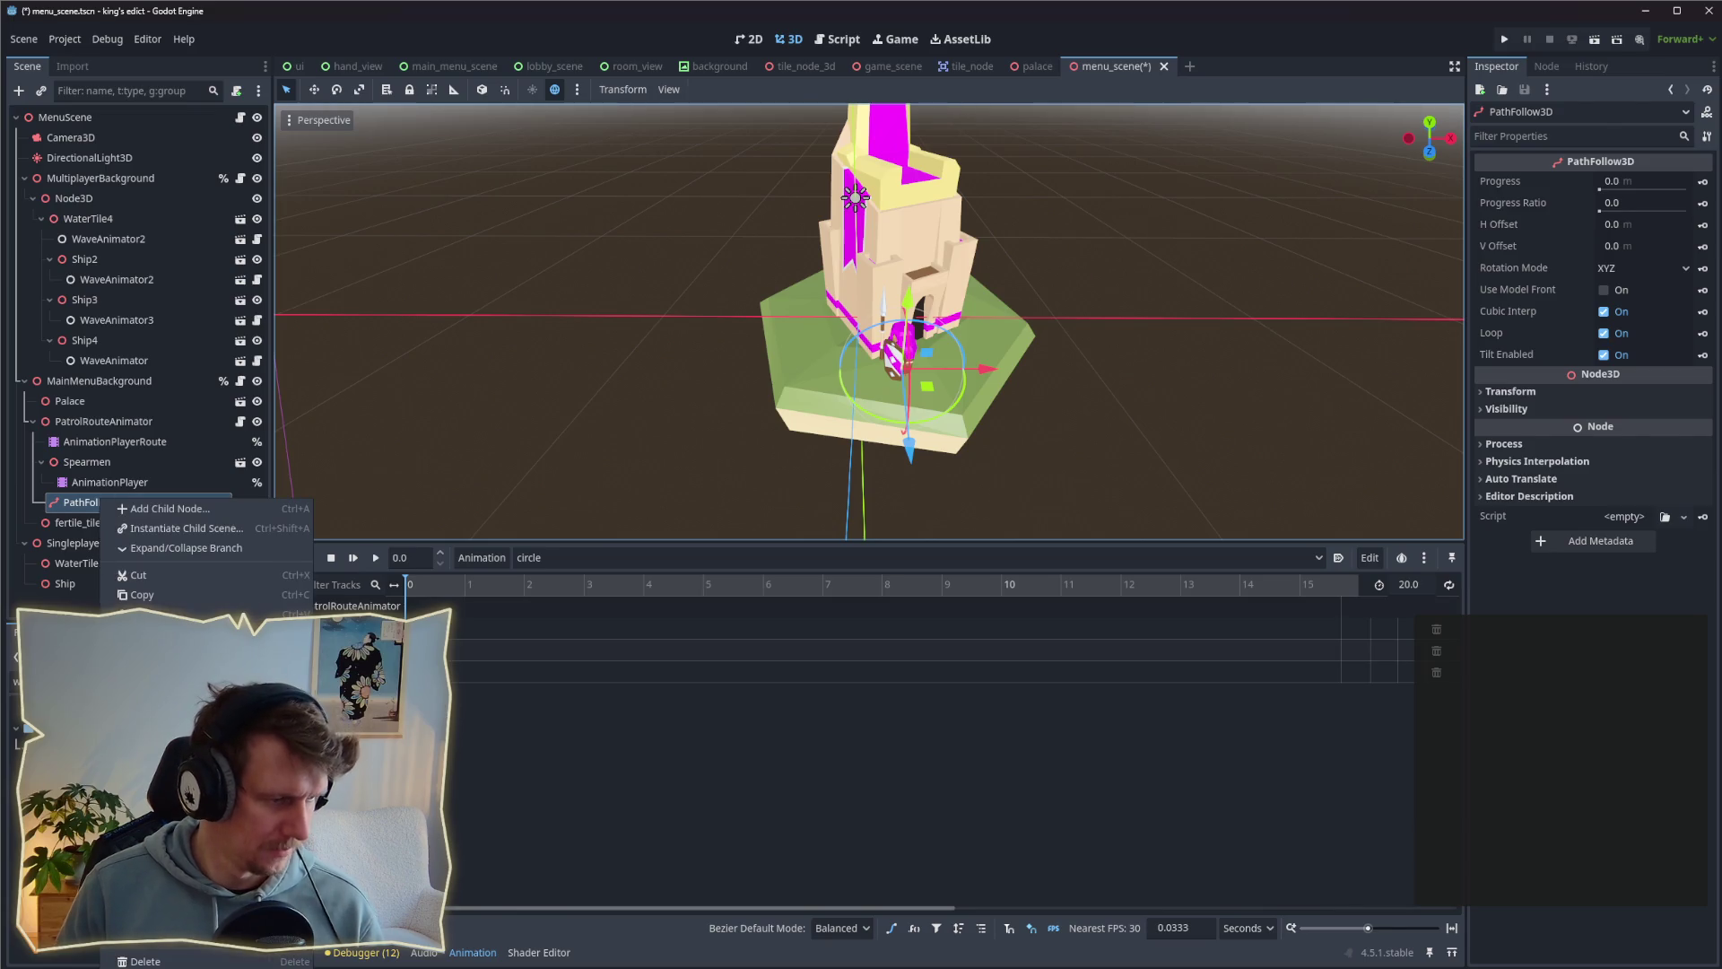
{"action": "left_click", "coordinate": [166, 944]}
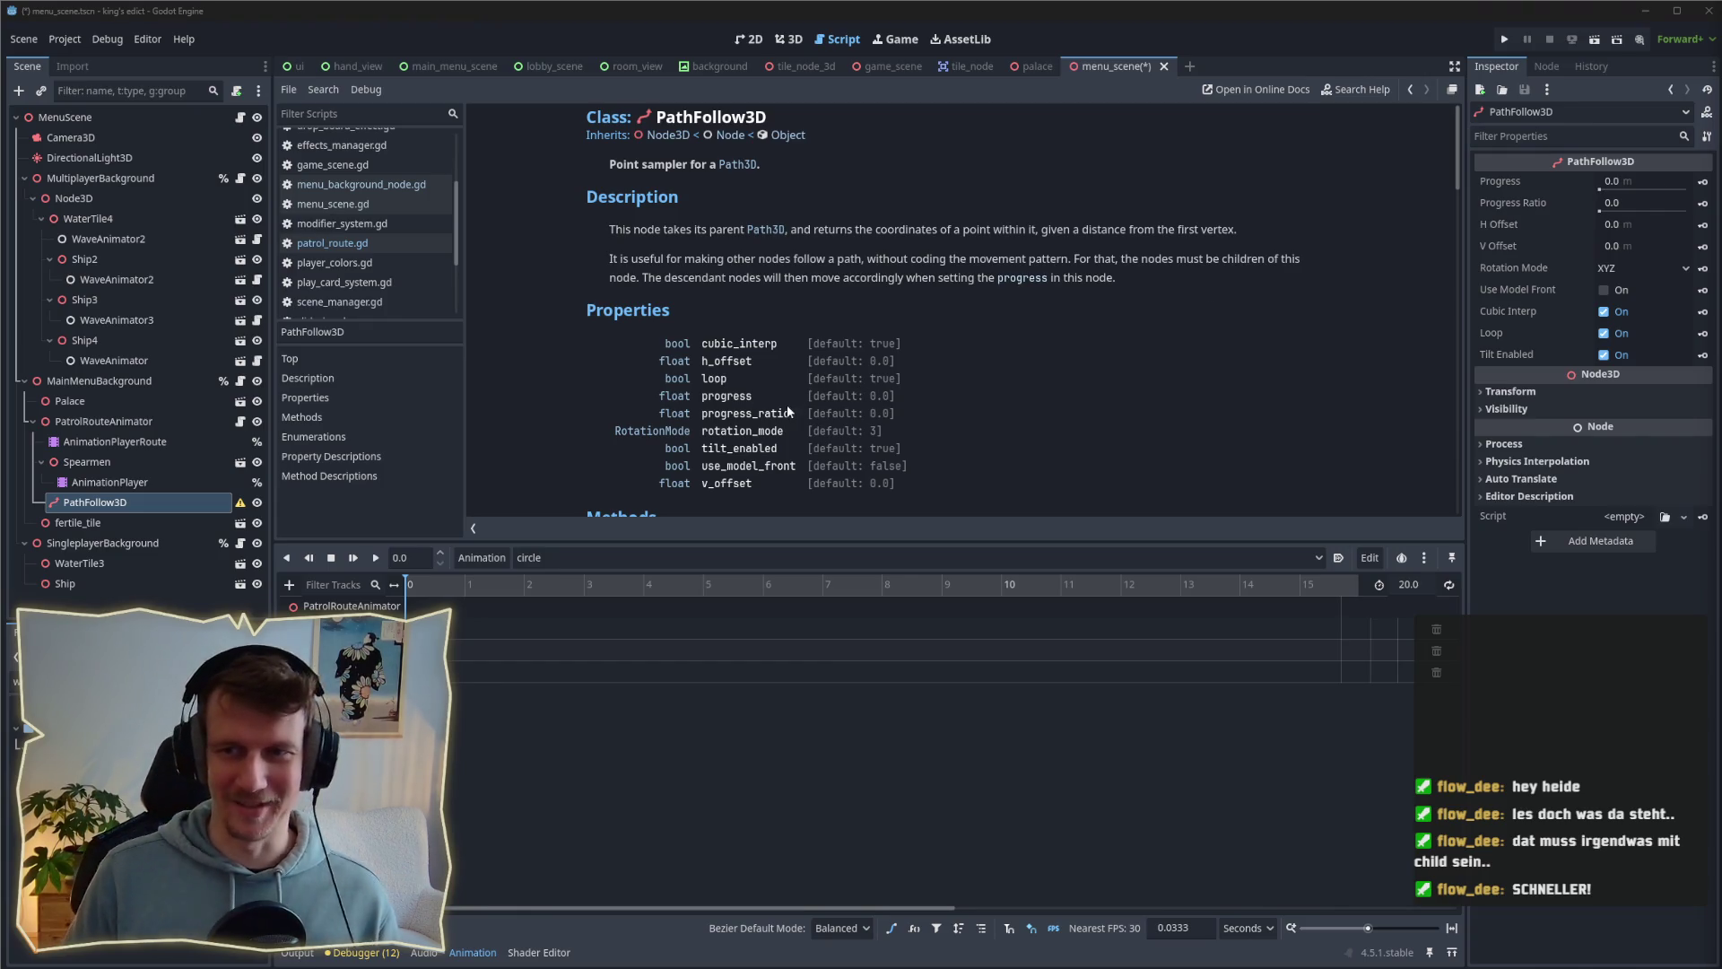
Add a Path3D child node under PatrolRouteAnimator
{"action": "right_click", "coordinate": [87, 419]}
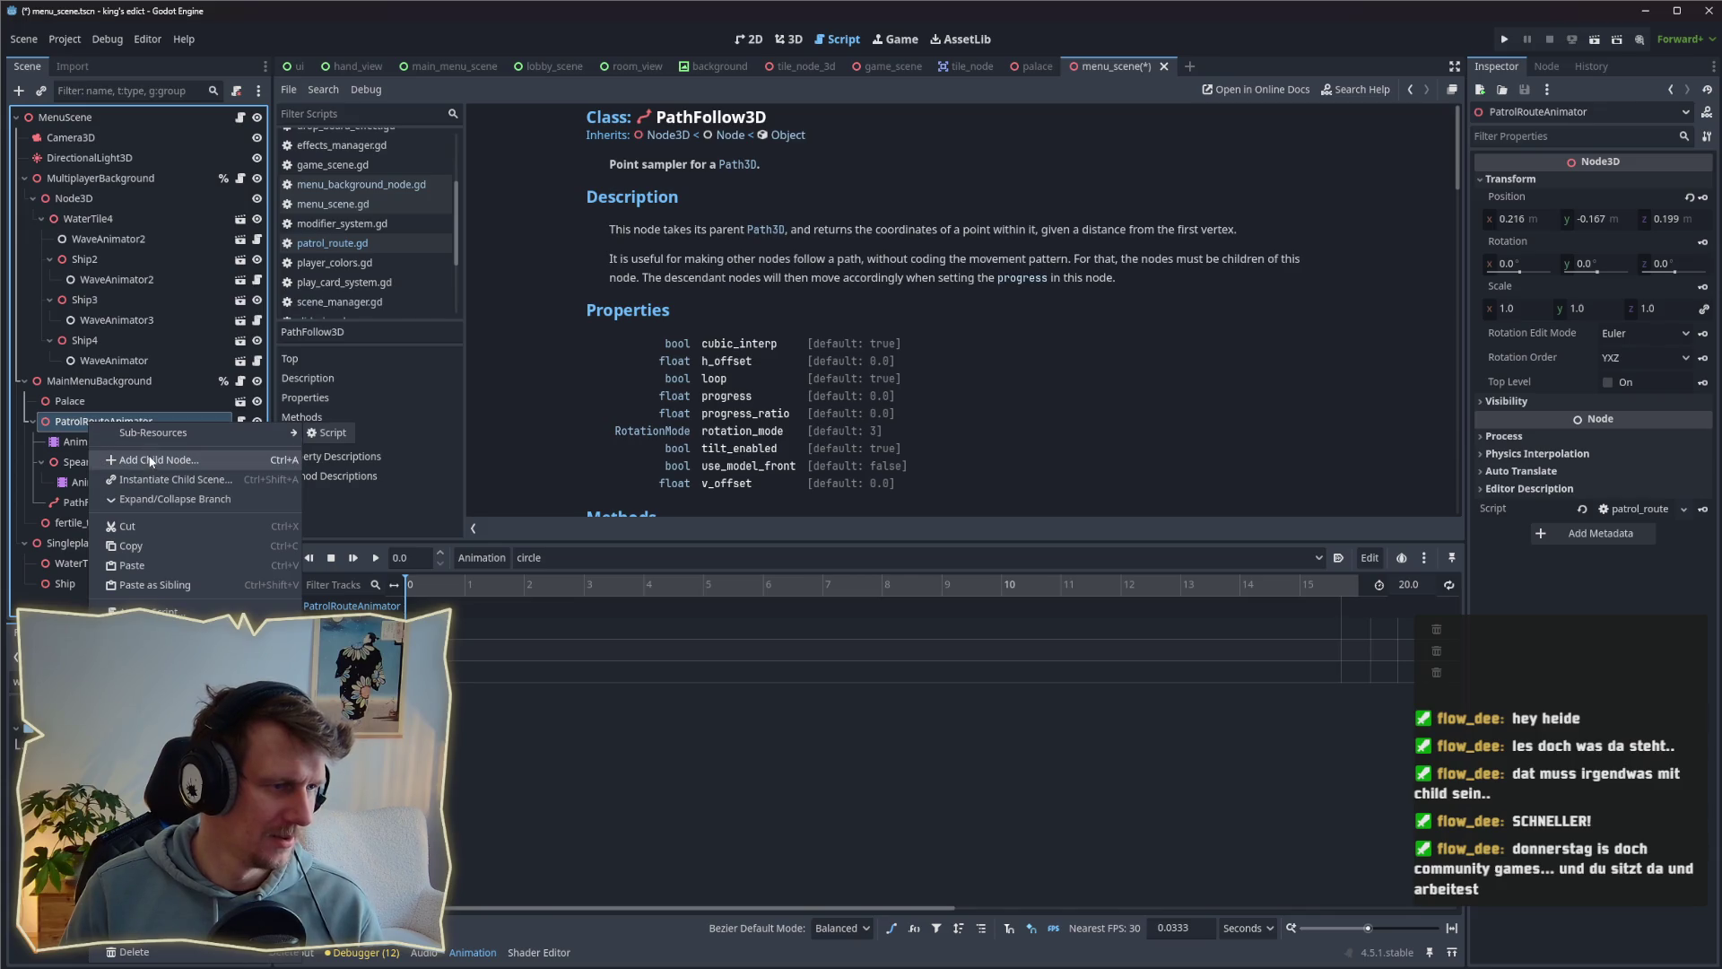
{"action": "left_click", "coordinate": [151, 459]}
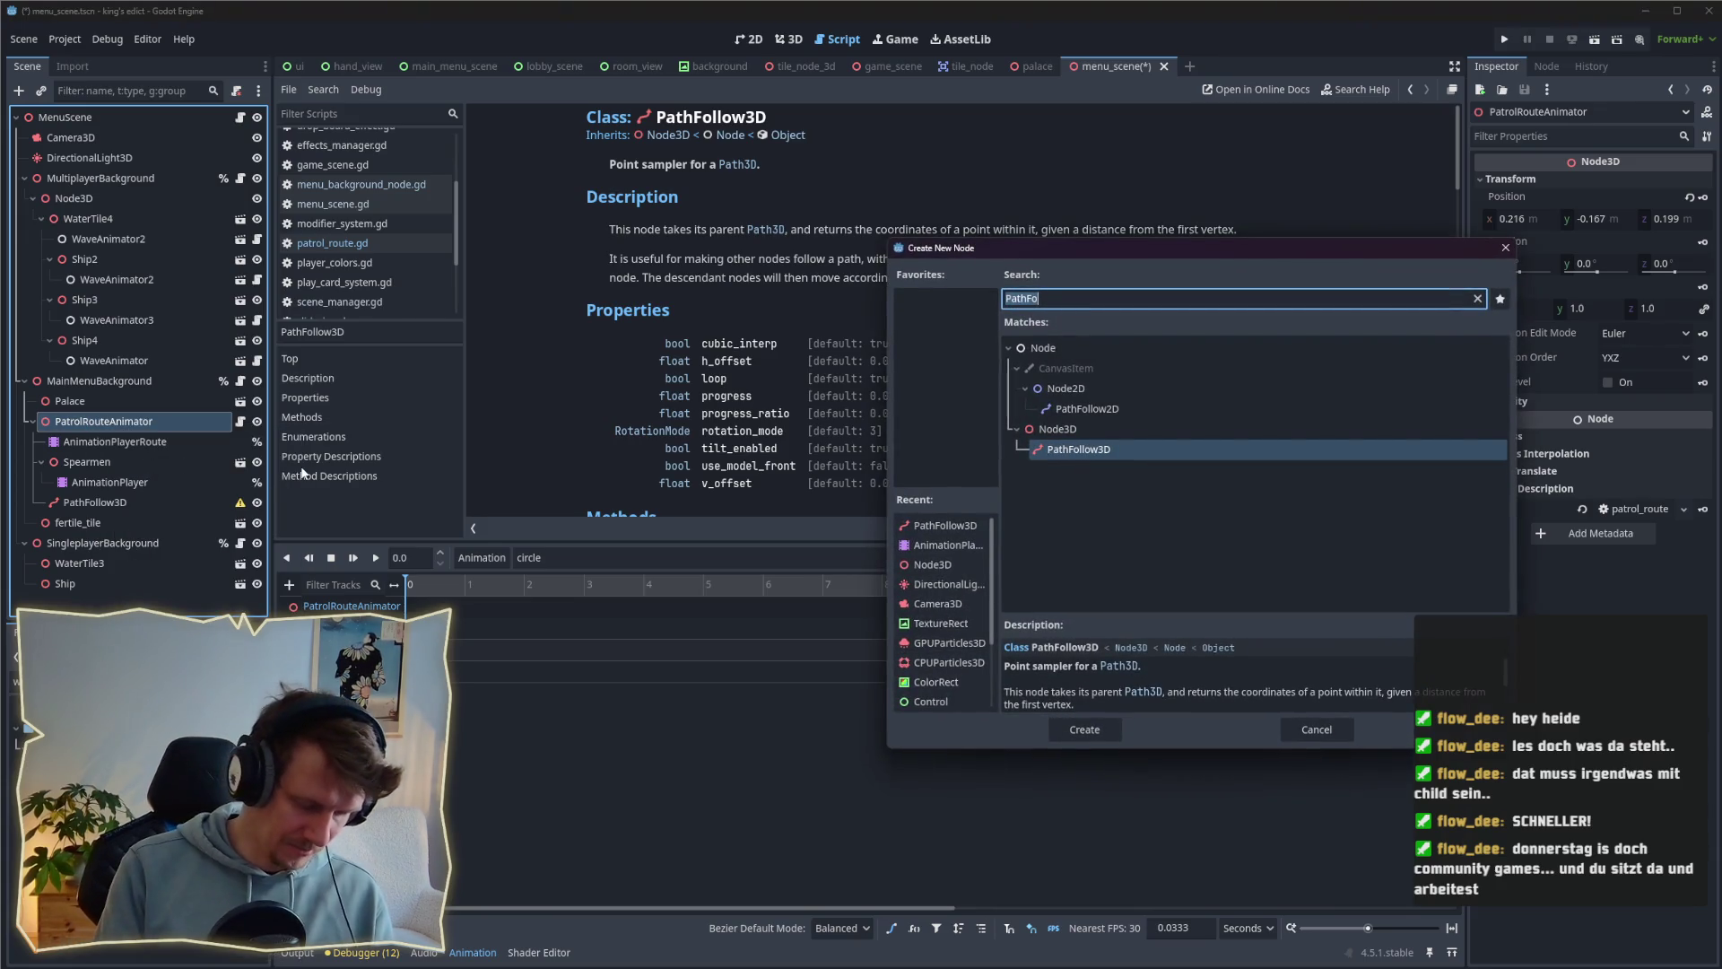
{"action": "type", "text": "Path"}
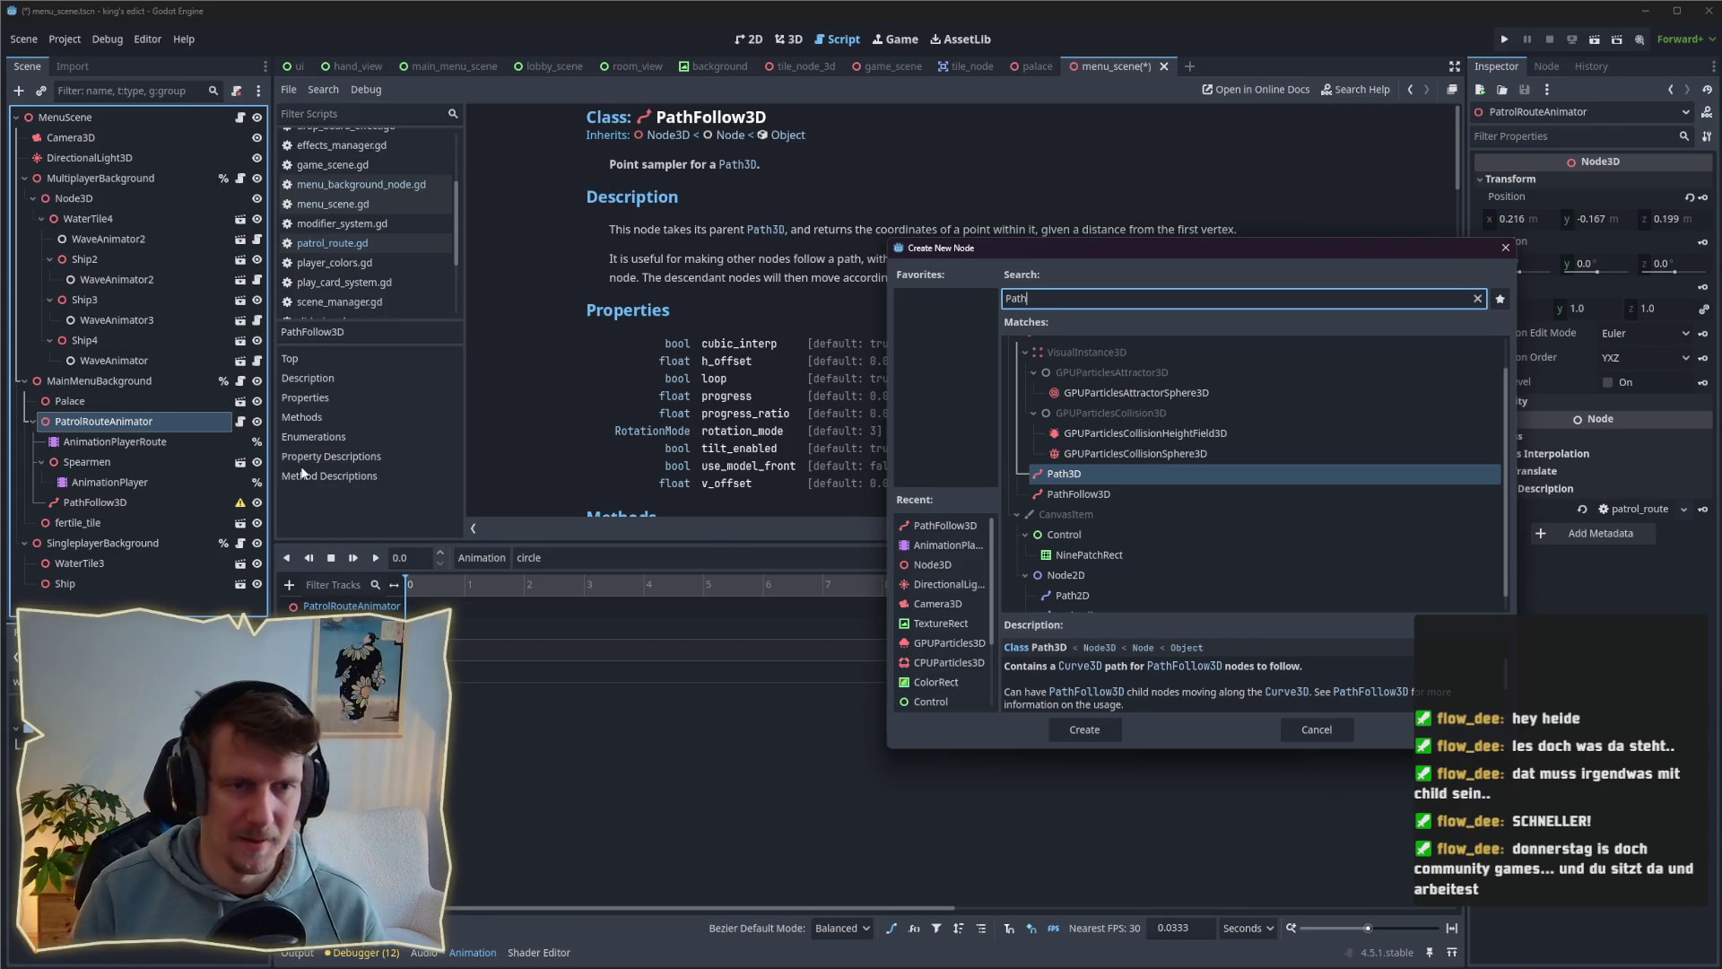
{"action": "key", "text": "Return"}
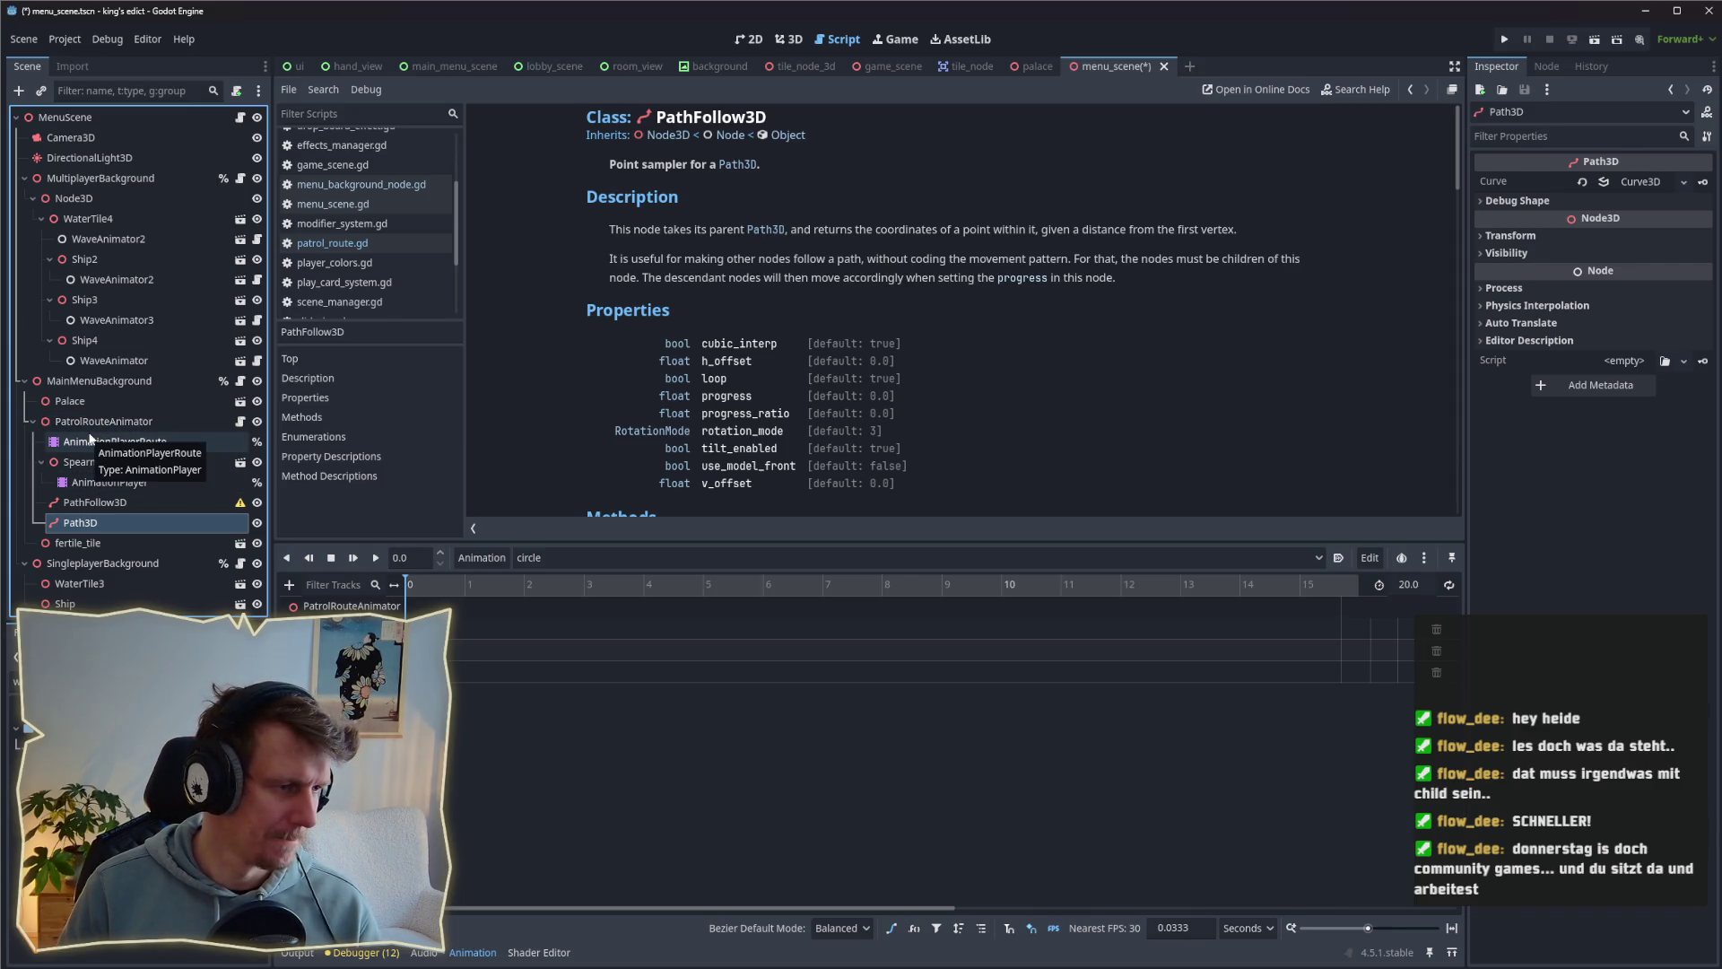
Nest PathFollow3D under Path3D and Spearmen under PathFollow3D, moving Path3D under MainMenuBackground
{"action": "left_click", "coordinate": [90, 461]}
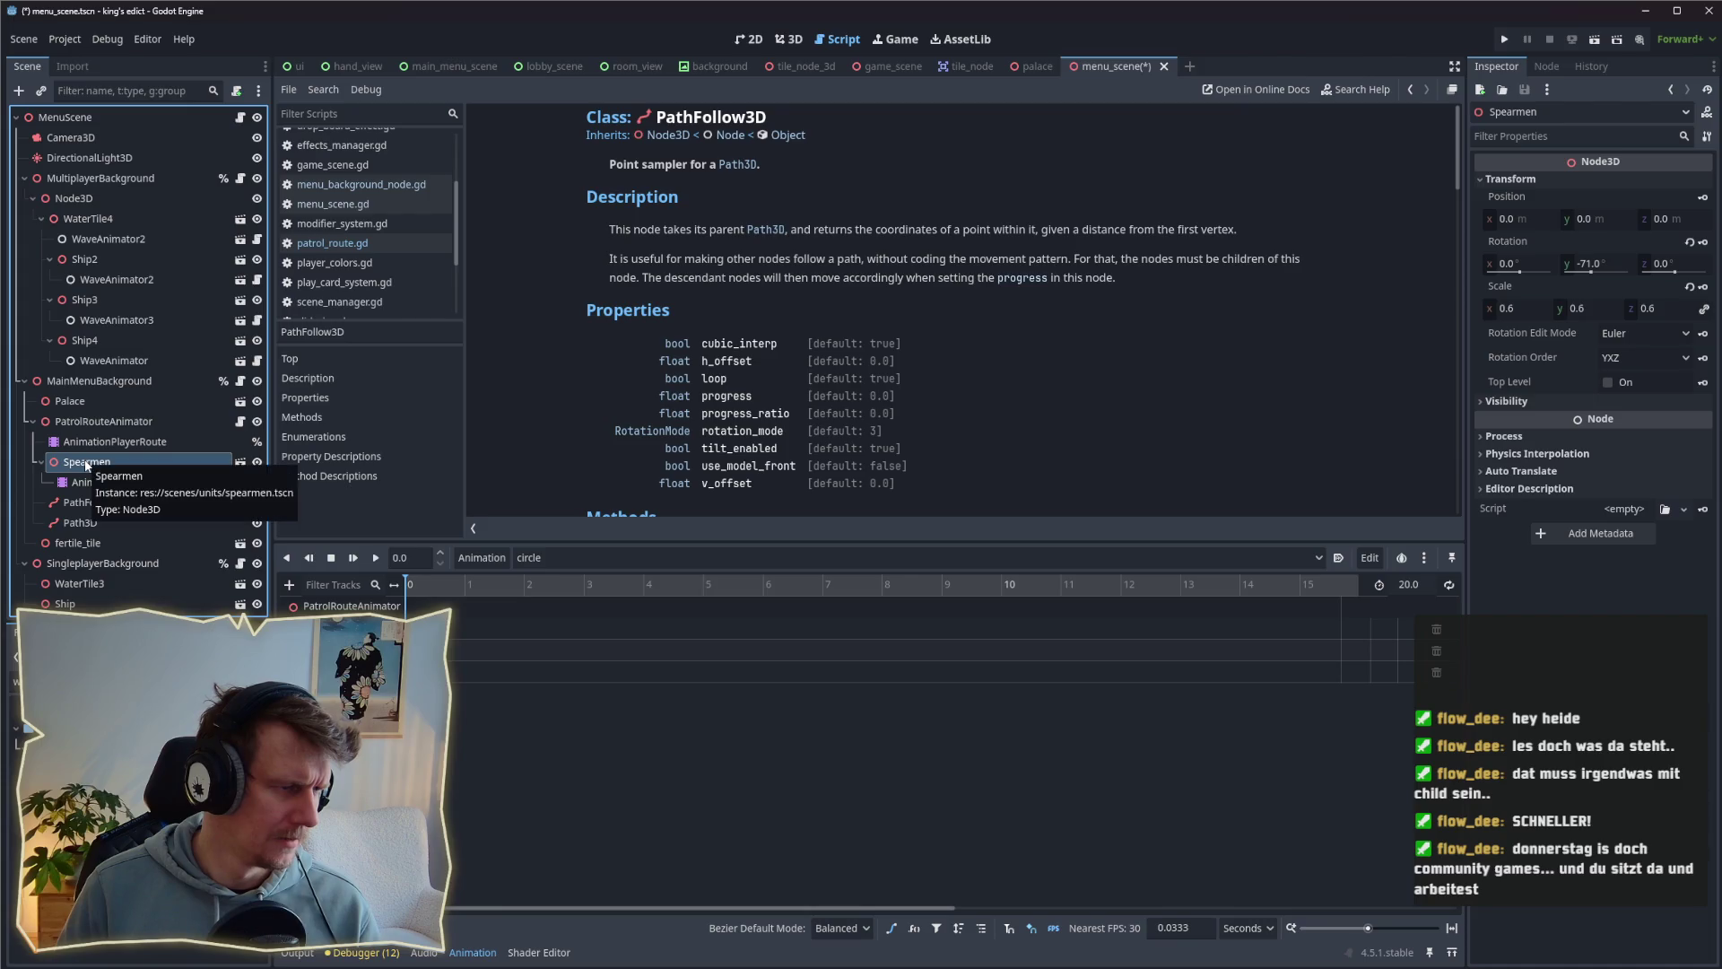
{"action": "left_click", "coordinate": [93, 506]}
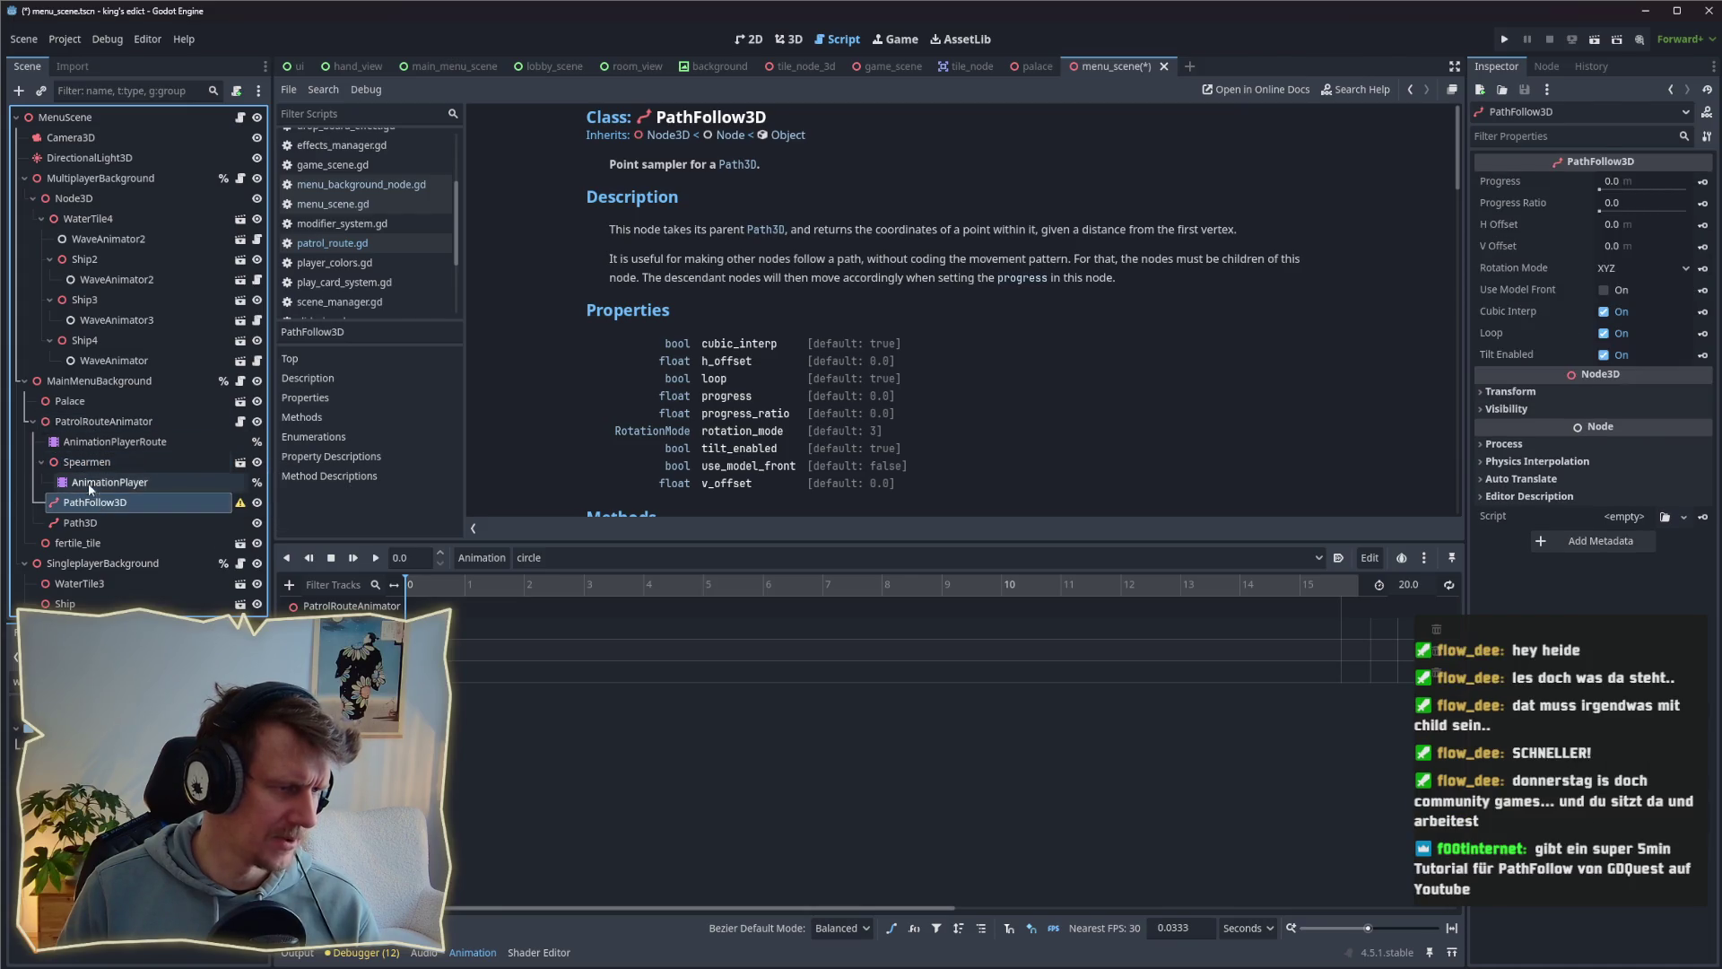
{"action": "left_click_drag", "start_coordinate": [94, 511], "coordinate": [88, 523]}
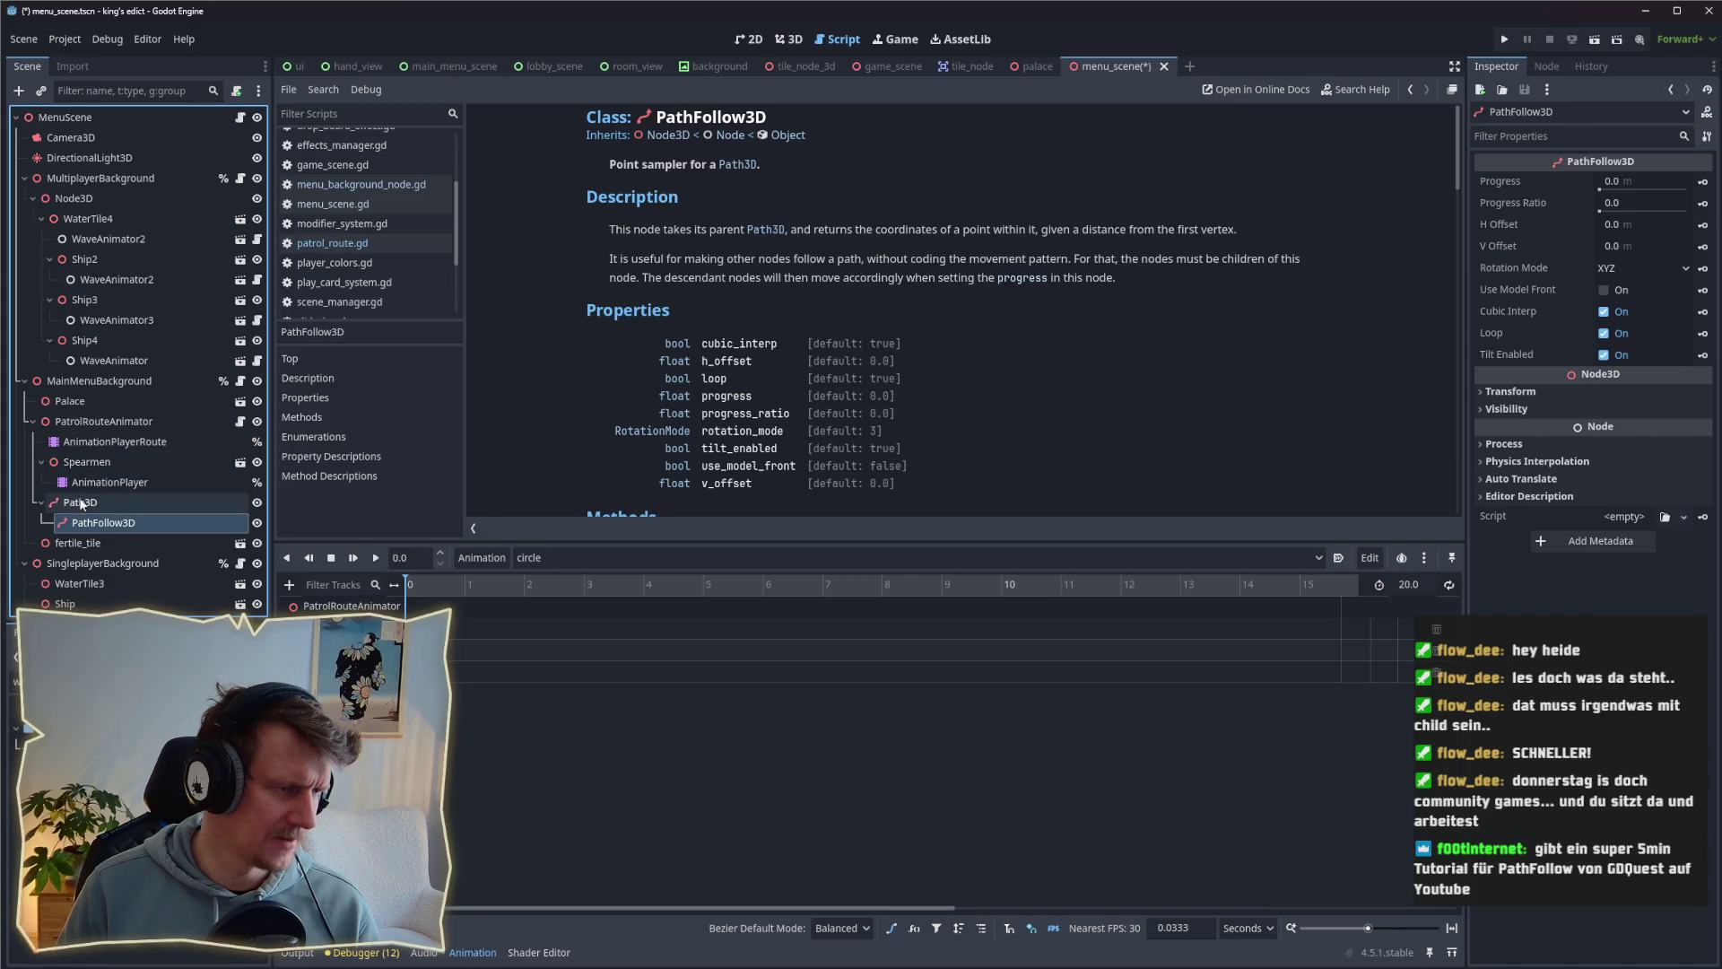
{"action": "mouse_move", "coordinate": [83, 458]}
{"action": "left_mouse_down"}
{"action": "mouse_move", "coordinate": [81, 488]}
{"action": "mouse_move", "coordinate": [115, 522]}
{"action": "left_mouse_up"}
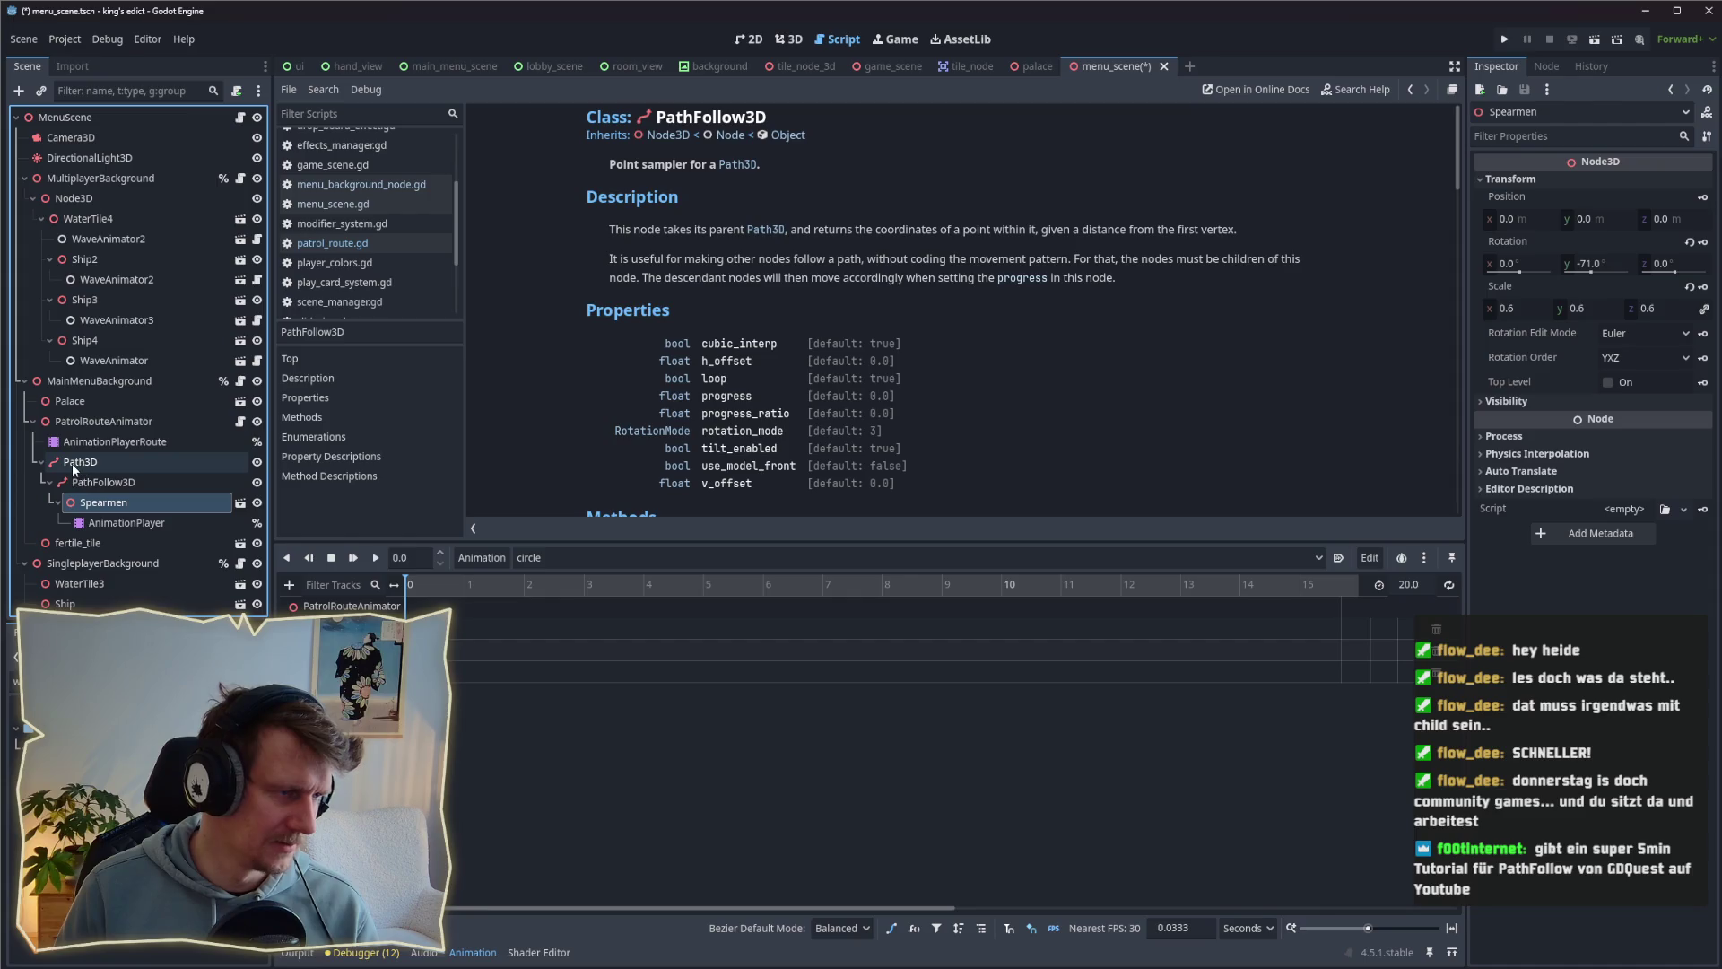
{"action": "left_click_drag", "start_coordinate": [72, 463], "coordinate": [72, 386]}
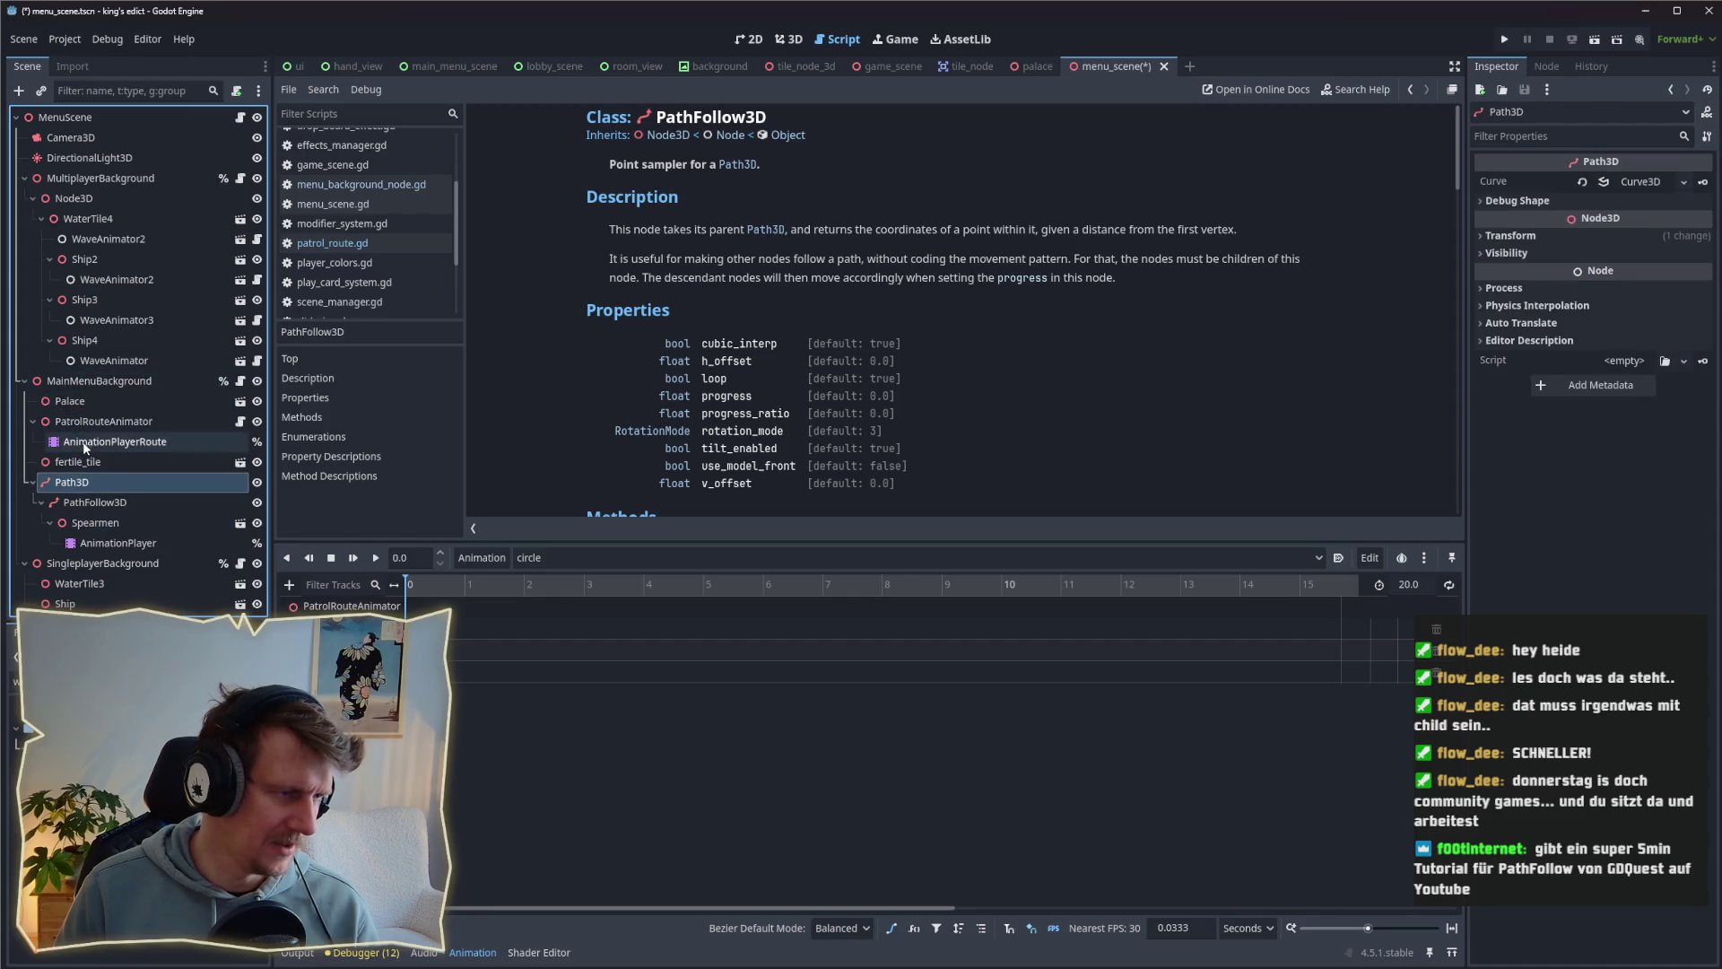
Delete PatrolRouteAnimator and move Path3D under fertile_tile
{"action": "left_click", "coordinate": [87, 429]}
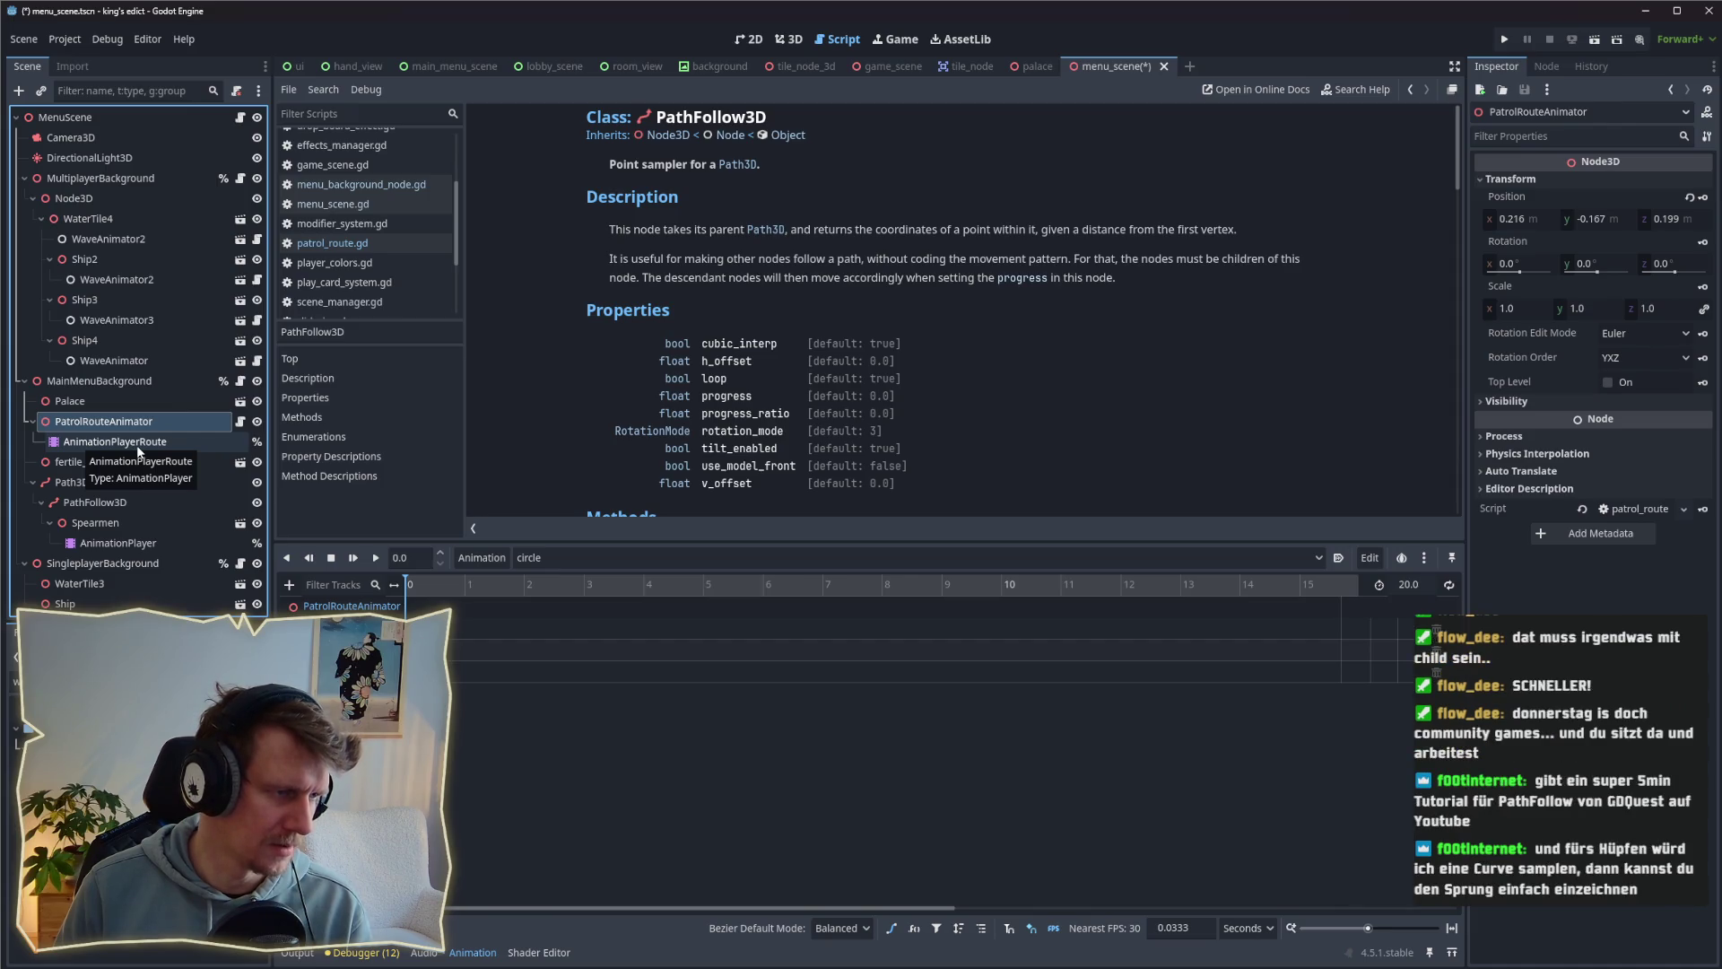
{"action": "key", "text": "Delete"}
{"action": "key", "text": "Return"}
{"action": "left_click", "coordinate": [110, 437]}
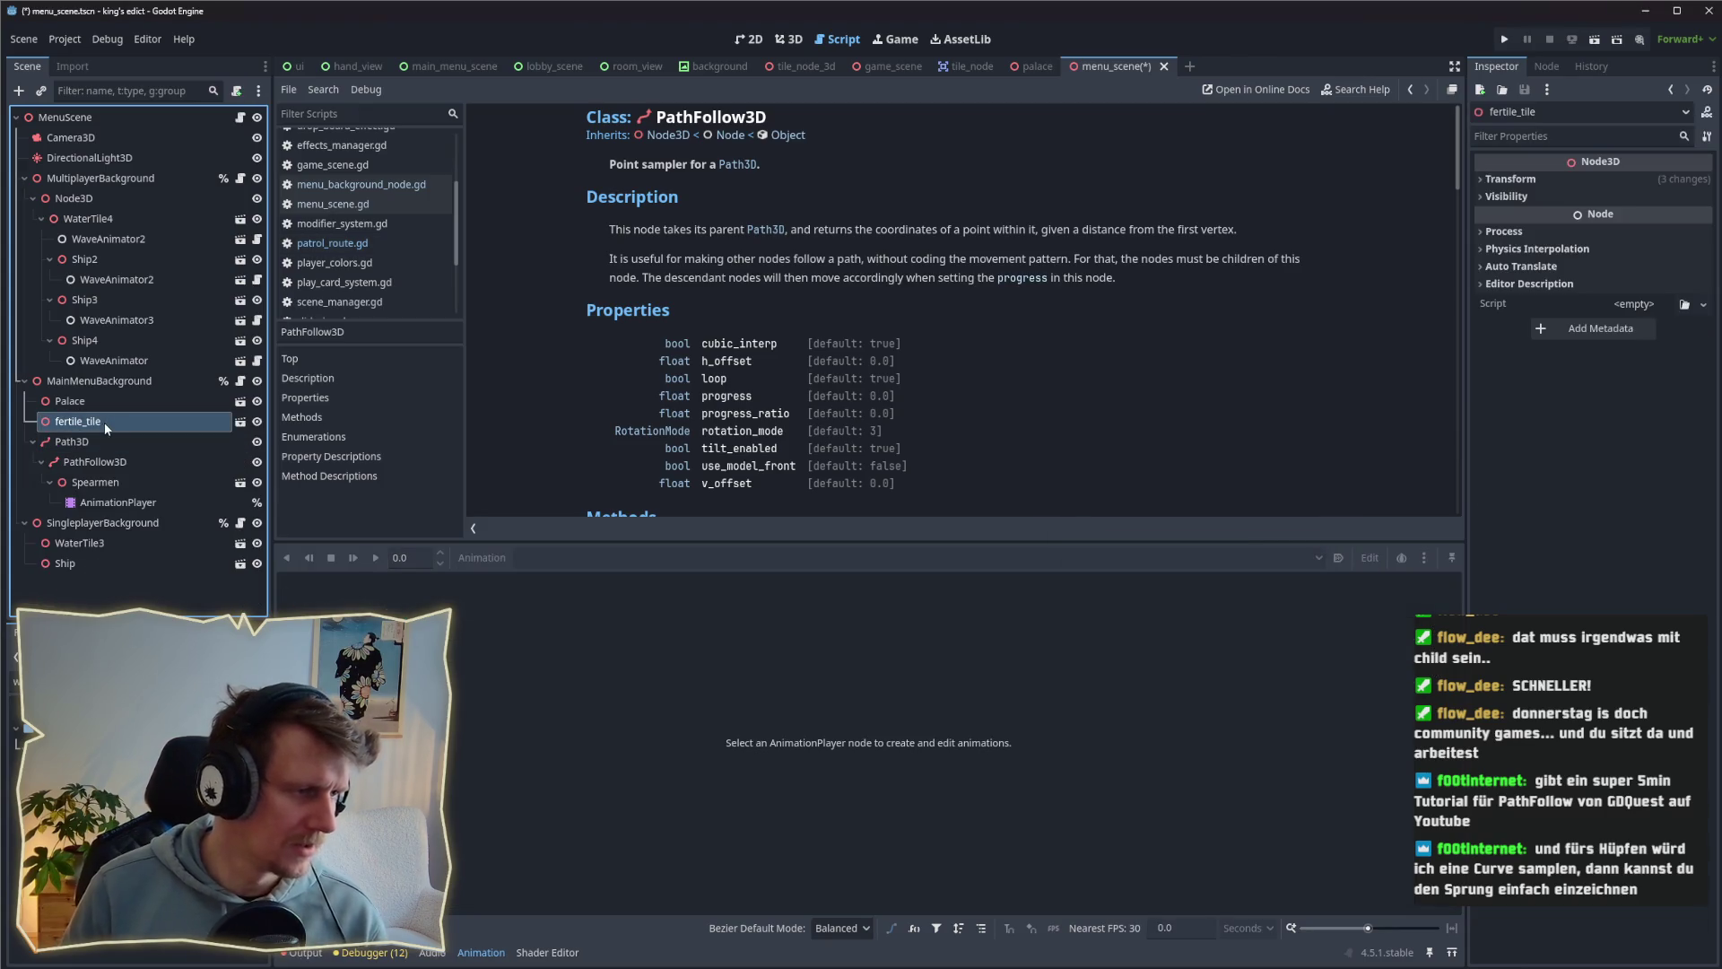
{"action": "left_click_drag", "start_coordinate": [104, 438], "coordinate": [100, 427]}
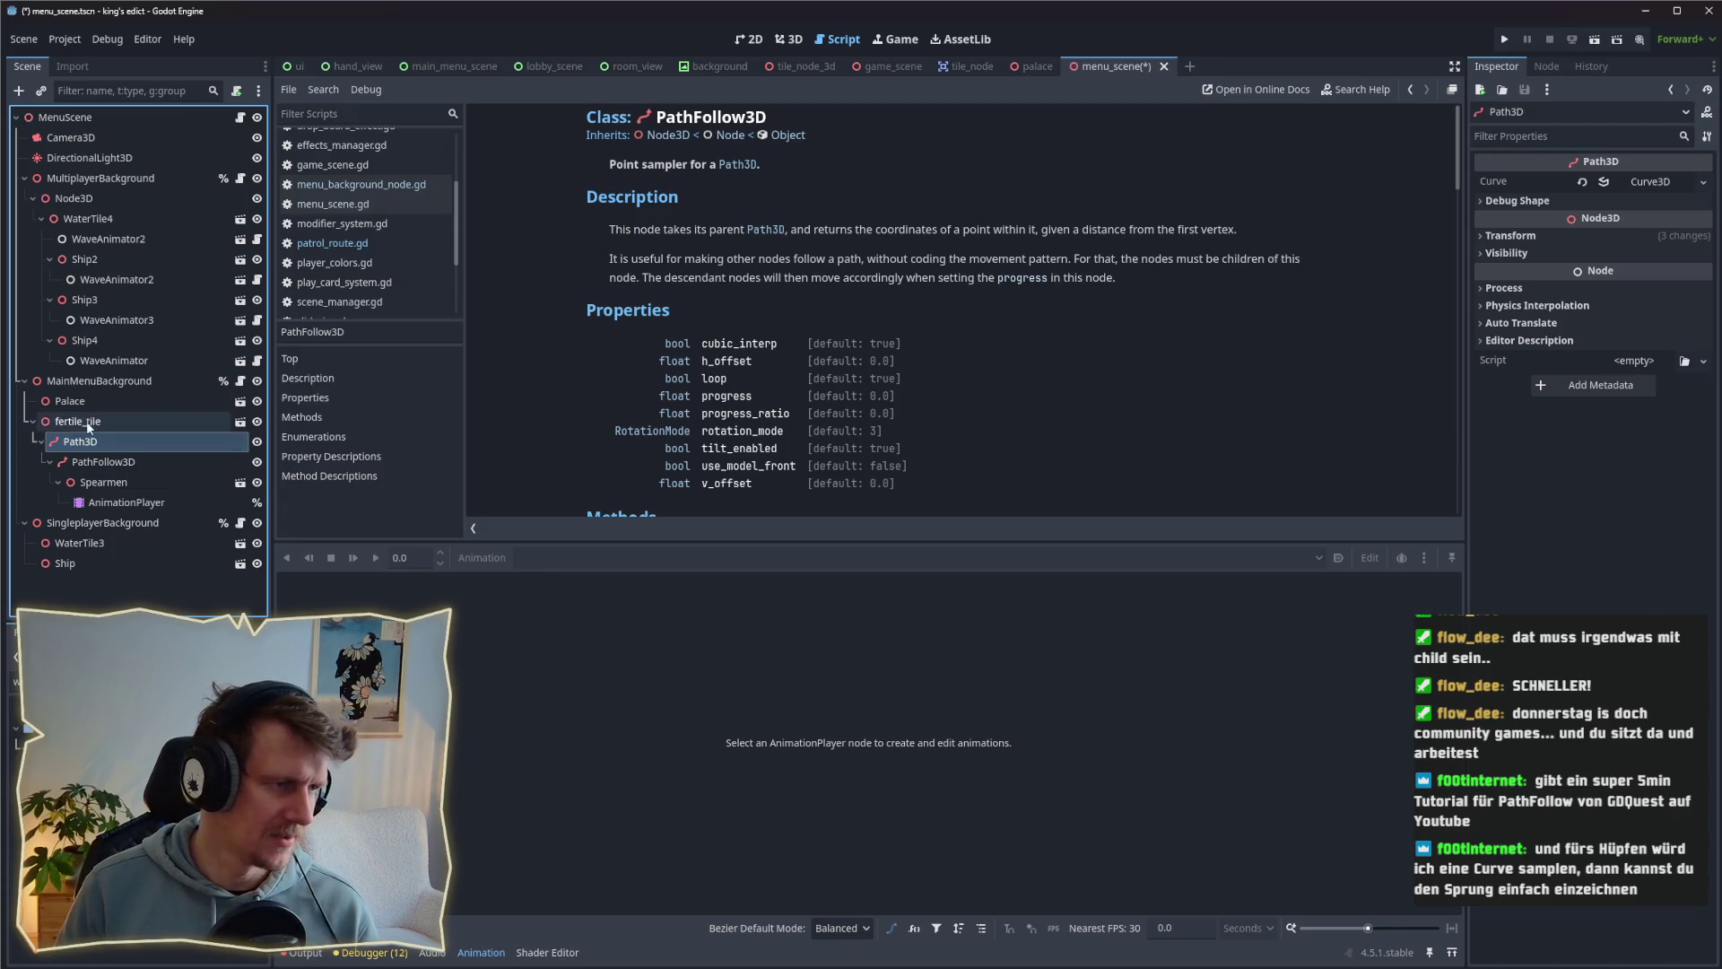
{"action": "left_click", "coordinate": [749, 39]}
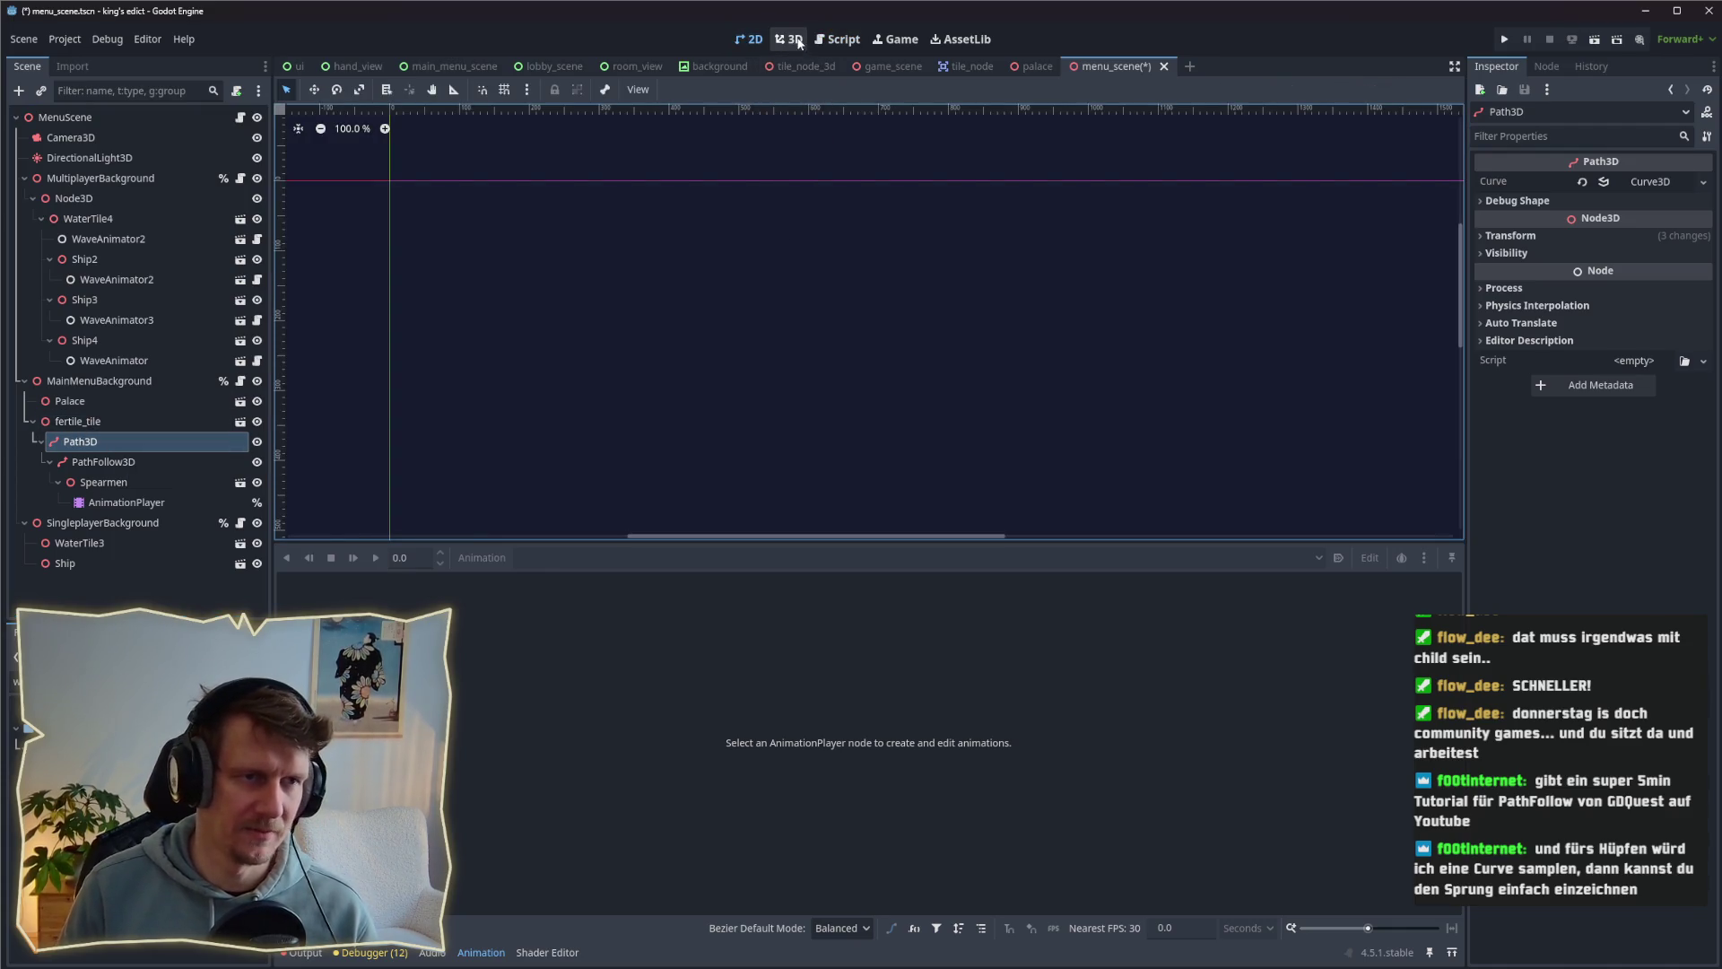
Switch to the 3D view and focus the camera on fertile_tile
{"action": "key", "text": "ctrl+F2"}
{"action": "left_click_drag", "start_coordinate": [848, 542], "coordinate": [848, 616]}
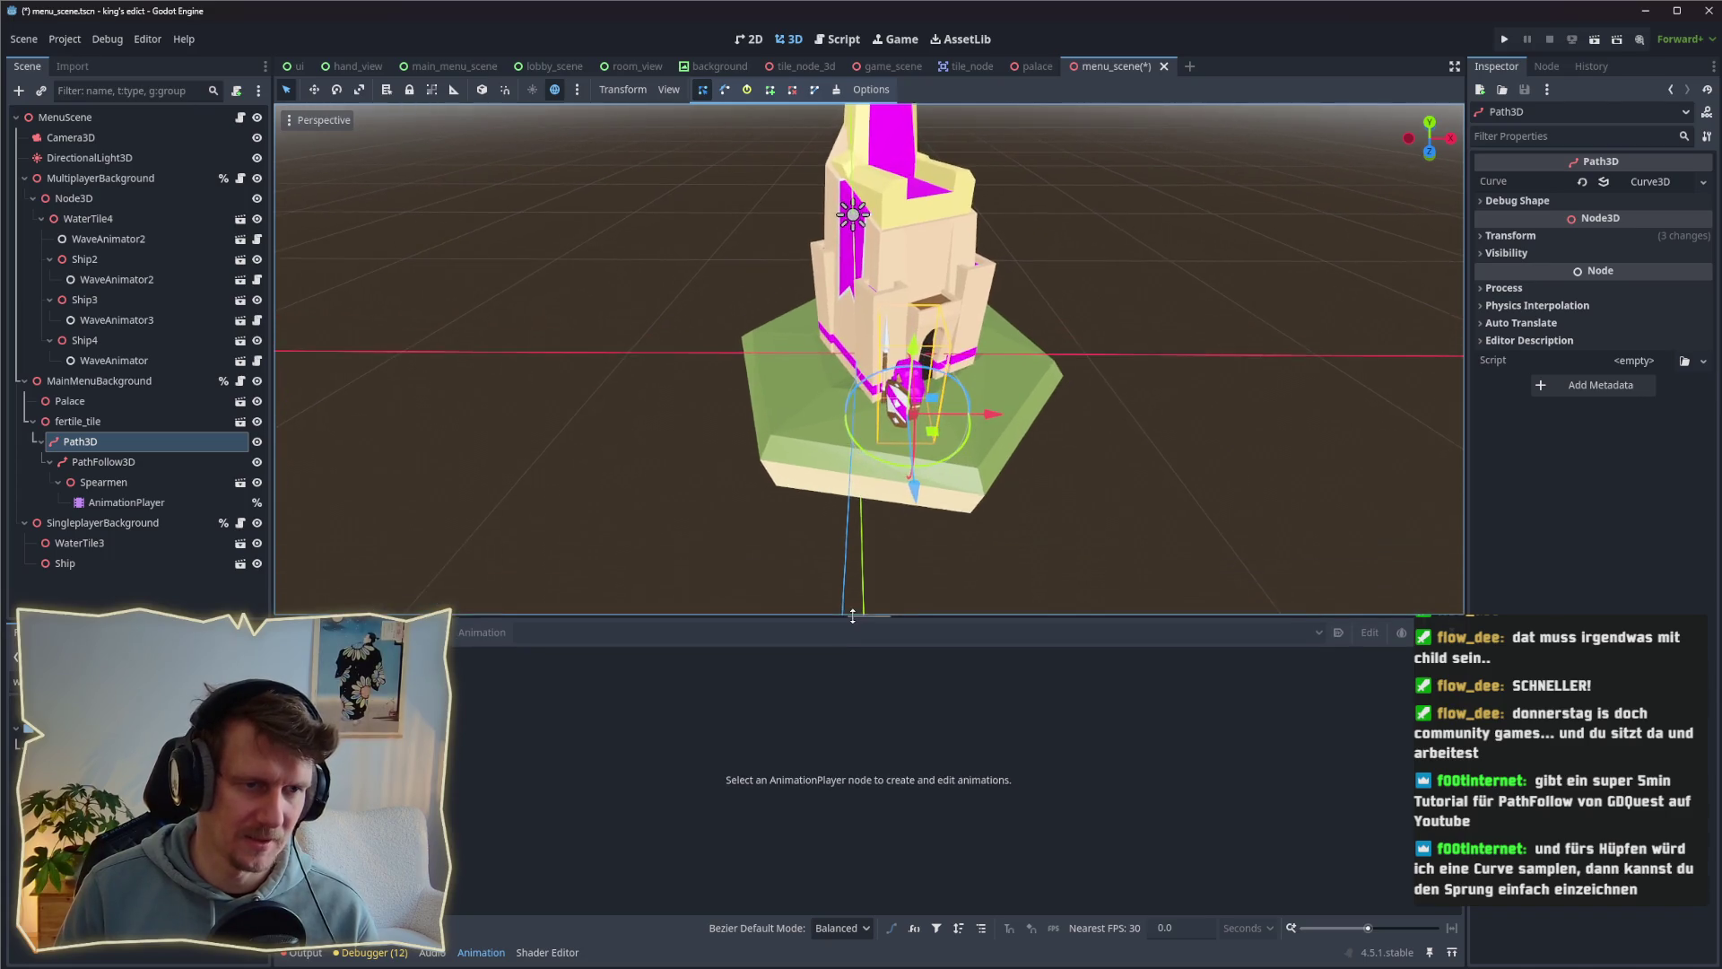
{"action": "scroll", "coordinate": [901, 445], "scroll_direction": "up", "scroll_amount": 5}
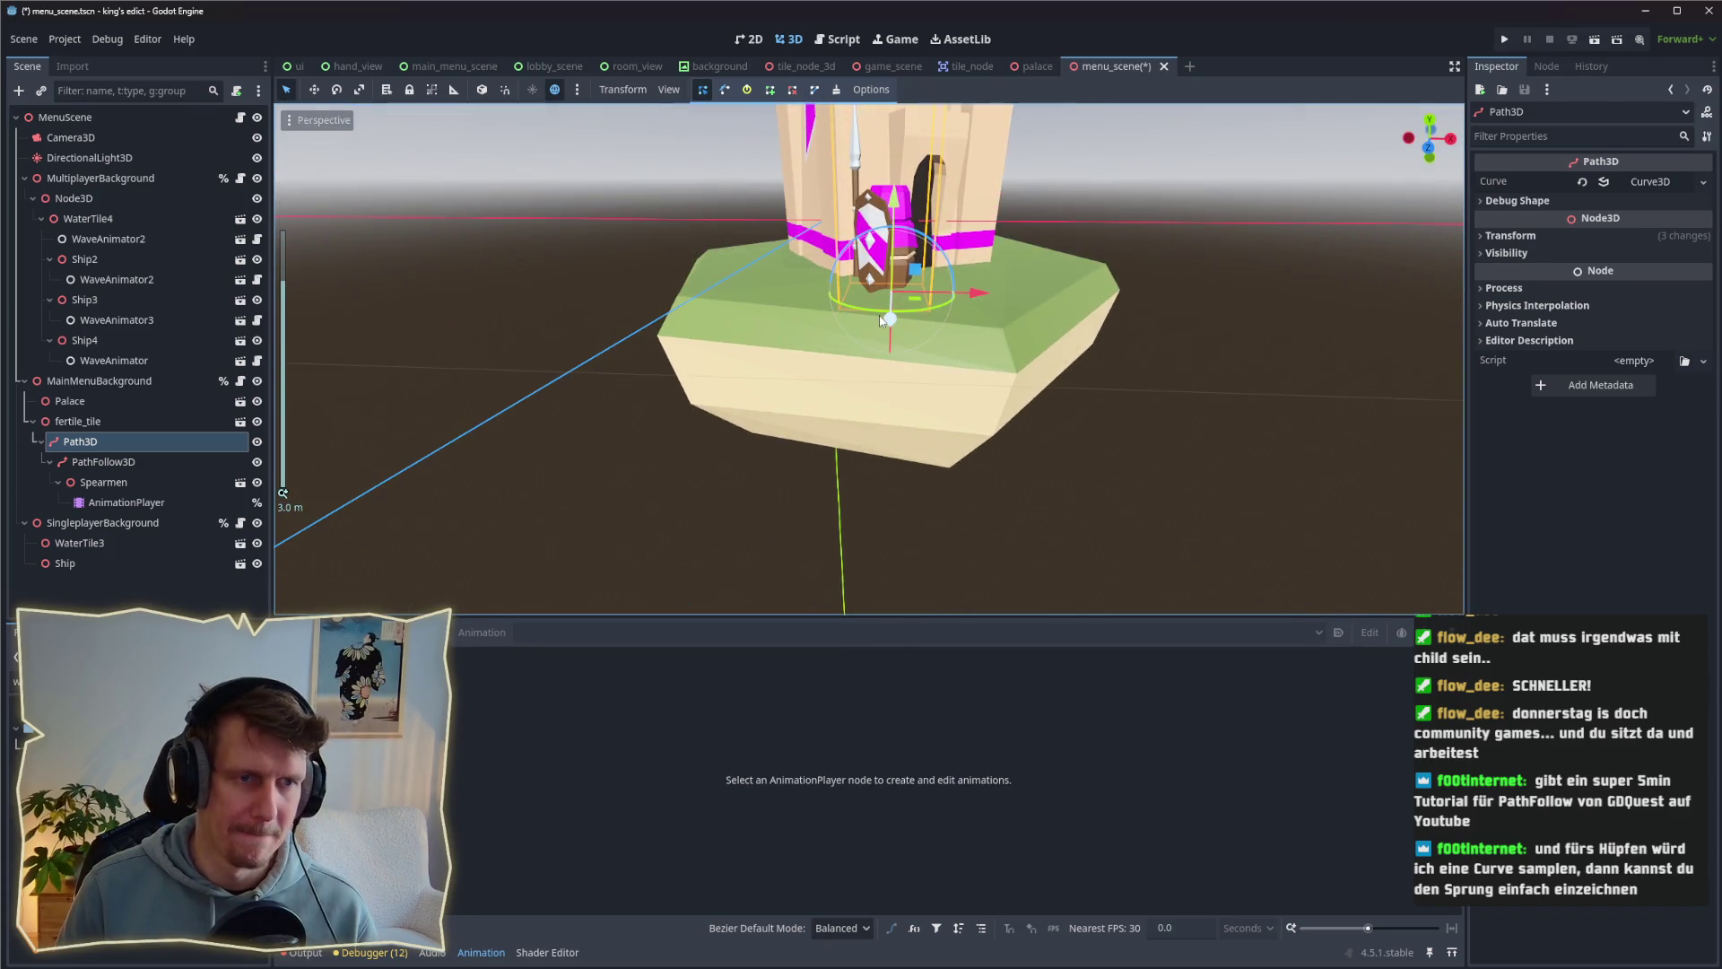
{"action": "left_click", "coordinate": [79, 421]}
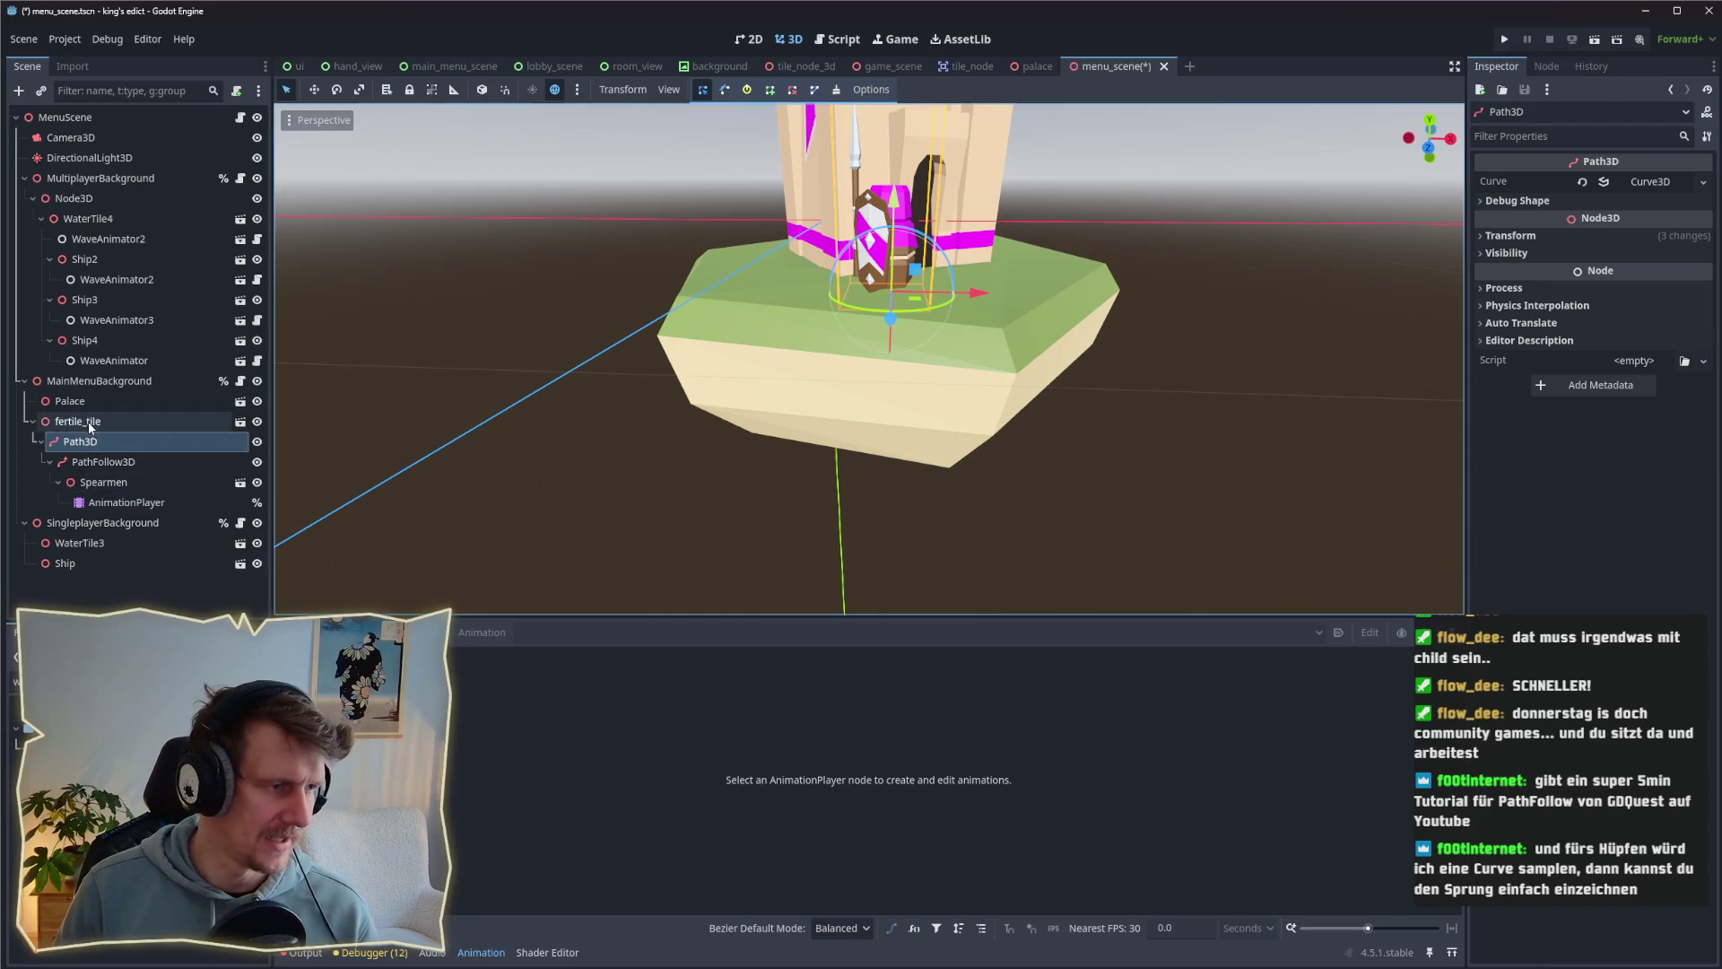
{"action": "key", "text": "f"}
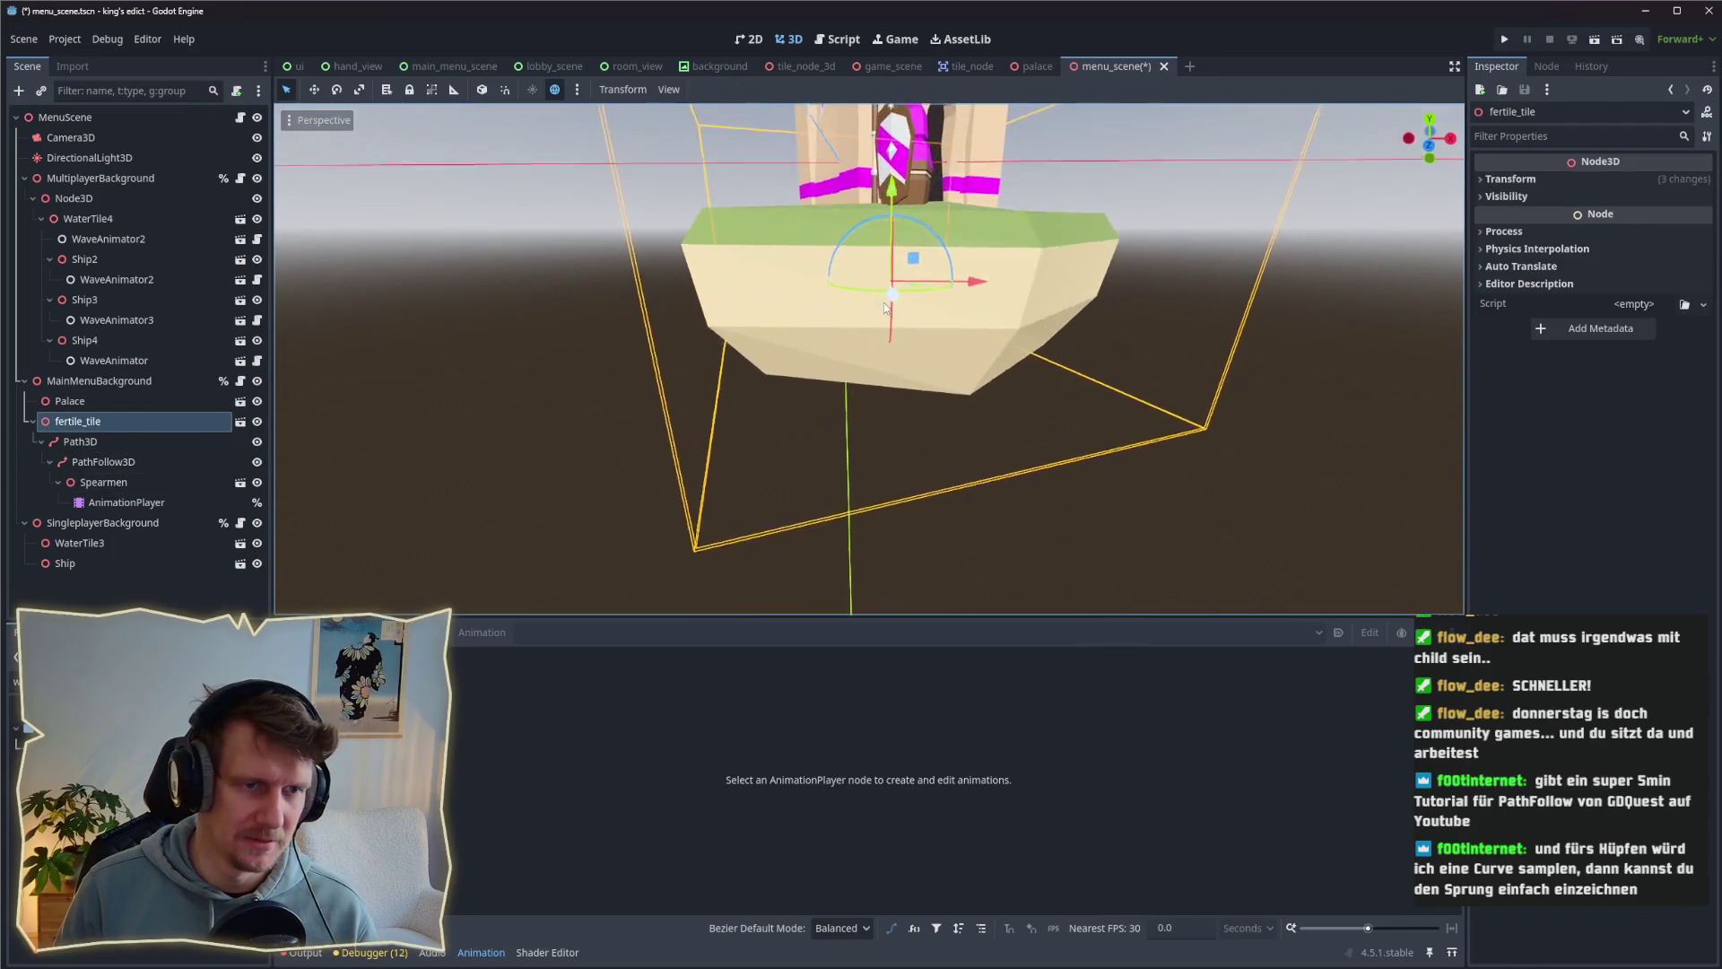
Orbit to a lower side view and play the Spearmen's hoppeln animation
{"action": "mouse_move", "coordinate": [879, 359]}
{"action": "left_mouse_down"}
{"action": "mouse_move", "coordinate": [879, 312]}
{"action": "mouse_move", "coordinate": [884, 324]}
{"action": "left_mouse_up"}
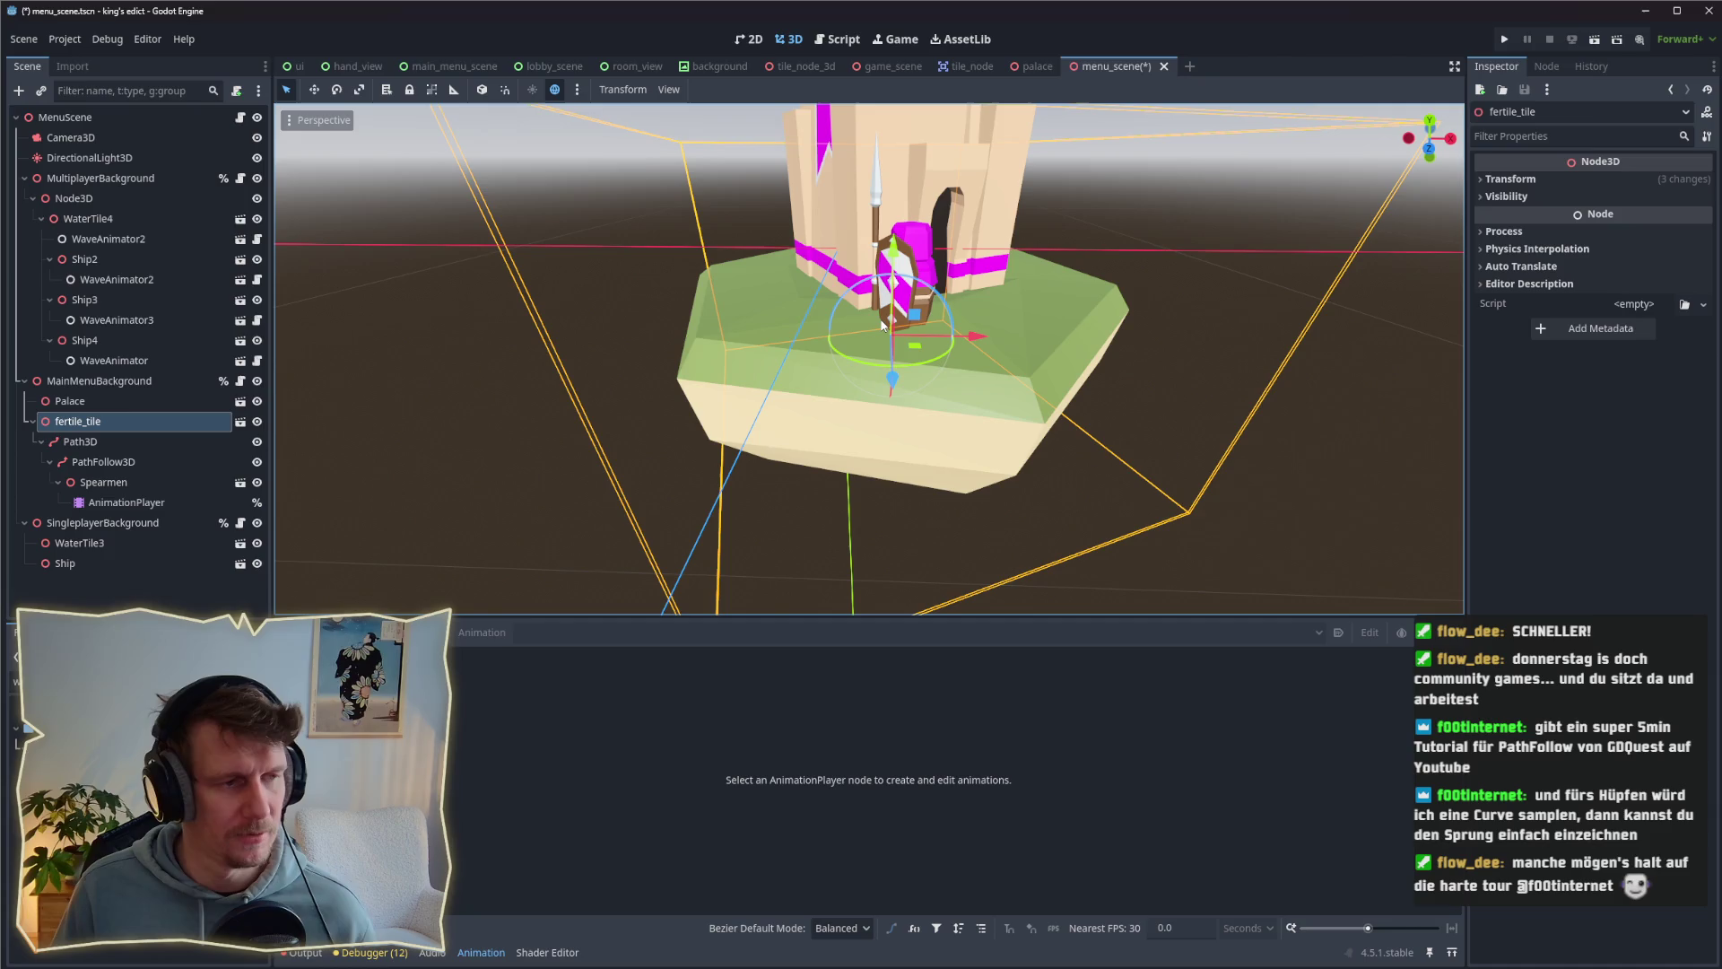
{"action": "left_click", "coordinate": [127, 502]}
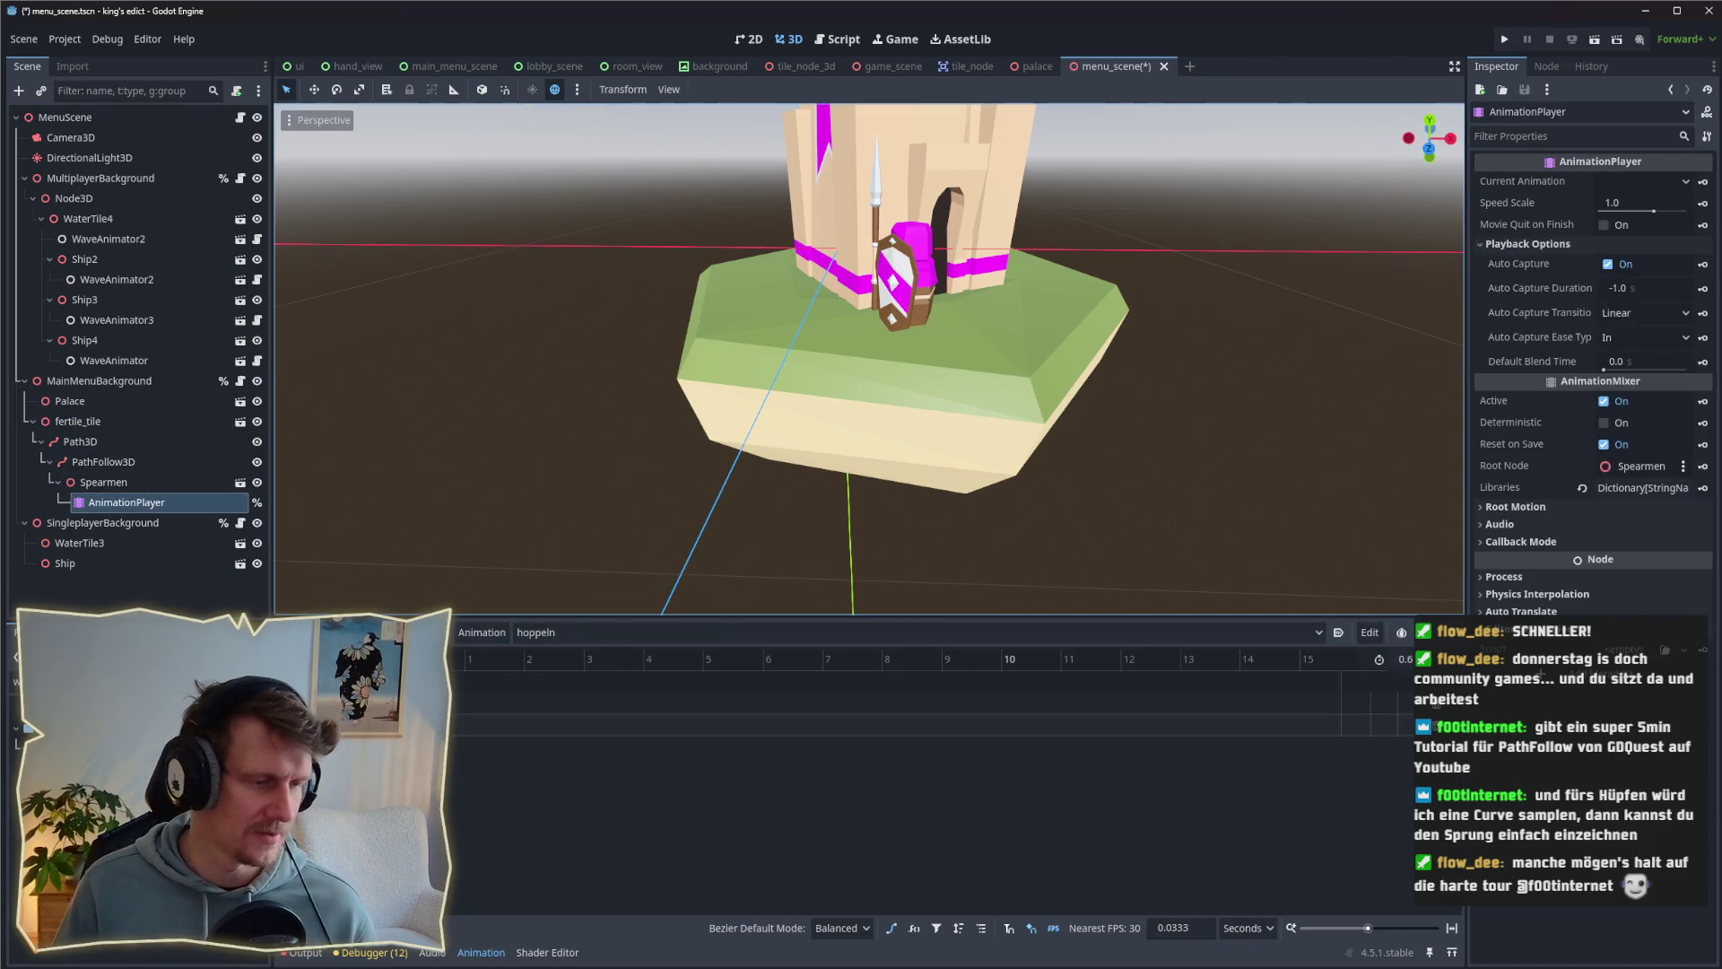
{"action": "key", "text": "shift+d"}
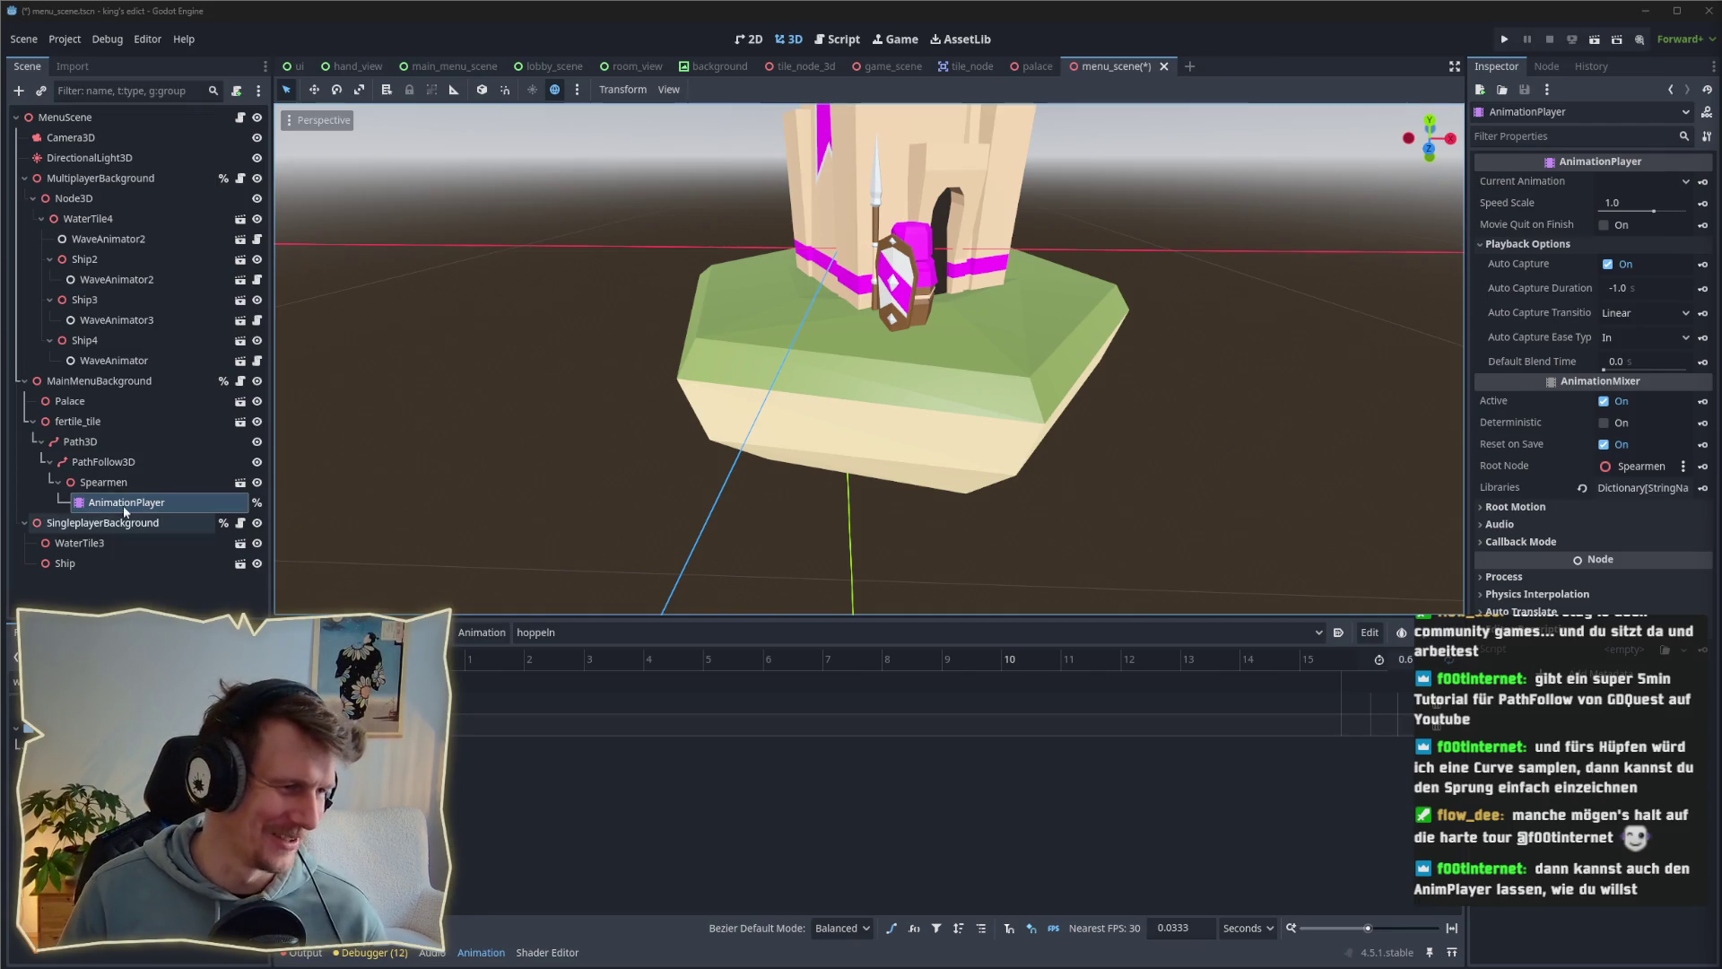
Compare PathFollow3D and Path3D in the Inspector, settling on Path3D
{"action": "left_click", "coordinate": [97, 462]}
{"action": "left_click", "coordinate": [90, 441]}
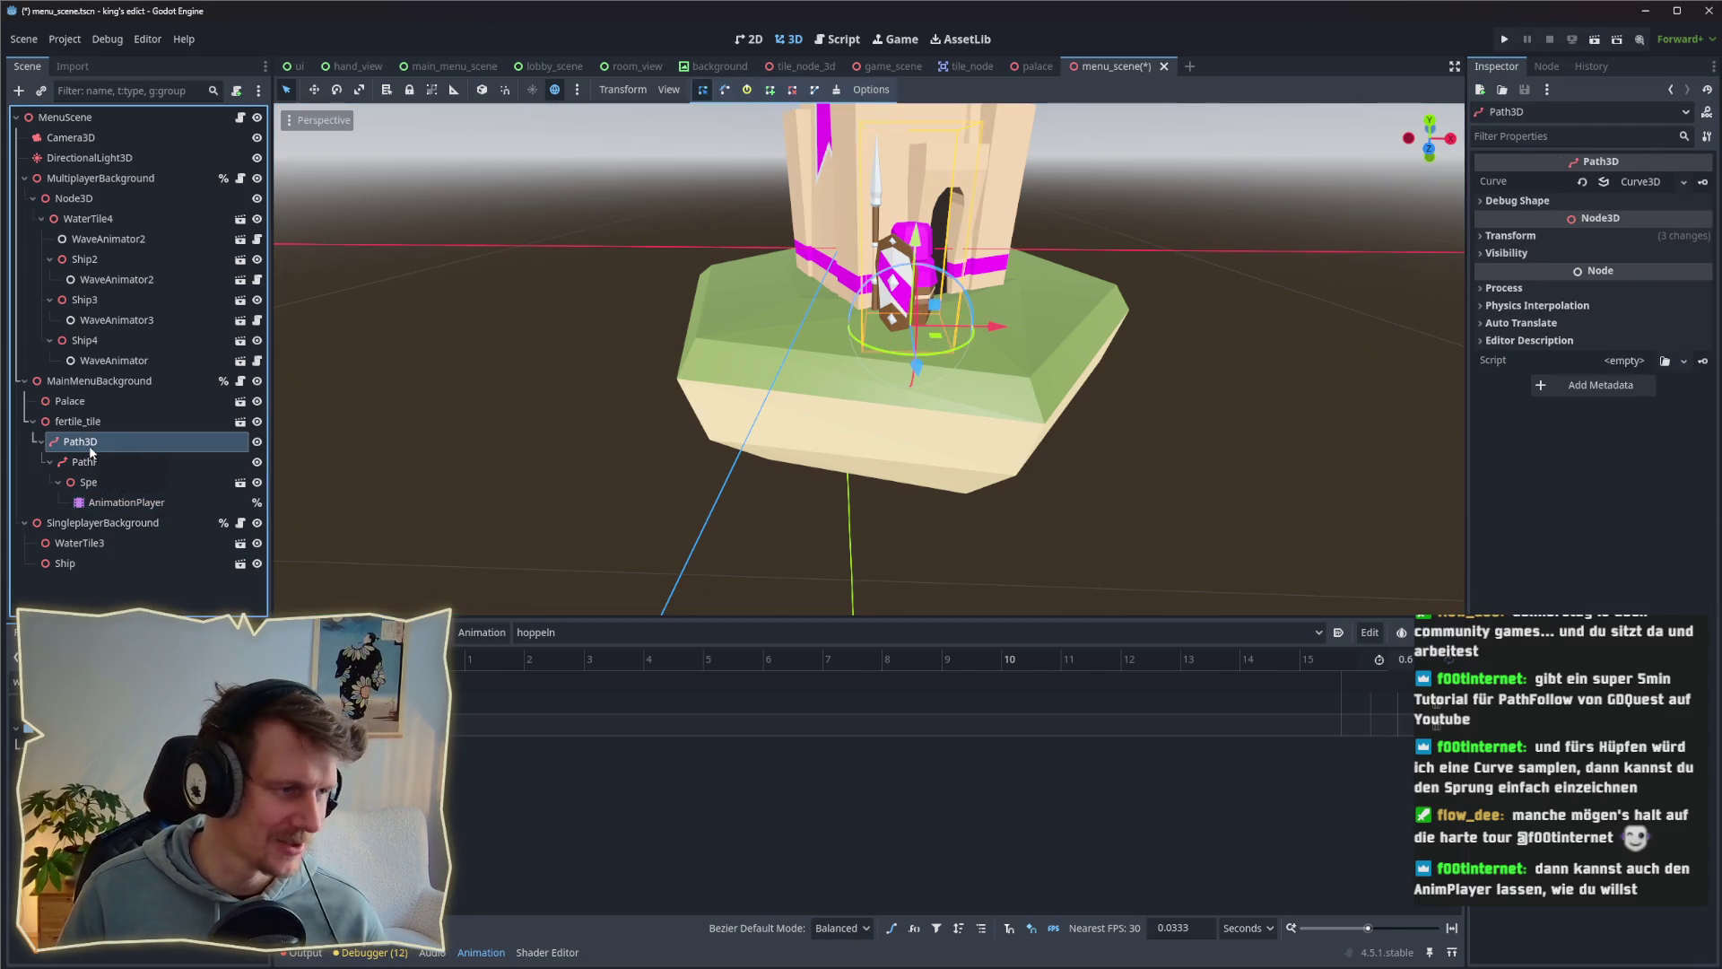
{"action": "left_click", "coordinate": [94, 461]}
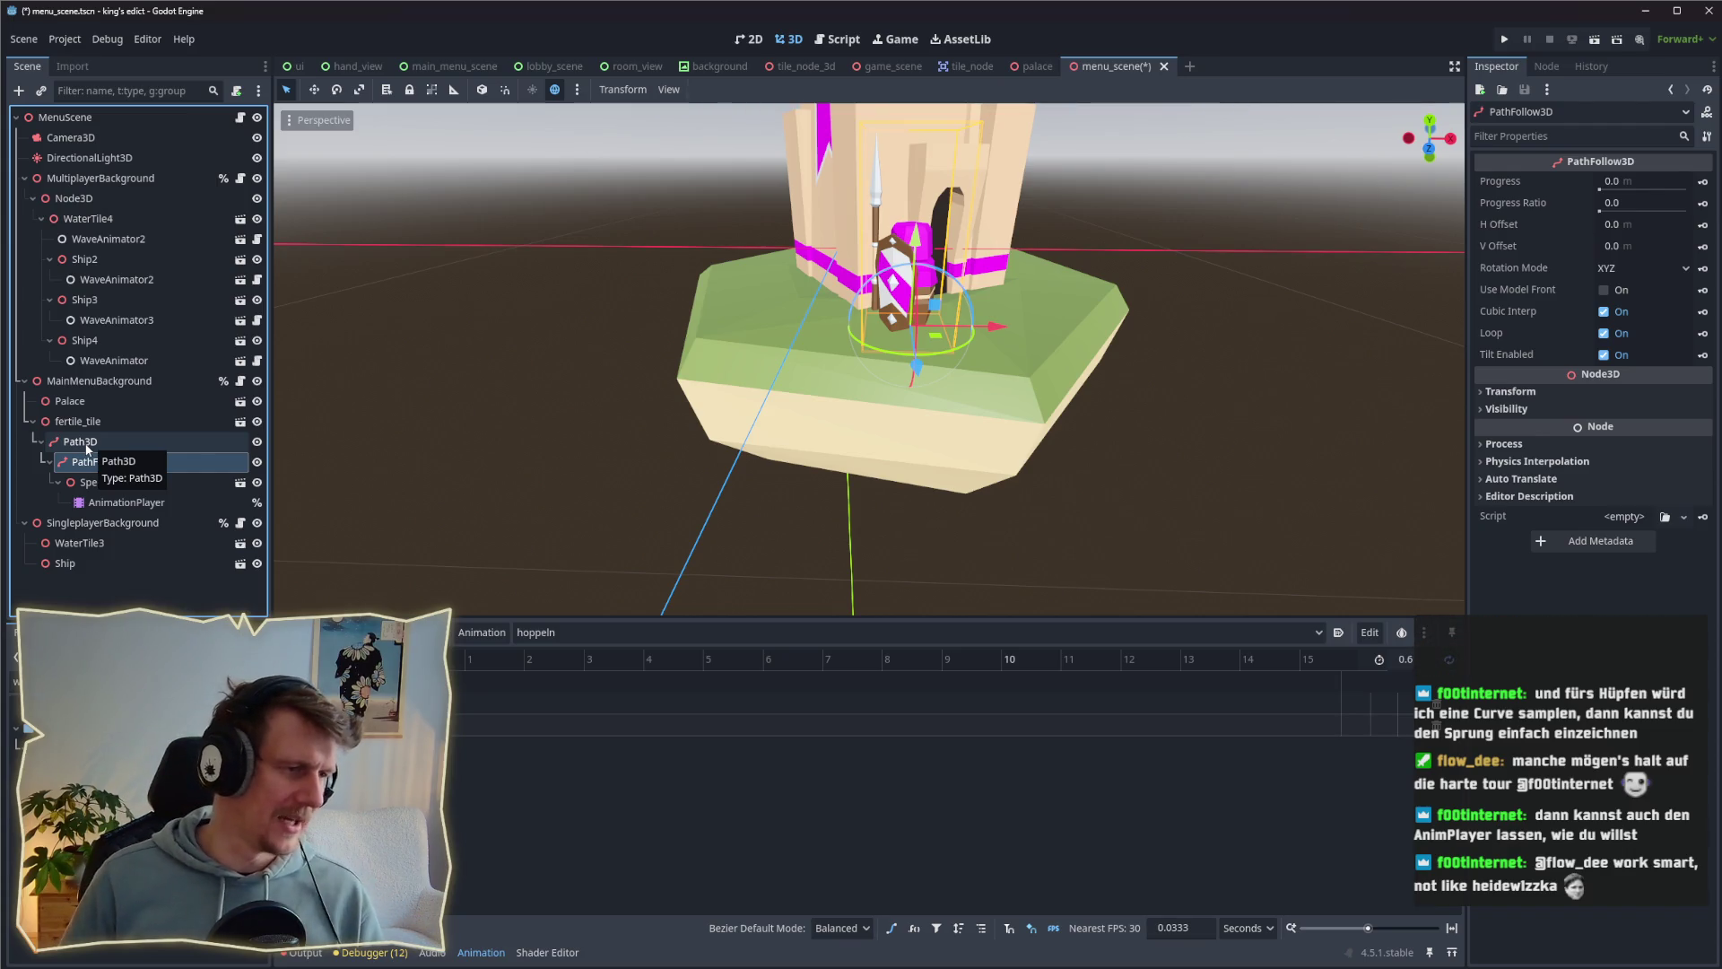
{"action": "left_click", "coordinate": [81, 442]}
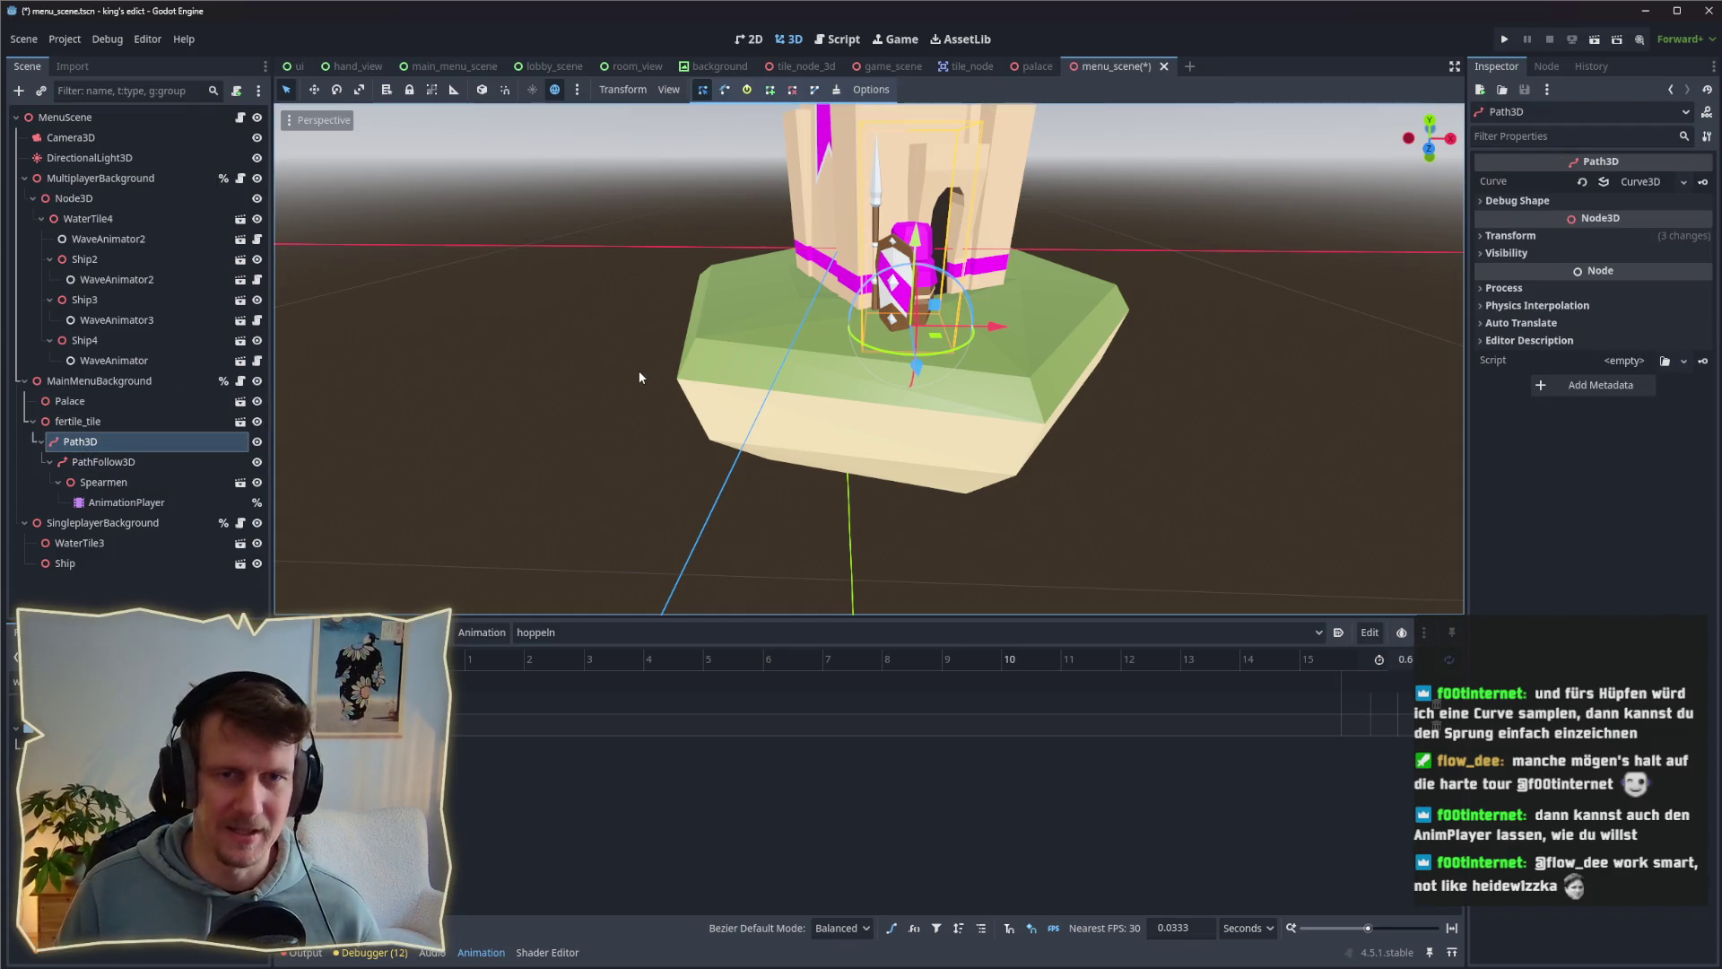
{"action": "scroll", "coordinate": [639, 376], "scroll_direction": "up", "scroll_amount": 3}
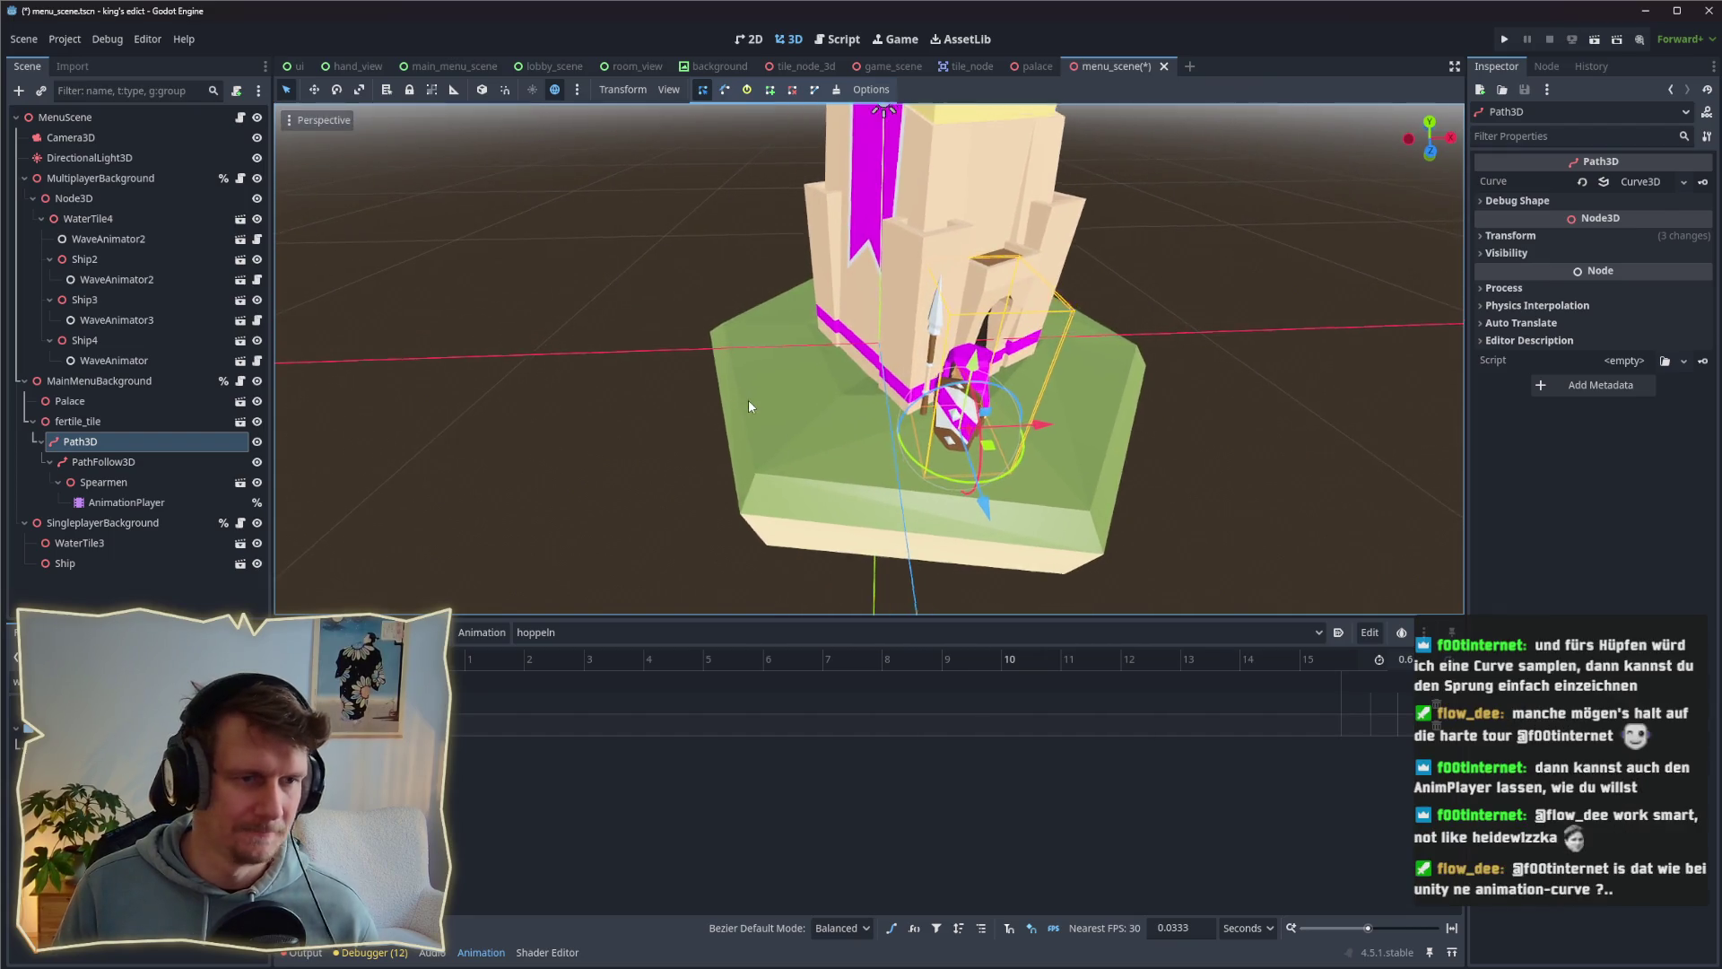
{"action": "scroll", "coordinate": [750, 400], "scroll_direction": "down", "scroll_amount": 2}
{"action": "left_click", "coordinate": [137, 462]}
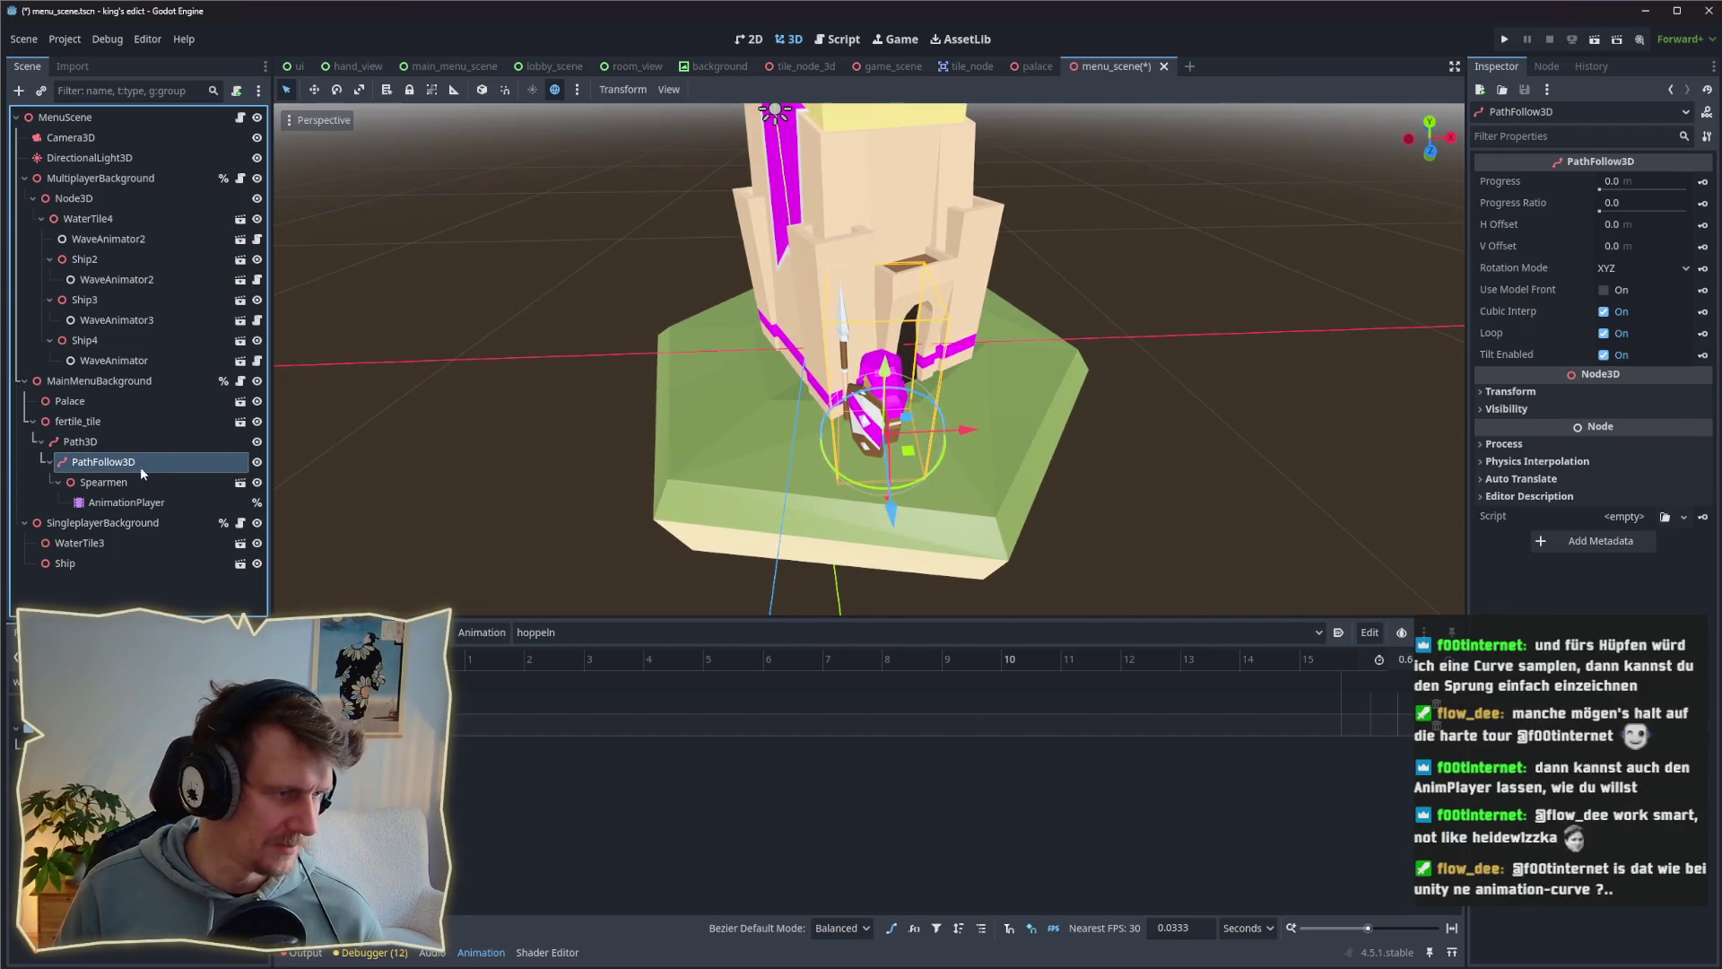
{"action": "left_click", "coordinate": [126, 443]}
{"action": "left_click", "coordinate": [118, 461]}
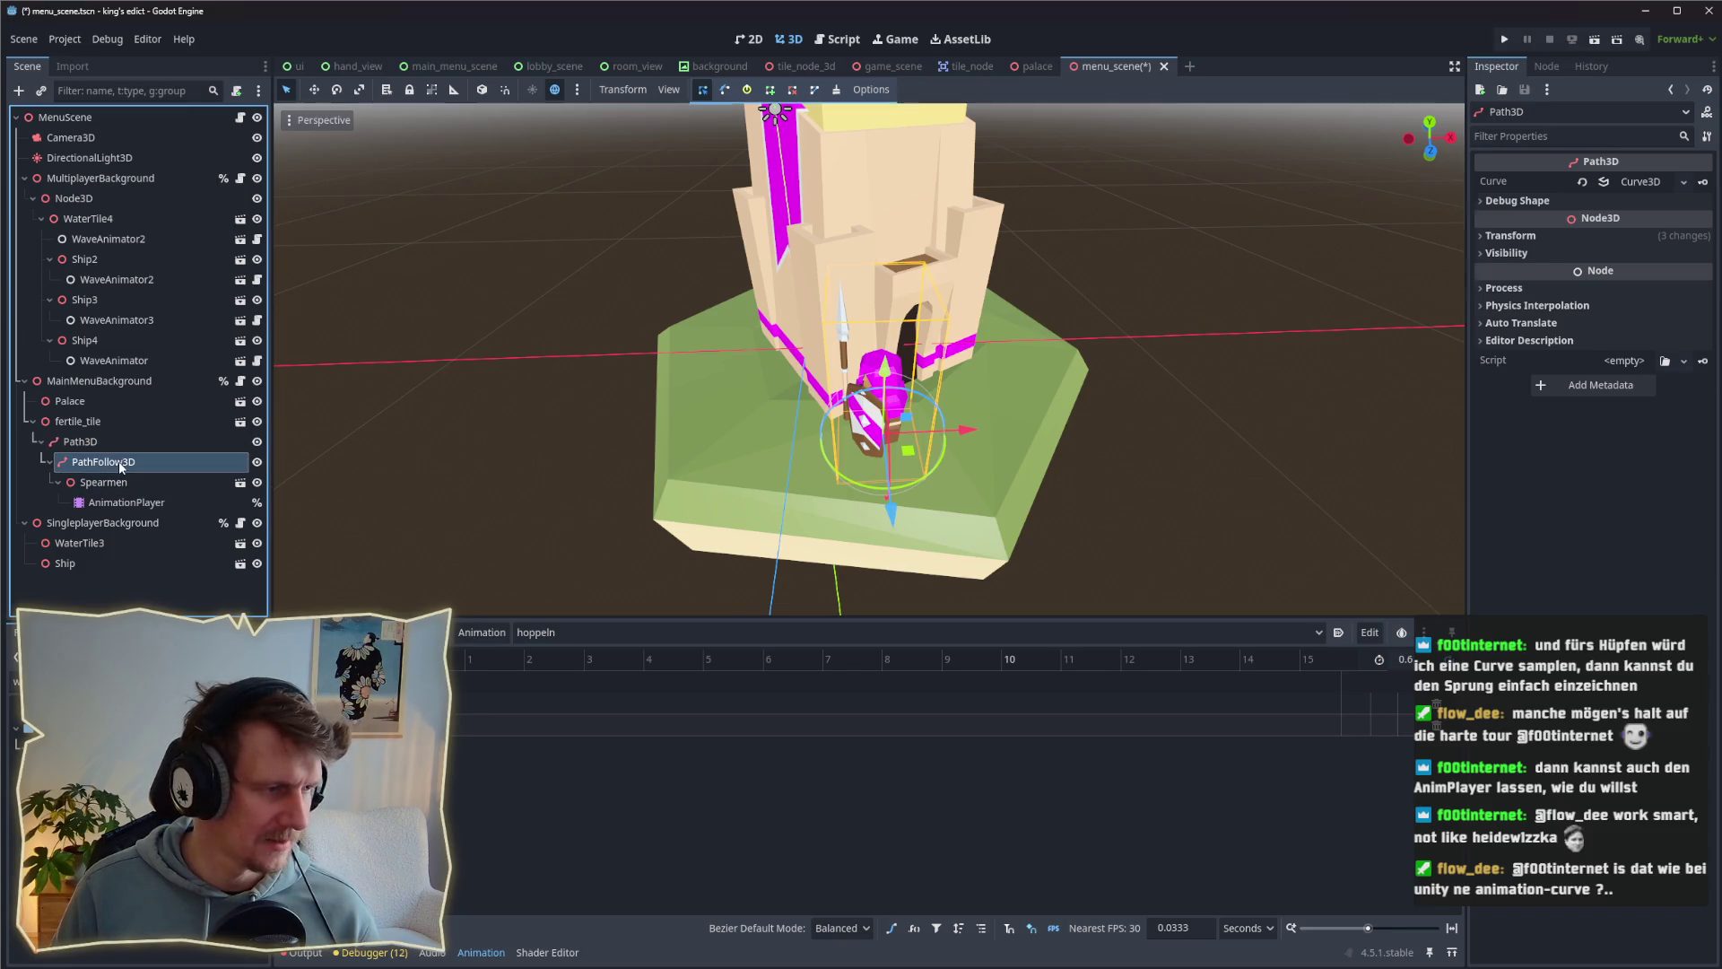
{"action": "double_click", "coordinate": [96, 457]}
{"action": "left_click", "coordinate": [80, 442]}
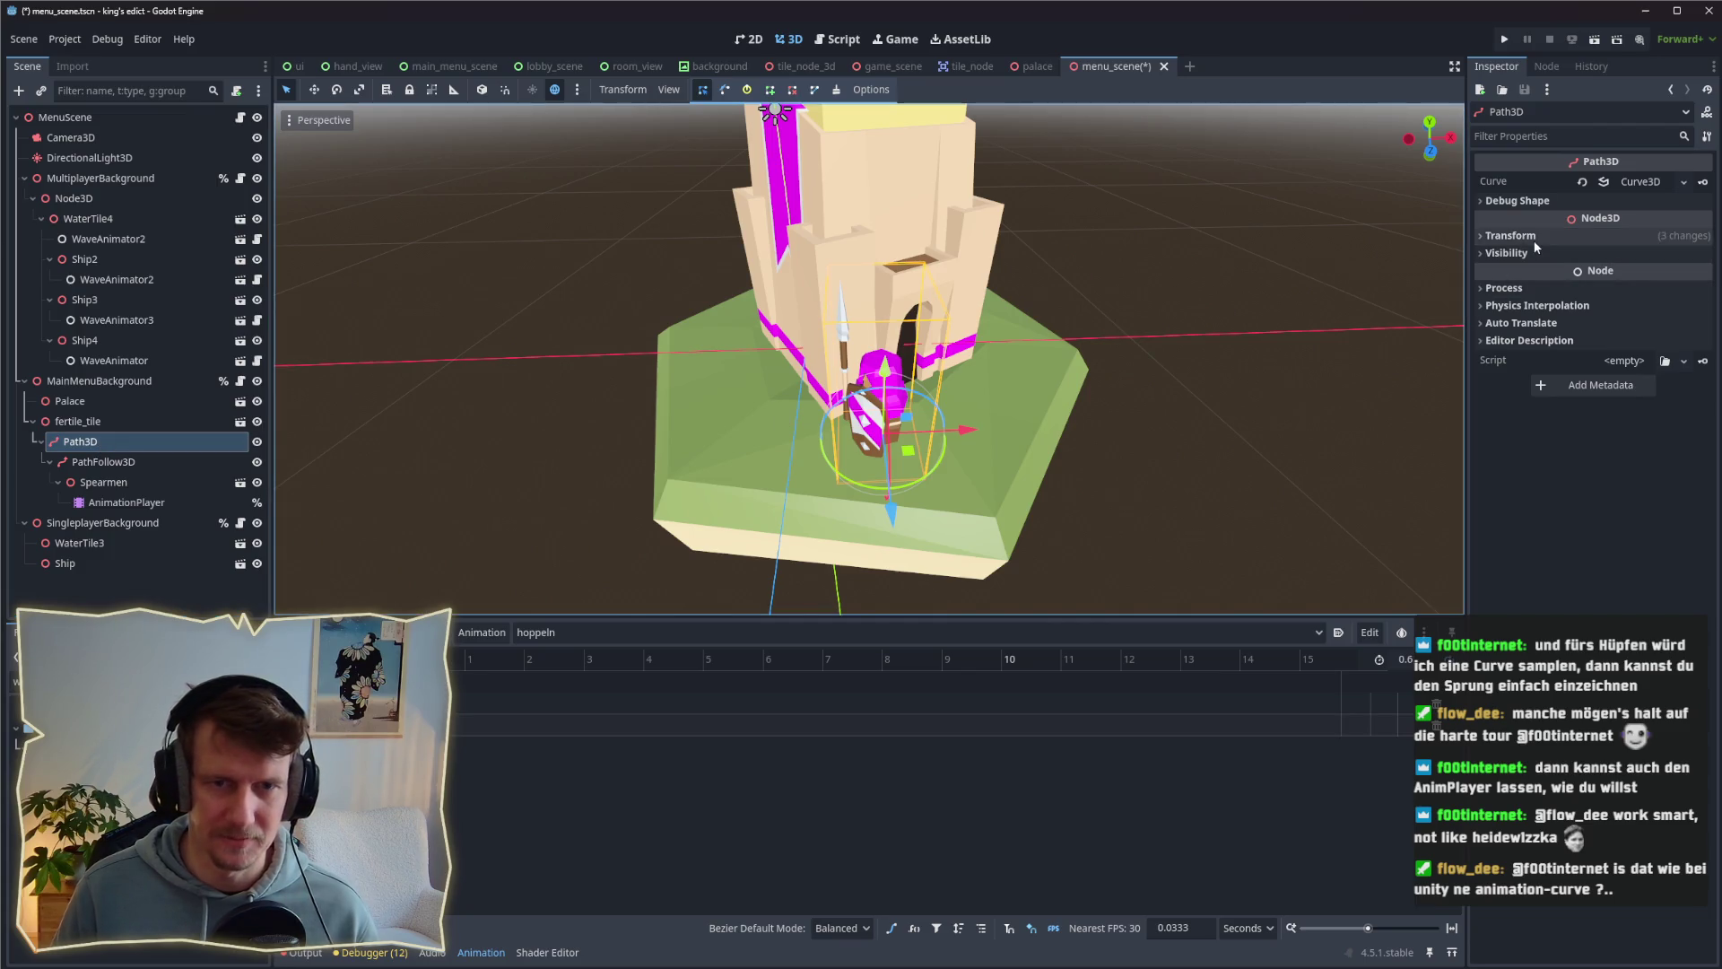
Expand Path3D's Debug Shape and sub-resources, then show the Curve property's options
{"action": "left_click", "coordinate": [1538, 207]}
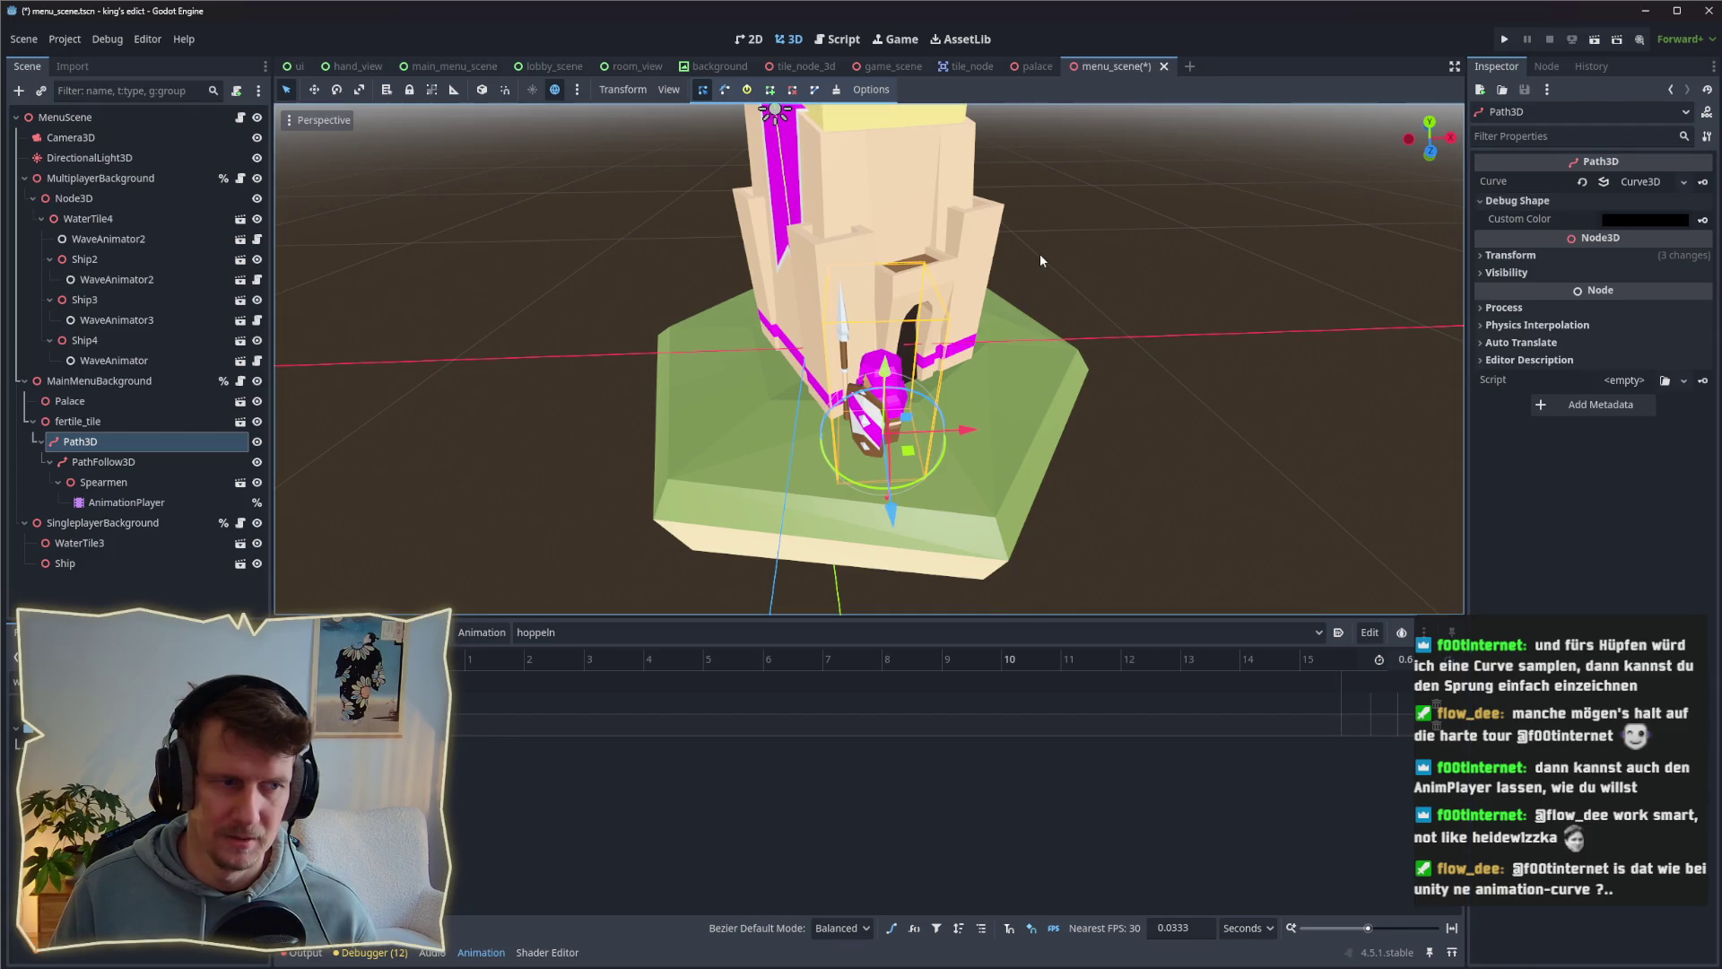
{"action": "left_click", "coordinate": [1654, 115]}
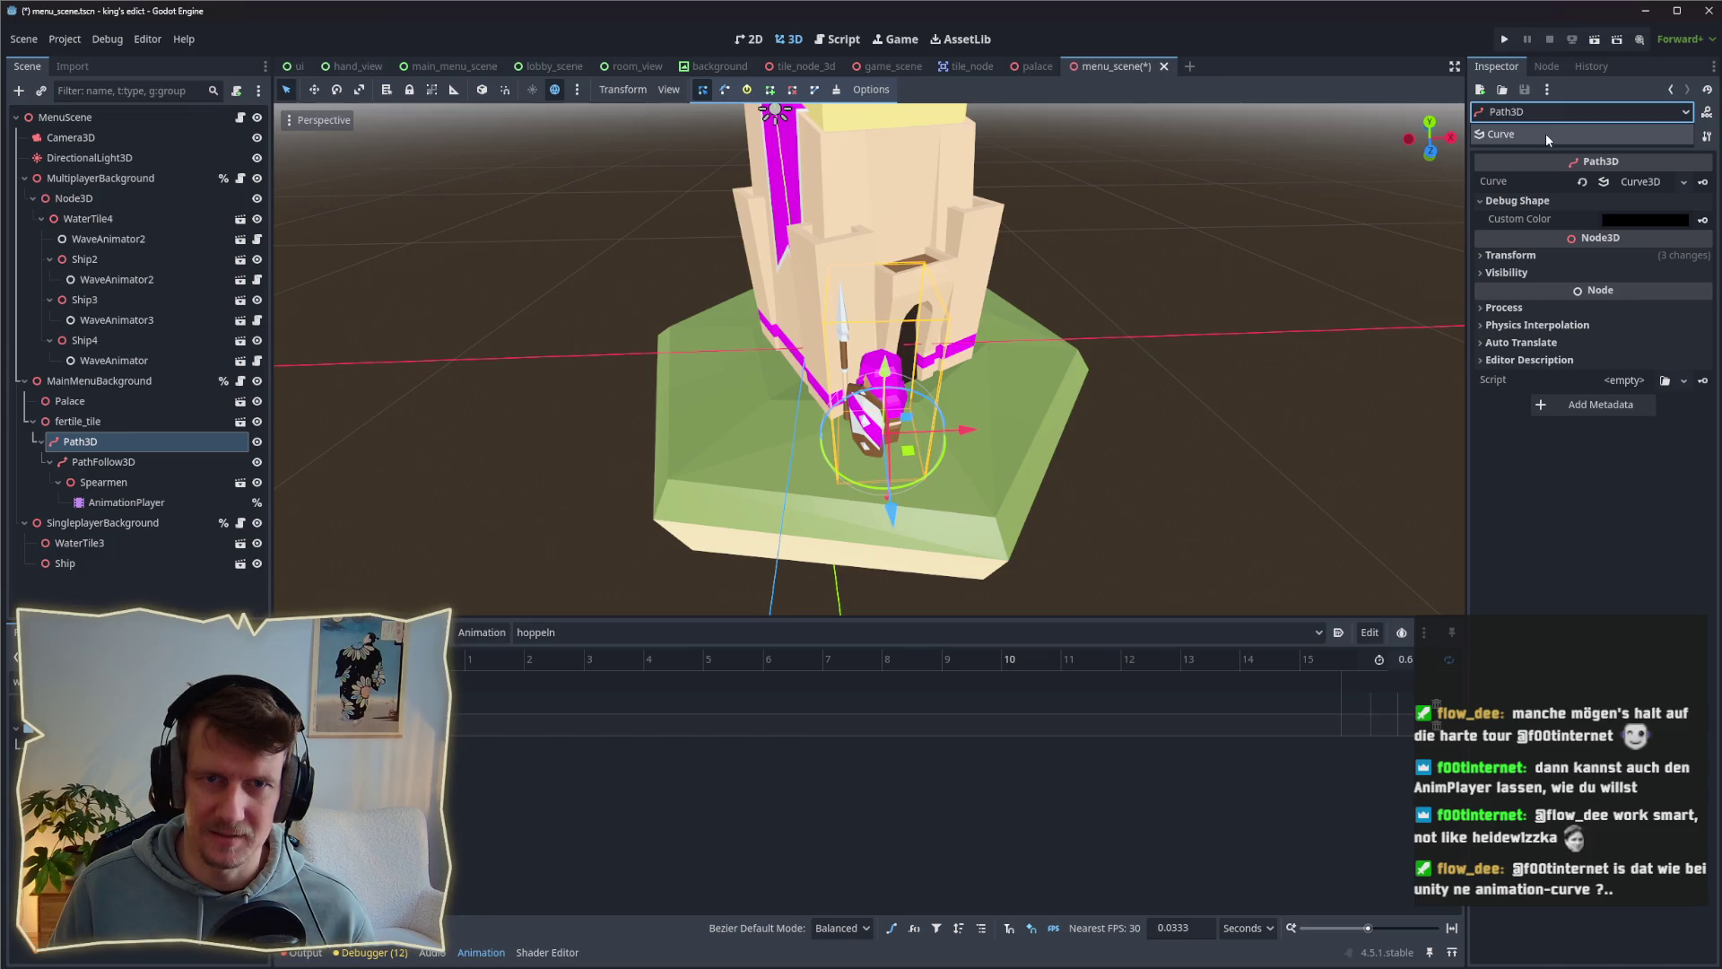
{"action": "left_click", "coordinate": [1686, 183]}
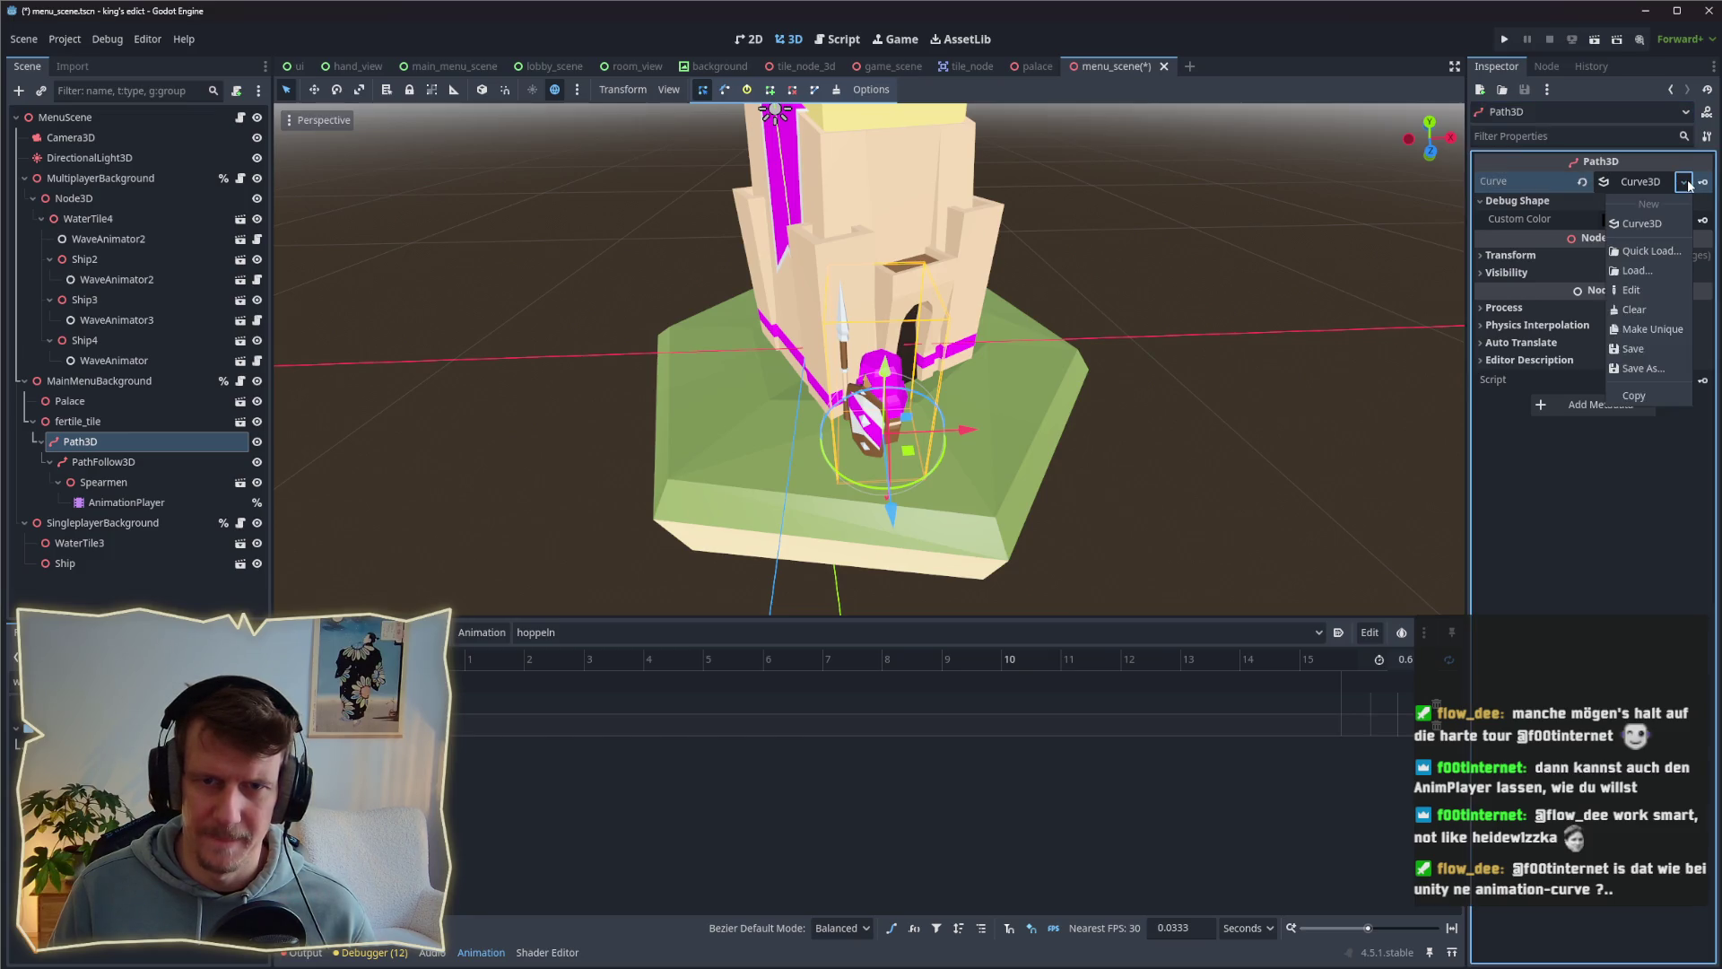
Assign a new Curve3D to the path, tick Closed and expand Points and Up Vector
{"action": "left_click", "coordinate": [1646, 230]}
{"action": "left_click", "coordinate": [1634, 183]}
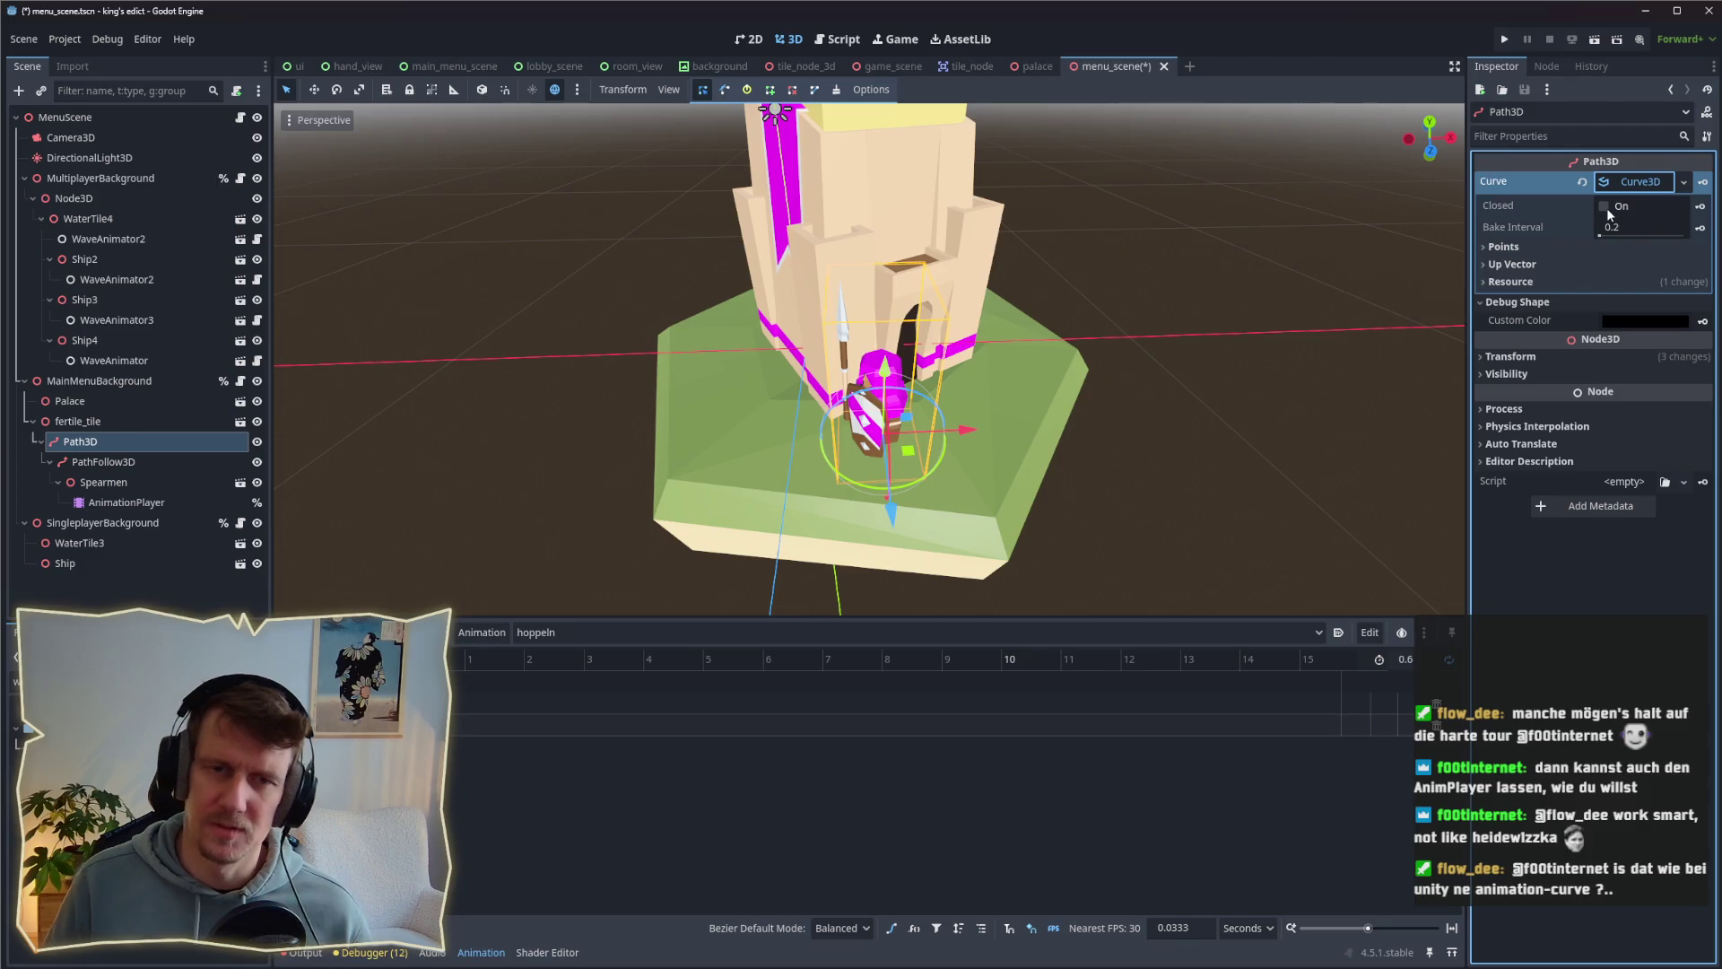
{"action": "left_click", "coordinate": [1604, 207]}
{"action": "left_click", "coordinate": [1558, 247]}
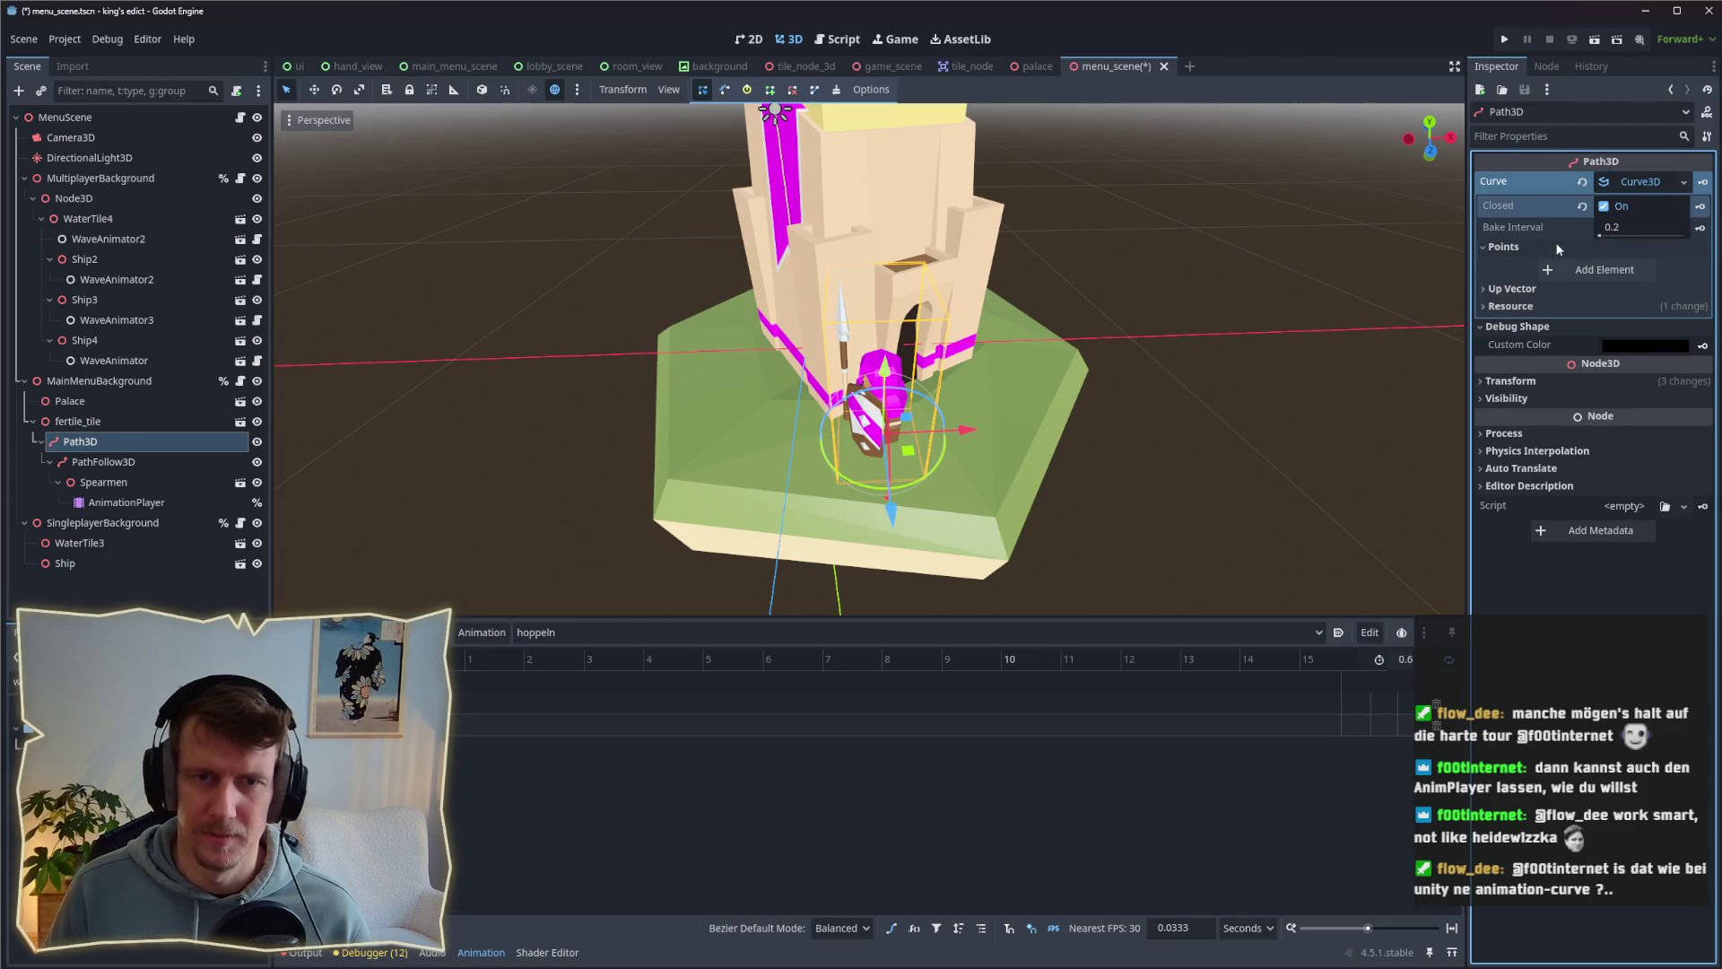
{"action": "left_click", "coordinate": [1539, 287]}
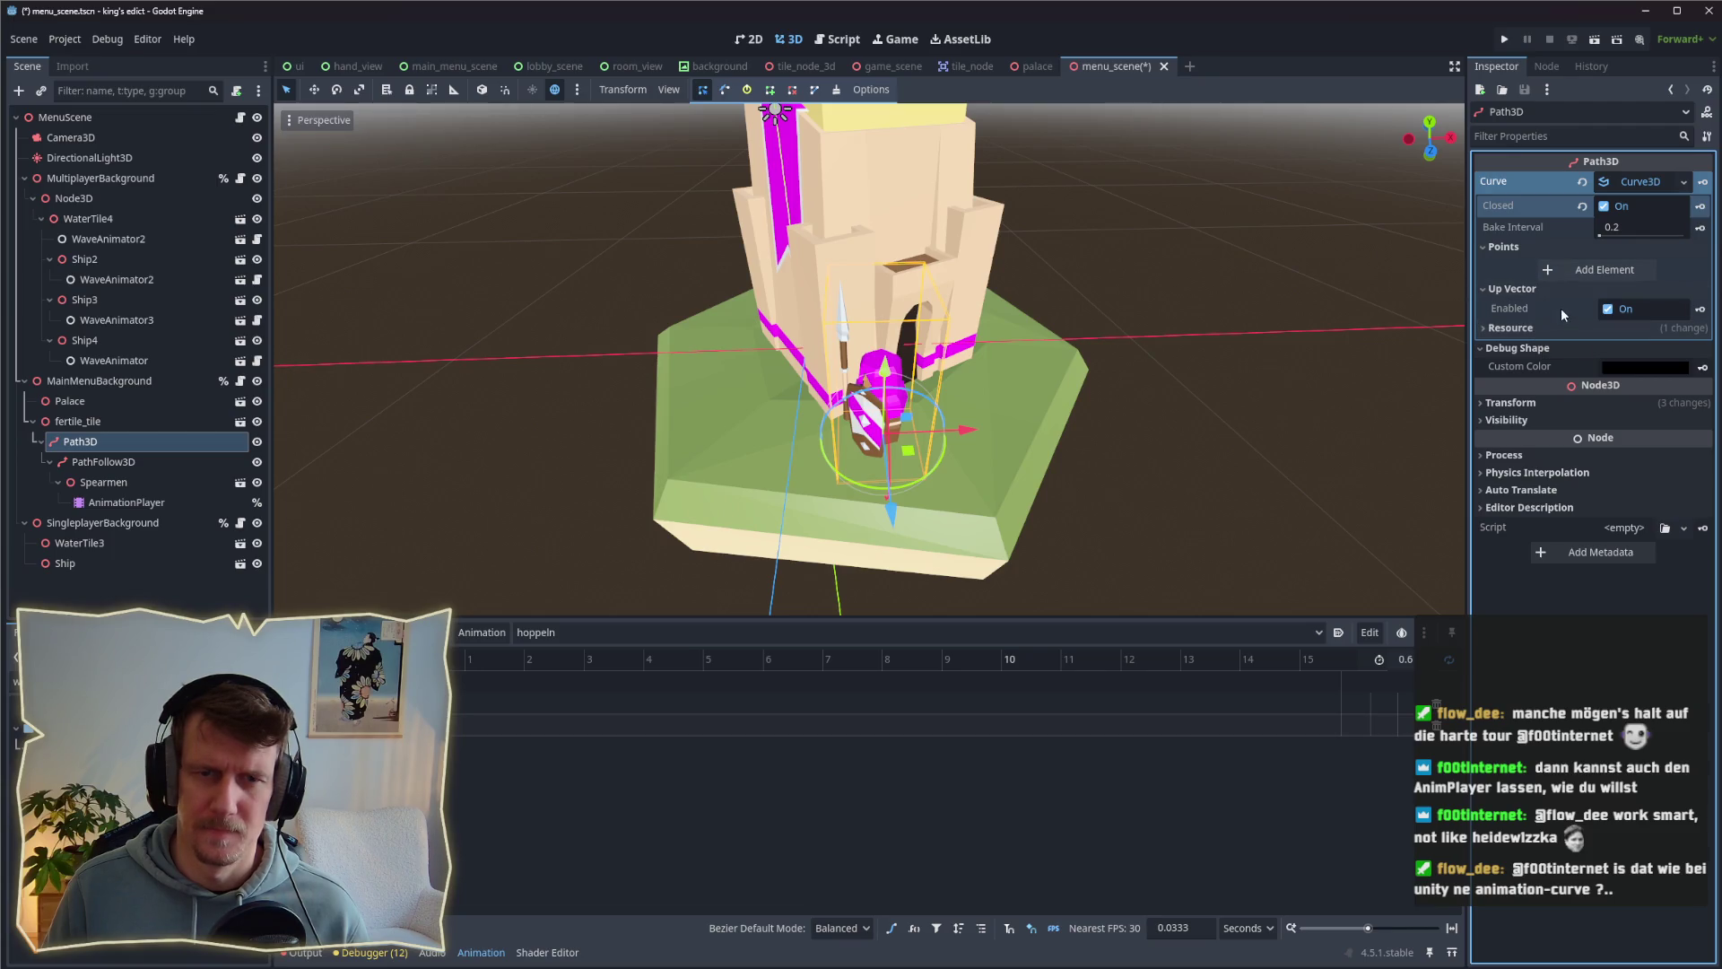
Add two points to the curve, undoing an accidental point move in between
{"action": "mouse_move", "coordinate": [1562, 311]}
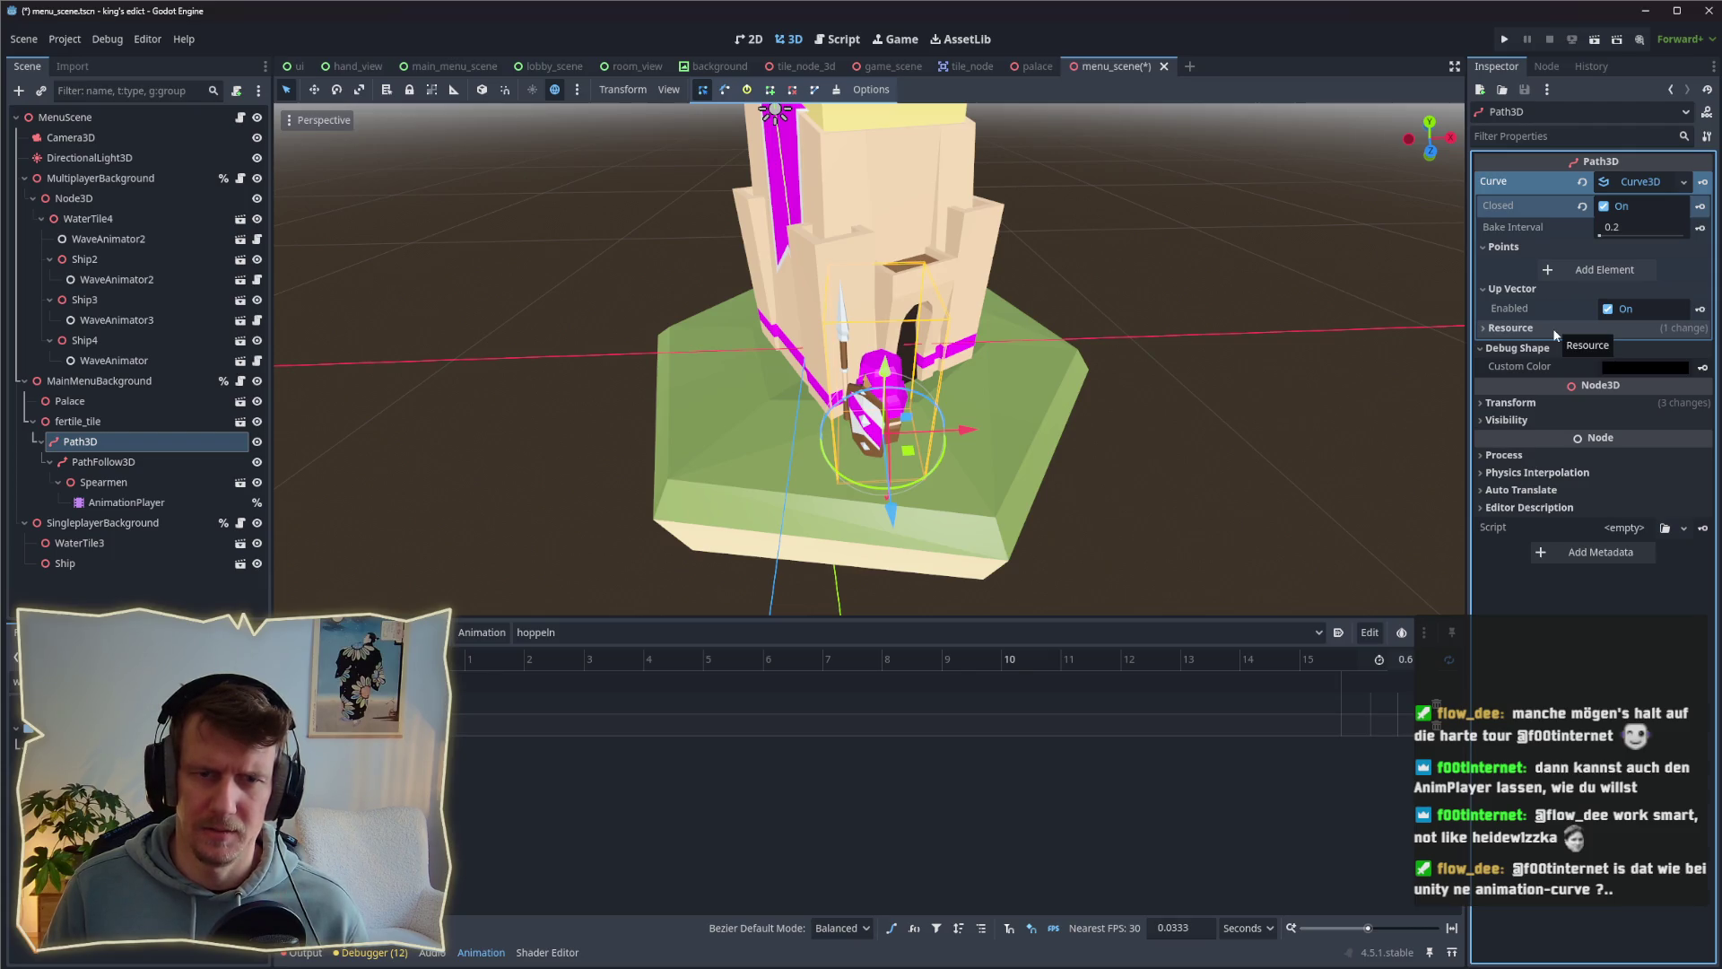
{"action": "left_click", "coordinate": [1574, 272]}
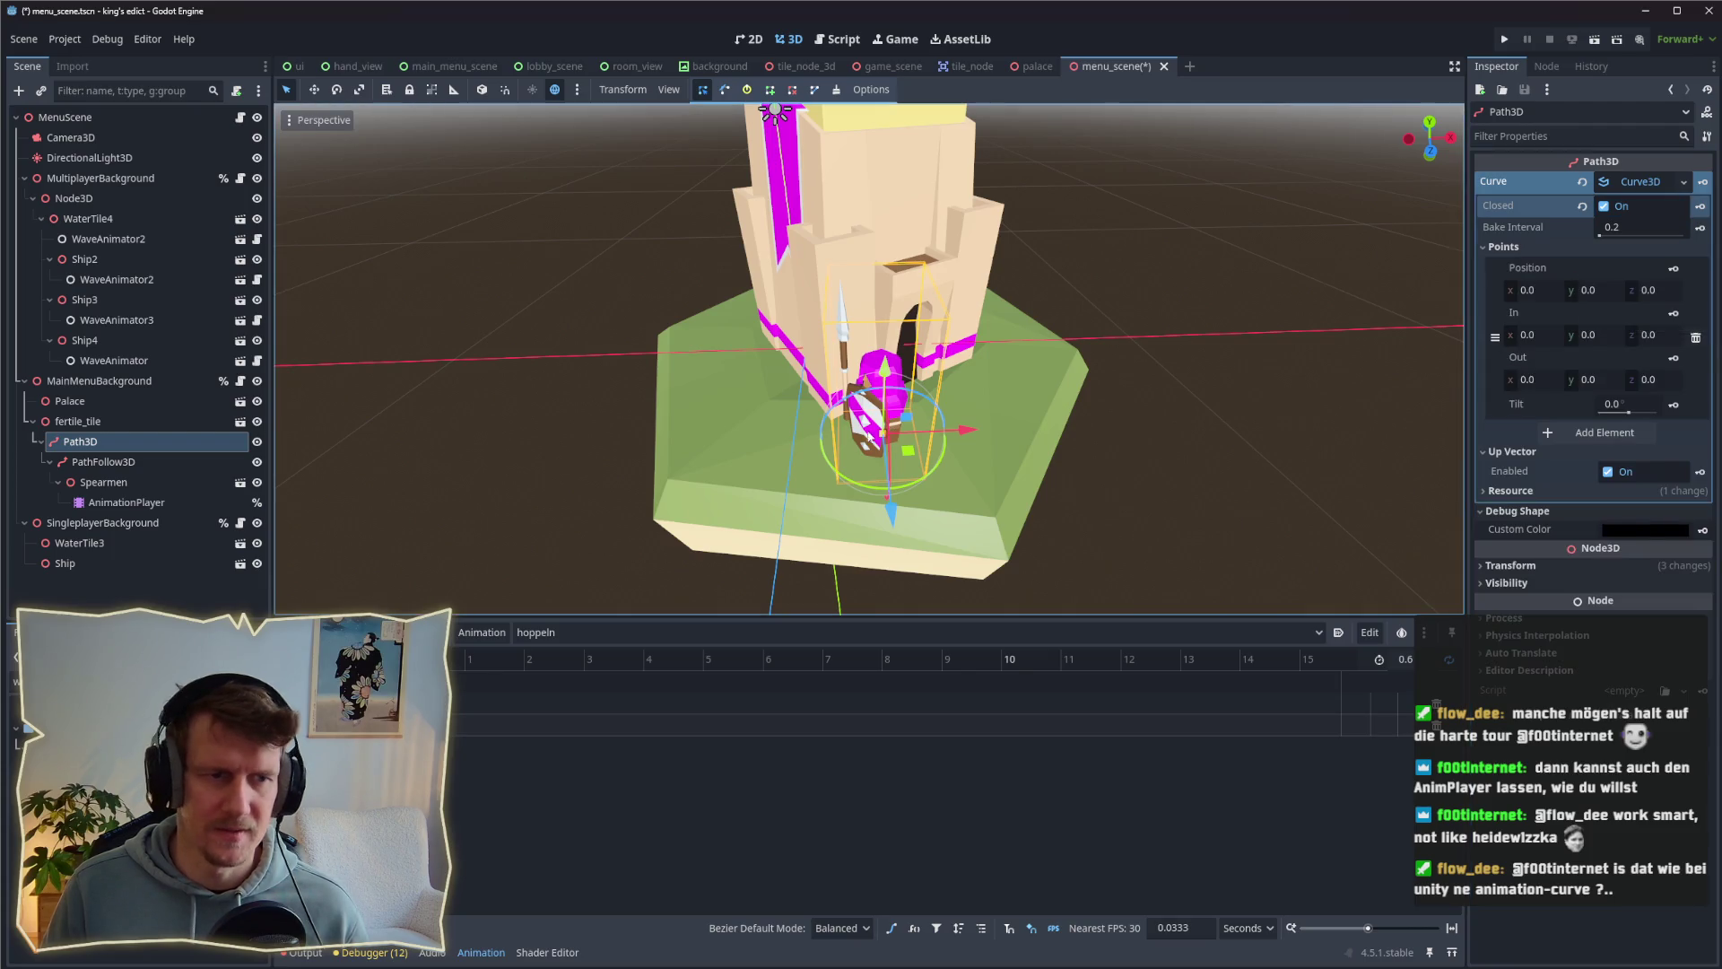
{"action": "mouse_move", "coordinate": [884, 443]}
{"action": "left_mouse_down"}
{"action": "mouse_move", "coordinate": [782, 438]}
{"action": "mouse_move", "coordinate": [821, 441]}
{"action": "left_mouse_up"}
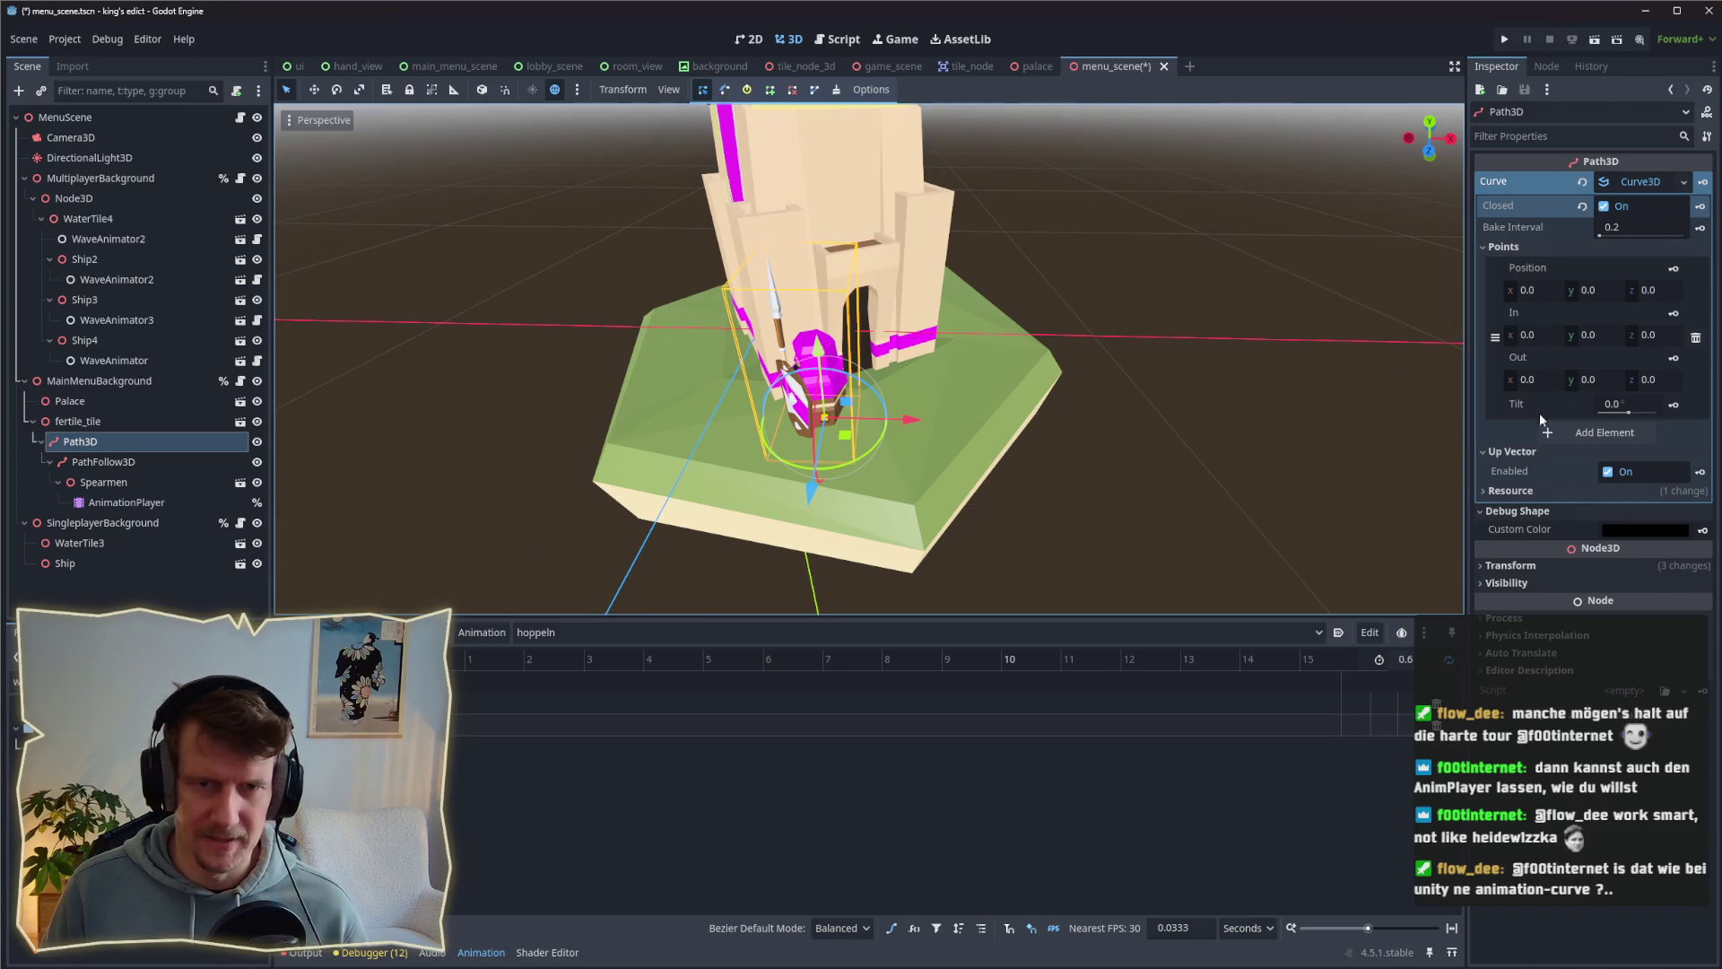
{"action": "left_click", "coordinate": [1588, 432]}
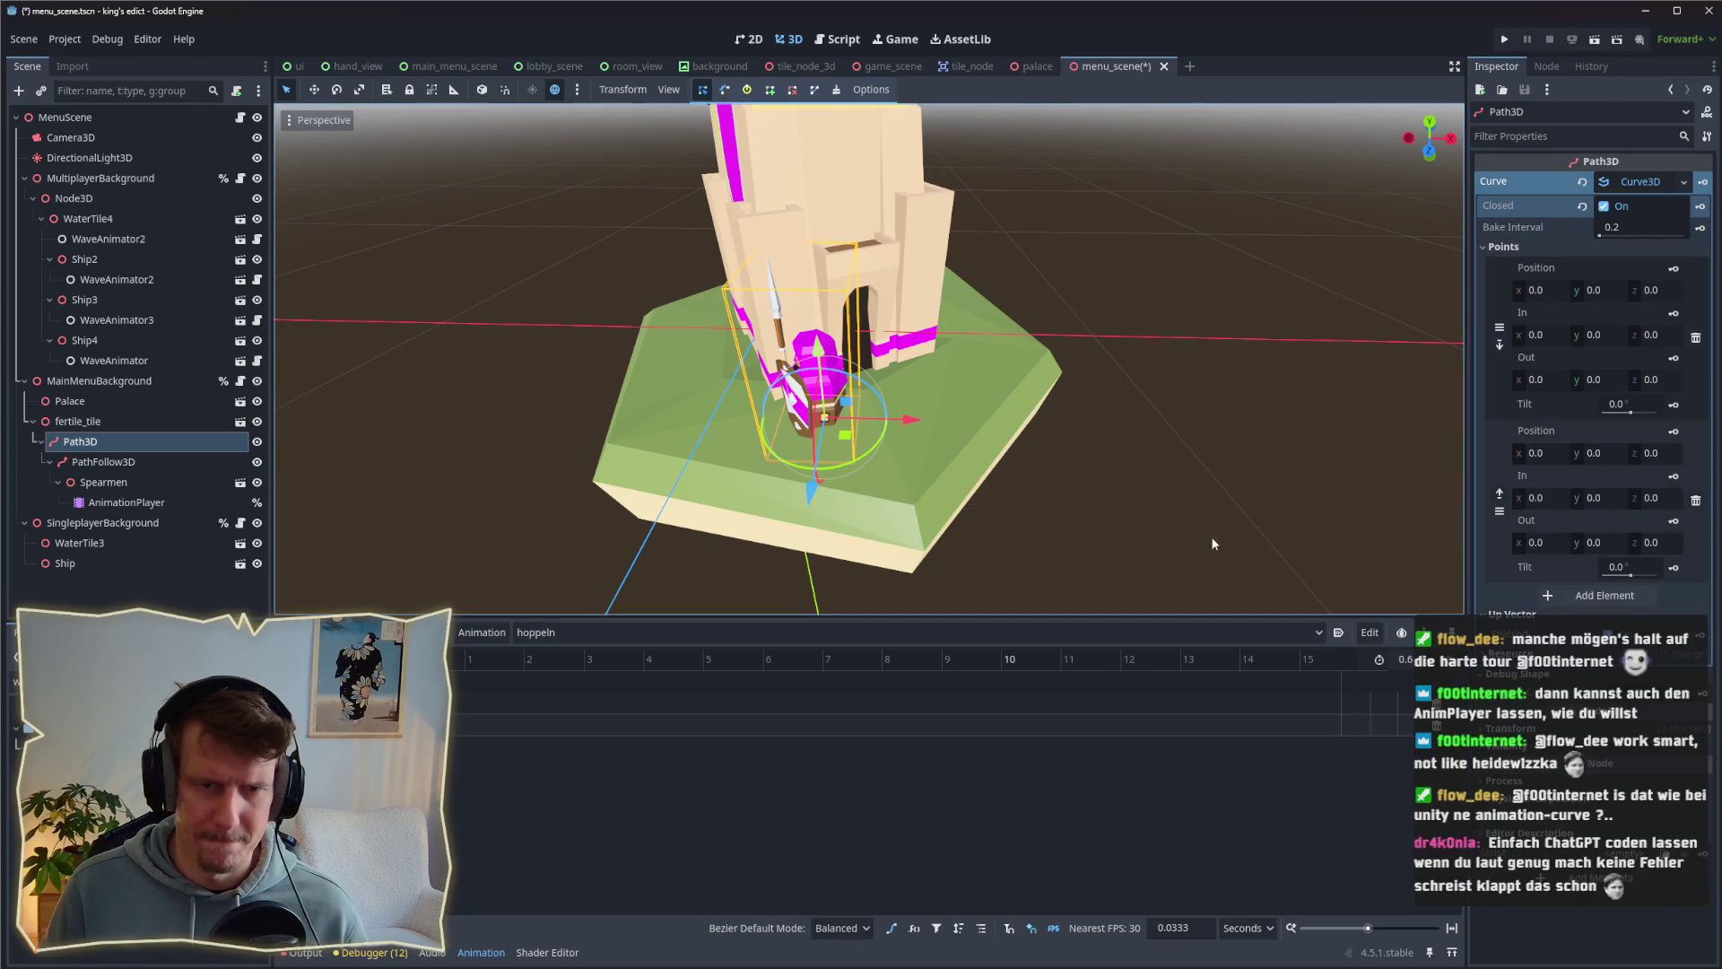
{"action": "left_click_drag", "start_coordinate": [909, 419], "coordinate": [836, 418]}
{"action": "key", "text": "ctrl+z"}
{"action": "key", "text": "ctrl+z"}
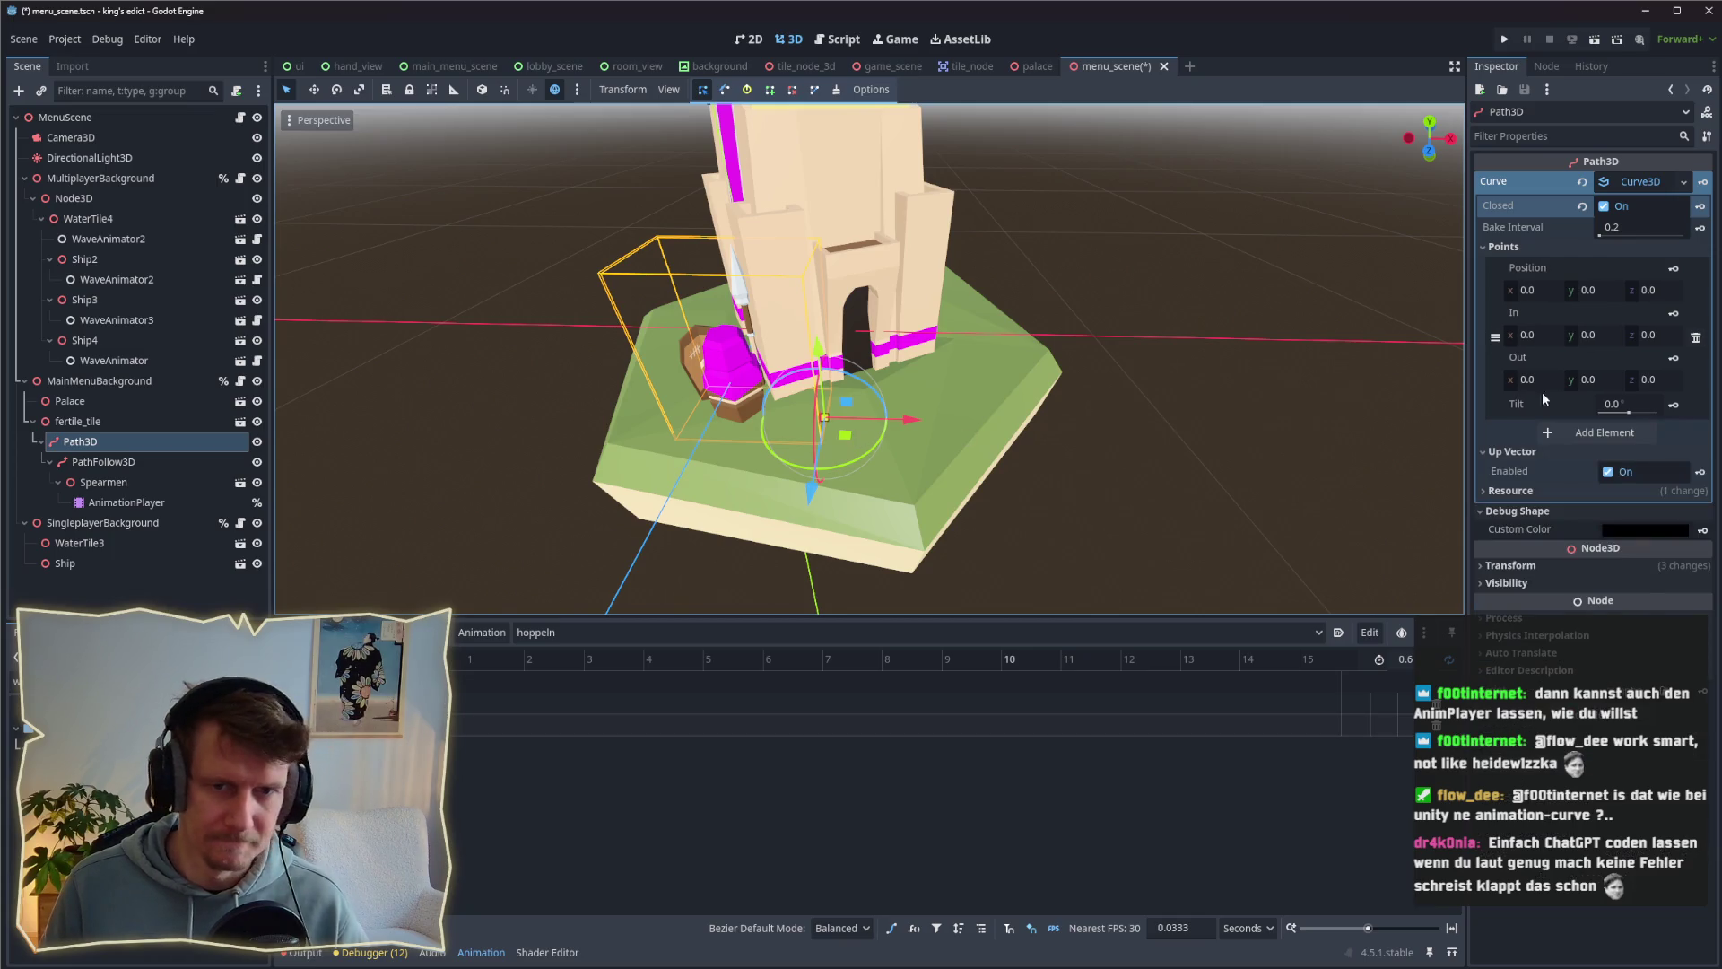
{"action": "left_click", "coordinate": [1544, 435]}
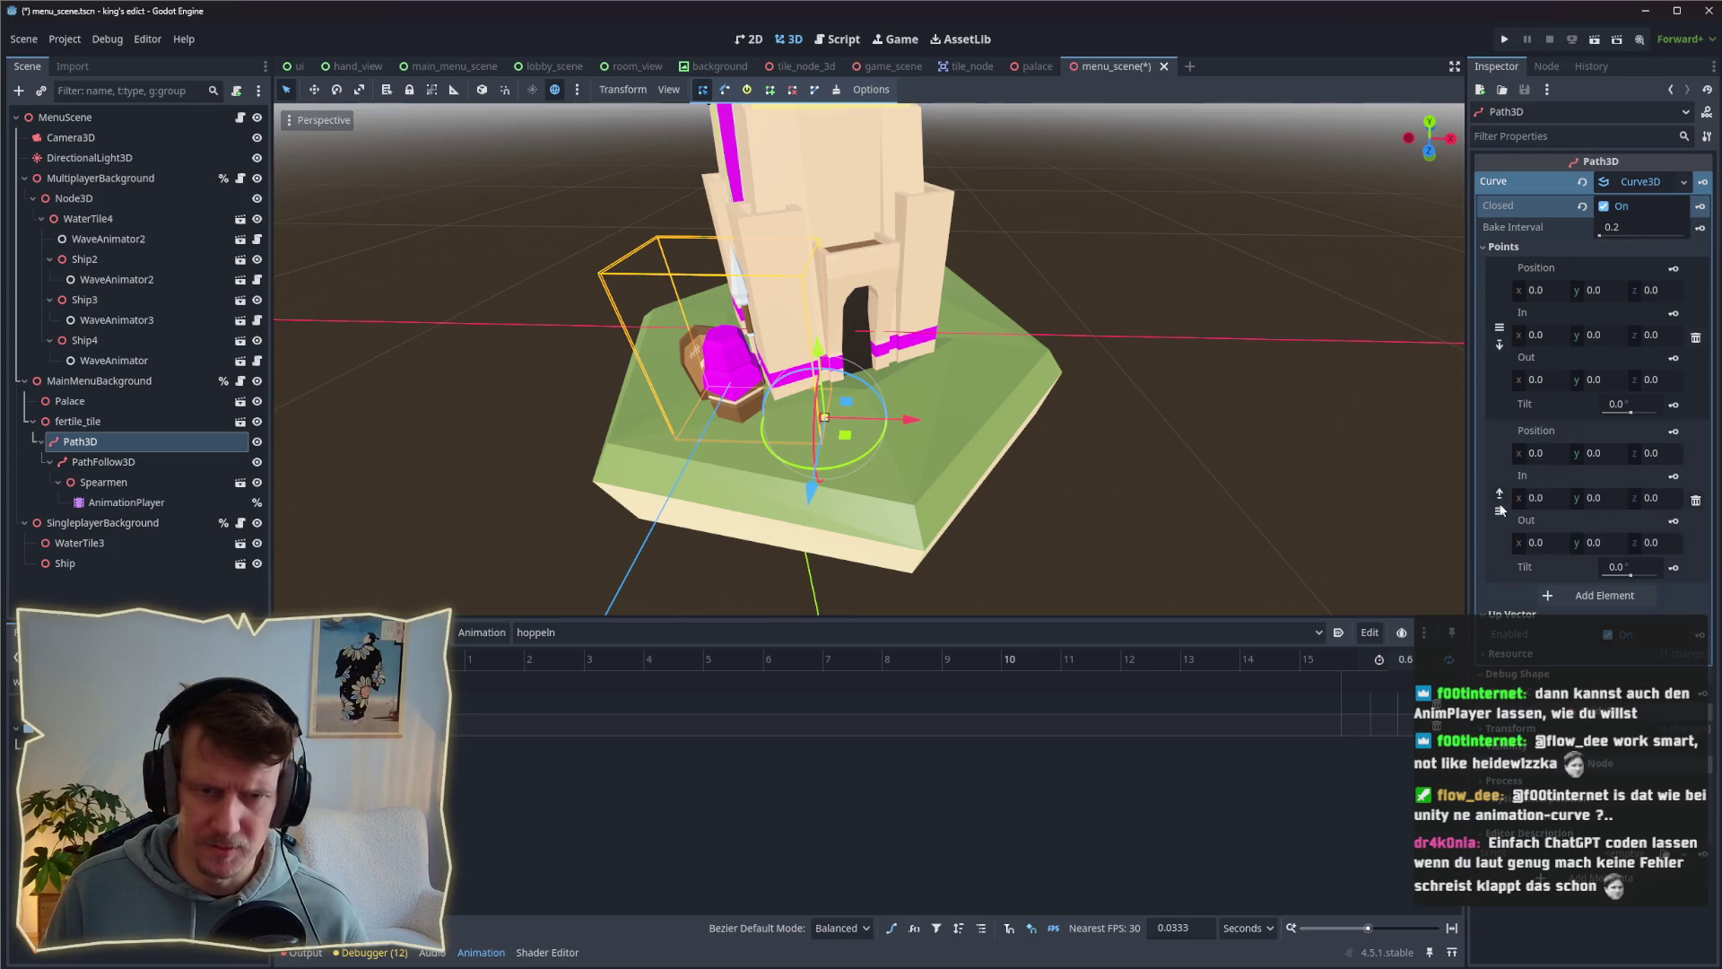
Slide the first path point left along X to -0.241 and focus on it
{"action": "left_click", "coordinate": [1638, 451]}
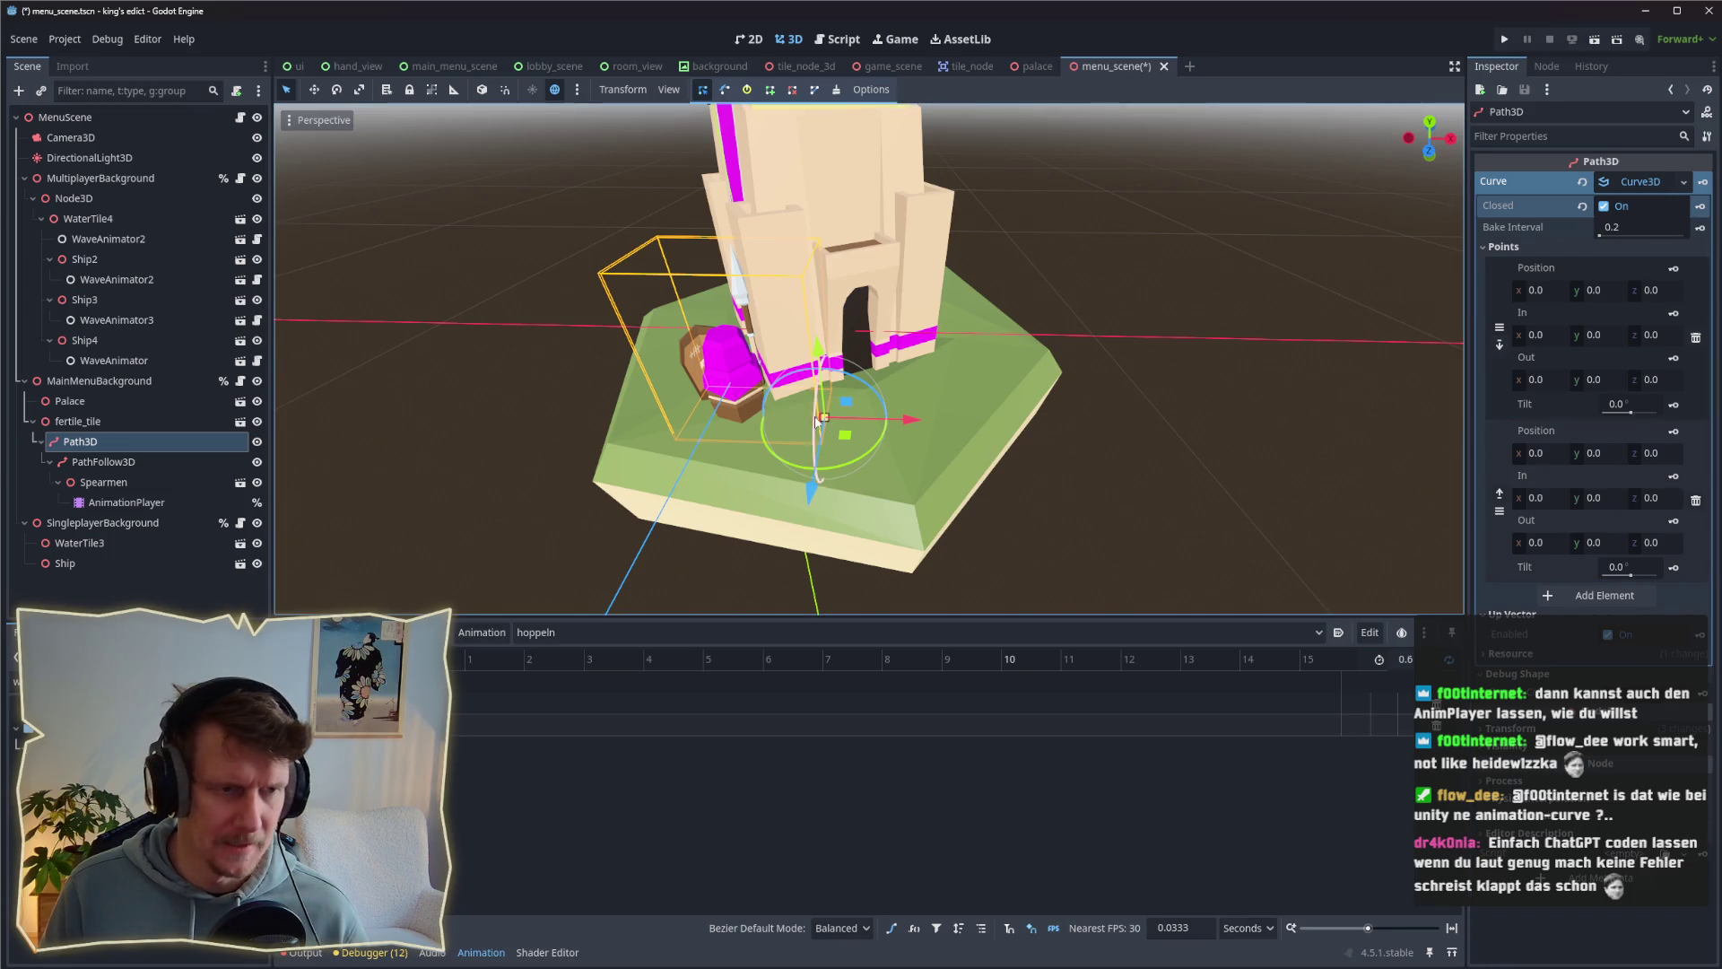
{"action": "mouse_move", "coordinate": [910, 418]}
{"action": "left_mouse_down"}
{"action": "mouse_move", "coordinate": [803, 421]}
{"action": "mouse_move", "coordinate": [915, 429]}
{"action": "left_mouse_up"}
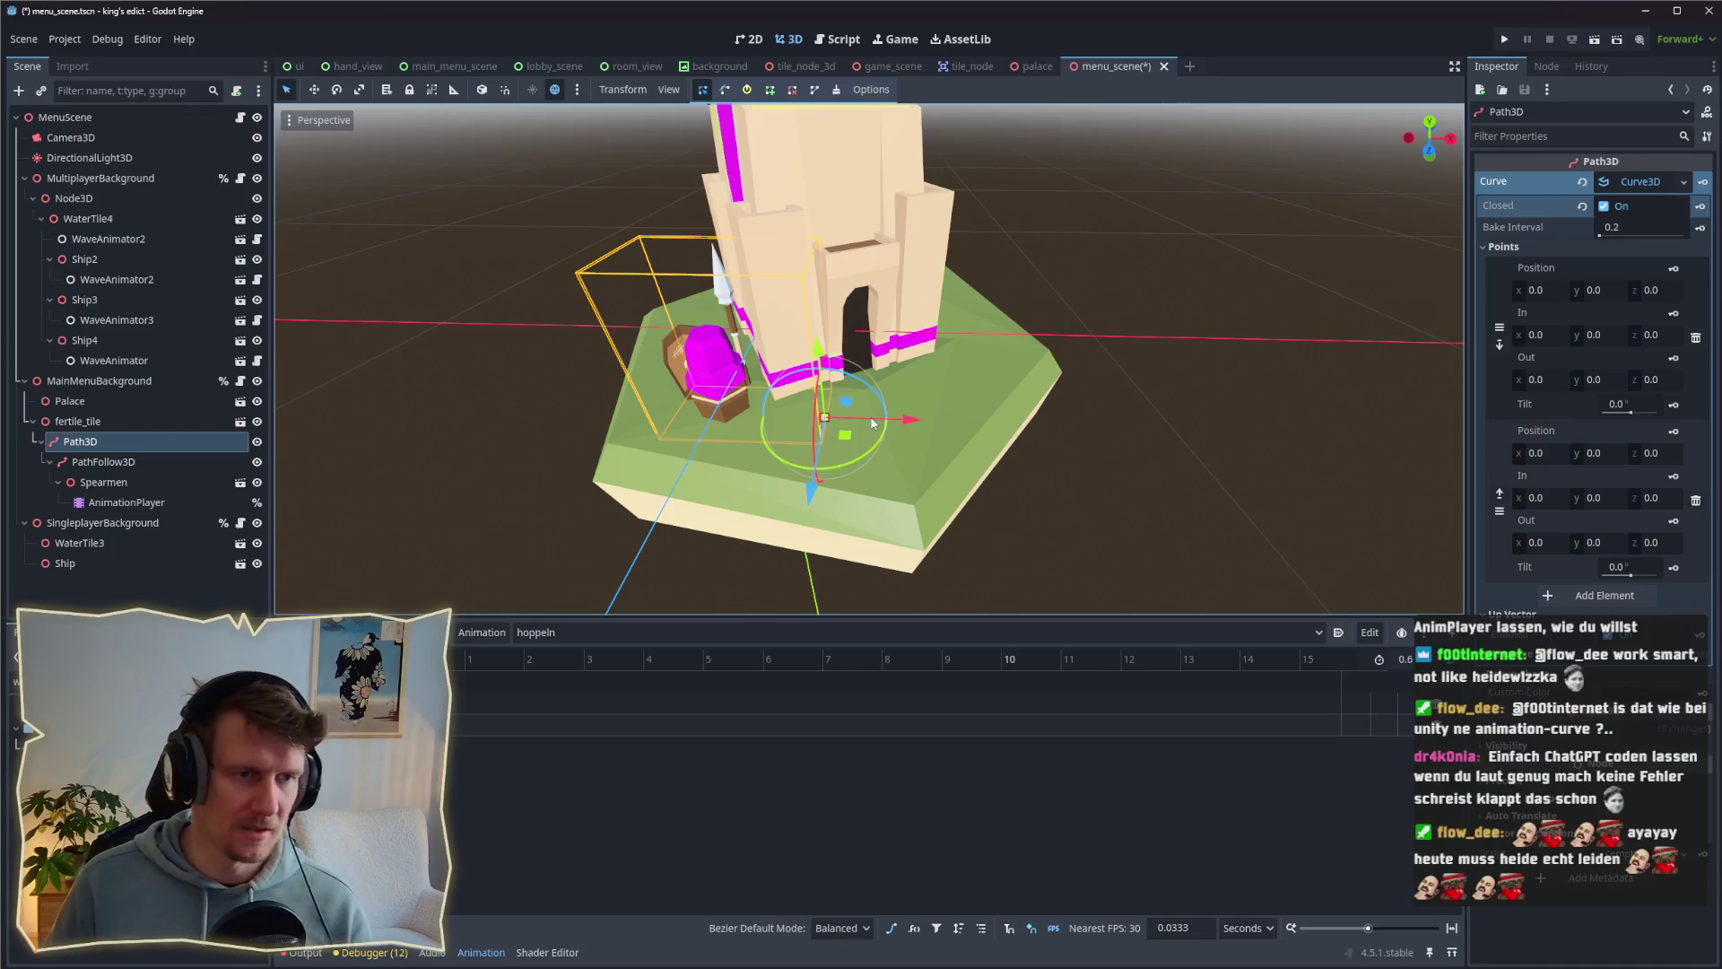
{"action": "left_click_drag", "start_coordinate": [897, 422], "coordinate": [816, 429]}
{"action": "key", "text": "f"}
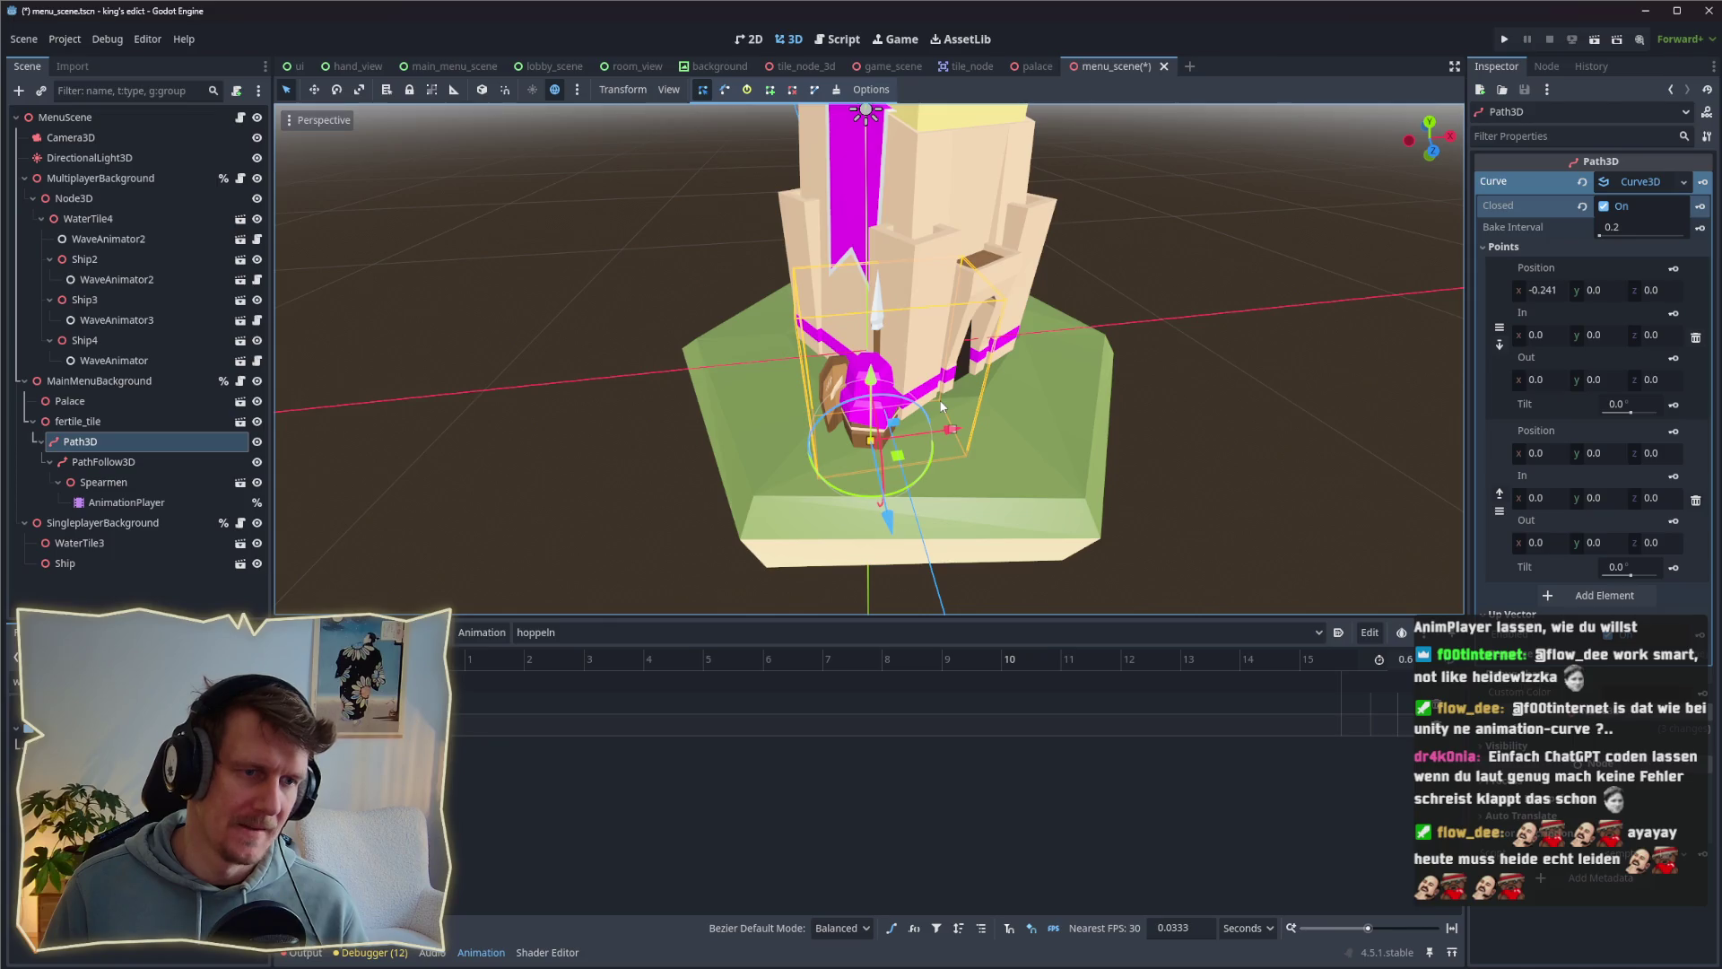
{"action": "left_click_drag", "start_coordinate": [866, 419], "coordinate": [983, 461]}
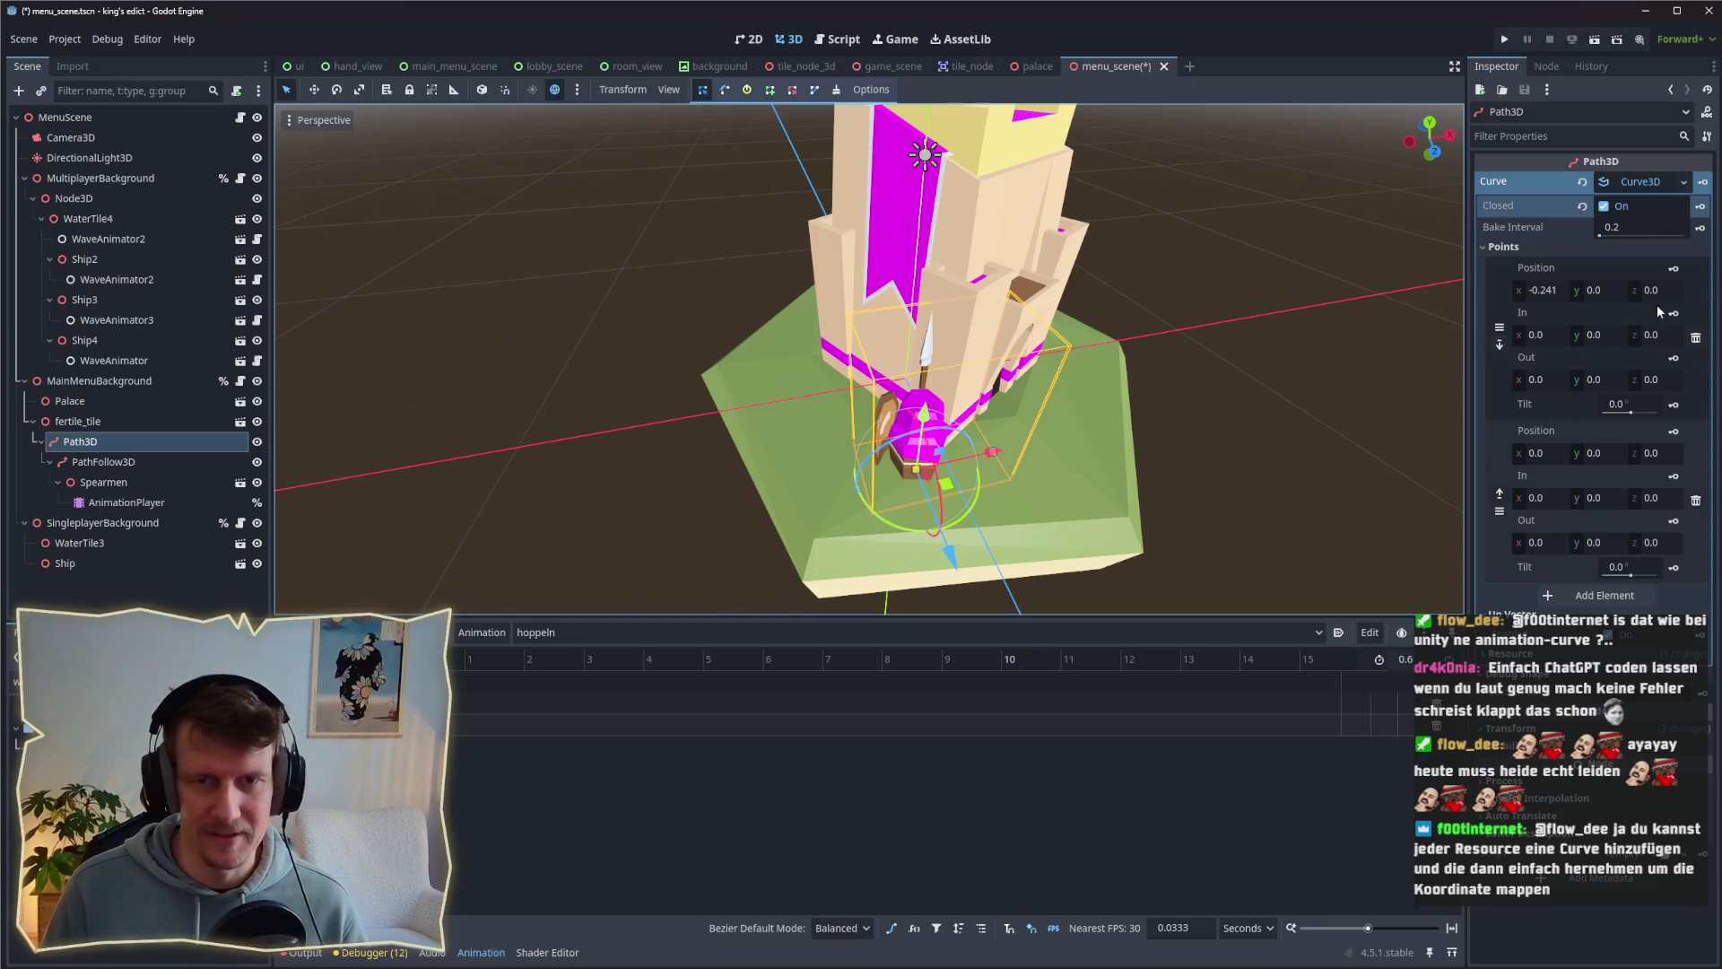
Add a third curve point and nudge the first point slightly further left
{"action": "left_click", "coordinate": [1591, 595]}
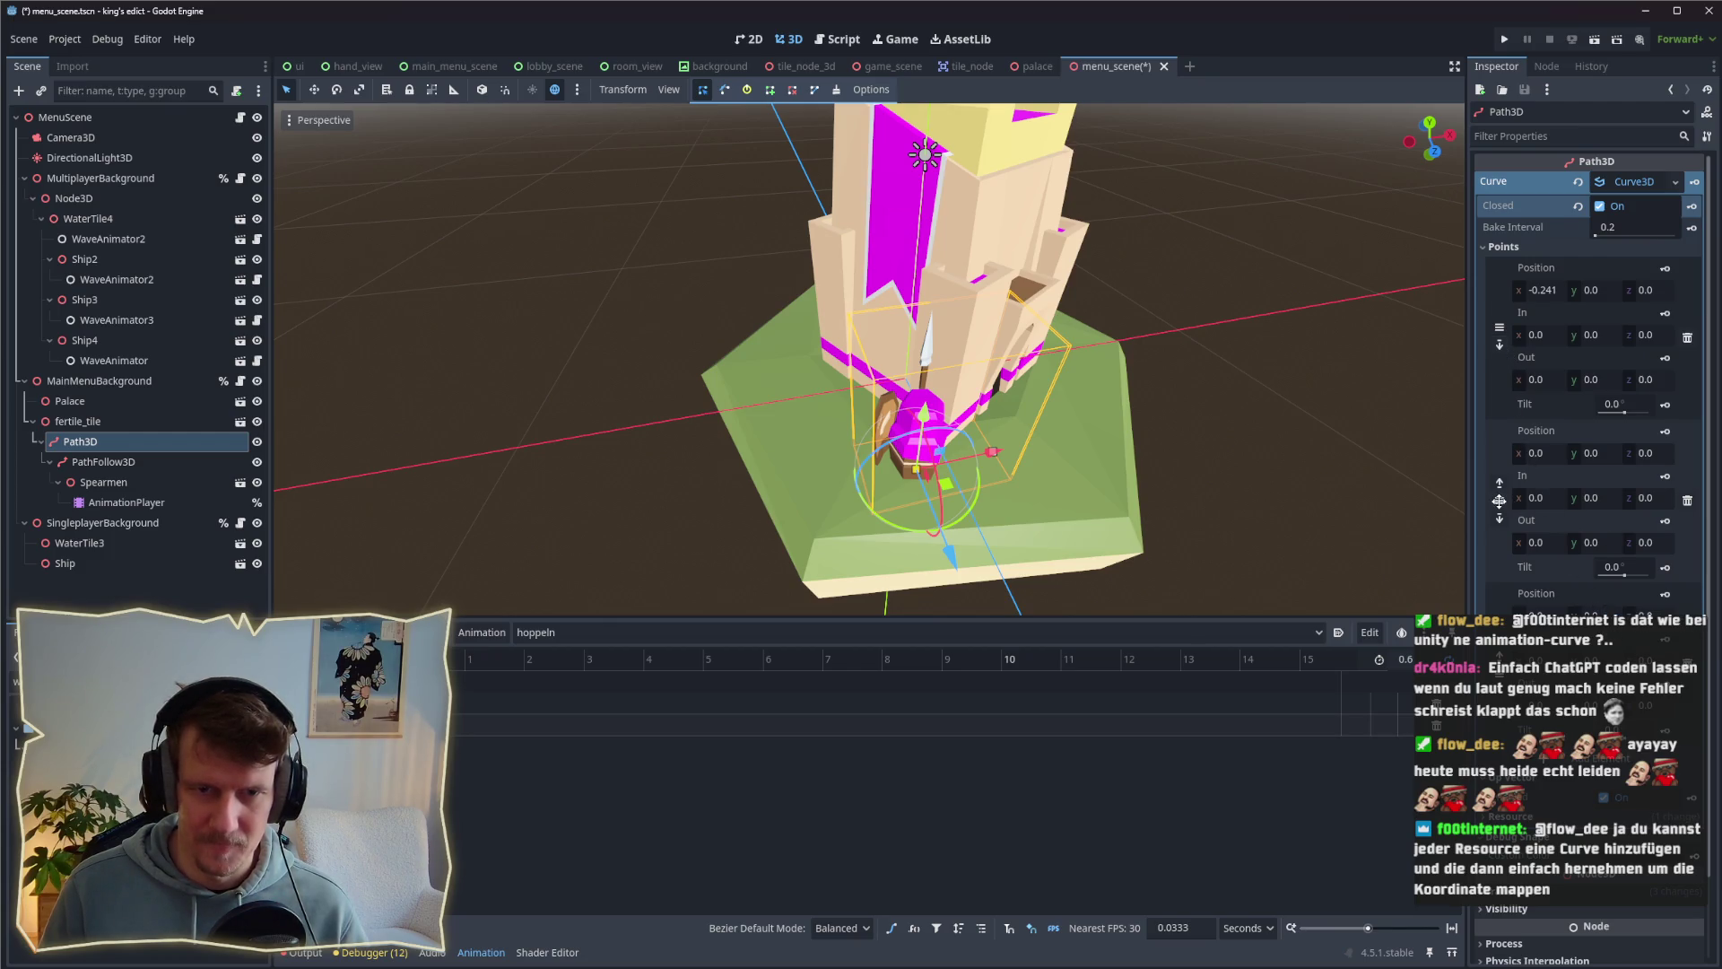
{"action": "left_click_drag", "start_coordinate": [987, 456], "coordinate": [977, 461]}
{"action": "key", "text": "ctrl+z"}
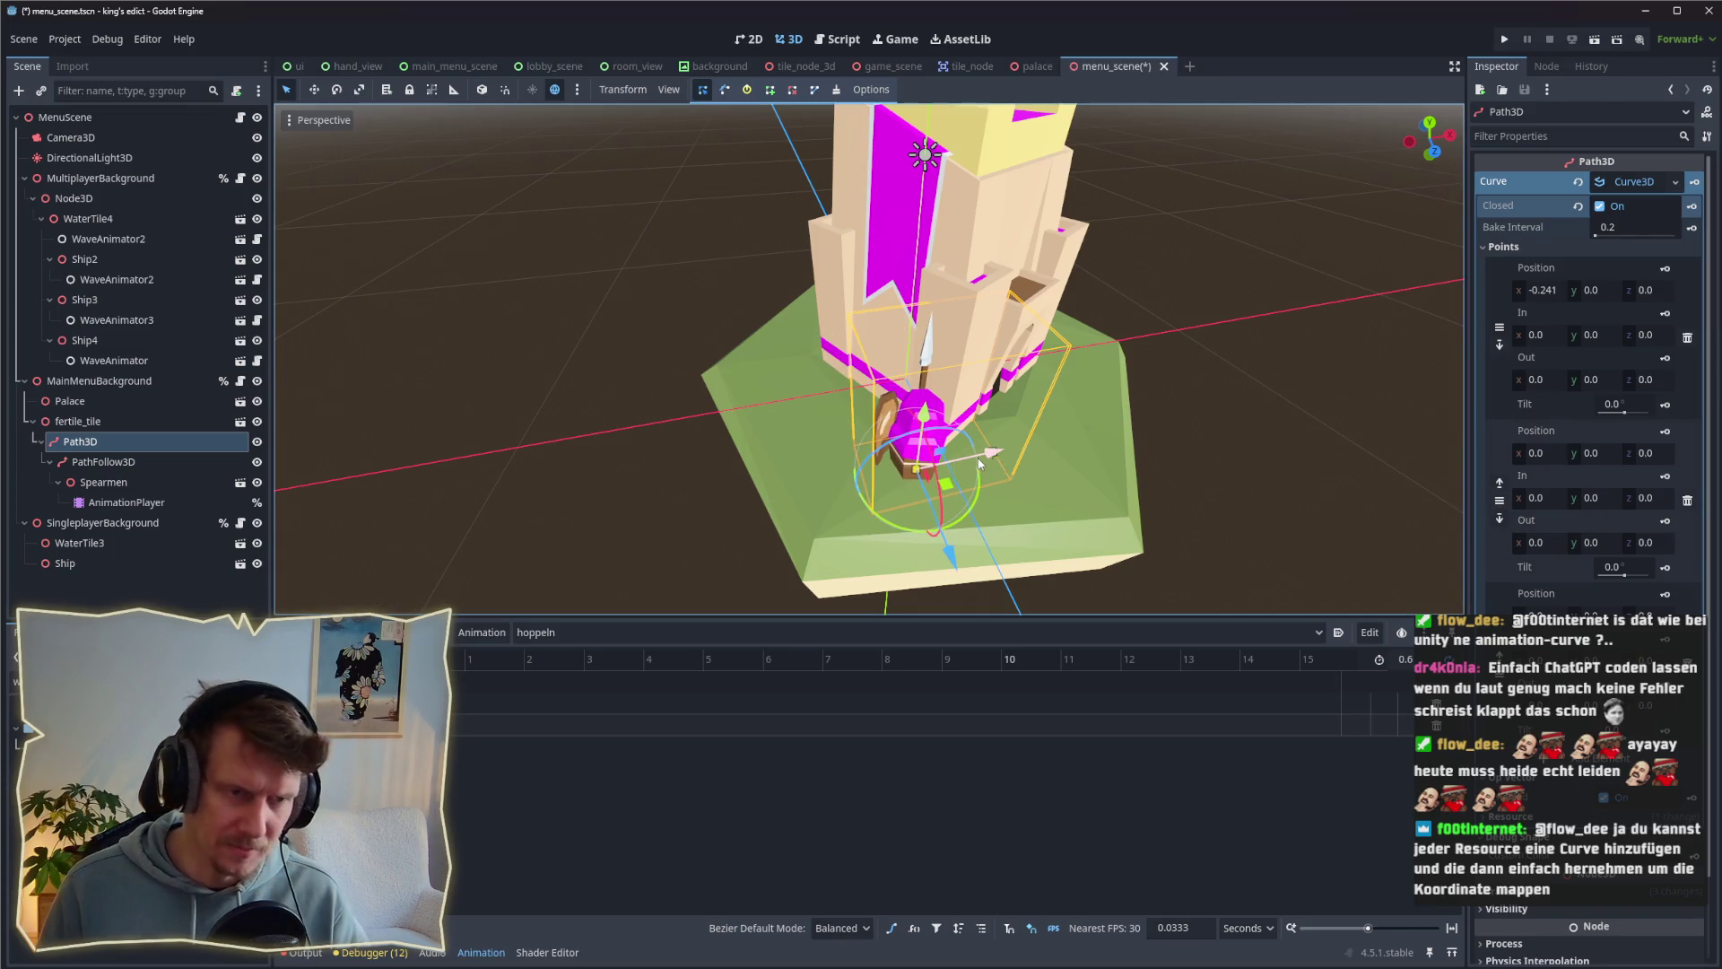
{"action": "mouse_move", "coordinate": [991, 451]}
{"action": "left_mouse_down"}
{"action": "mouse_move", "coordinate": [1029, 440]}
{"action": "mouse_move", "coordinate": [780, 476]}
{"action": "left_mouse_up"}
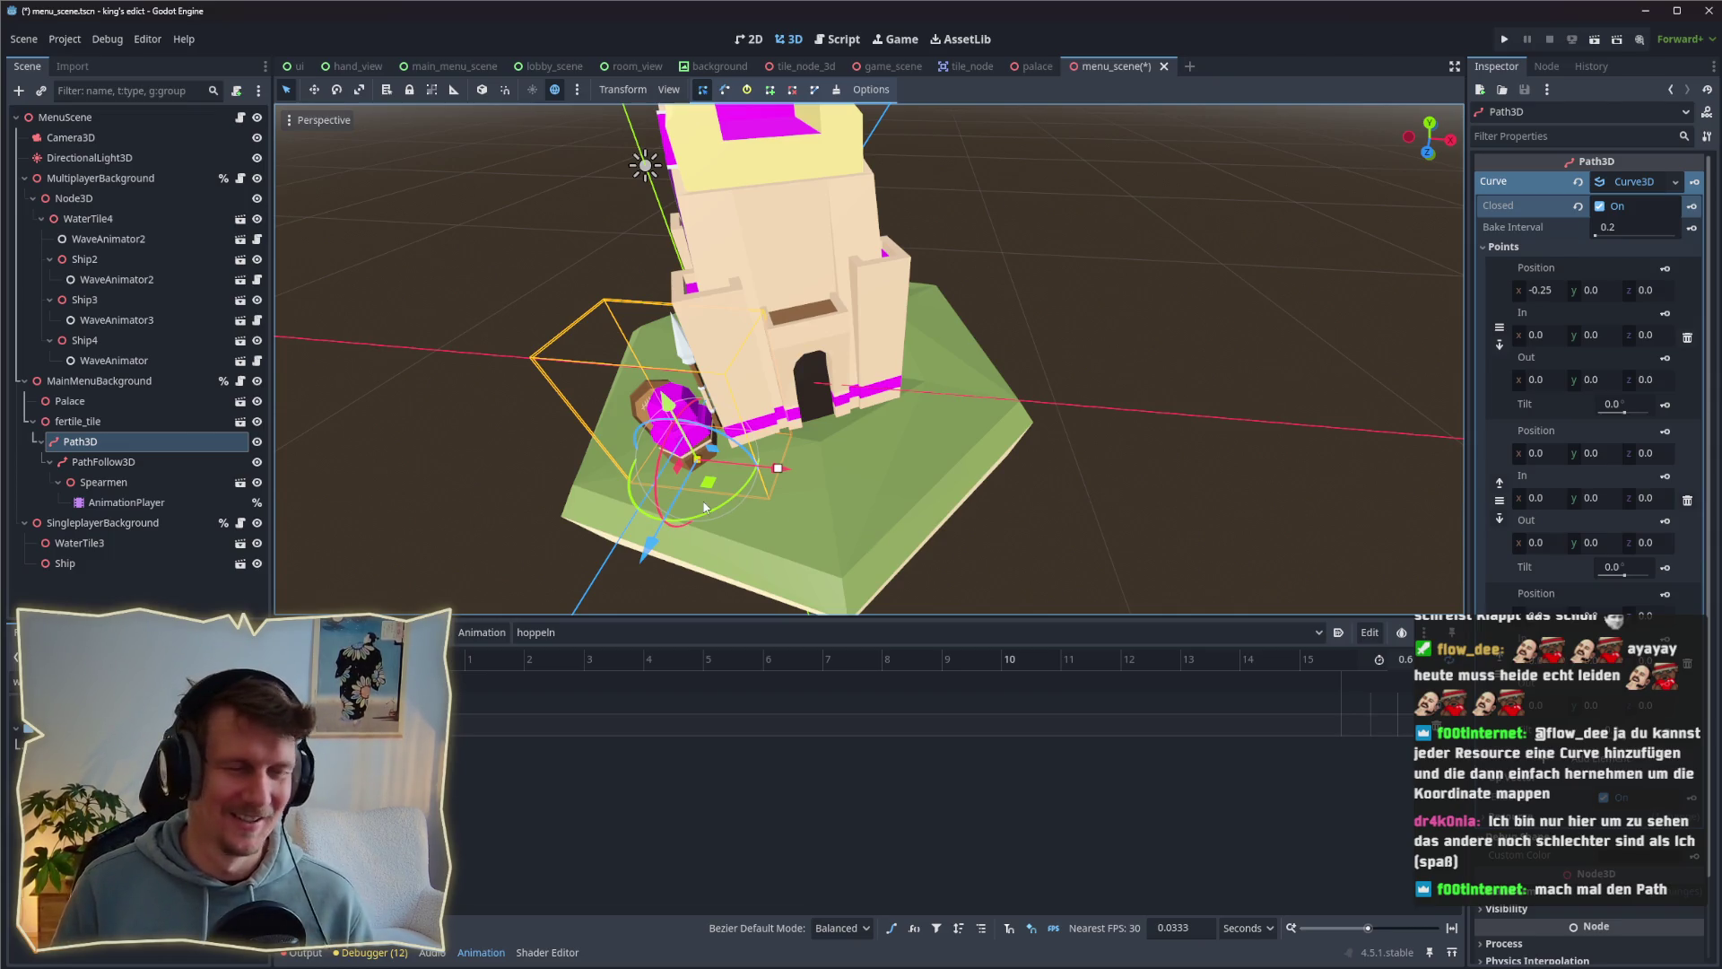
Orbit the view around the tower and the patrol path
{"action": "left_click_drag", "start_coordinate": [763, 499], "coordinate": [1166, 557]}
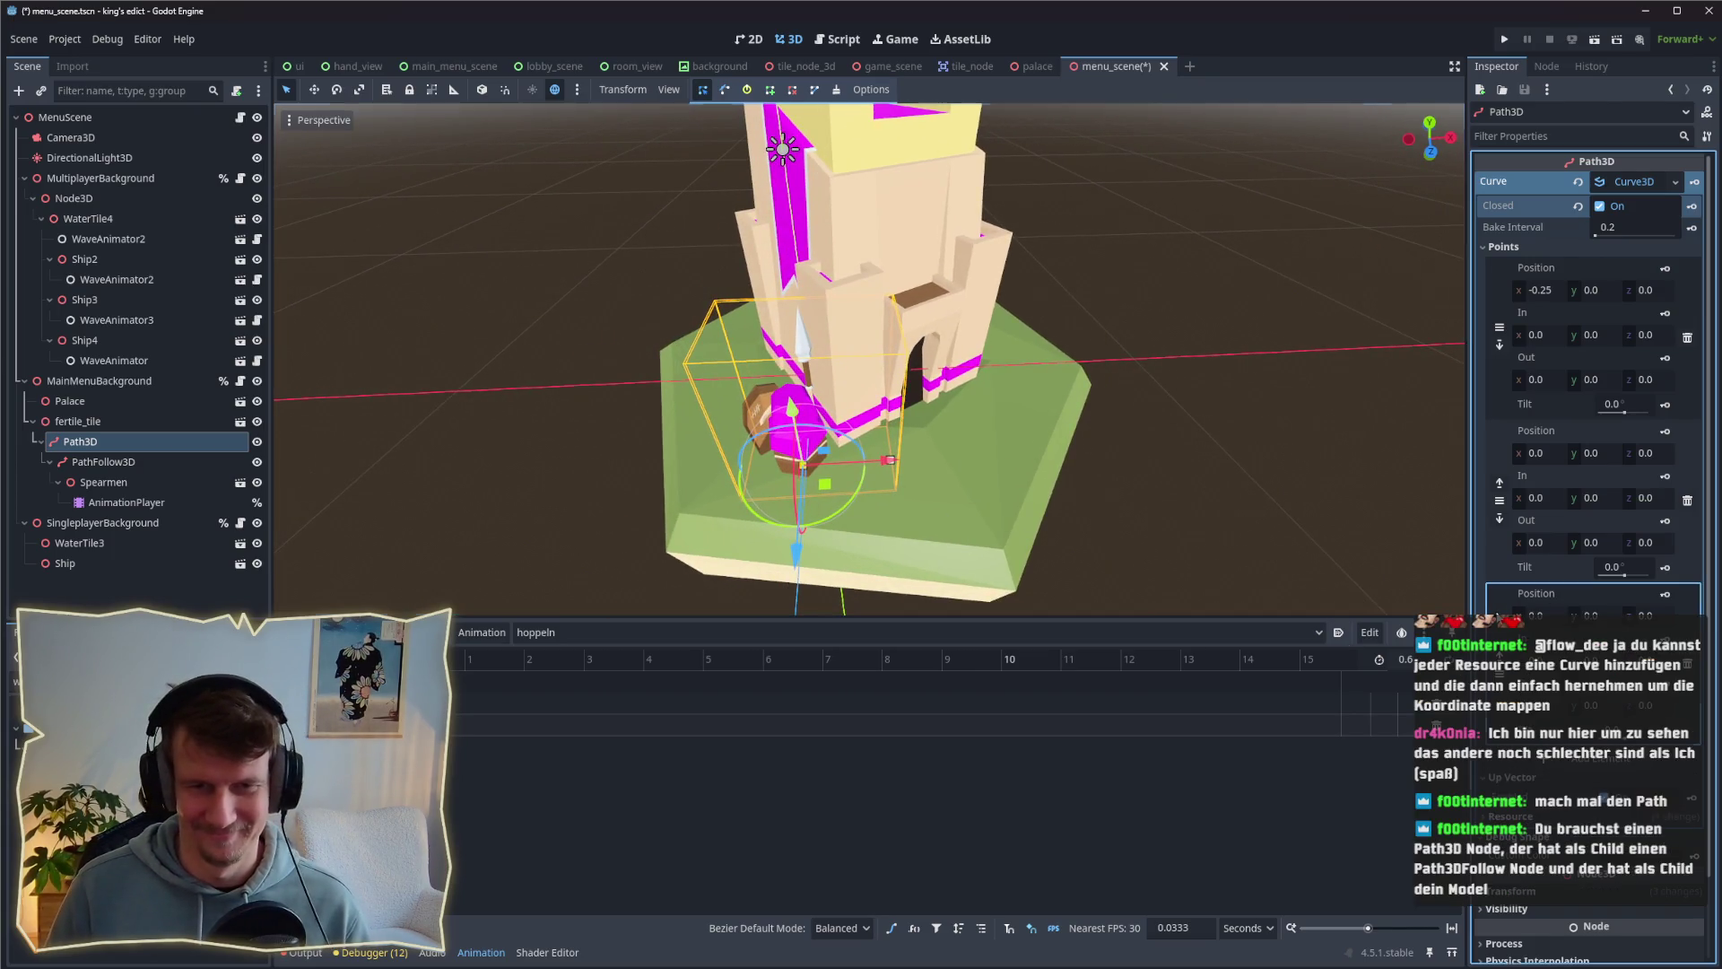
Nudge a point to x -0.274 and reorder it to second in Points
{"action": "left_click_drag", "start_coordinate": [888, 474], "coordinate": [886, 472]}
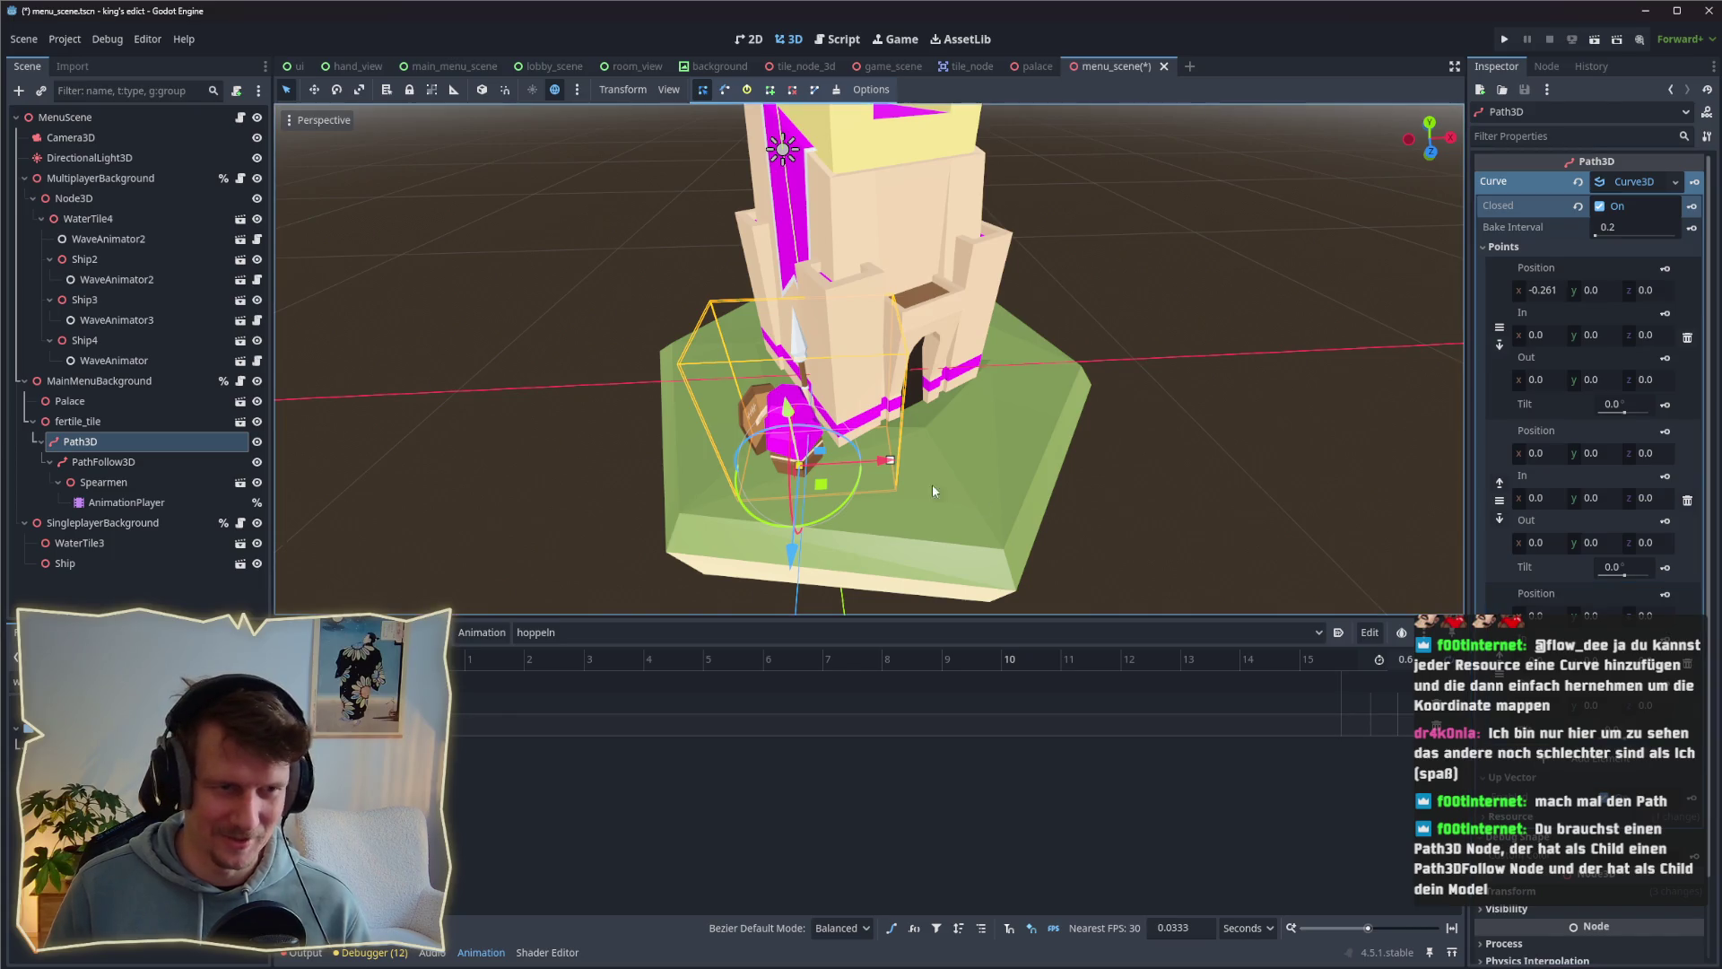
{"action": "mouse_move", "coordinate": [904, 470]}
{"action": "left_mouse_down"}
{"action": "mouse_move", "coordinate": [738, 415]}
{"action": "mouse_move", "coordinate": [950, 411]}
{"action": "left_mouse_up"}
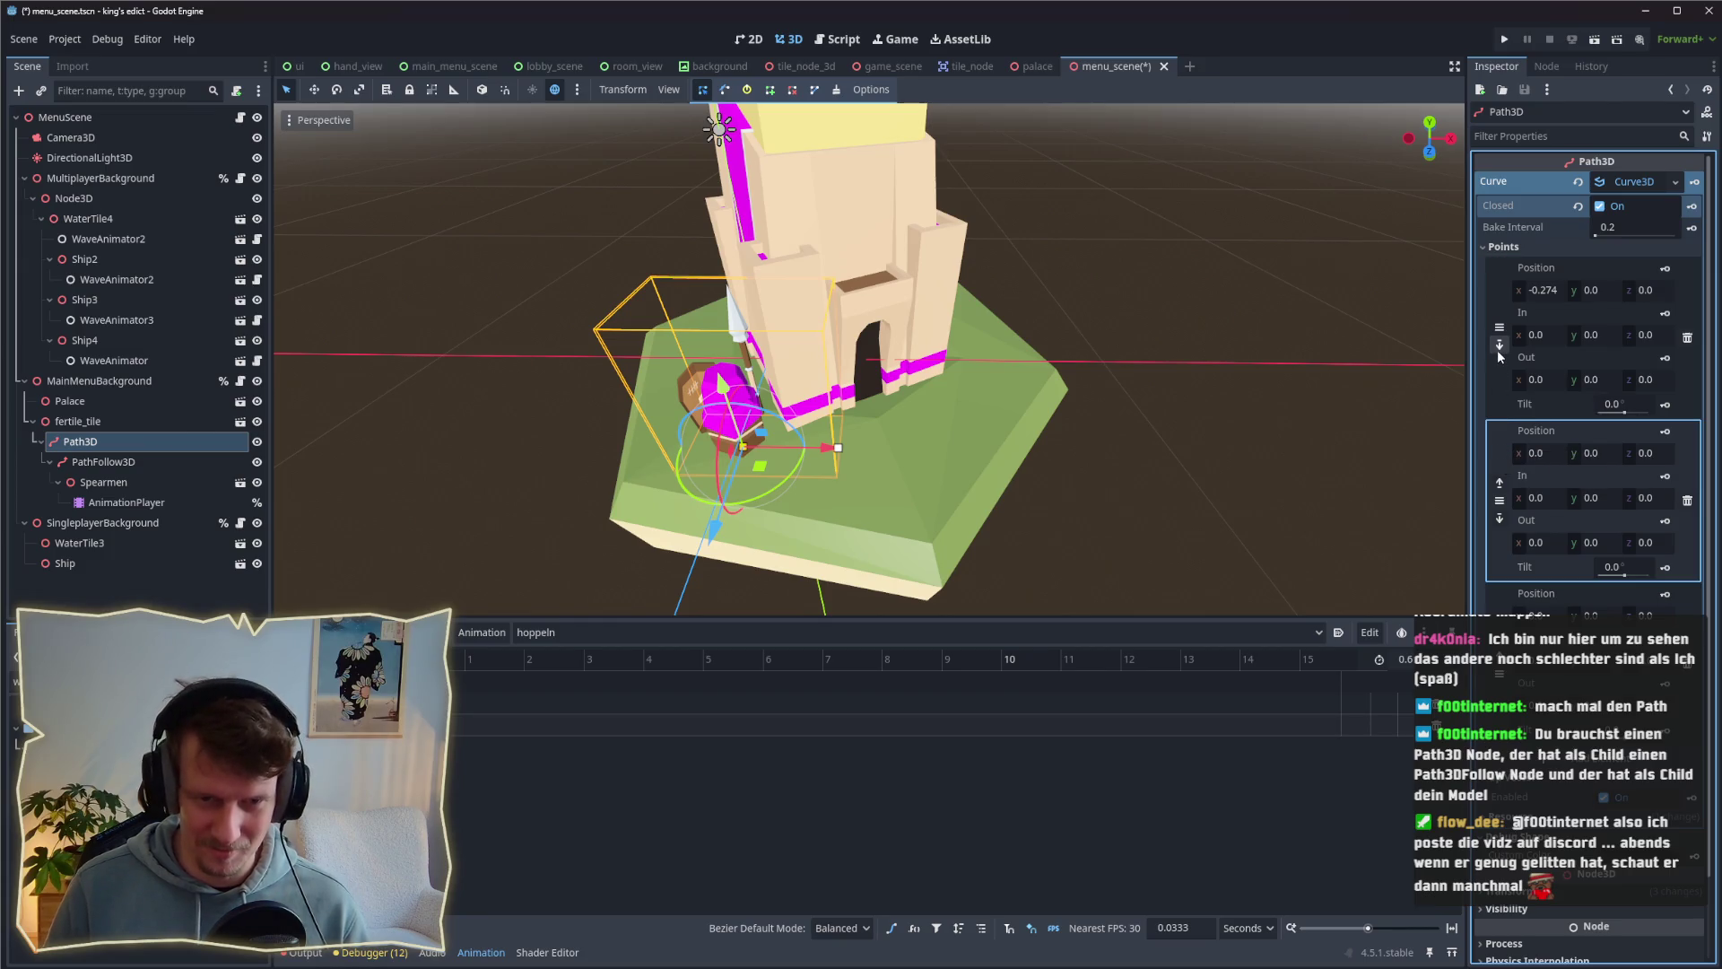
{"action": "left_click_drag", "start_coordinate": [1498, 327], "coordinate": [1499, 718]}
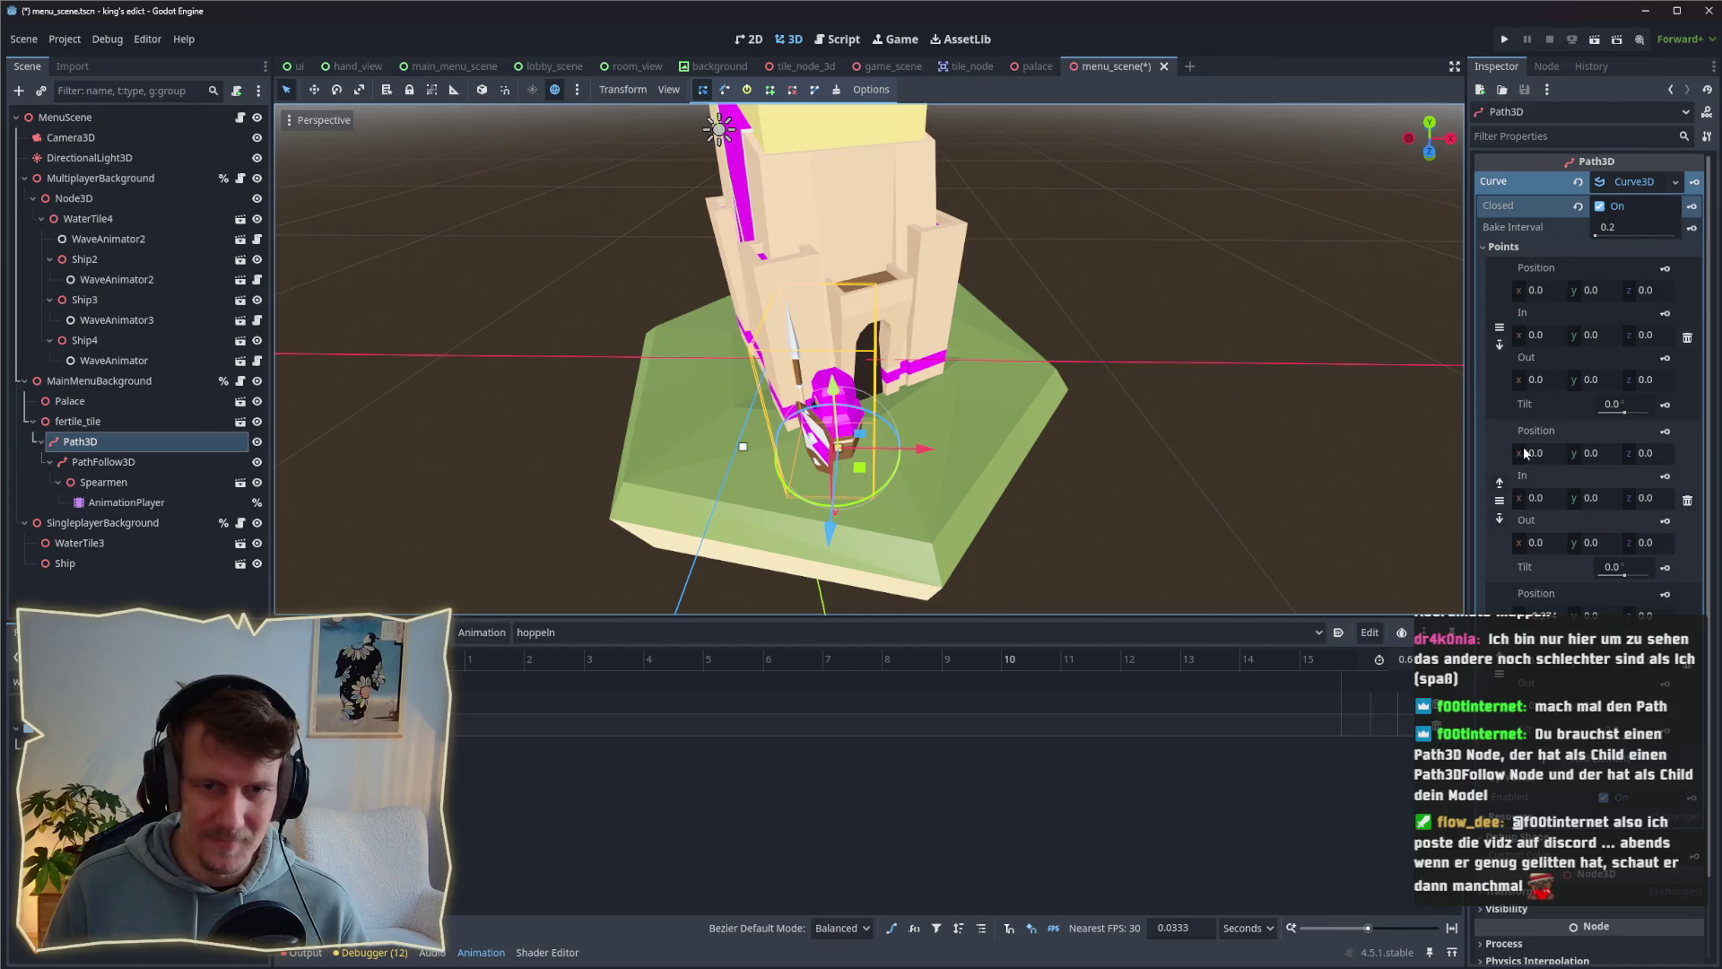
{"action": "left_click_drag", "start_coordinate": [1505, 503], "coordinate": [1522, 605]}
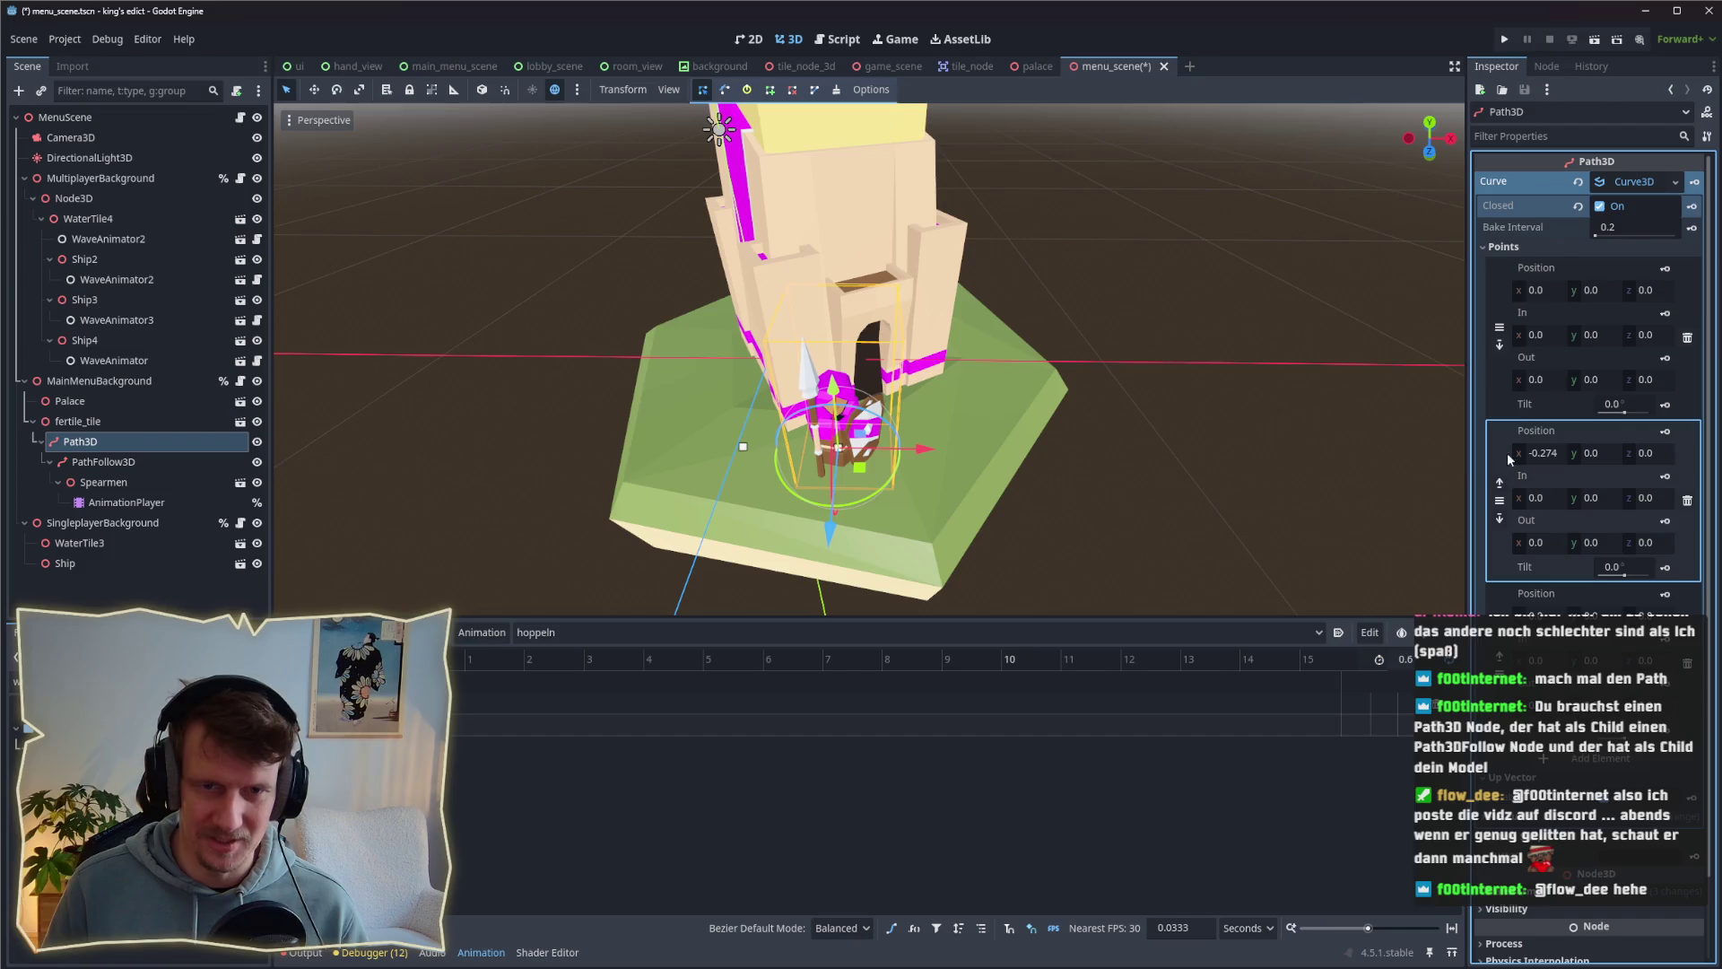
Move the corner point to (-0.599, 0, -0.589), add a point, and put the origin first
{"action": "mouse_move", "coordinate": [919, 448]}
{"action": "left_mouse_down"}
{"action": "mouse_move", "coordinate": [902, 457]}
{"action": "mouse_move", "coordinate": [933, 455]}
{"action": "mouse_move", "coordinate": [795, 448]}
{"action": "mouse_move", "coordinate": [870, 461]}
{"action": "mouse_move", "coordinate": [790, 451]}
{"action": "mouse_move", "coordinate": [794, 512]}
{"action": "mouse_move", "coordinate": [714, 501]}
{"action": "mouse_move", "coordinate": [723, 417]}
{"action": "left_mouse_up"}
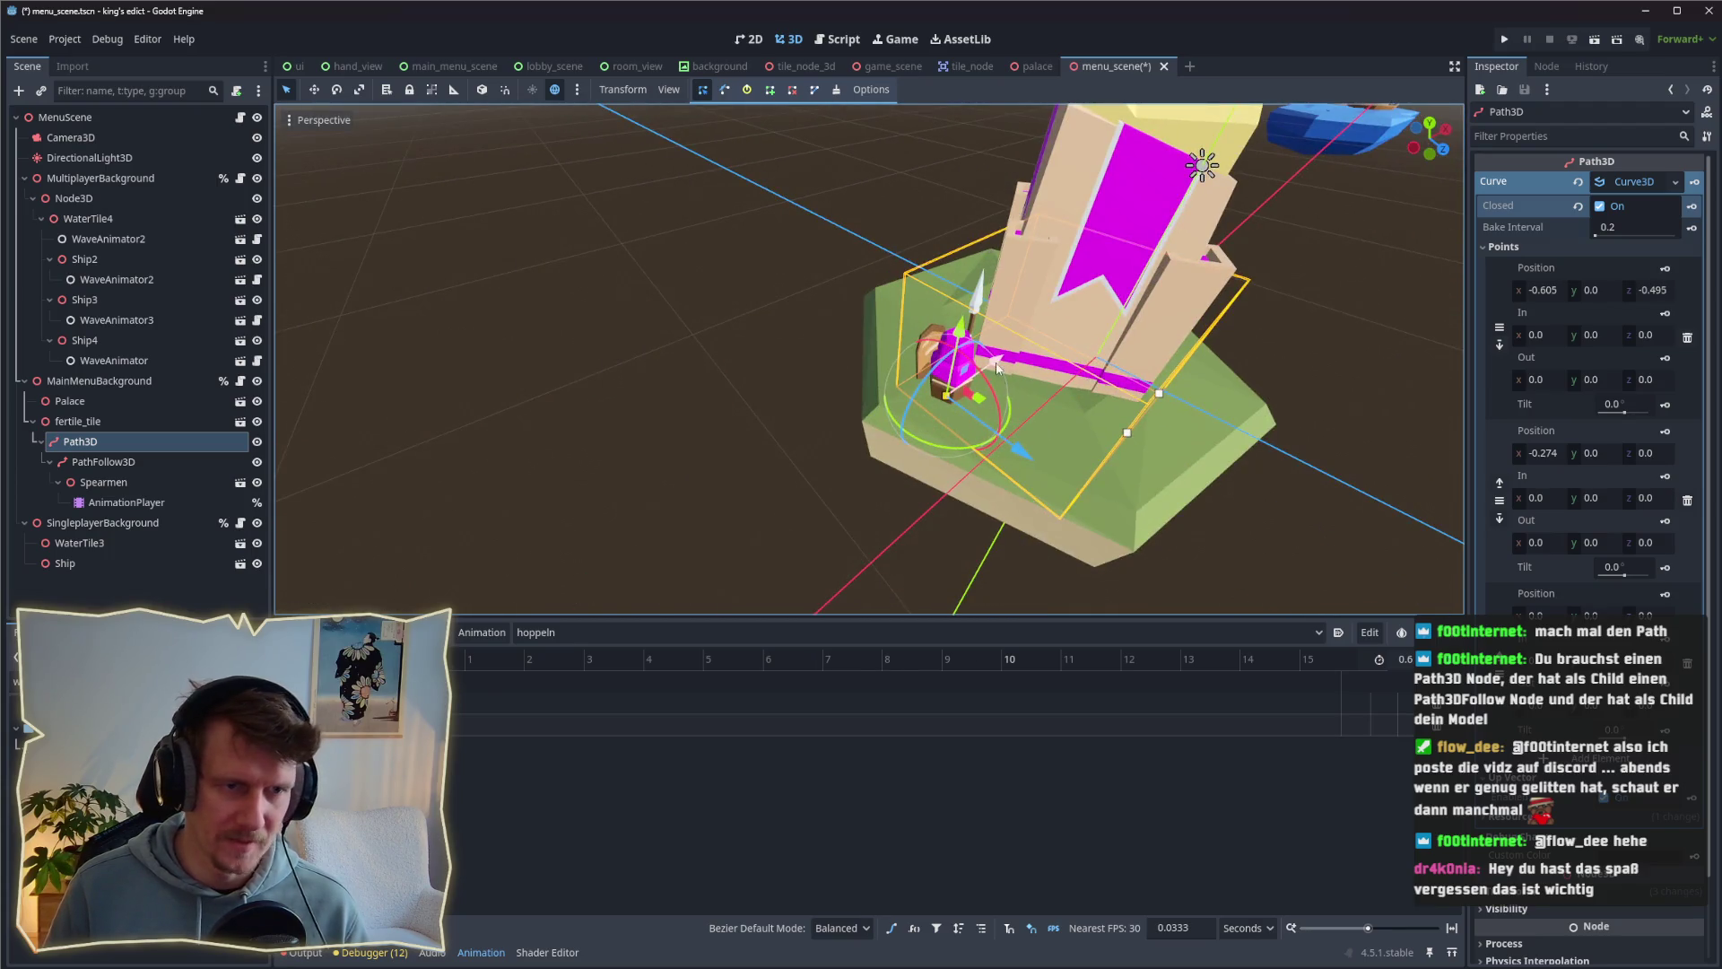
{"action": "mouse_move", "coordinate": [1018, 448]}
{"action": "left_mouse_down"}
{"action": "mouse_move", "coordinate": [993, 438]}
{"action": "mouse_move", "coordinate": [1021, 390]}
{"action": "left_mouse_up"}
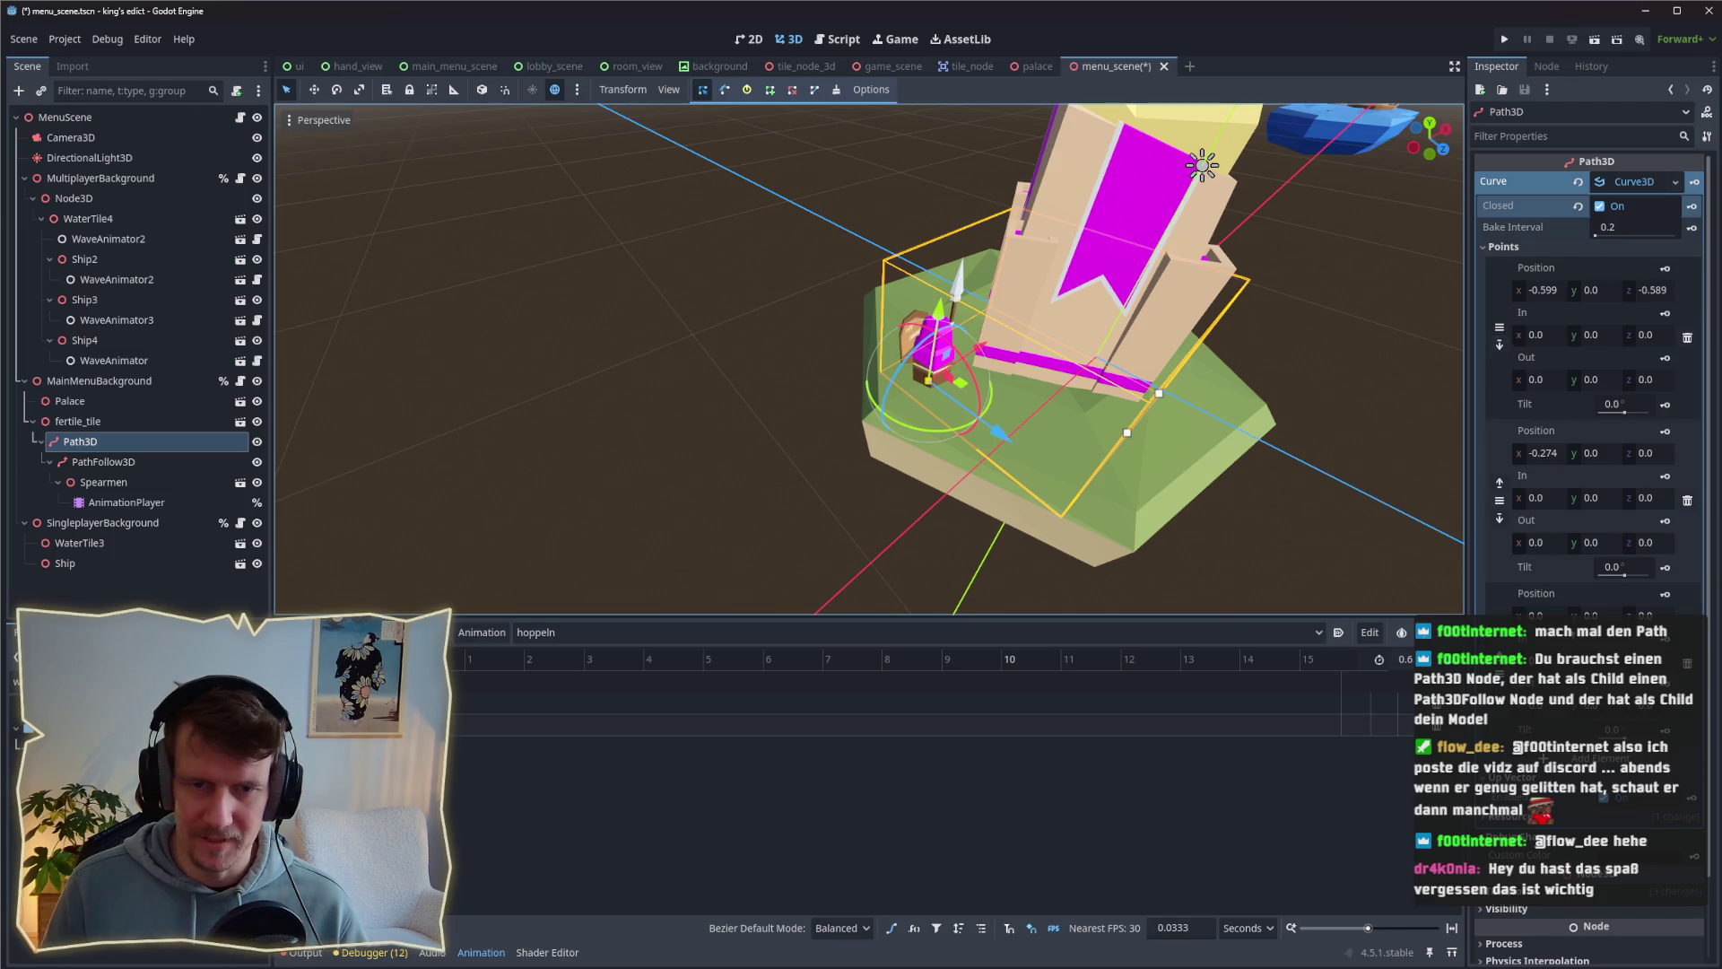
{"action": "left_click", "coordinate": [1555, 758]}
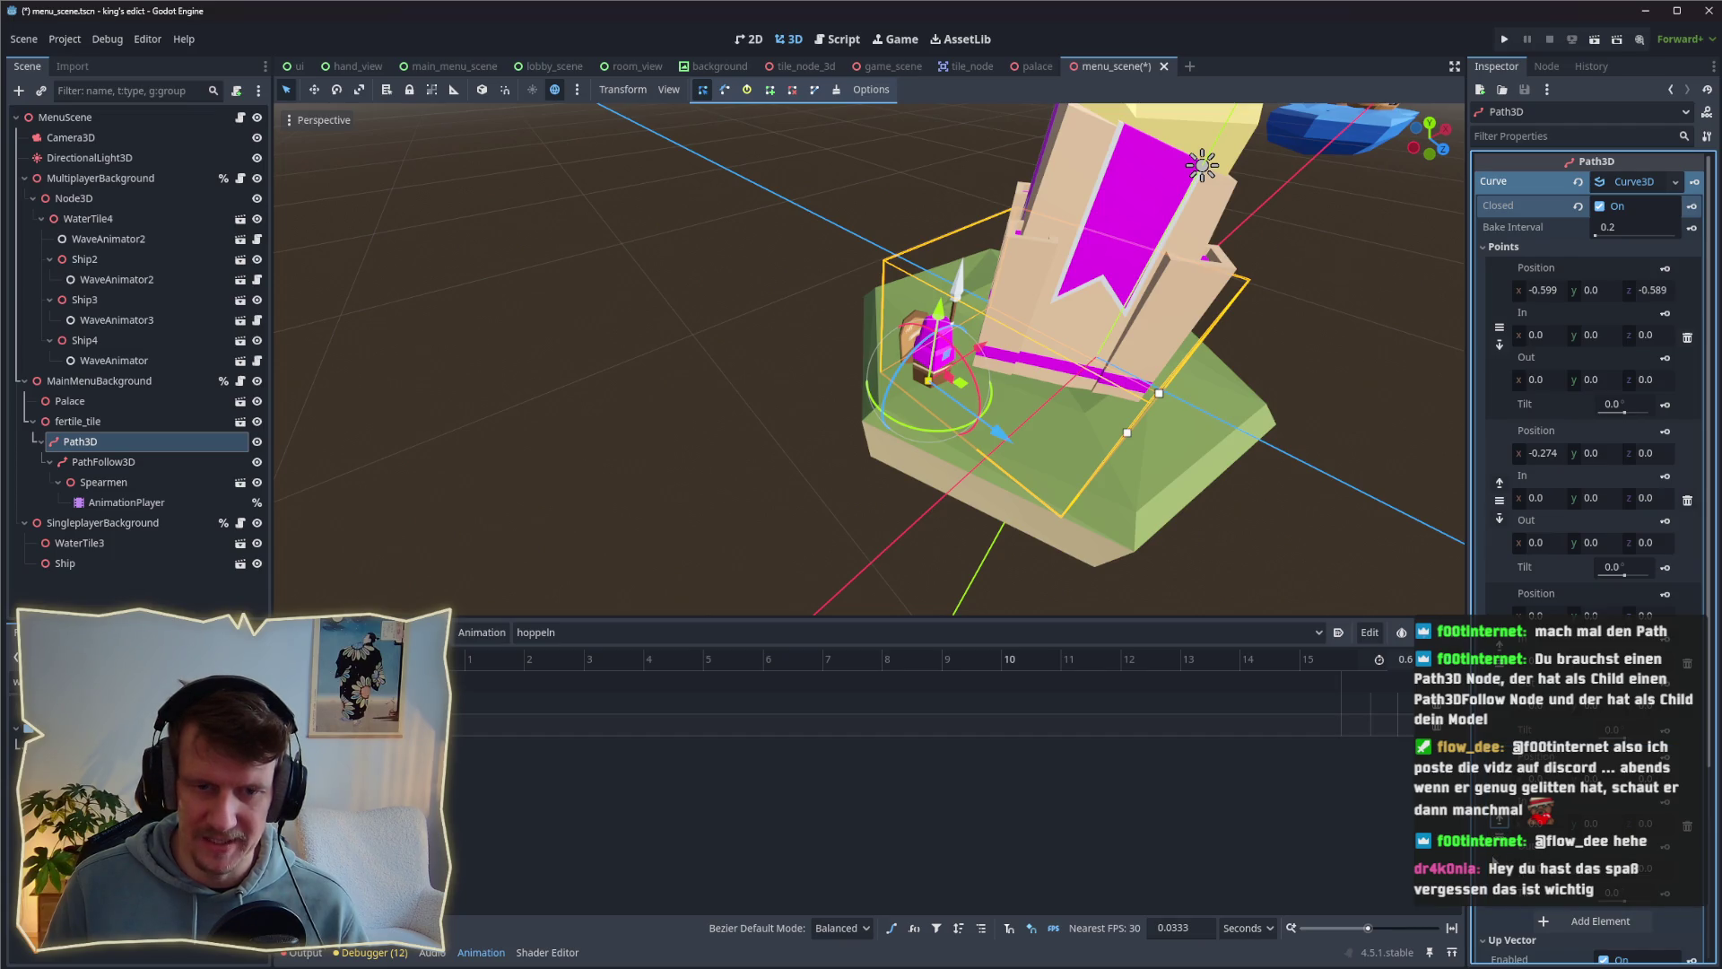
{"action": "left_click_drag", "start_coordinate": [1500, 841], "coordinate": [1525, 269]}
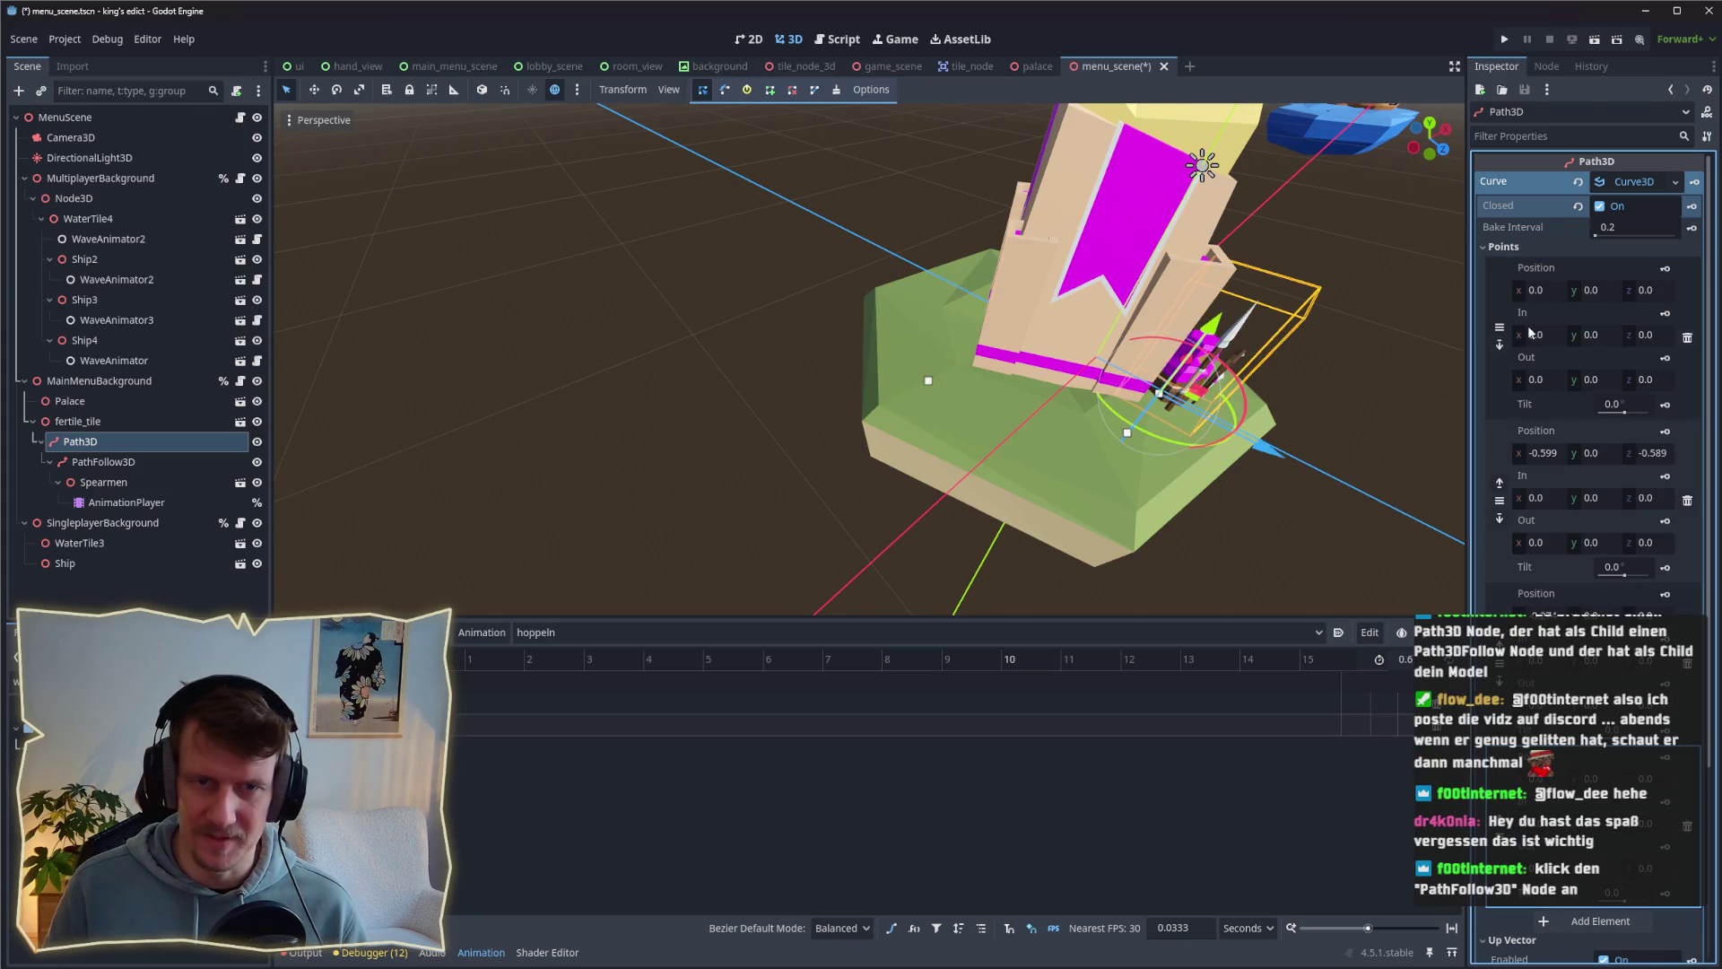
Adjust point positions and drag the x 0.549, z -0.336 point to the list's top
{"action": "mouse_move", "coordinate": [1249, 428]}
{"action": "left_mouse_down"}
{"action": "mouse_move", "coordinate": [1213, 417]}
{"action": "mouse_move", "coordinate": [977, 479]}
{"action": "mouse_move", "coordinate": [1166, 336]}
{"action": "mouse_move", "coordinate": [1076, 310]}
{"action": "mouse_move", "coordinate": [1128, 351]}
{"action": "mouse_move", "coordinate": [1238, 390]}
{"action": "left_mouse_up"}
{"action": "left_click_drag", "start_coordinate": [924, 197], "coordinate": [892, 185]}
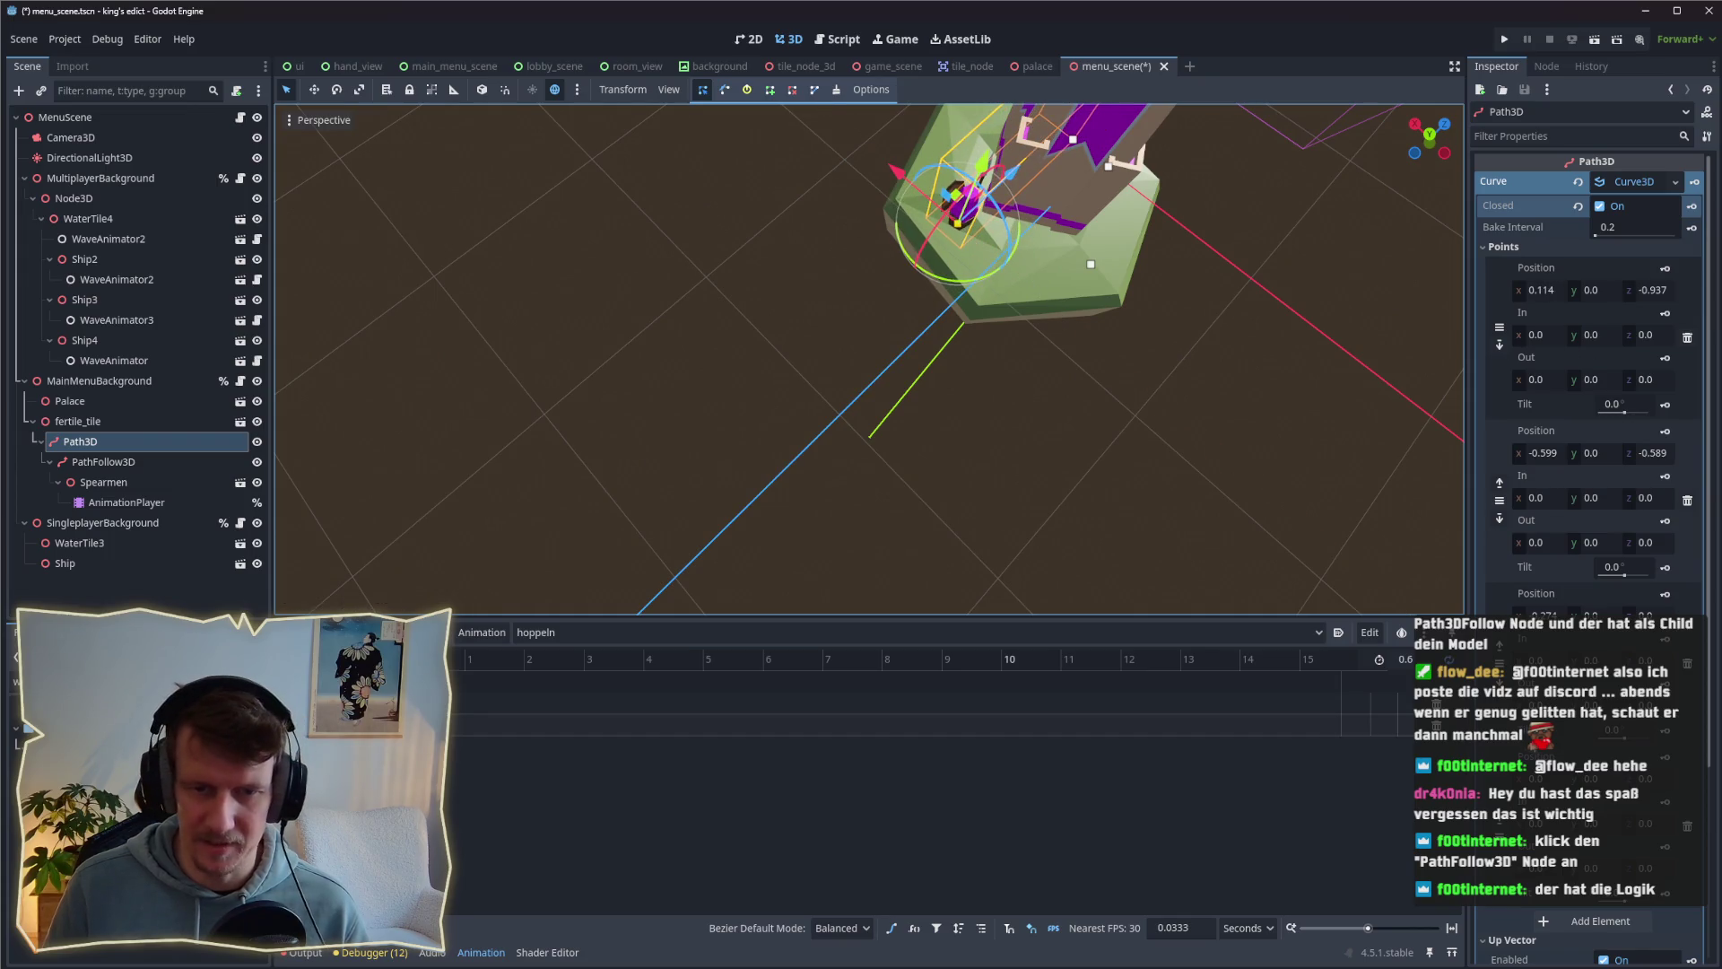
{"action": "scroll", "coordinate": [1588, 449], "scroll_direction": "down", "scroll_amount": 4}
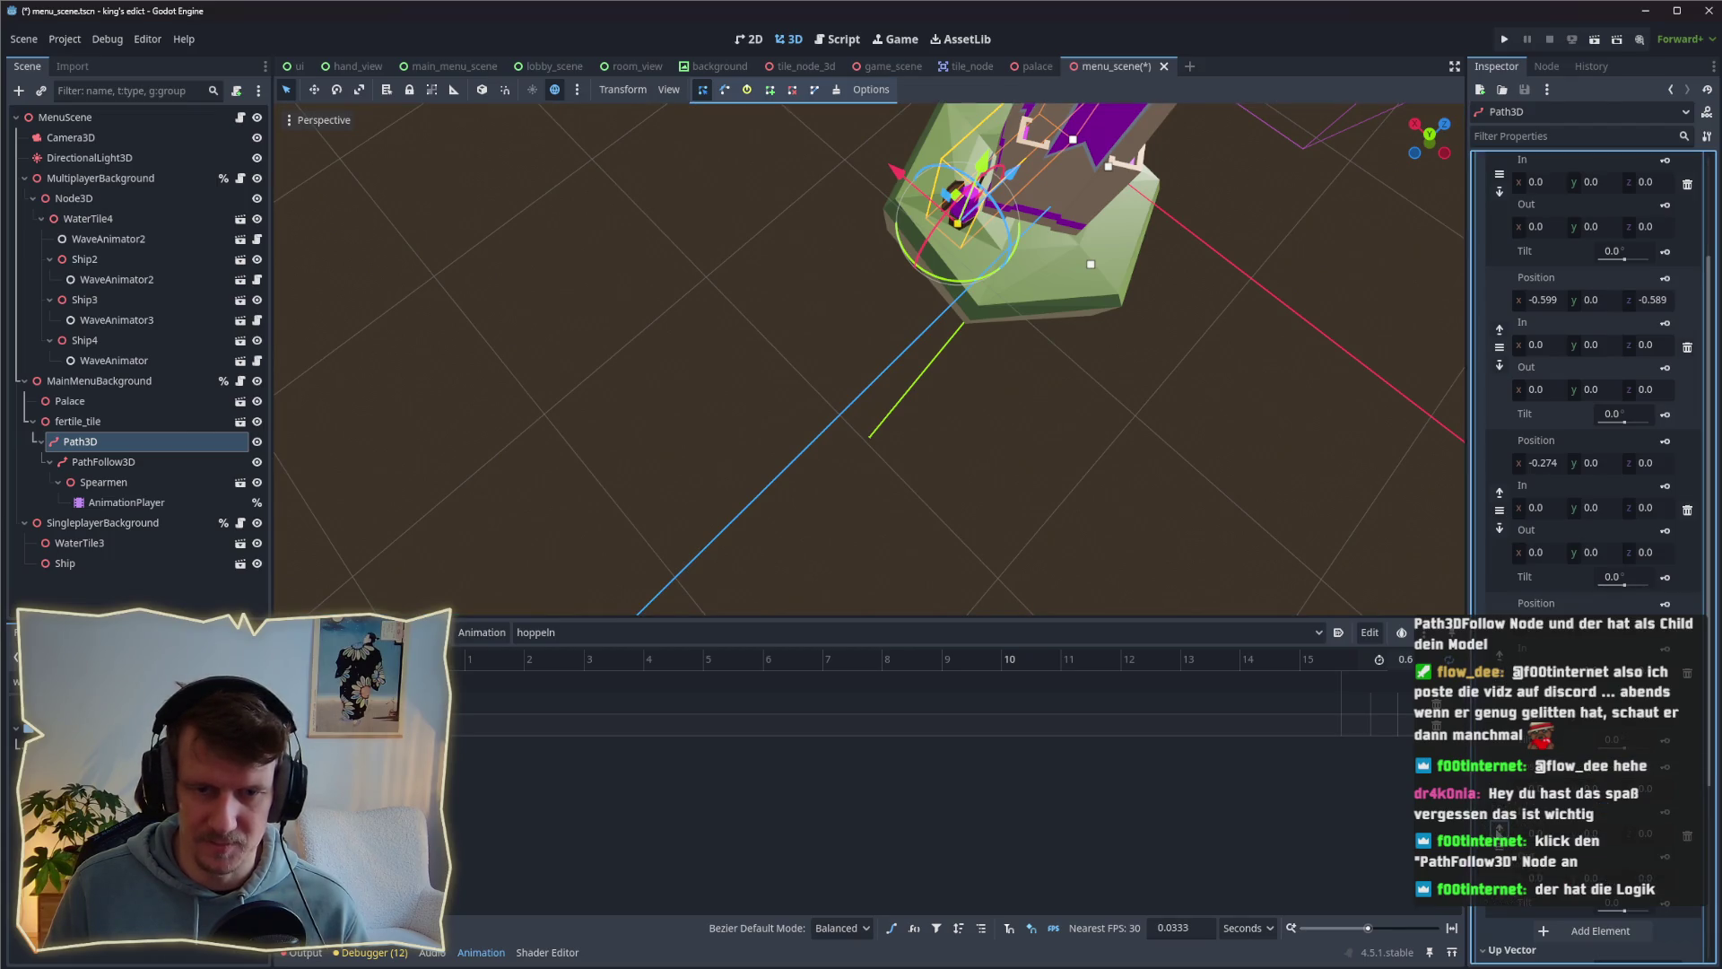
{"action": "scroll", "coordinate": [1566, 512], "scroll_direction": "down", "scroll_amount": 5}
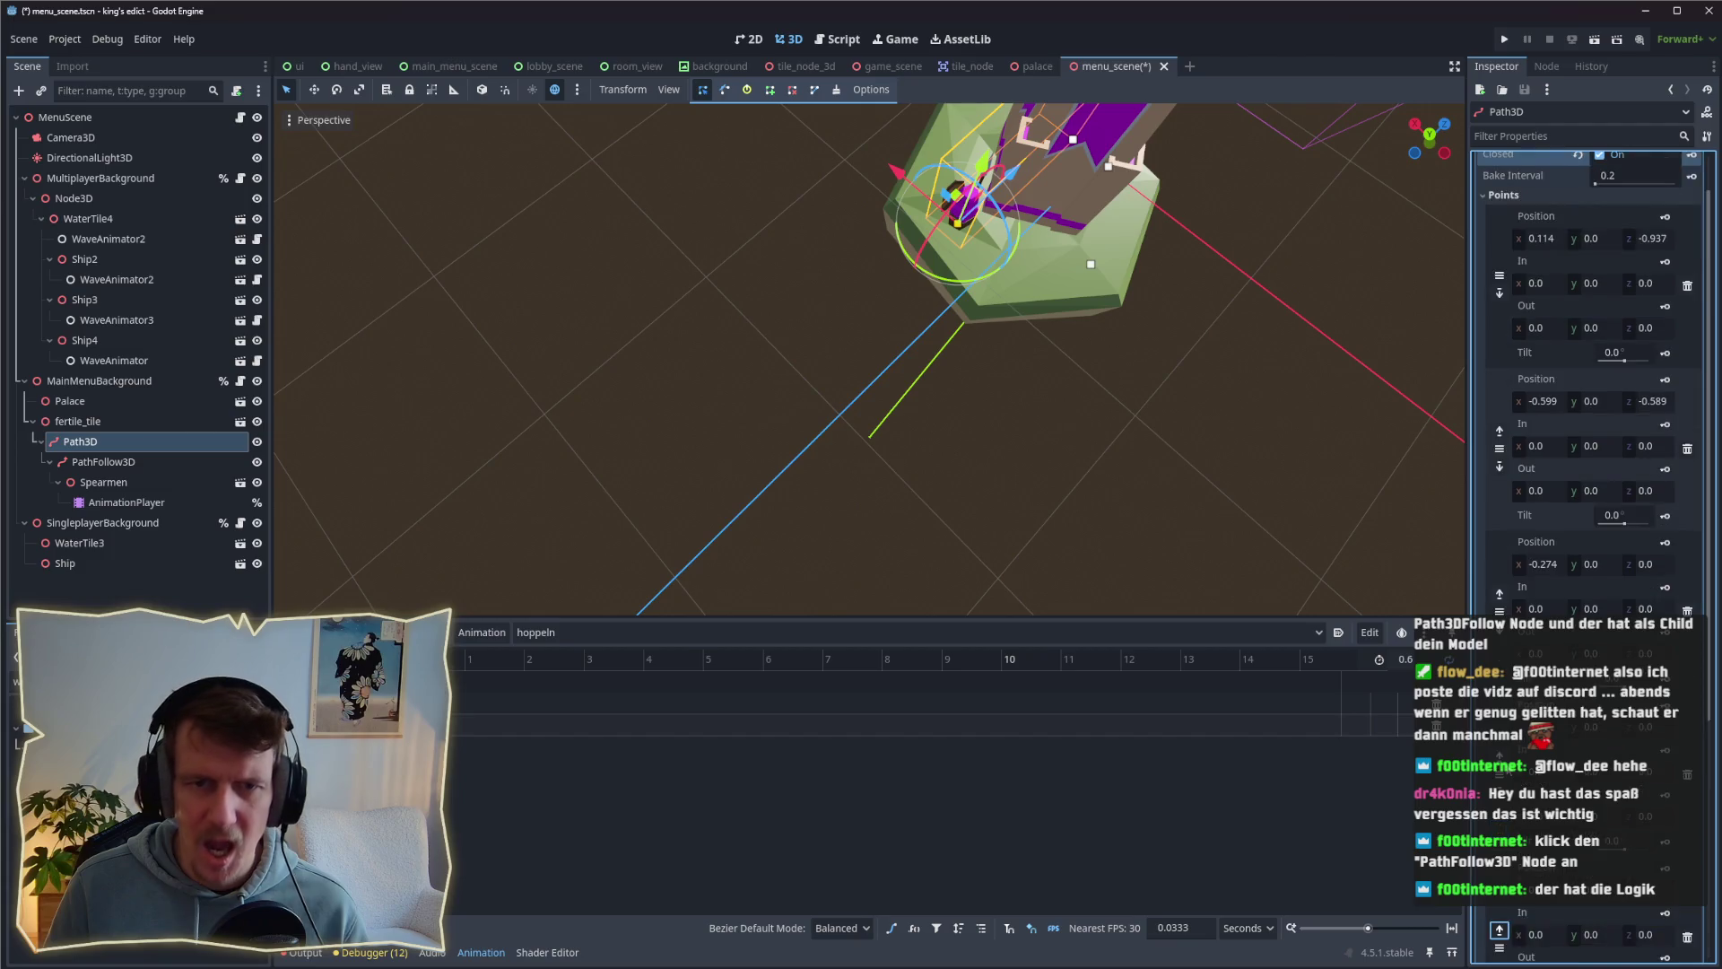
{"action": "mouse_move", "coordinate": [1498, 598]}
{"action": "left_mouse_down"}
{"action": "mouse_move", "coordinate": [1523, 129]}
{"action": "mouse_move", "coordinate": [1516, 257]}
{"action": "left_mouse_up"}
{"action": "mouse_move", "coordinate": [1109, 258]}
{"action": "left_mouse_down"}
{"action": "mouse_move", "coordinate": [1304, 319]}
{"action": "mouse_move", "coordinate": [1109, 254]}
{"action": "mouse_move", "coordinate": [926, 409]}
{"action": "mouse_move", "coordinate": [1042, 422]}
{"action": "mouse_move", "coordinate": [1051, 398]}
{"action": "mouse_move", "coordinate": [1230, 347]}
{"action": "left_mouse_up"}
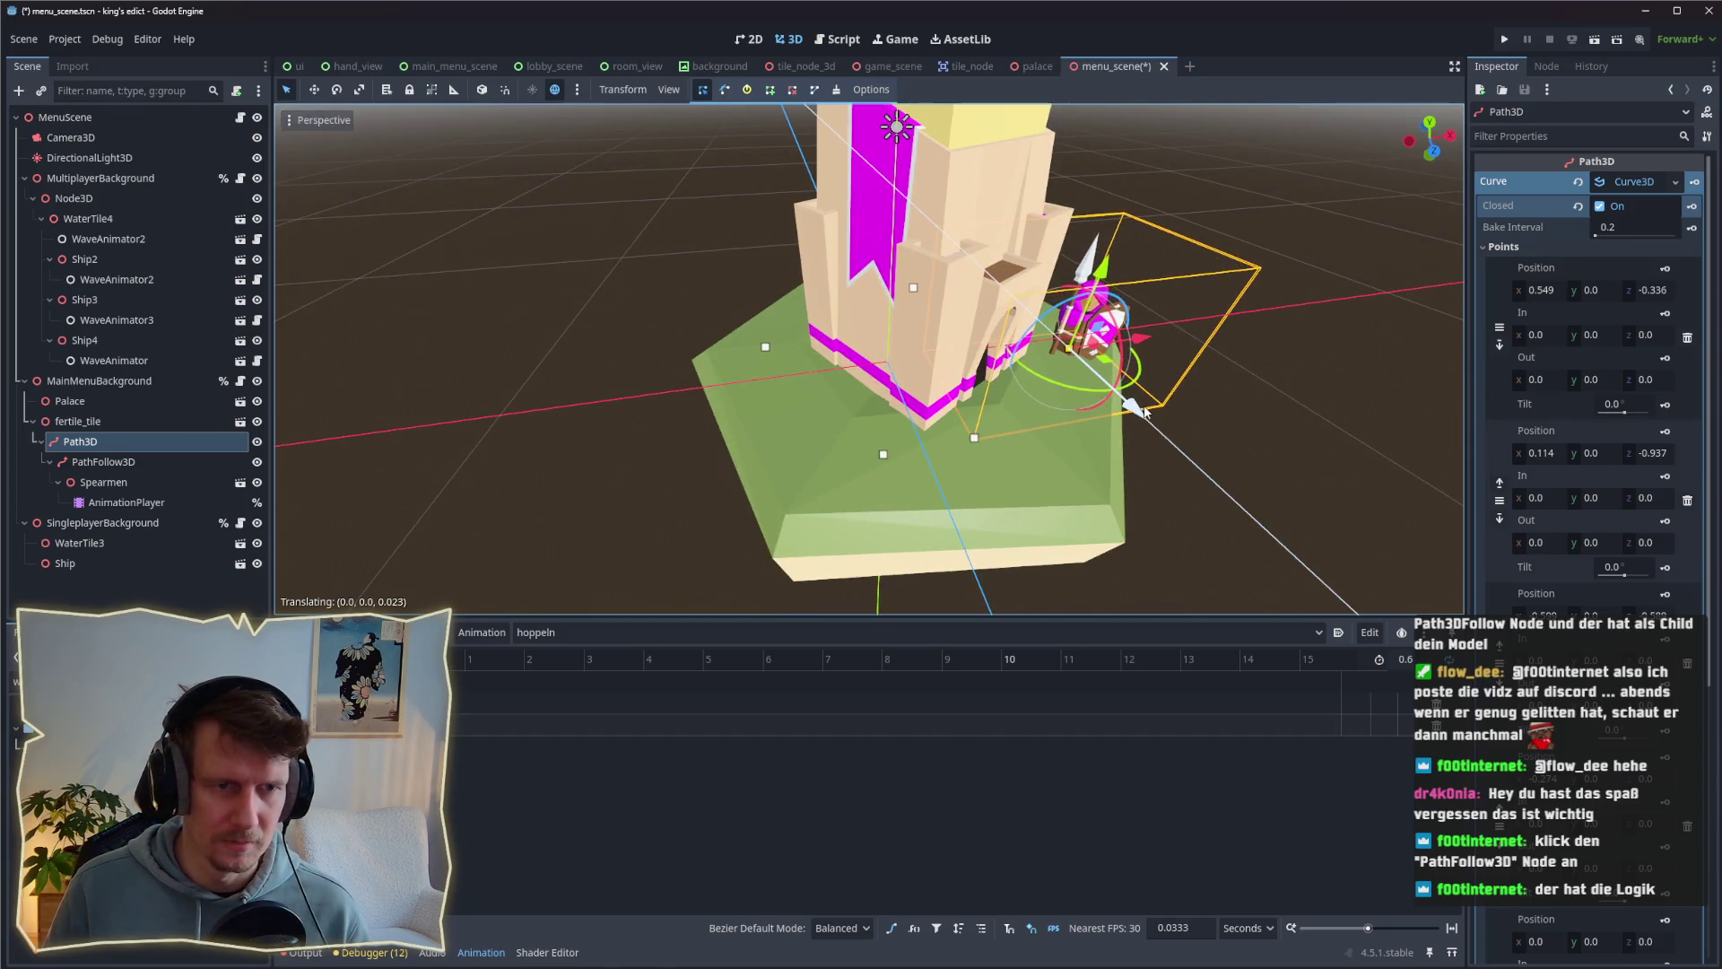
Select PathFollow3D and set its Progress to 0.1, then 0.2 m
{"action": "left_click", "coordinate": [1278, 419]}
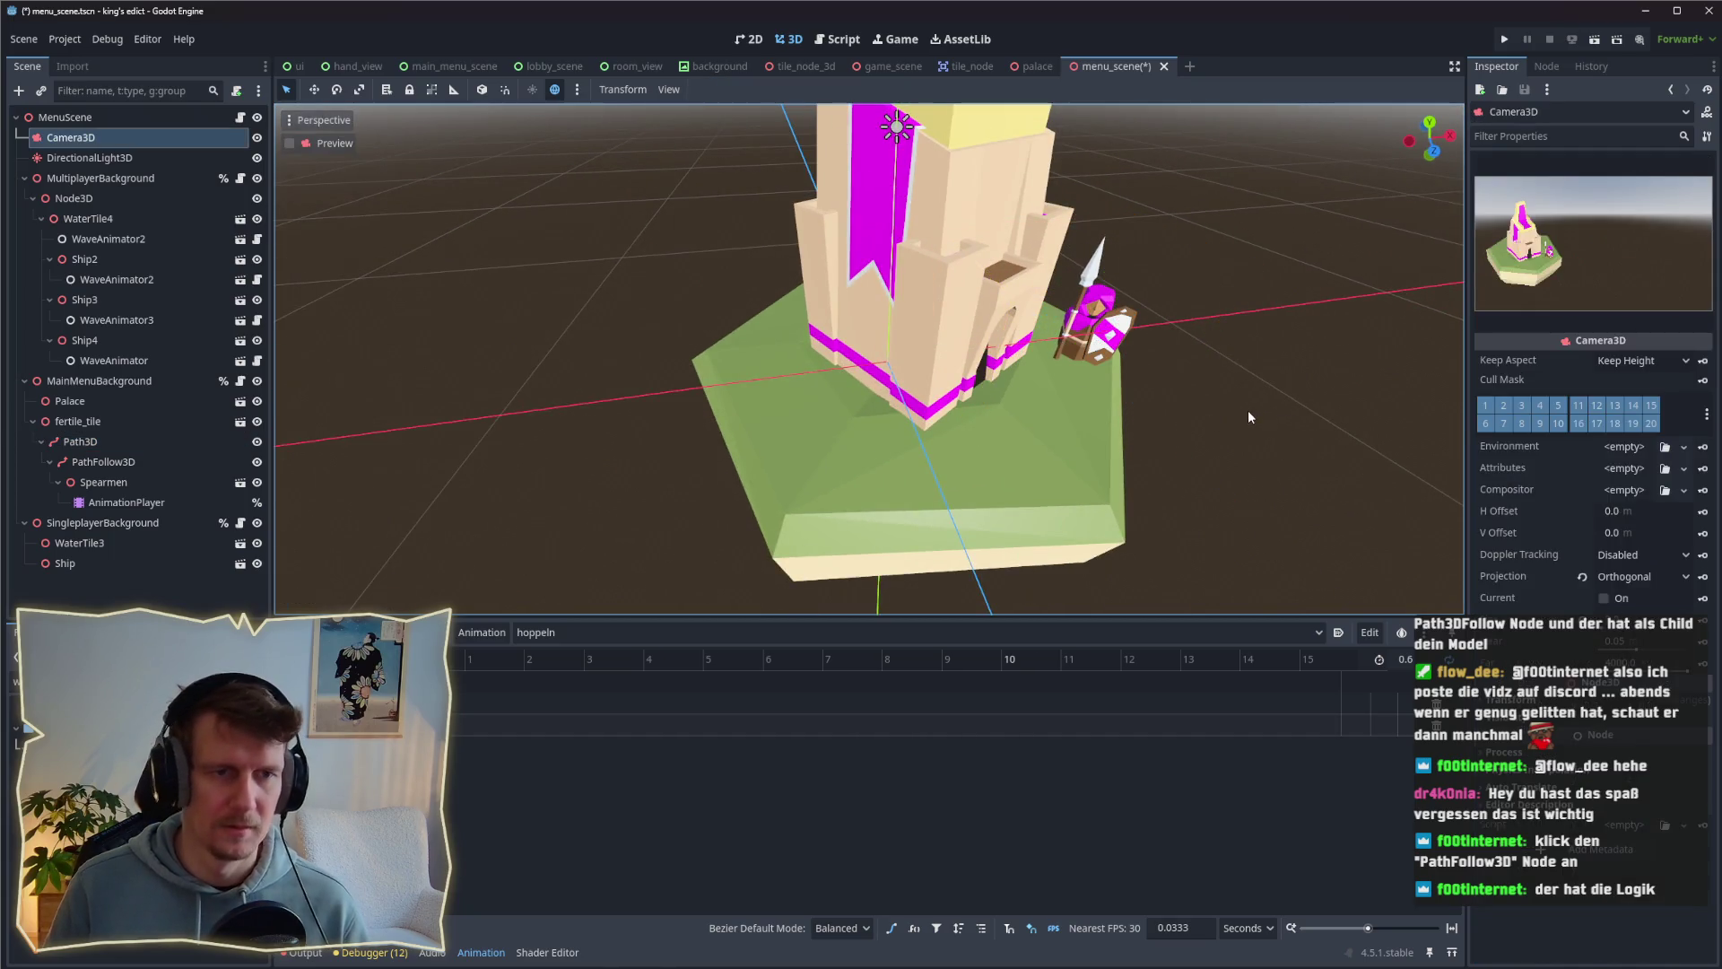
{"action": "left_click", "coordinate": [106, 461]}
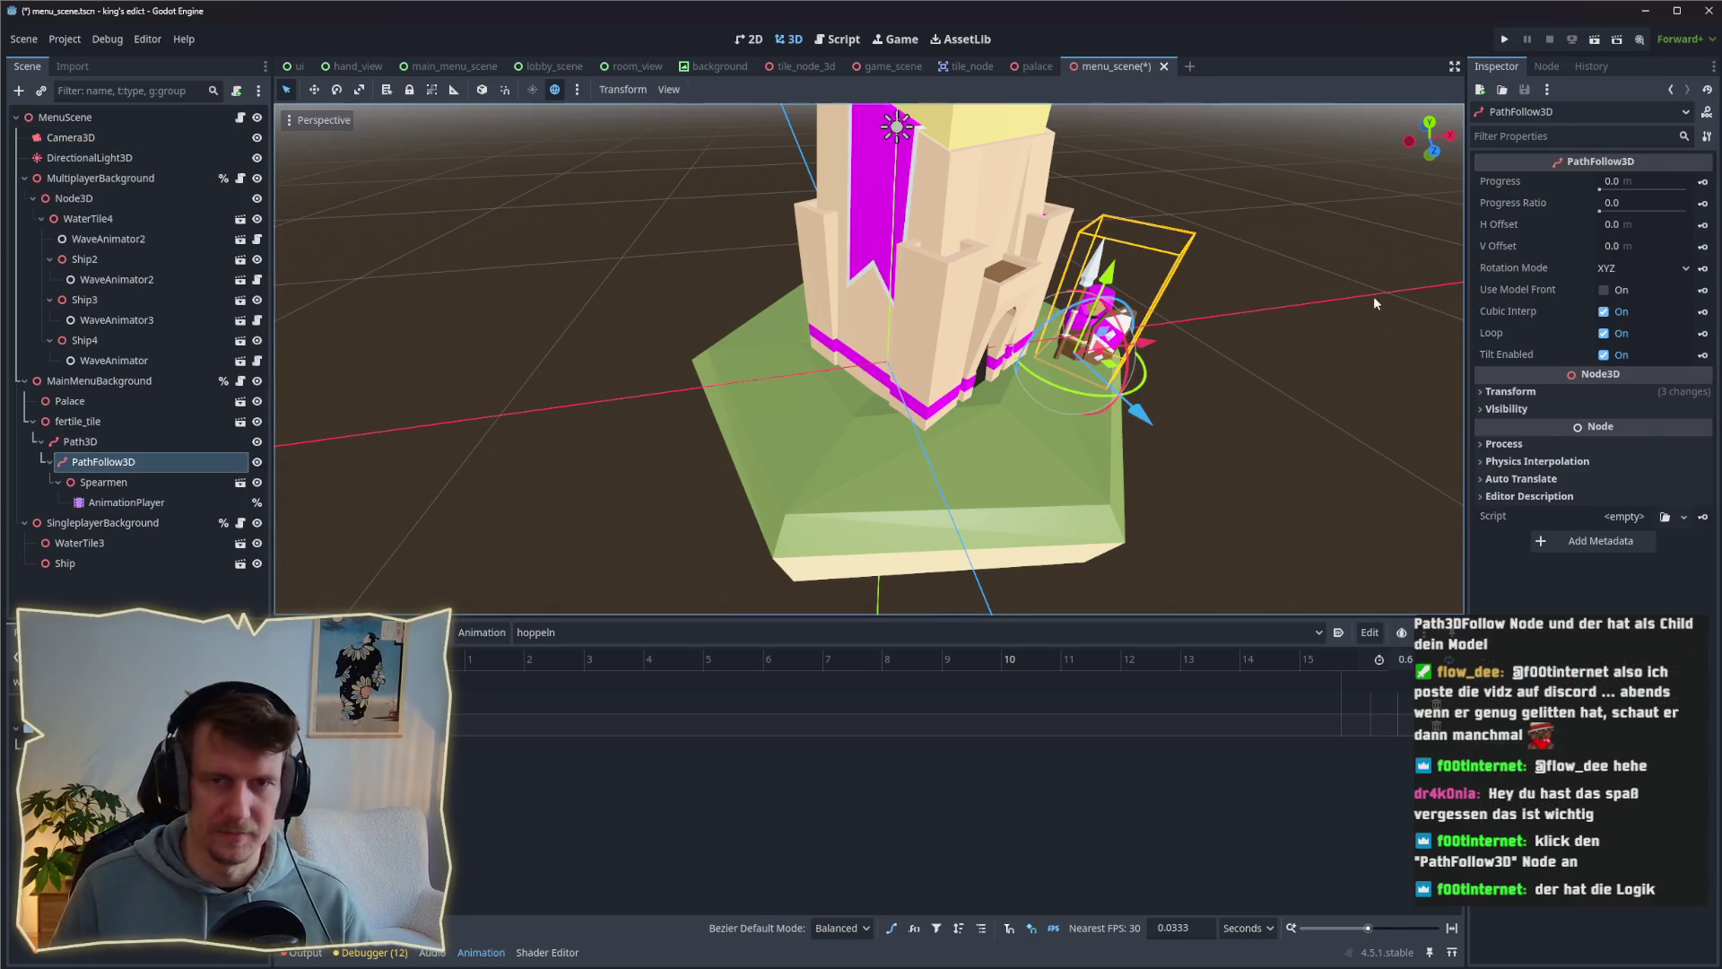
{"action": "mouse_move", "coordinate": [1599, 190]}
{"action": "left_mouse_down"}
{"action": "mouse_move", "coordinate": [1619, 201]}
{"action": "mouse_move", "coordinate": [1590, 190]}
{"action": "left_mouse_up"}
{"action": "scroll", "coordinate": [1193, 348], "scroll_direction": "down", "scroll_amount": 3}
{"action": "scroll", "coordinate": [1180, 359], "scroll_direction": "up", "scroll_amount": 2}
{"action": "left_click", "coordinate": [1629, 184]}
{"action": "key", "text": "BackSpace"}
{"action": "type", "text": "0,"}
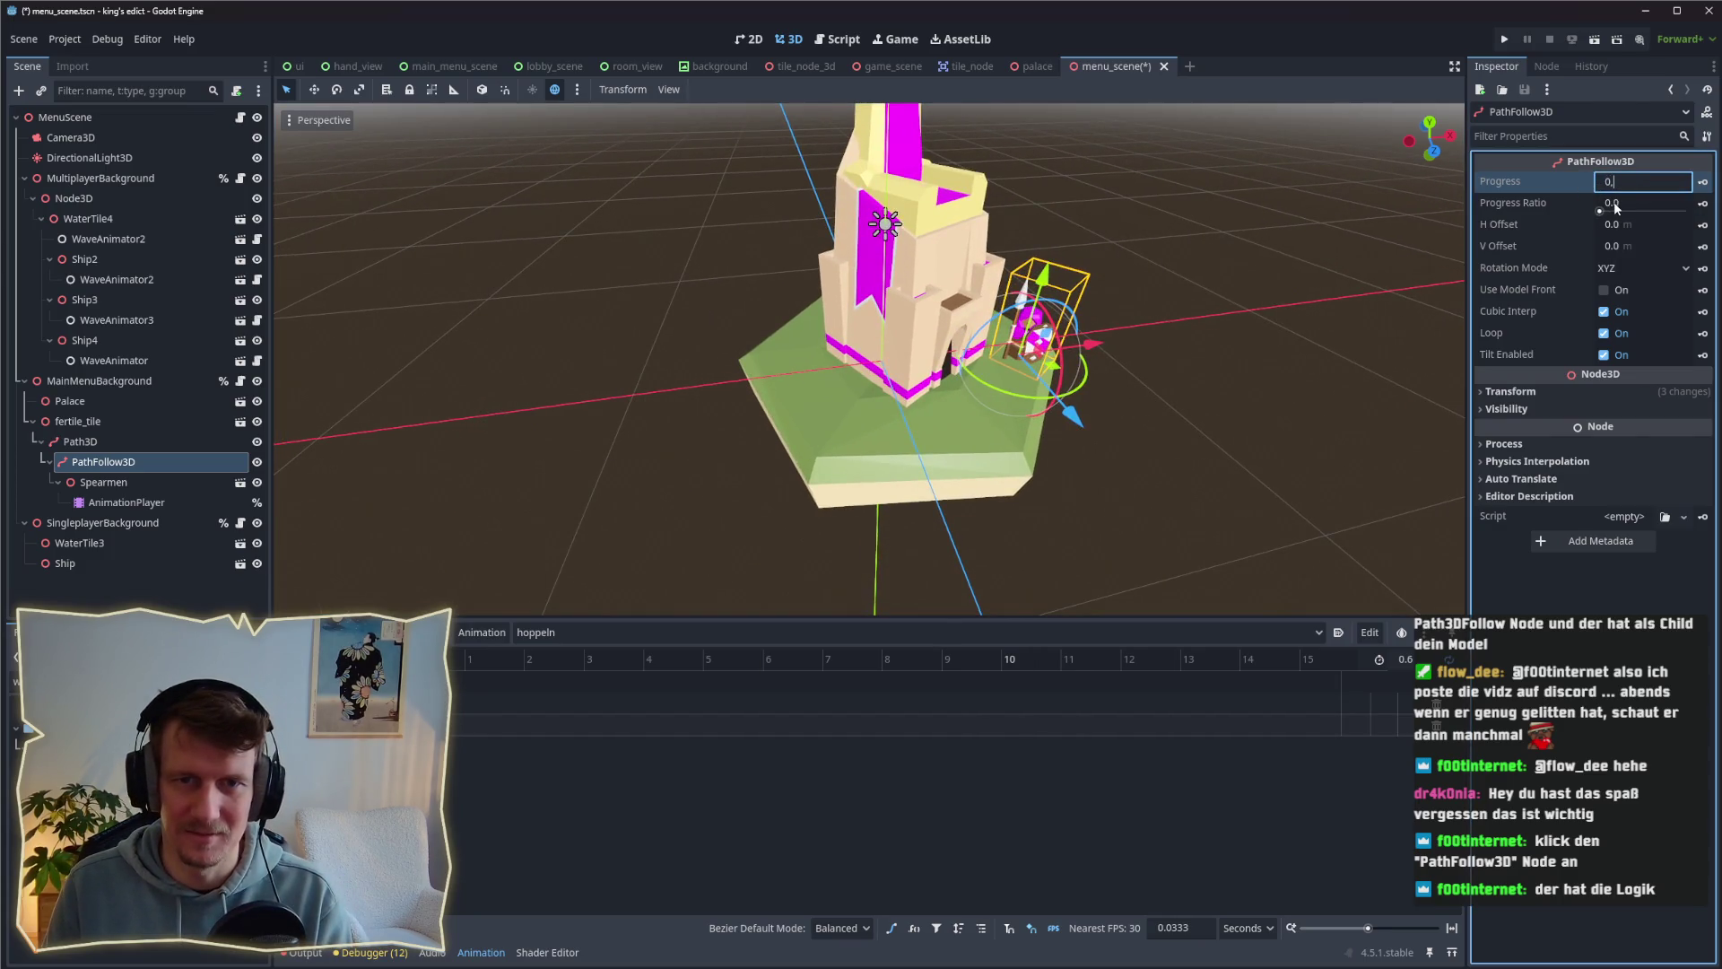
{"action": "key", "text": "BackSpace"}
{"action": "key", "text": "BackSpace"}
{"action": "type", "text": "1"}
{"action": "key", "text": "Return"}
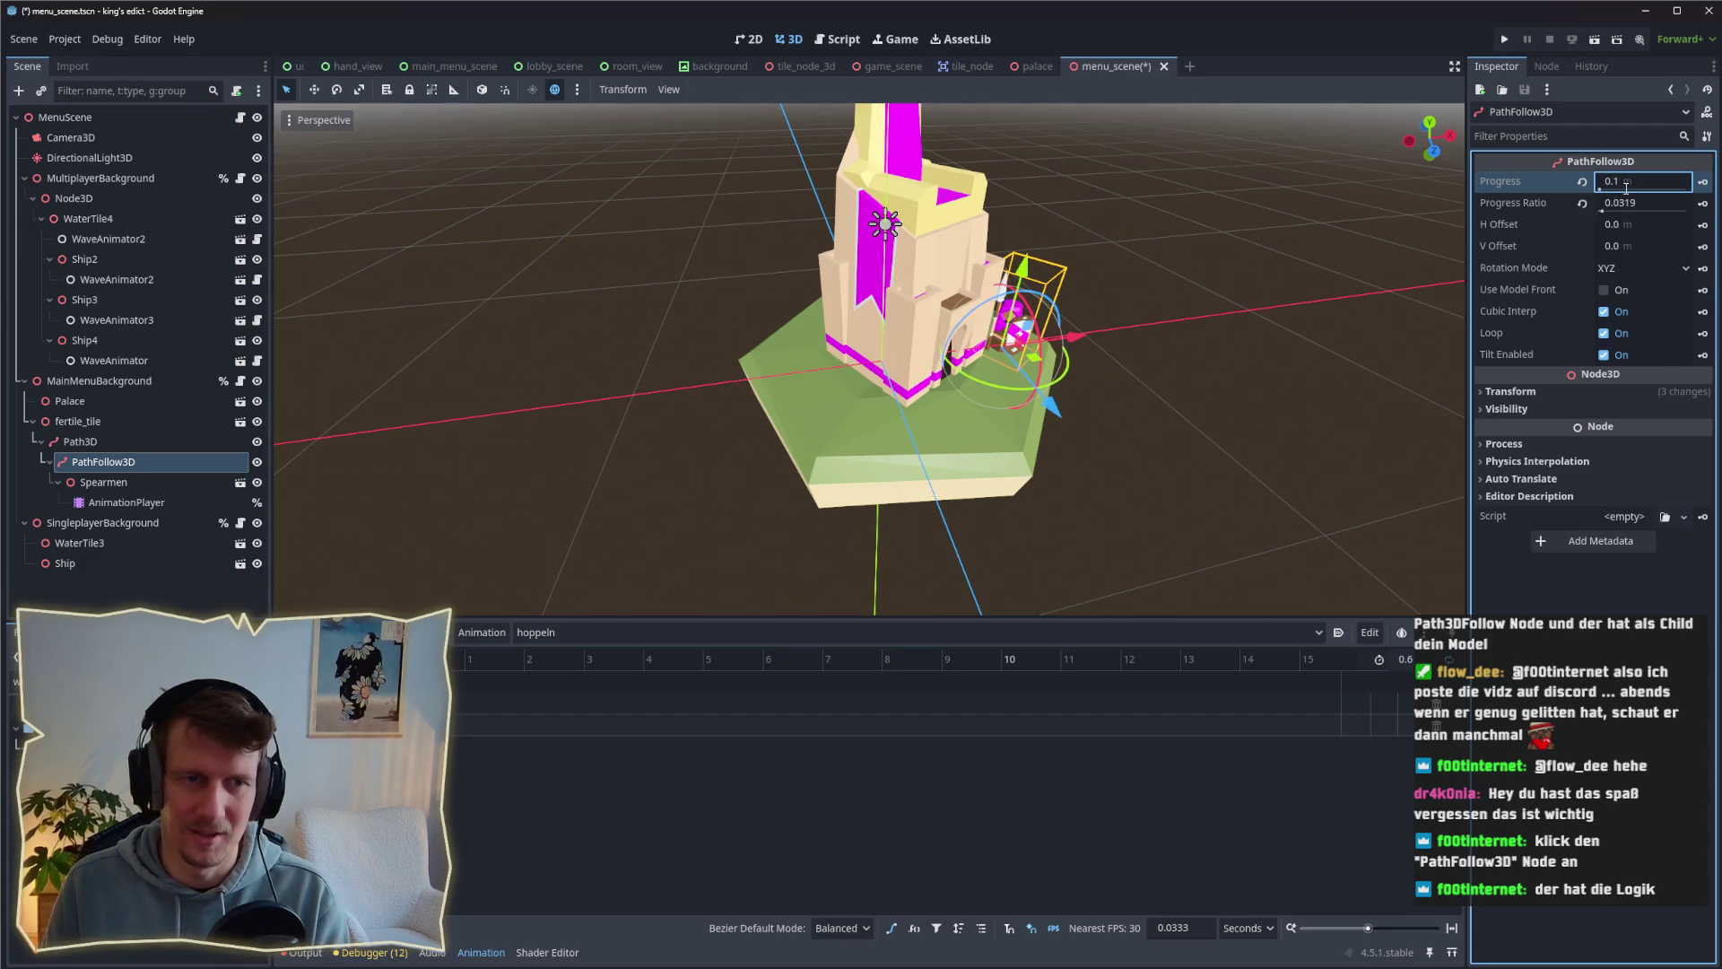
{"action": "left_click", "coordinate": [1625, 186]}
{"action": "type", "text": "0"}
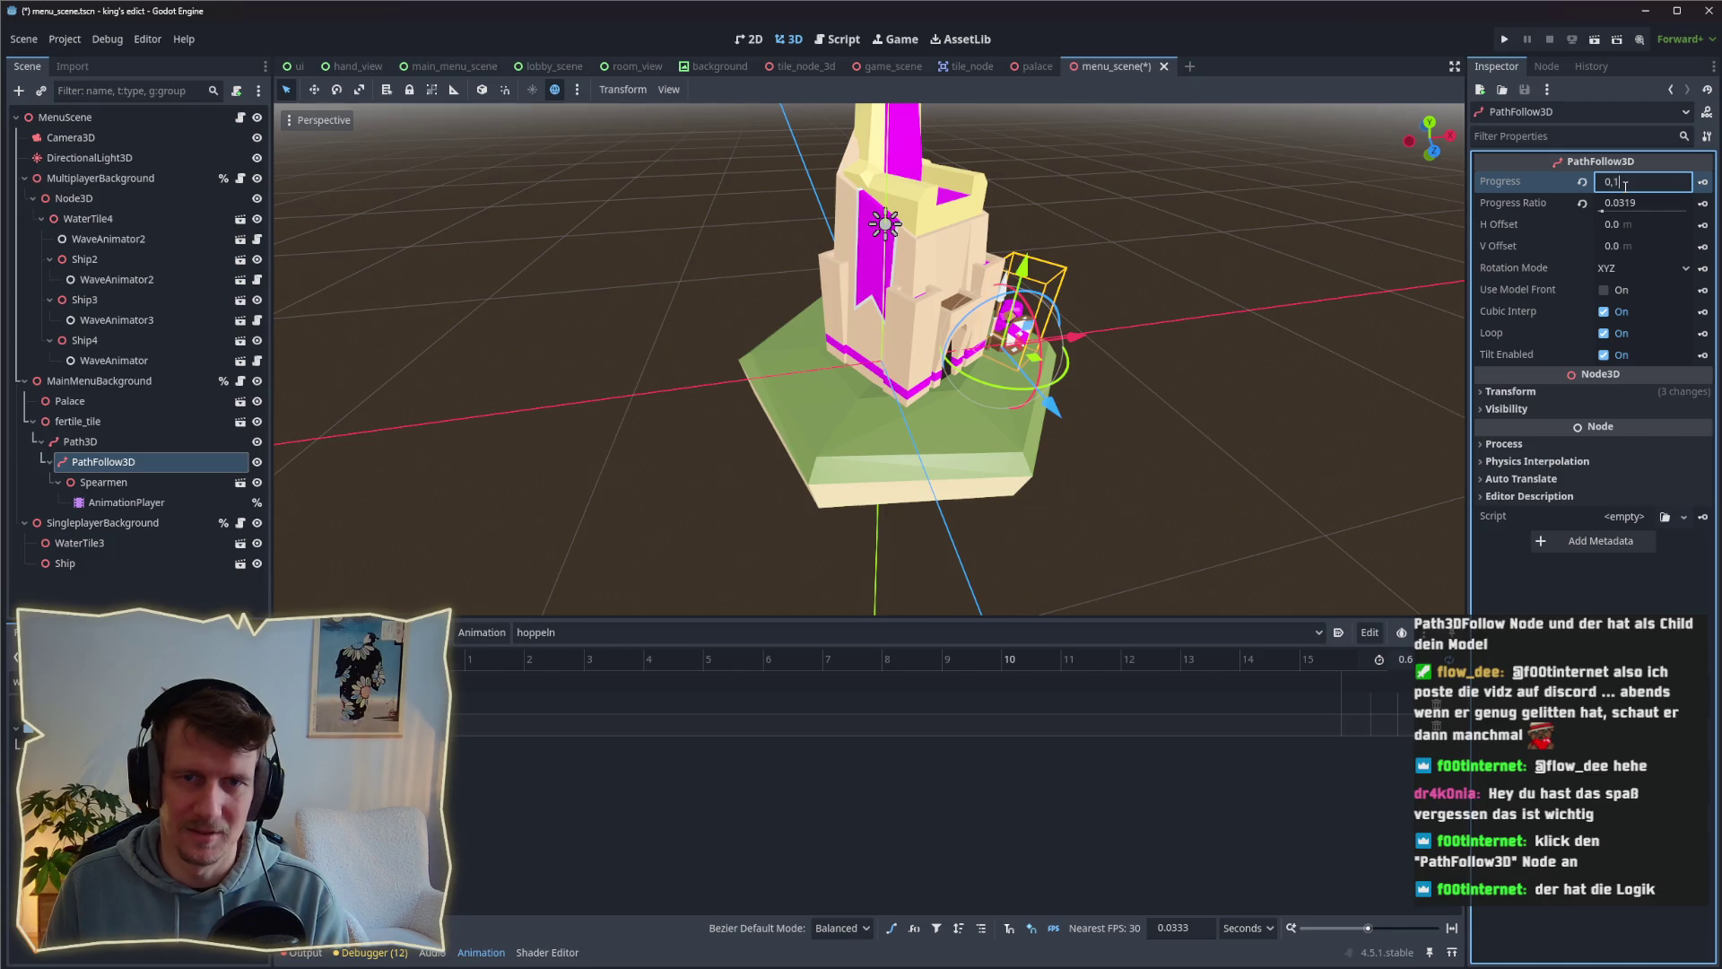
{"action": "key", "text": "Return"}
Raise Progress through 0.3, 0.5 and 0.7 to 1.0 m, then focus on the Spearmen
{"action": "mouse_move", "coordinate": [1430, 136]}
{"action": "left_mouse_down"}
{"action": "mouse_move", "coordinate": [1317, 230]}
{"action": "mouse_move", "coordinate": [1121, 264]}
{"action": "left_mouse_up"}
{"action": "left_click", "coordinate": [1627, 180]}
{"action": "type", "text": "0,"}
{"action": "key", "text": "Return"}
{"action": "left_click", "coordinate": [1648, 188]}
{"action": "type", "text": "0"}
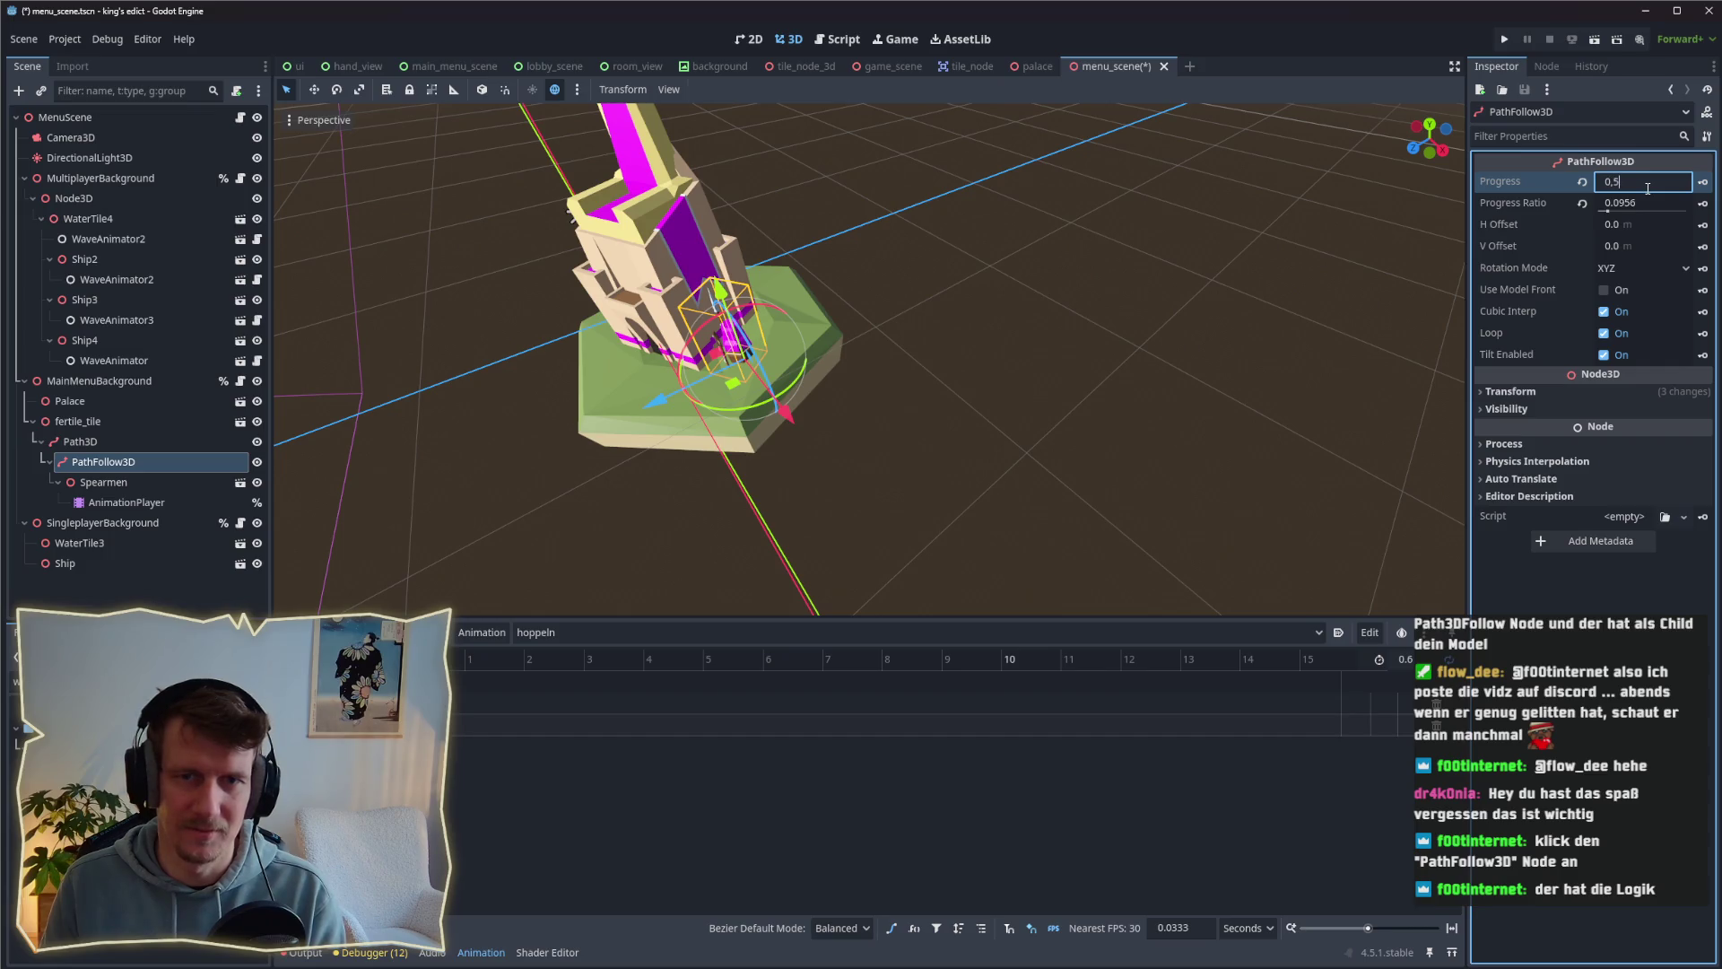
{"action": "key", "text": "Return"}
{"action": "type", "text": "0"}
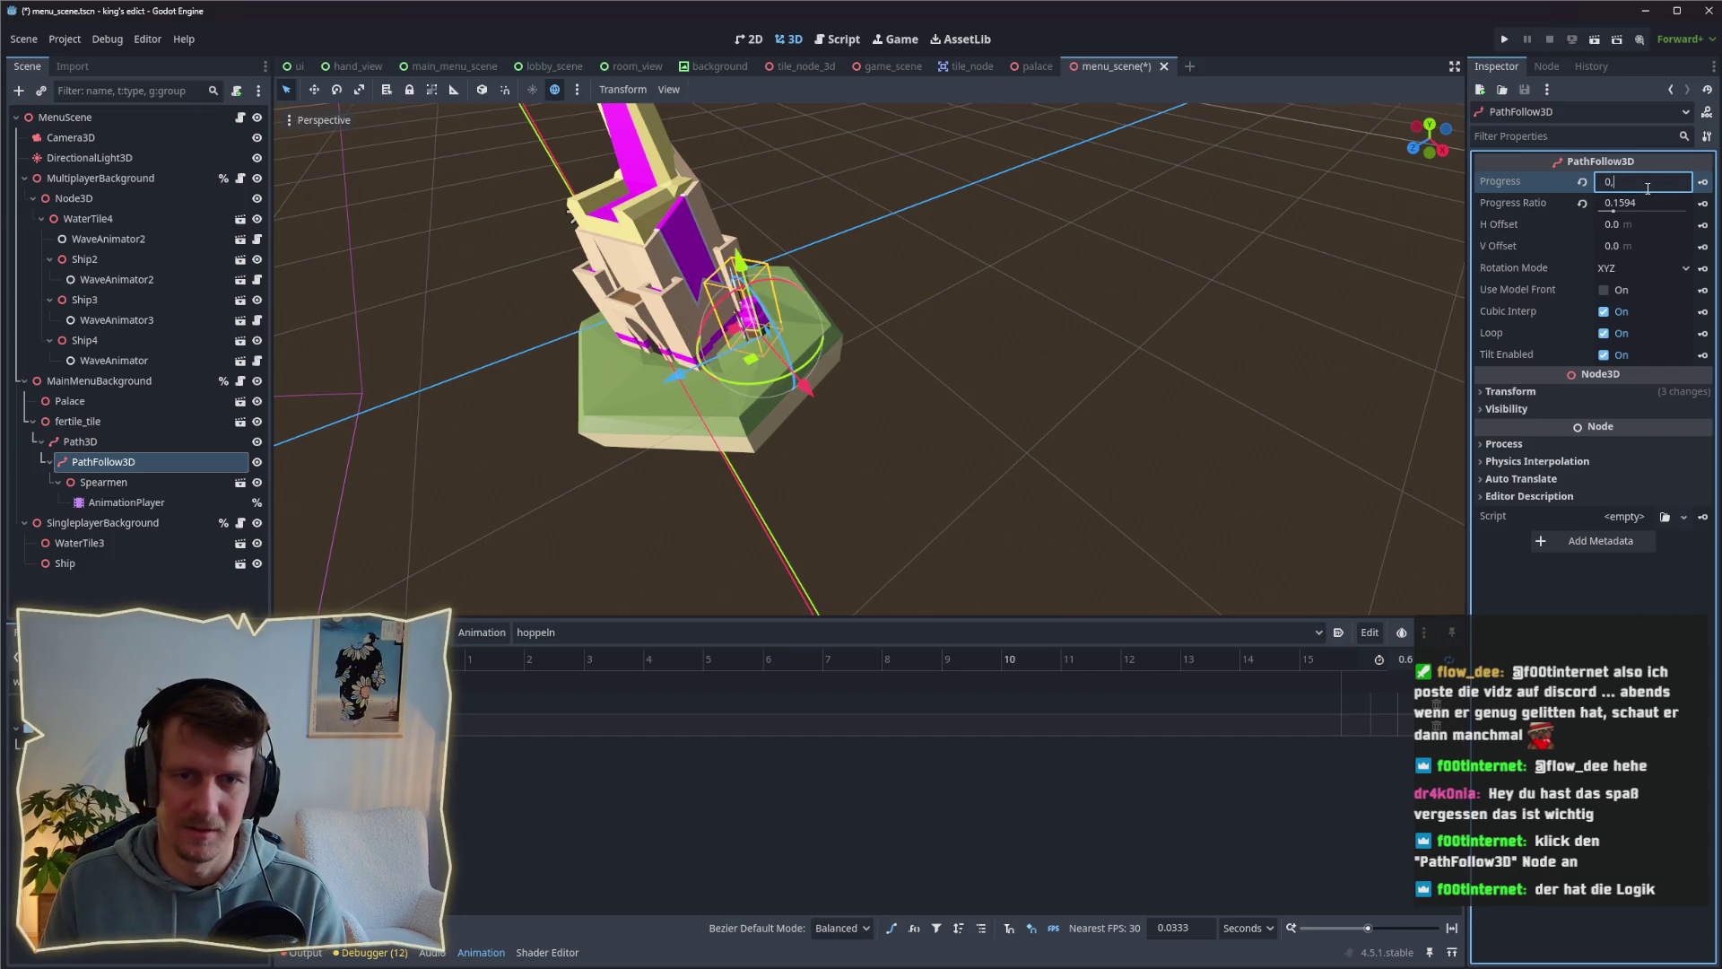
{"action": "type", "text": "7"}
{"action": "key", "text": "Return"}
{"action": "left_click_drag", "start_coordinate": [1166, 211], "coordinate": [843, 231]}
{"action": "left_click", "coordinate": [1629, 182]}
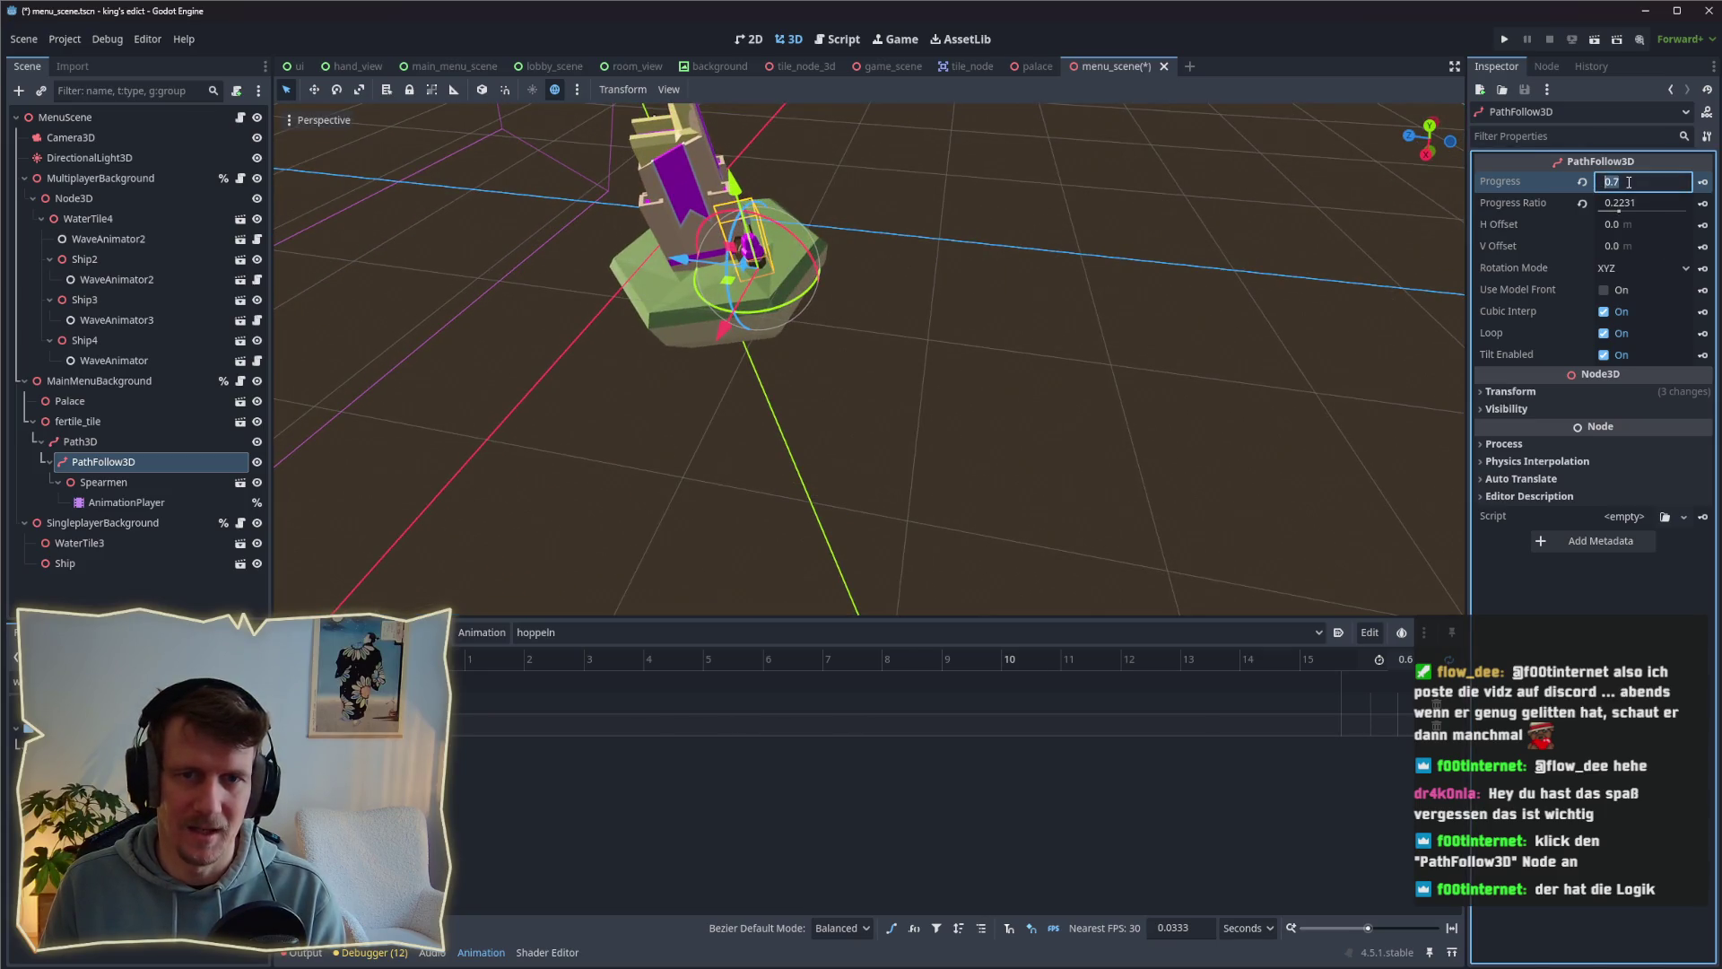
{"action": "type", "text": "1.0"}
{"action": "key", "text": "Return"}
{"action": "scroll", "coordinate": [794, 194], "scroll_direction": "up", "scroll_amount": 5}
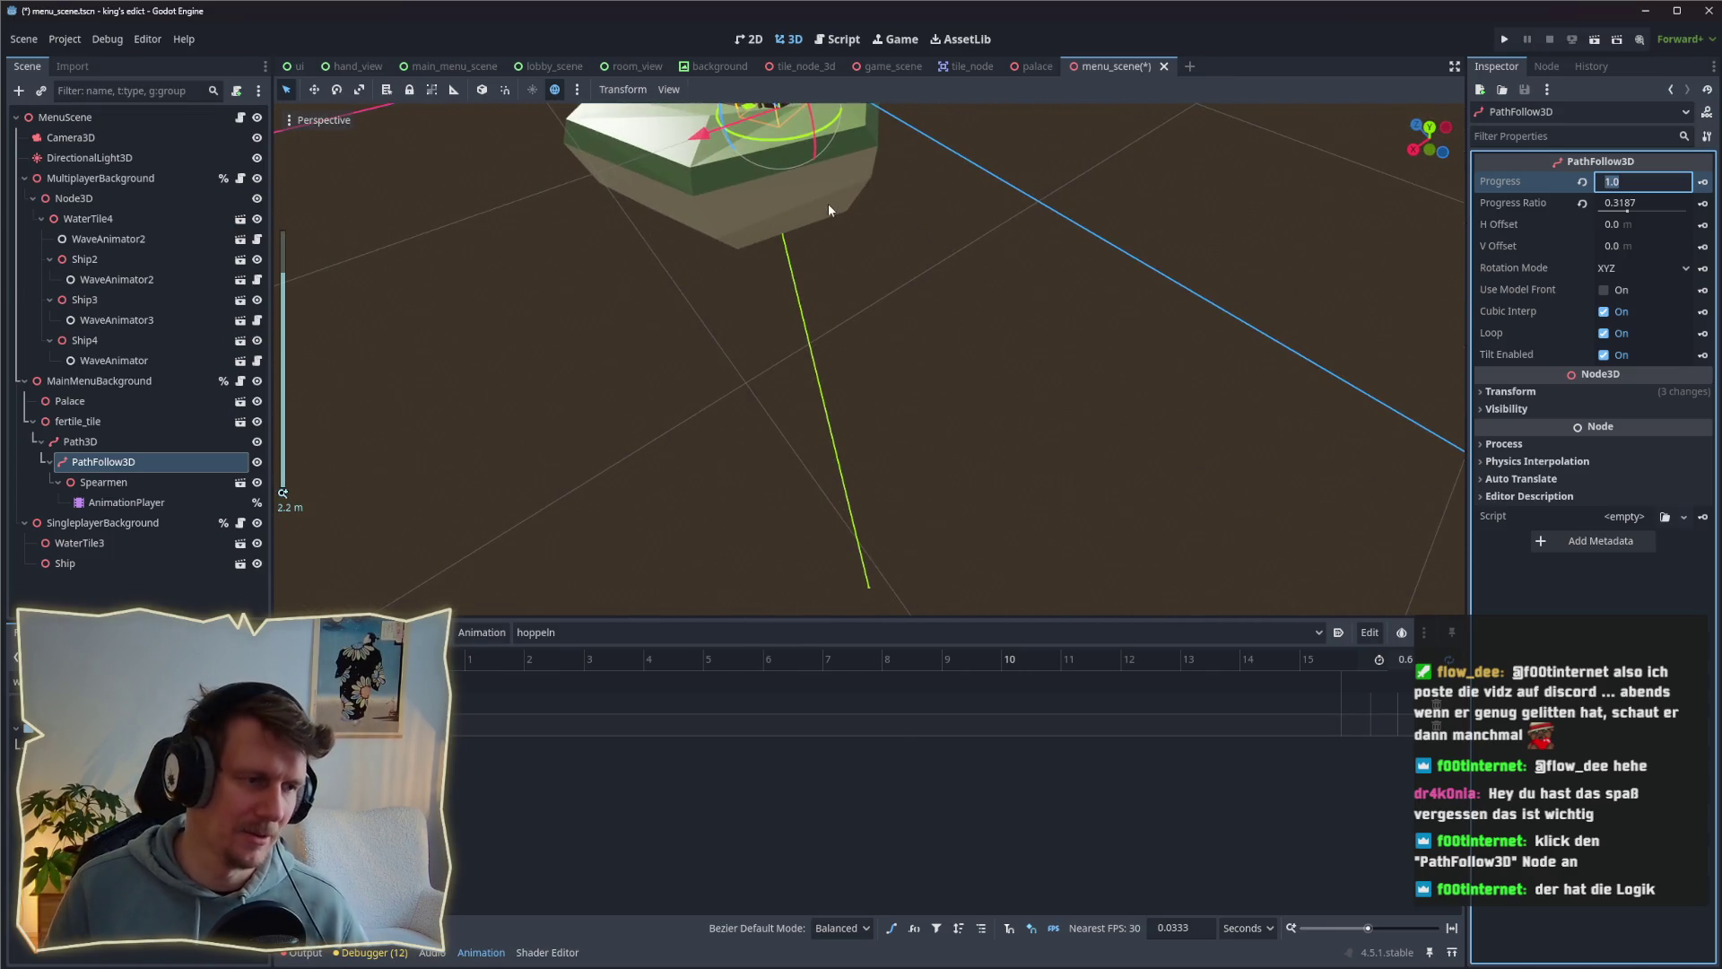
{"action": "key", "text": "f"}
{"action": "mouse_move", "coordinate": [827, 457]}
{"action": "left_mouse_down"}
{"action": "mouse_move", "coordinate": [829, 384]}
{"action": "mouse_move", "coordinate": [915, 336]}
{"action": "mouse_move", "coordinate": [1031, 308]}
{"action": "left_mouse_up"}
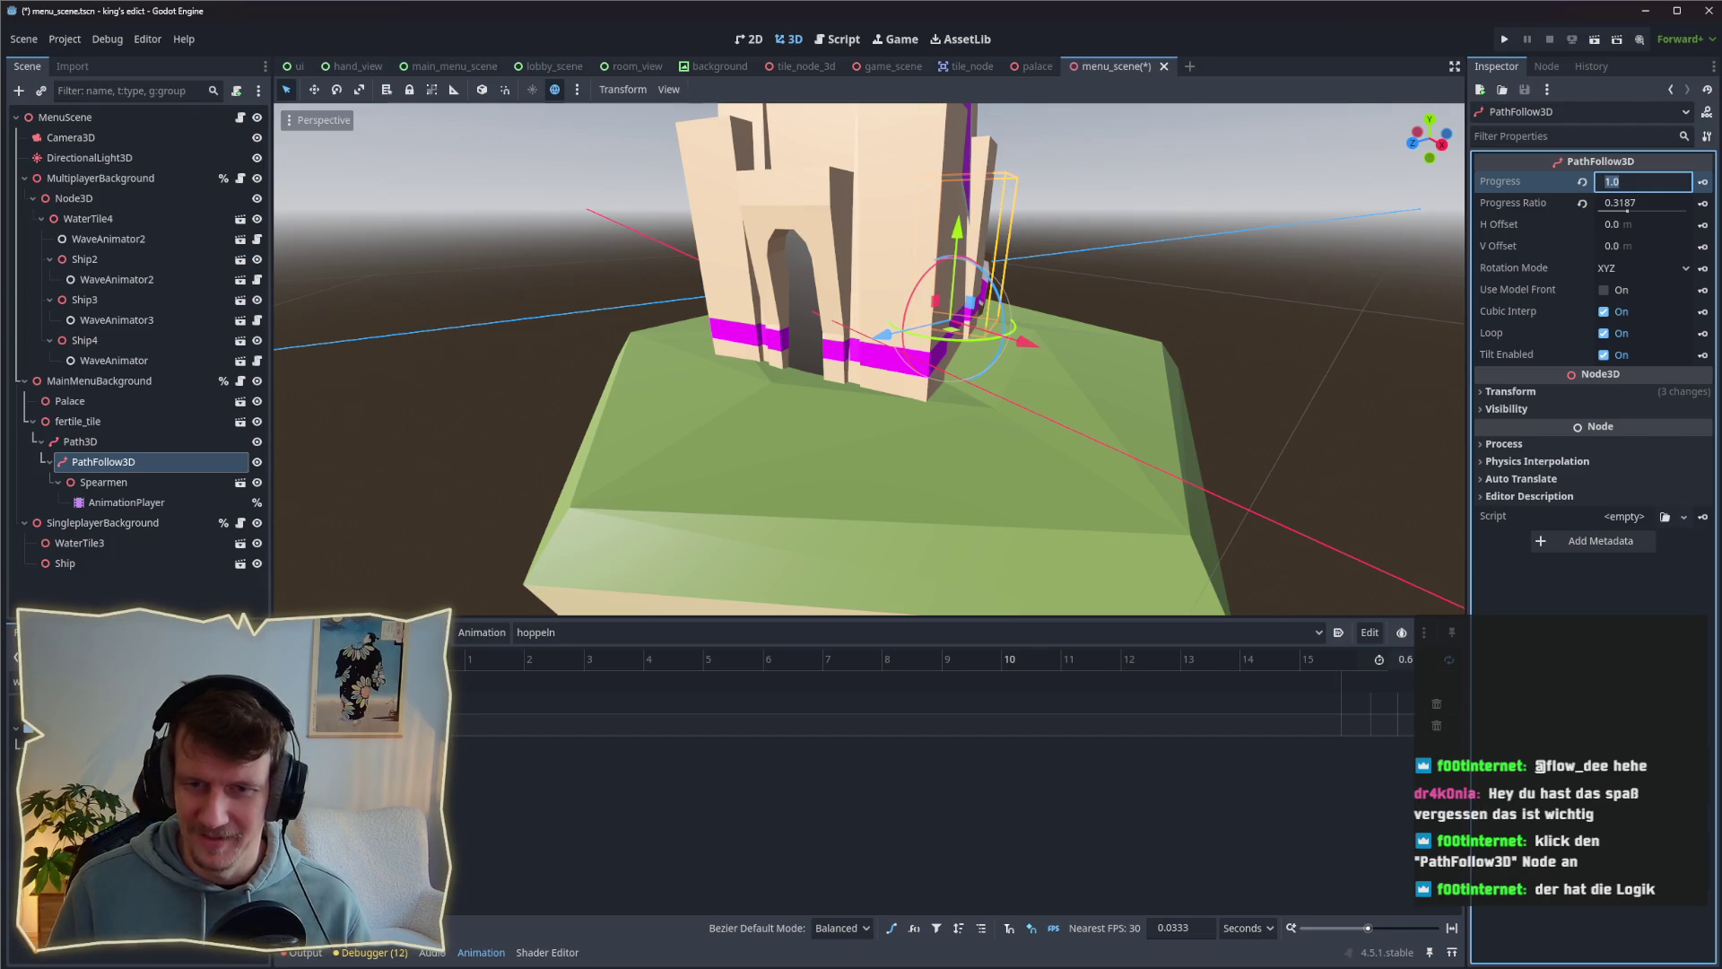
{"action": "left_click_drag", "start_coordinate": [808, 404], "coordinate": [870, 428]}
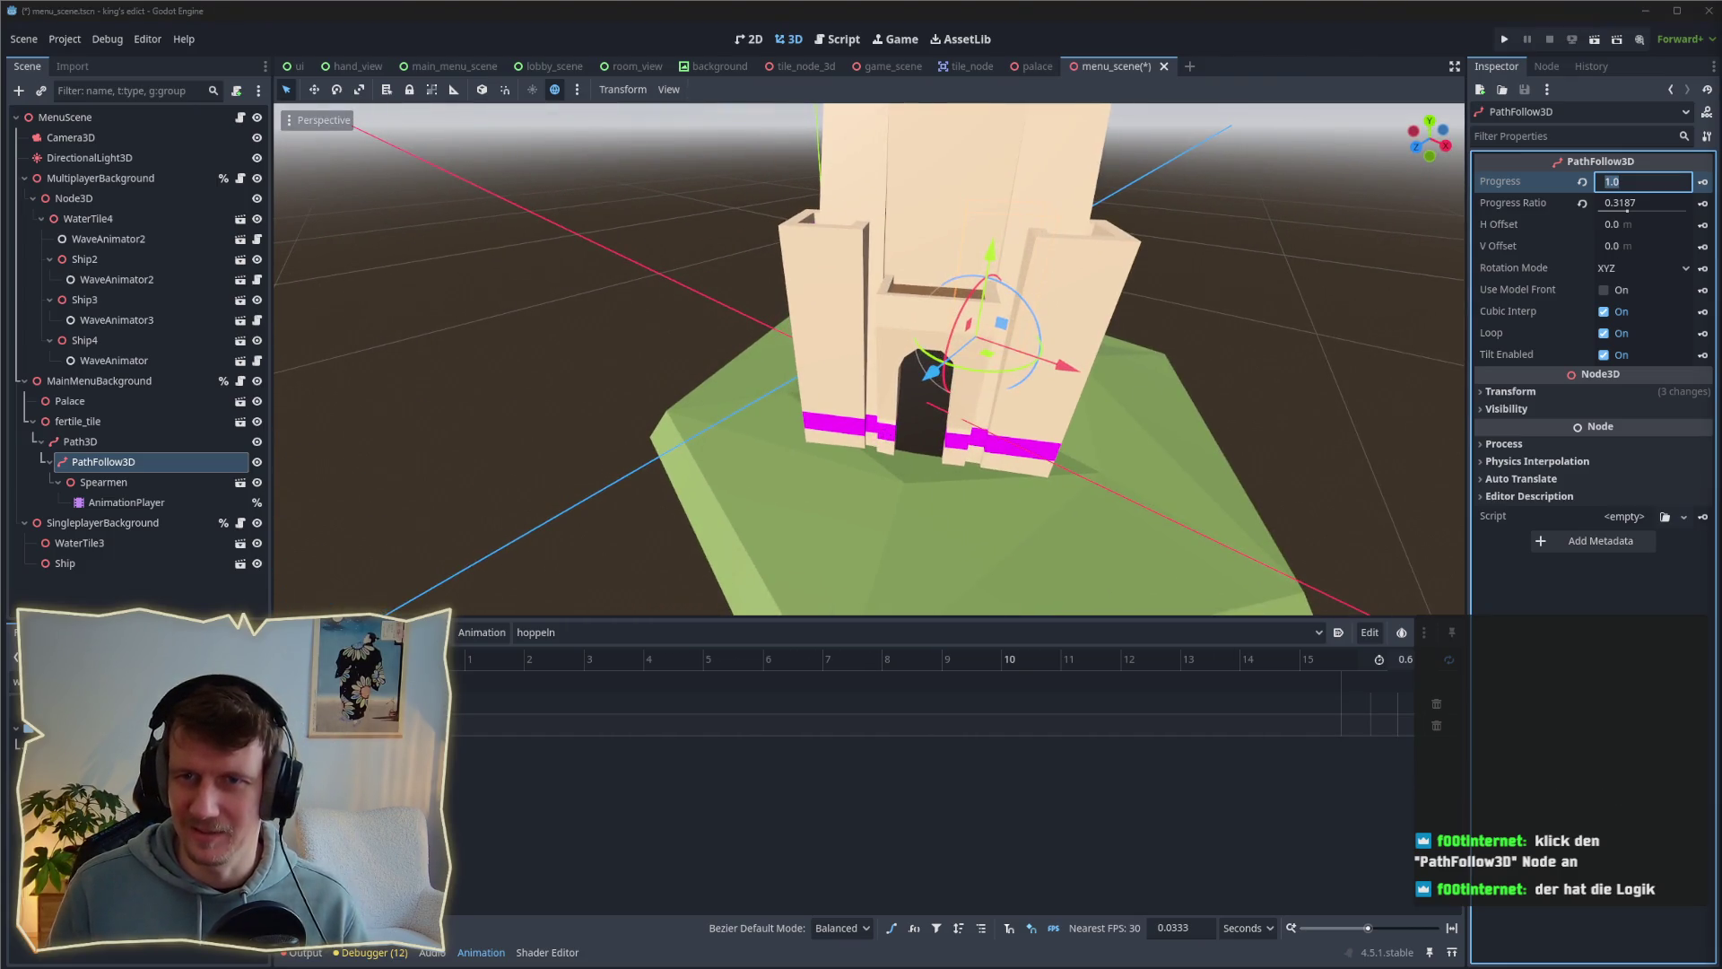
{"action": "left_click_drag", "start_coordinate": [888, 453], "coordinate": [1010, 485]}
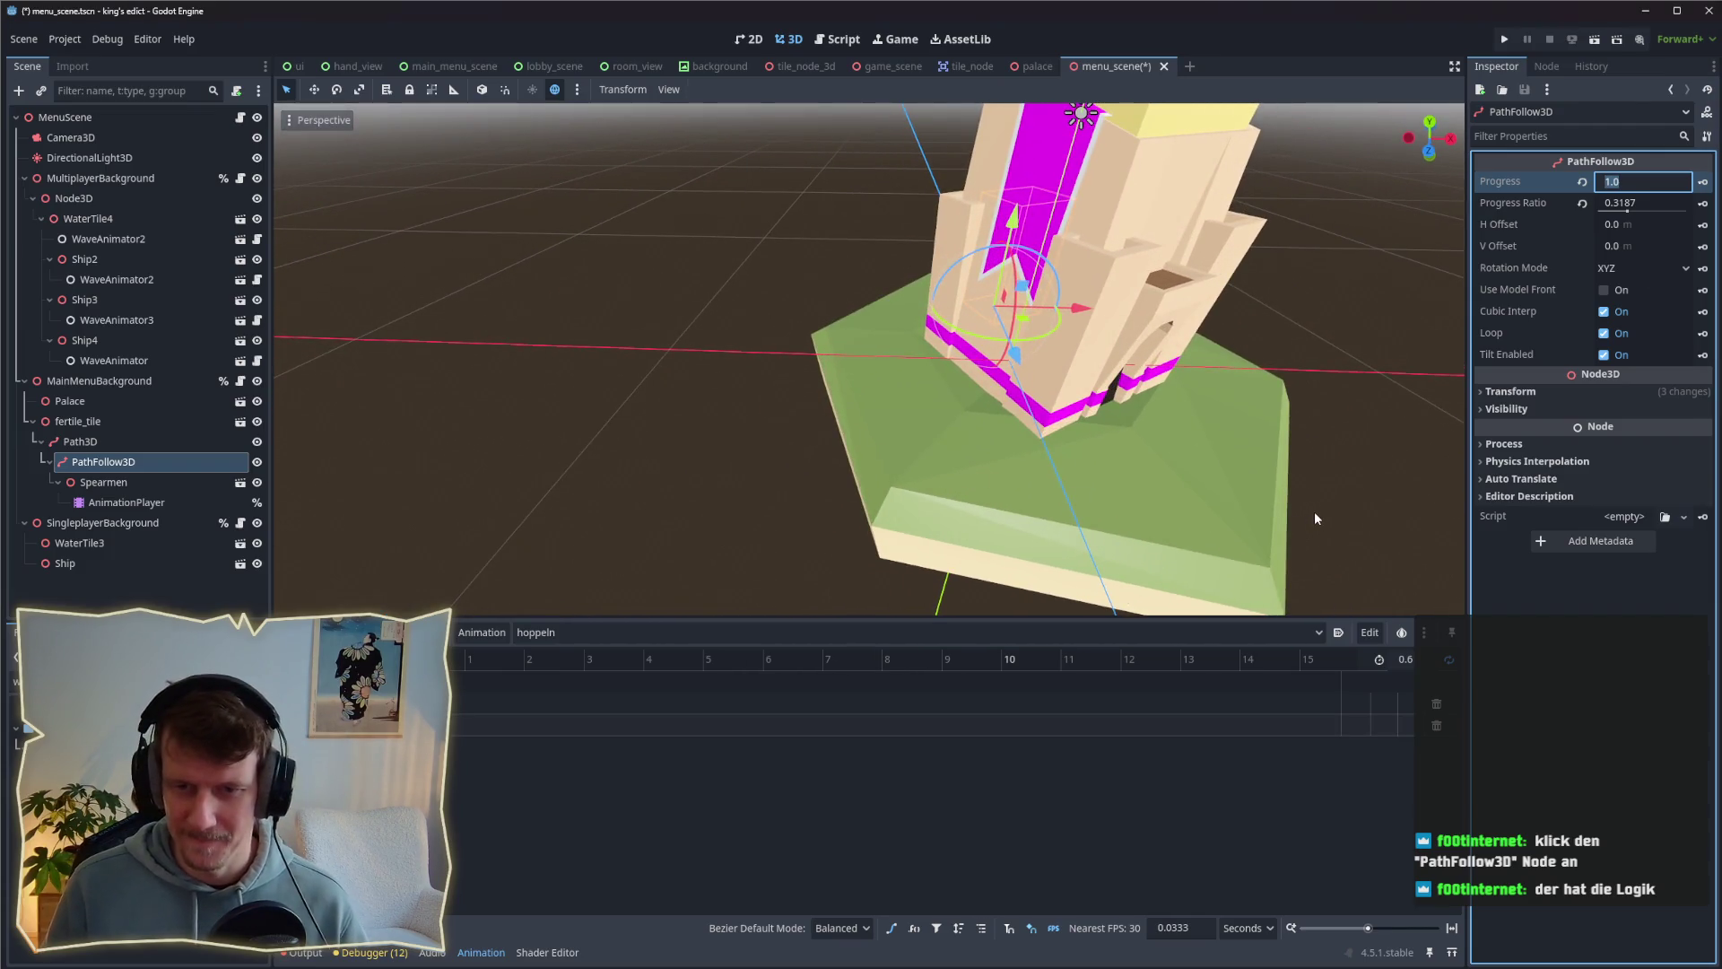
{"action": "left_click", "coordinate": [103, 461]}
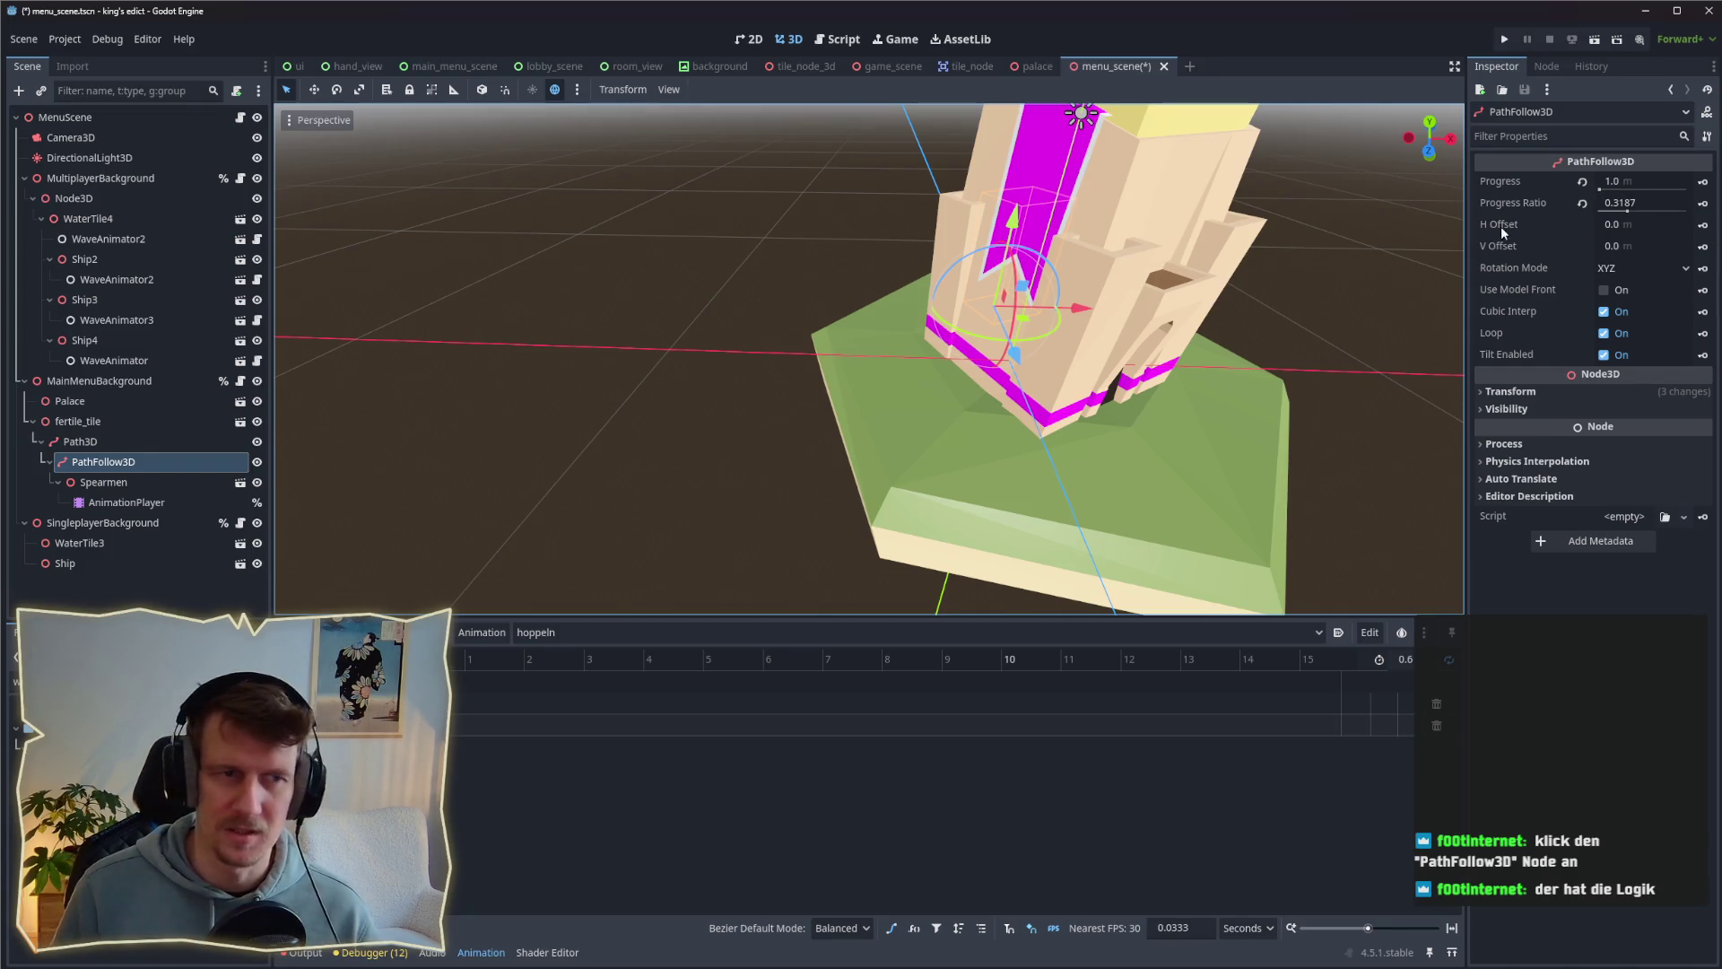
{"action": "left_click_drag", "start_coordinate": [679, 428], "coordinate": [924, 388]}
{"action": "mouse_move", "coordinate": [1012, 395]}
{"action": "left_mouse_down"}
{"action": "mouse_move", "coordinate": [983, 391]}
{"action": "mouse_move", "coordinate": [1005, 402]}
{"action": "left_mouse_up"}
{"action": "left_click", "coordinate": [1630, 181]}
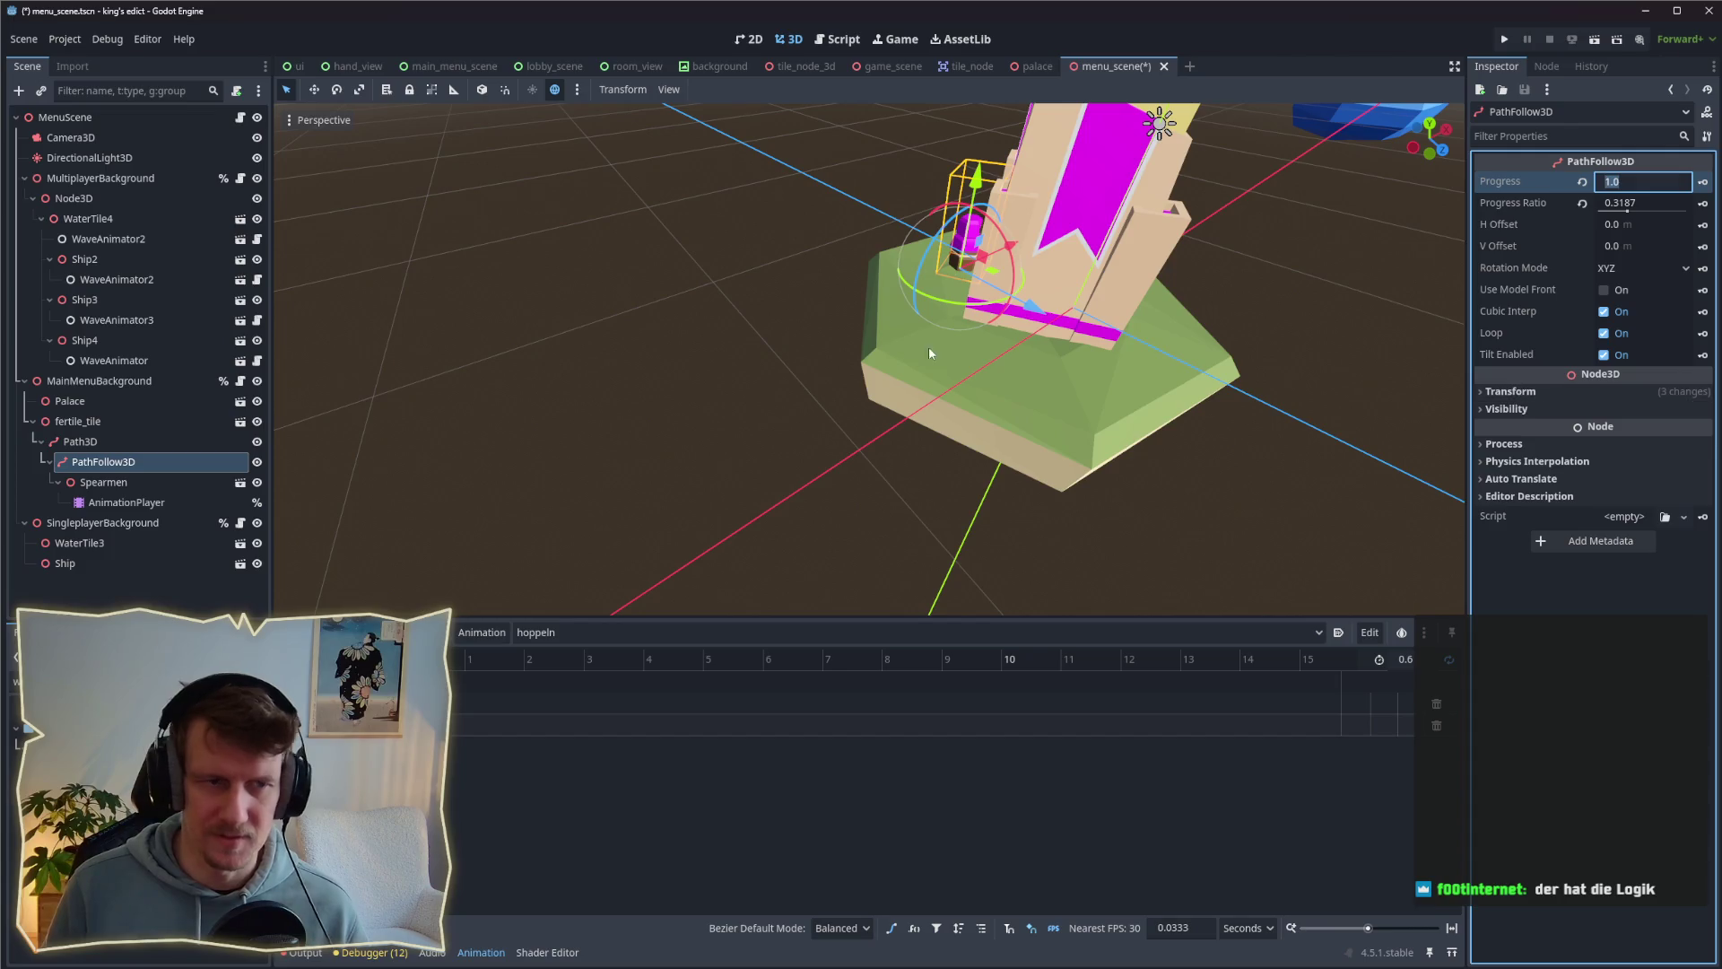
{"action": "left_click", "coordinate": [80, 441]}
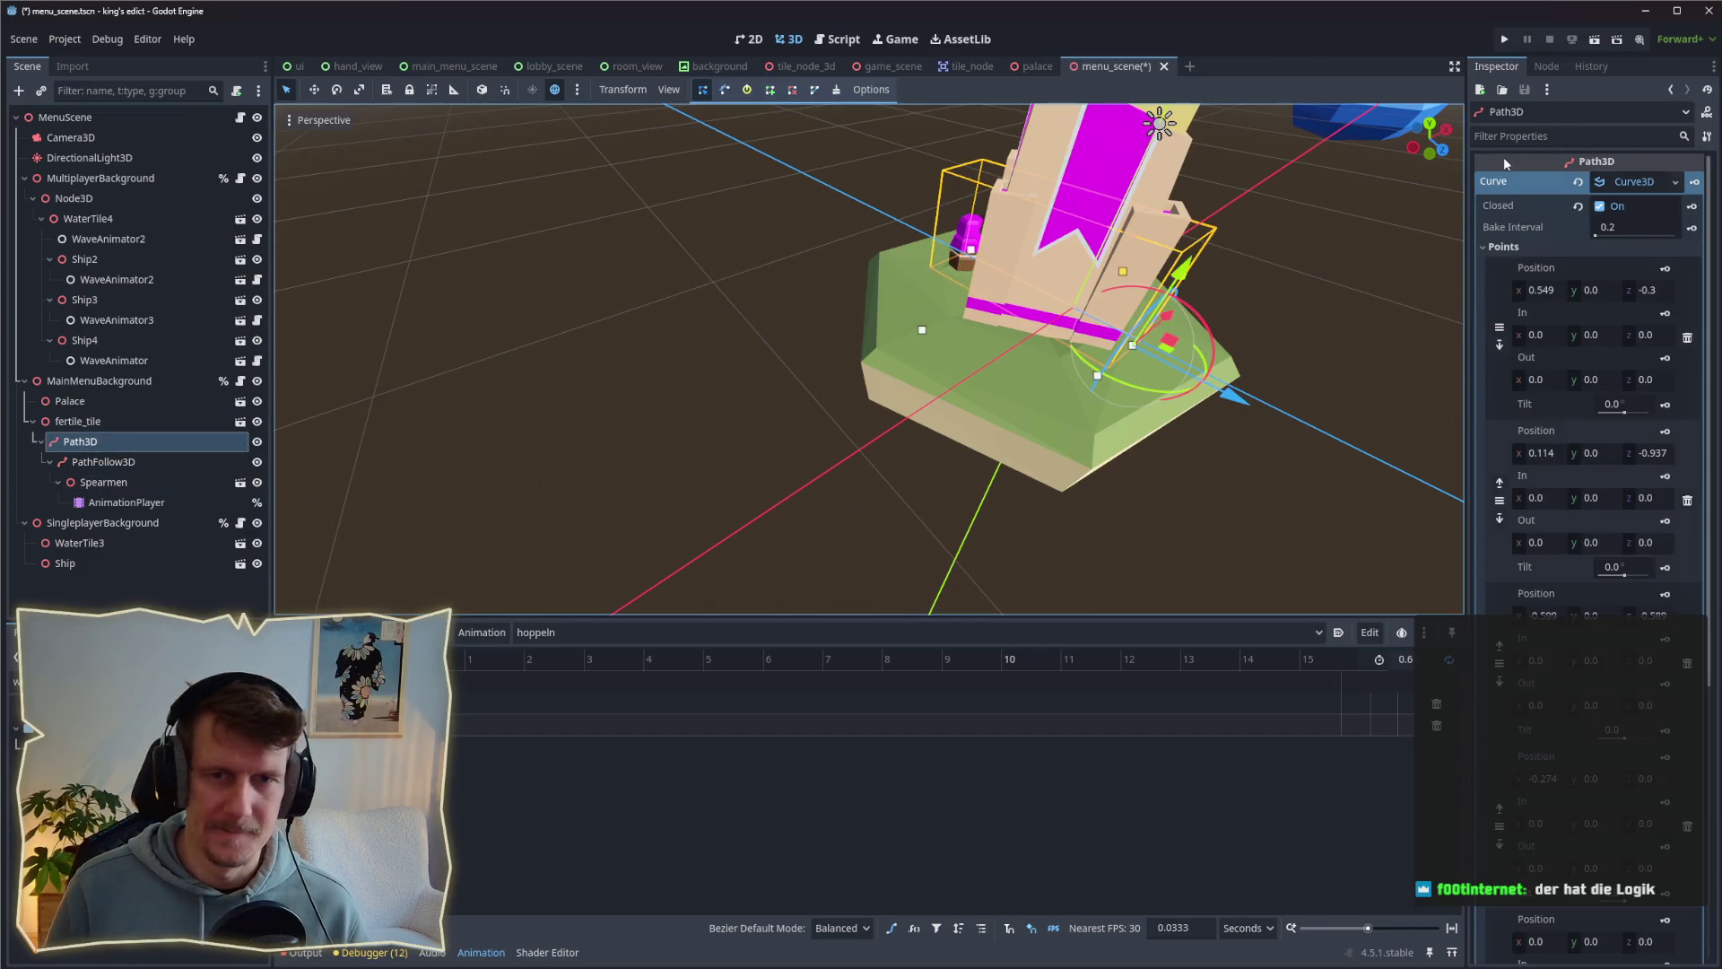
Reselect Path3D and inspect its point list and Up Vector settings in the Inspector
{"action": "scroll", "coordinate": [1548, 359], "scroll_direction": "down", "scroll_amount": 5}
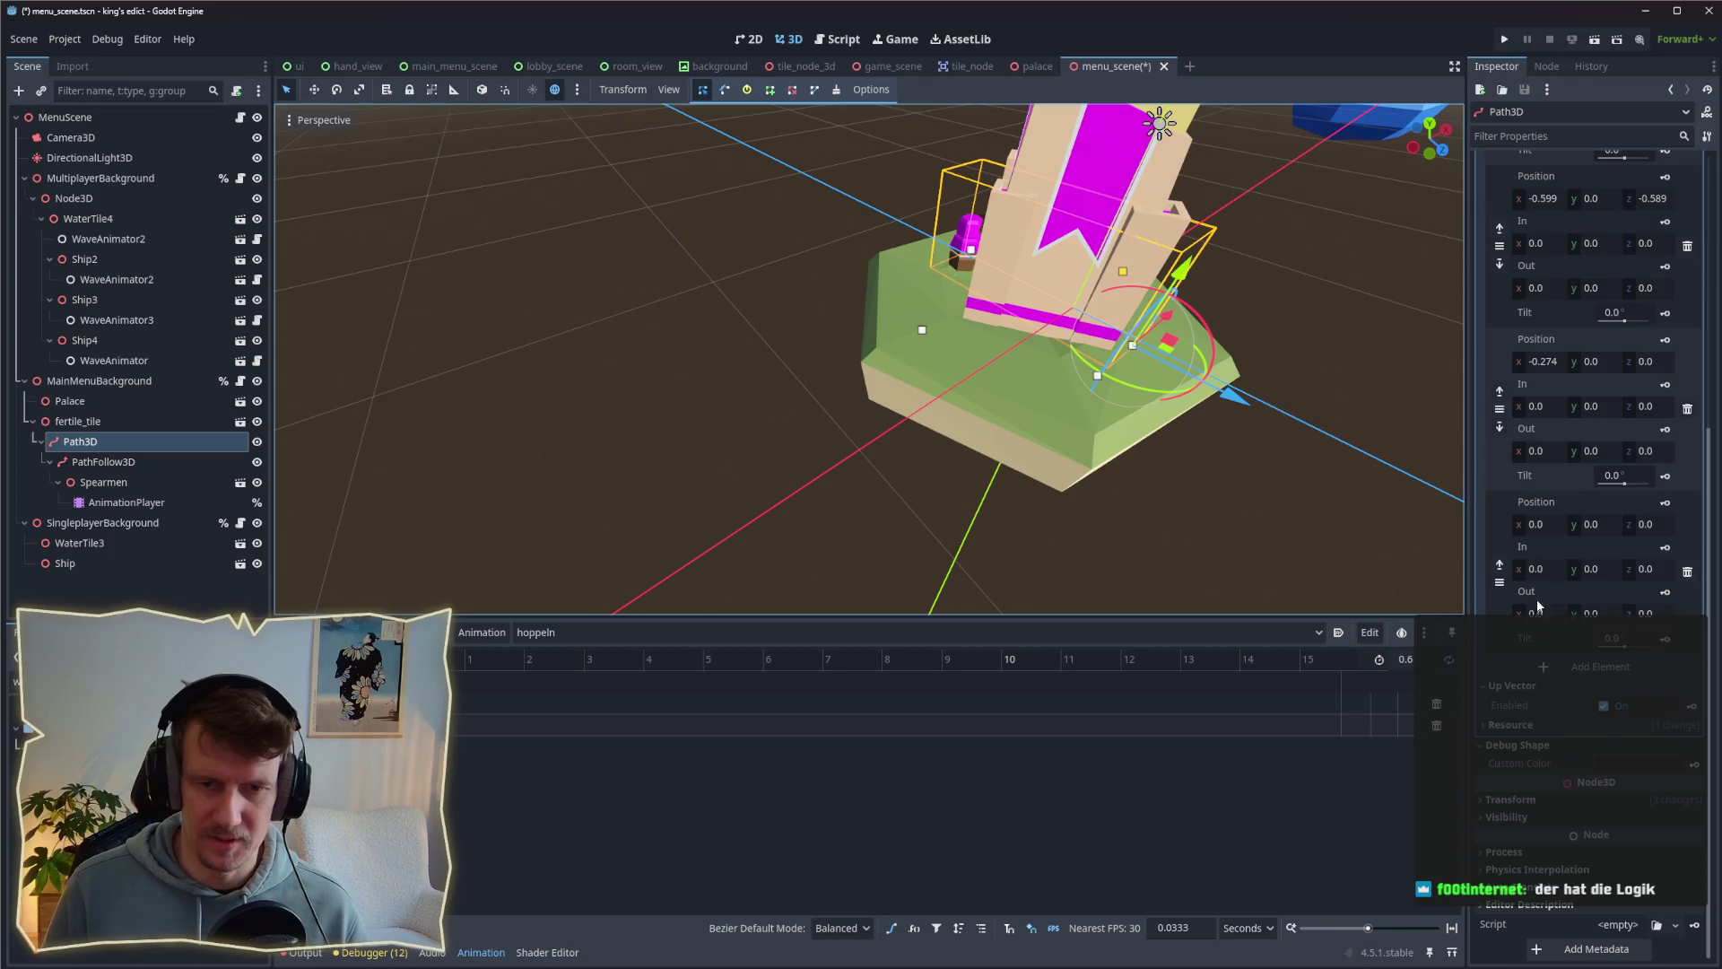
{"action": "left_click_drag", "start_coordinate": [898, 415], "coordinate": [900, 433]}
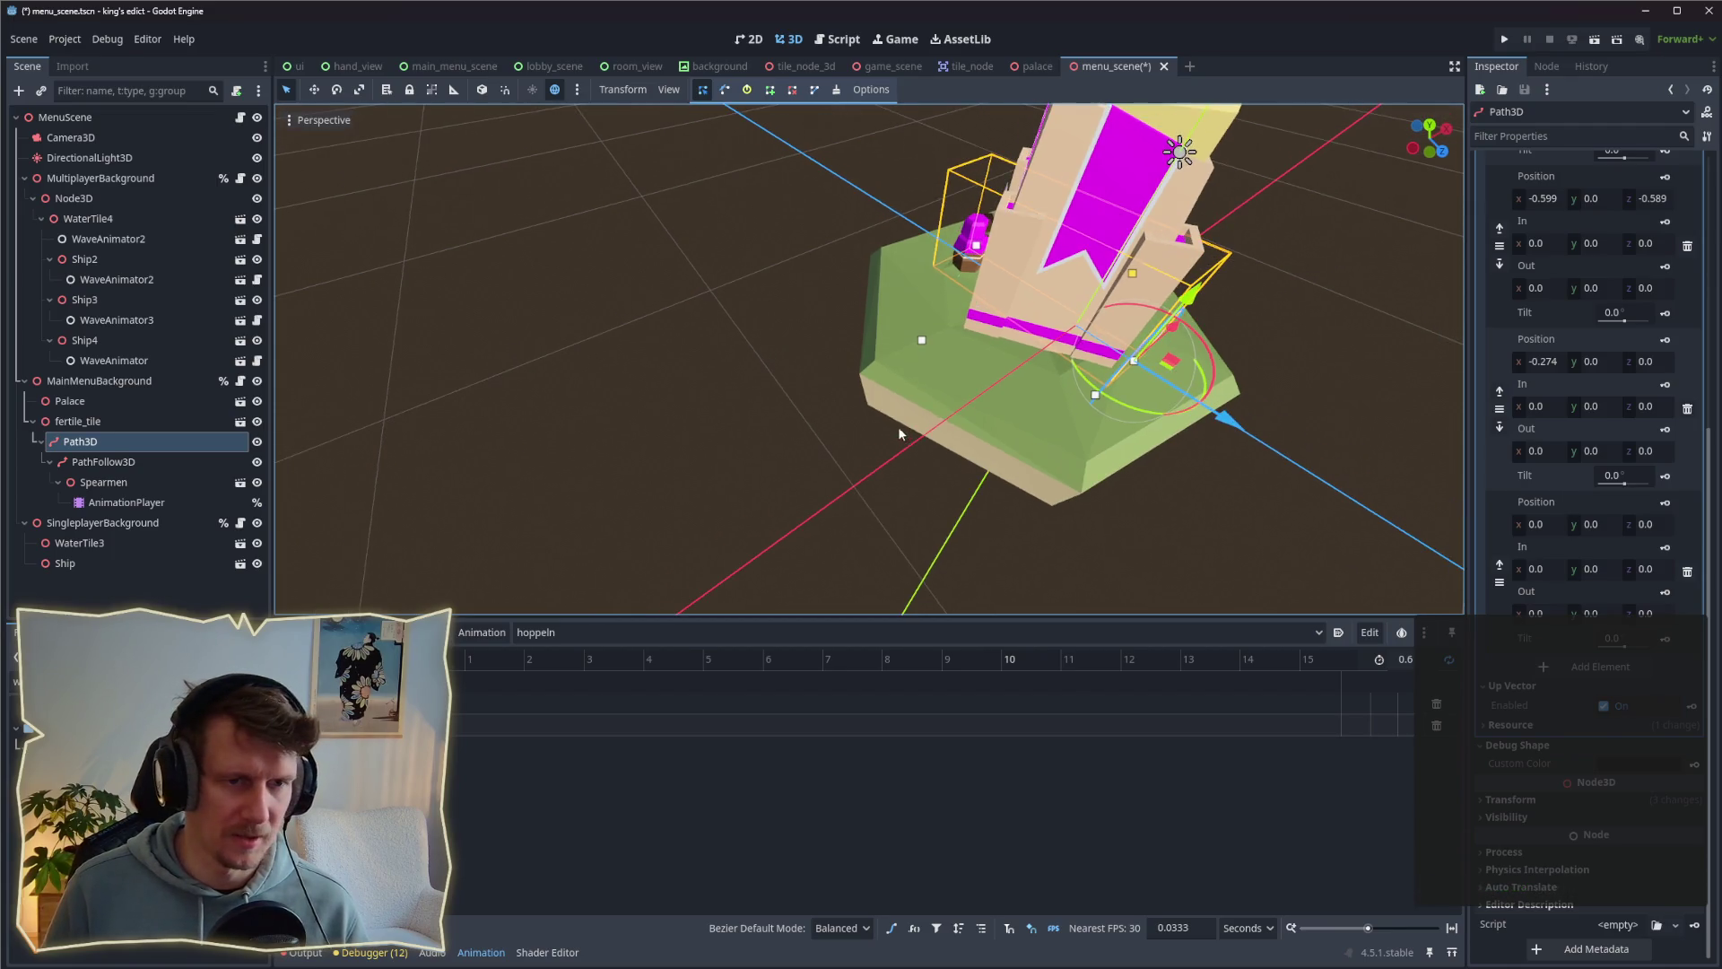
{"action": "left_click", "coordinate": [958, 368]}
{"action": "left_click", "coordinate": [71, 401]}
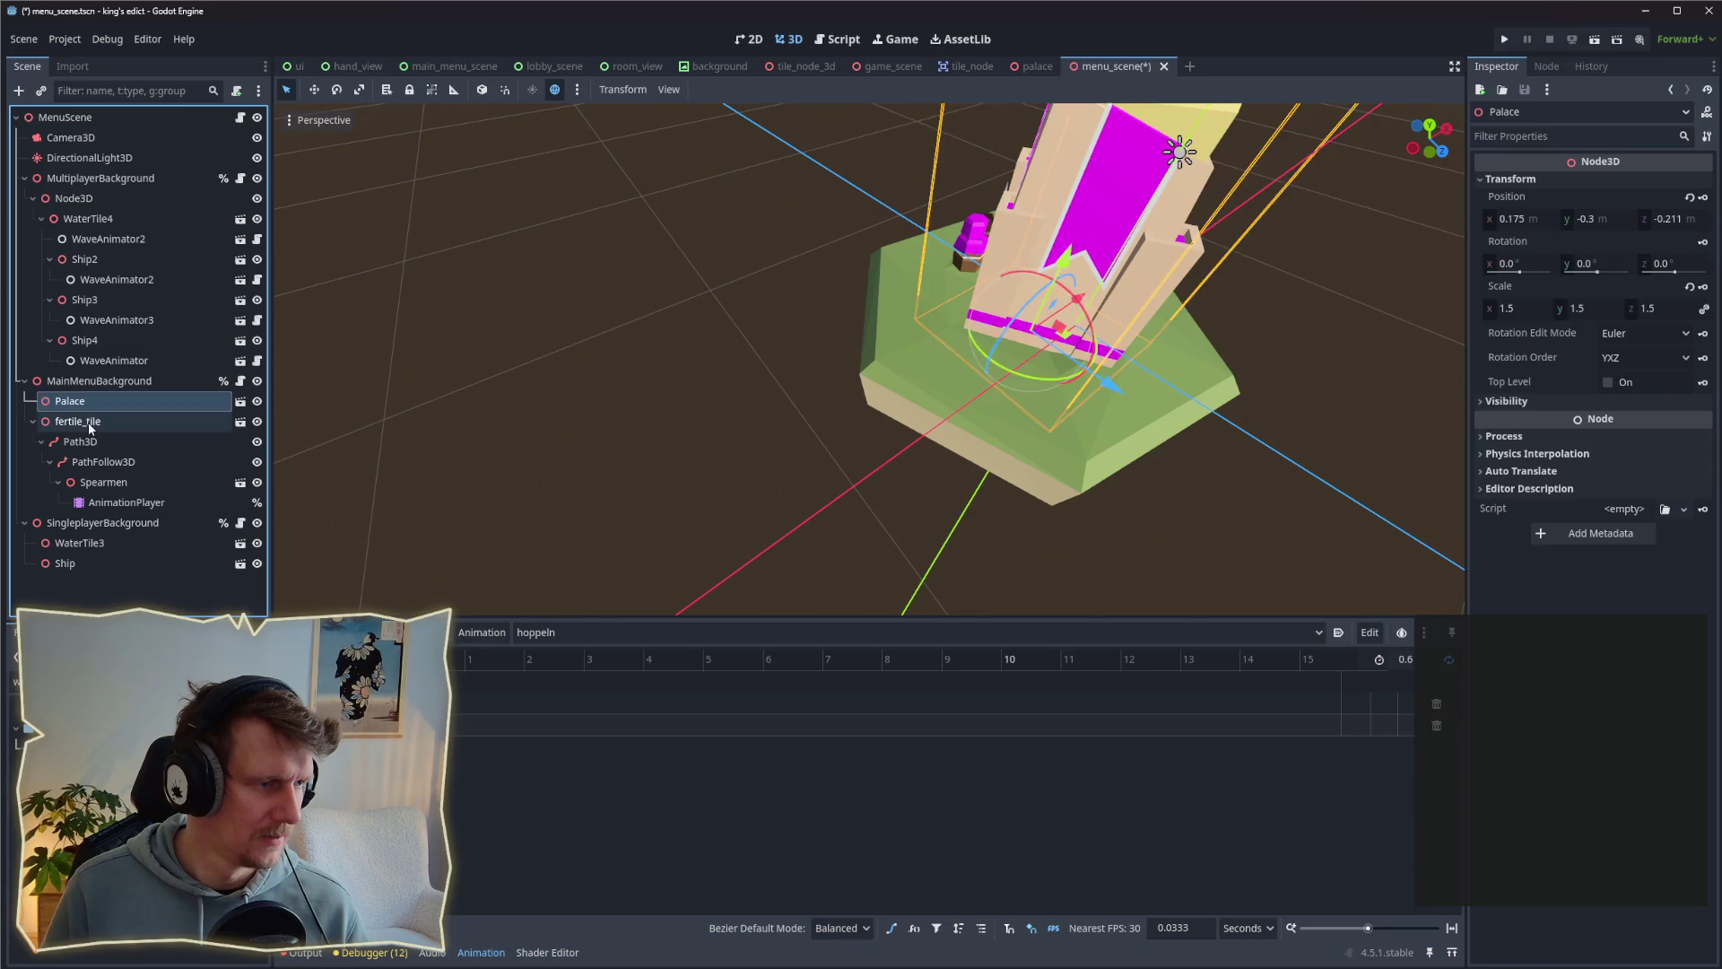
{"action": "left_click", "coordinate": [89, 442]}
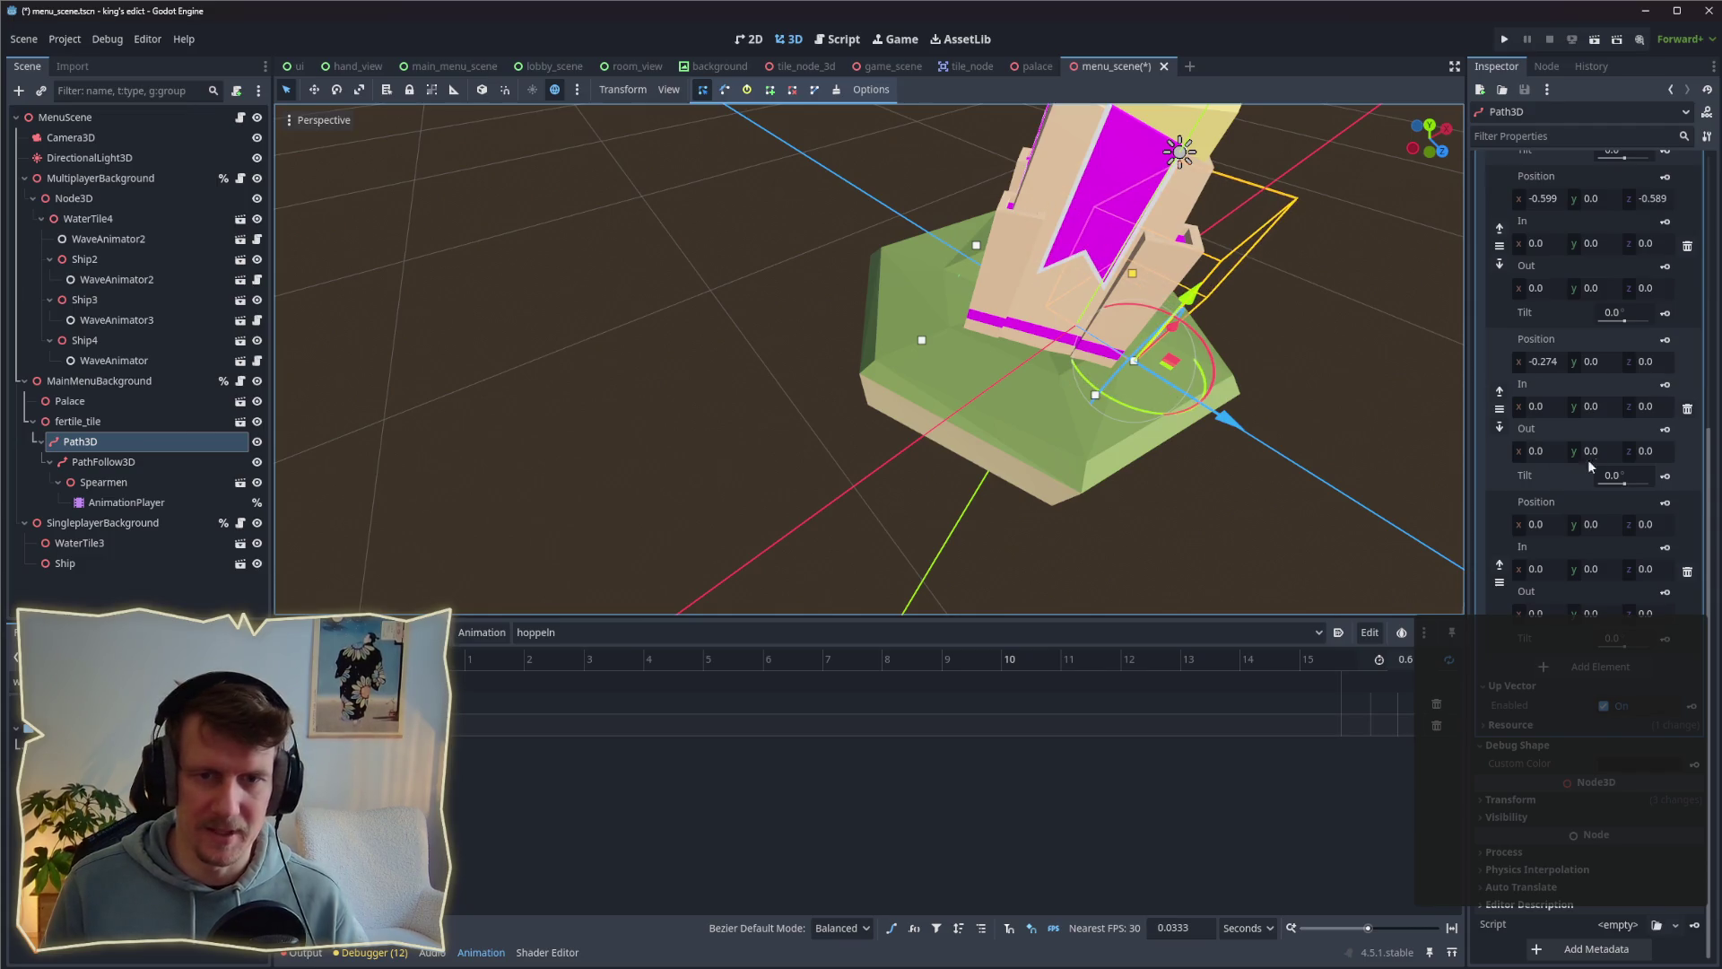
{"action": "scroll", "coordinate": [1685, 288], "scroll_direction": "up", "scroll_amount": 10}
{"action": "left_click", "coordinate": [1687, 250]}
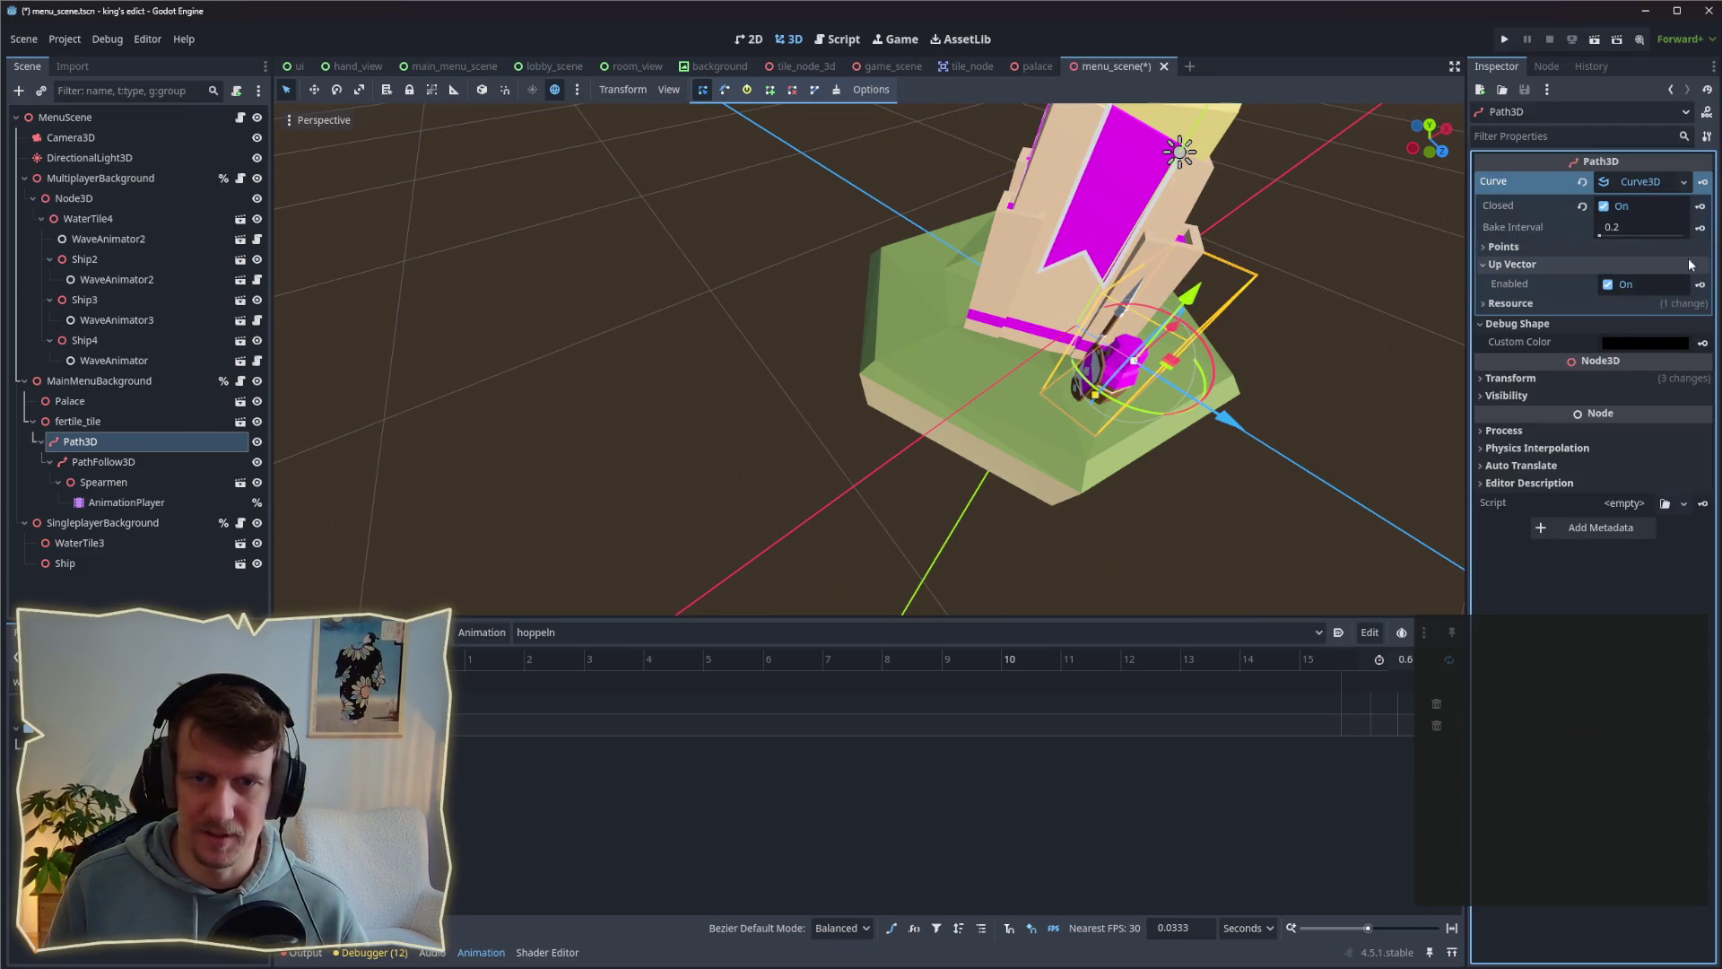
{"action": "left_click", "coordinate": [1517, 265]}
{"action": "left_click", "coordinate": [1503, 247]}
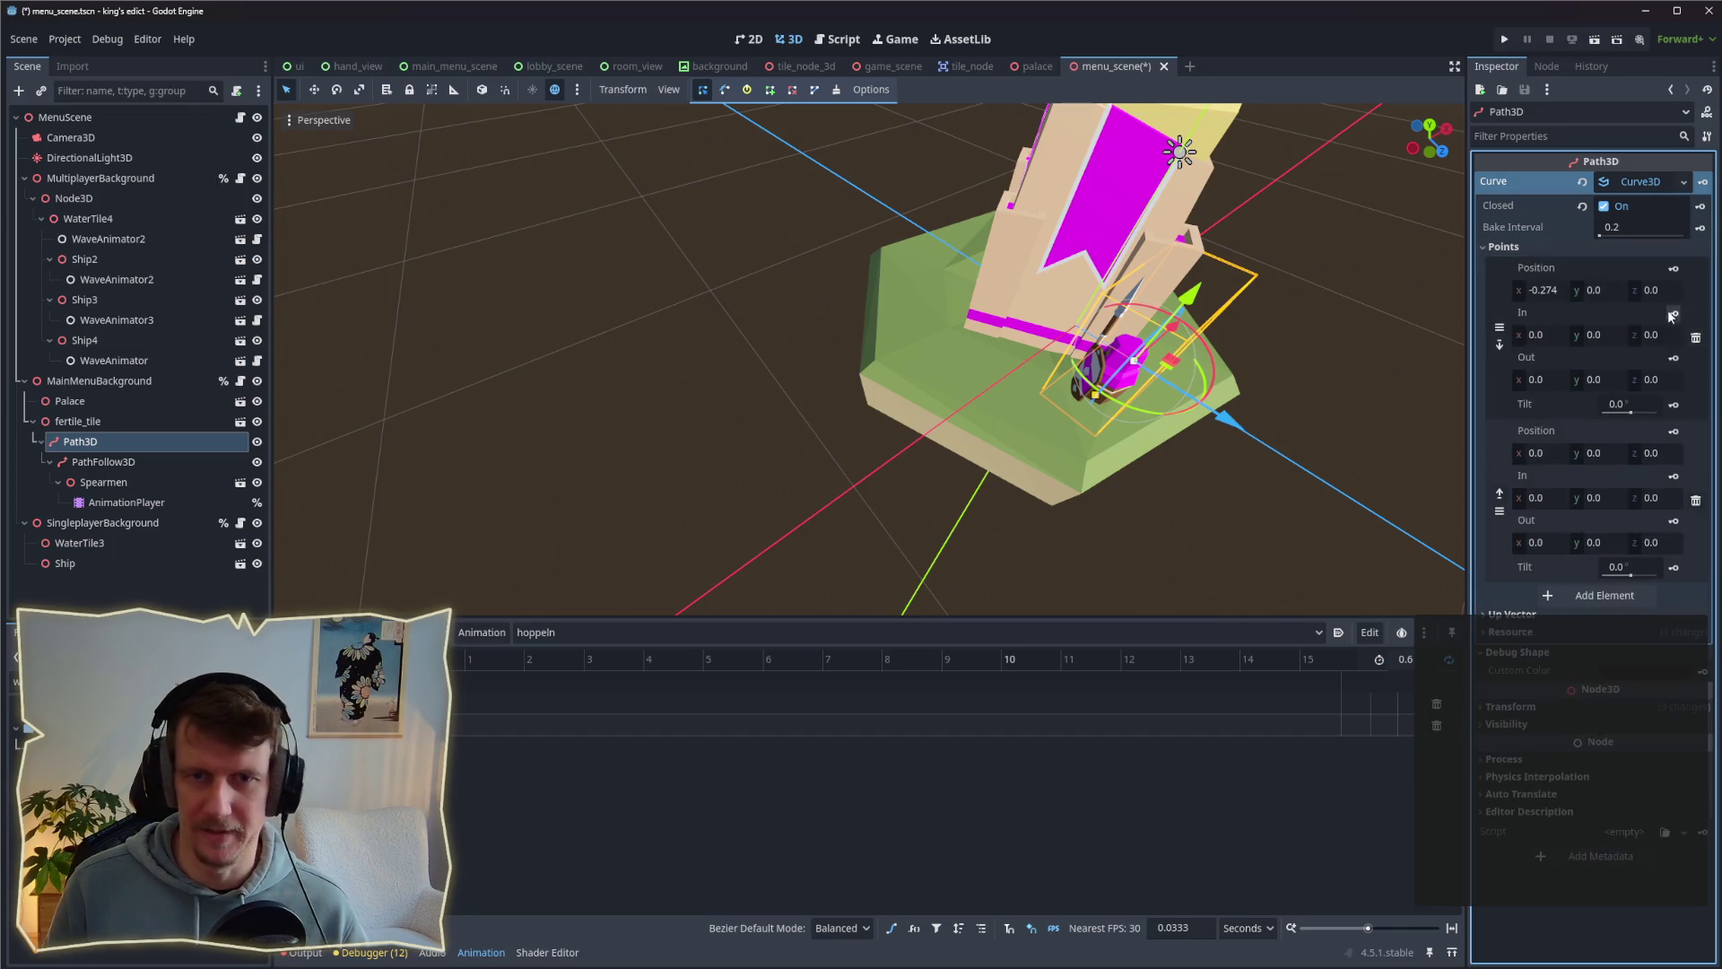
Check the Spearmen's transform under the path follower and shift them 0.288 along X
{"action": "scroll", "coordinate": [1235, 328], "scroll_direction": "up", "scroll_amount": 5}
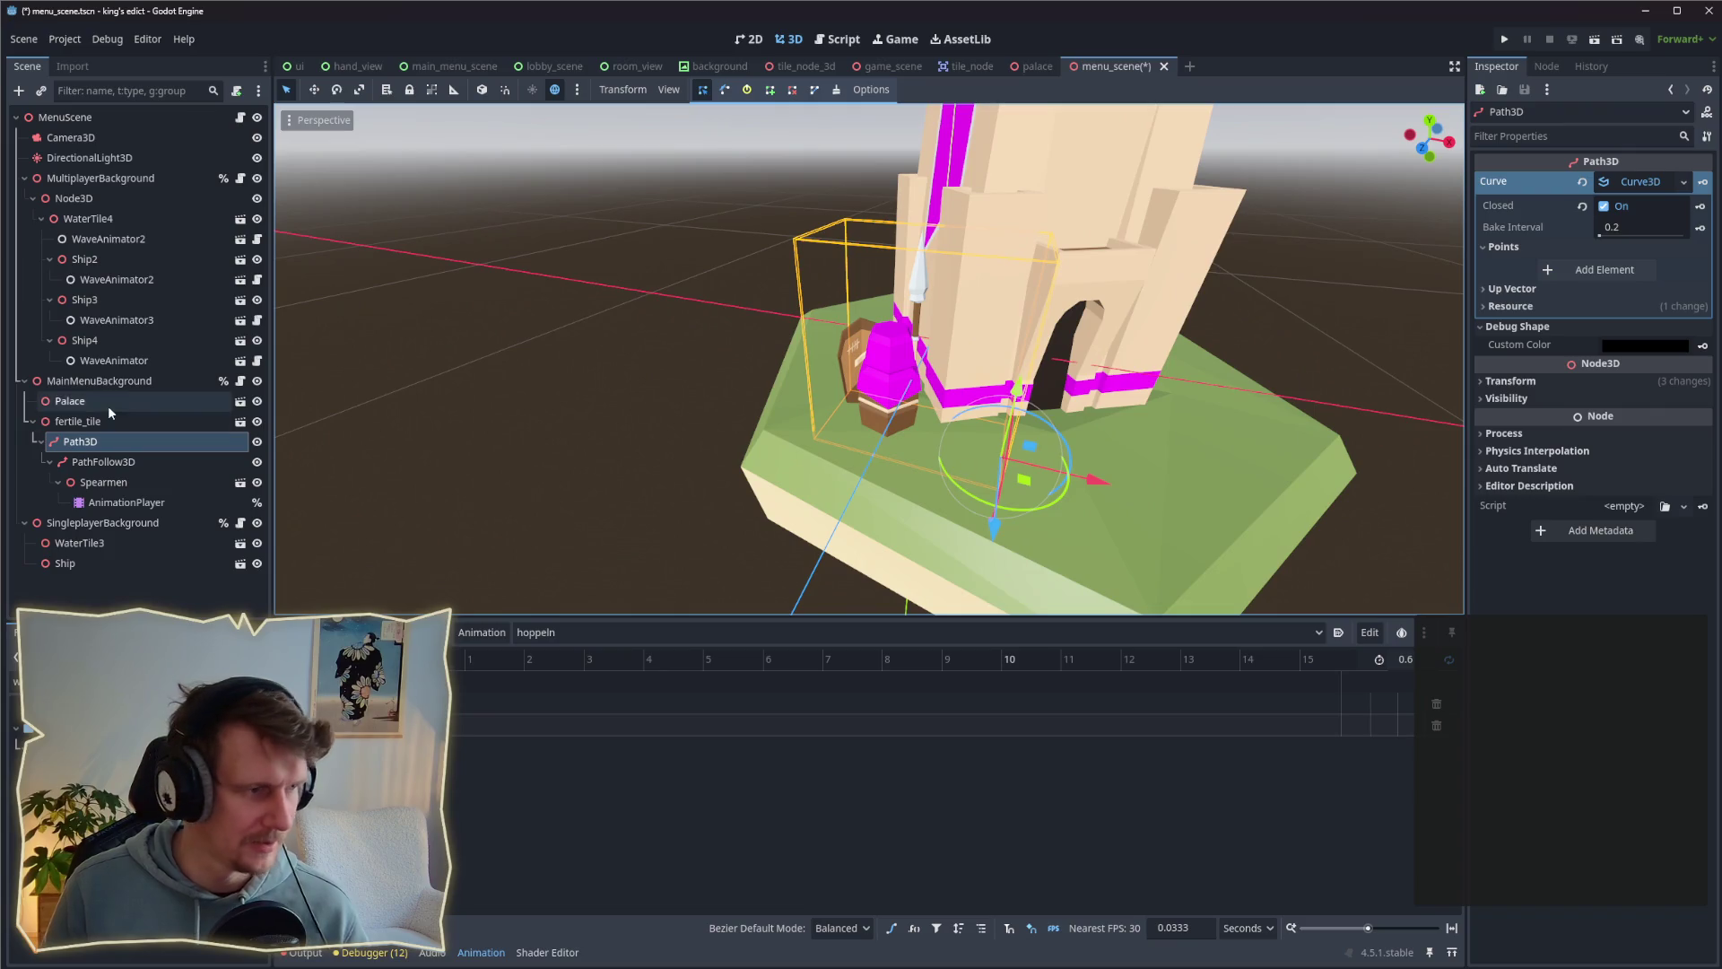
{"action": "left_click", "coordinate": [110, 401]}
{"action": "left_click", "coordinate": [910, 492]}
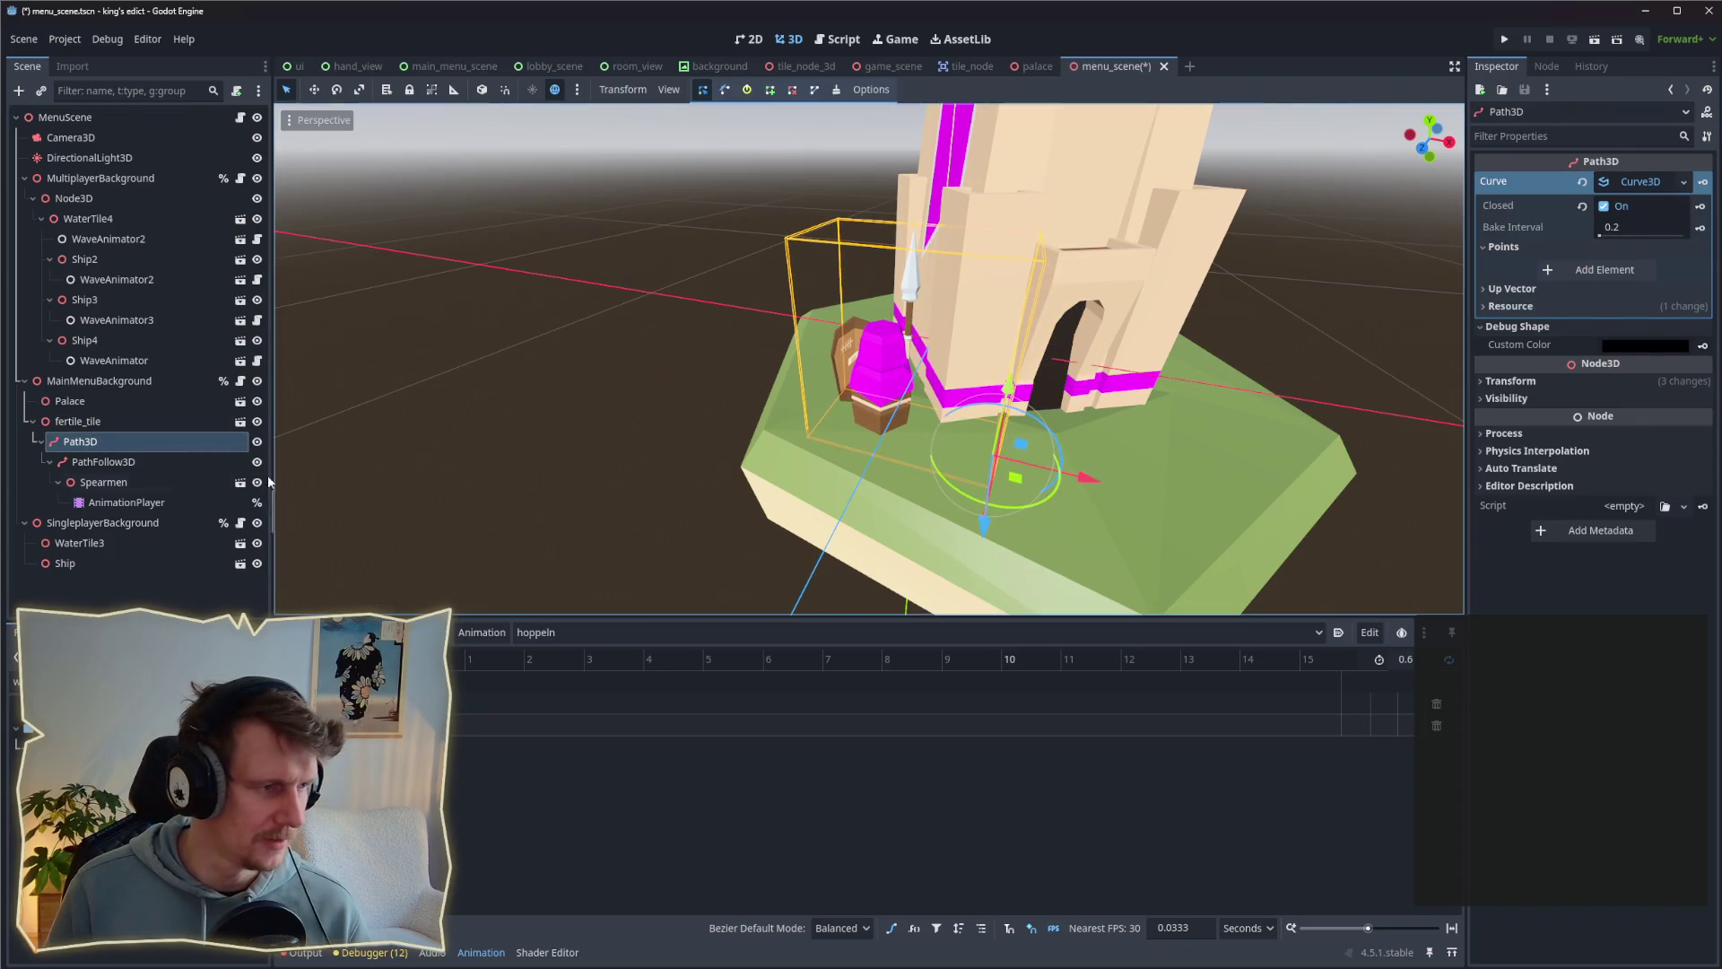
{"action": "left_click", "coordinate": [103, 462]}
{"action": "left_click", "coordinate": [106, 481]}
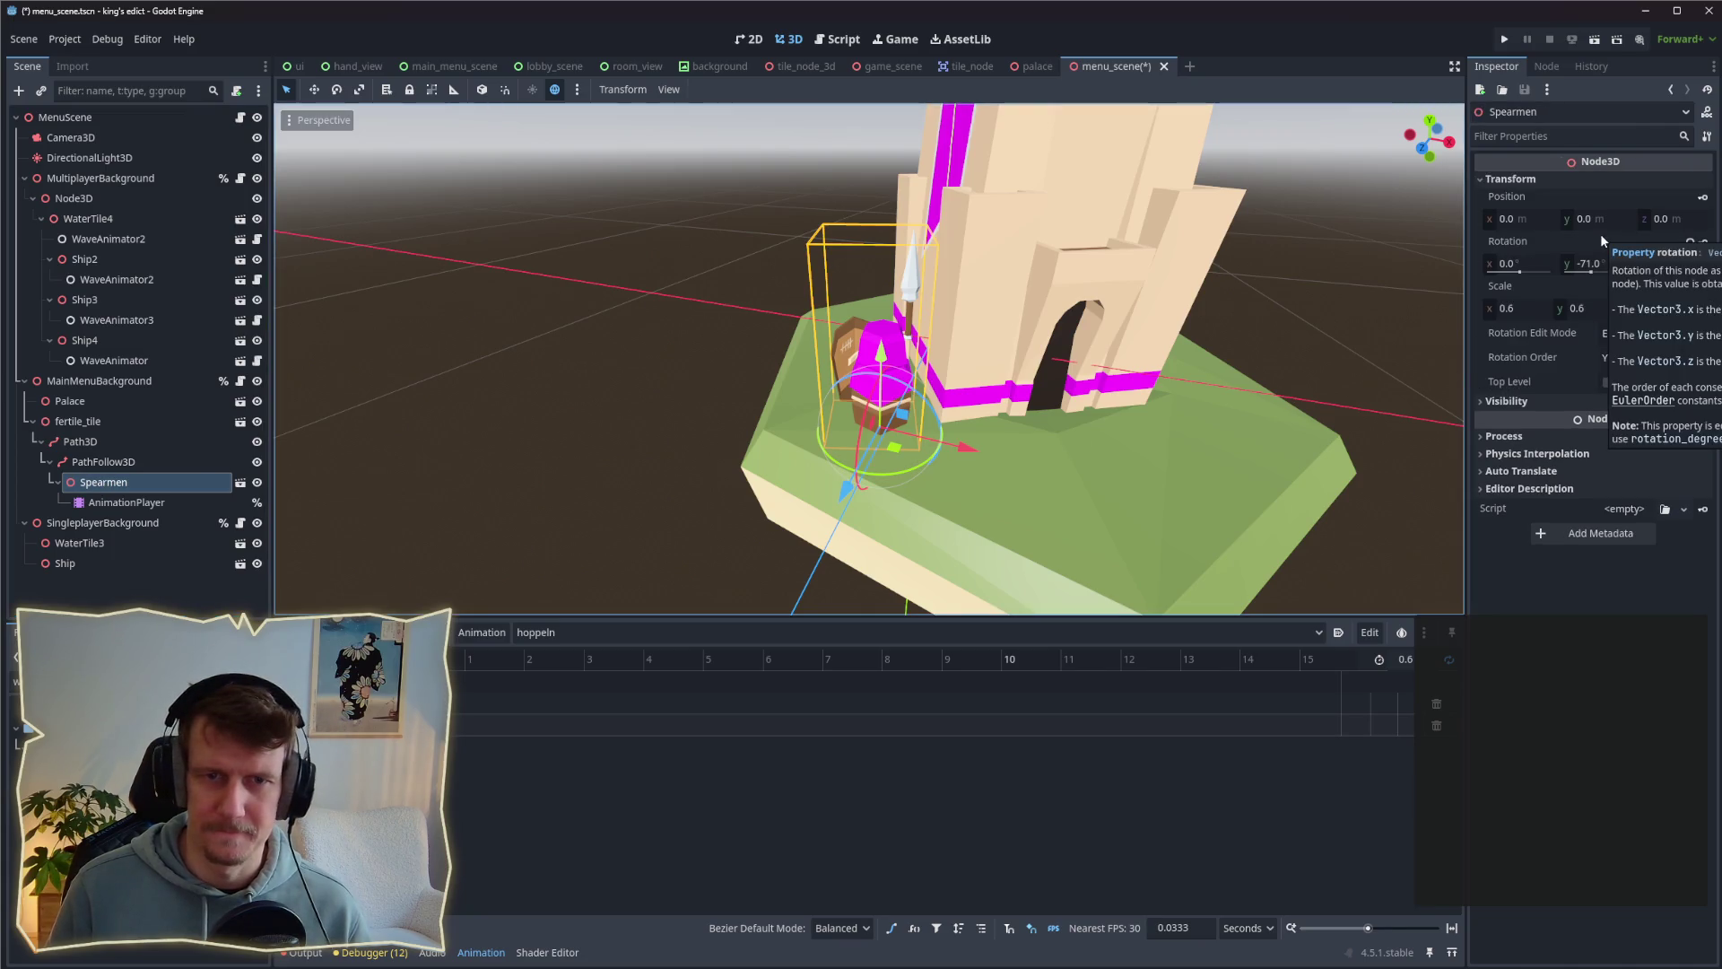
{"action": "left_click", "coordinate": [161, 462]}
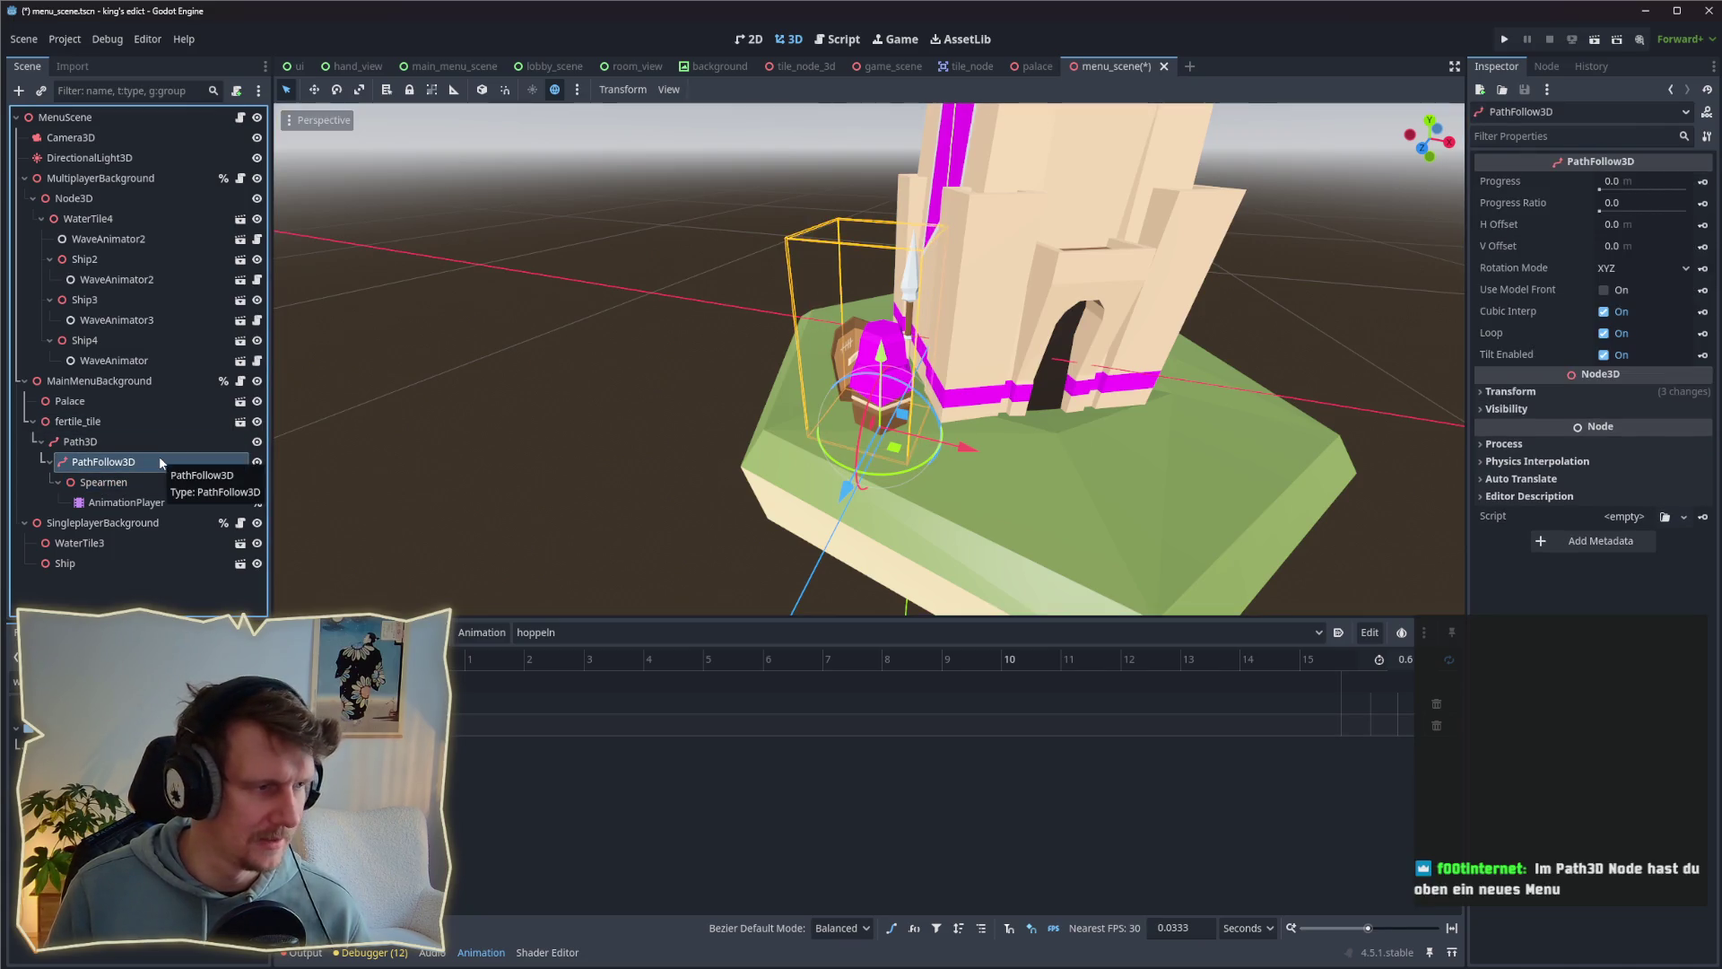
{"action": "left_click_drag", "start_coordinate": [966, 446], "coordinate": [1115, 483]}
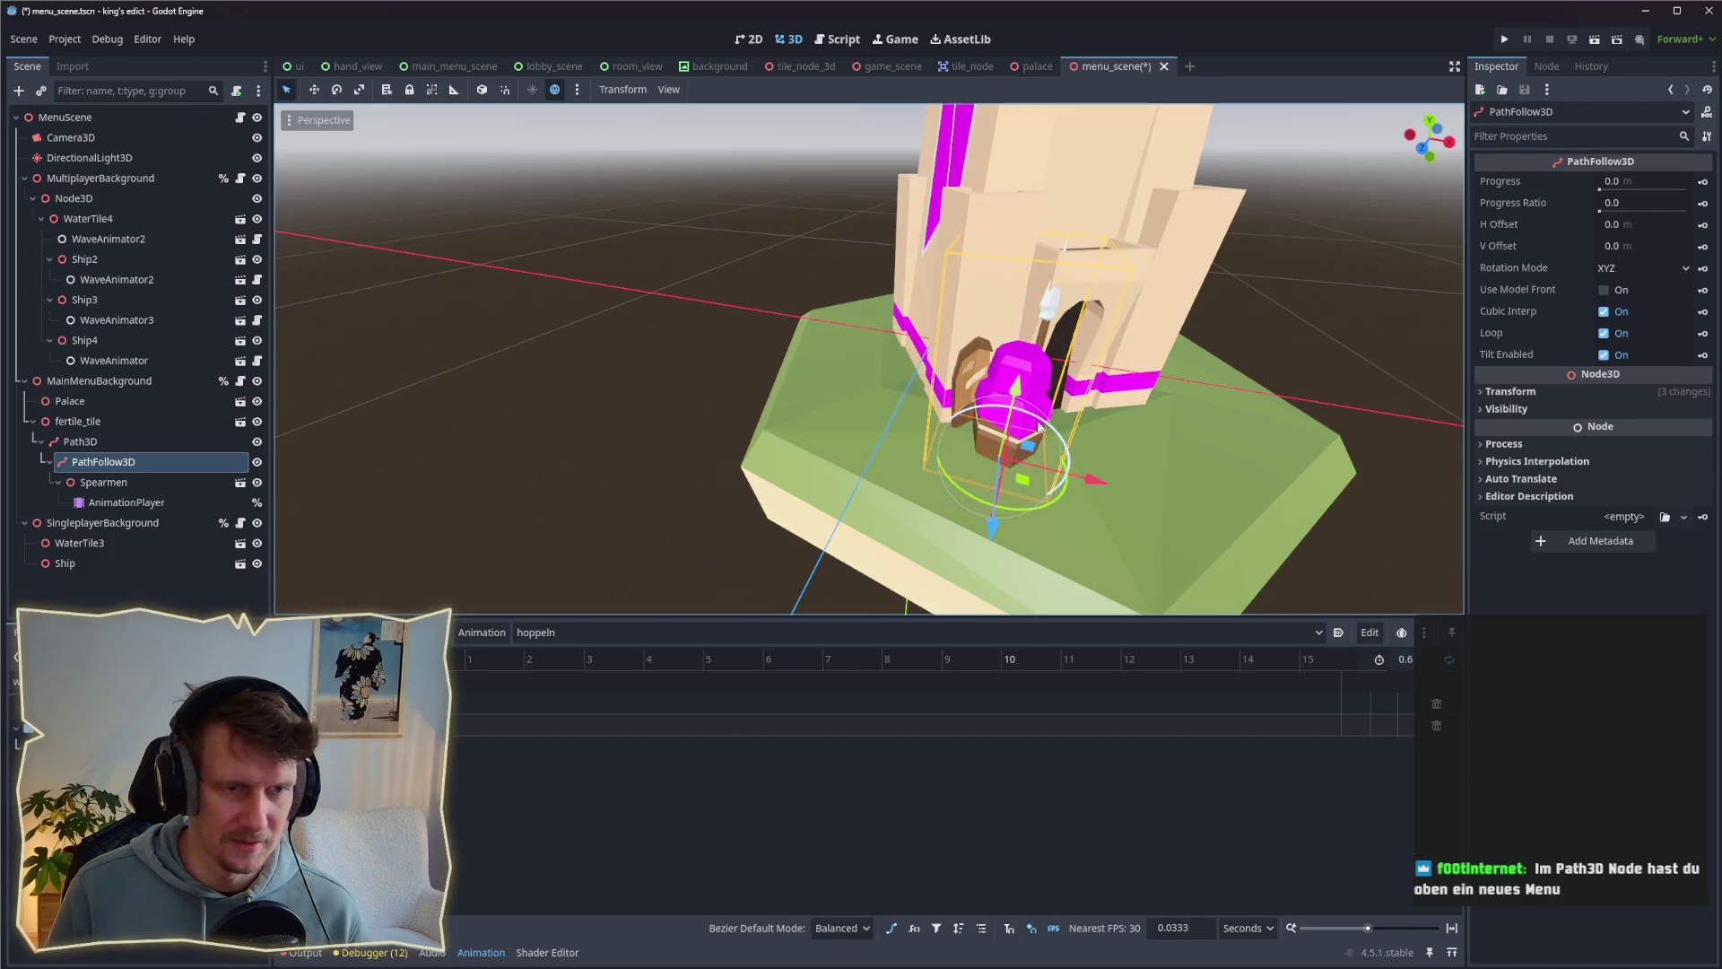
{"action": "left_click", "coordinate": [1022, 480]}
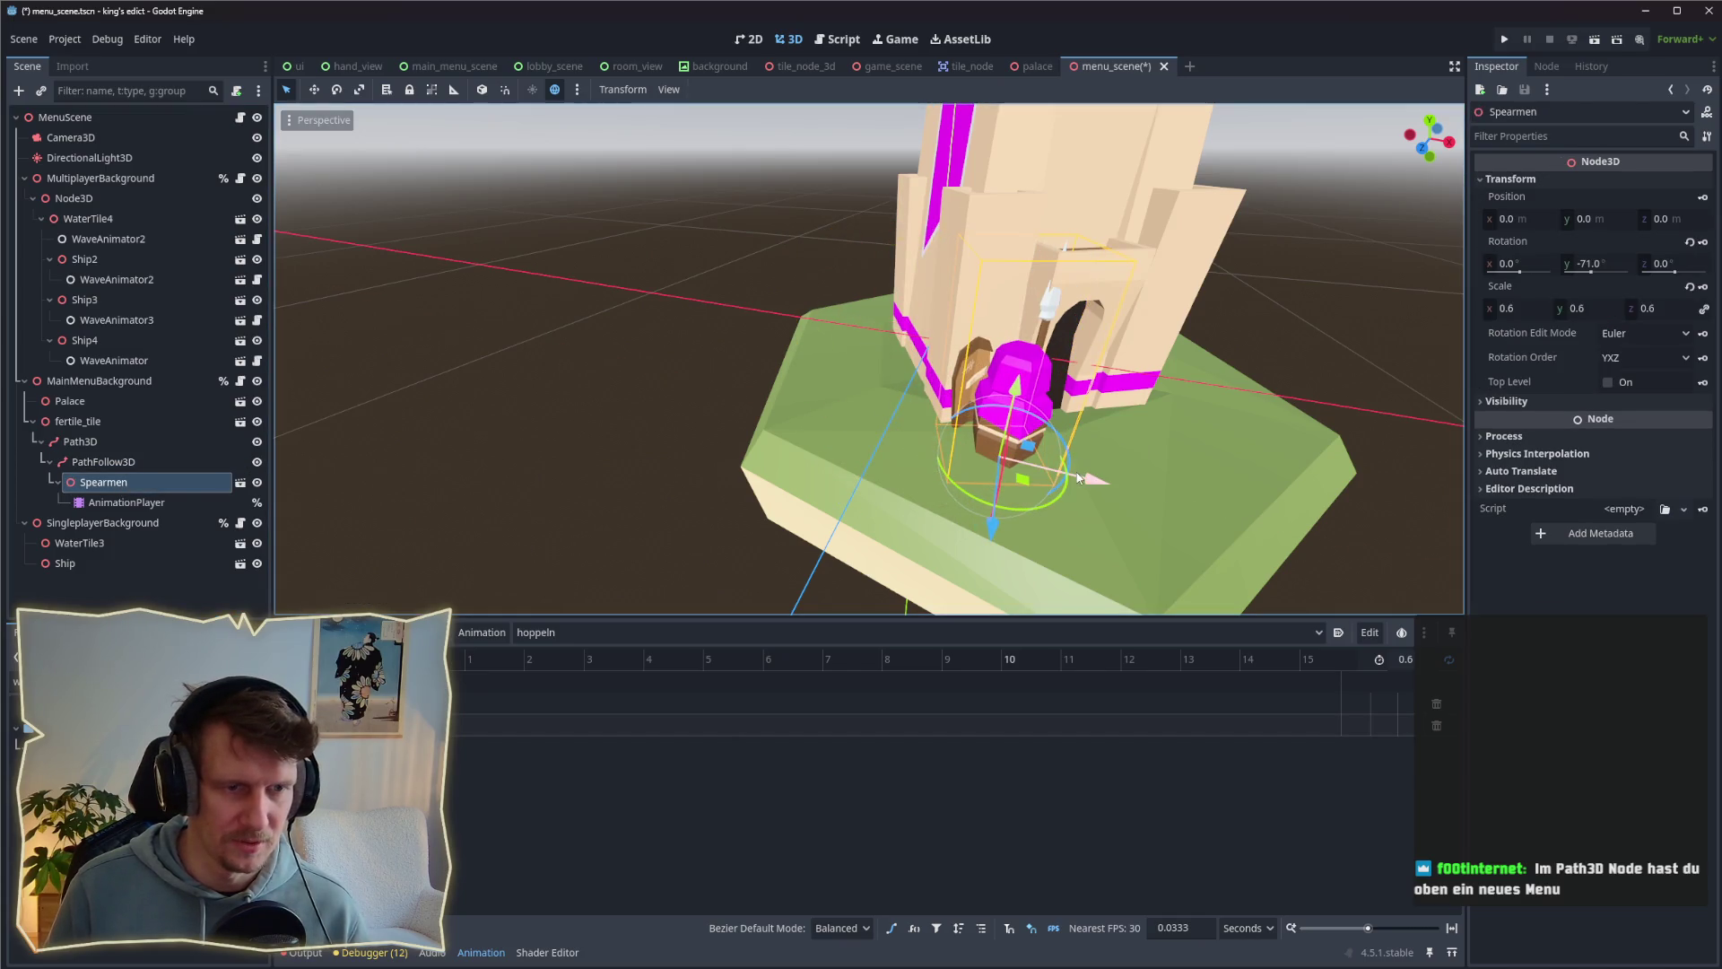
{"action": "left_click", "coordinate": [143, 462]}
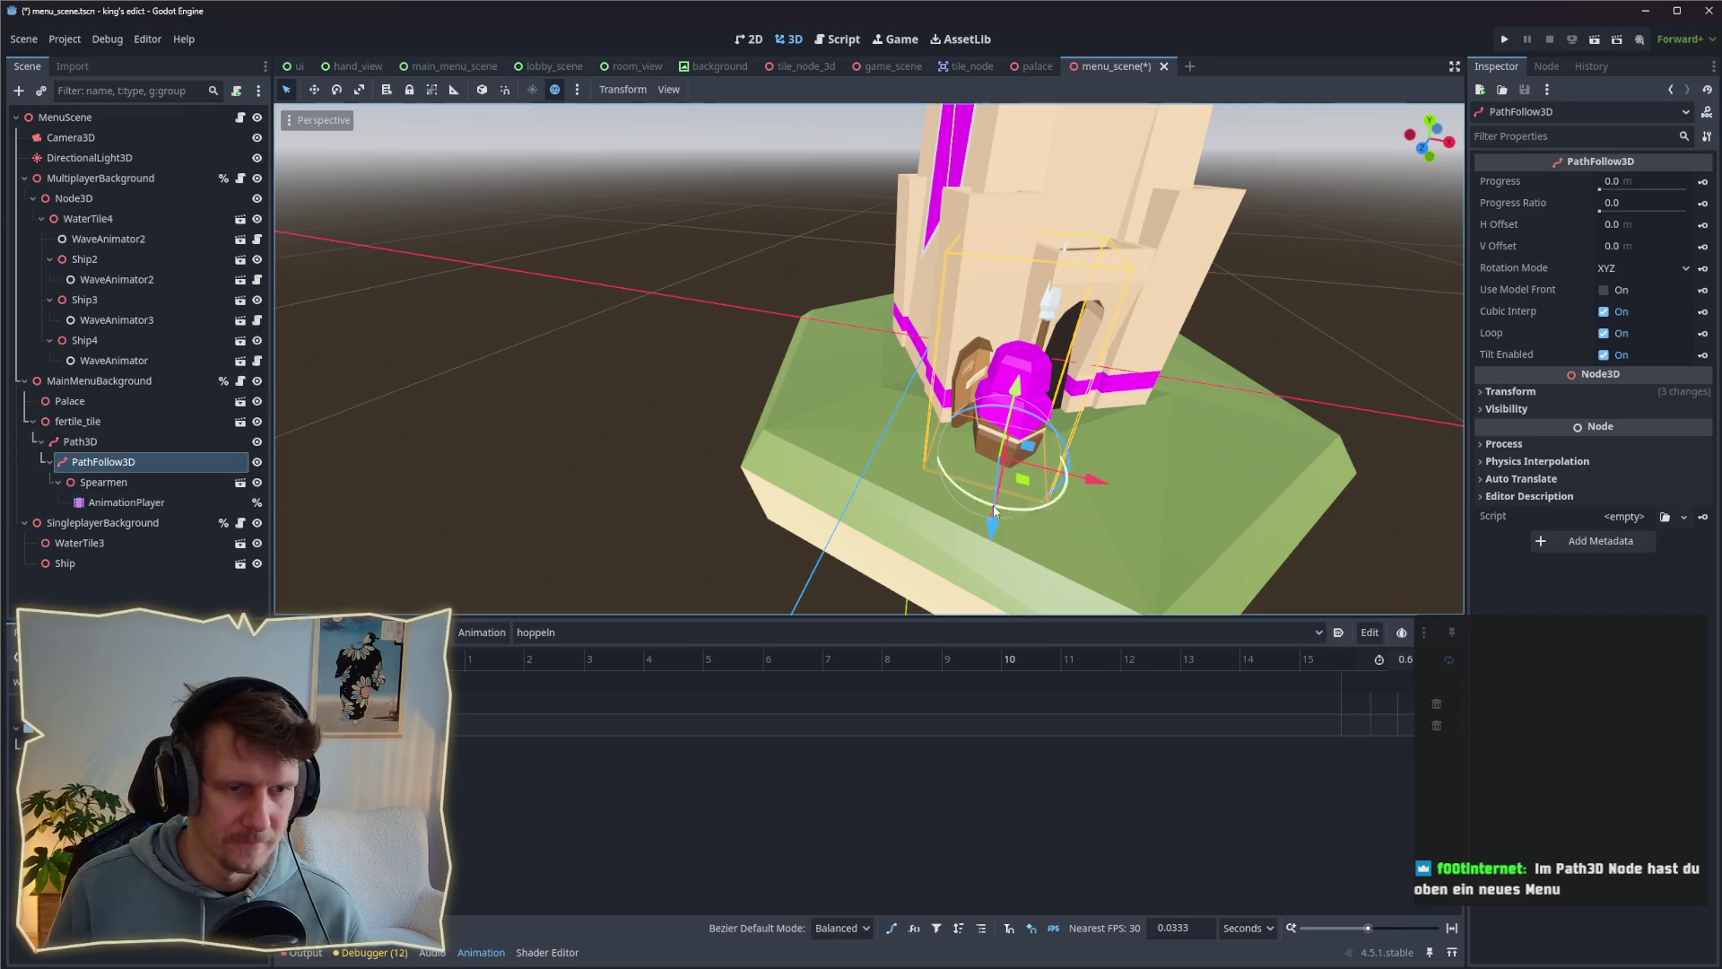
{"action": "left_click", "coordinate": [89, 422]}
{"action": "left_click", "coordinate": [99, 442]}
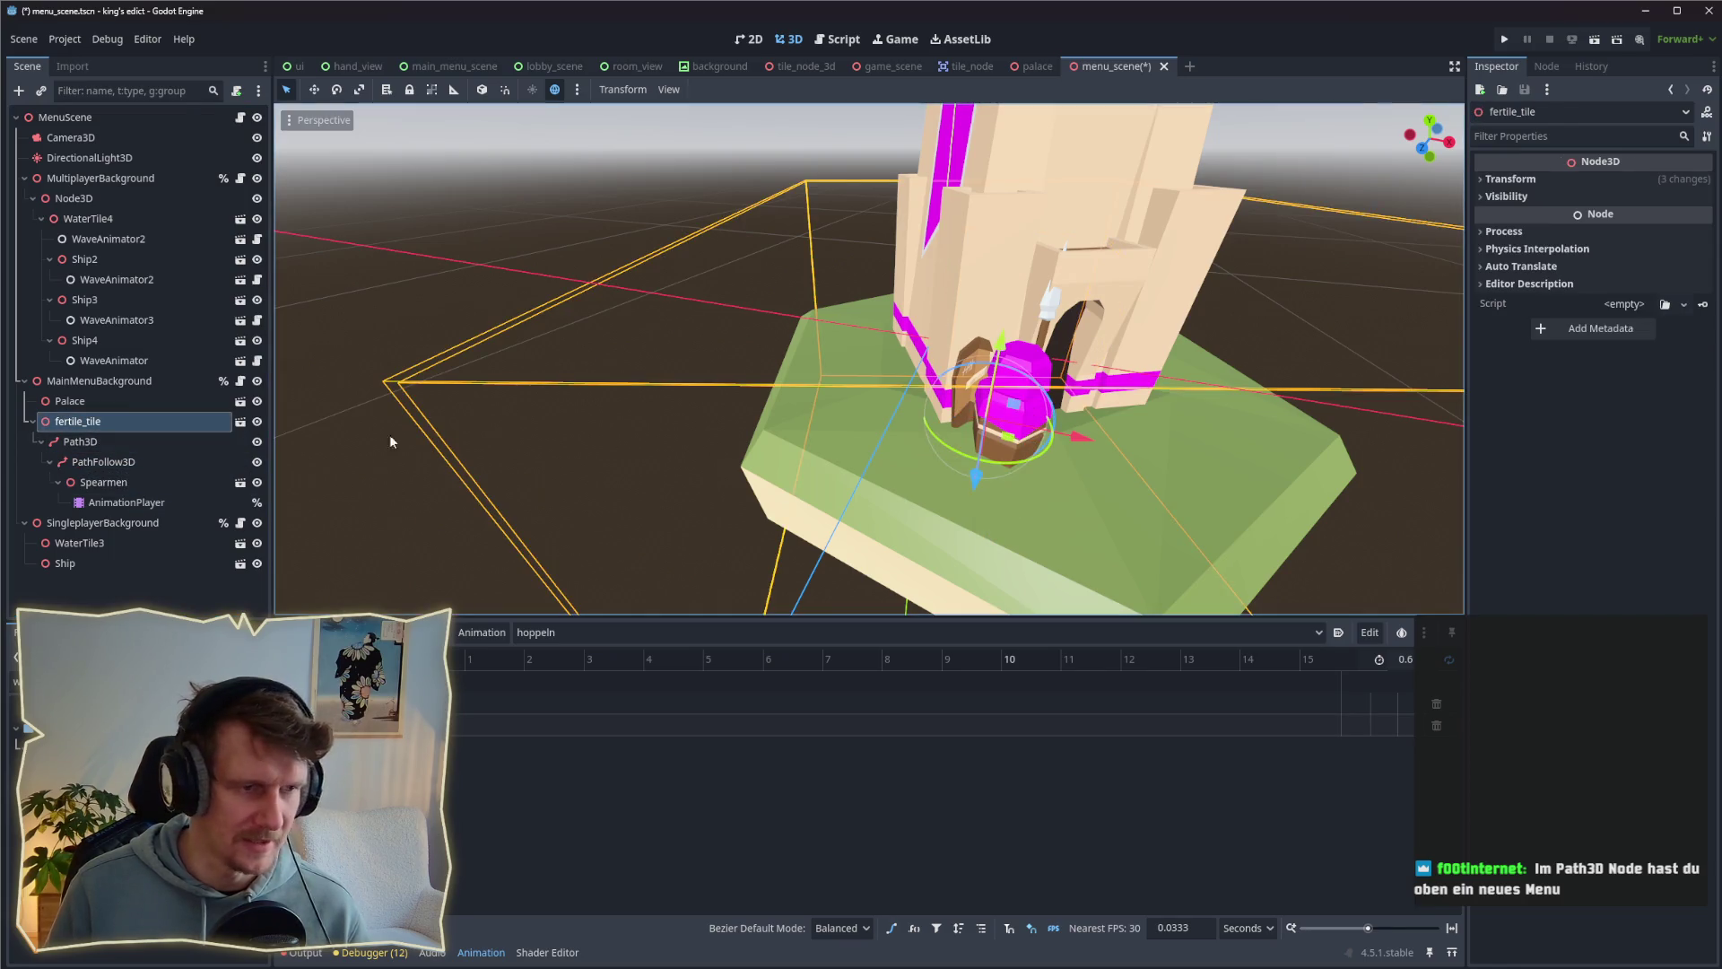
Add and lower trial points on the Path3D curve, then undo them all with Ctrl+Z
{"action": "left_click", "coordinate": [886, 442]}
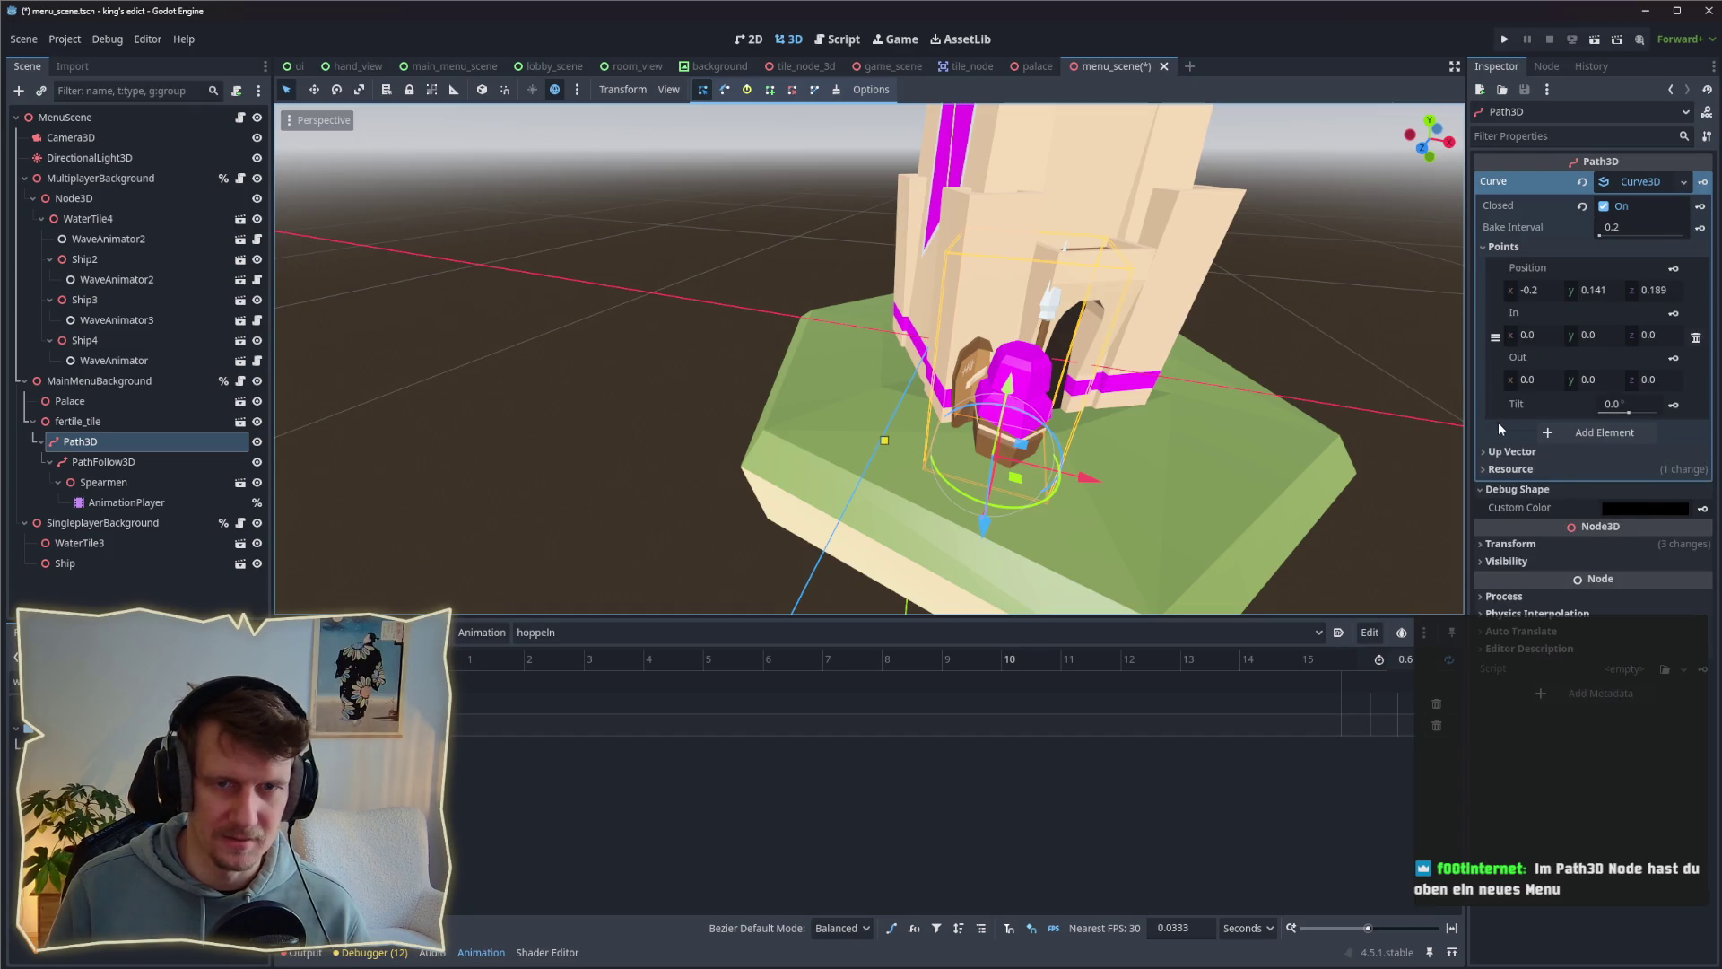
{"action": "left_click", "coordinate": [1695, 337]}
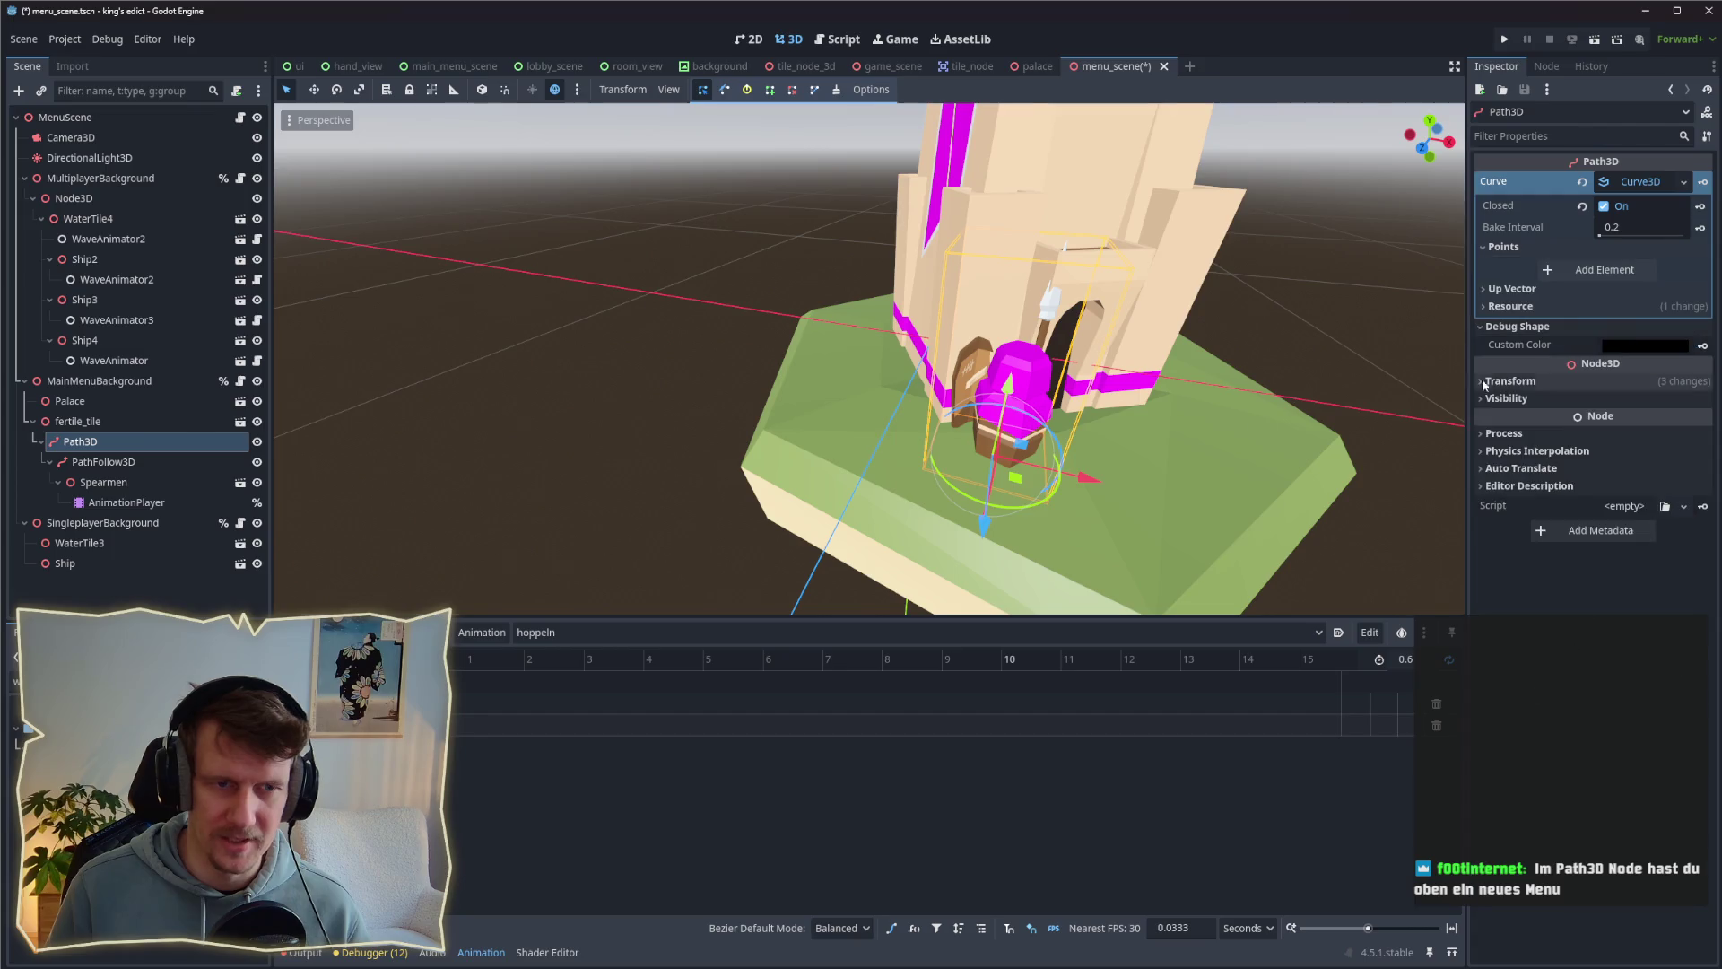
{"action": "left_click", "coordinate": [1009, 465]}
{"action": "left_click", "coordinate": [917, 455]}
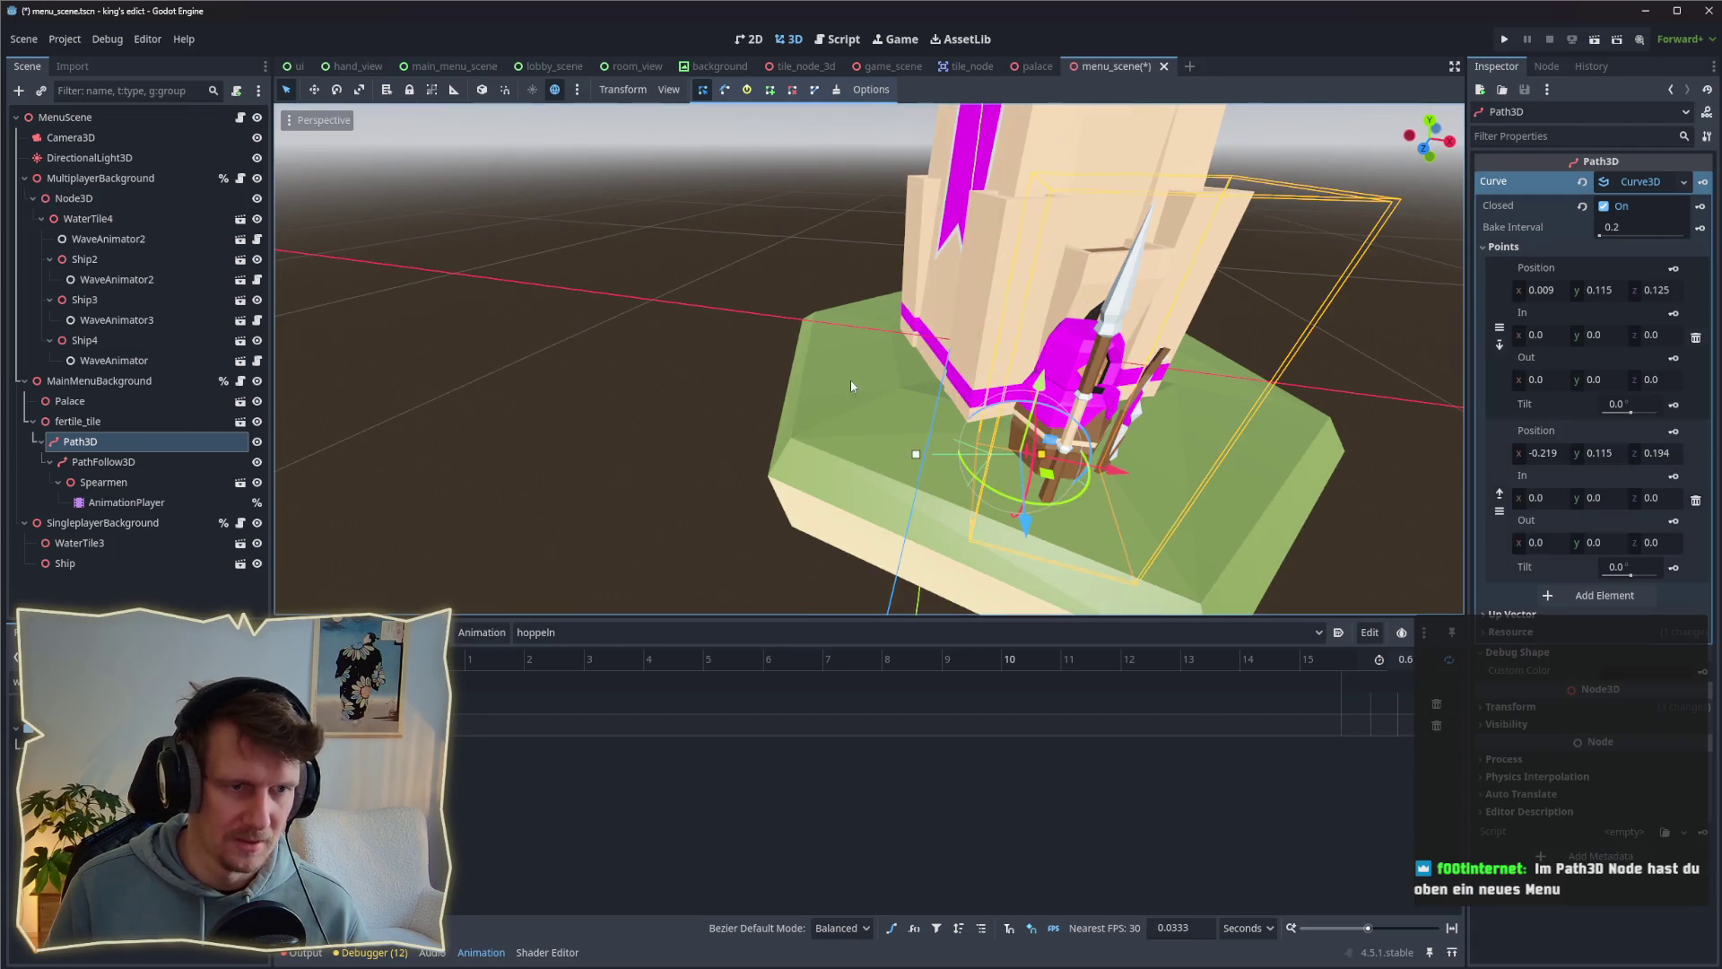
{"action": "left_click", "coordinate": [897, 347]}
{"action": "mouse_move", "coordinate": [897, 350]}
{"action": "left_mouse_down"}
{"action": "mouse_move", "coordinate": [1095, 379]}
{"action": "mouse_move", "coordinate": [1009, 307]}
{"action": "mouse_move", "coordinate": [854, 305]}
{"action": "mouse_move", "coordinate": [954, 387]}
{"action": "mouse_move", "coordinate": [969, 350]}
{"action": "mouse_move", "coordinate": [966, 369]}
{"action": "left_mouse_up"}
{"action": "left_click", "coordinate": [954, 393]}
{"action": "left_click", "coordinate": [1079, 394]}
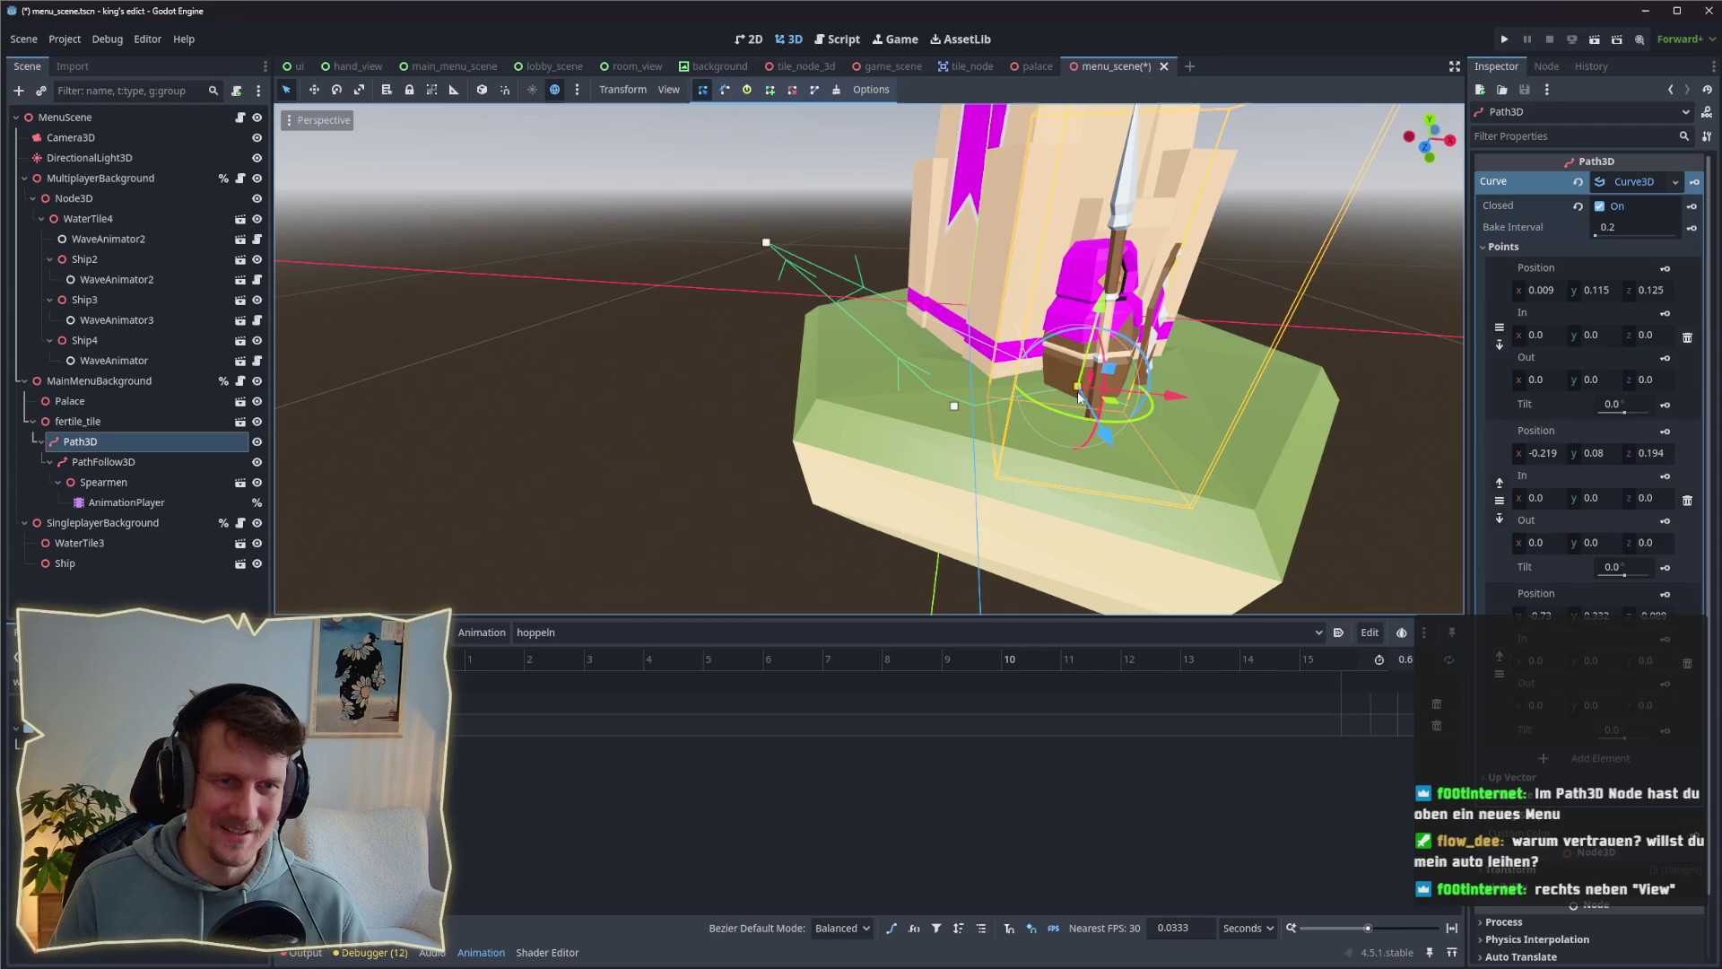
{"action": "mouse_move", "coordinate": [1115, 408]}
{"action": "left_mouse_down"}
{"action": "mouse_move", "coordinate": [1184, 364]}
{"action": "mouse_move", "coordinate": [913, 363]}
{"action": "left_mouse_up"}
{"action": "mouse_move", "coordinate": [852, 254]}
{"action": "left_mouse_down"}
{"action": "mouse_move", "coordinate": [878, 363]}
{"action": "mouse_move", "coordinate": [924, 377]}
{"action": "mouse_move", "coordinate": [945, 434]}
{"action": "mouse_move", "coordinate": [1010, 481]}
{"action": "mouse_move", "coordinate": [933, 438]}
{"action": "mouse_move", "coordinate": [973, 447]}
{"action": "left_mouse_up"}
{"action": "key", "text": "ctrl+z"}
{"action": "key", "text": "ctrl+z"}
{"action": "scroll", "coordinate": [946, 433], "scroll_direction": "down", "scroll_amount": 3}
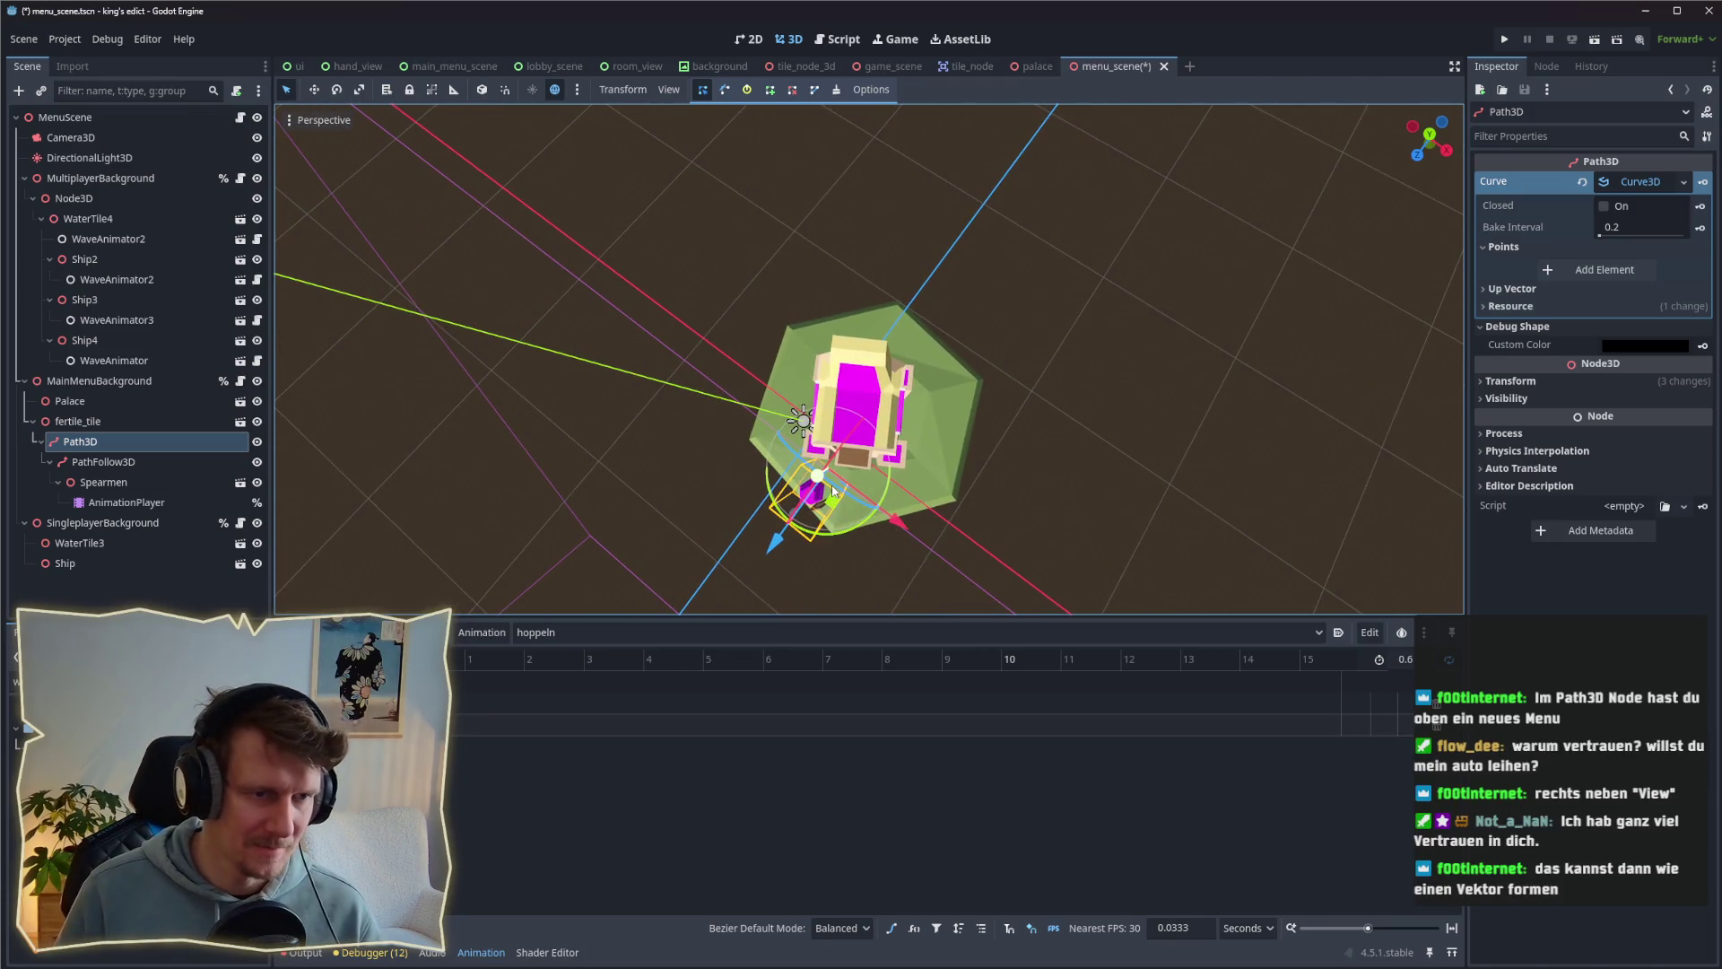
Place six curve points in a ring around the palace tile and switch Closed on
{"action": "left_click_drag", "start_coordinate": [832, 489], "coordinate": [844, 485]}
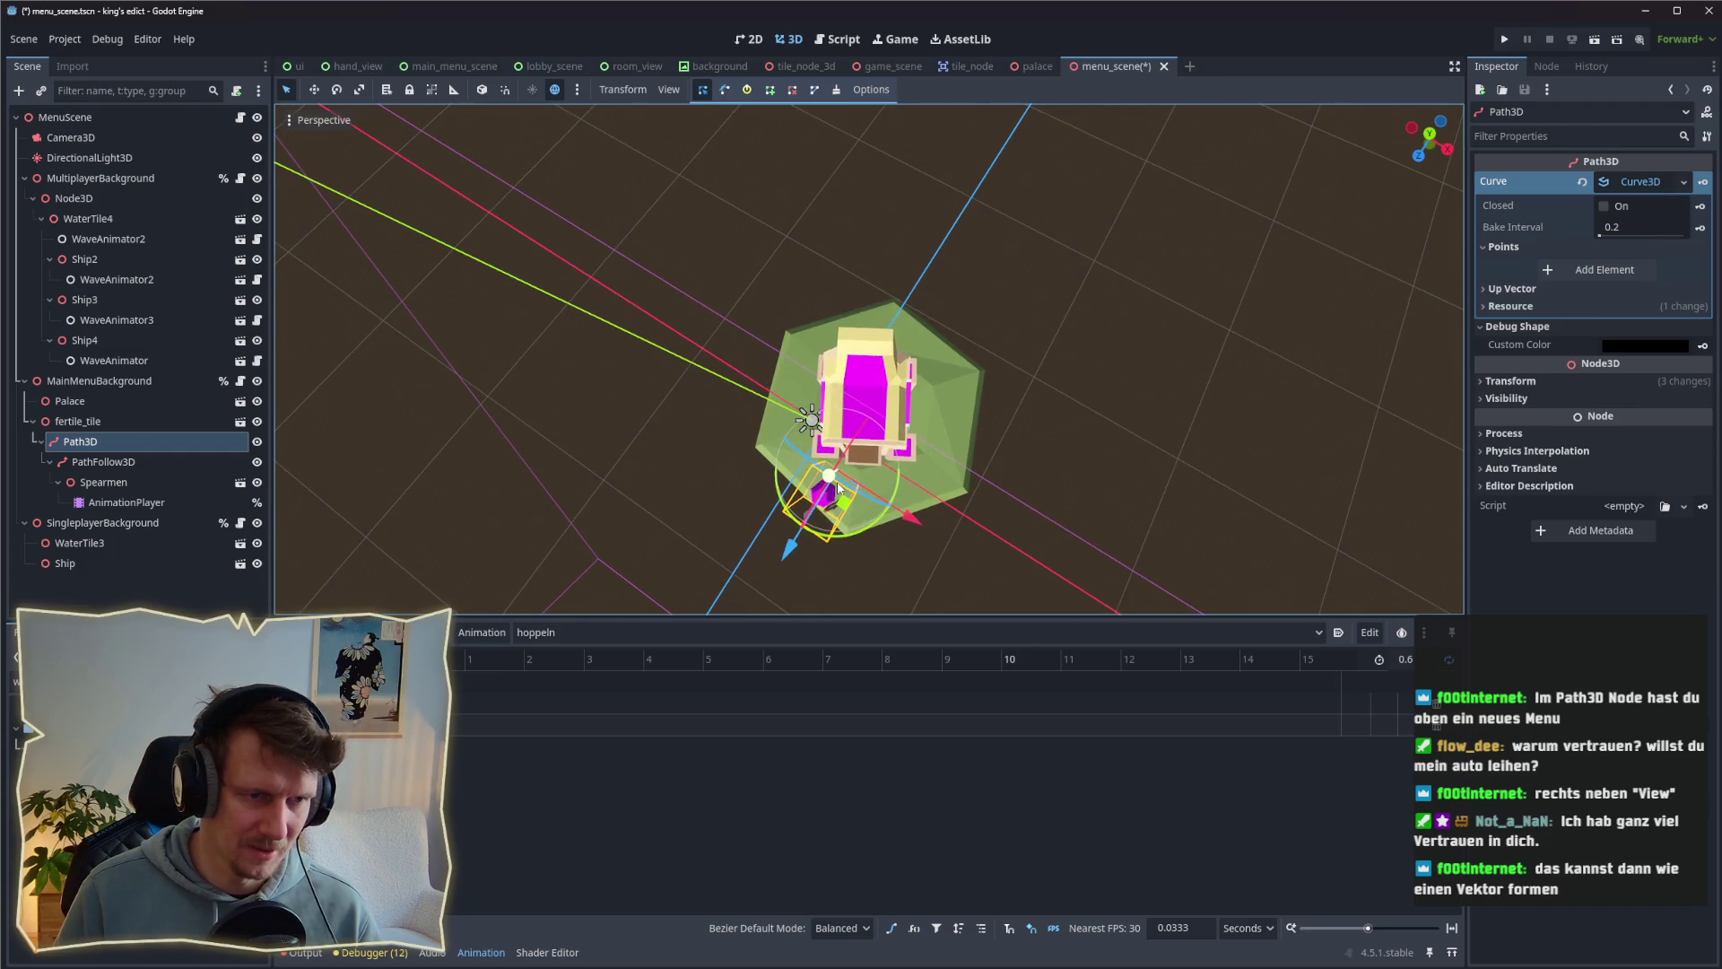
{"action": "left_click", "coordinate": [834, 488]}
{"action": "left_click", "coordinate": [789, 452]}
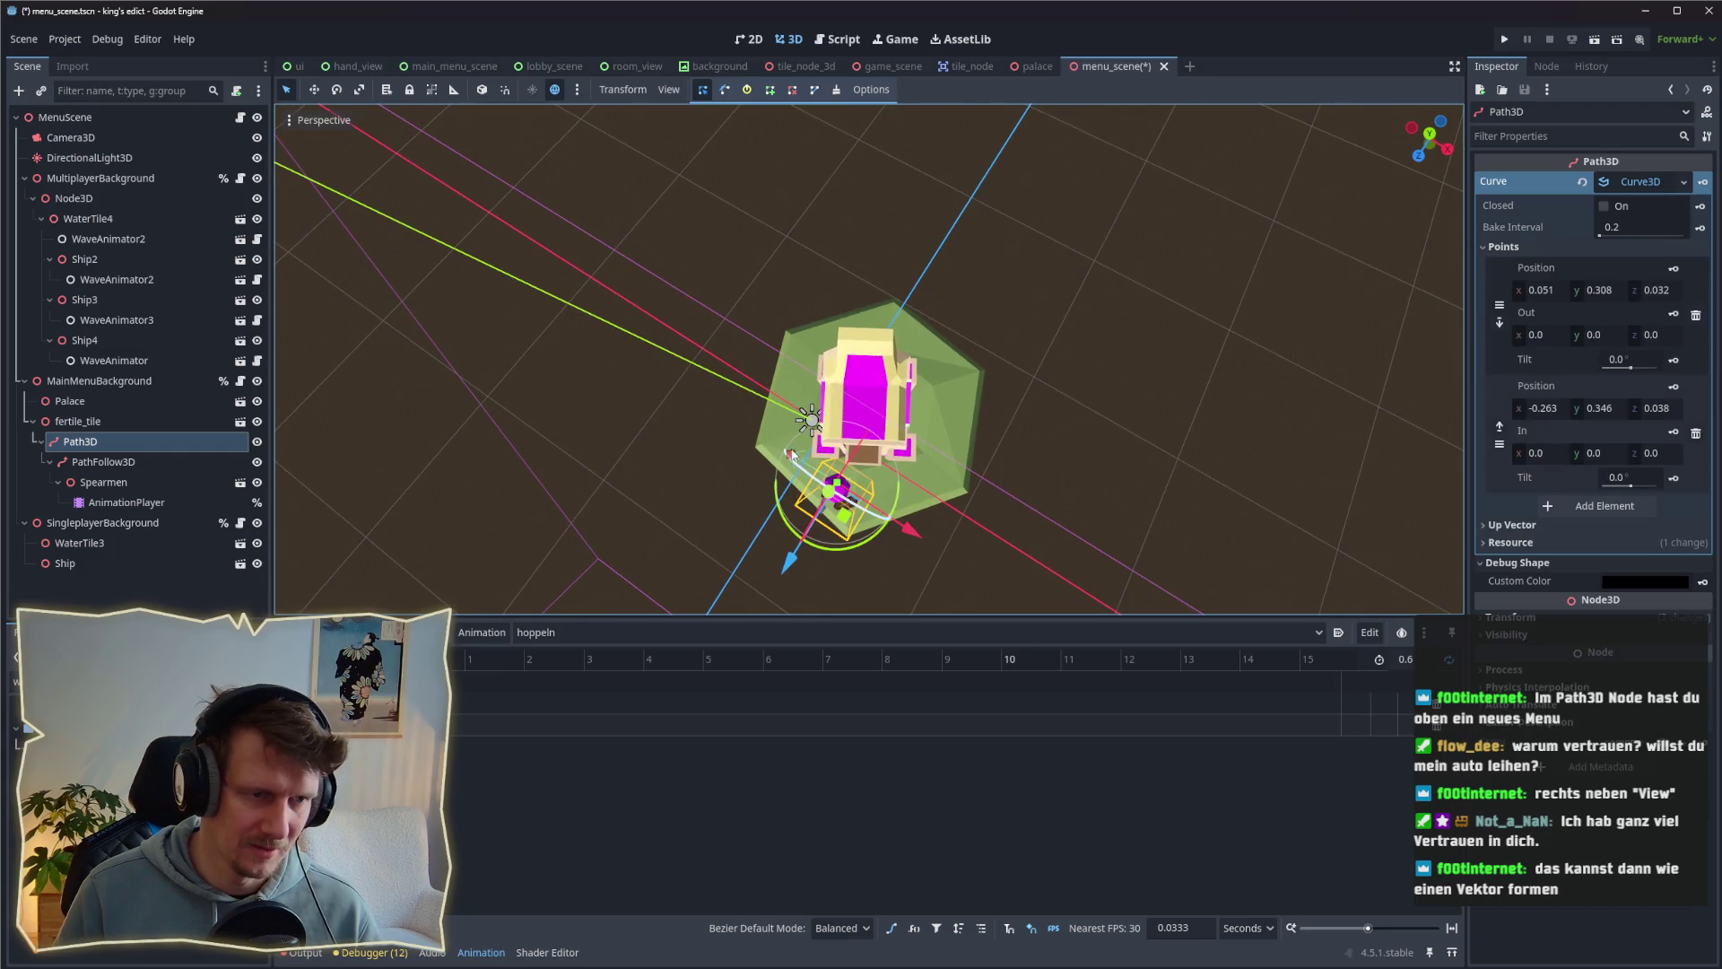
{"action": "left_click", "coordinate": [810, 346]}
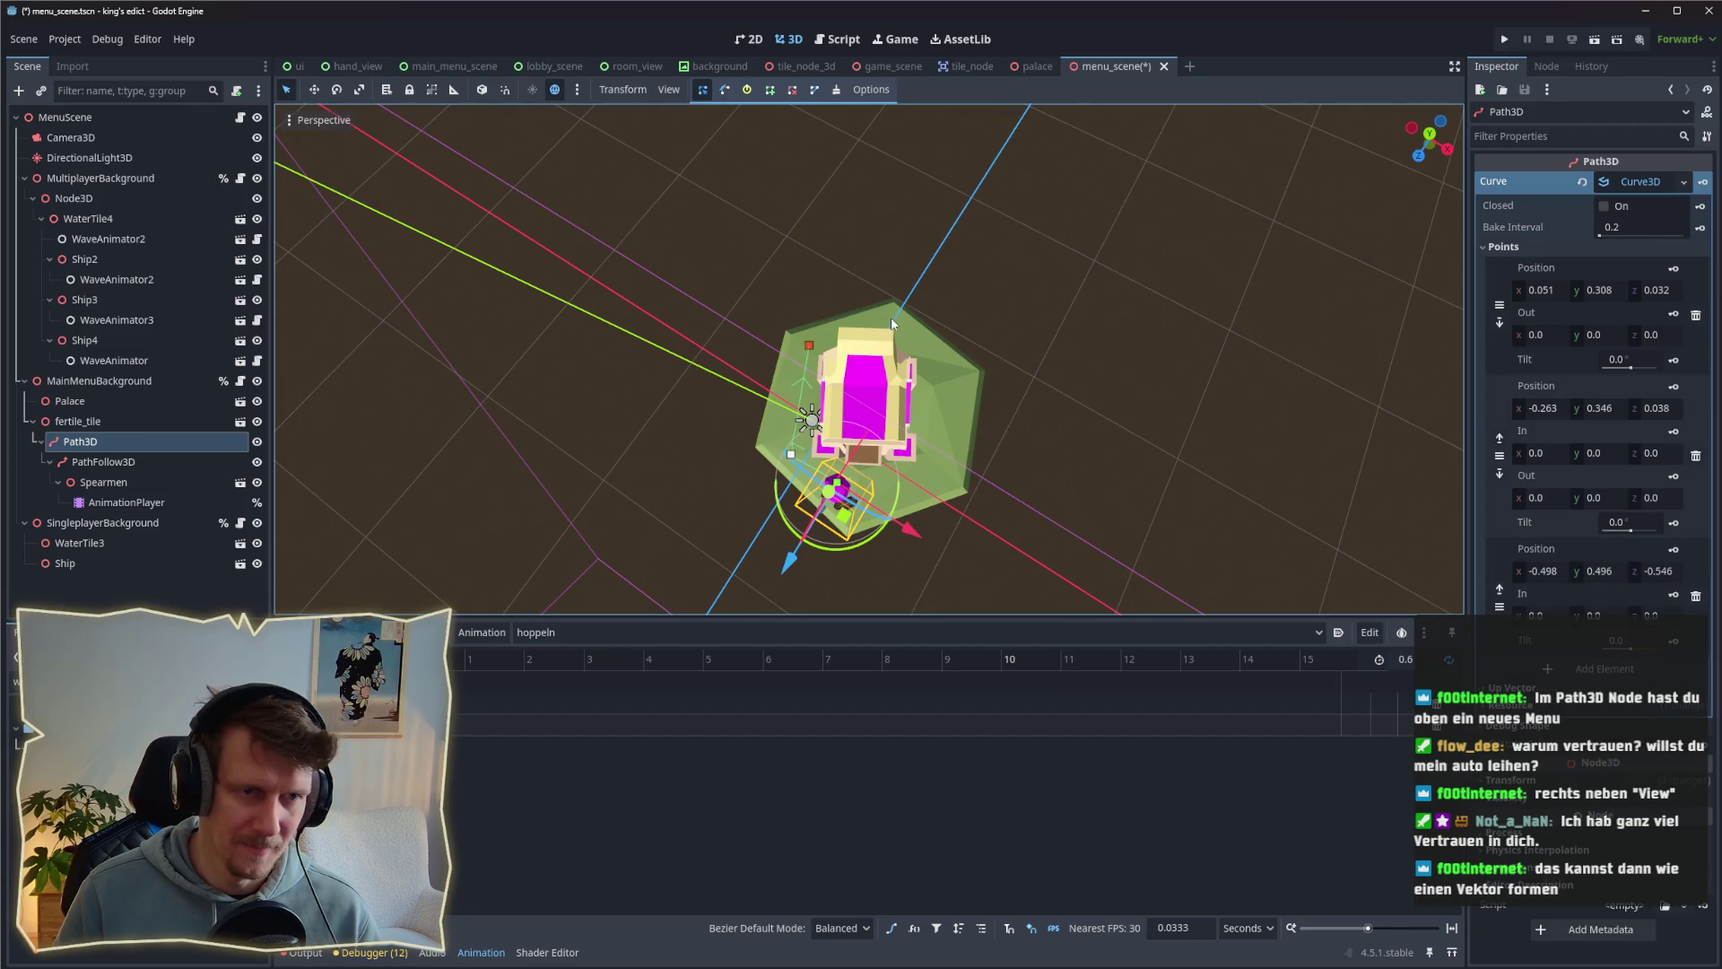
{"action": "left_click", "coordinate": [891, 319]}
{"action": "left_click", "coordinate": [950, 380]}
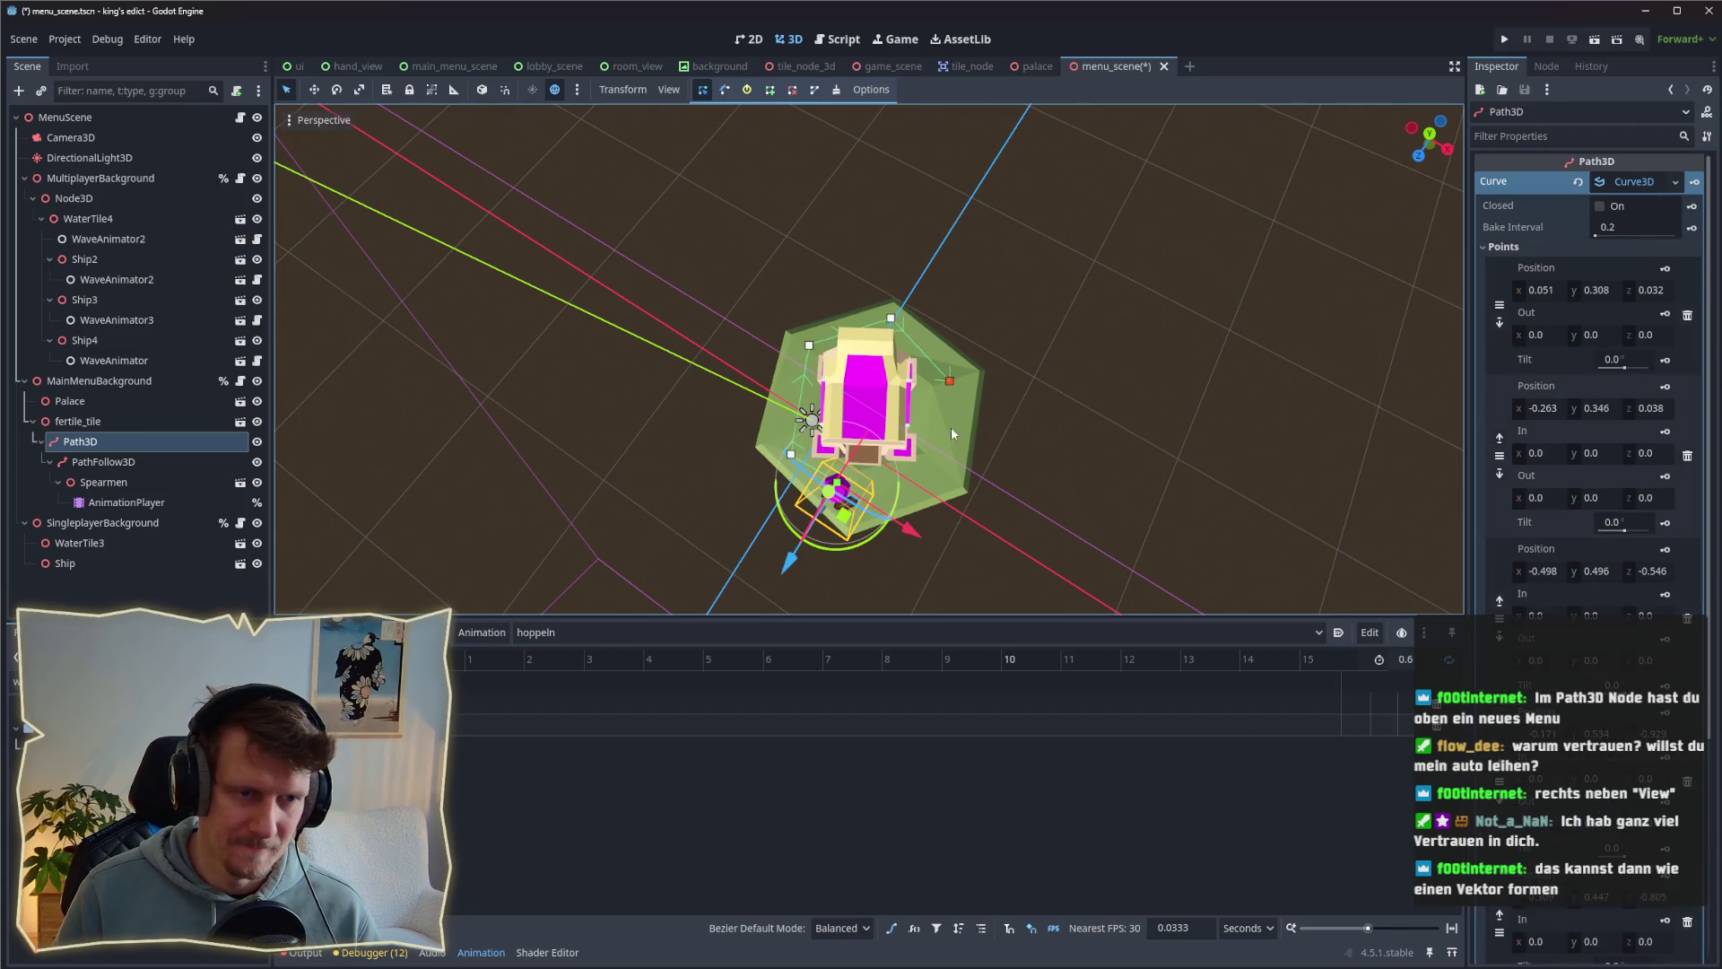
{"action": "left_click", "coordinate": [939, 482]}
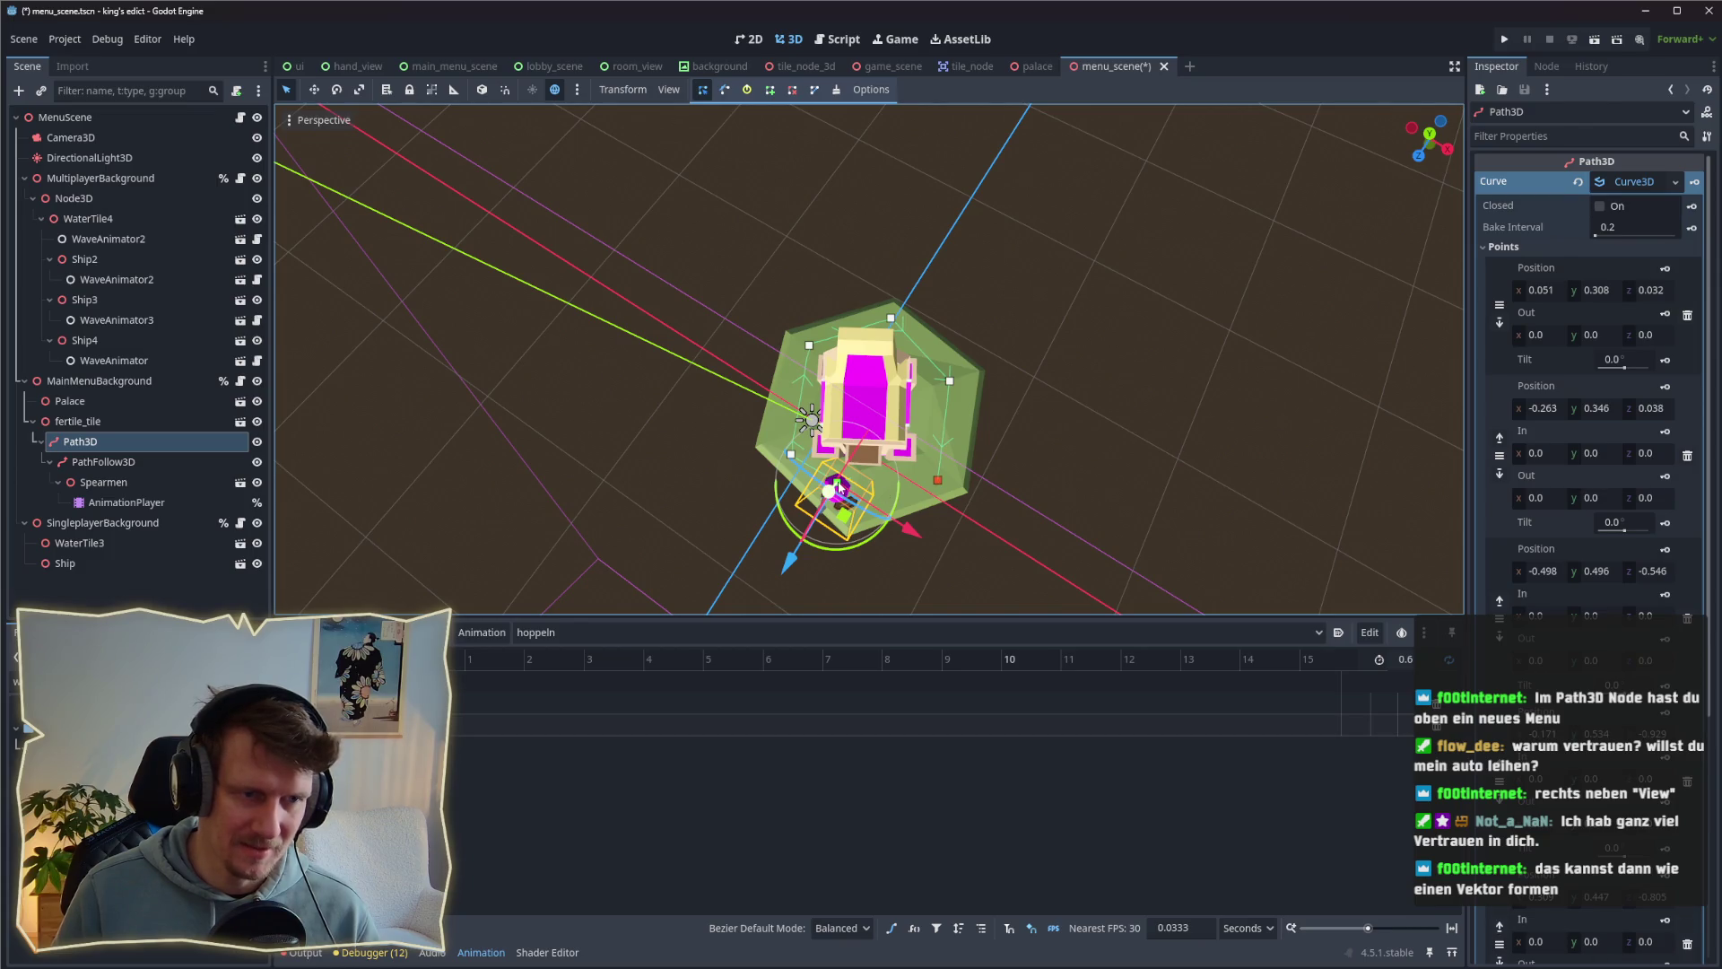
{"action": "left_click", "coordinate": [1600, 206]}
From a low side view, lower the first loop point down to the tile surface
{"action": "scroll", "coordinate": [879, 524], "scroll_direction": "up", "scroll_amount": 3}
{"action": "left_click_drag", "start_coordinate": [884, 422], "coordinate": [1031, 269]}
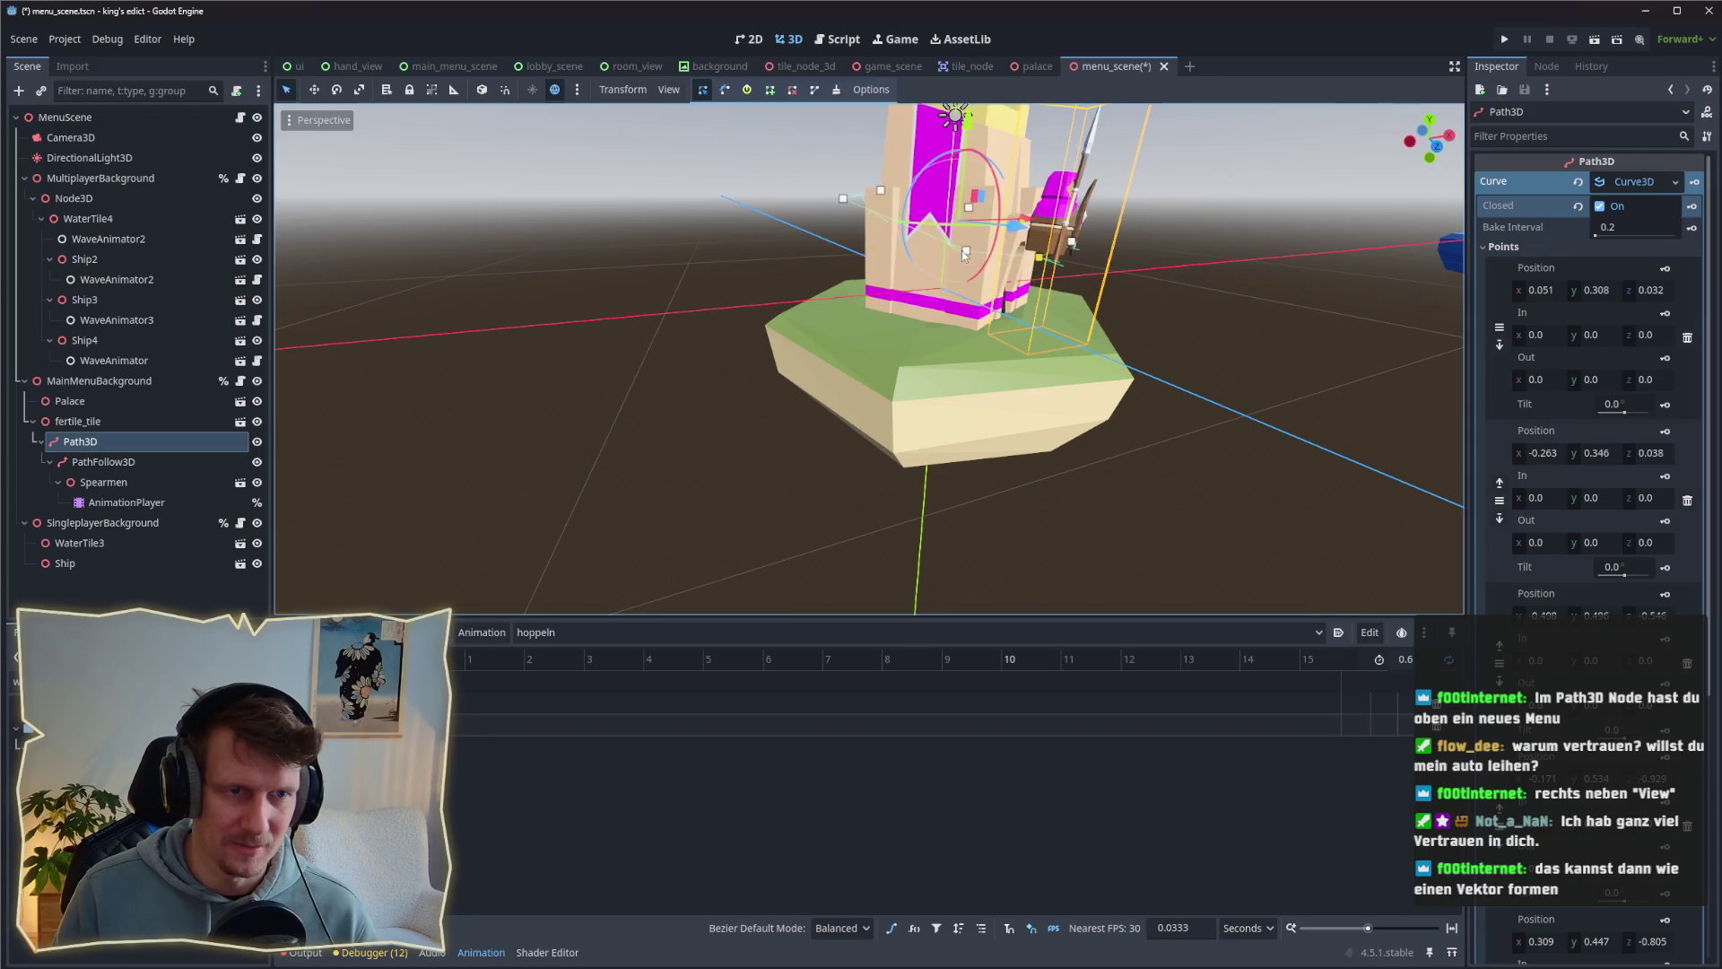
{"action": "mouse_move", "coordinate": [969, 220]}
{"action": "left_mouse_down"}
{"action": "mouse_move", "coordinate": [989, 314]}
{"action": "mouse_move", "coordinate": [1056, 291]}
{"action": "mouse_move", "coordinate": [915, 331]}
{"action": "left_mouse_up"}
{"action": "left_click", "coordinate": [1062, 297]}
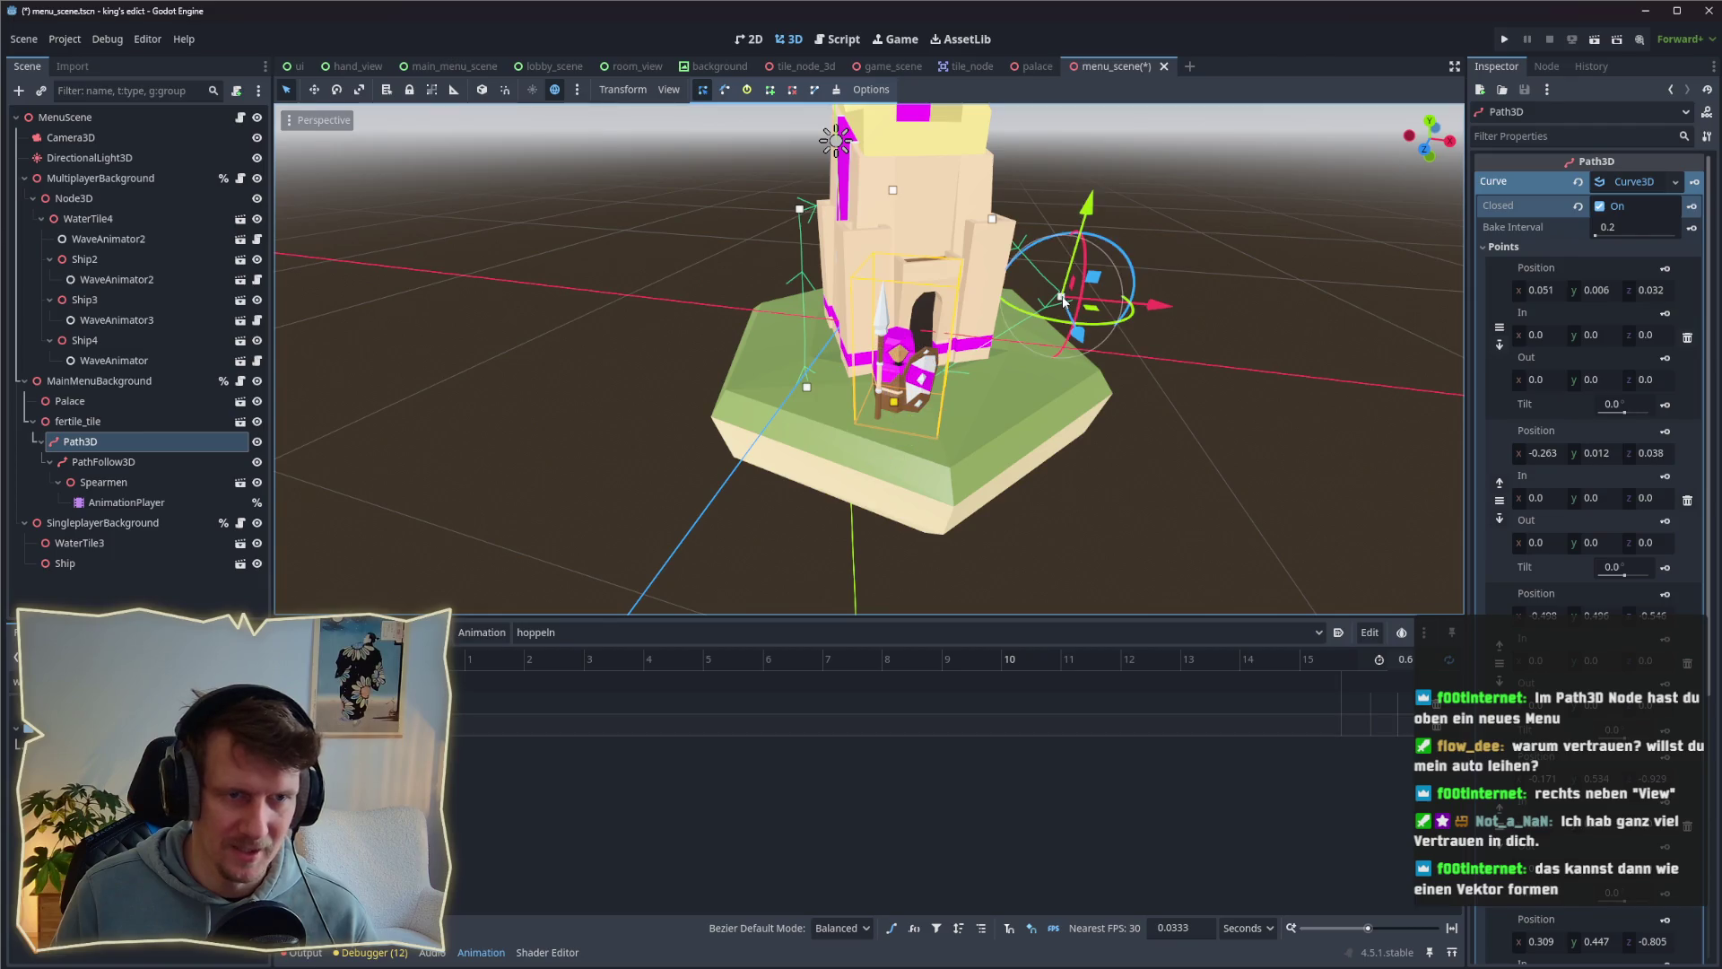
Drag the remaining loop points down onto the tile top, the last ending at y 0.026
{"action": "mouse_move", "coordinate": [1082, 213]}
{"action": "left_mouse_down"}
{"action": "mouse_move", "coordinate": [1080, 269]}
{"action": "mouse_move", "coordinate": [893, 296]}
{"action": "left_mouse_up"}
{"action": "mouse_move", "coordinate": [892, 296]}
{"action": "left_mouse_down"}
{"action": "mouse_move", "coordinate": [964, 306]}
{"action": "mouse_move", "coordinate": [859, 195]}
{"action": "left_mouse_up"}
{"action": "mouse_move", "coordinate": [843, 133]}
{"action": "left_mouse_down"}
{"action": "mouse_move", "coordinate": [850, 235]}
{"action": "mouse_move", "coordinate": [994, 265]}
{"action": "mouse_move", "coordinate": [820, 252]}
{"action": "mouse_move", "coordinate": [789, 196]}
{"action": "mouse_move", "coordinate": [786, 235]}
{"action": "left_mouse_up"}
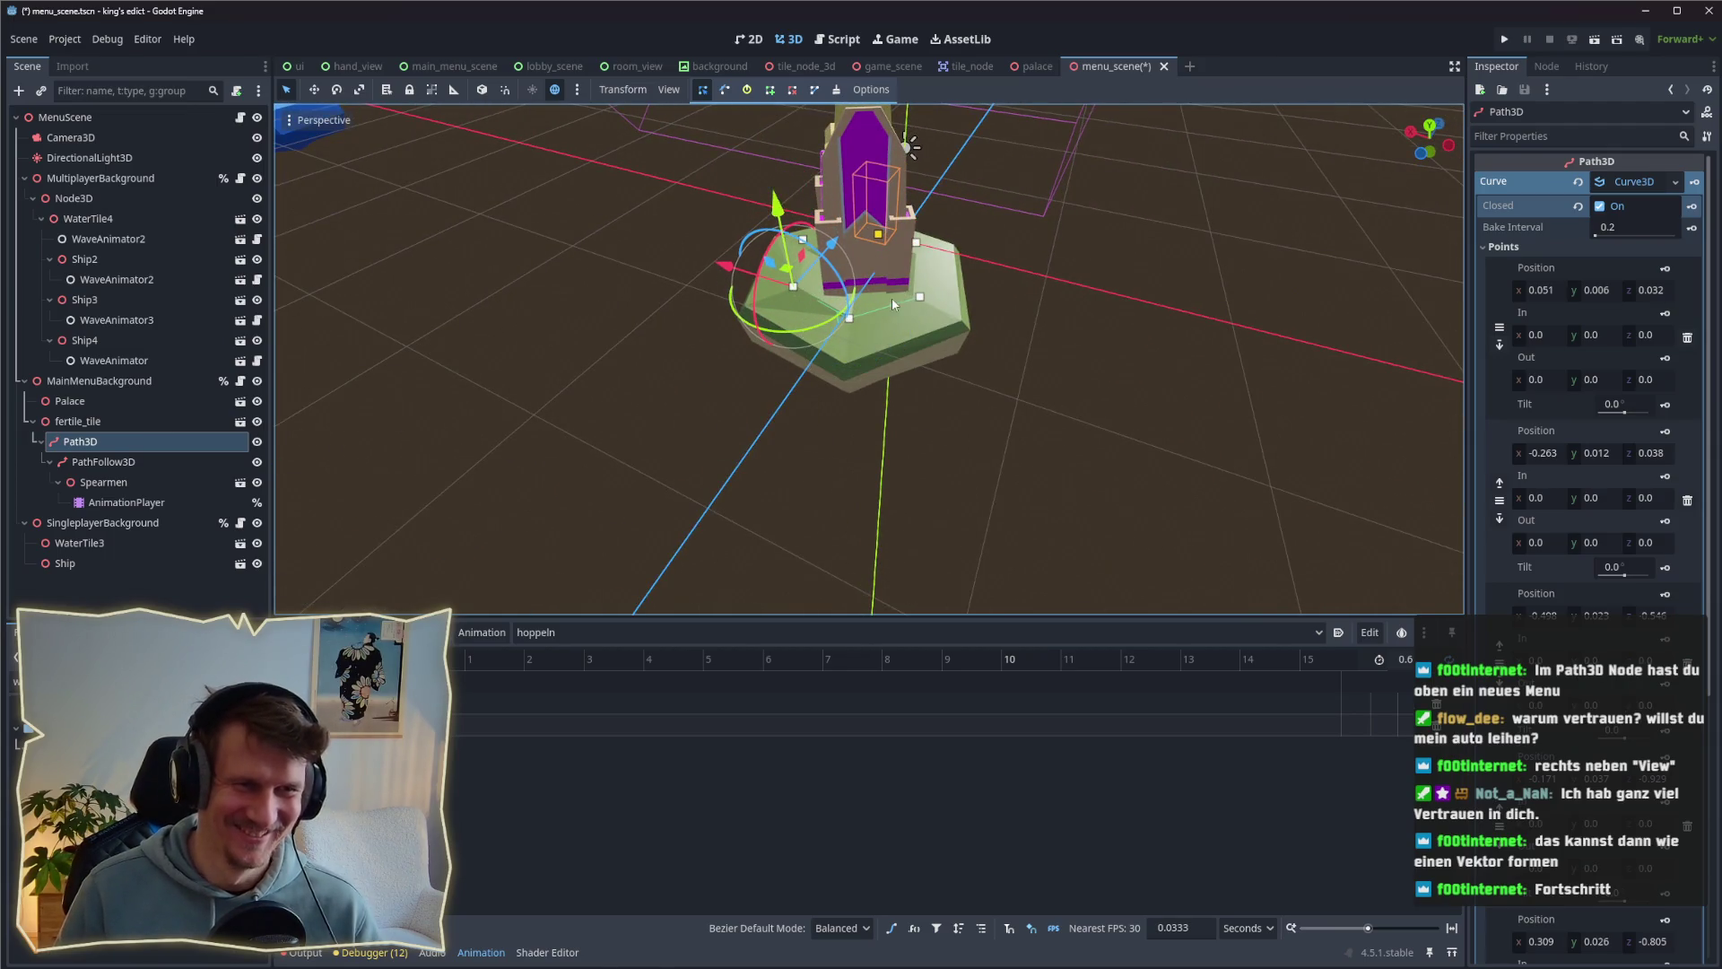
{"action": "scroll", "coordinate": [892, 298], "scroll_direction": "up", "scroll_amount": 4}
{"action": "left_click", "coordinate": [840, 283]}
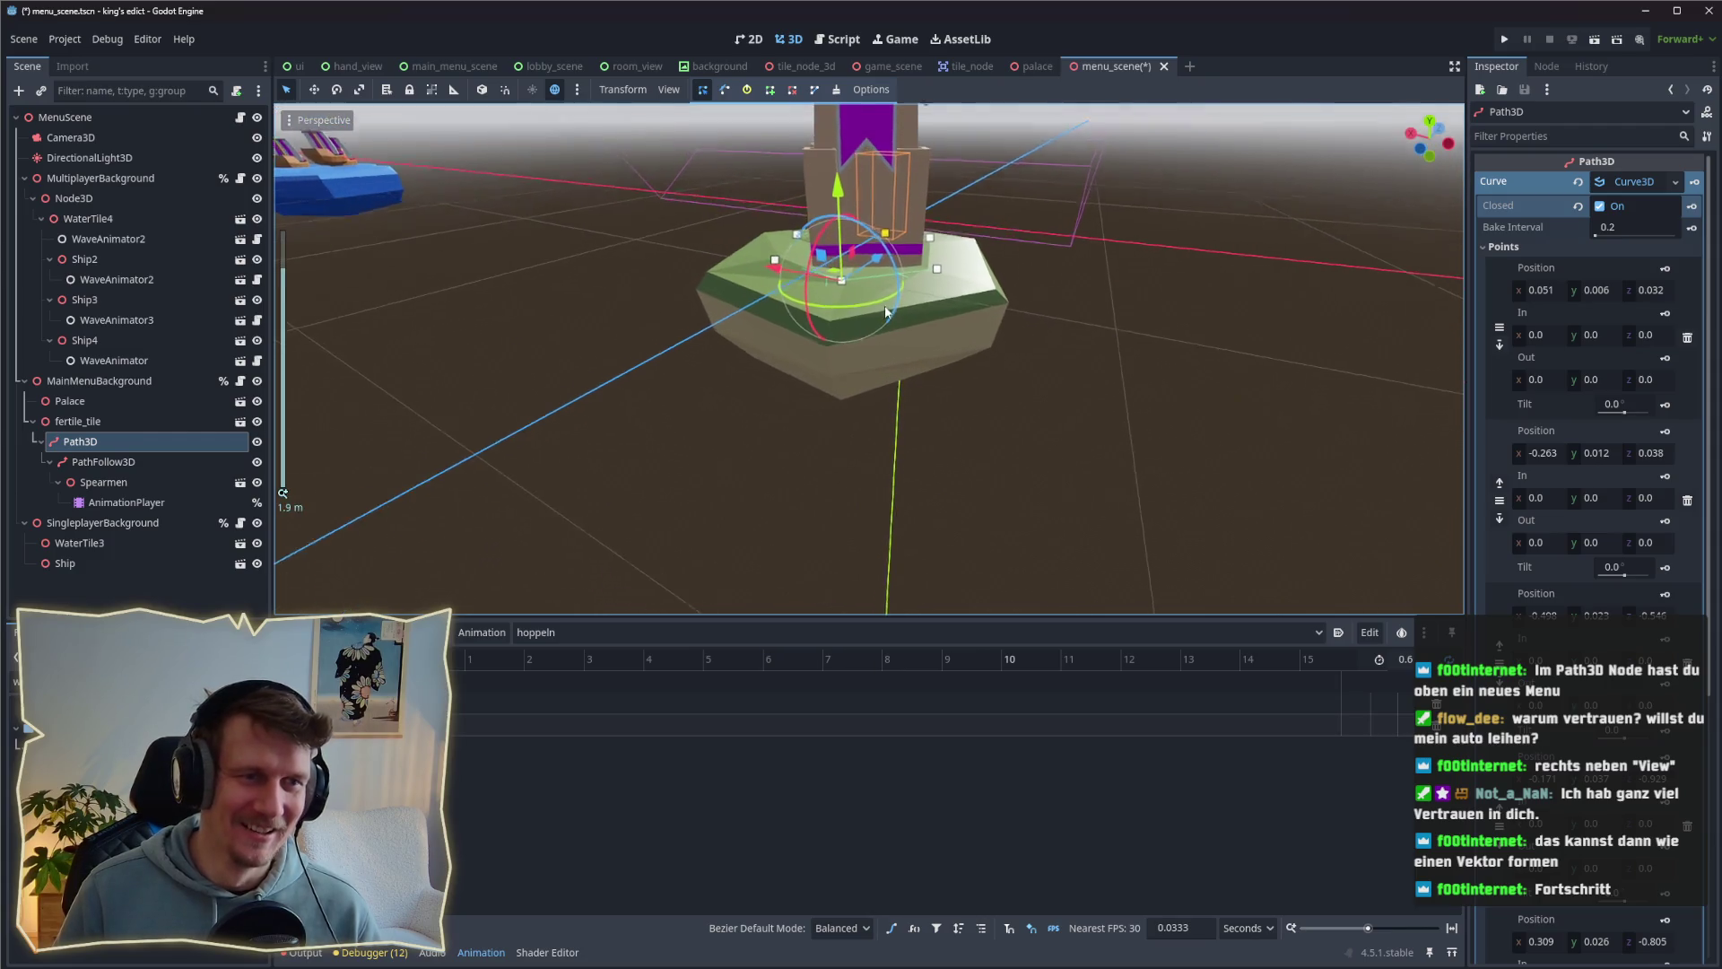
{"action": "left_click_drag", "start_coordinate": [842, 215], "coordinate": [843, 205]}
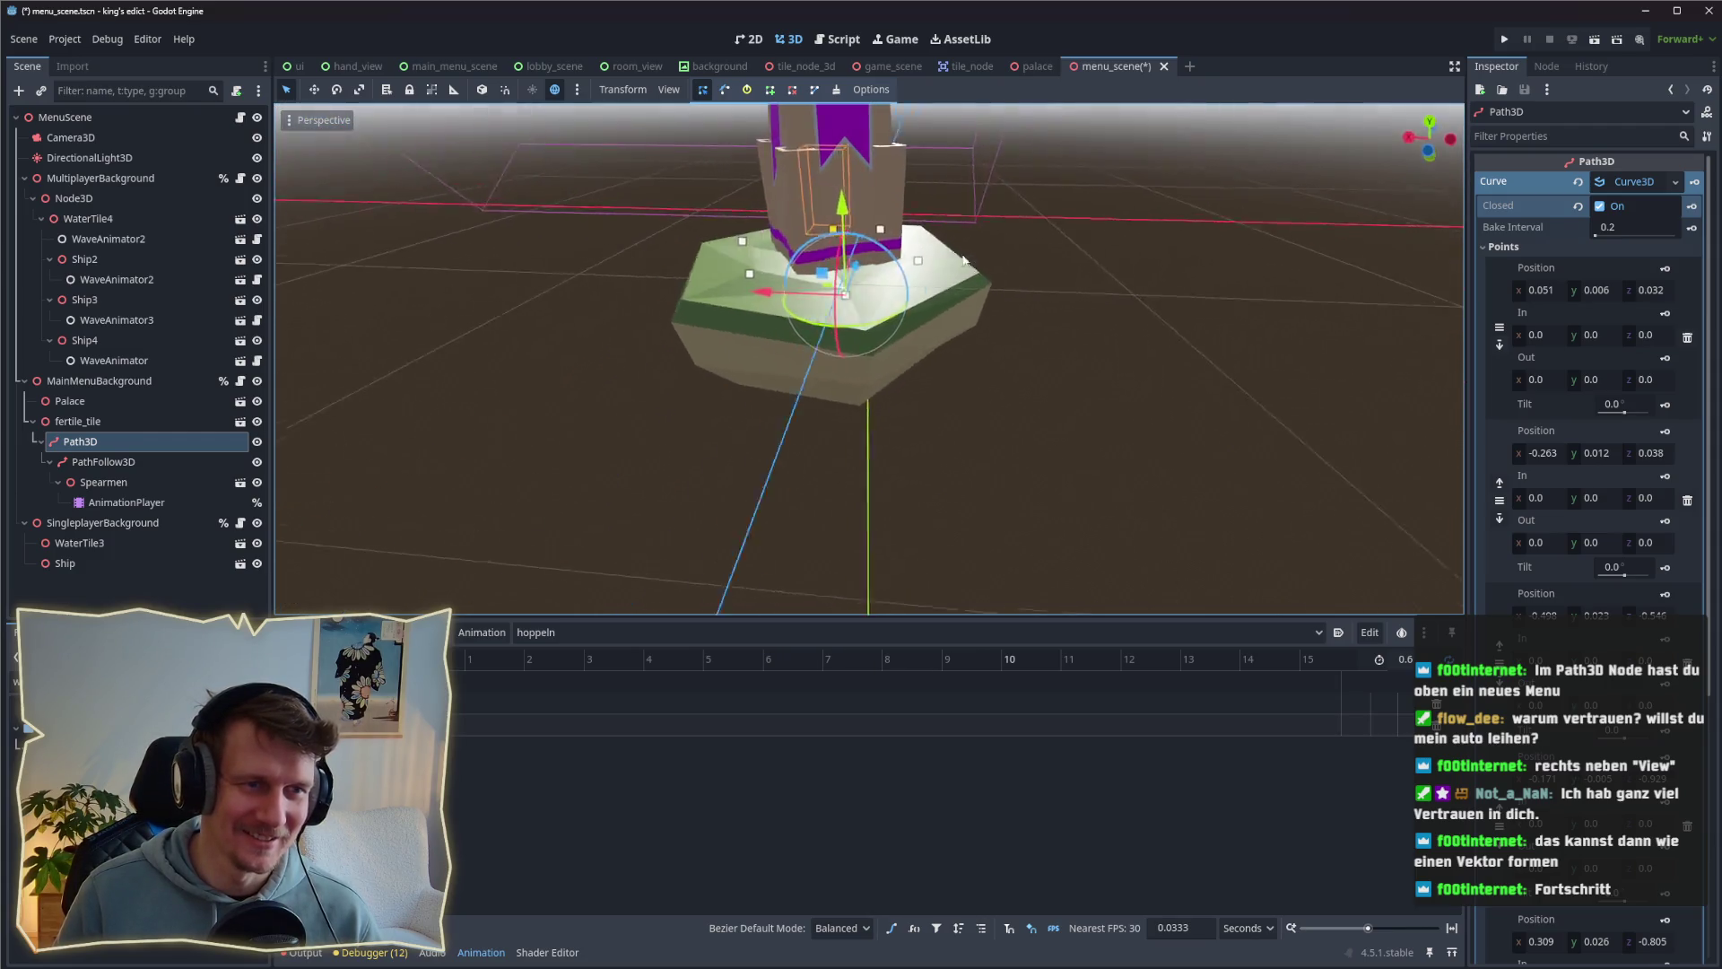
{"action": "scroll", "coordinate": [1081, 239], "scroll_direction": "up", "scroll_amount": 3}
{"action": "left_click", "coordinate": [134, 442]}
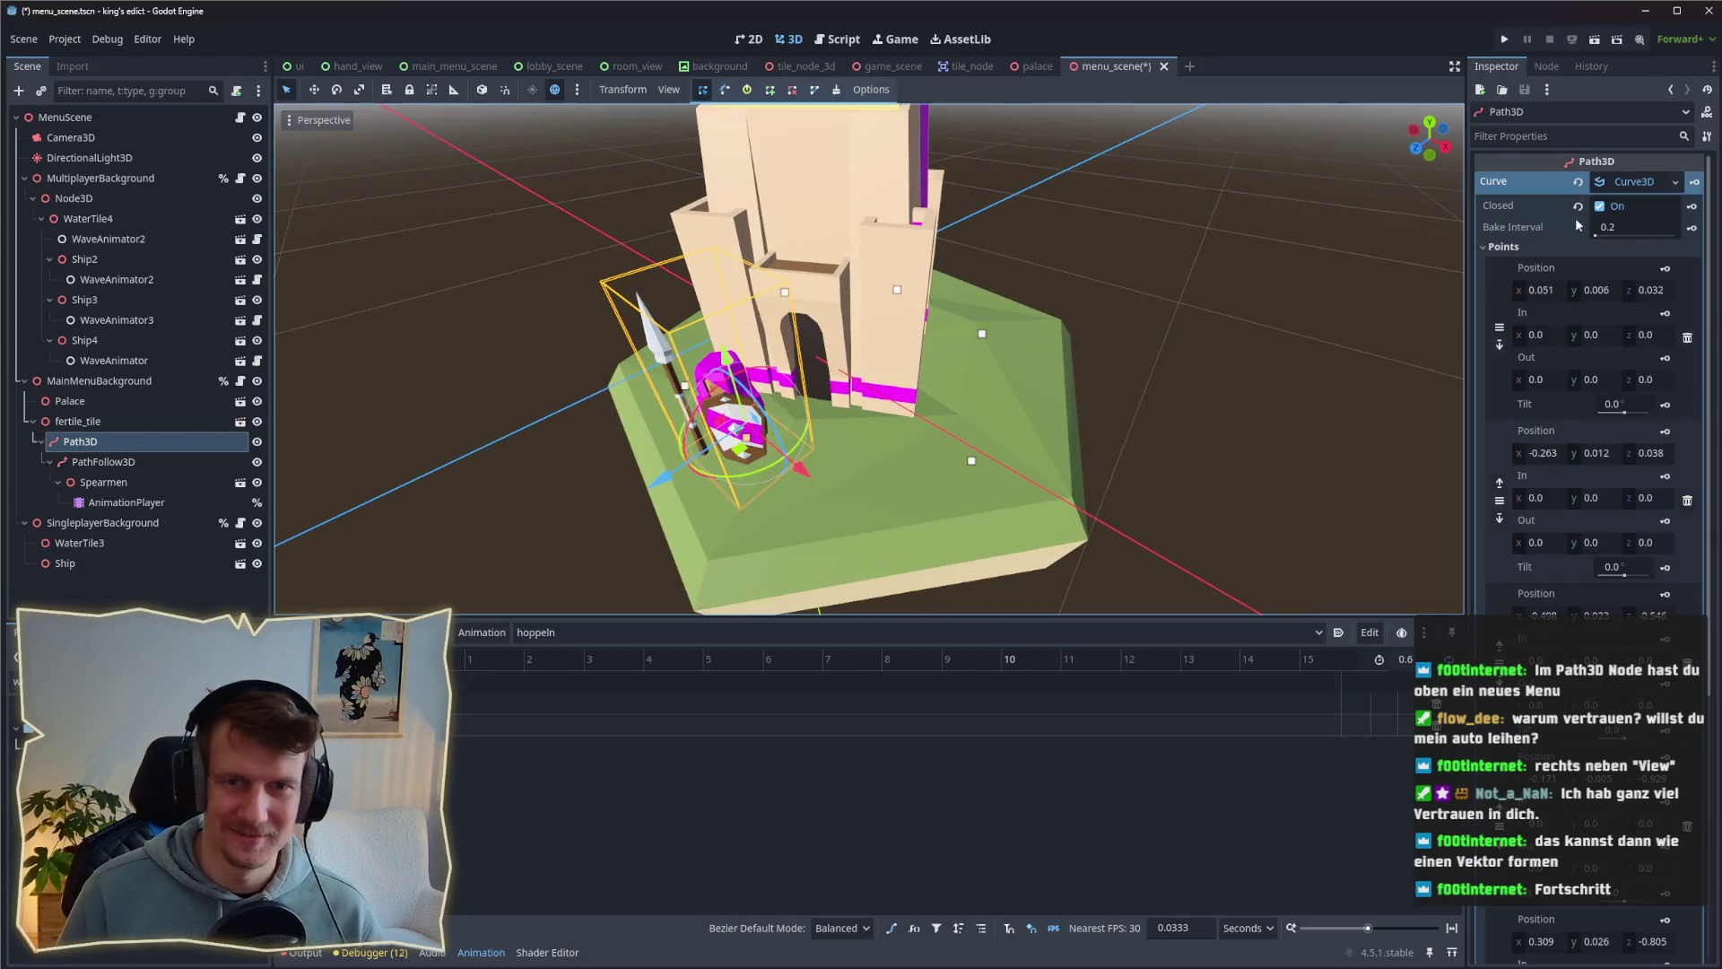
Sweep PathFollow3D's Progress Ratio from 0 to 1 to watch the Spearmen circle, then return it to 0.0
{"action": "key", "text": "Up"}
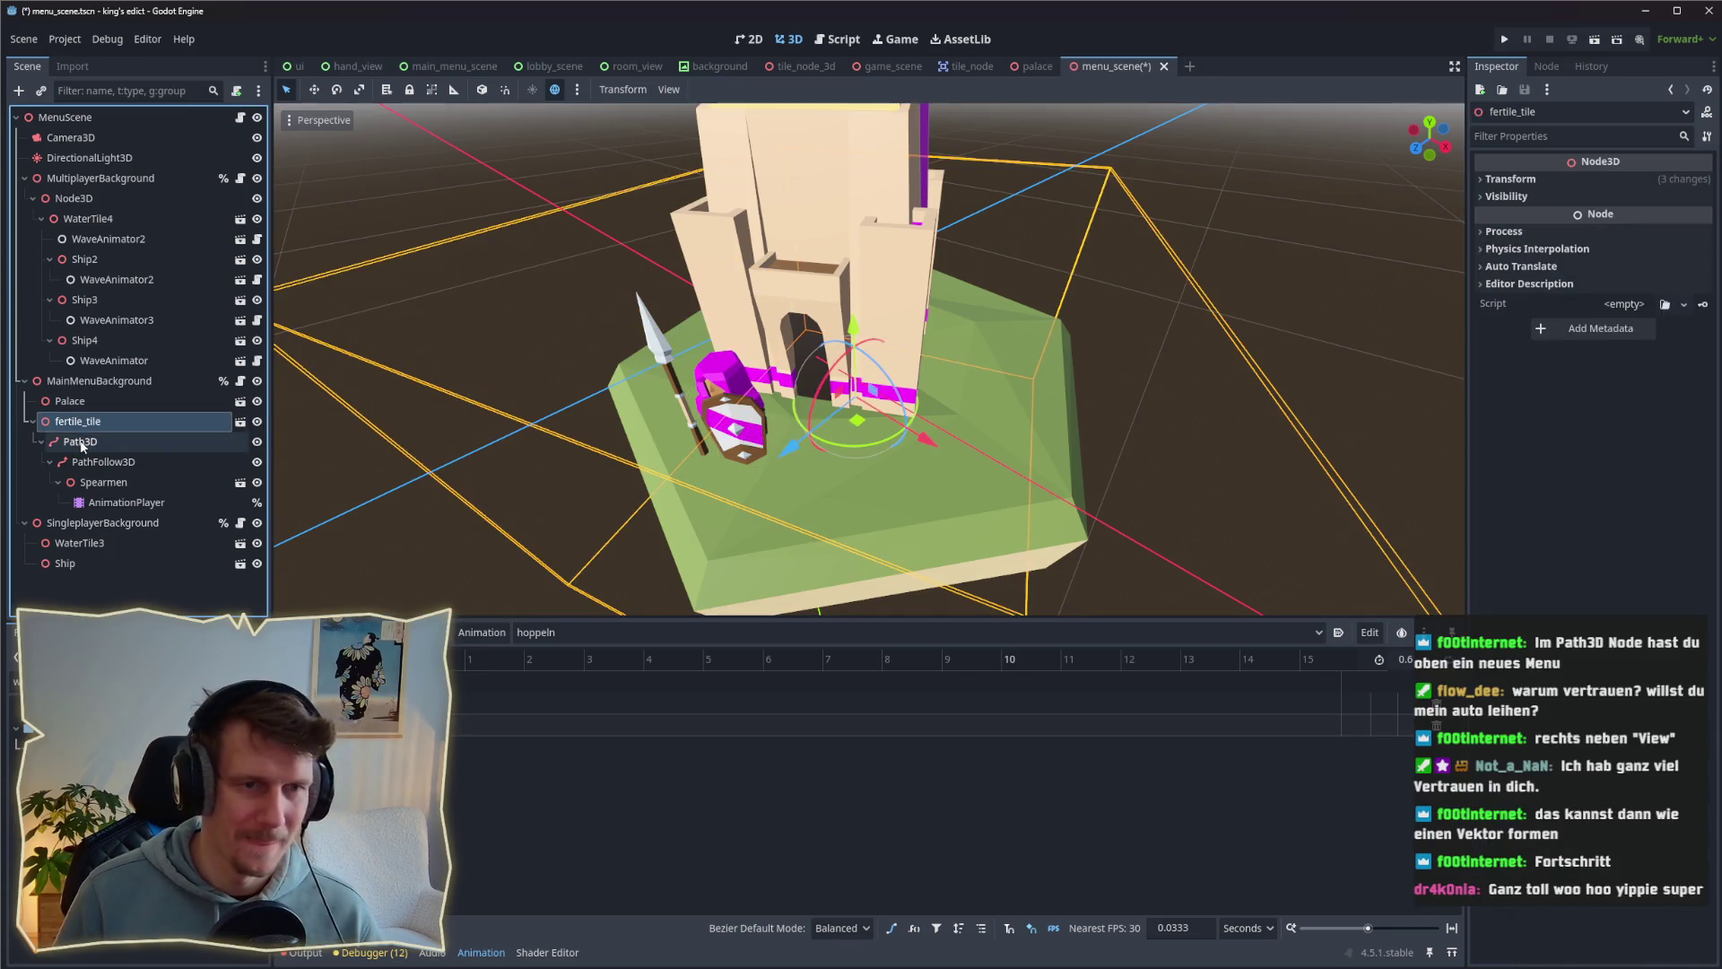
{"action": "left_click", "coordinate": [90, 461]}
{"action": "left_click_drag", "start_coordinate": [1605, 191], "coordinate": [1587, 188]}
{"action": "left_click", "coordinate": [1605, 184]}
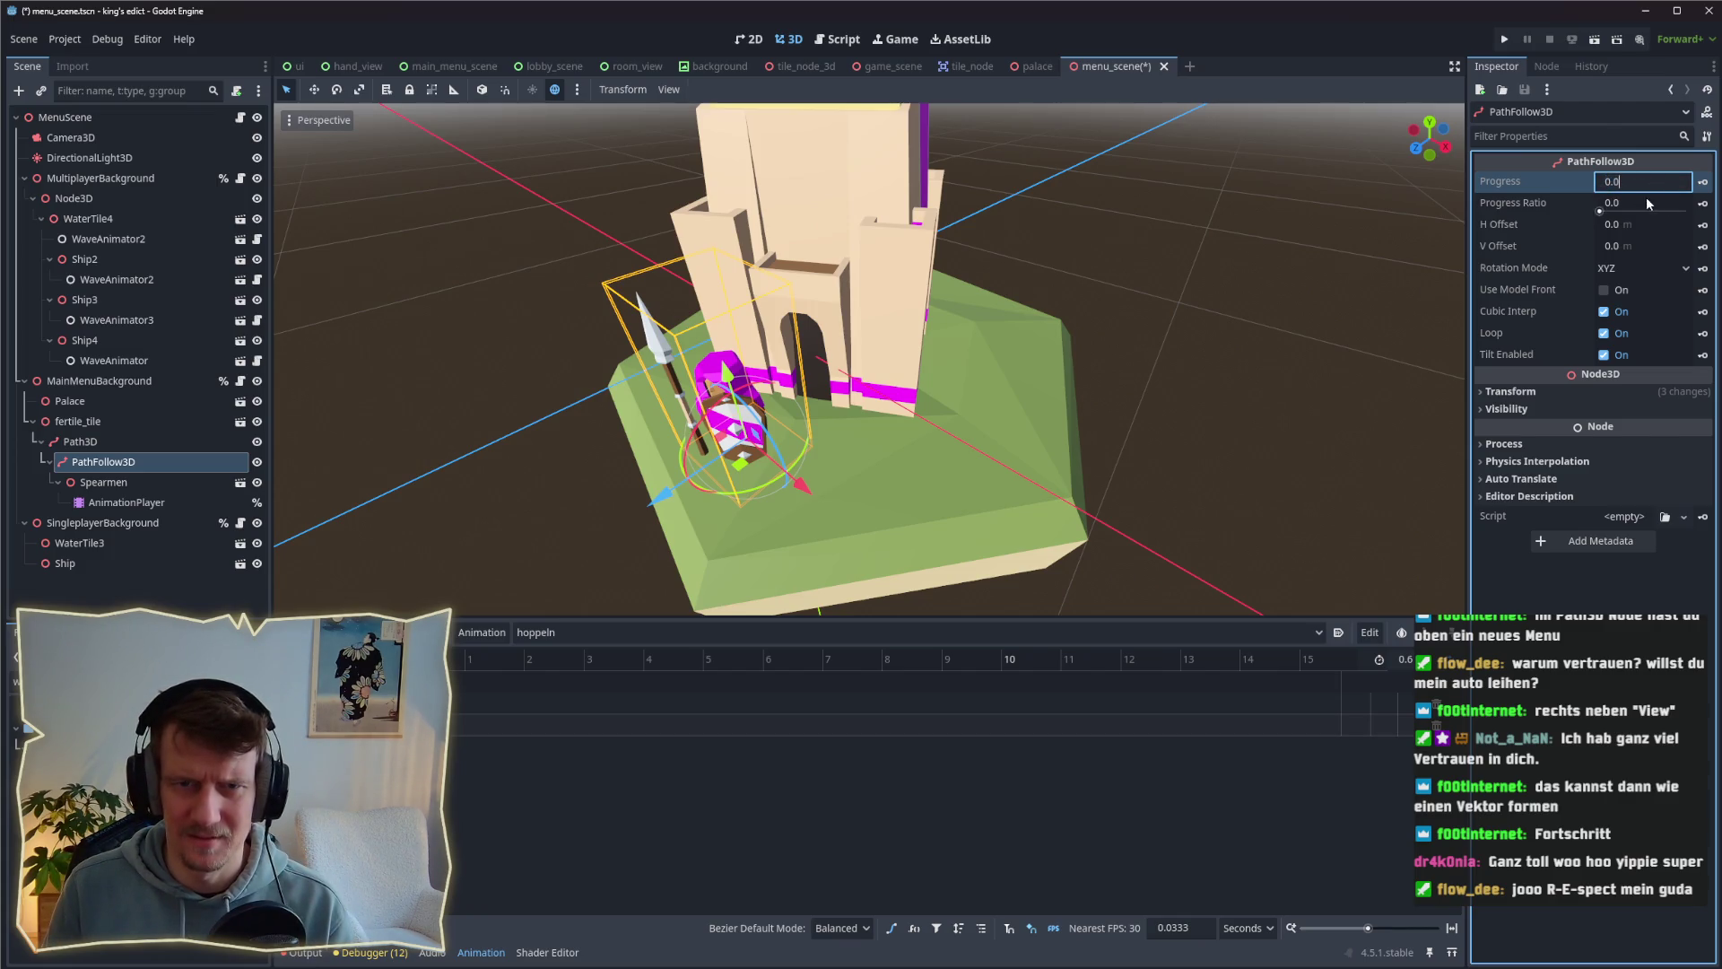
{"action": "mouse_move", "coordinate": [1599, 213]}
{"action": "left_mouse_down"}
{"action": "mouse_move", "coordinate": [1686, 227]}
{"action": "mouse_move", "coordinate": [1586, 223]}
{"action": "mouse_move", "coordinate": [1702, 230]}
{"action": "left_mouse_up"}
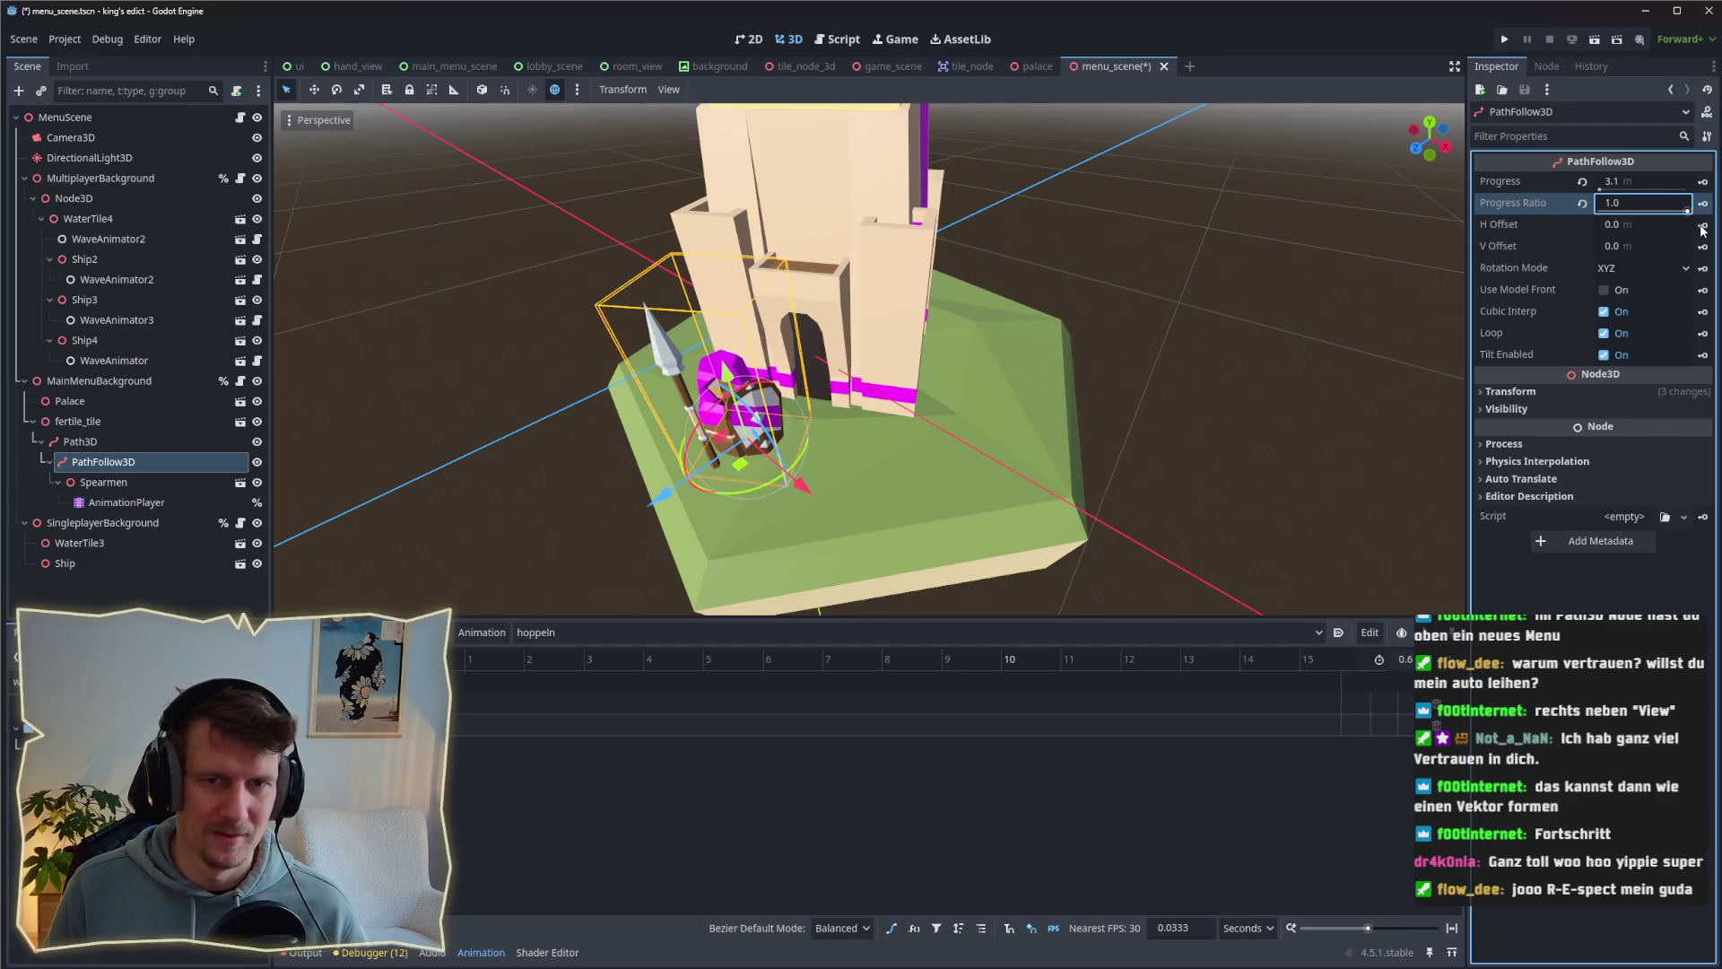
{"action": "left_click_drag", "start_coordinate": [1702, 228], "coordinate": [1597, 218]}
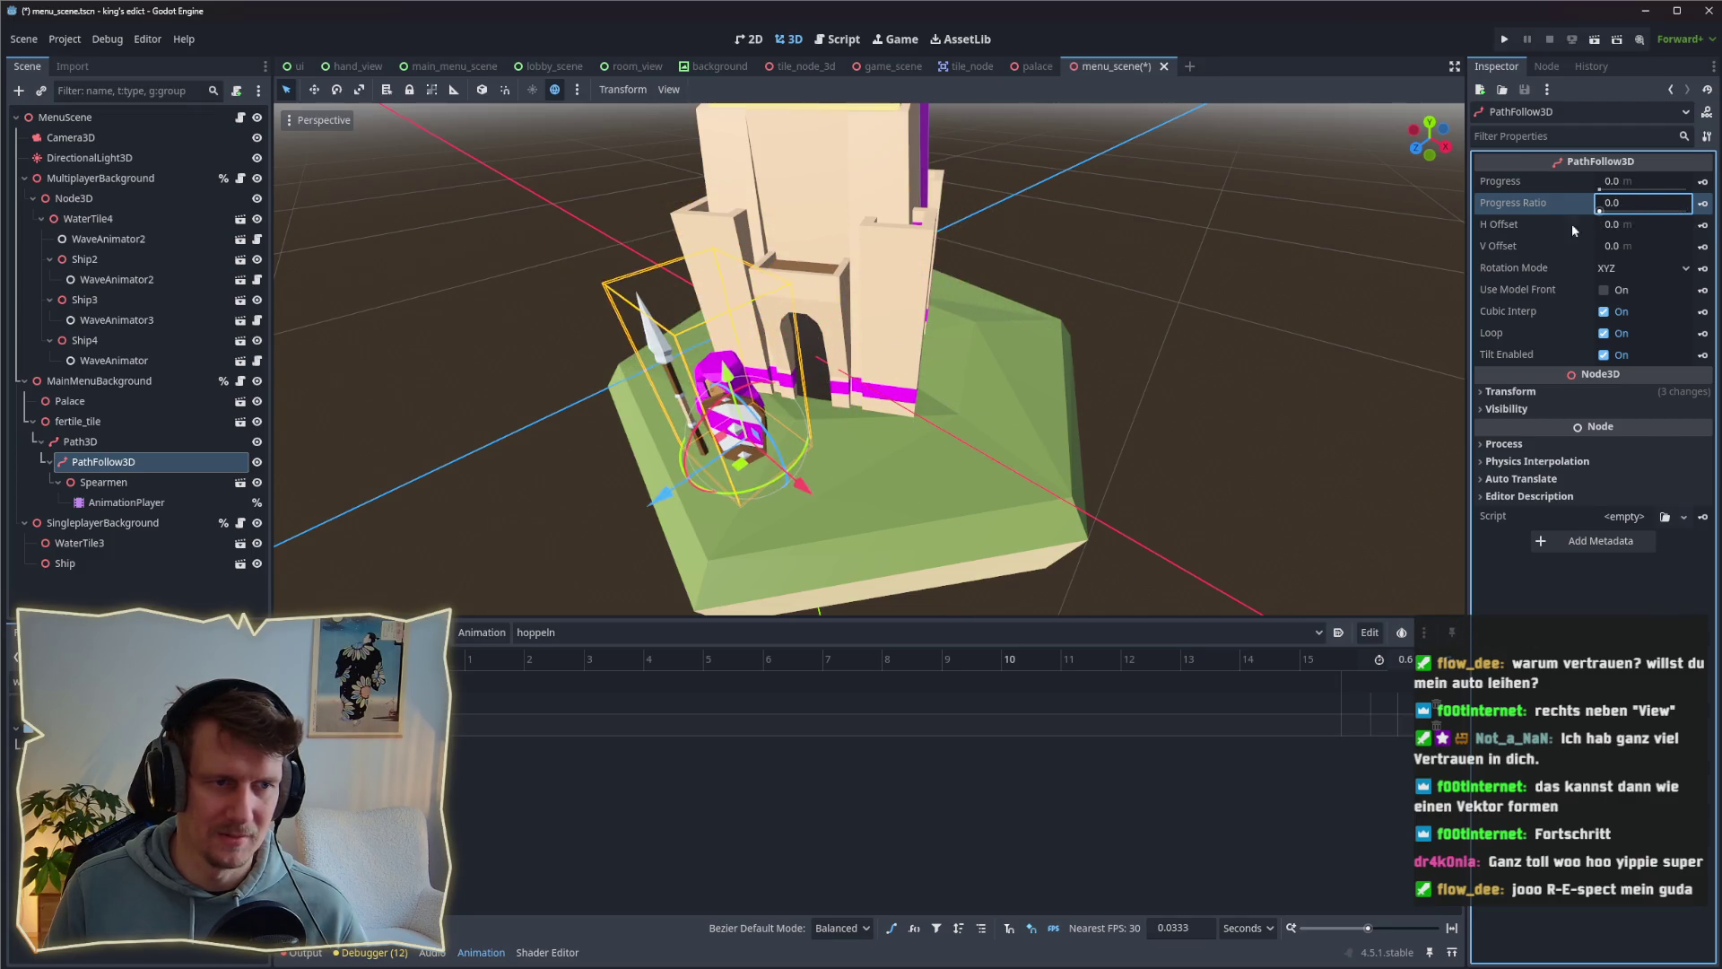
{"action": "scroll", "coordinate": [1026, 348], "scroll_direction": "up", "scroll_amount": 3}
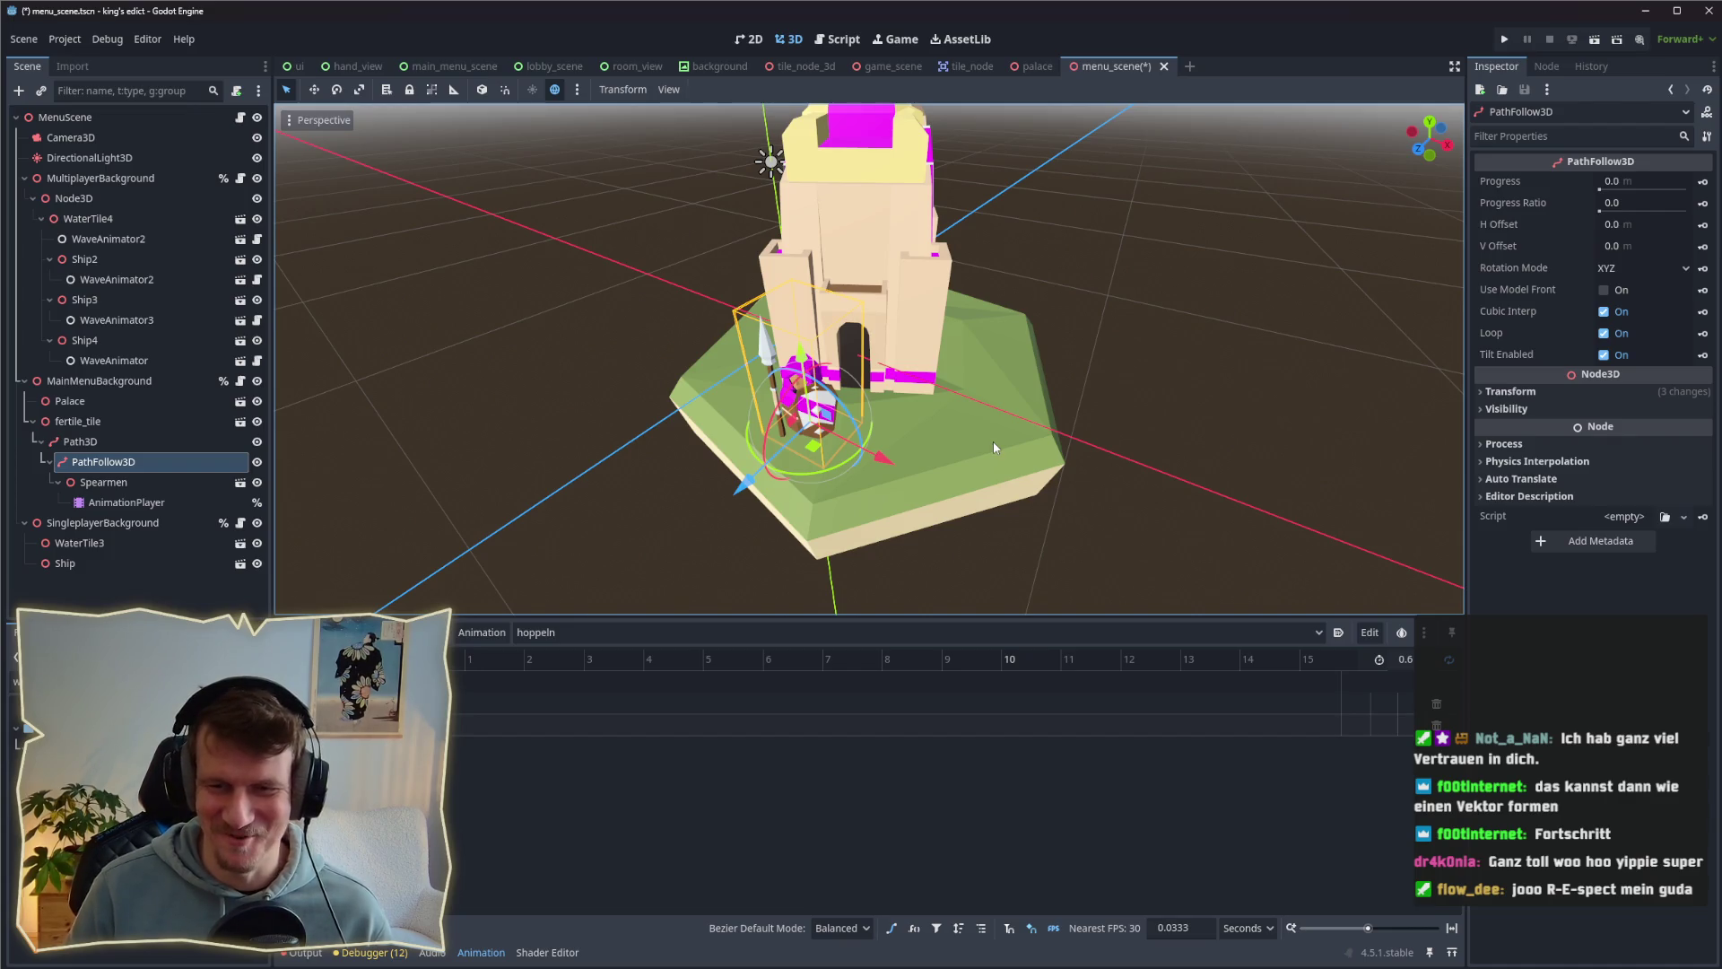
Rotate the Spearmen to about -177° on Y to face along the path and save menu_scene
{"action": "left_click_drag", "start_coordinate": [988, 449], "coordinate": [927, 441]}
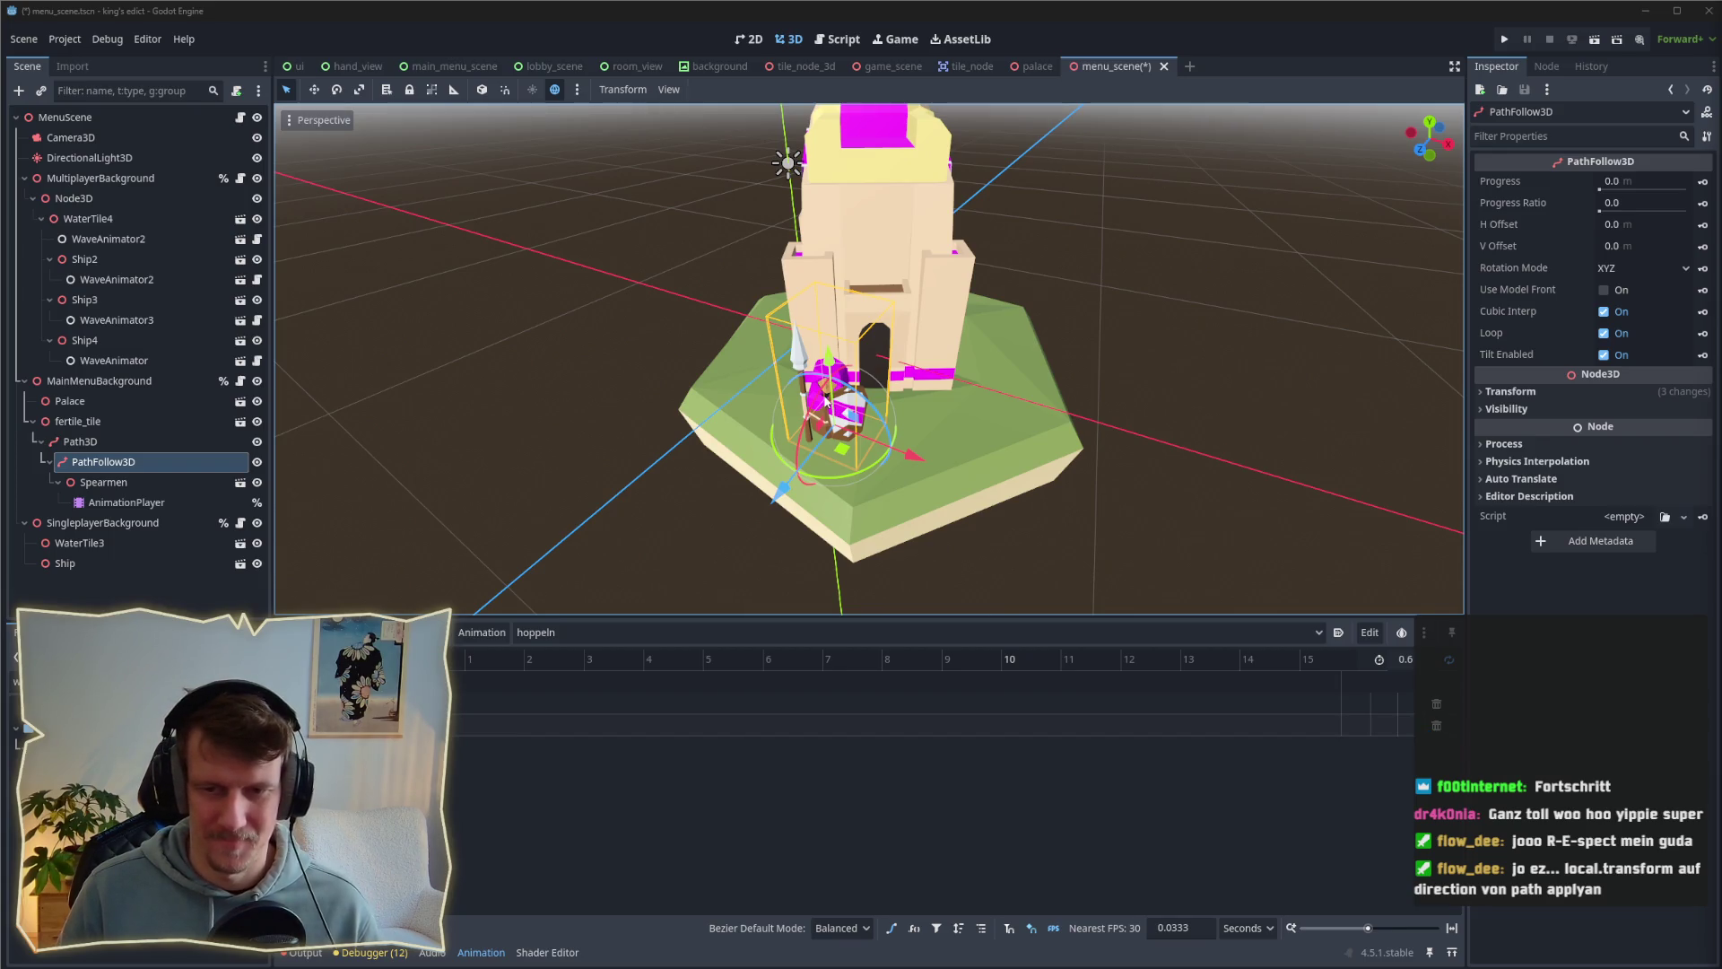
{"action": "scroll", "coordinate": [825, 398], "scroll_direction": "up", "scroll_amount": 3}
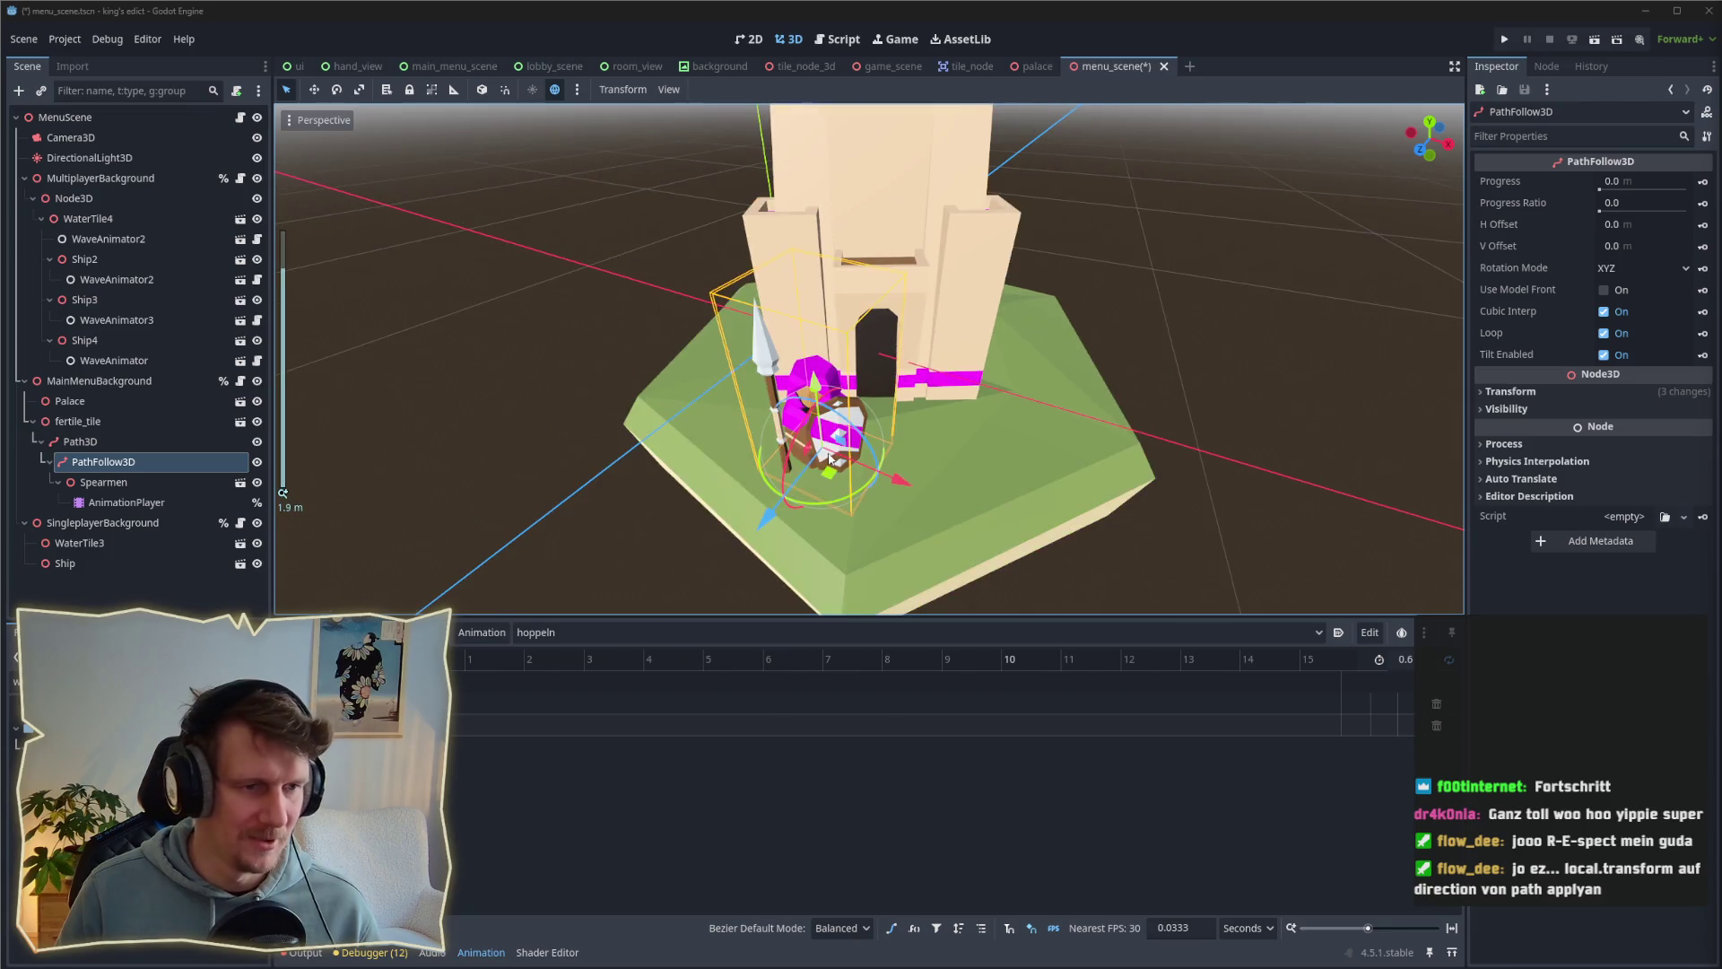
{"action": "left_click", "coordinate": [162, 473]}
{"action": "left_click", "coordinate": [148, 484]}
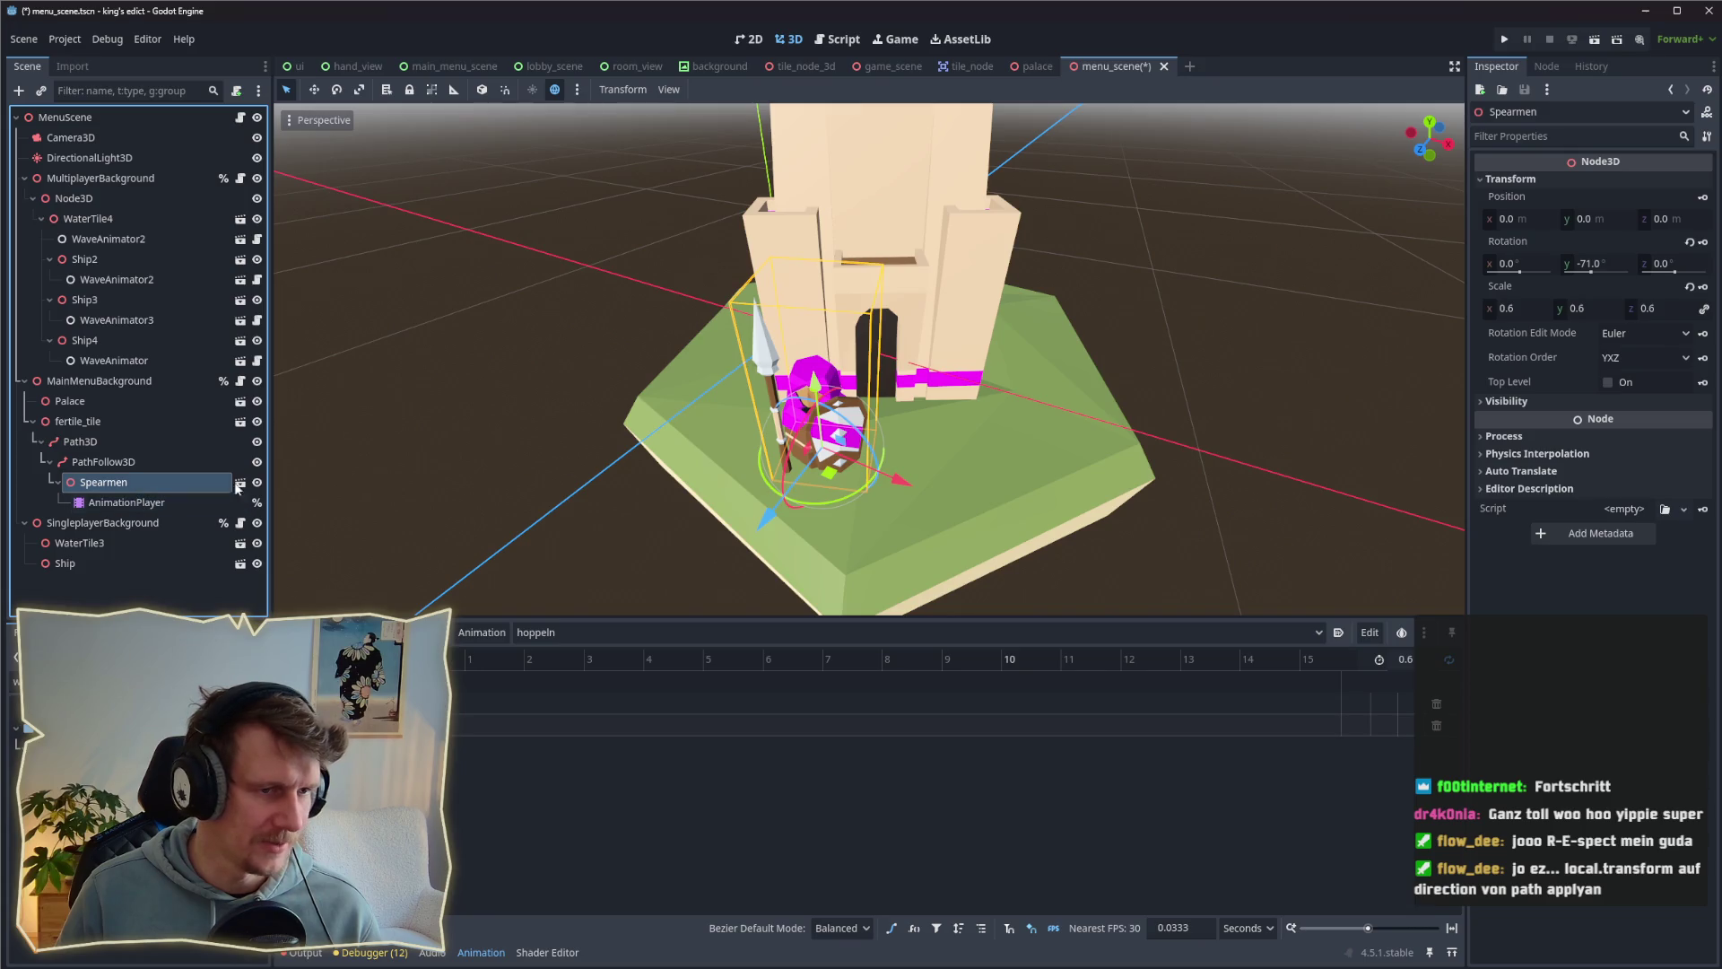
{"action": "left_click_drag", "start_coordinate": [864, 490], "coordinate": [754, 496]}
{"action": "key", "text": "ctrl+s"}
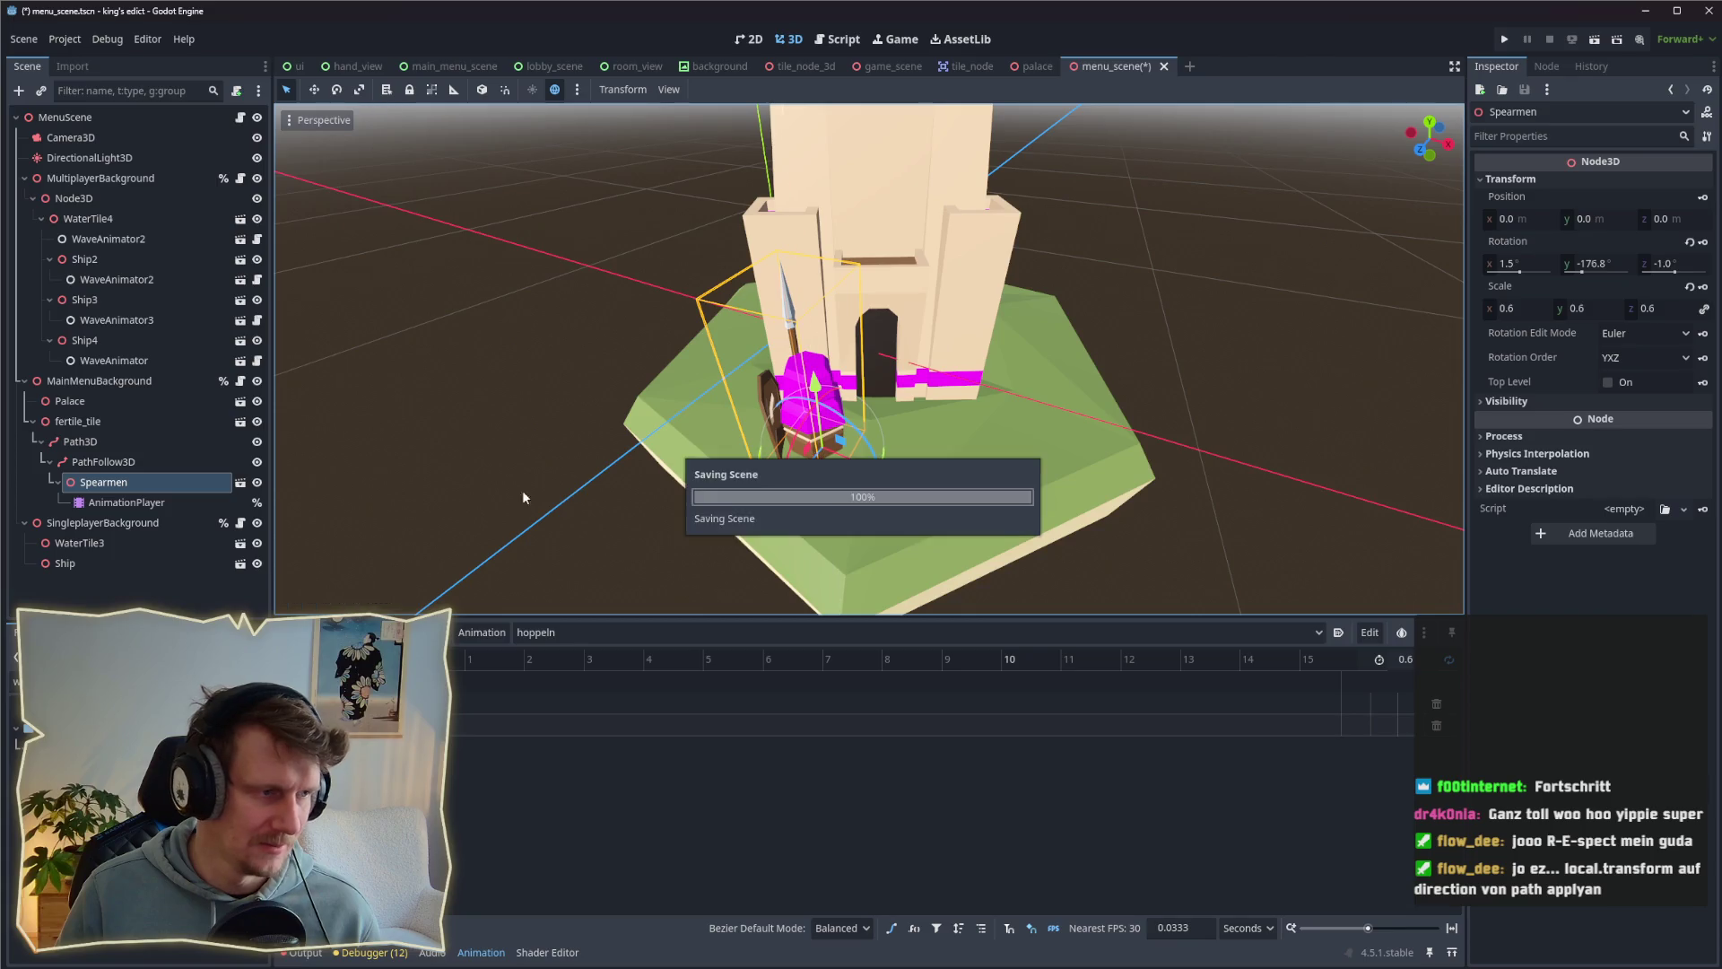
{"action": "left_click", "coordinate": [146, 461]}
{"action": "left_click_drag", "start_coordinate": [1271, 149], "coordinate": [1032, 303]}
{"action": "left_click", "coordinate": [137, 438]}
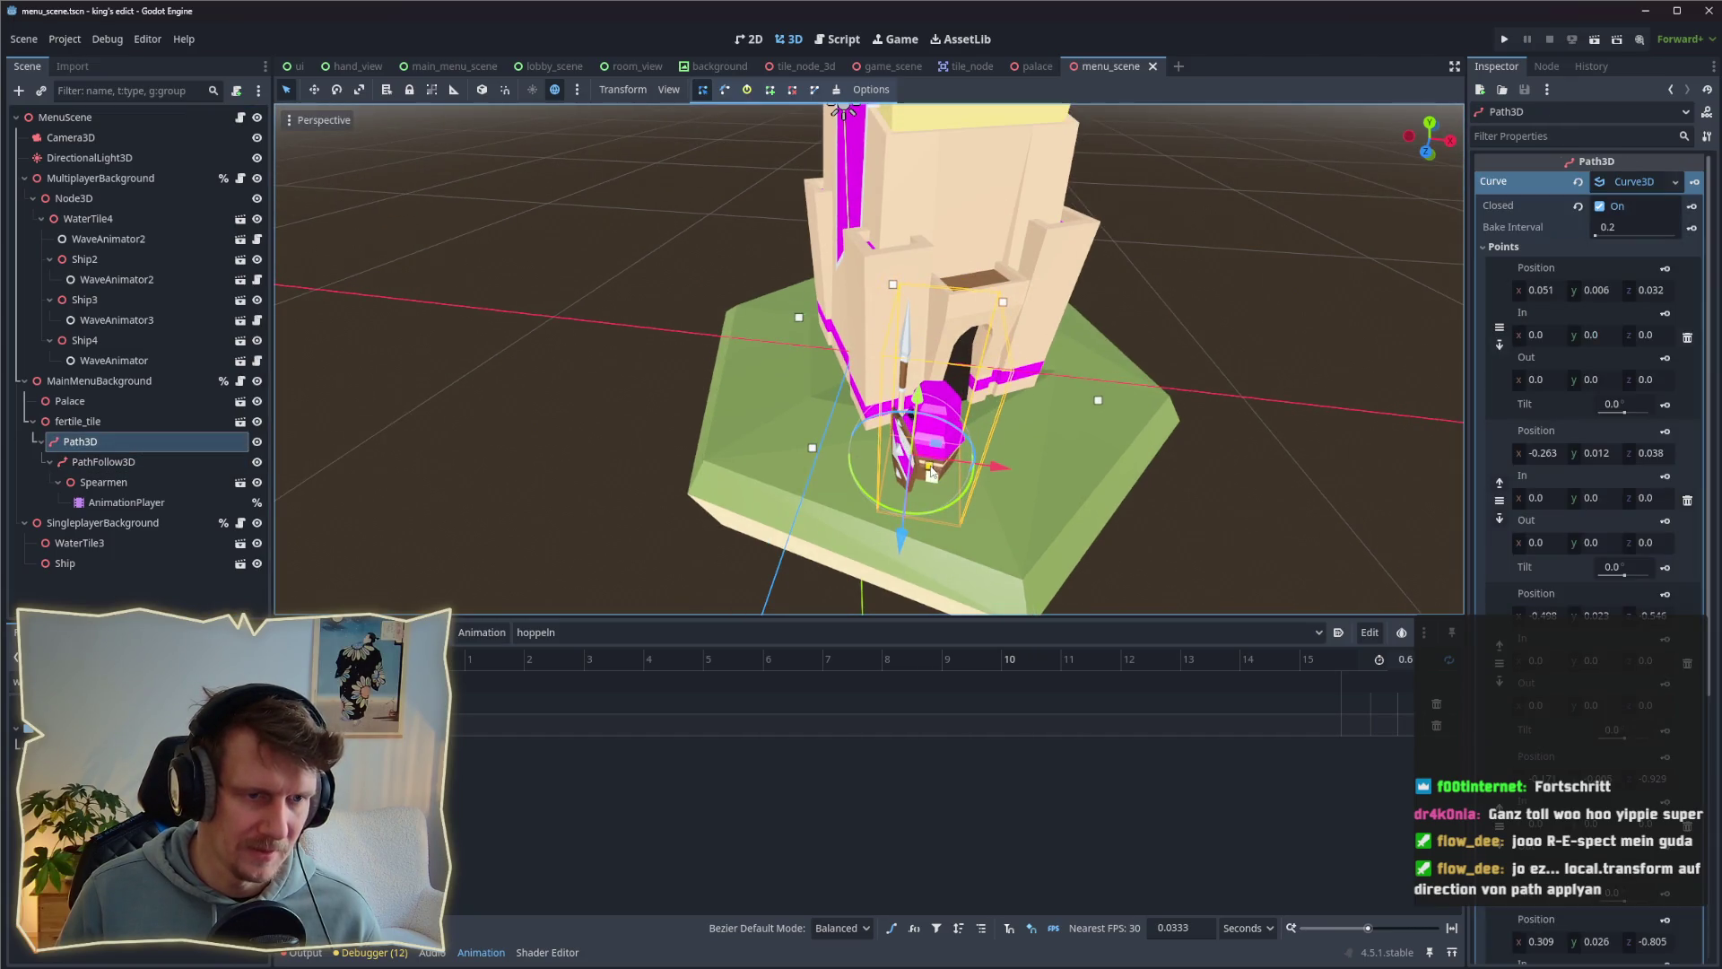
Raise the Path3D slightly and scrub the Progress Ratio to check the Spearmen's position
{"action": "left_click_drag", "start_coordinate": [918, 399], "coordinate": [919, 403]}
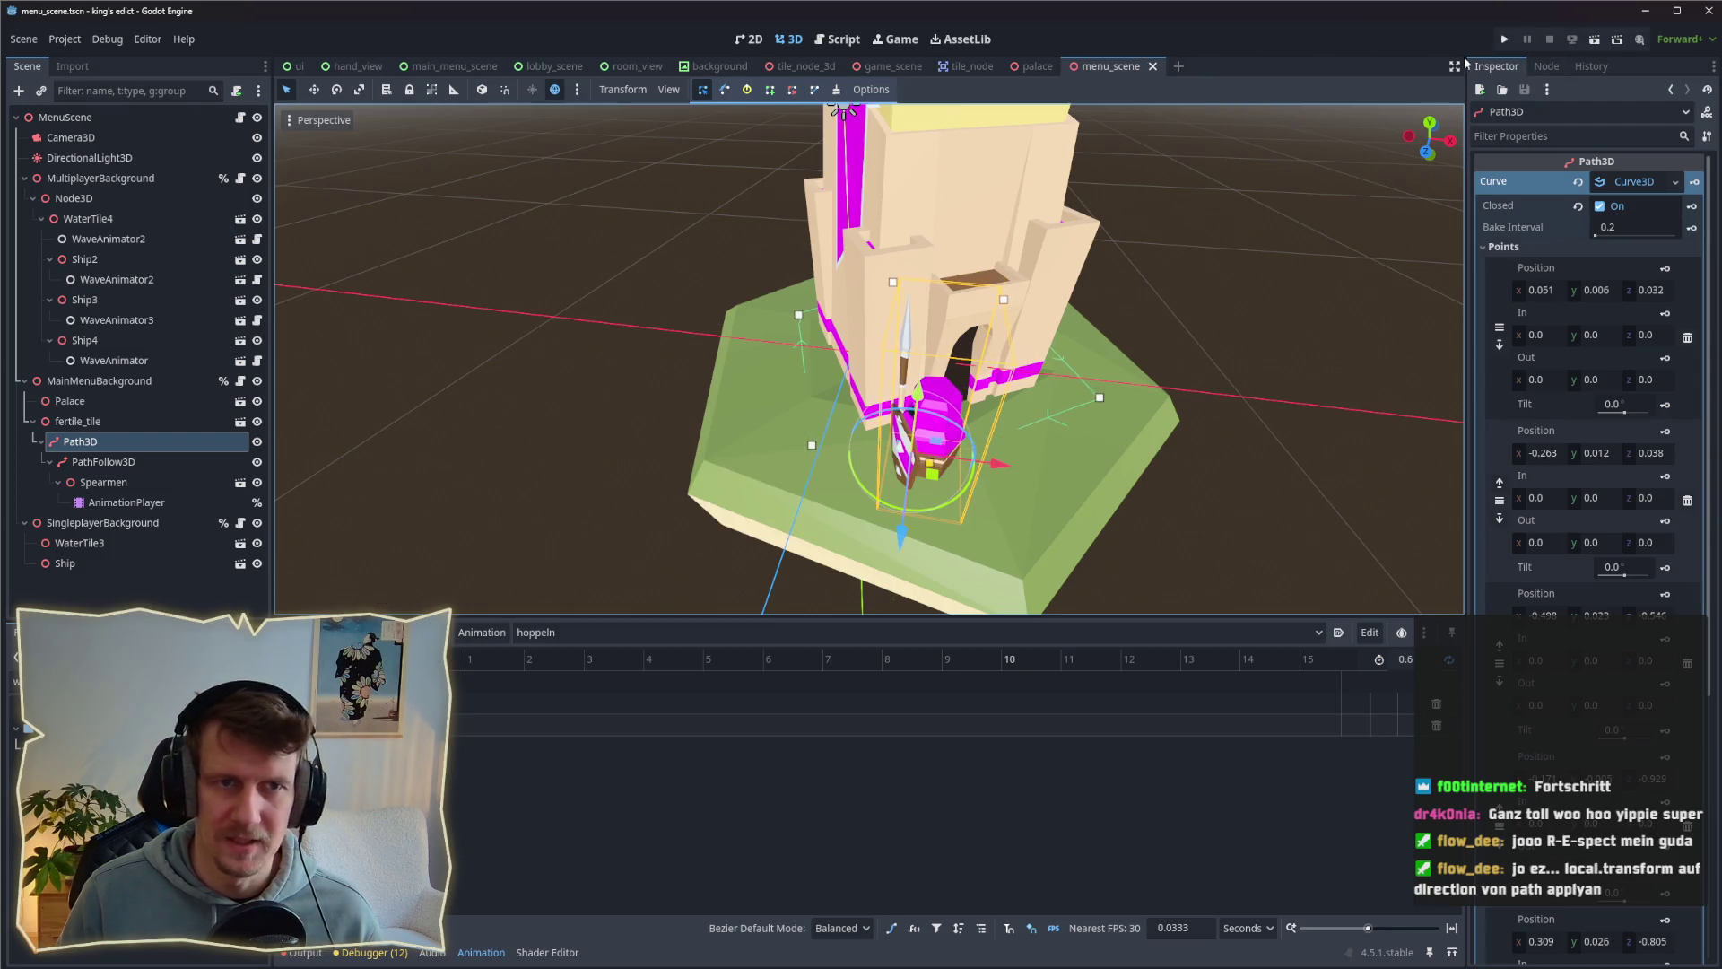
{"action": "left_click", "coordinate": [103, 461]}
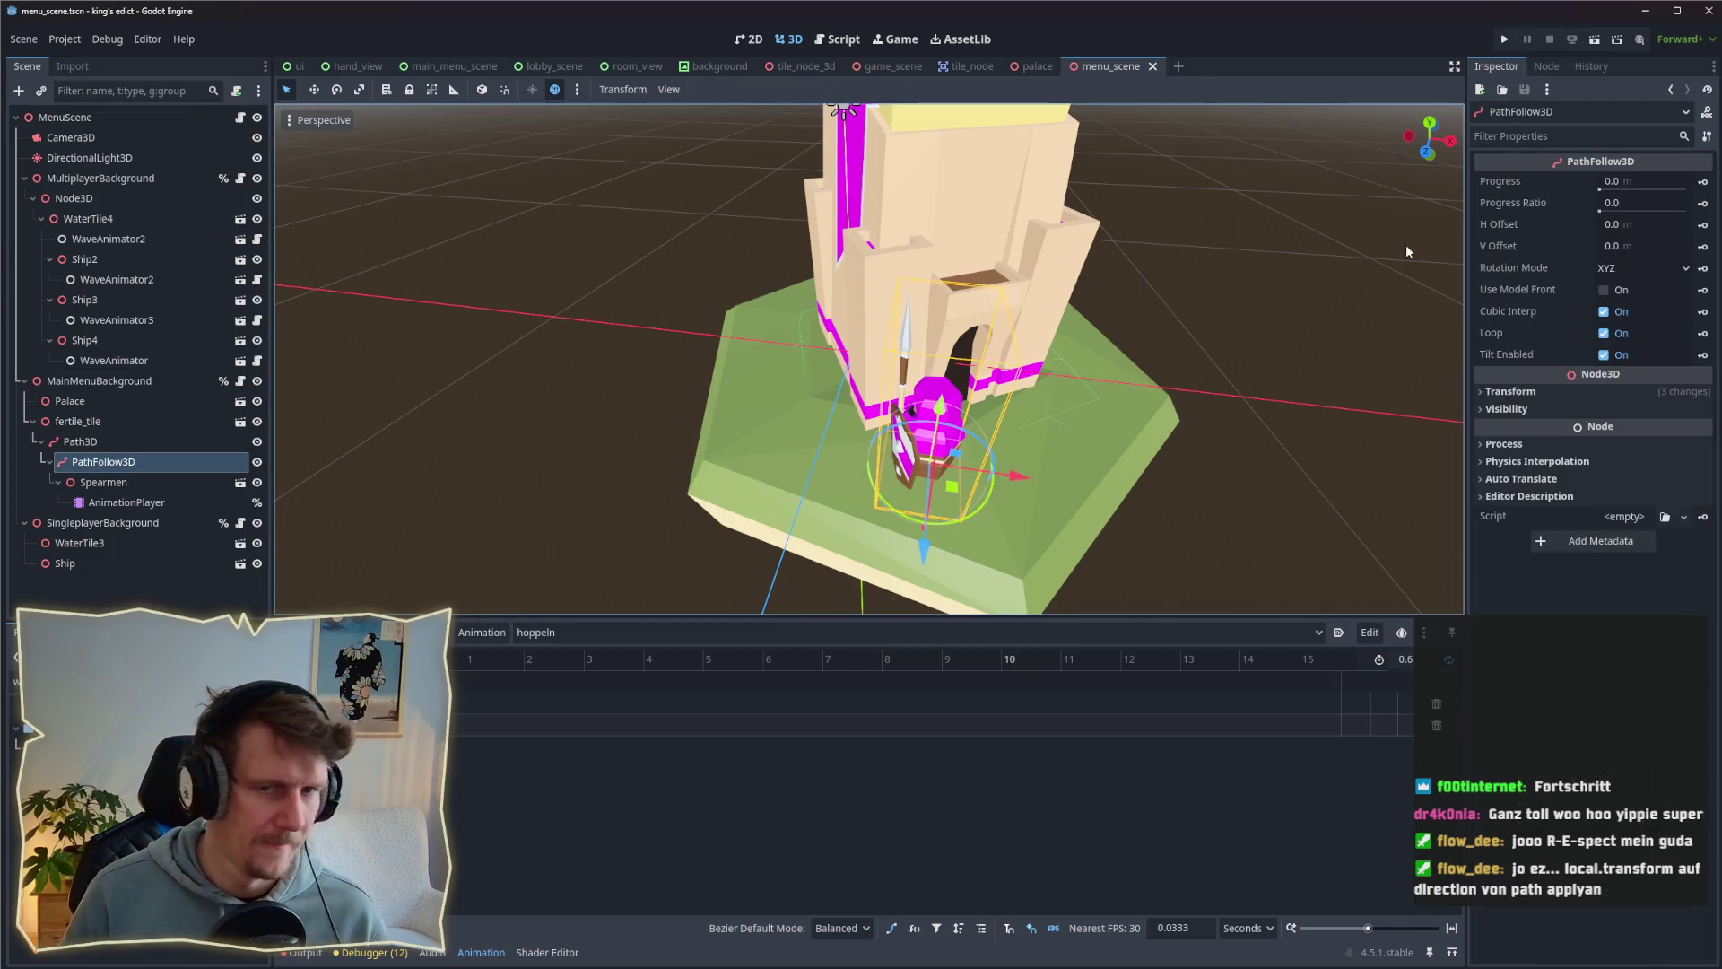
{"action": "left_click_drag", "start_coordinate": [1600, 210], "coordinate": [1695, 234]}
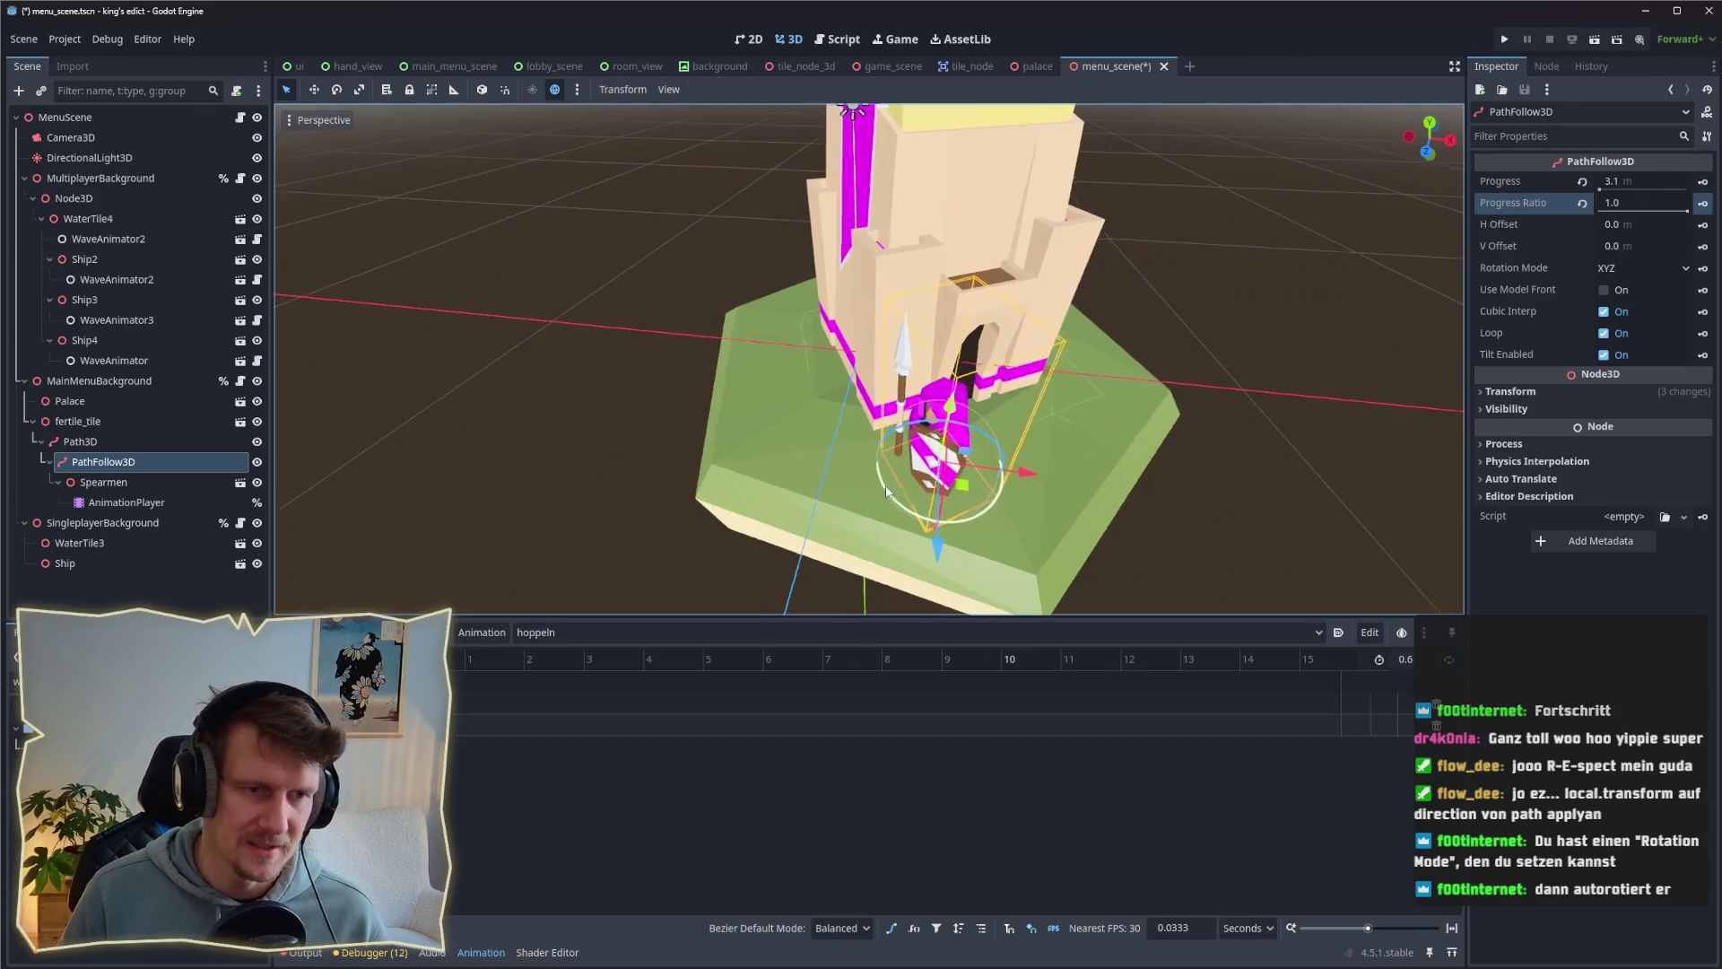
{"action": "left_click_drag", "start_coordinate": [879, 448], "coordinate": [913, 488]}
{"action": "mouse_move", "coordinate": [1687, 213]}
{"action": "left_mouse_down"}
{"action": "mouse_move", "coordinate": [1575, 218]}
{"action": "mouse_move", "coordinate": [1667, 227]}
{"action": "mouse_move", "coordinate": [1578, 233]}
{"action": "mouse_move", "coordinate": [1630, 248]}
{"action": "left_mouse_up"}
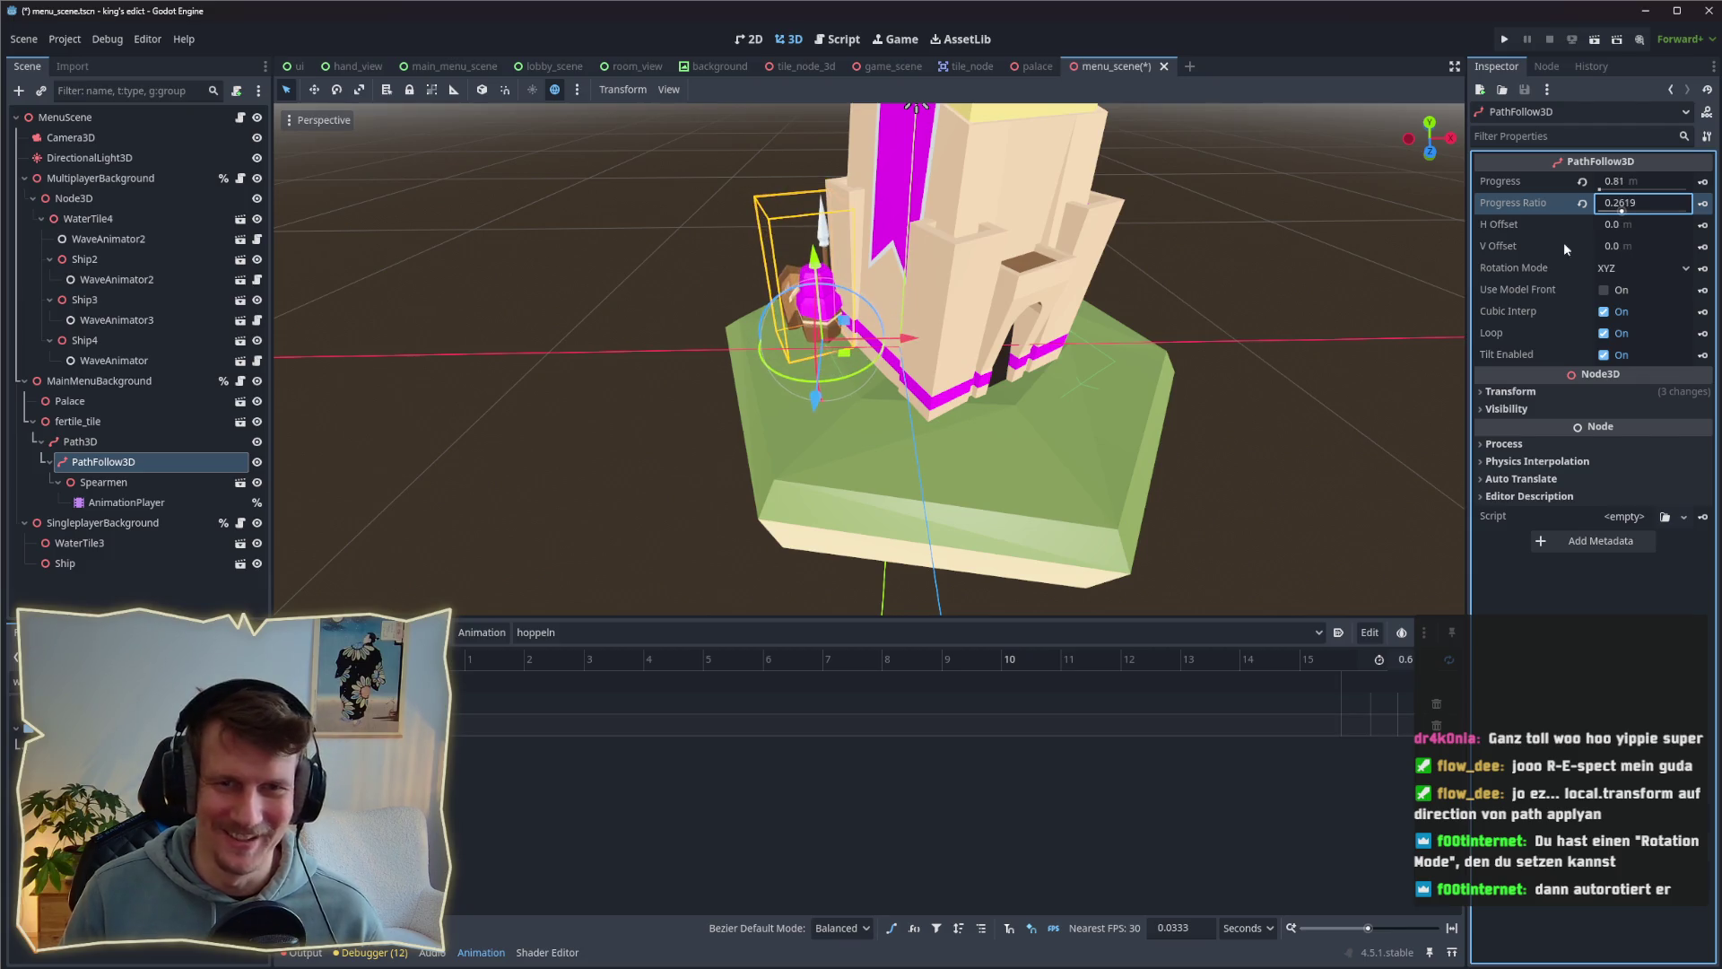
{"action": "left_click", "coordinate": [80, 441]}
Drag a corner point of the loop outward to x 0.251, z -0.947
{"action": "mouse_move", "coordinate": [558, 316]}
{"action": "left_mouse_down"}
{"action": "mouse_move", "coordinate": [754, 359]}
{"action": "mouse_move", "coordinate": [931, 357]}
{"action": "mouse_move", "coordinate": [938, 323]}
{"action": "mouse_move", "coordinate": [837, 318]}
{"action": "mouse_move", "coordinate": [865, 315]}
{"action": "left_mouse_up"}
{"action": "left_click", "coordinate": [820, 346]}
{"action": "scroll", "coordinate": [944, 329], "scroll_direction": "up", "scroll_amount": 3}
{"action": "left_click", "coordinate": [766, 250]}
Slide PathFollow3D's Progress Ratio up to 0.9885, carrying the Spearmen nearly around the loop
{"action": "mouse_move", "coordinate": [775, 258]}
{"action": "left_mouse_down"}
{"action": "mouse_move", "coordinate": [976, 262]}
{"action": "mouse_move", "coordinate": [583, 346]}
{"action": "mouse_move", "coordinate": [723, 352]}
{"action": "mouse_move", "coordinate": [758, 391]}
{"action": "left_mouse_up"}
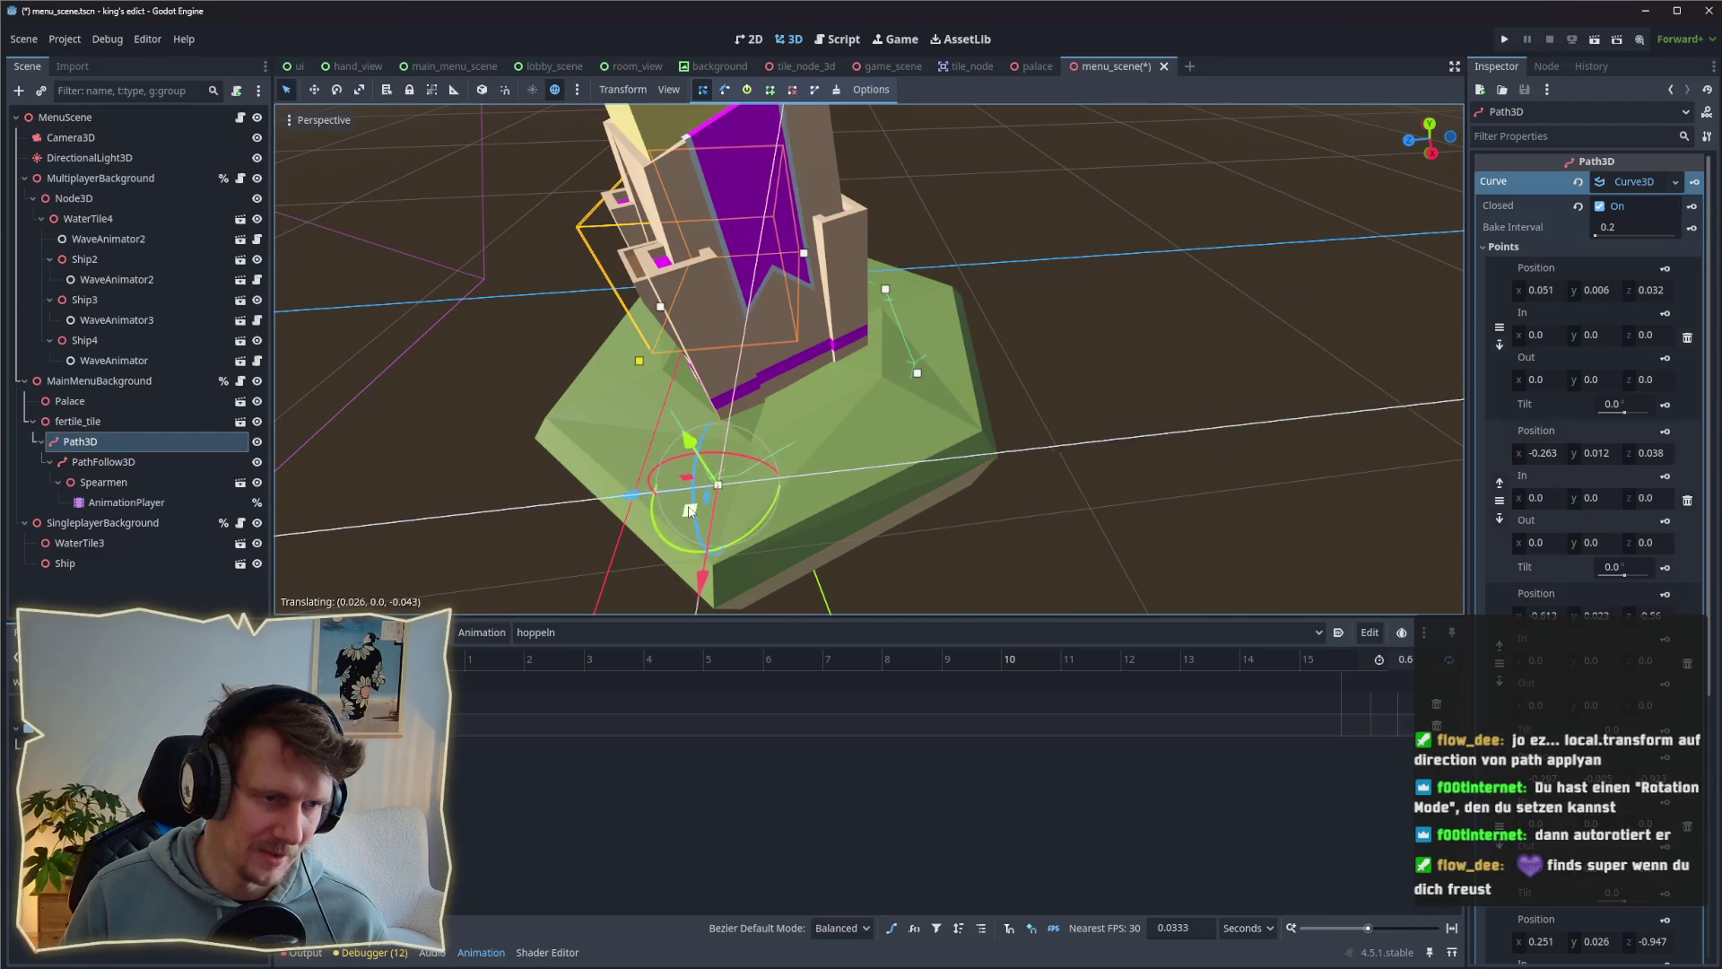
{"action": "mouse_move", "coordinate": [679, 503]}
{"action": "left_mouse_down"}
{"action": "mouse_move", "coordinate": [967, 431]}
{"action": "mouse_move", "coordinate": [827, 461]}
{"action": "left_mouse_up"}
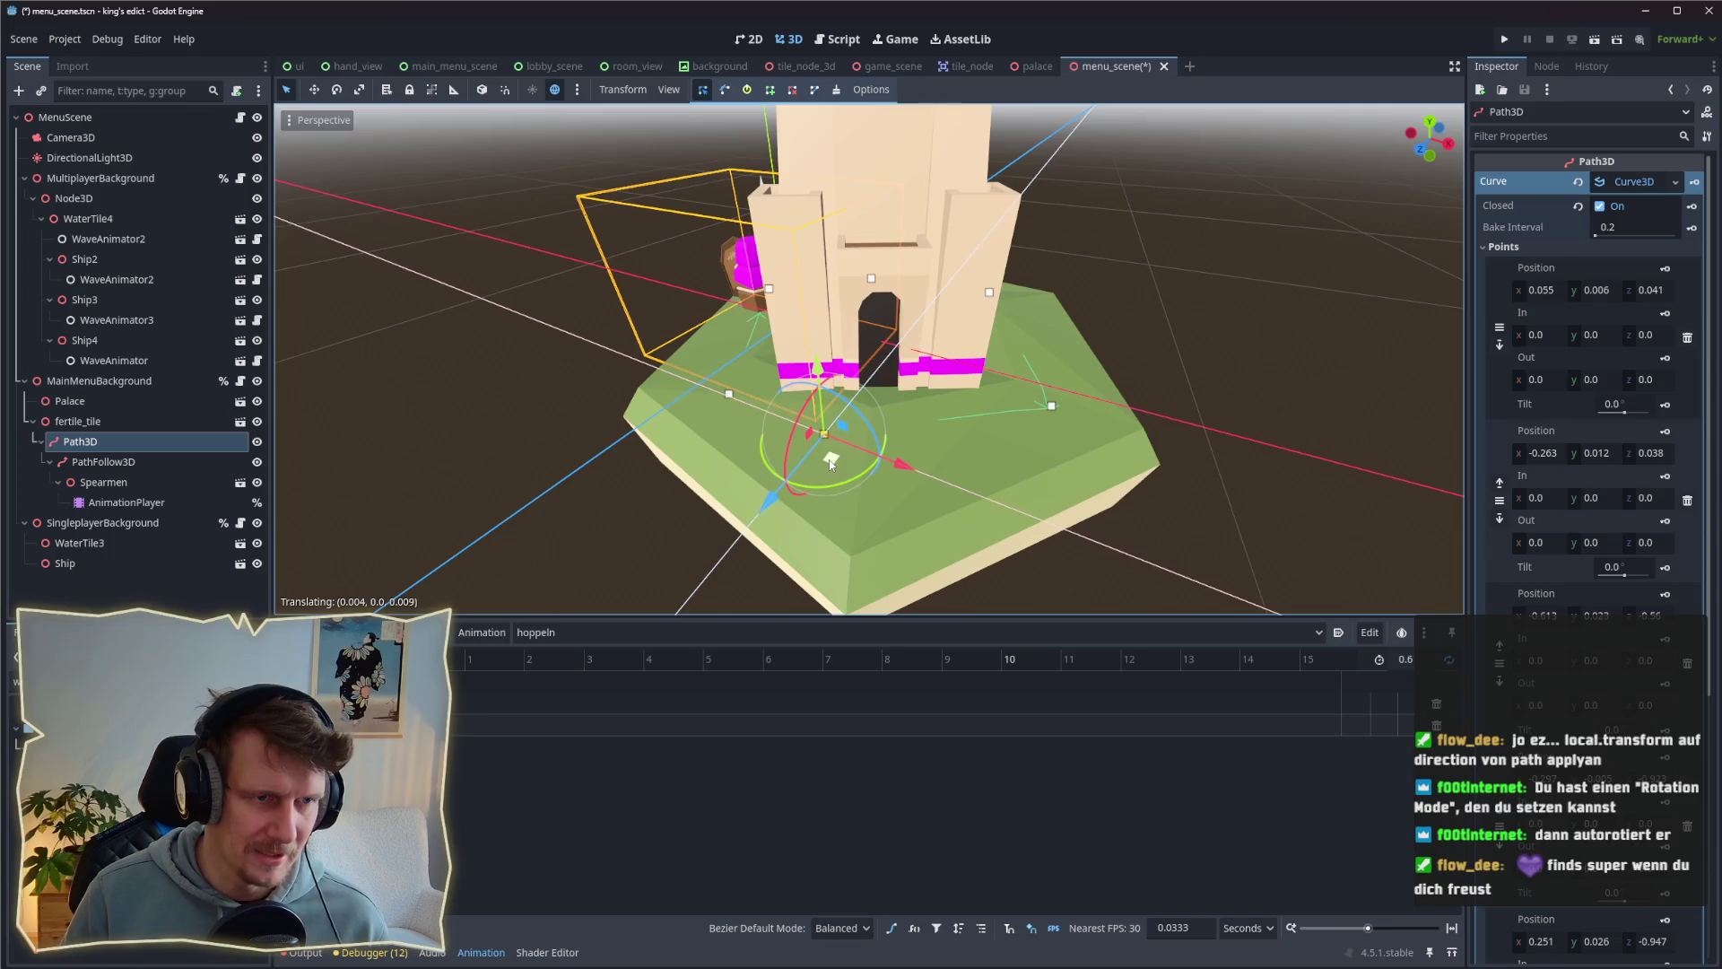
{"action": "left_click", "coordinate": [103, 461]}
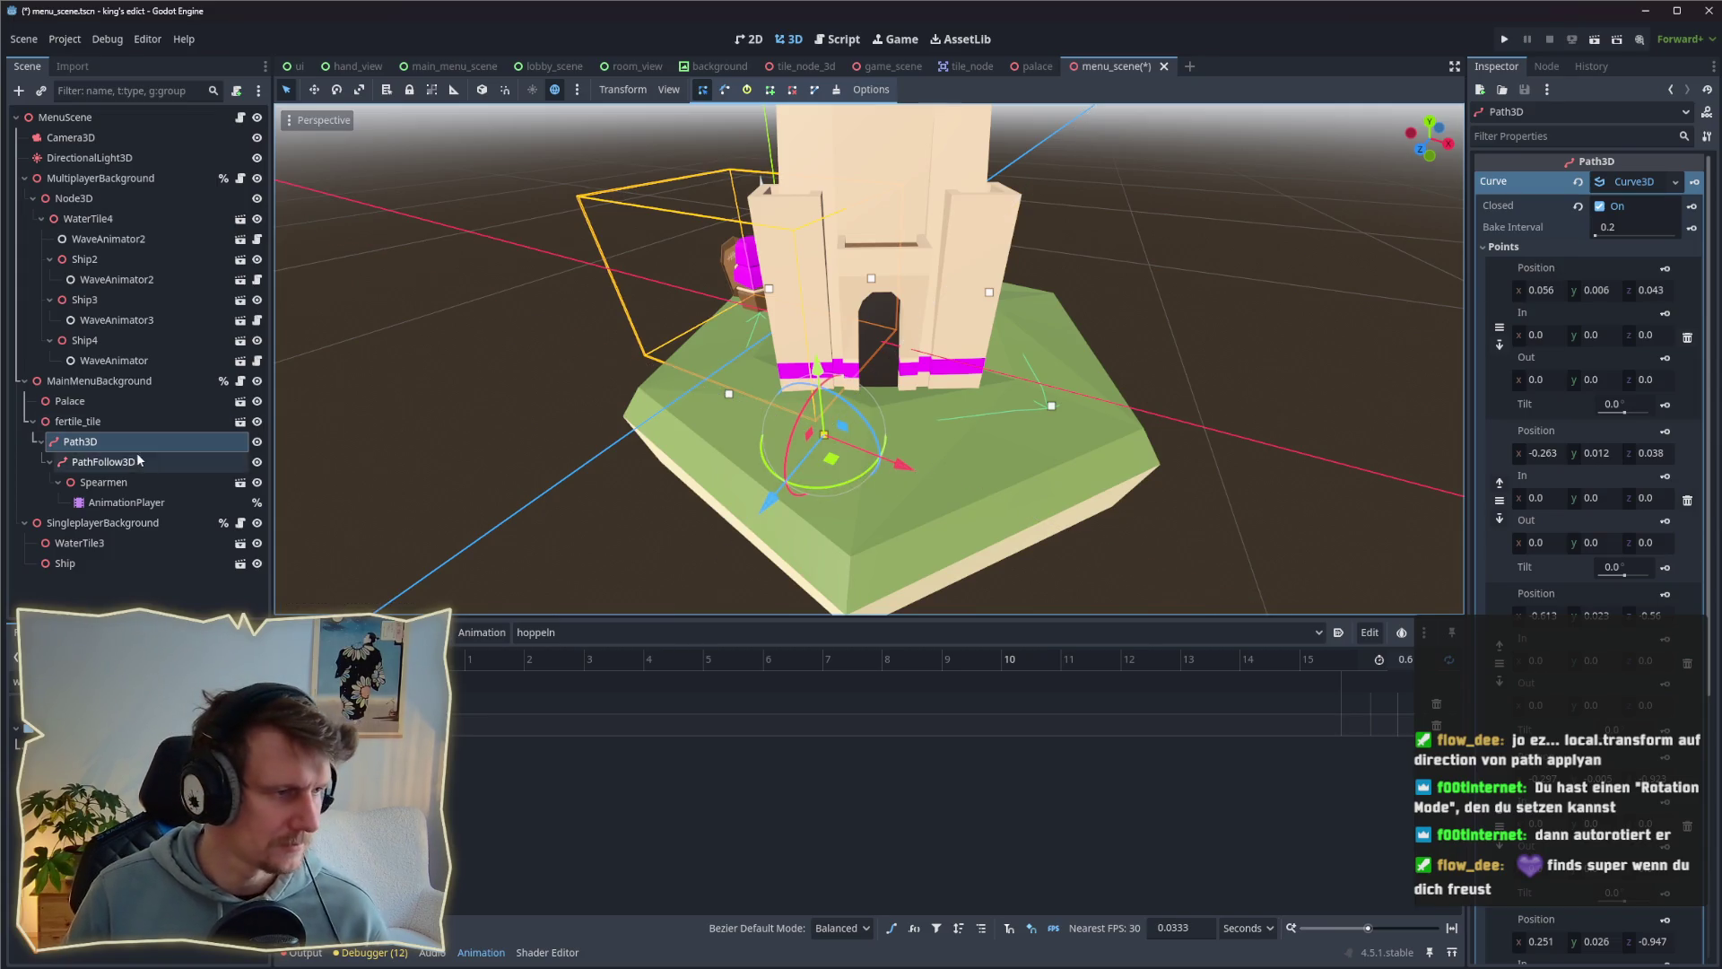
{"action": "left_click_drag", "start_coordinate": [1620, 211], "coordinate": [1690, 228]}
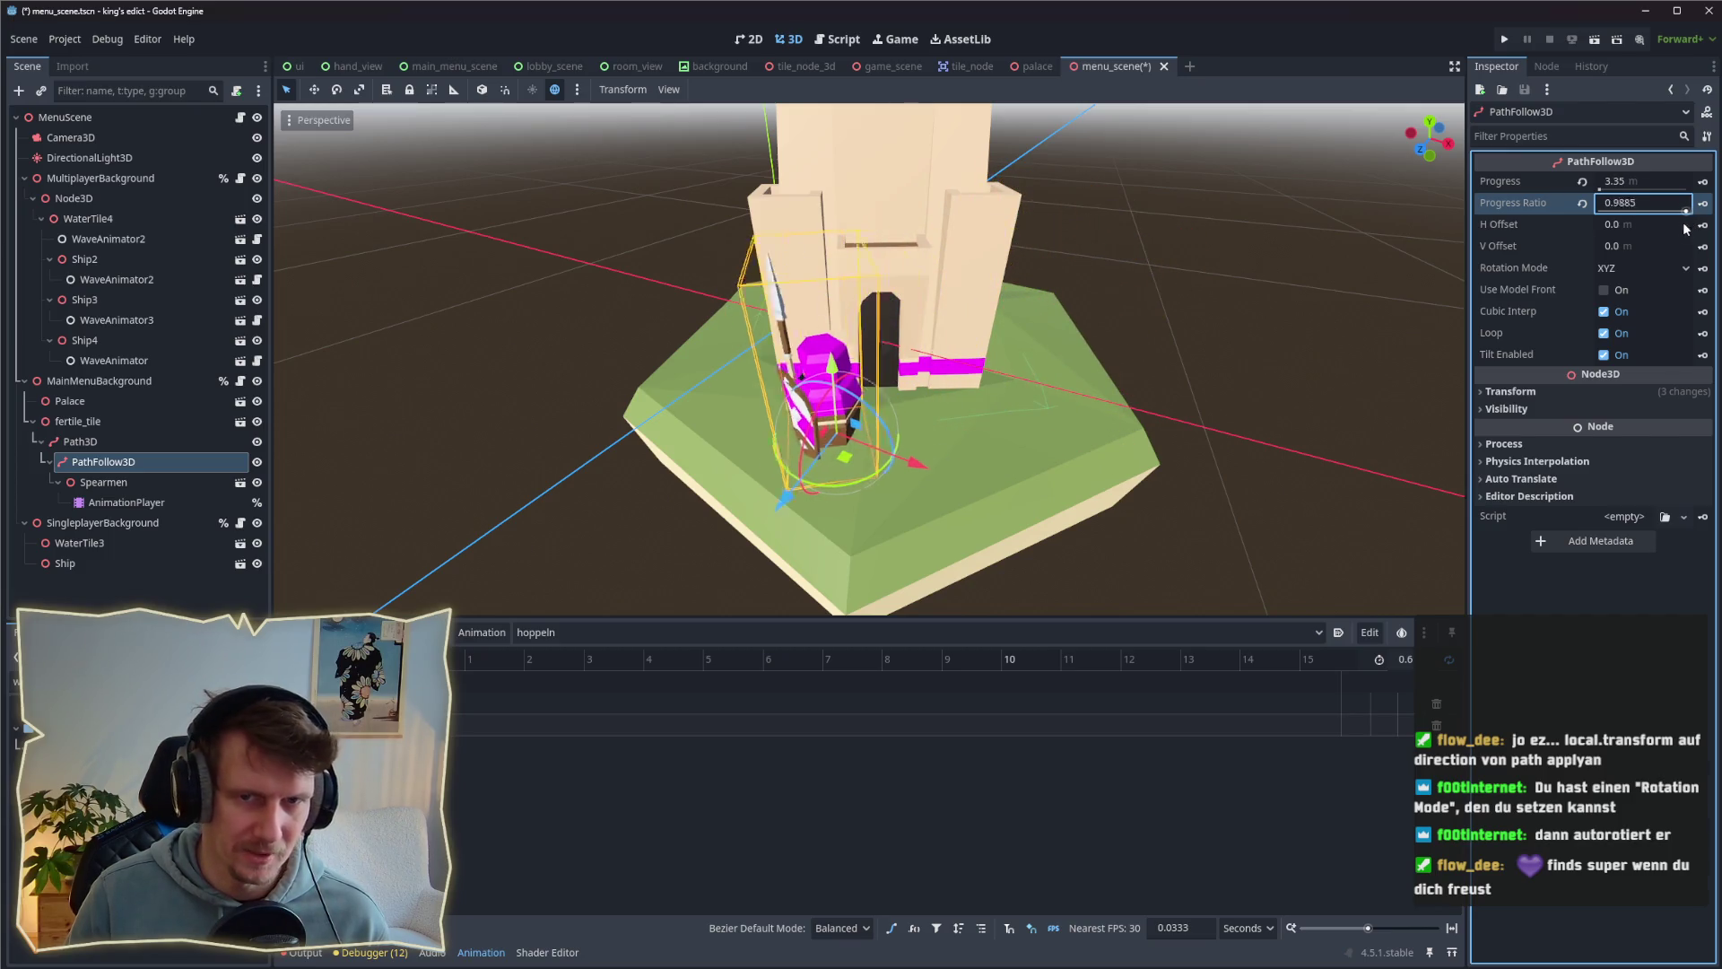
Revert PathFollow3D's Progress Ratio to its default of 0.0
{"action": "left_click", "coordinate": [1583, 204]}
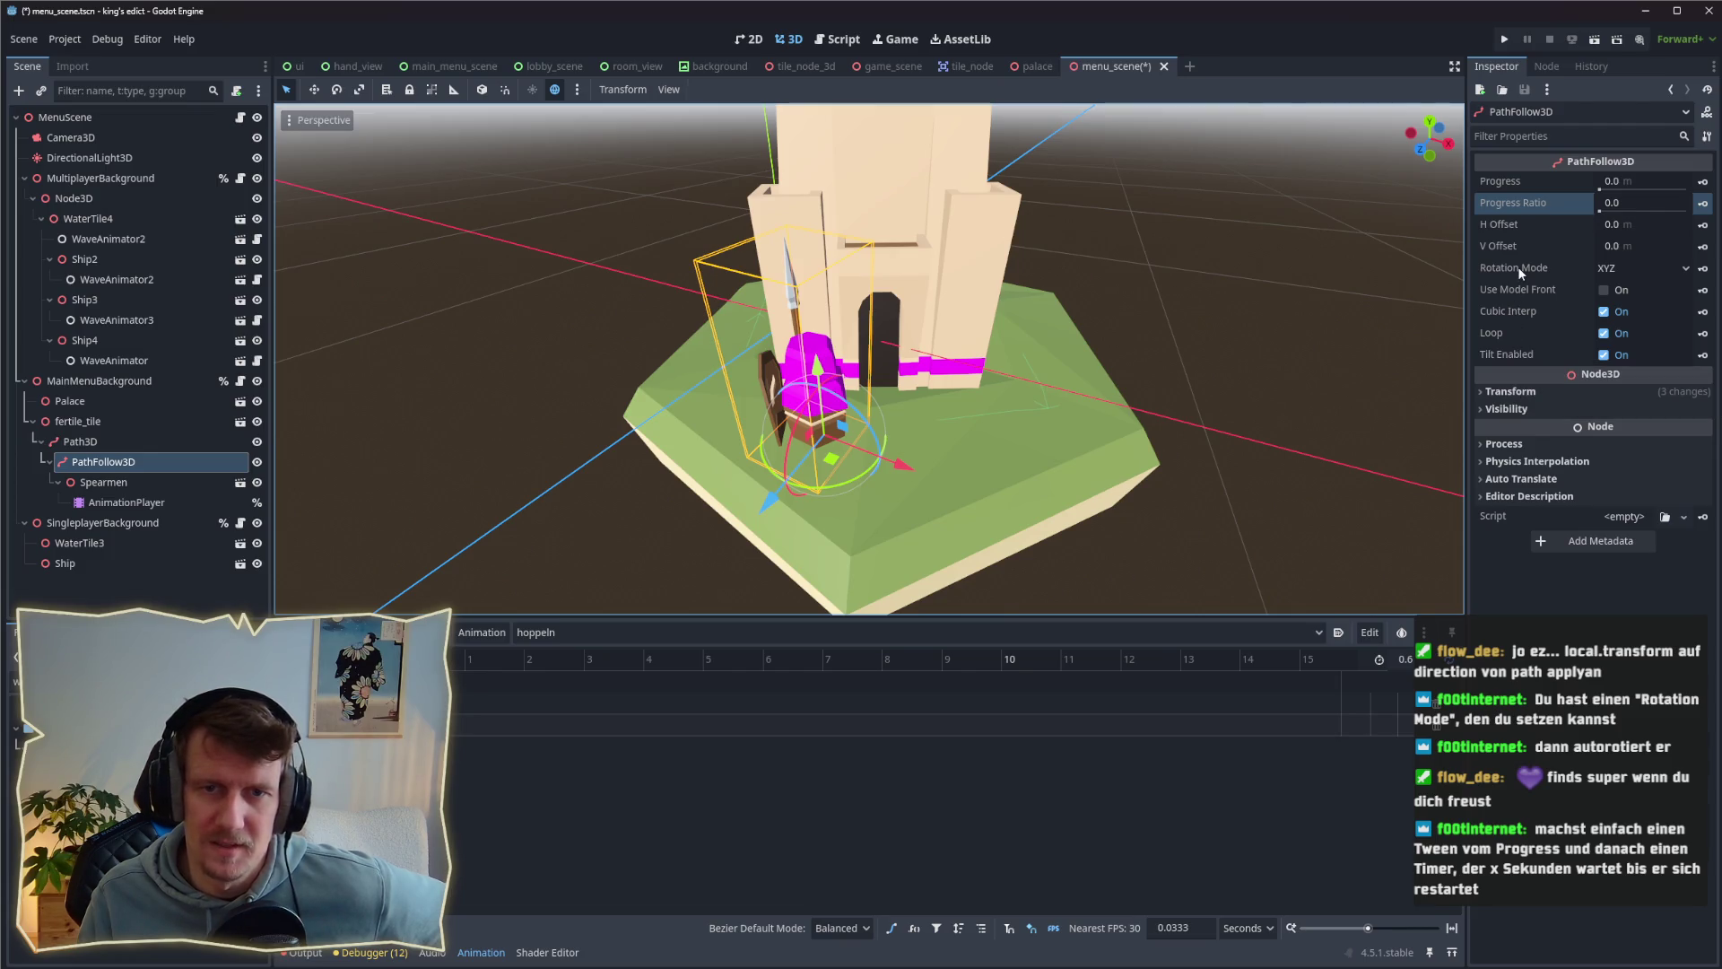
Set PathFollow3D's Rotation Mode to Y and scrub along the path to check orientation
{"action": "left_click", "coordinate": [1684, 270]}
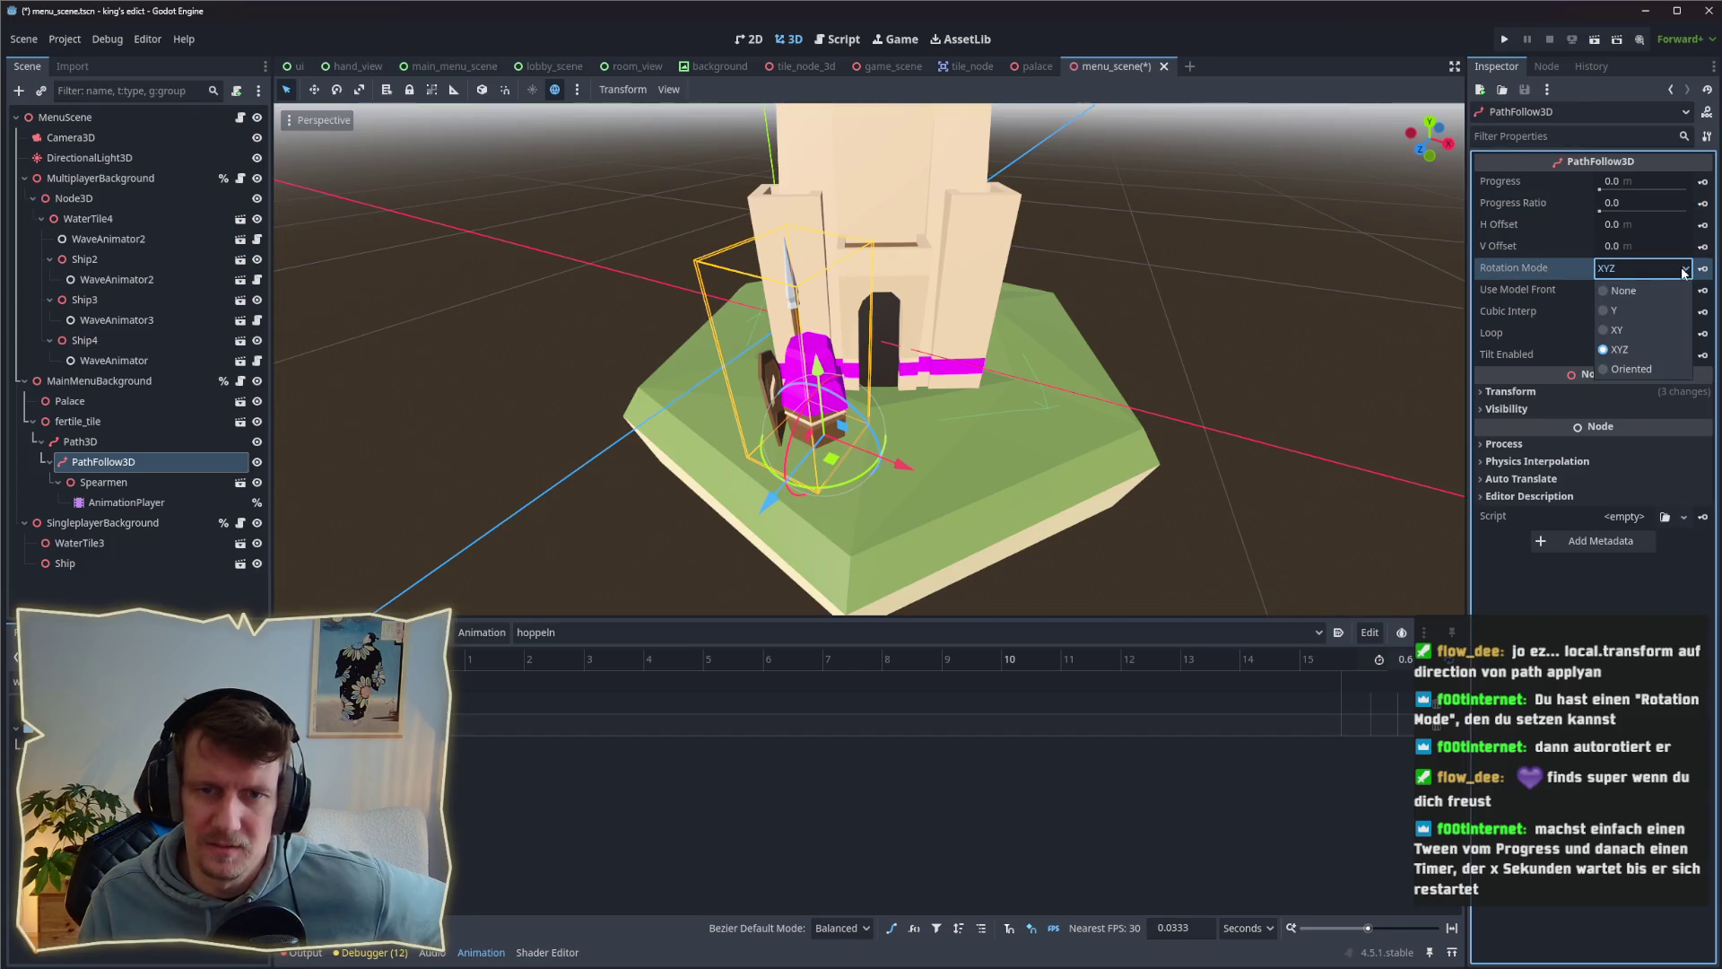
{"action": "left_click", "coordinate": [1622, 312]}
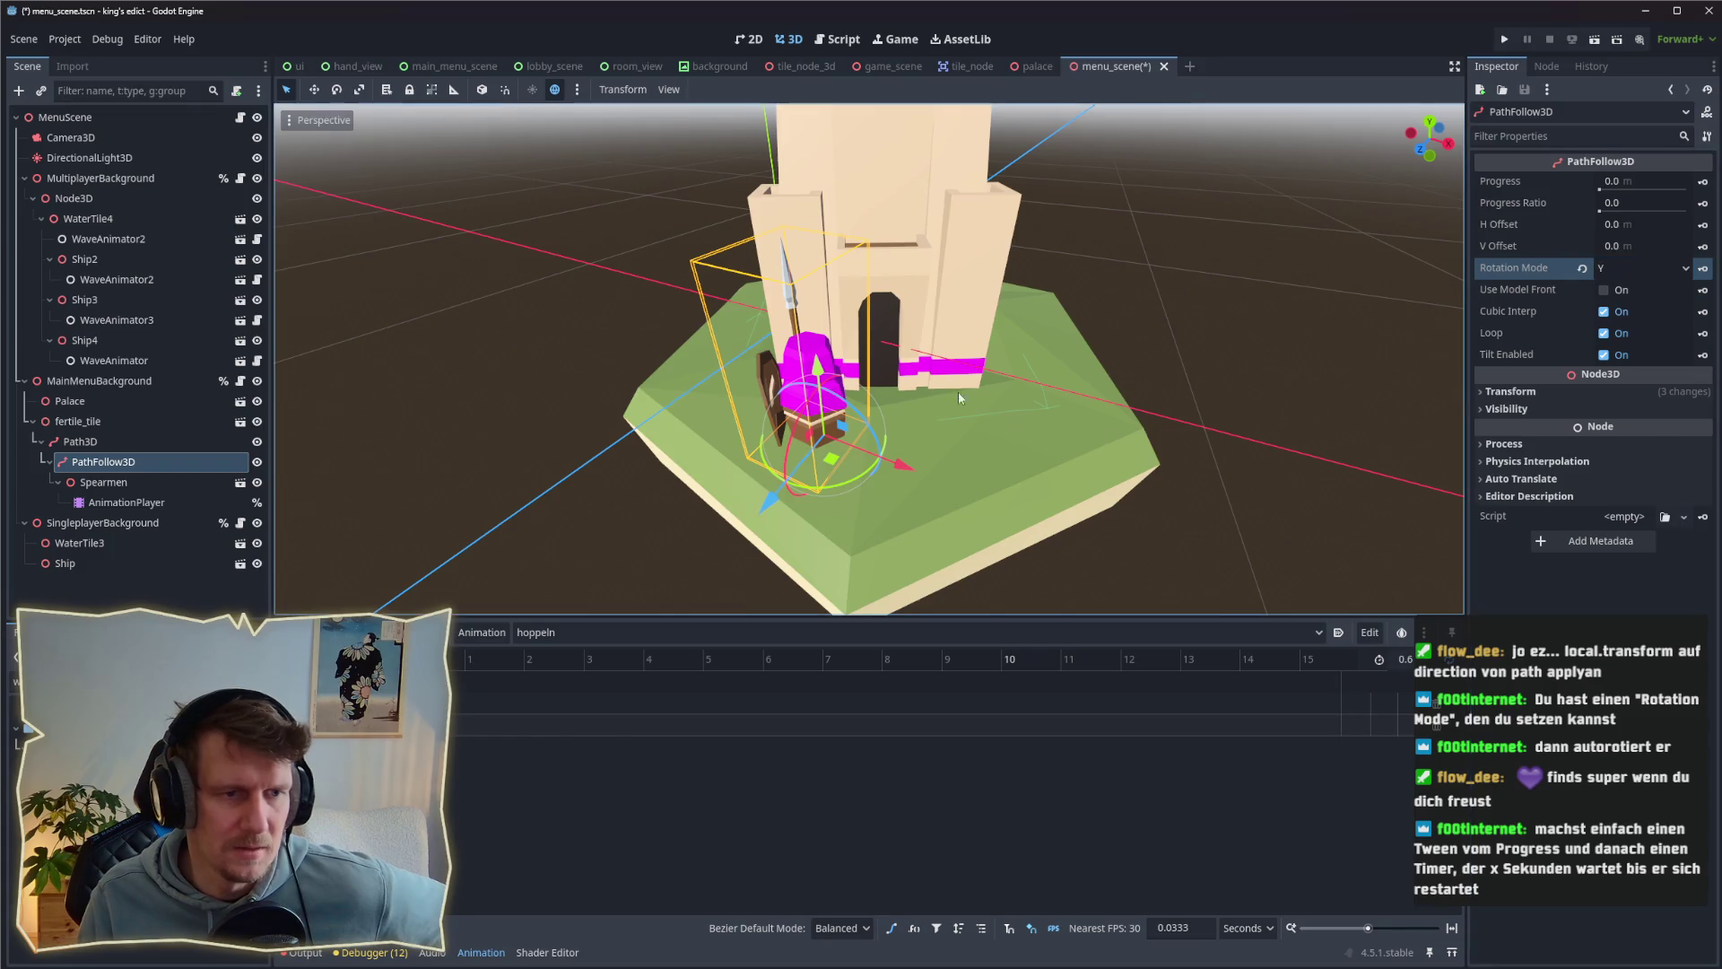
{"action": "left_click_drag", "start_coordinate": [1606, 210], "coordinate": [1680, 231]}
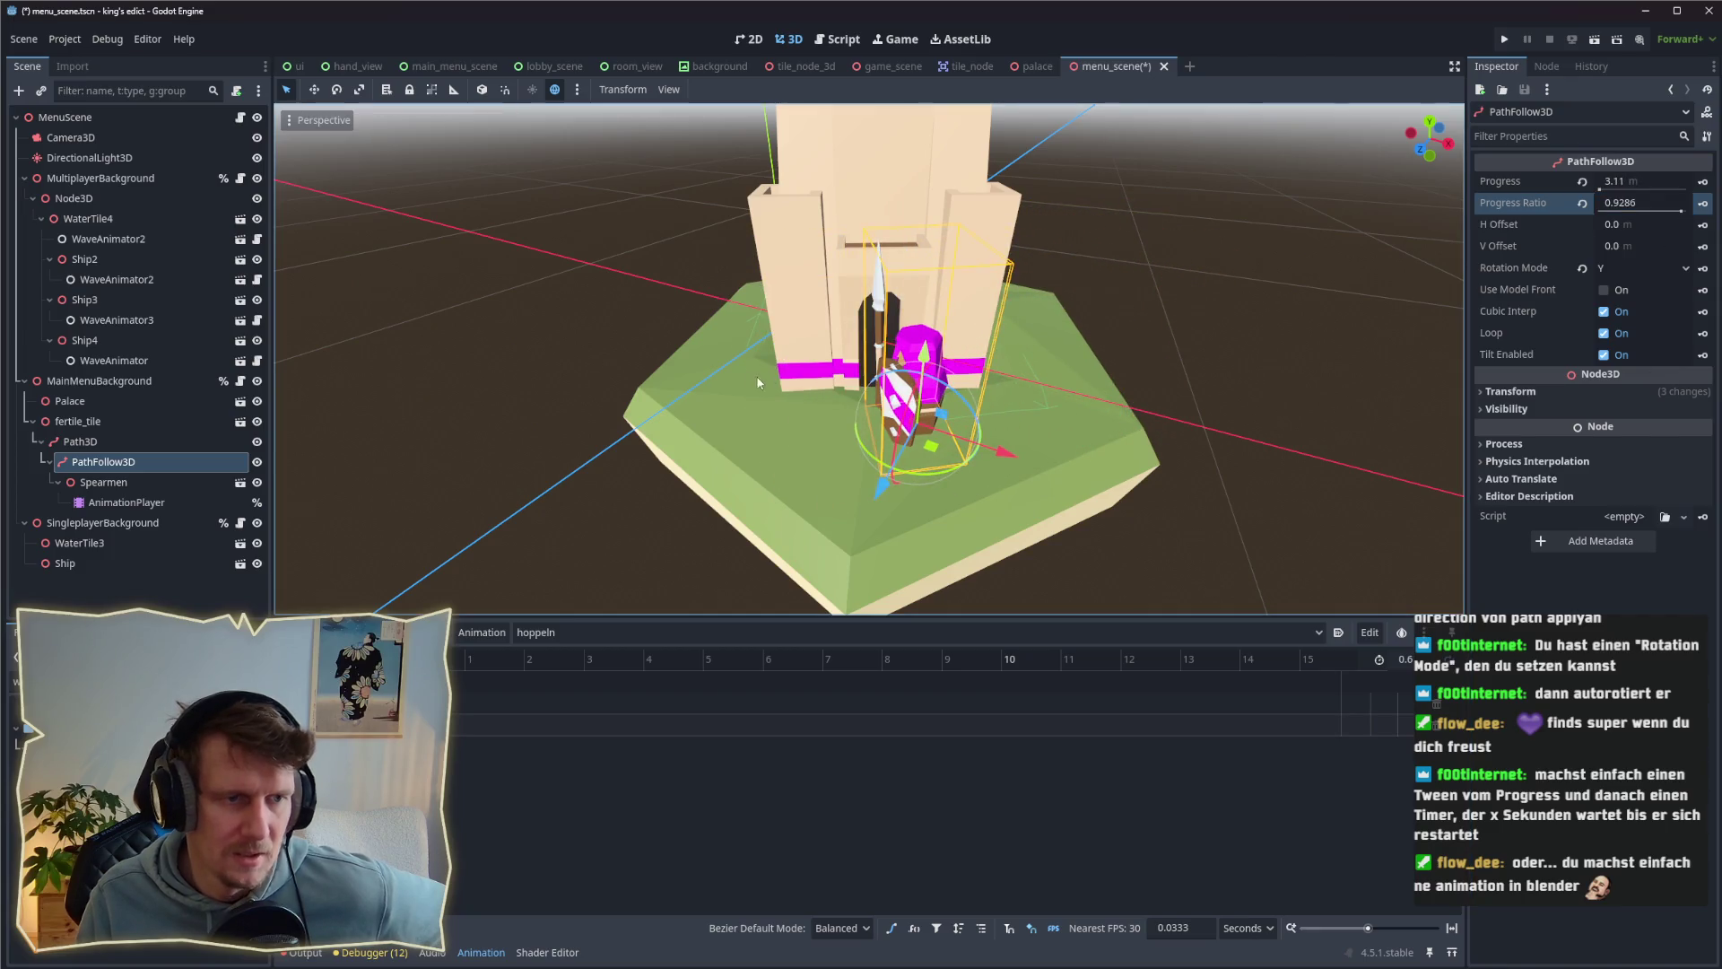
Raise the second curve point of the Path3D to a height of 0.275
{"action": "left_click", "coordinate": [797, 381]}
{"action": "left_click", "coordinate": [728, 397]}
{"action": "left_click_drag", "start_coordinate": [704, 300], "coordinate": [697, 208]}
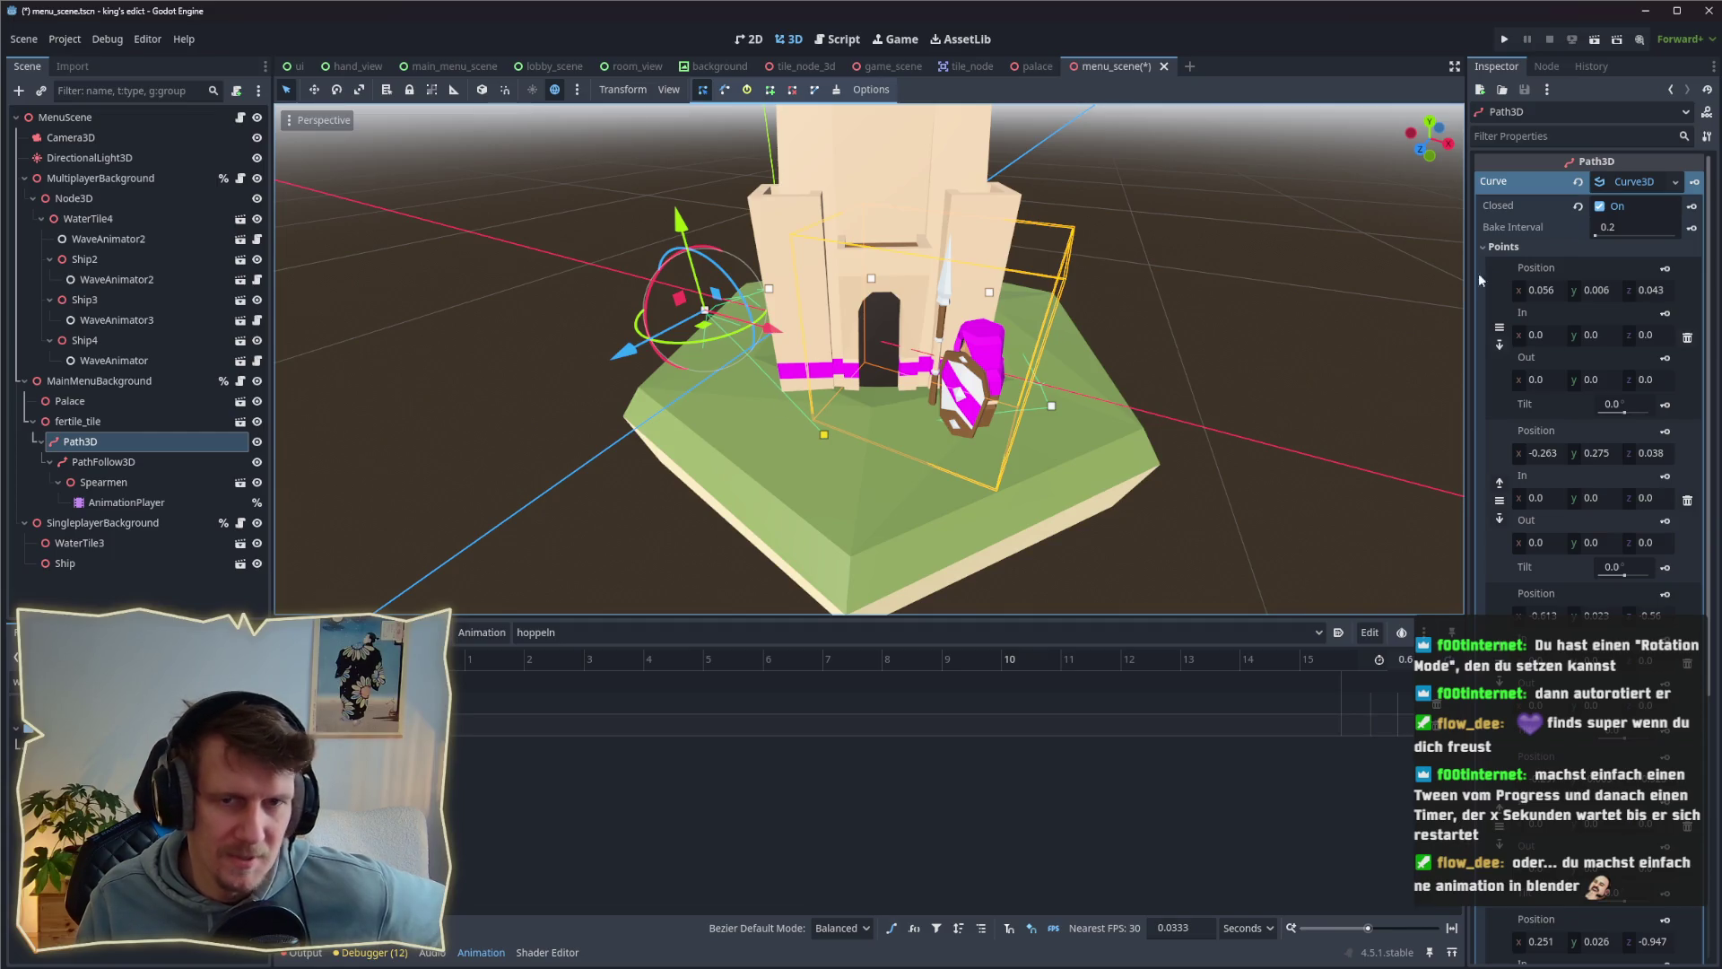
Move the Spearmen back to 0.23 m, try XYZ and XY rotation modes, then keep Y
{"action": "left_click", "coordinate": [103, 461]}
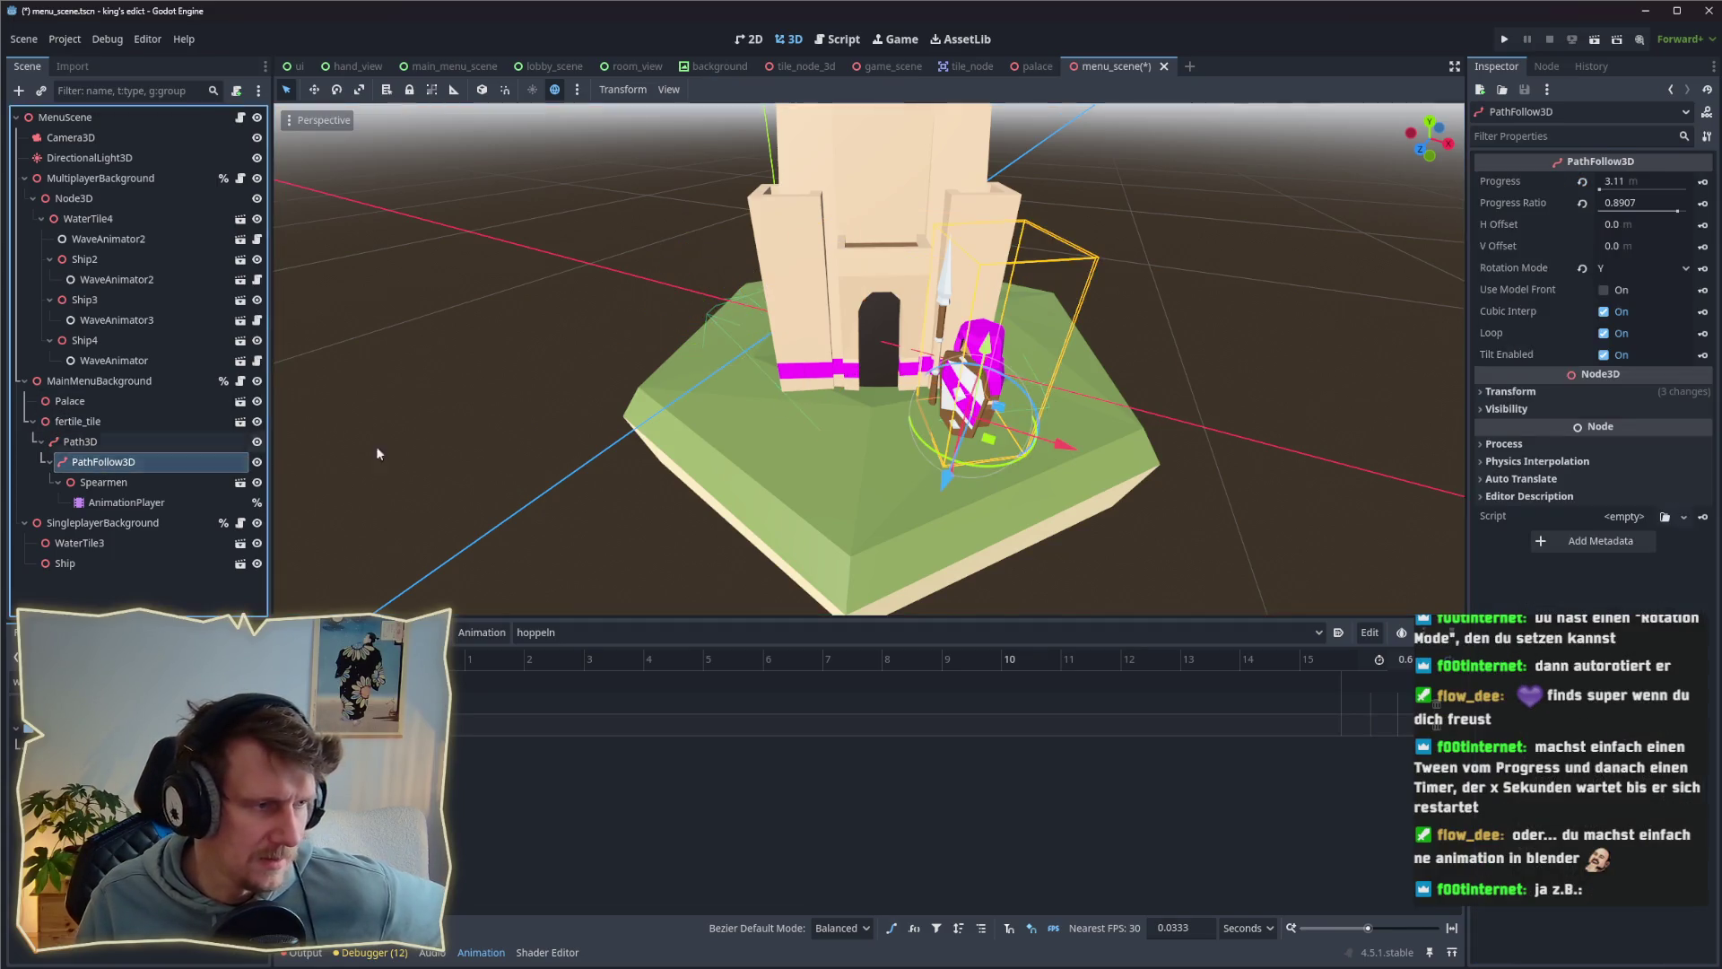
{"action": "left_click_drag", "start_coordinate": [1673, 213], "coordinate": [1606, 213]}
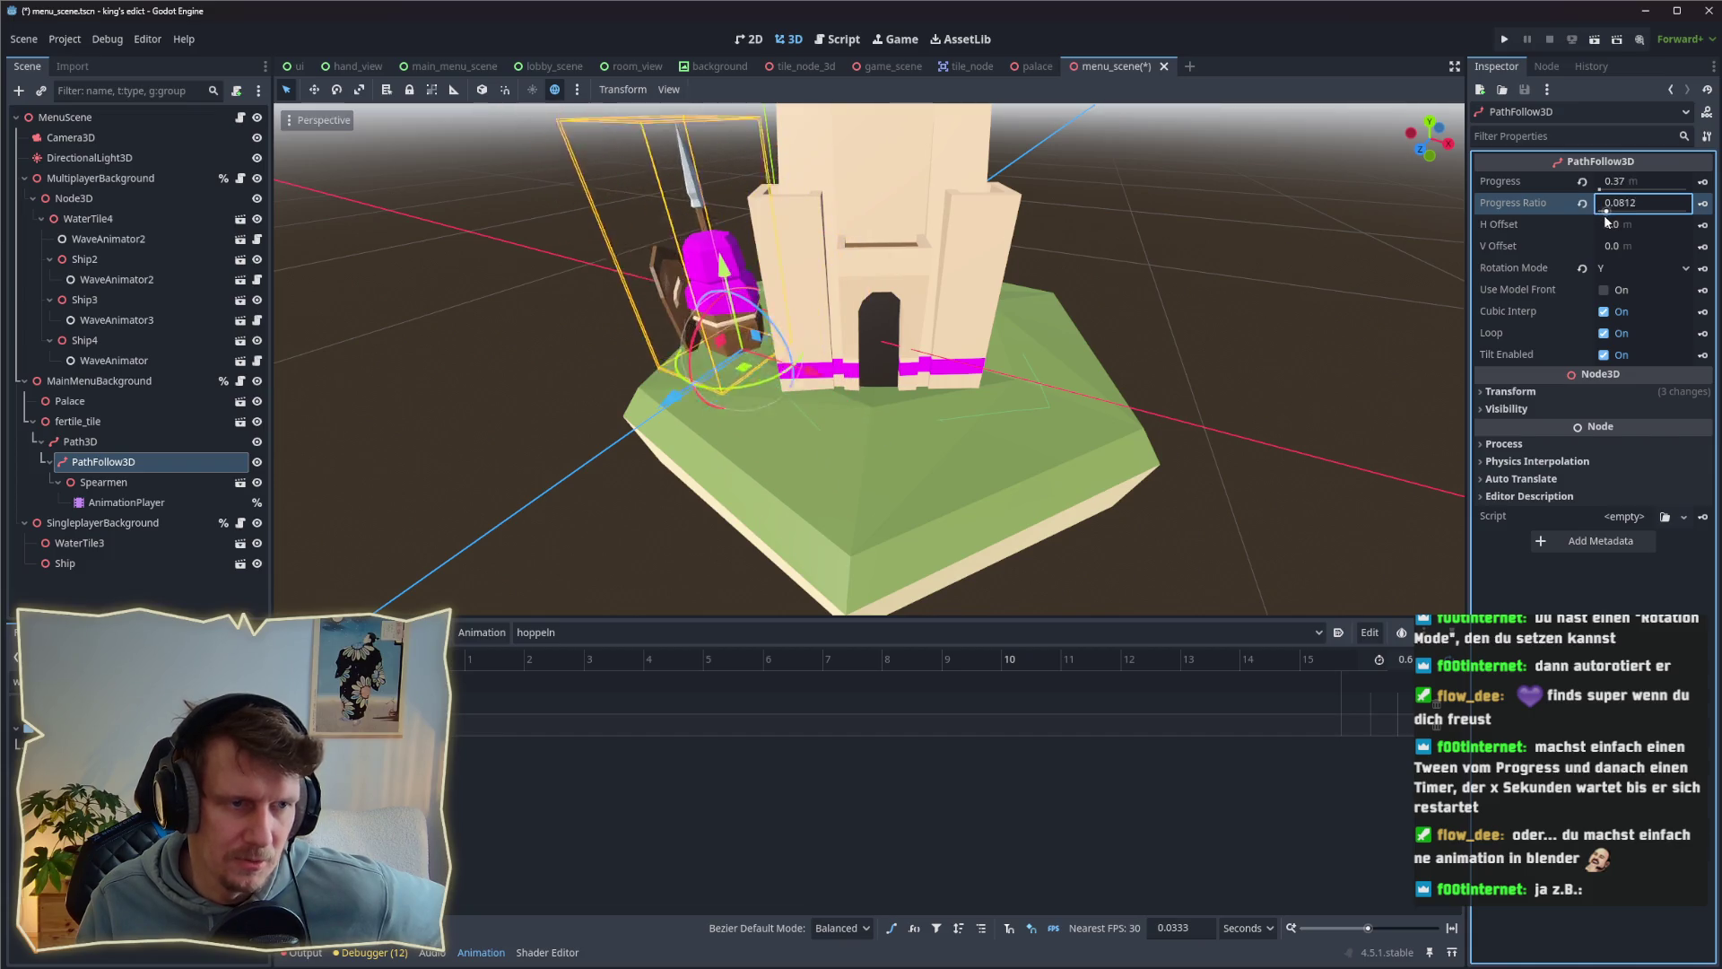
{"action": "left_click", "coordinate": [1614, 269]}
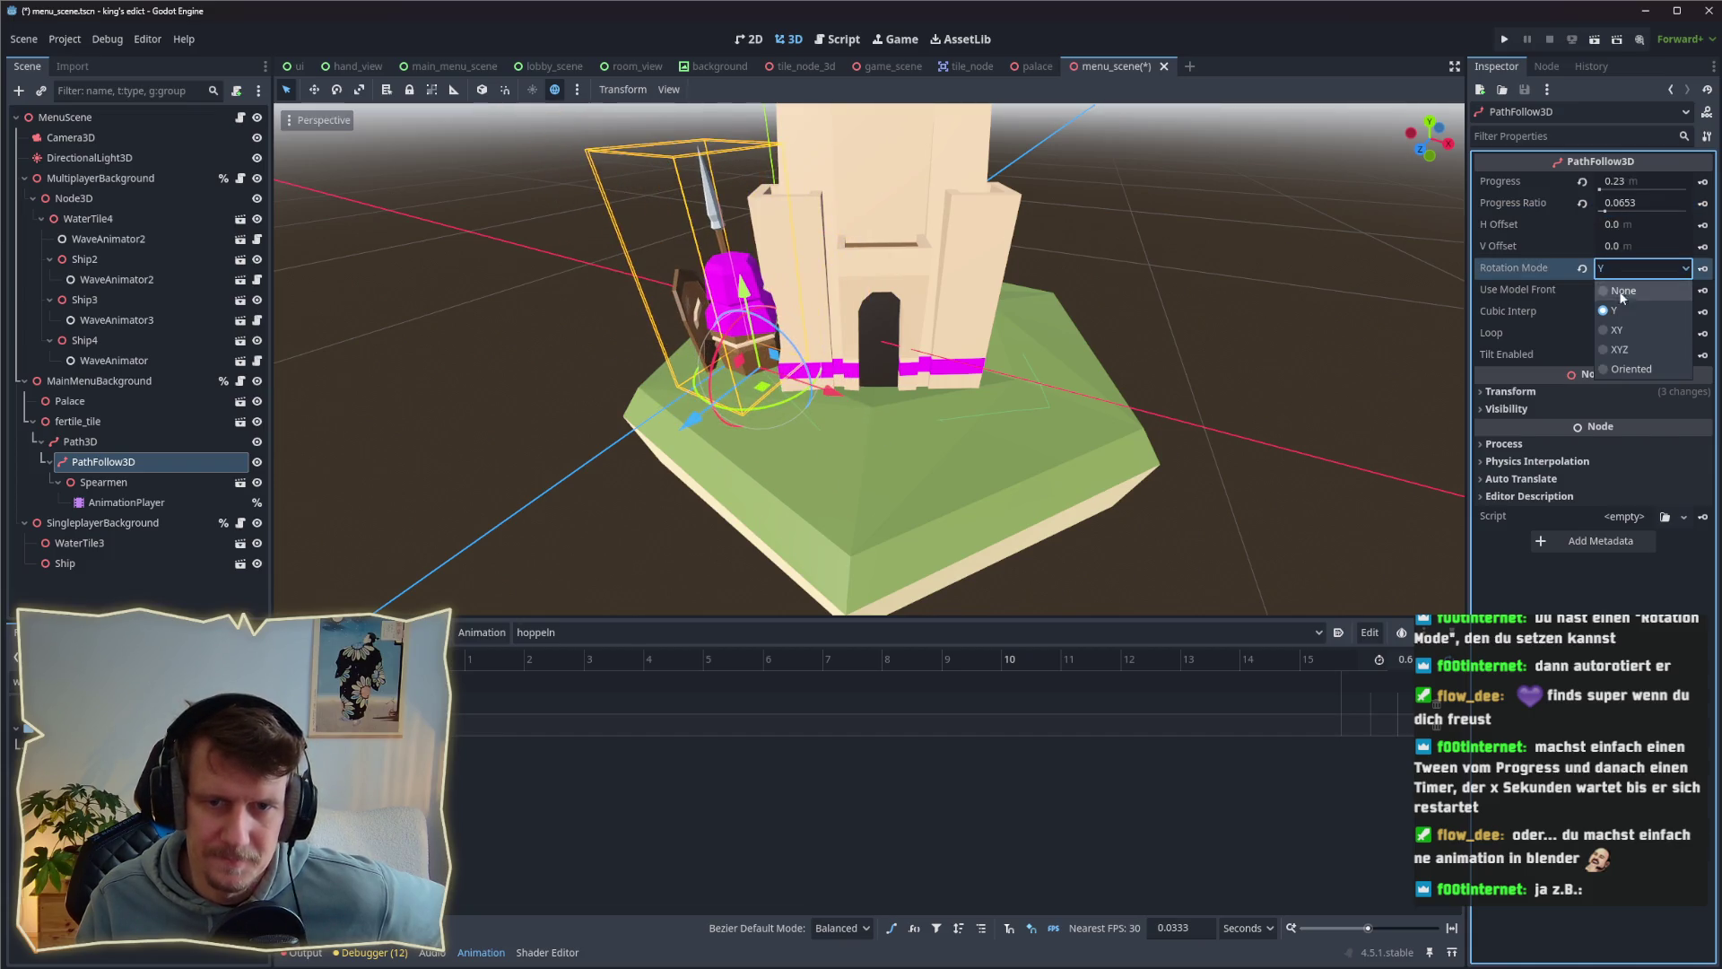
{"action": "left_click", "coordinate": [1622, 350]}
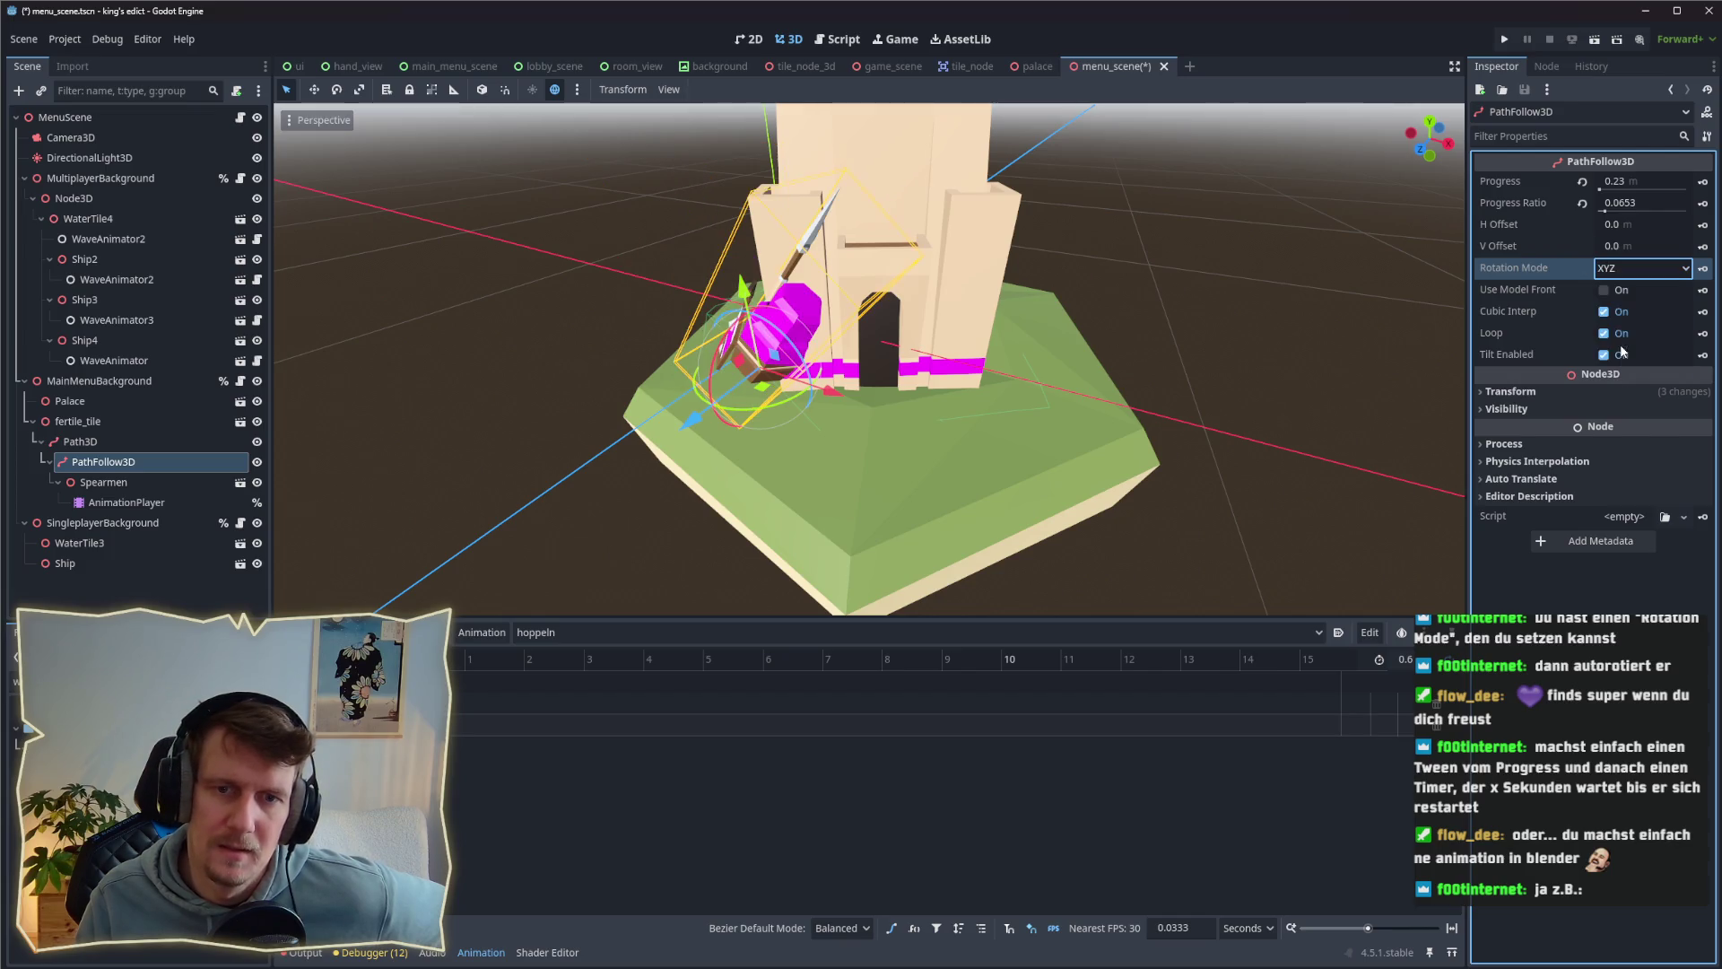
{"action": "left_click", "coordinate": [1631, 266]}
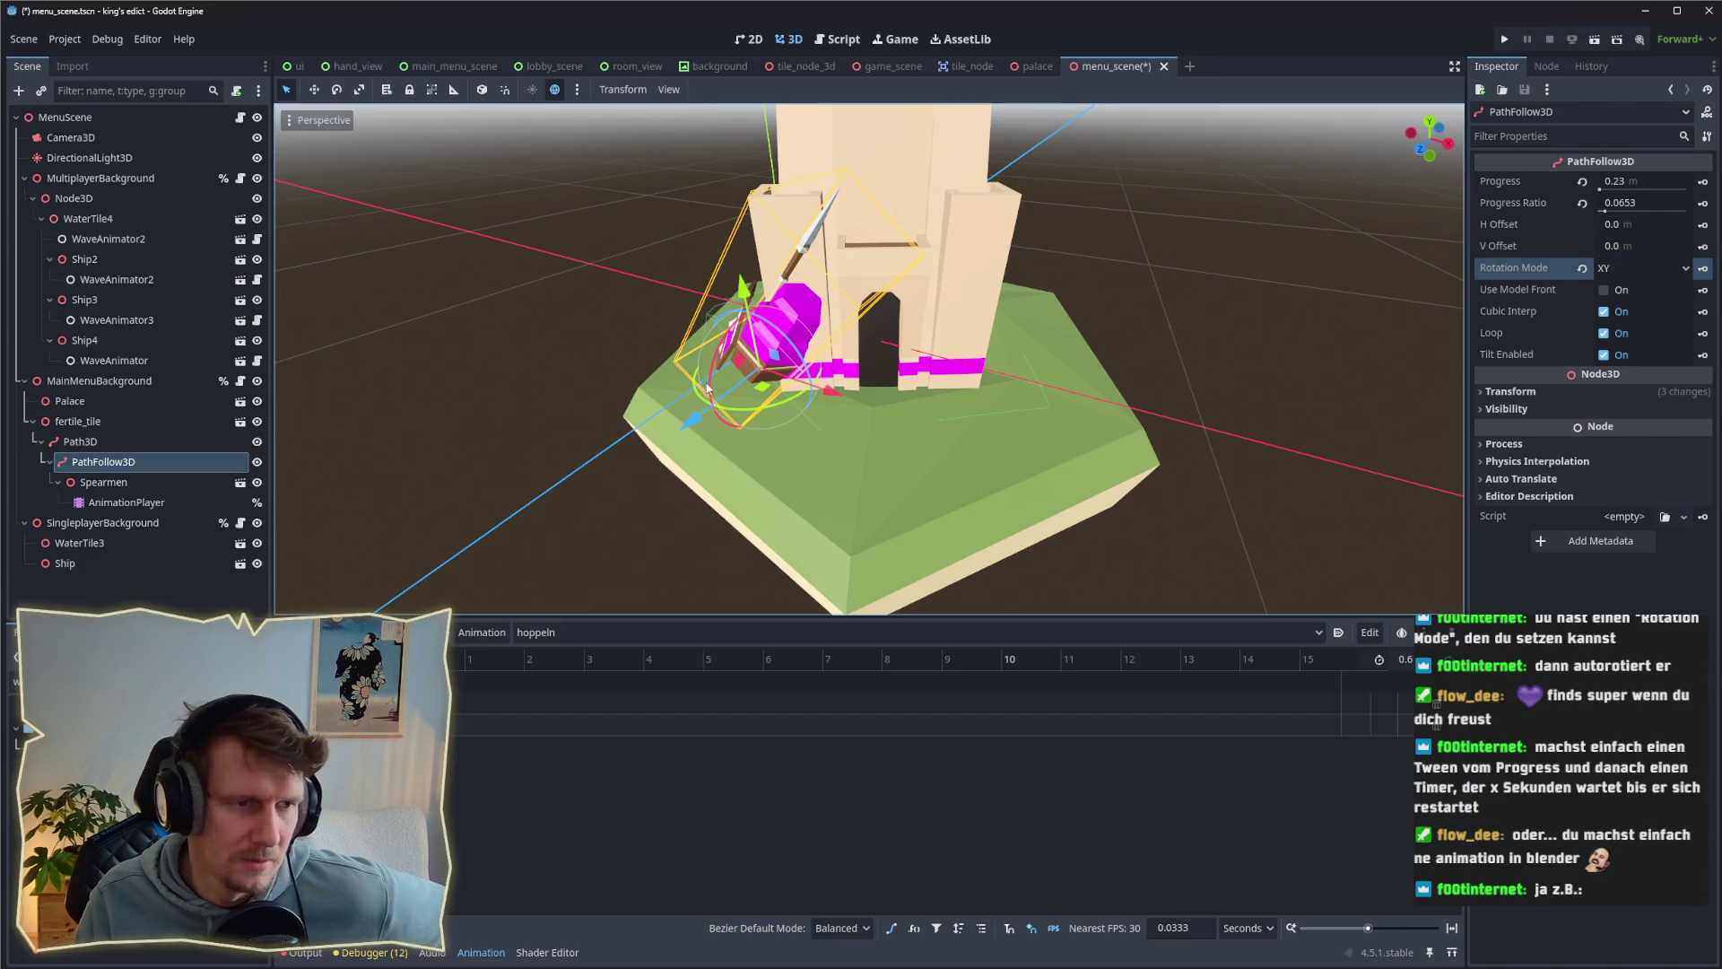
{"action": "left_click", "coordinate": [1668, 268]}
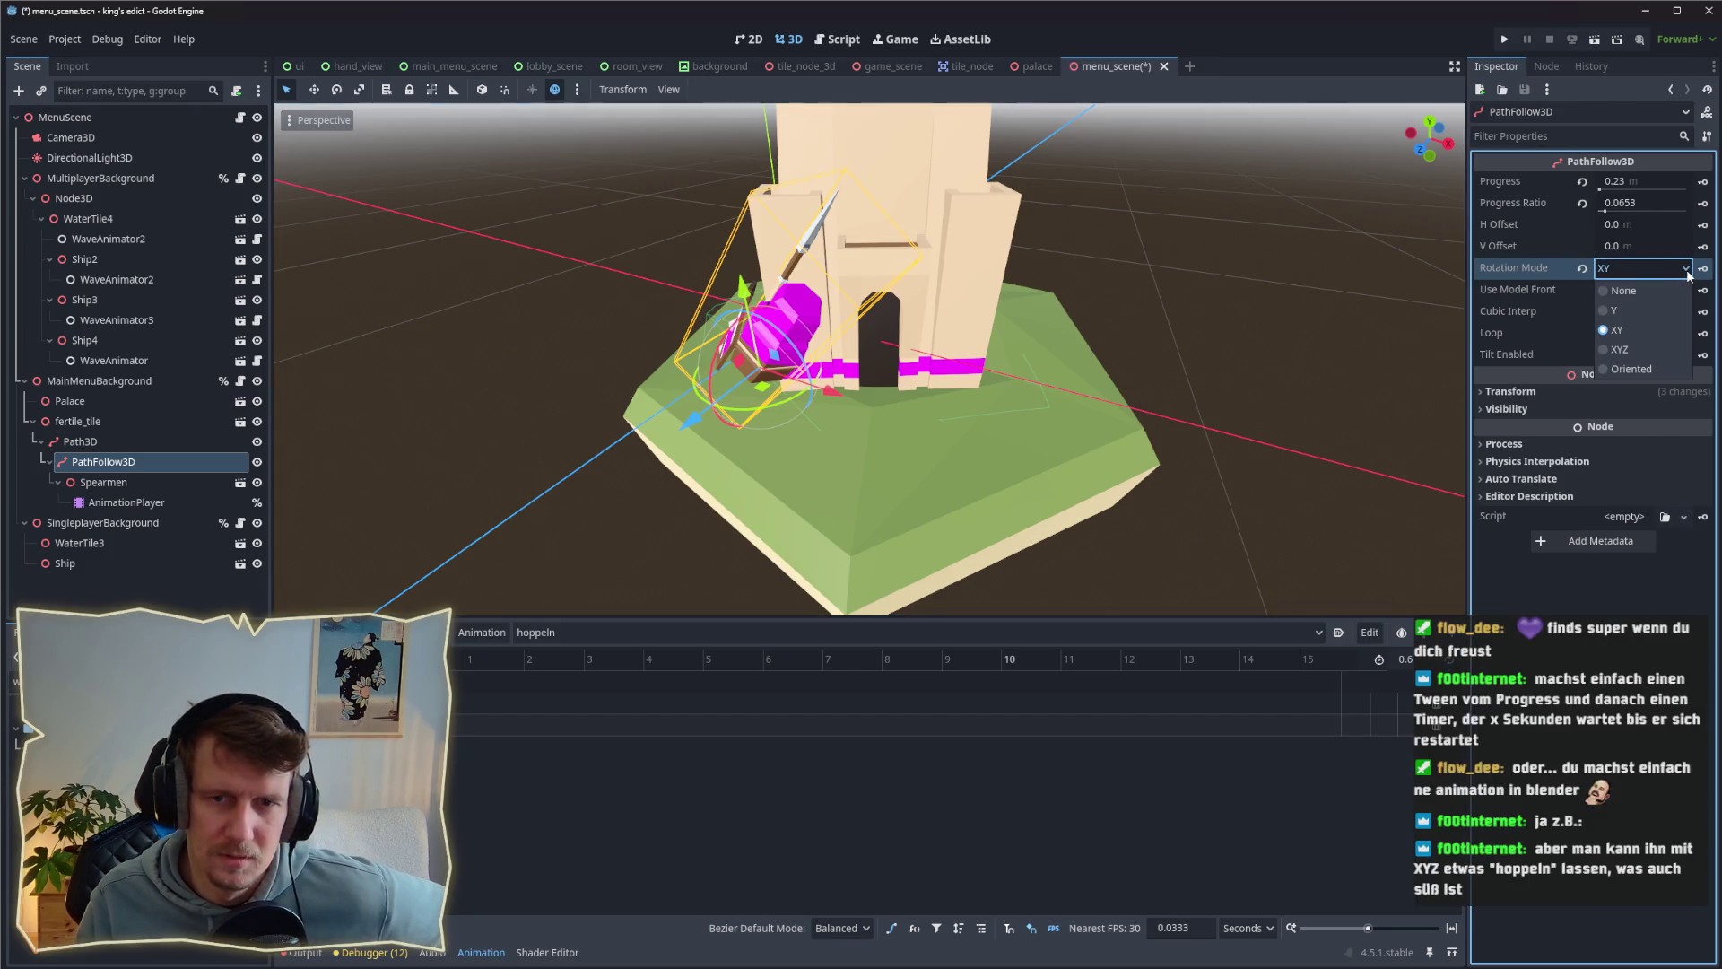
{"action": "left_click", "coordinate": [1648, 311]}
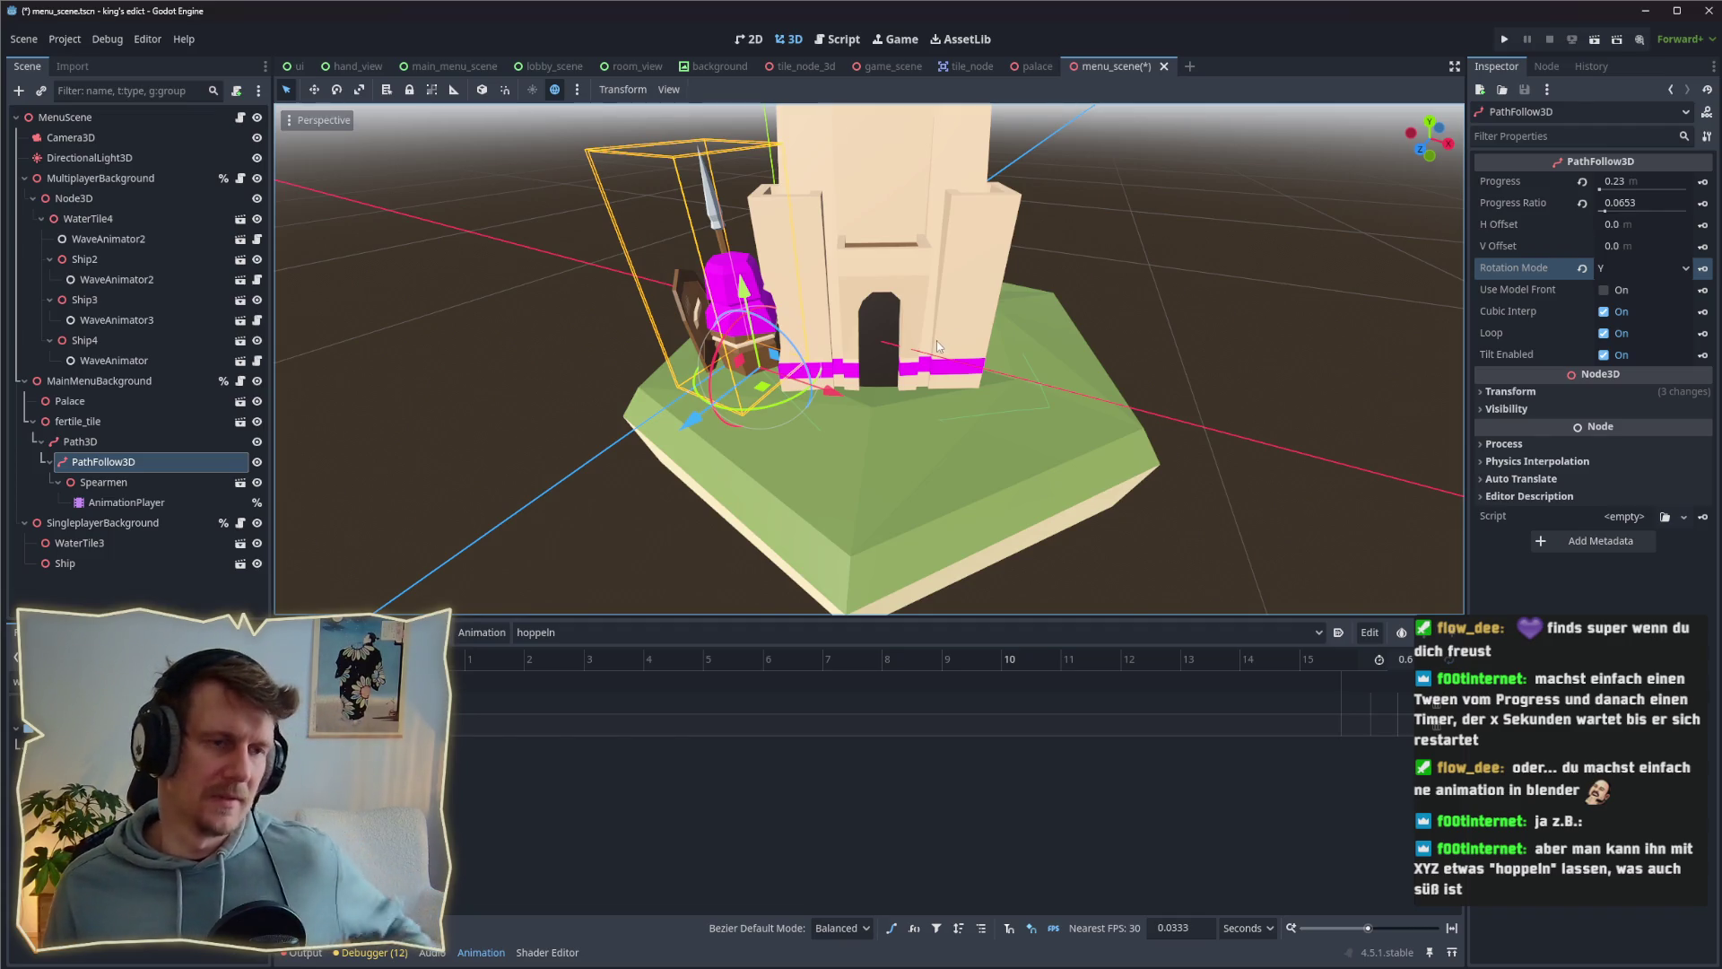
{"action": "left_click", "coordinate": [90, 441]}
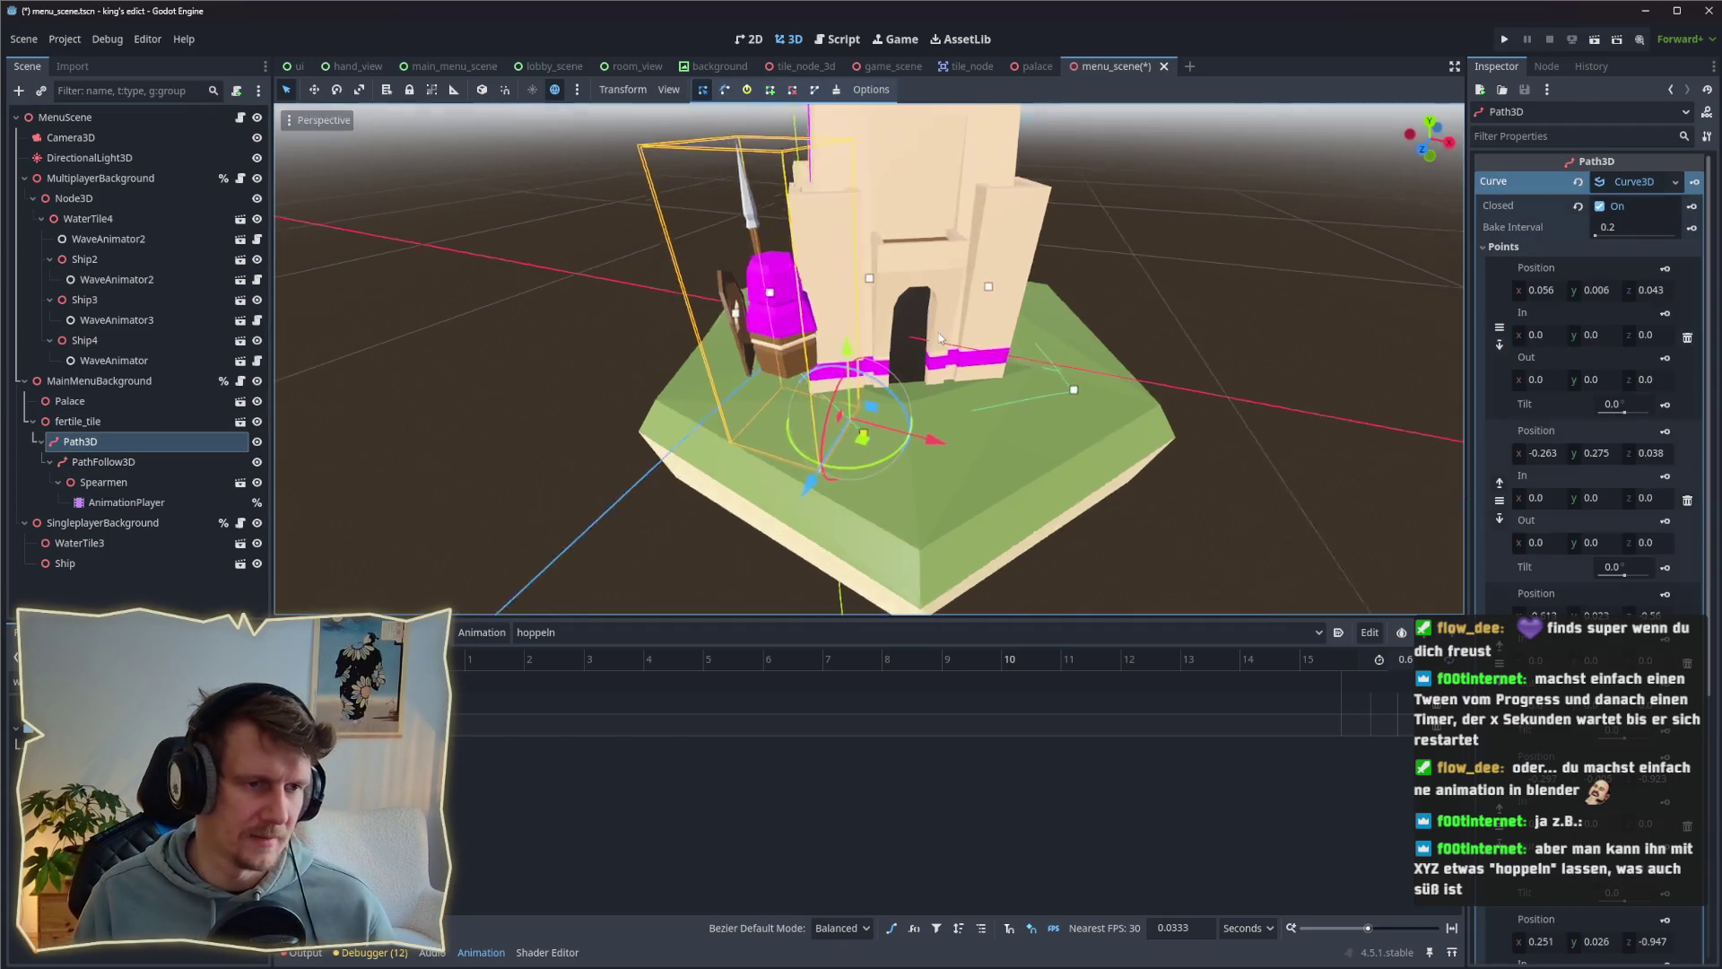
Drag the raised curve point back down to y 0.003 and orbit to inspect the Spearmen
{"action": "left_click", "coordinate": [799, 317]}
{"action": "mouse_move", "coordinate": [790, 237]}
{"action": "left_mouse_down"}
{"action": "mouse_move", "coordinate": [779, 369]}
{"action": "mouse_move", "coordinate": [775, 348]}
{"action": "left_mouse_up"}
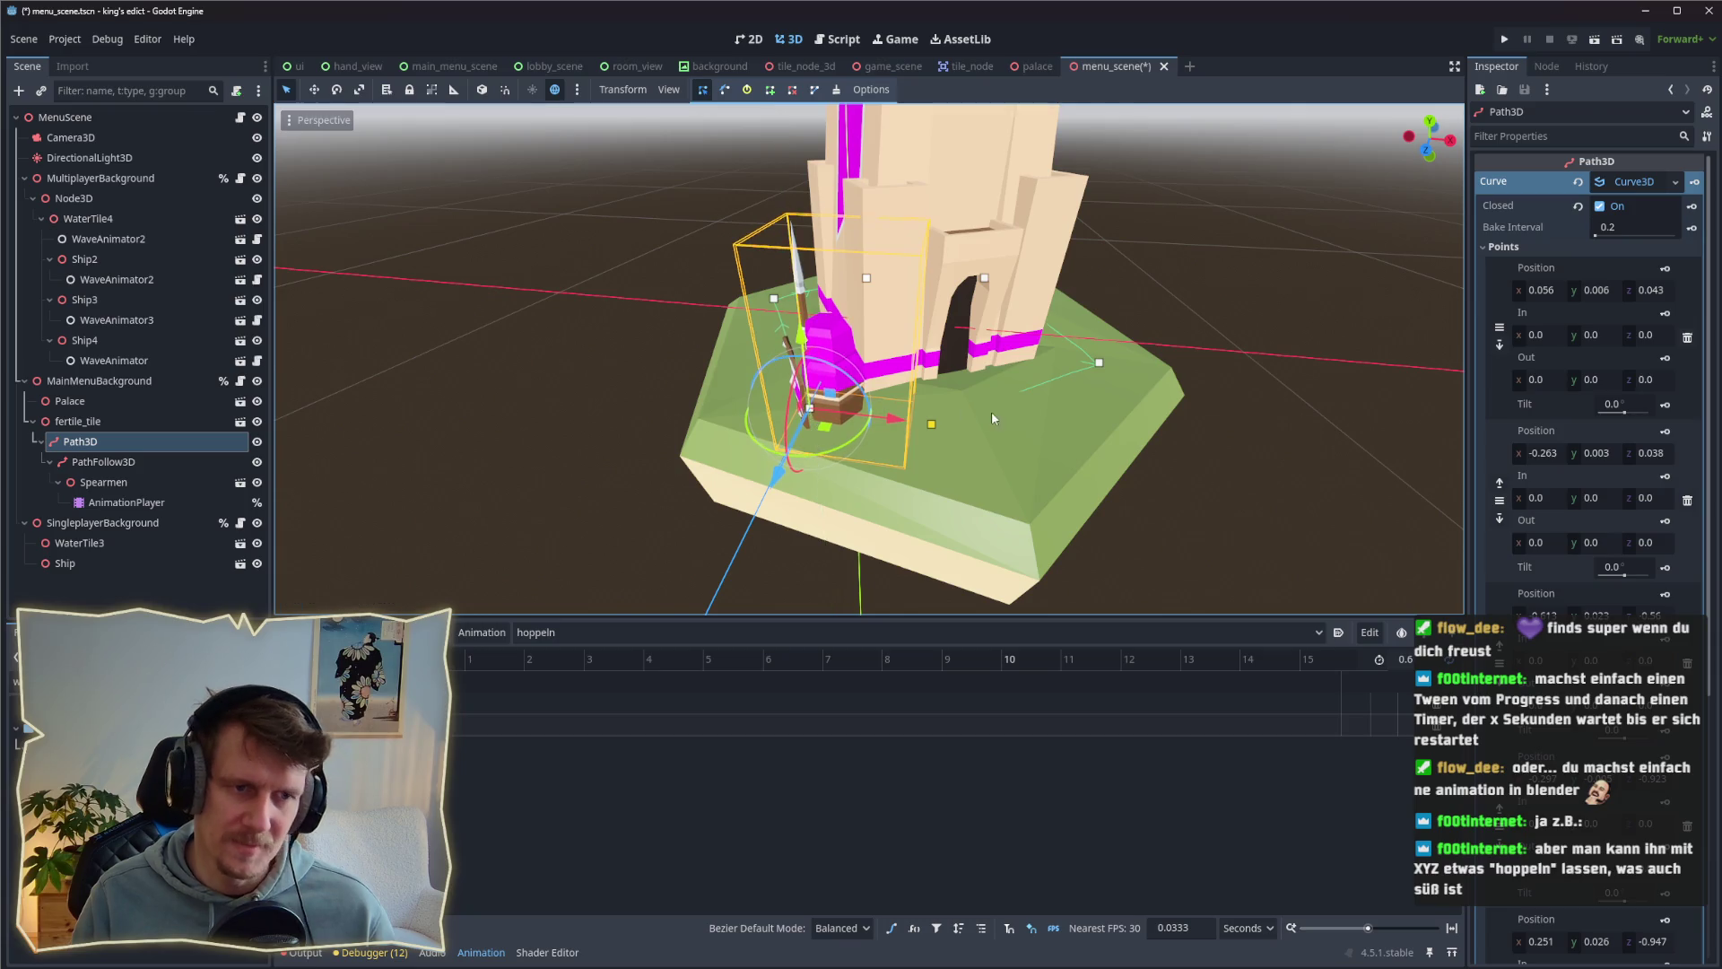
{"action": "scroll", "coordinate": [986, 415], "scroll_direction": "down", "scroll_amount": 3}
{"action": "scroll", "coordinate": [967, 393], "scroll_direction": "up", "scroll_amount": 3}
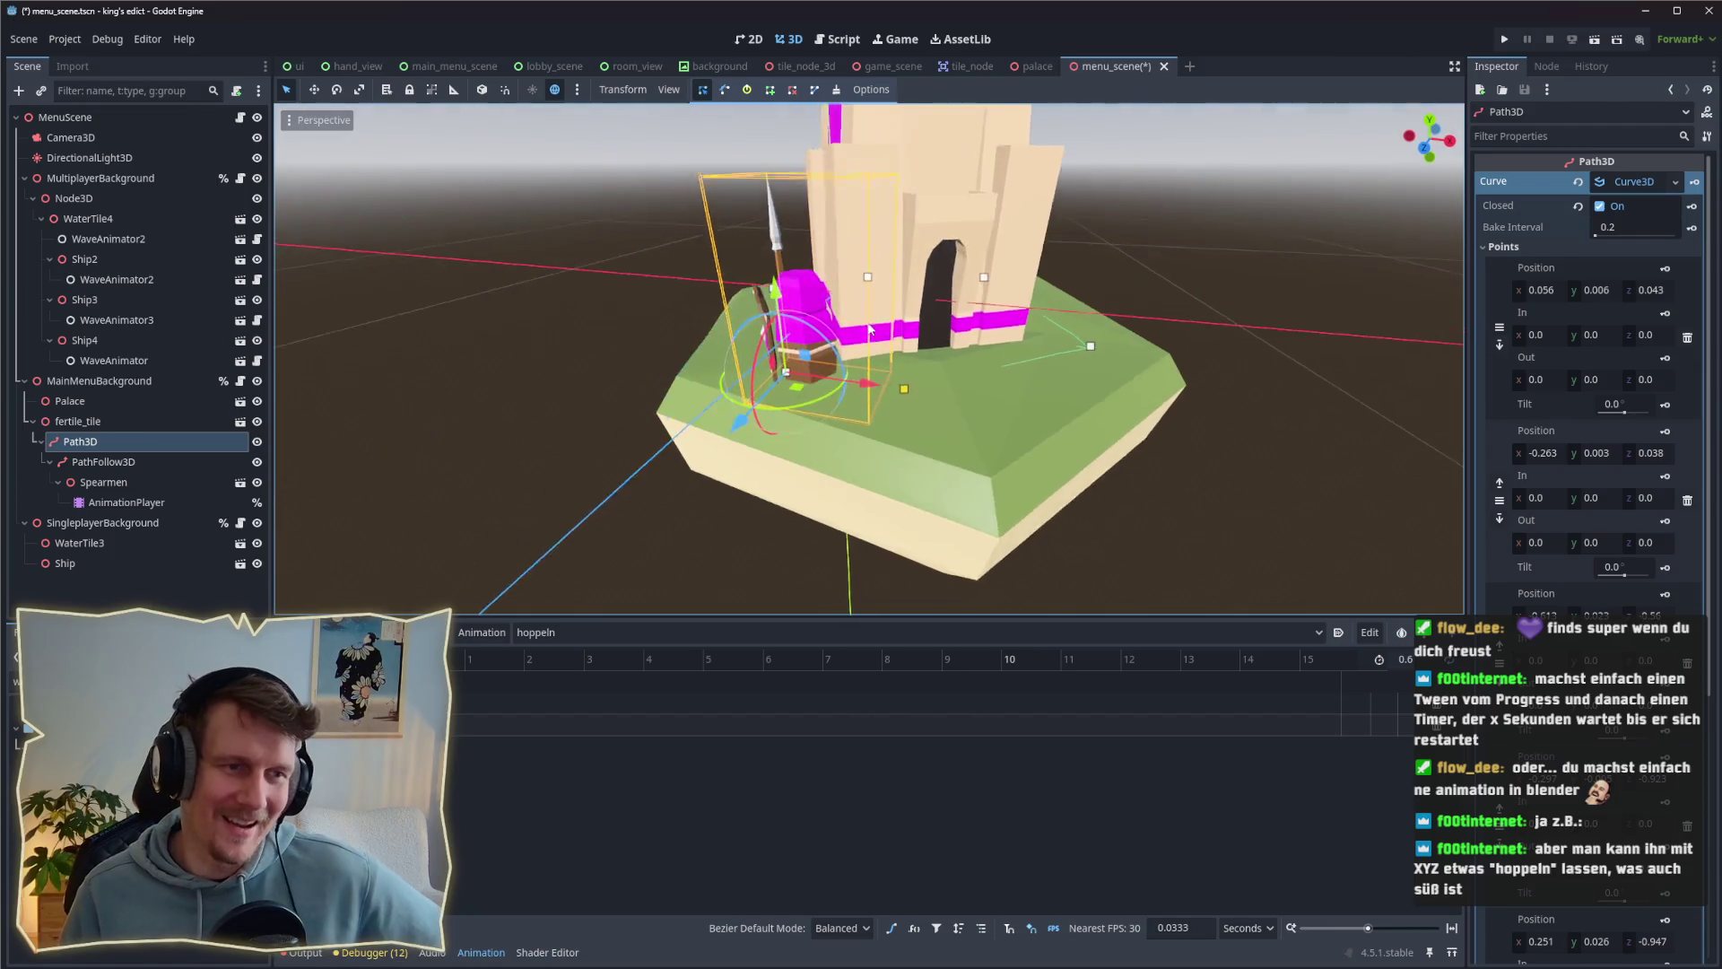
{"action": "scroll", "coordinate": [880, 328], "scroll_direction": "up", "scroll_amount": 3}
{"action": "left_click_drag", "start_coordinate": [880, 329], "coordinate": [803, 332]}
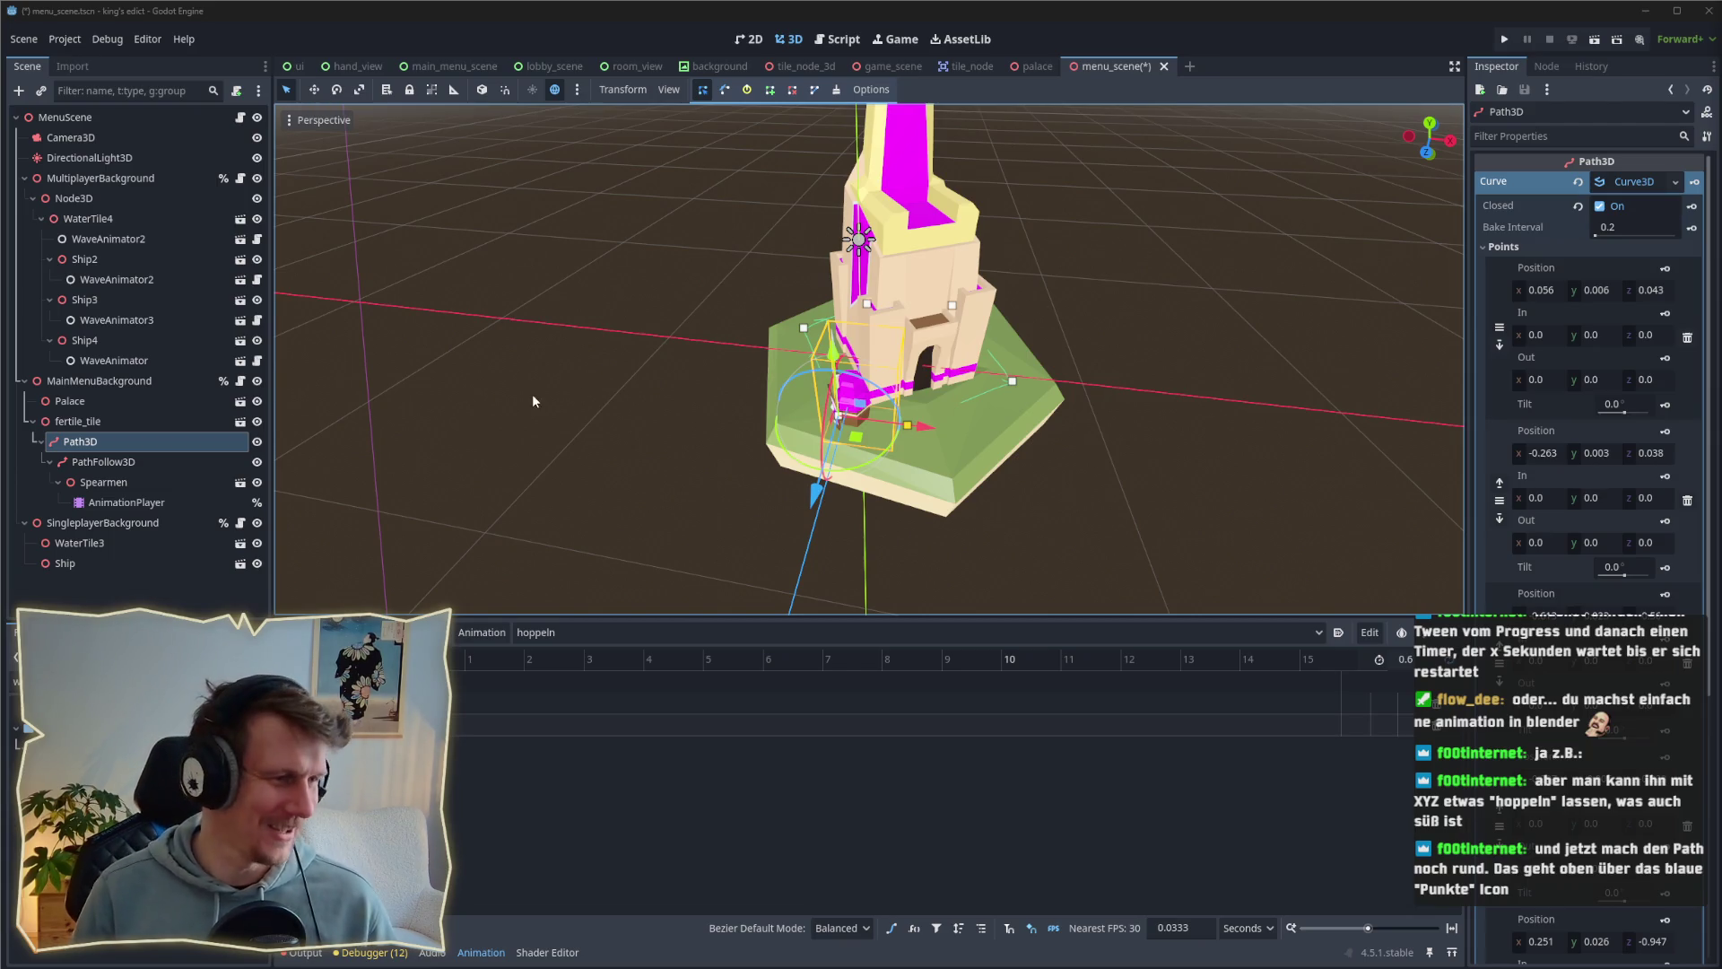
{"action": "left_click", "coordinate": [949, 491]}
{"action": "scroll", "coordinate": [827, 491], "scroll_direction": "up", "scroll_amount": 3}
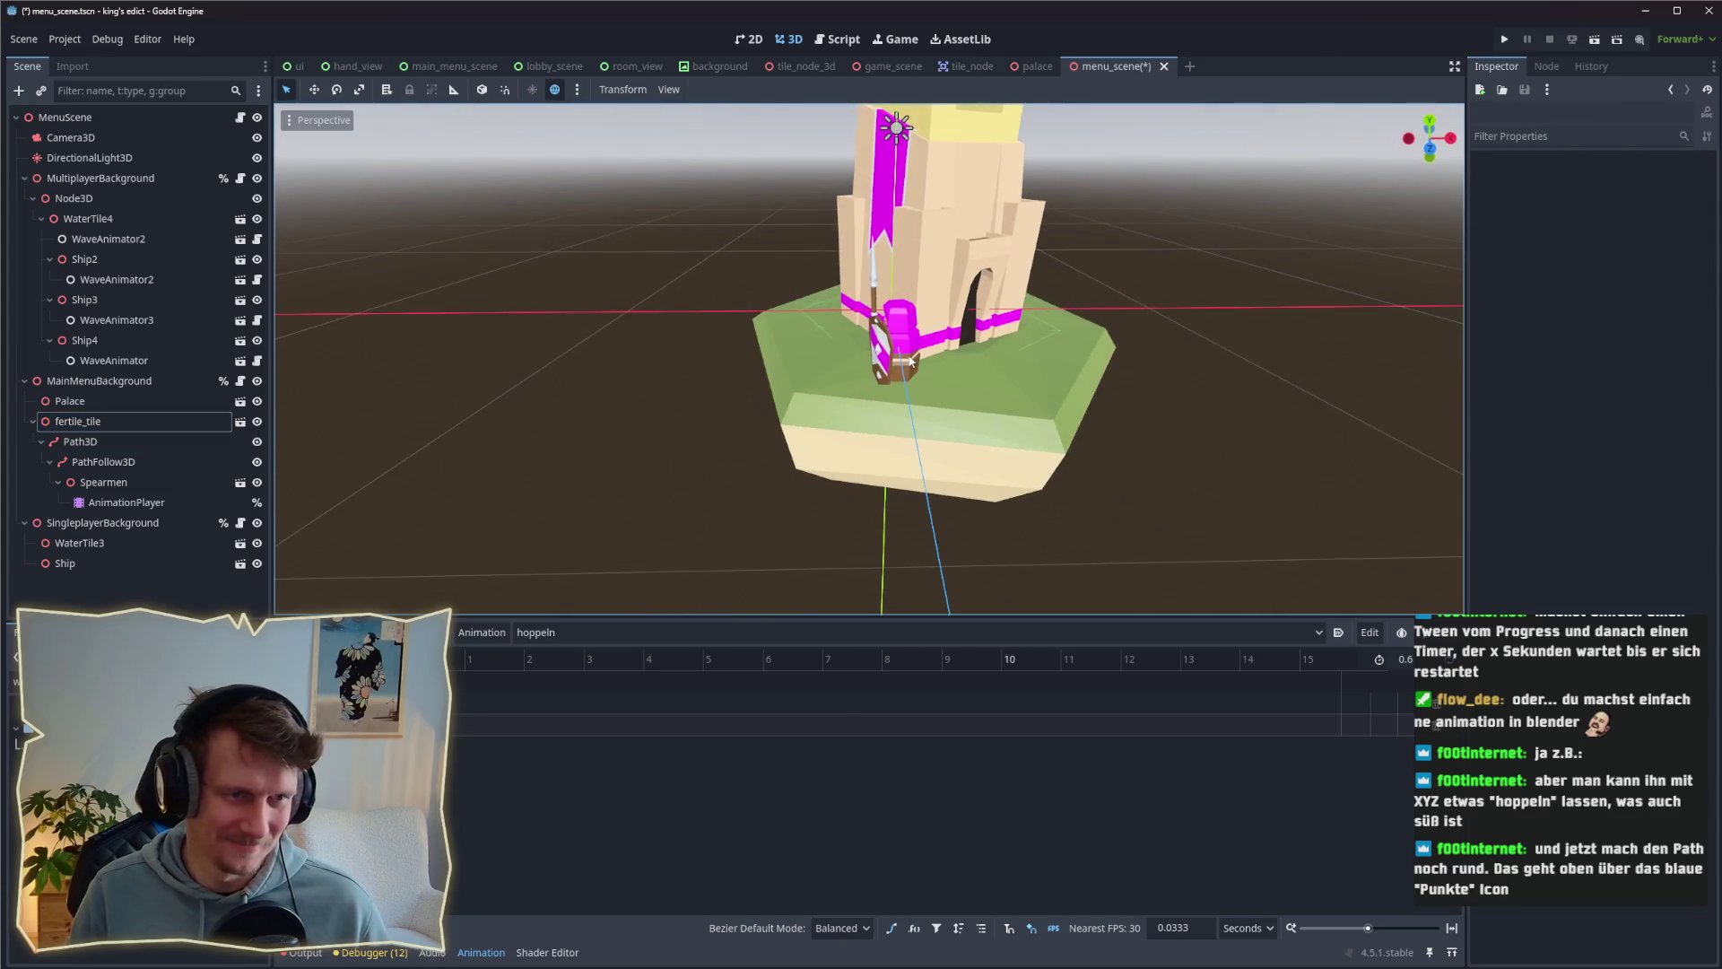
Select the PathFollow3D under Path3D and start sliding the Spearmen along the loop
{"action": "left_click", "coordinate": [915, 369]}
{"action": "left_click", "coordinate": [115, 462]}
{"action": "left_click", "coordinate": [94, 442]}
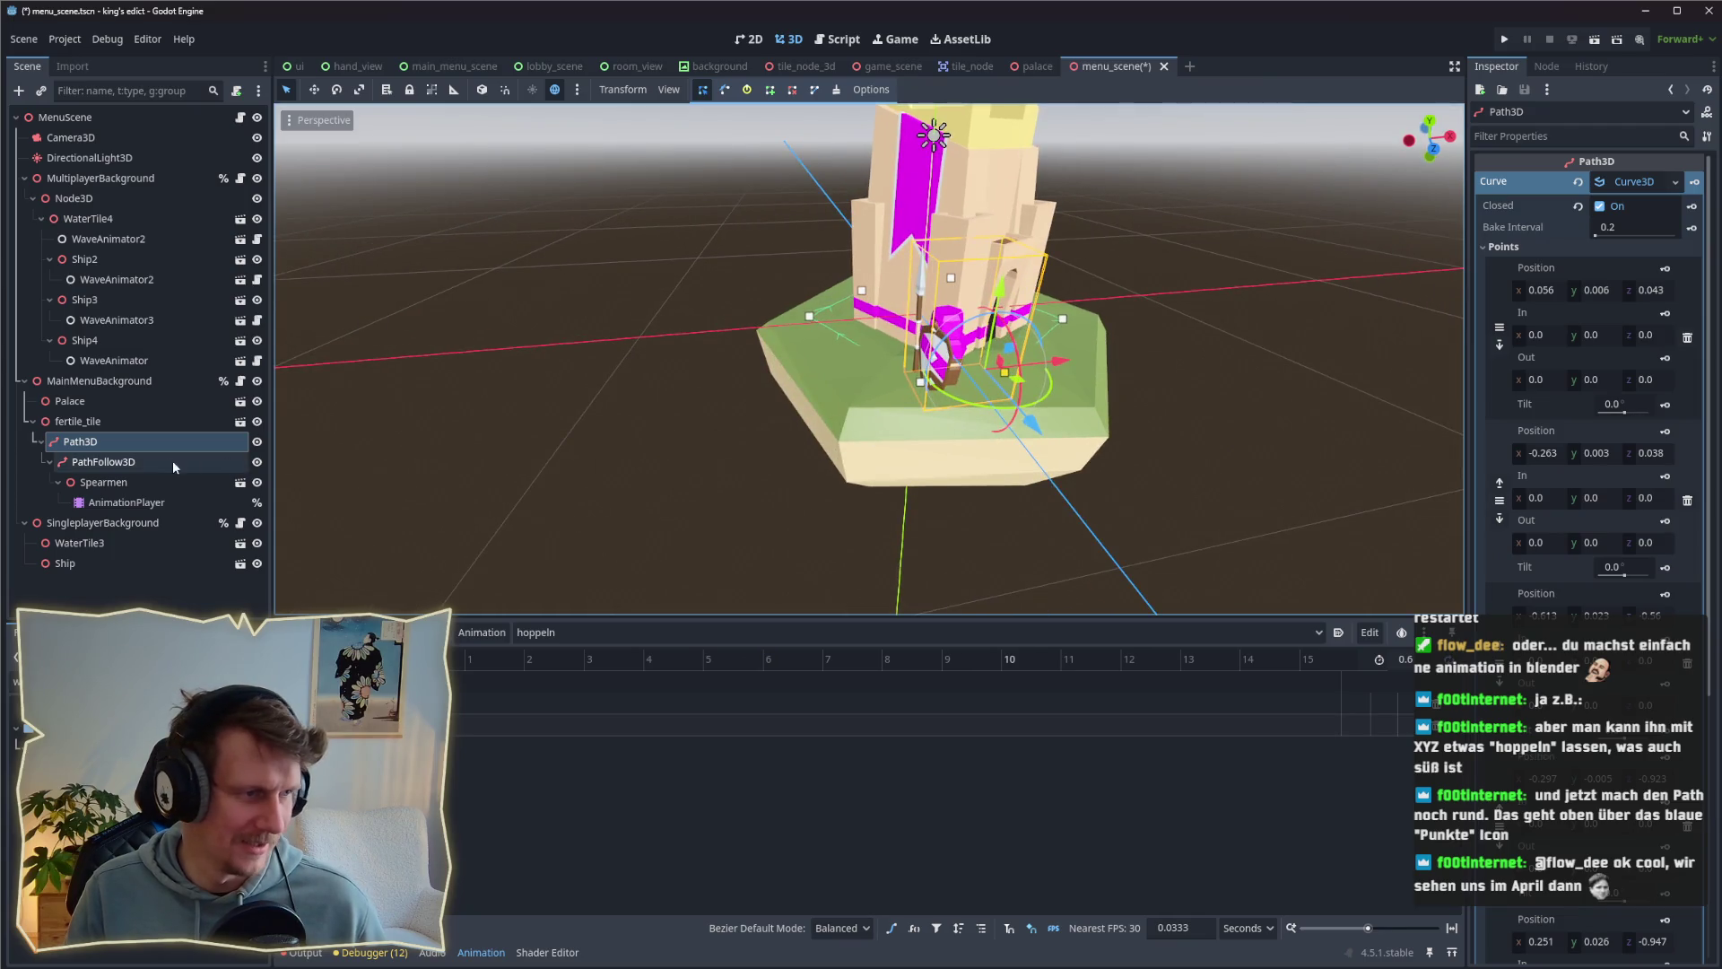
{"action": "left_click", "coordinate": [148, 463]}
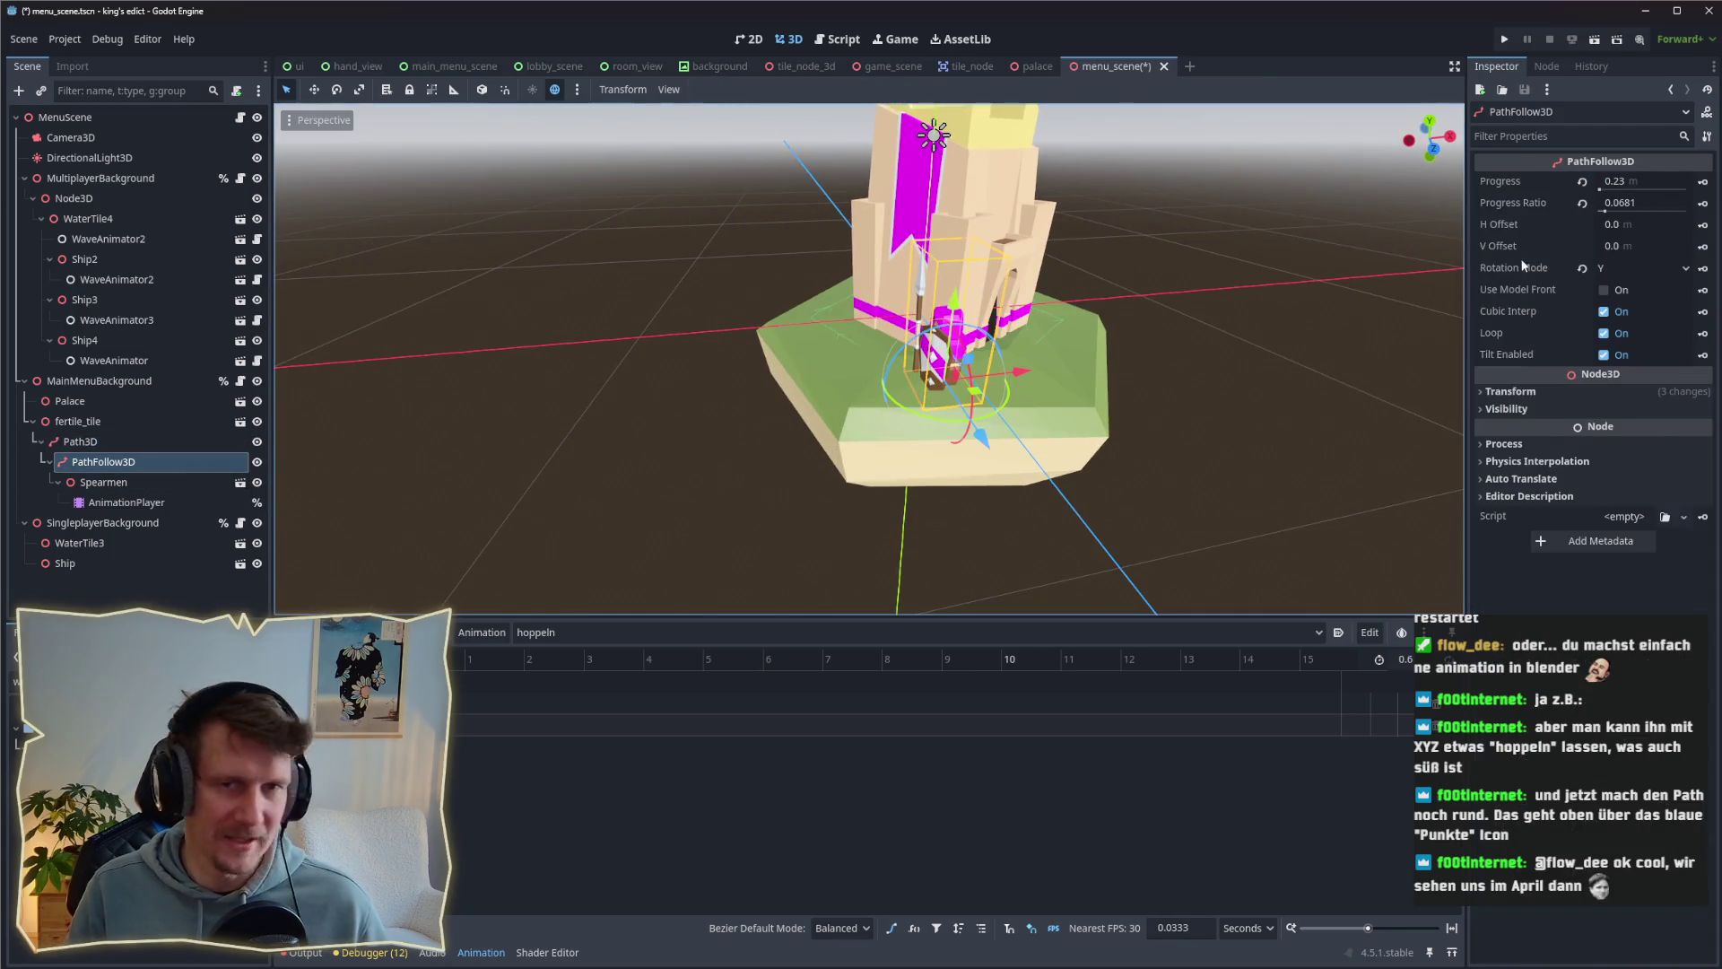
{"action": "left_click_drag", "start_coordinate": [1612, 208], "coordinate": [1623, 208]}
Drag PathFollow3D's Progress Ratio to 1.0 (3.35 m), bringing the Spearmen to the loop's end
{"action": "left_click", "coordinate": [127, 502]}
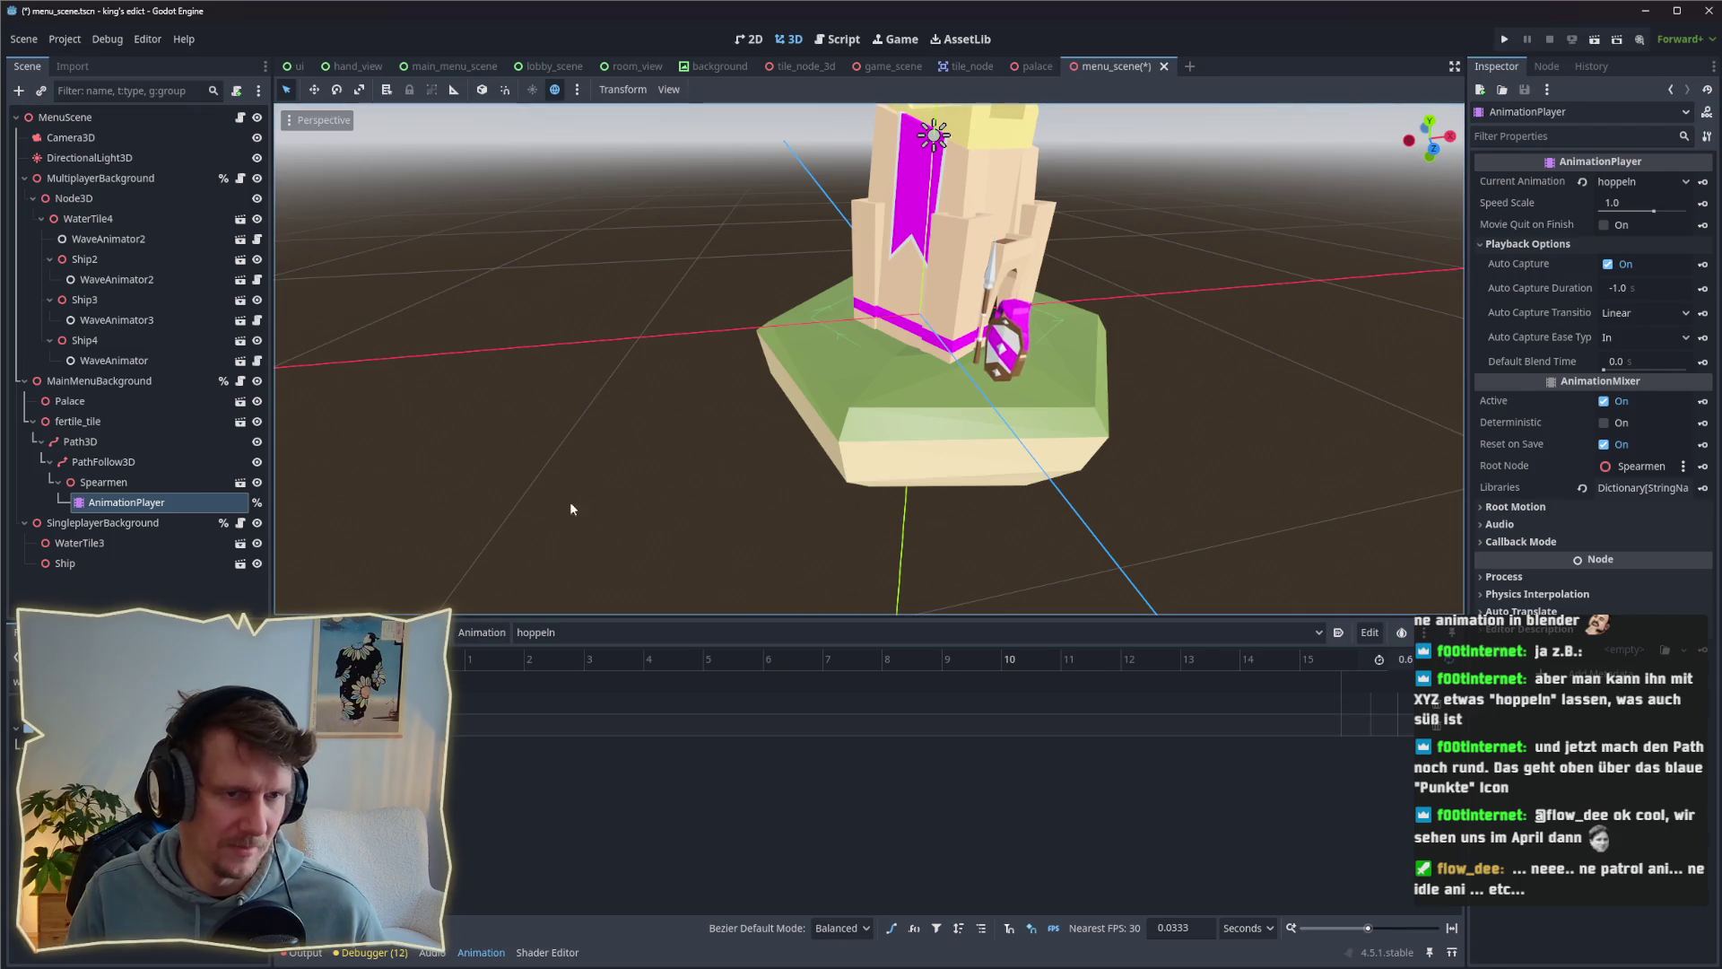
{"action": "left_click", "coordinate": [122, 467]}
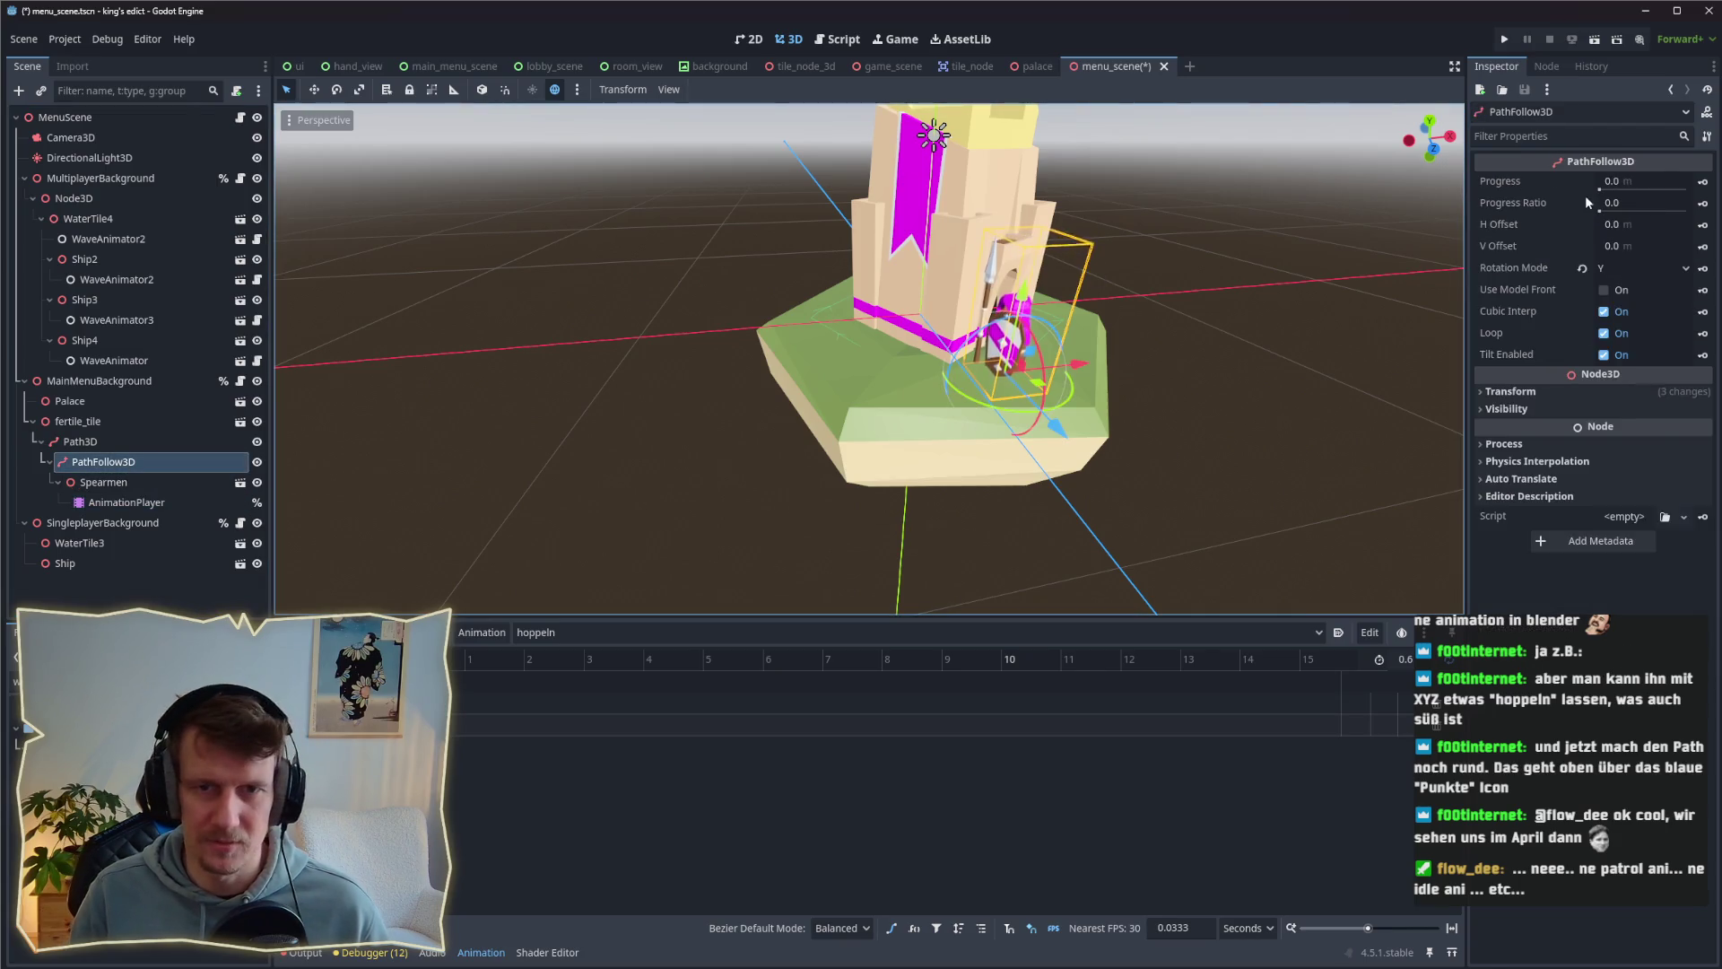
{"action": "mouse_move", "coordinate": [1602, 207]}
{"action": "left_mouse_down"}
{"action": "mouse_move", "coordinate": [1586, 212]}
{"action": "mouse_move", "coordinate": [1683, 238]}
{"action": "left_mouse_up"}
{"action": "left_click_drag", "start_coordinate": [1685, 239], "coordinate": [1698, 242]}
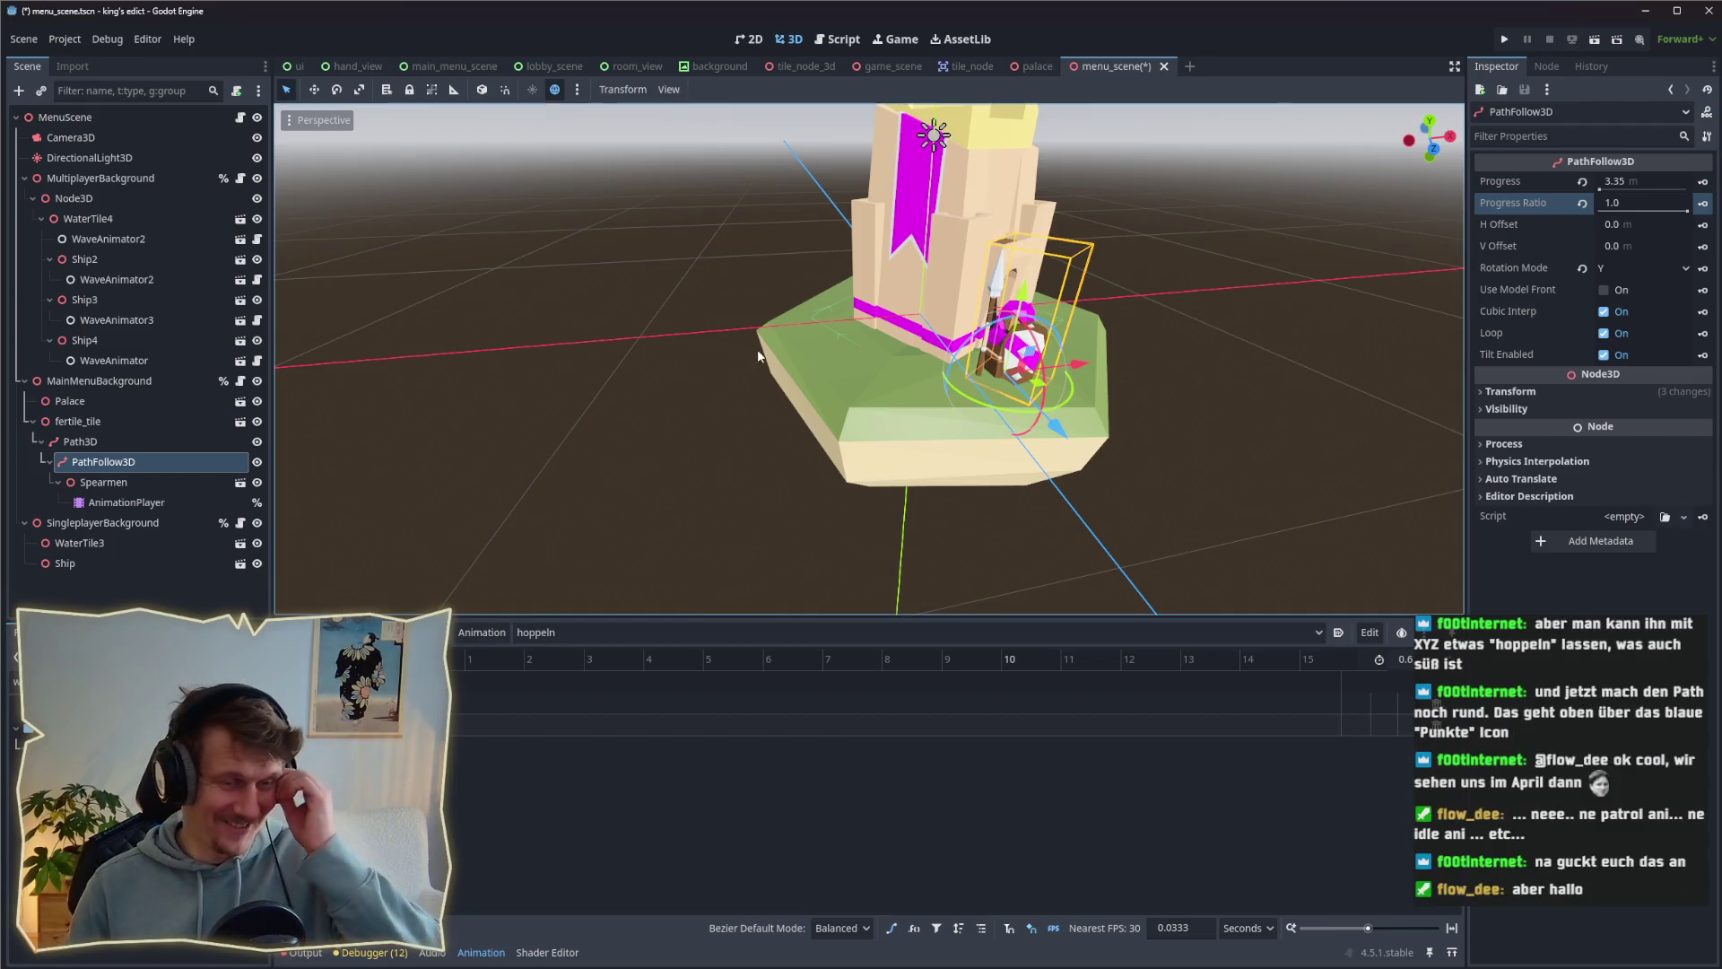
{"action": "scroll", "coordinate": [1053, 397], "scroll_direction": "up", "scroll_amount": 6}
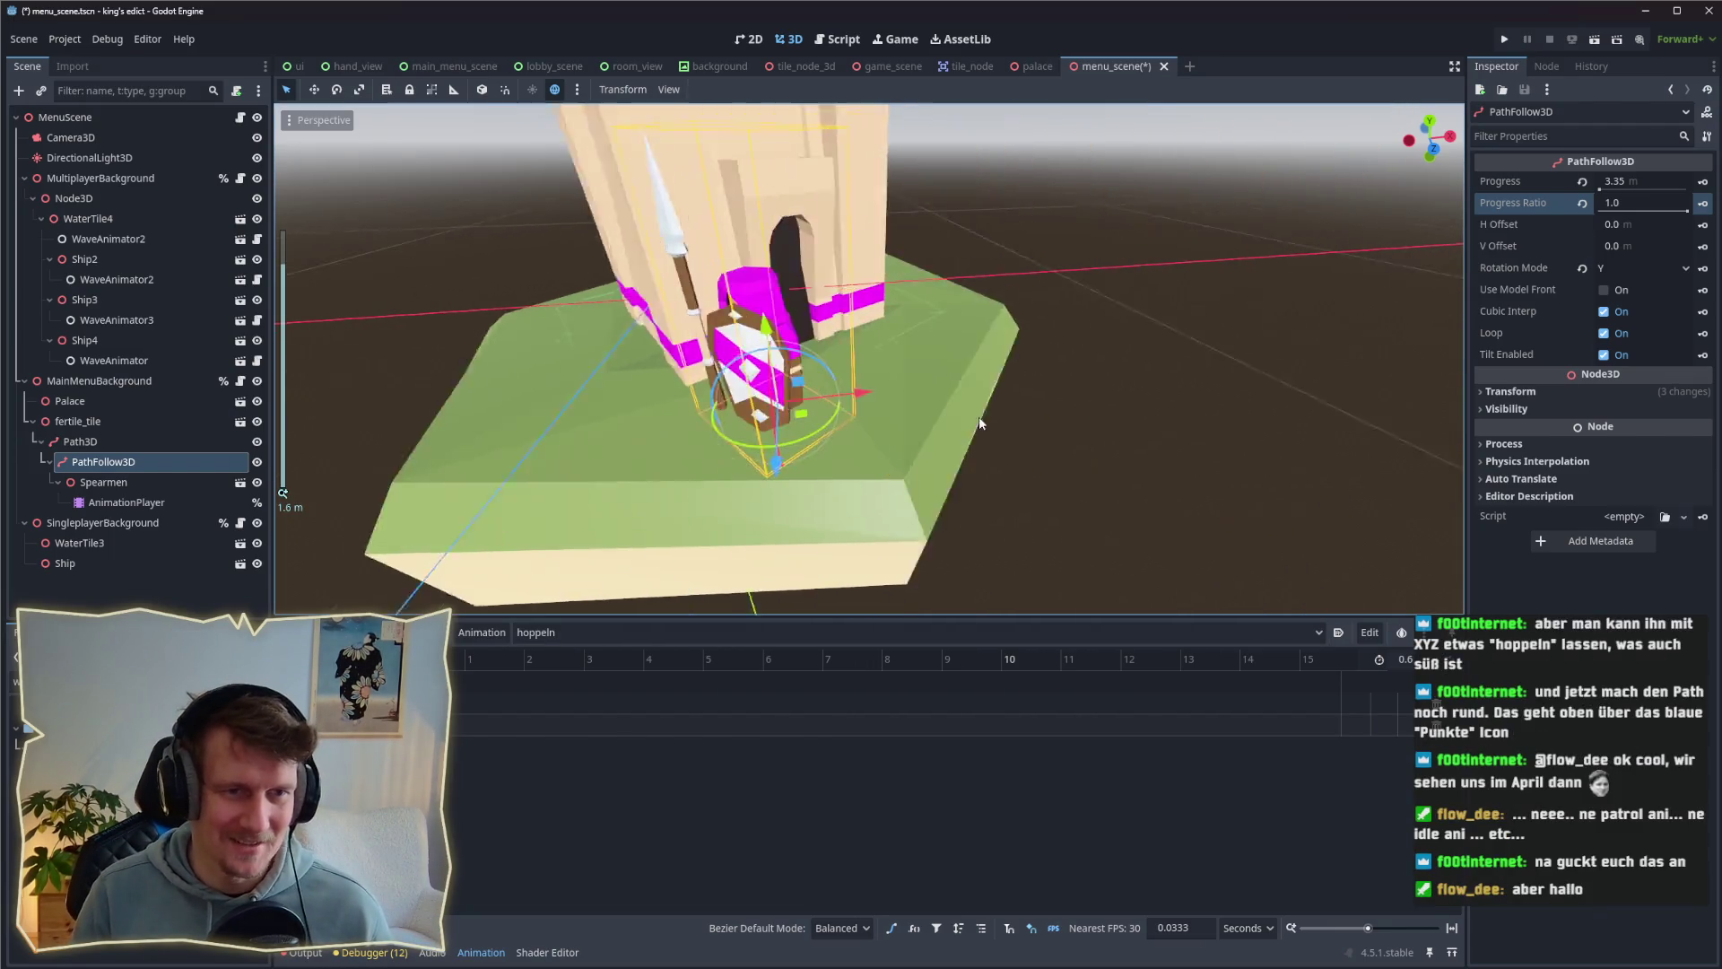
{"action": "left_click", "coordinate": [122, 440]}
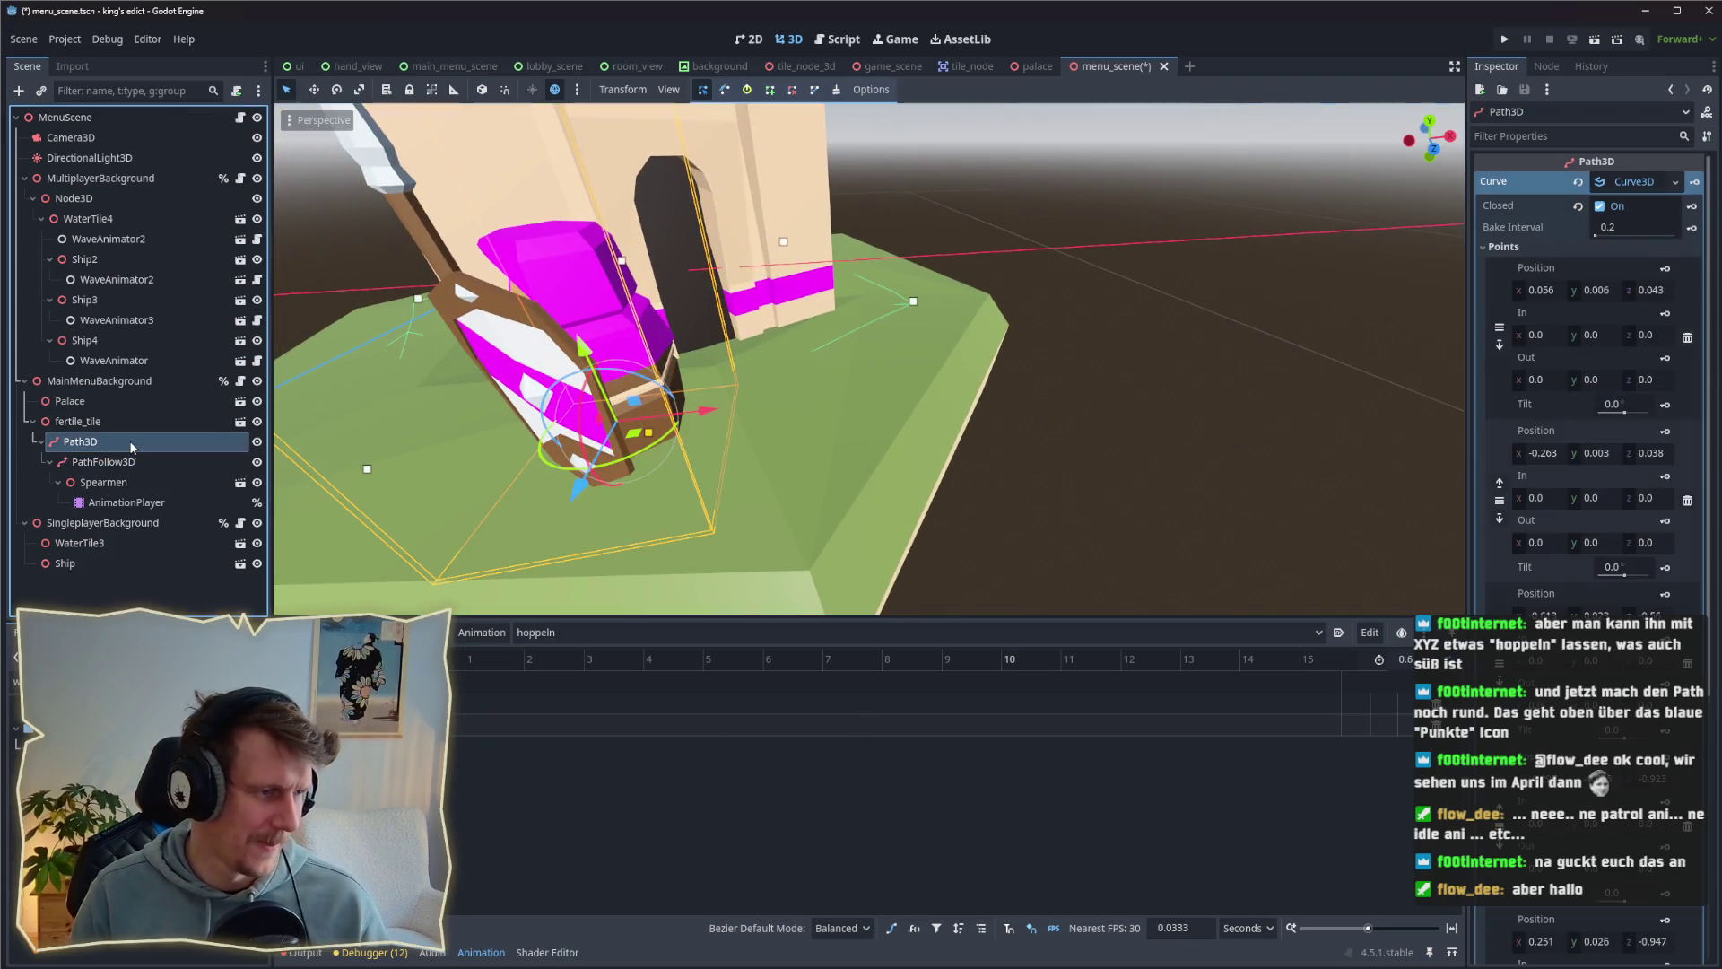
Slide the Spearmen back toward the path start with PathFollow3D's progress
{"action": "scroll", "coordinate": [623, 440], "scroll_direction": "down", "scroll_amount": 3}
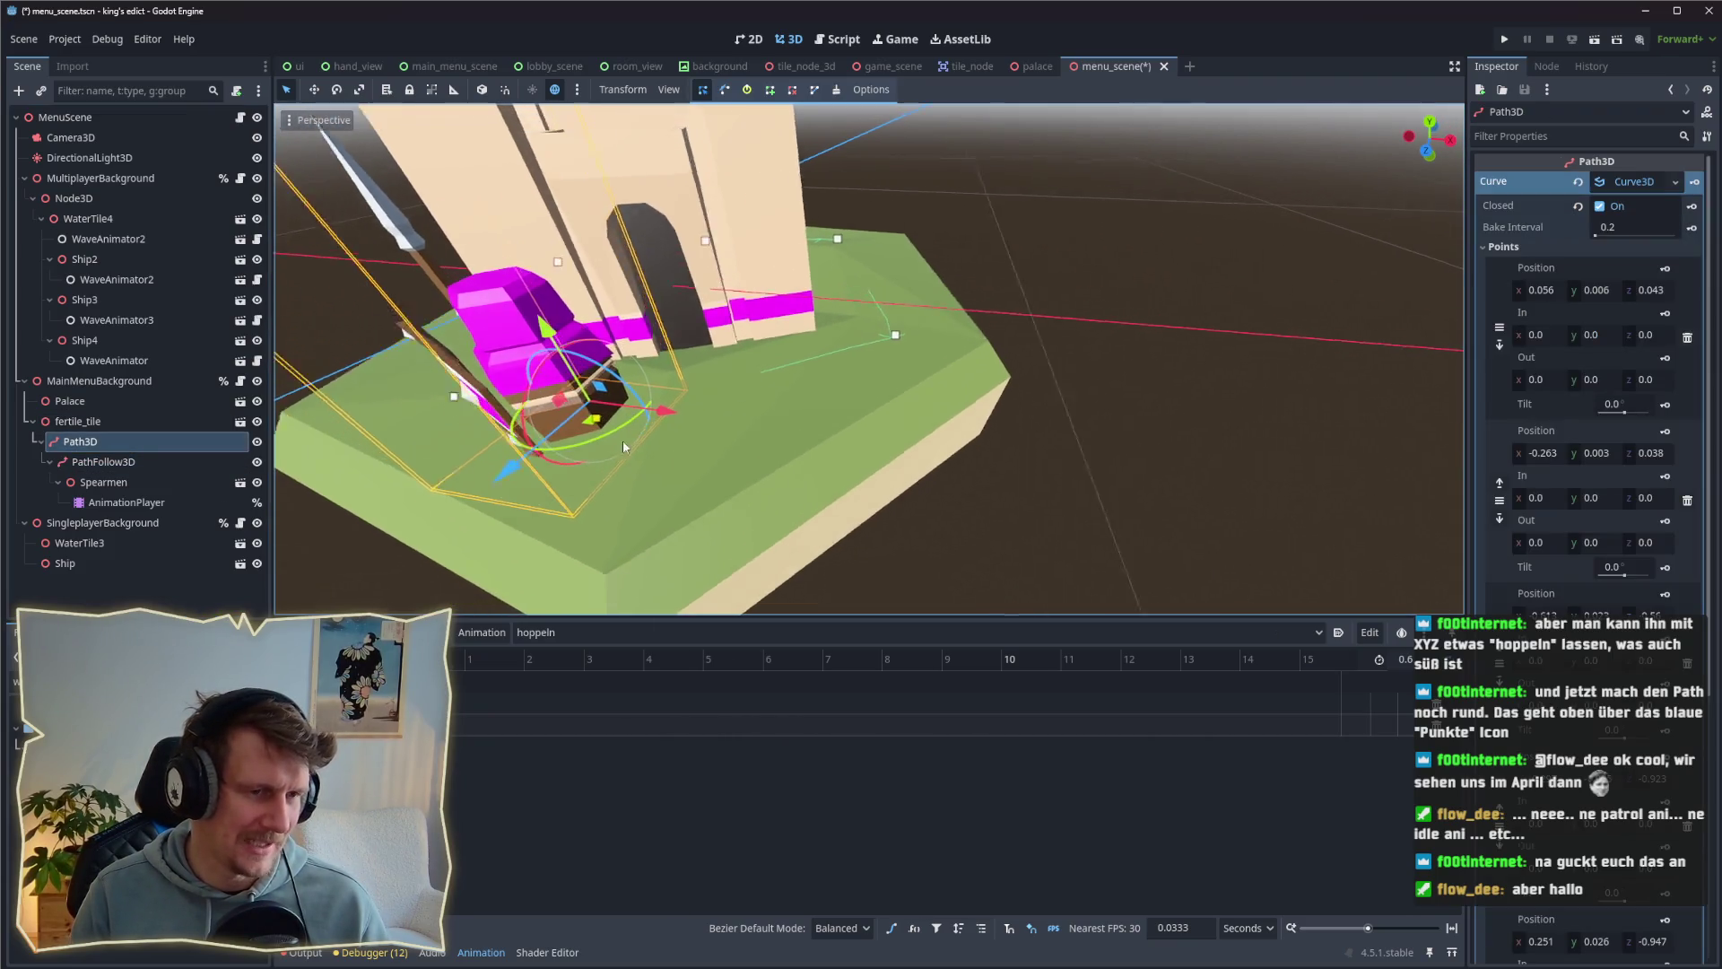
{"action": "scroll", "coordinate": [624, 439], "scroll_direction": "up", "scroll_amount": 2}
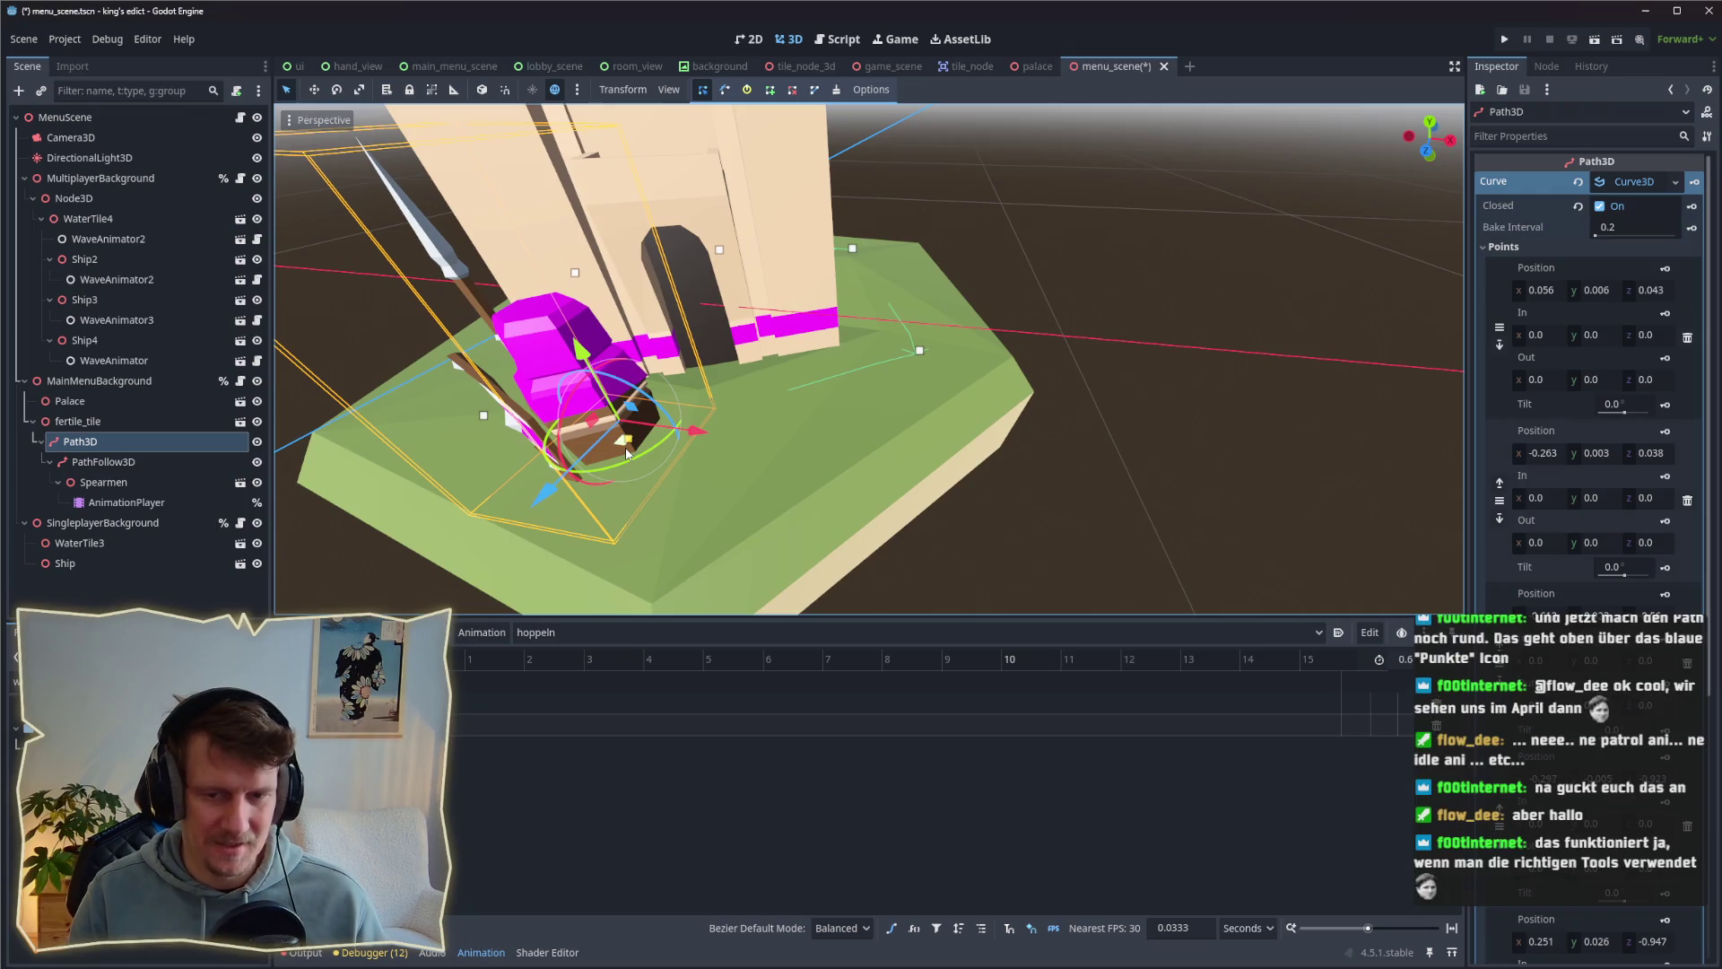
{"action": "left_click_drag", "start_coordinate": [626, 453], "coordinate": [719, 426]}
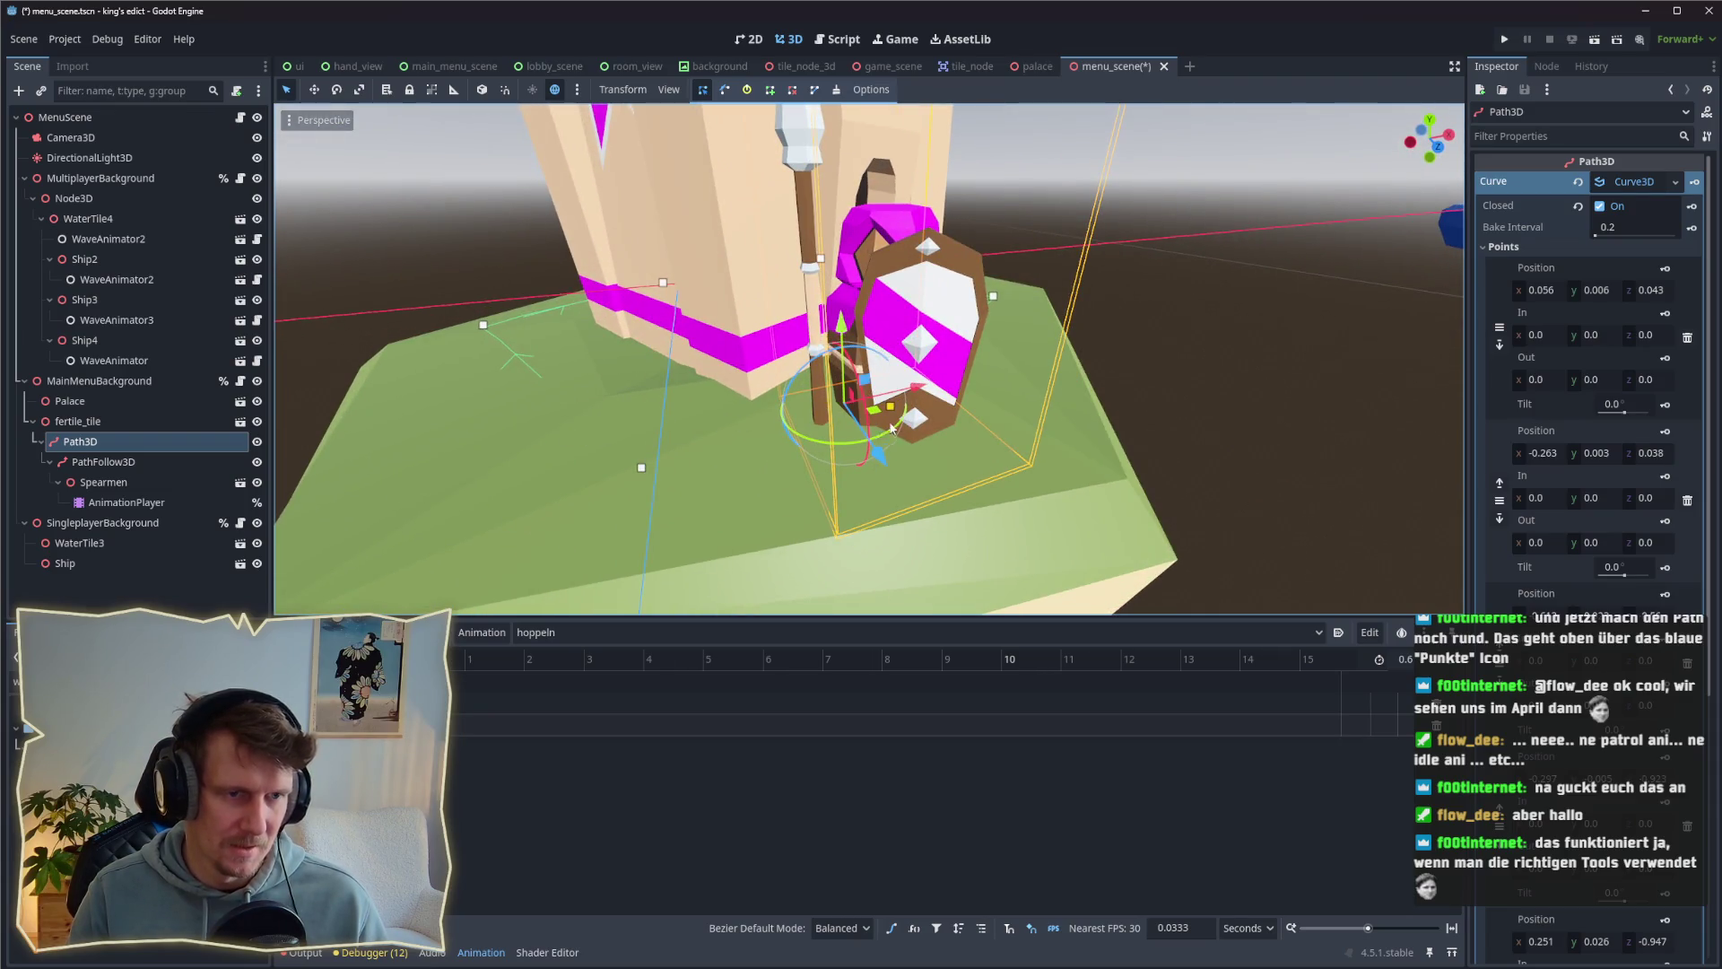
{"action": "left_click", "coordinate": [103, 461]}
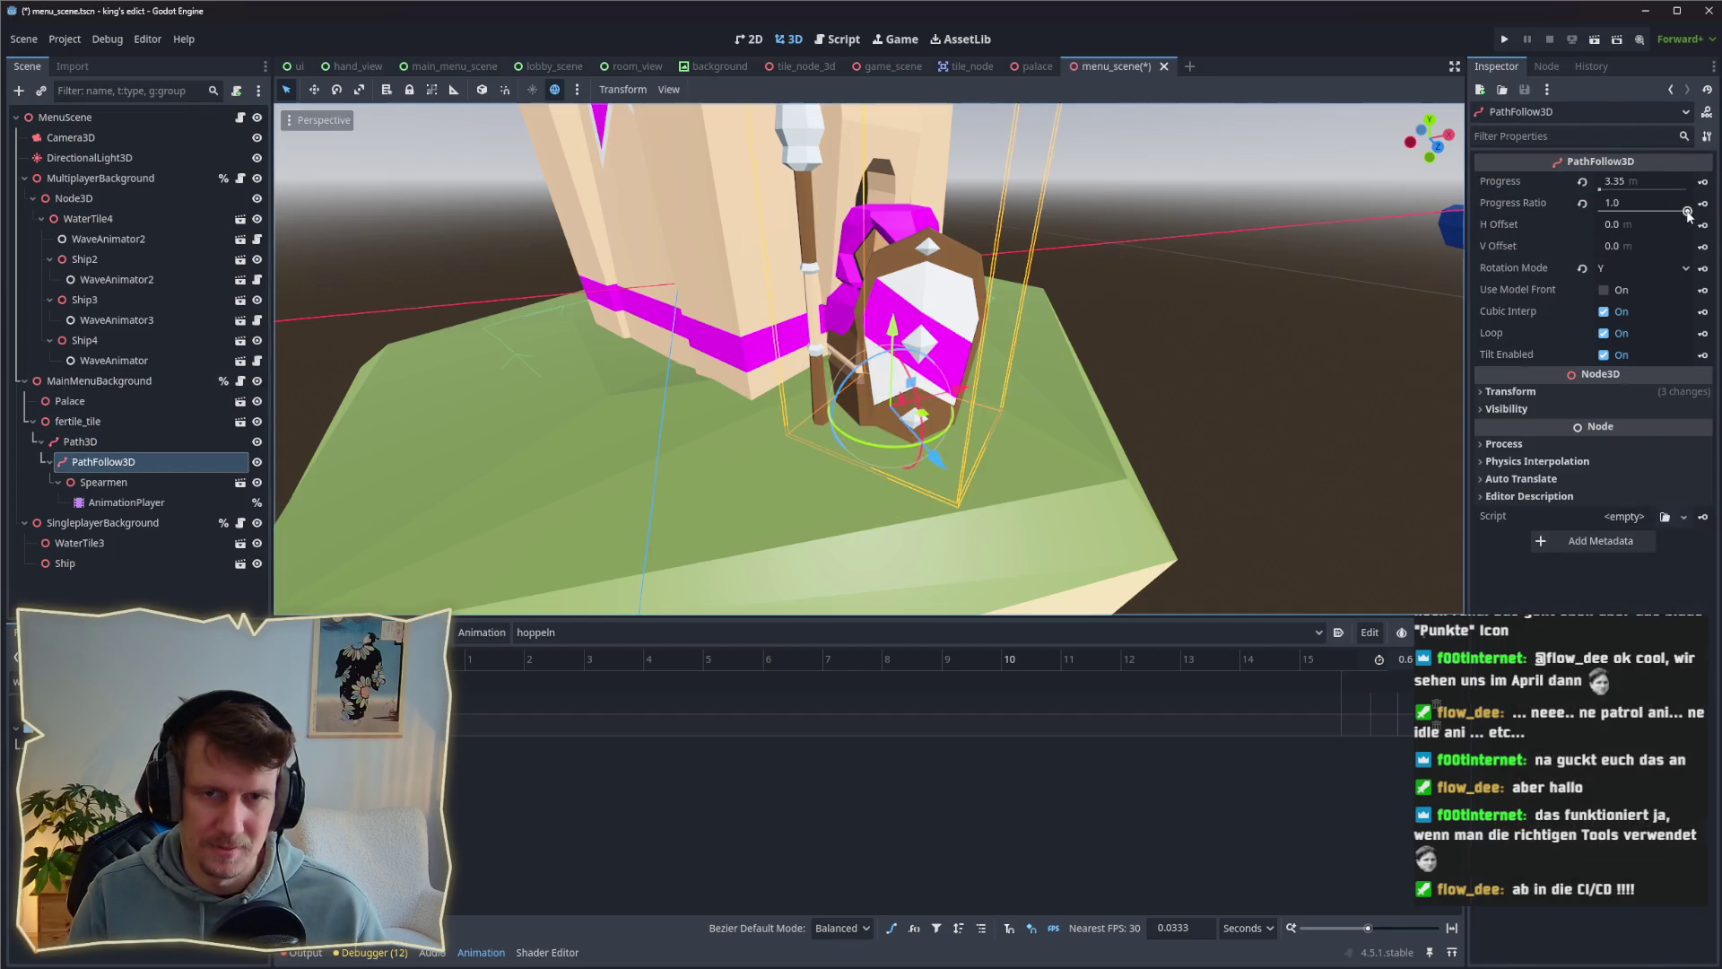
{"action": "left_click_drag", "start_coordinate": [1688, 213], "coordinate": [1568, 213]}
With Path3D selected, raise the Spearmen slightly along the Y axis, then start deleting Path3D
{"action": "mouse_move", "coordinate": [1392, 268]}
{"action": "left_mouse_down"}
{"action": "mouse_move", "coordinate": [896, 402]}
{"action": "mouse_move", "coordinate": [400, 405]}
{"action": "left_mouse_up"}
{"action": "left_click", "coordinate": [117, 441]}
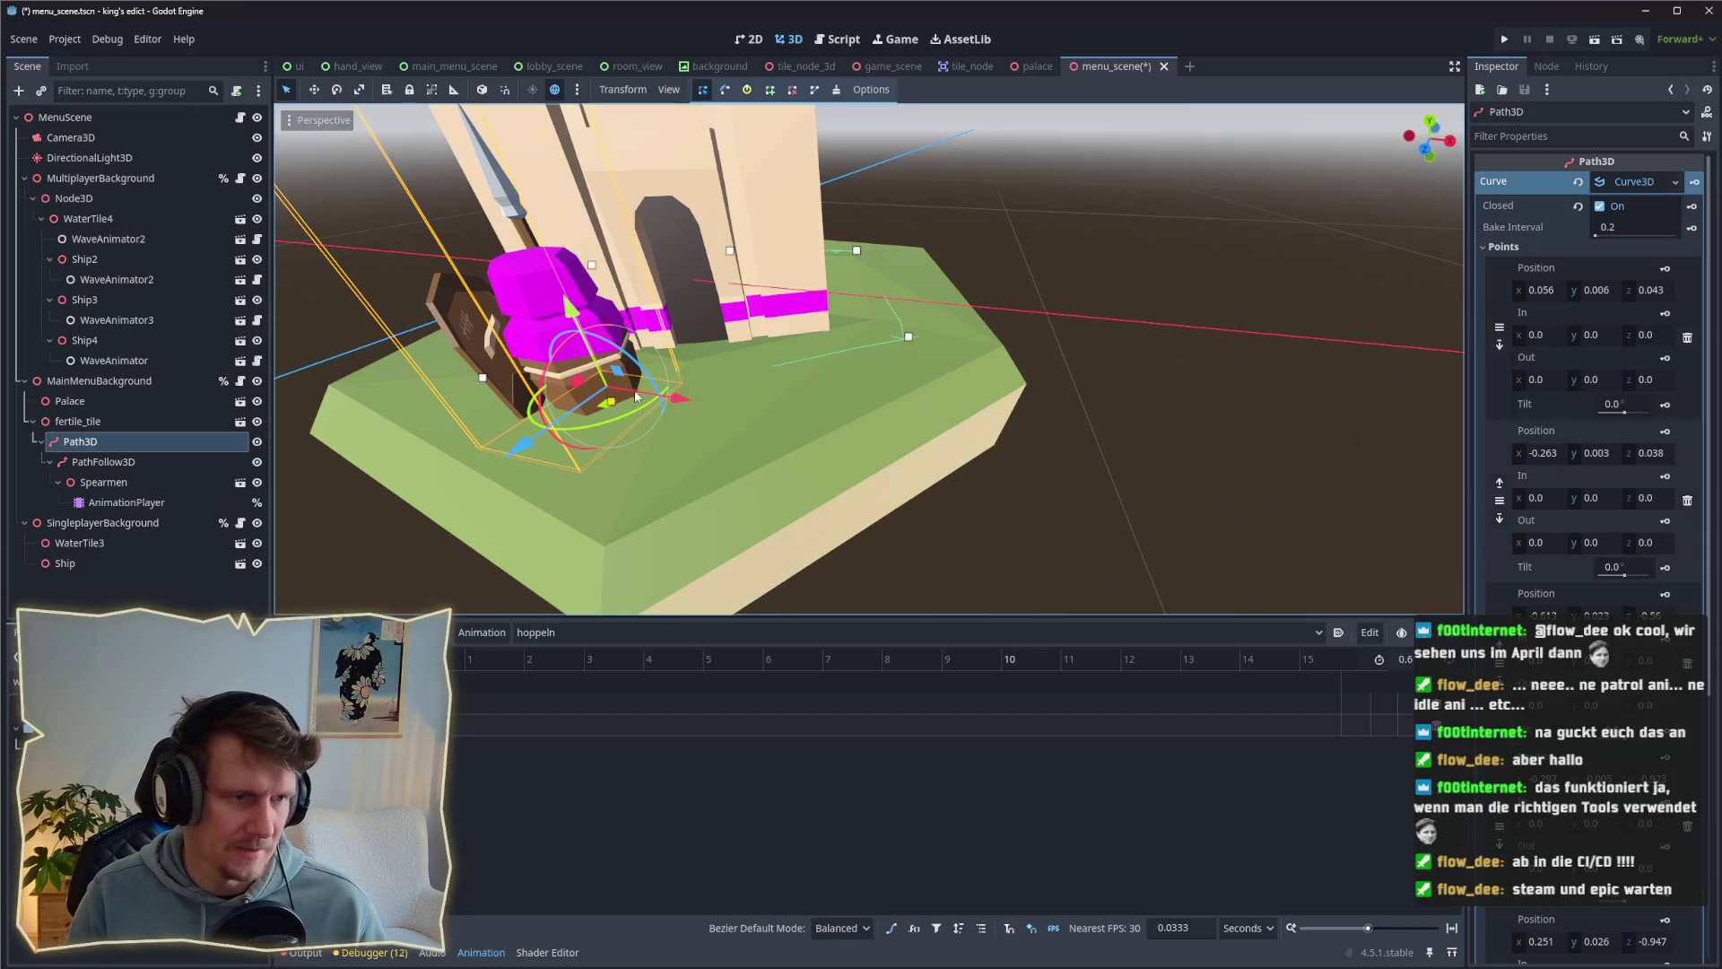
{"action": "left_click_drag", "start_coordinate": [659, 387], "coordinate": [682, 422]}
{"action": "scroll", "coordinate": [682, 421], "scroll_direction": "up", "scroll_amount": 4}
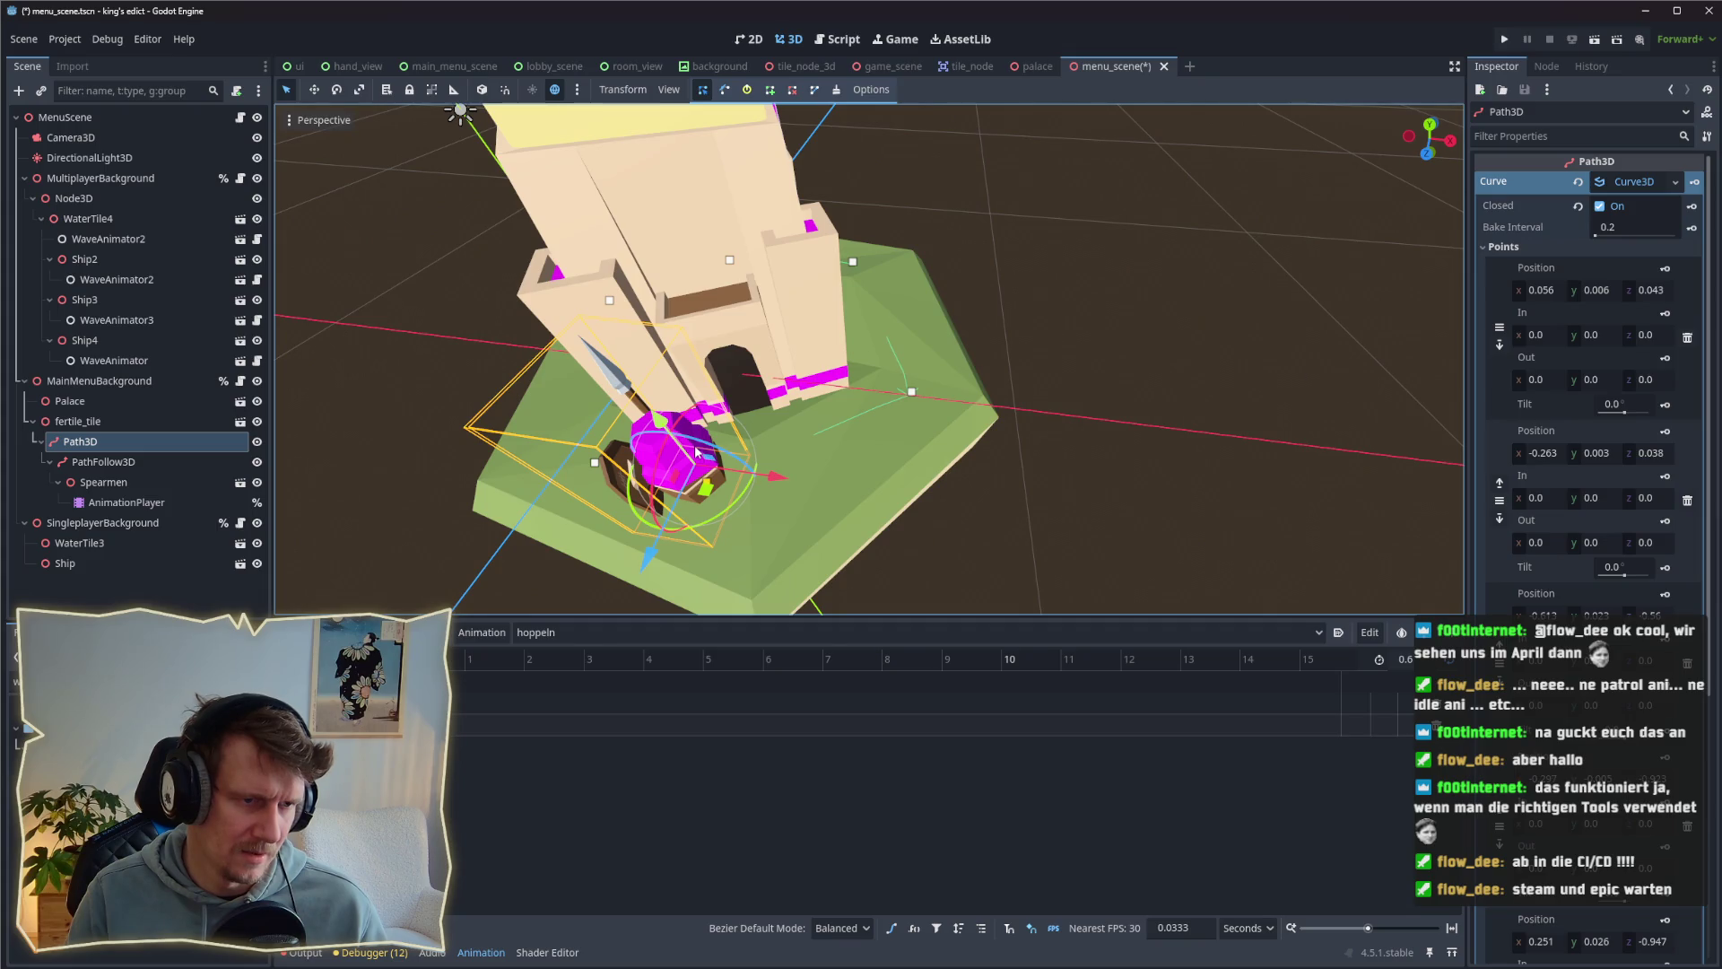
{"action": "scroll", "coordinate": [1606, 395], "scroll_direction": "down", "scroll_amount": 5}
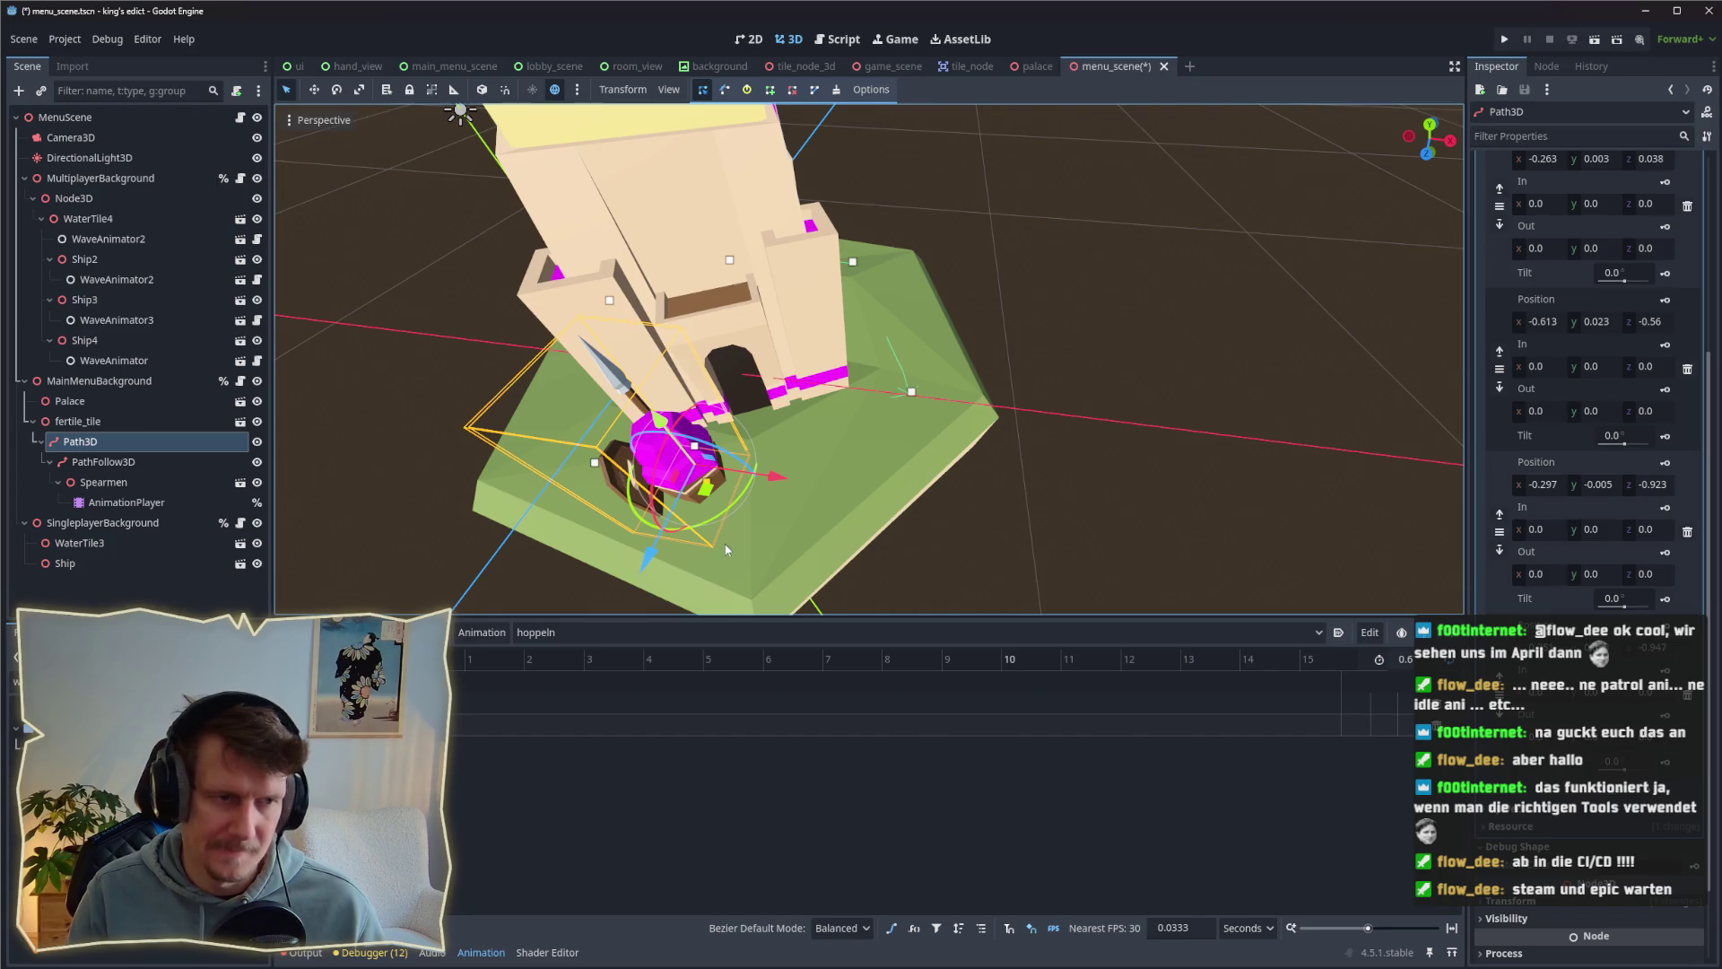
{"action": "mouse_move", "coordinate": [677, 420]}
{"action": "left_mouse_down"}
{"action": "mouse_move", "coordinate": [656, 355]}
{"action": "mouse_move", "coordinate": [692, 337]}
{"action": "mouse_move", "coordinate": [664, 267]}
{"action": "mouse_move", "coordinate": [723, 415]}
{"action": "left_mouse_up"}
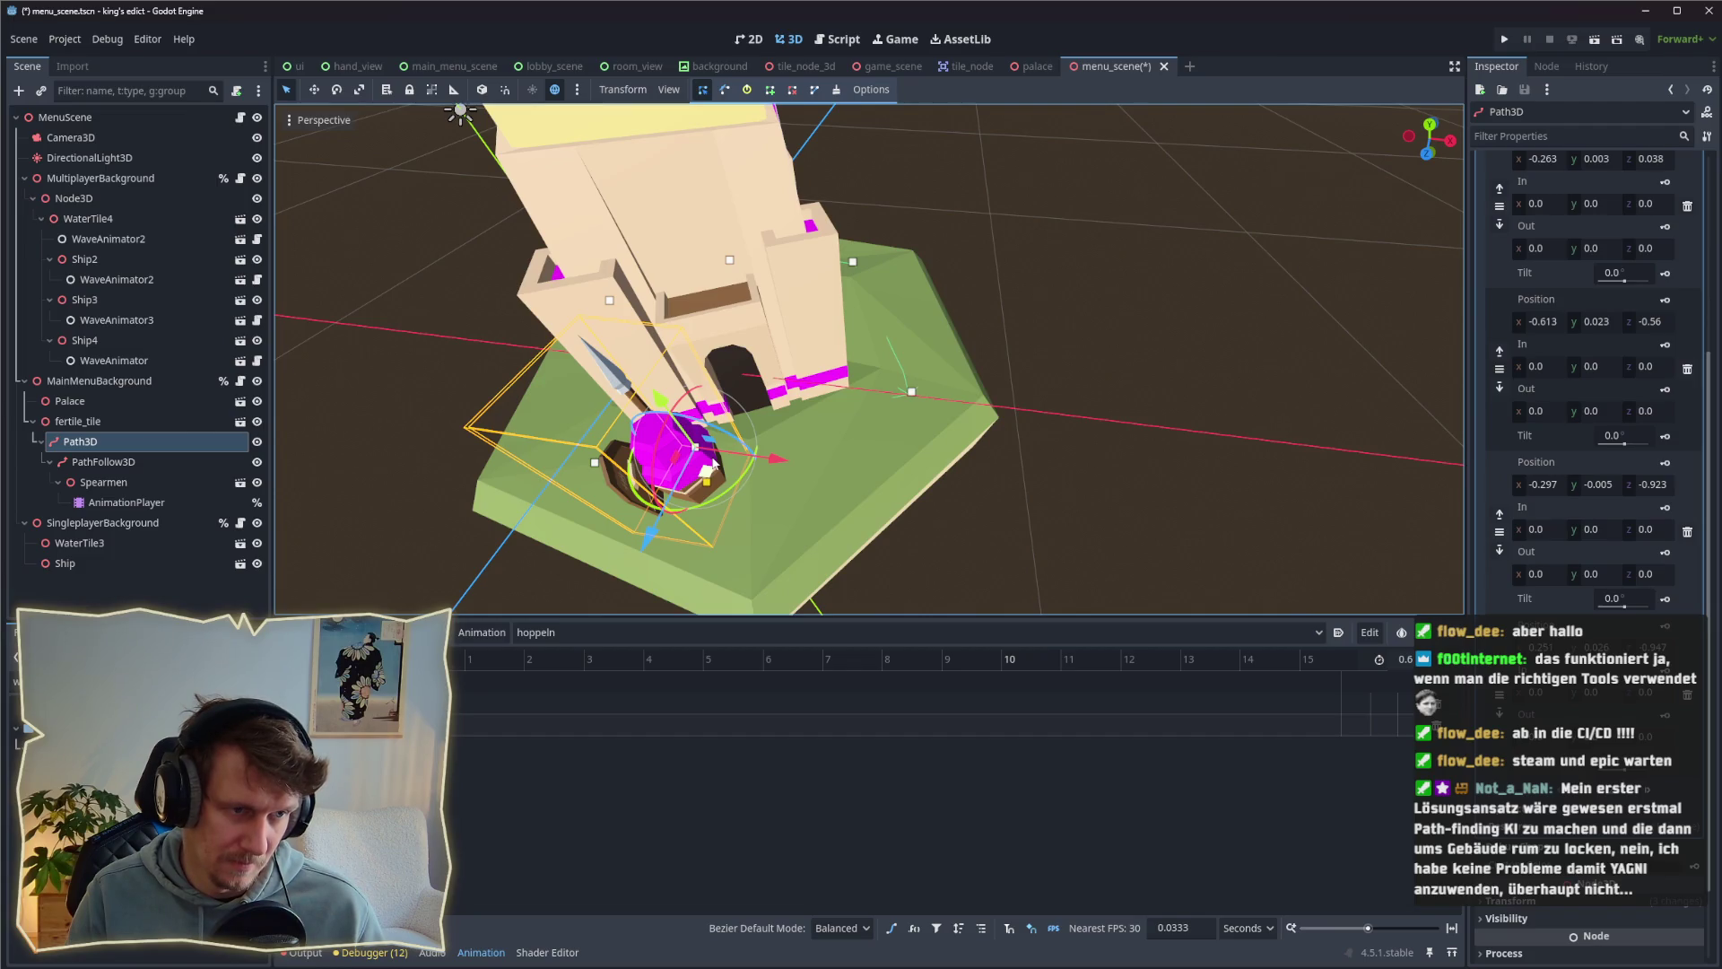
{"action": "key", "text": "Delete"}
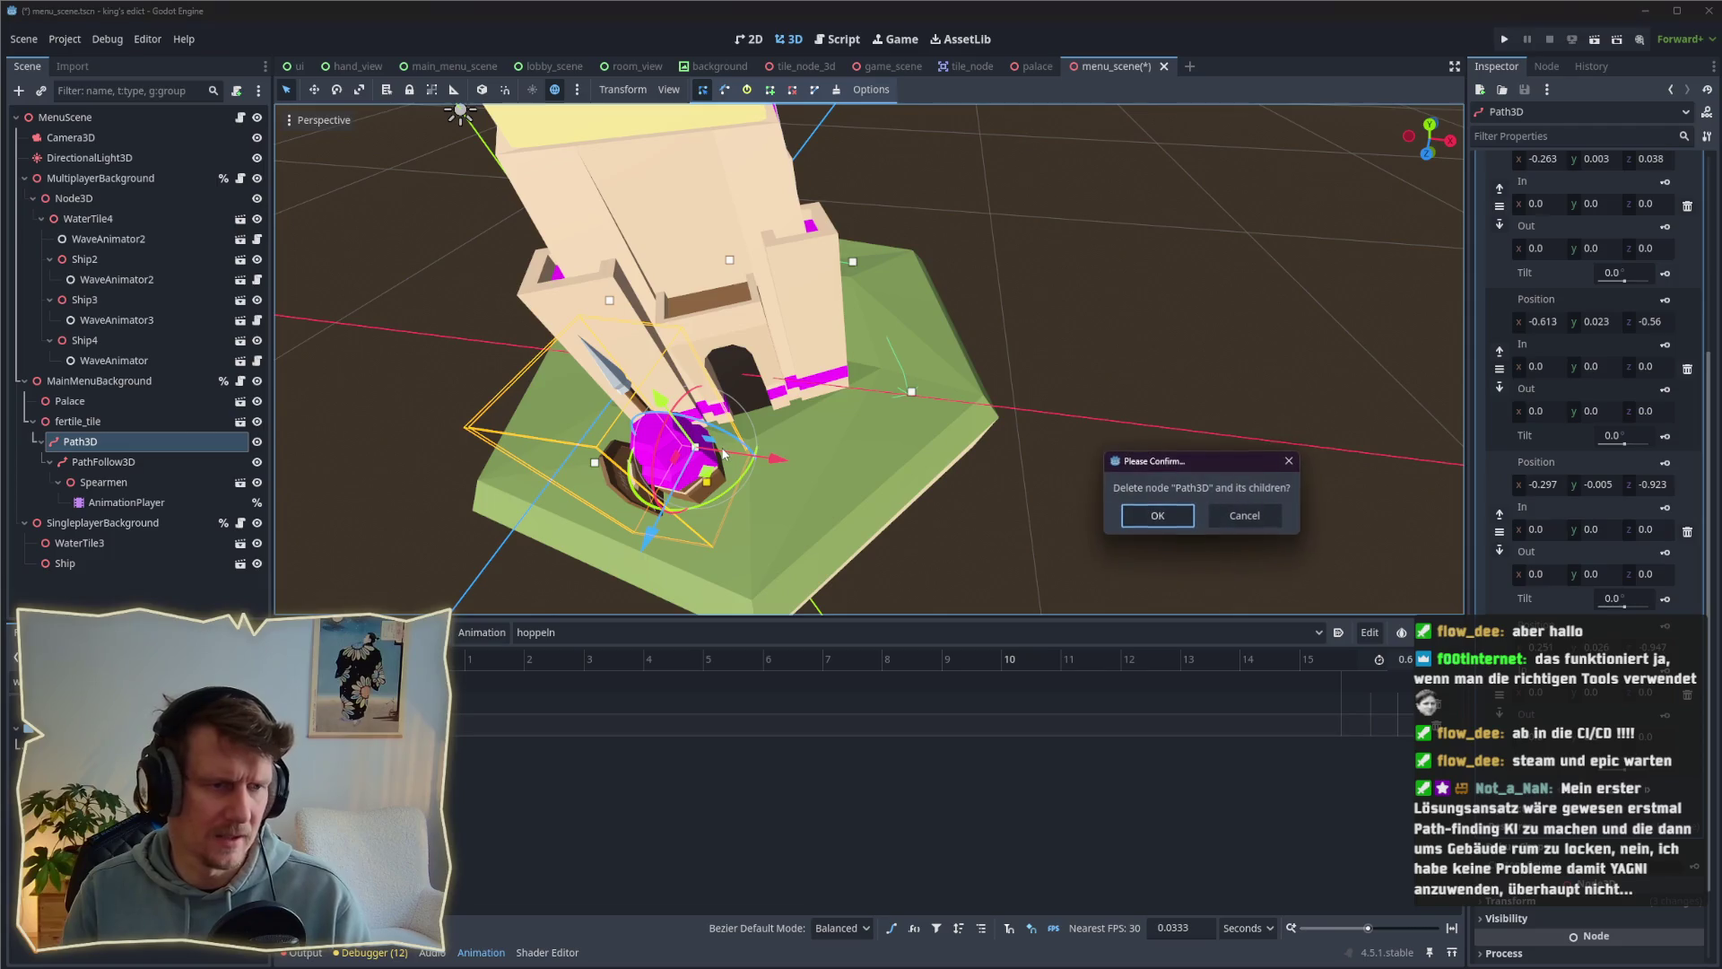
Cancel the Path3D deletion, remove curve point 3, and slide the Spearmen near the path end
{"action": "left_click", "coordinate": [1247, 516]}
{"action": "scroll", "coordinate": [1612, 592], "scroll_direction": "down", "scroll_amount": 2}
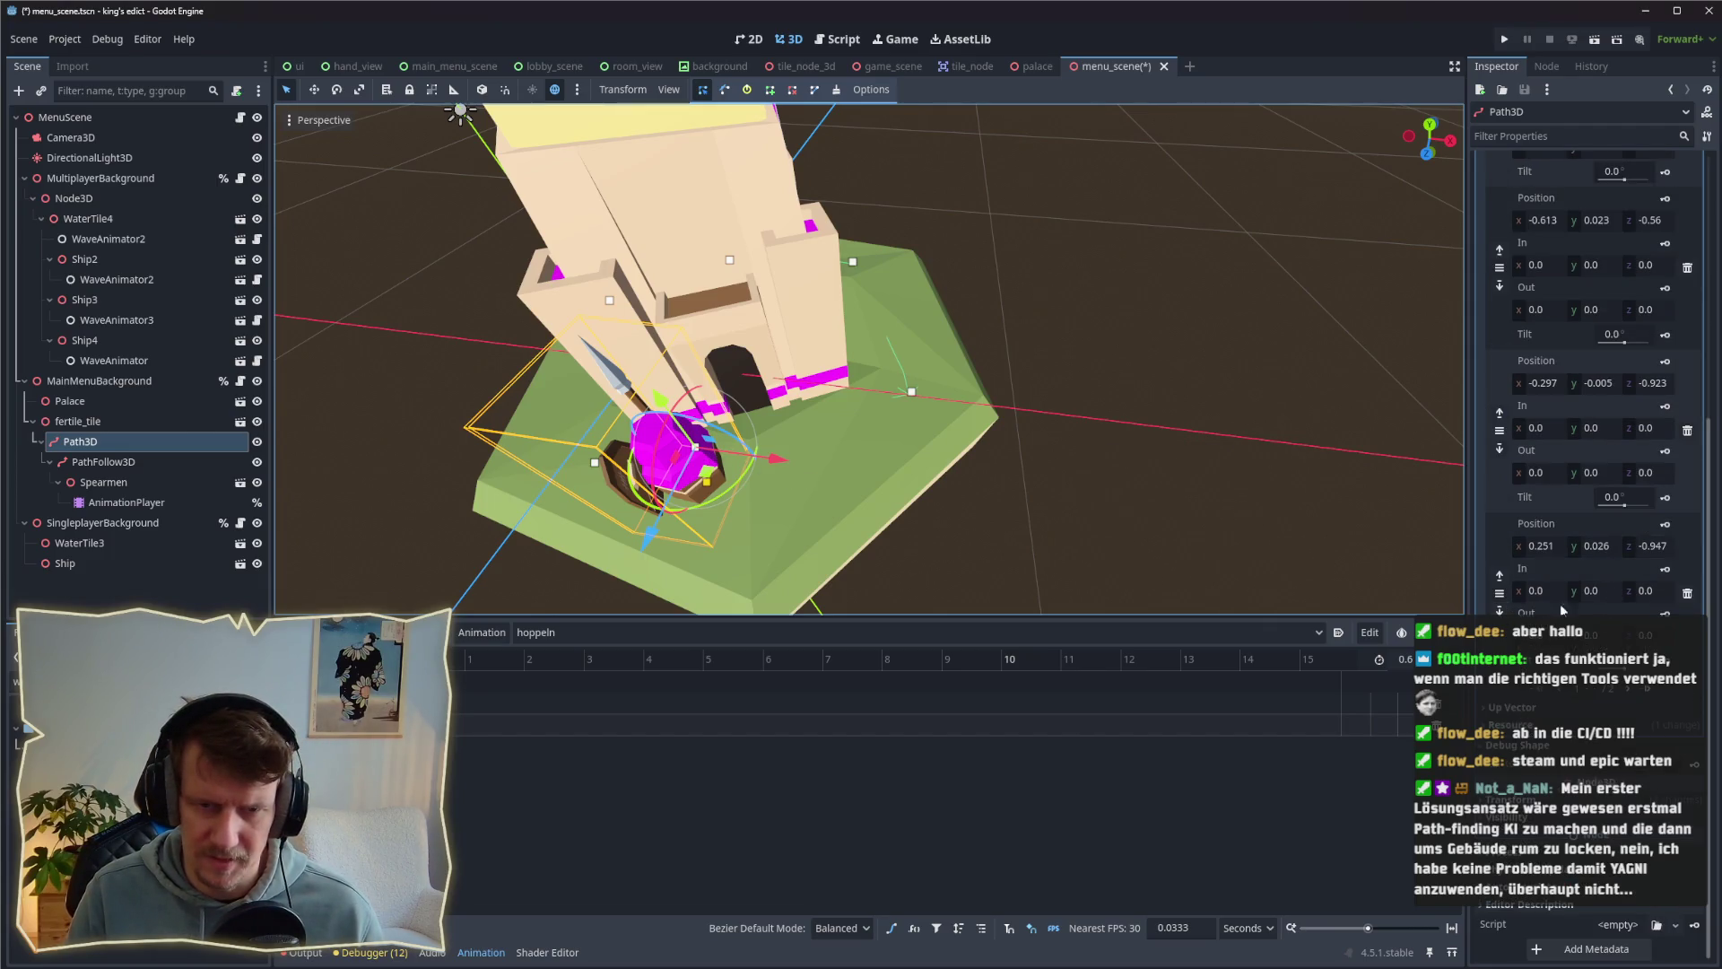
{"action": "left_click", "coordinate": [1687, 593]}
{"action": "mouse_move", "coordinate": [955, 513]}
{"action": "left_mouse_down"}
{"action": "mouse_move", "coordinate": [867, 503]}
{"action": "mouse_move", "coordinate": [723, 428]}
{"action": "mouse_move", "coordinate": [967, 415]}
{"action": "mouse_move", "coordinate": [828, 438]}
{"action": "left_mouse_up"}
{"action": "key", "text": "Down"}
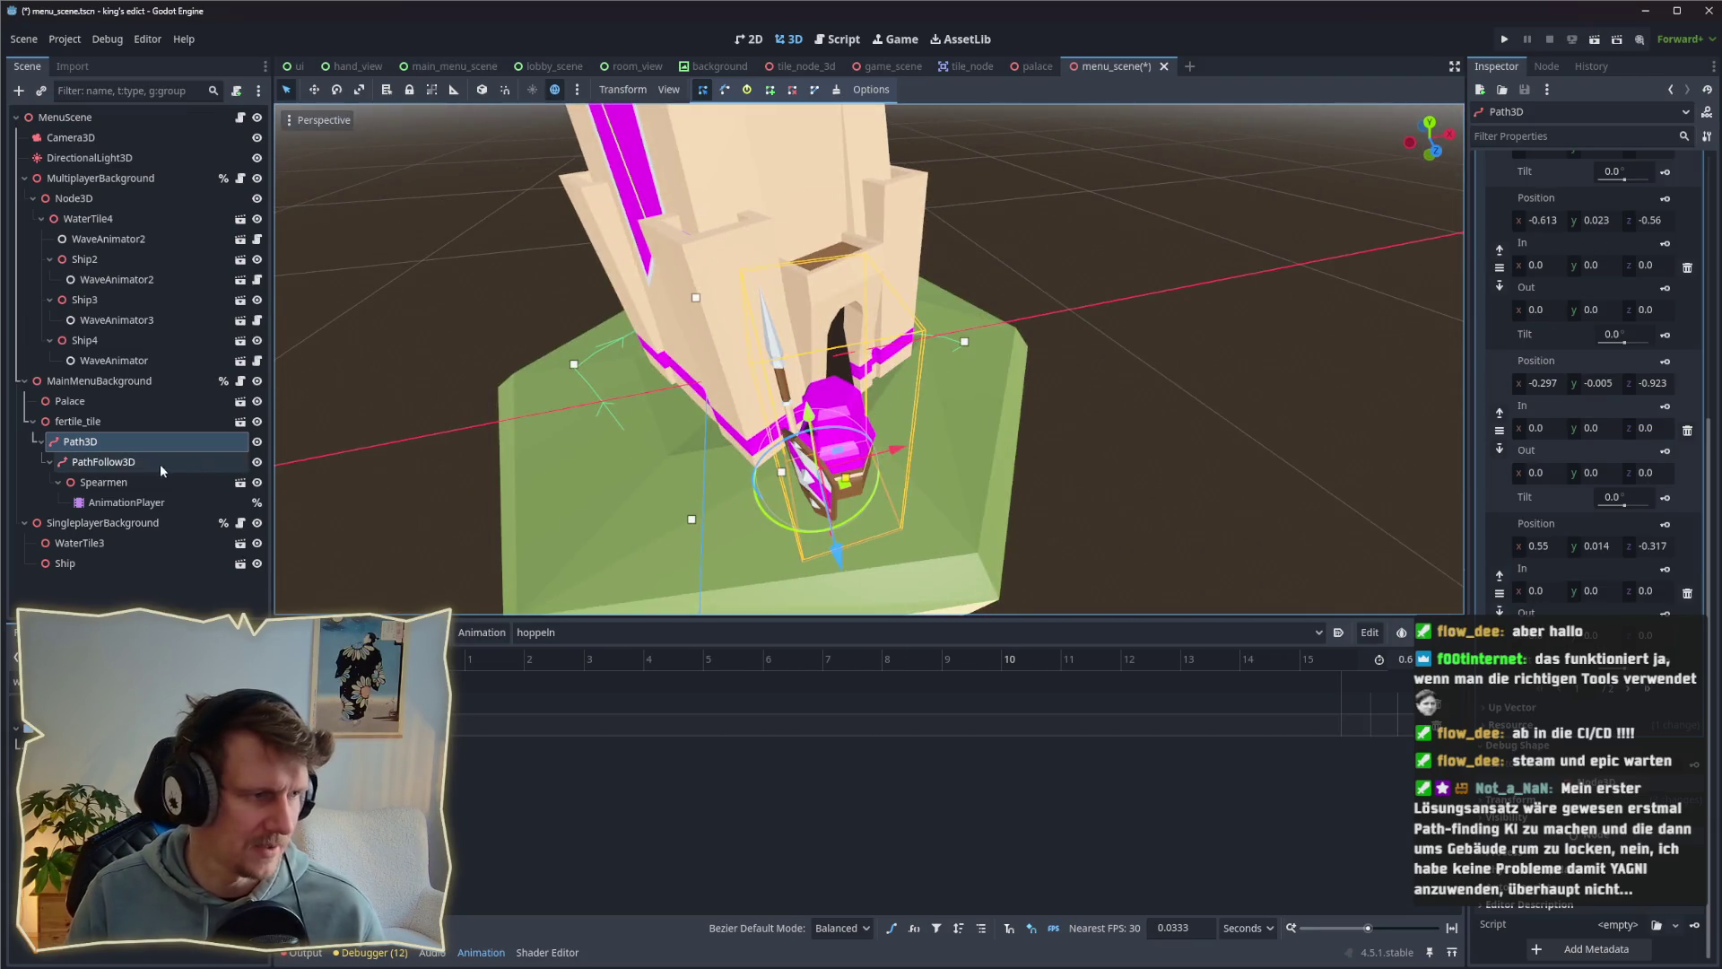
{"action": "mouse_move", "coordinate": [1605, 194]}
{"action": "left_mouse_down"}
{"action": "mouse_move", "coordinate": [1691, 231]}
{"action": "mouse_move", "coordinate": [1600, 224]}
{"action": "mouse_move", "coordinate": [1694, 241]}
{"action": "left_mouse_up"}
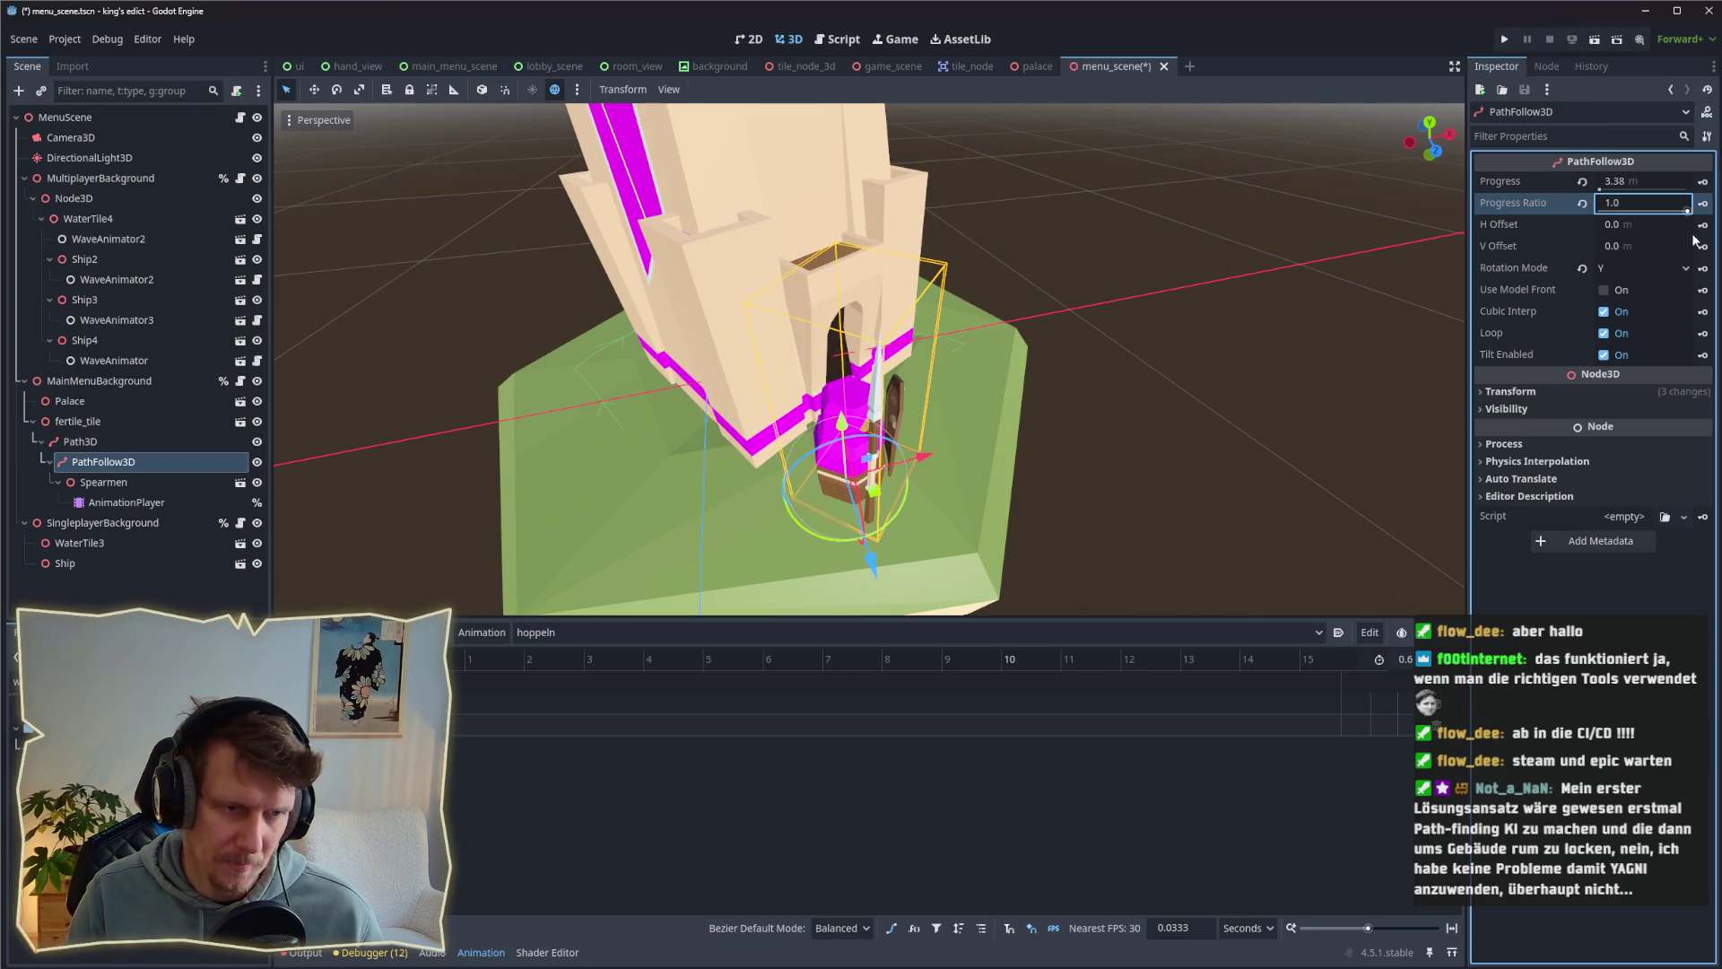
Nudge a Path3D curve point near the tower into a new position
{"action": "left_click", "coordinate": [142, 438]}
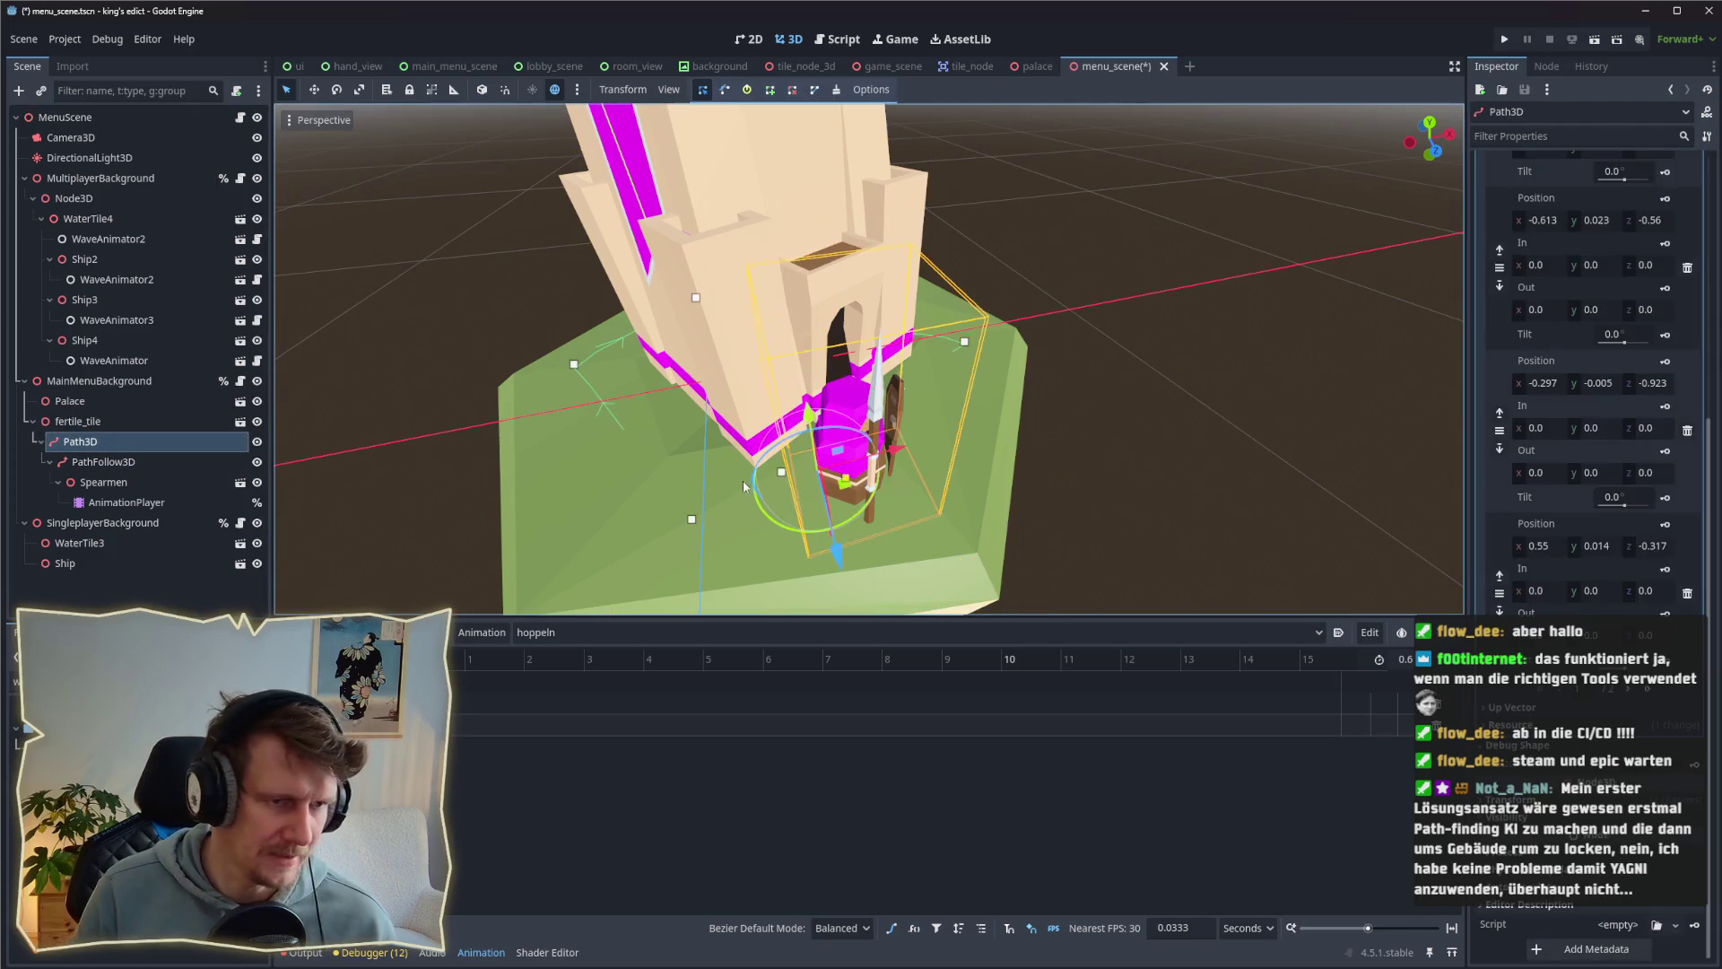
{"action": "left_click", "coordinate": [782, 473]}
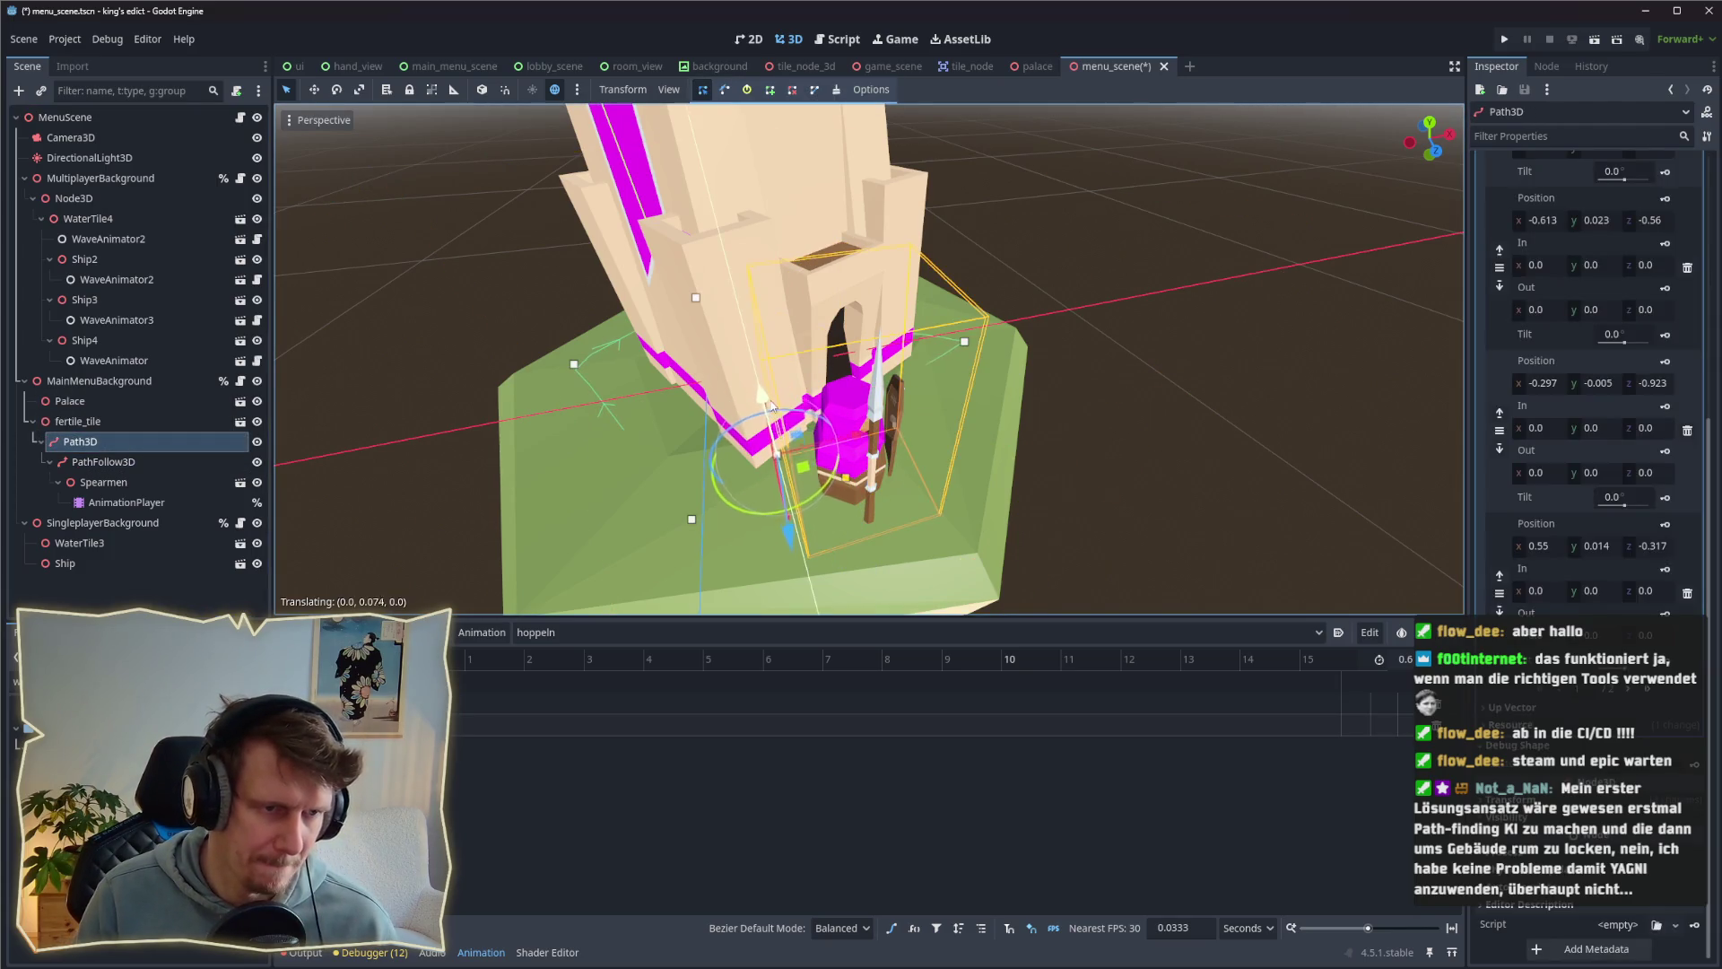
{"action": "mouse_move", "coordinate": [769, 422]}
{"action": "left_mouse_down"}
{"action": "mouse_move", "coordinate": [910, 410]}
{"action": "mouse_move", "coordinate": [998, 437]}
{"action": "left_mouse_up"}
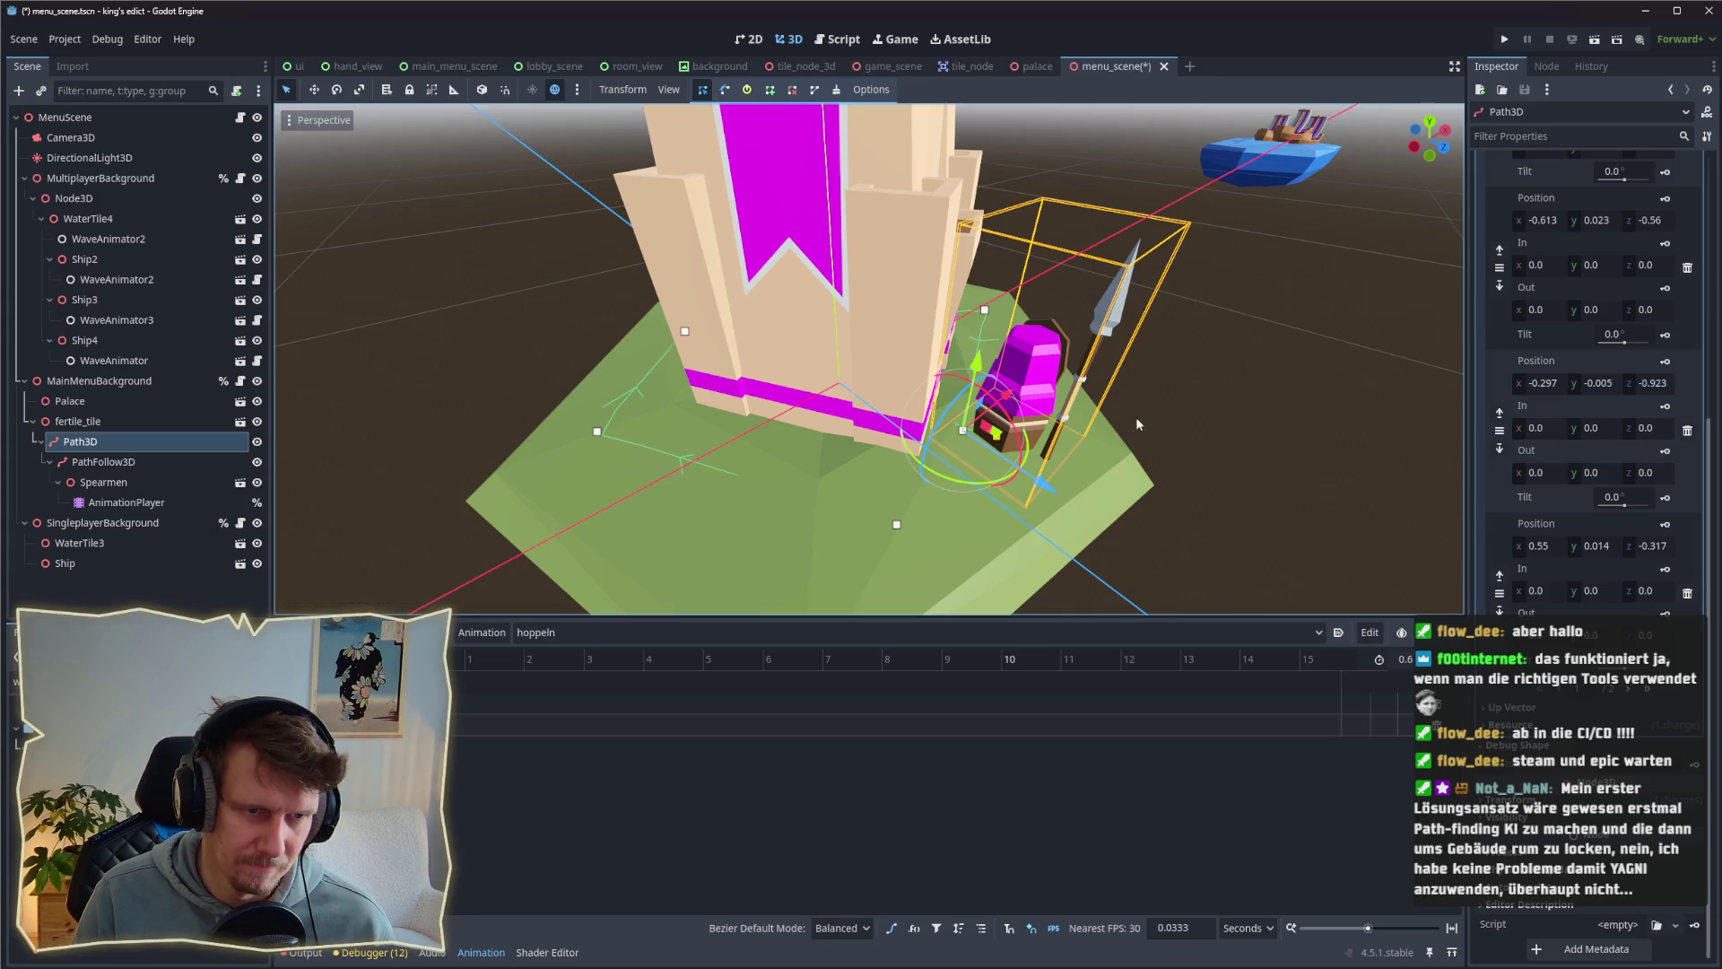
{"action": "left_click_drag", "start_coordinate": [1246, 389], "coordinate": [1115, 391]}
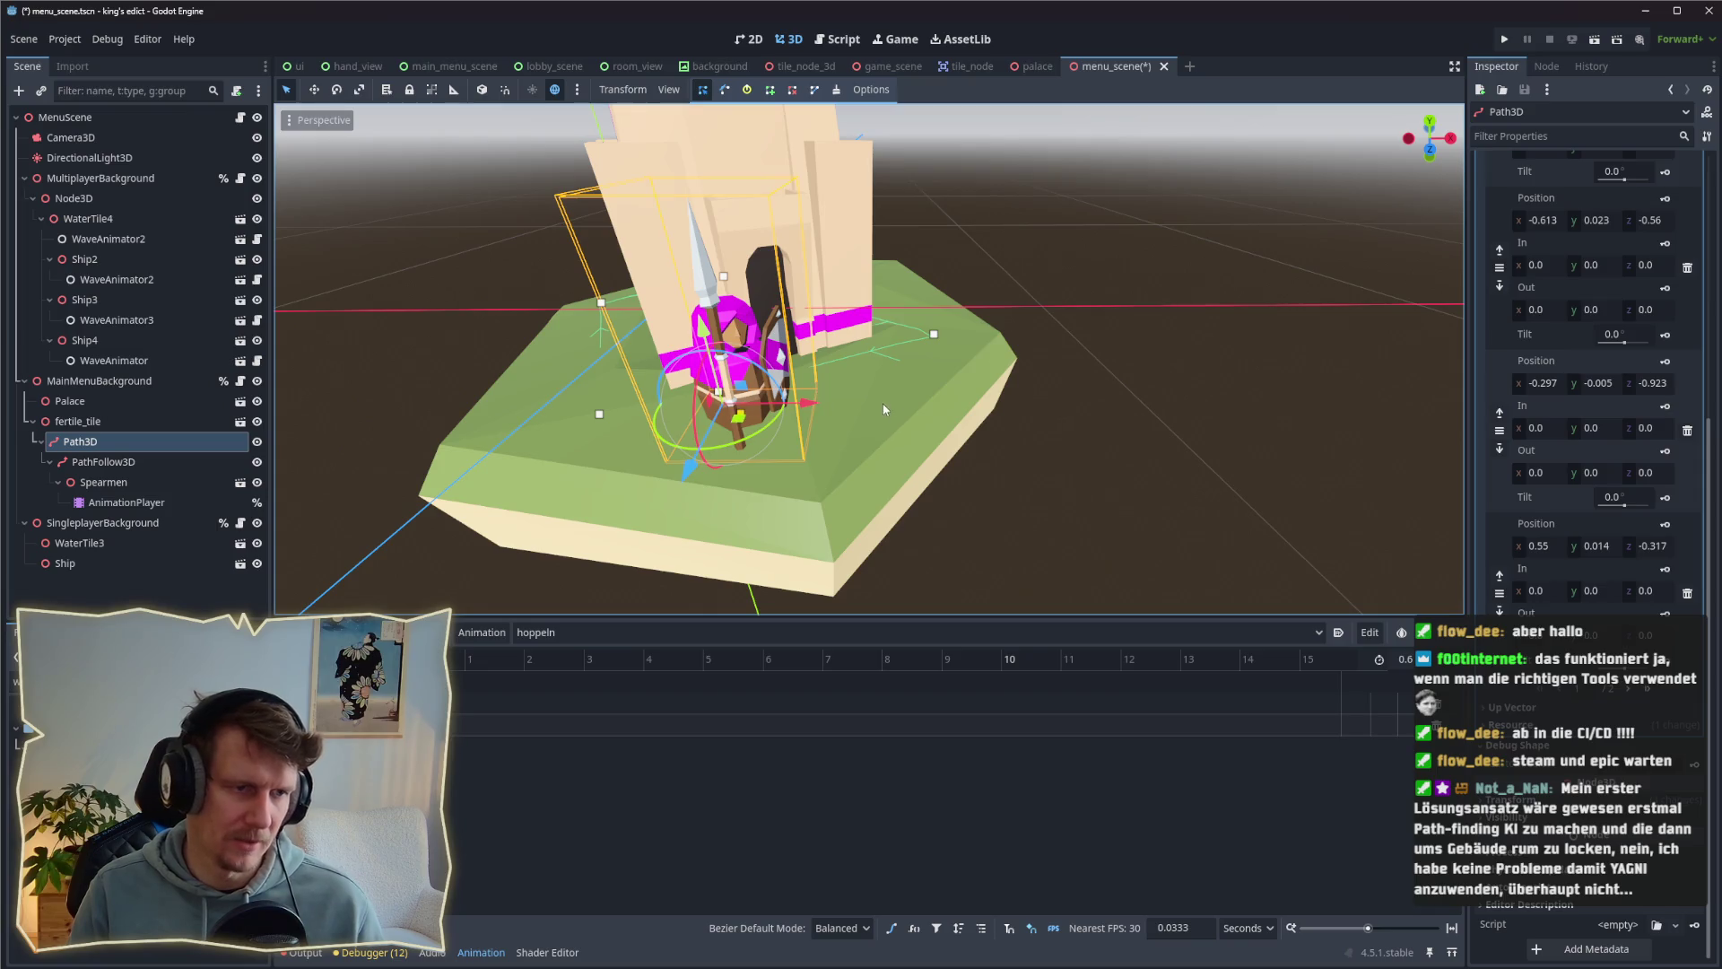
{"action": "scroll", "coordinate": [851, 424], "scroll_direction": "down", "scroll_amount": 3}
{"action": "scroll", "coordinate": [851, 423], "scroll_direction": "up", "scroll_amount": 3}
{"action": "left_click_drag", "start_coordinate": [785, 447], "coordinate": [790, 453]}
{"action": "left_click", "coordinate": [878, 448]}
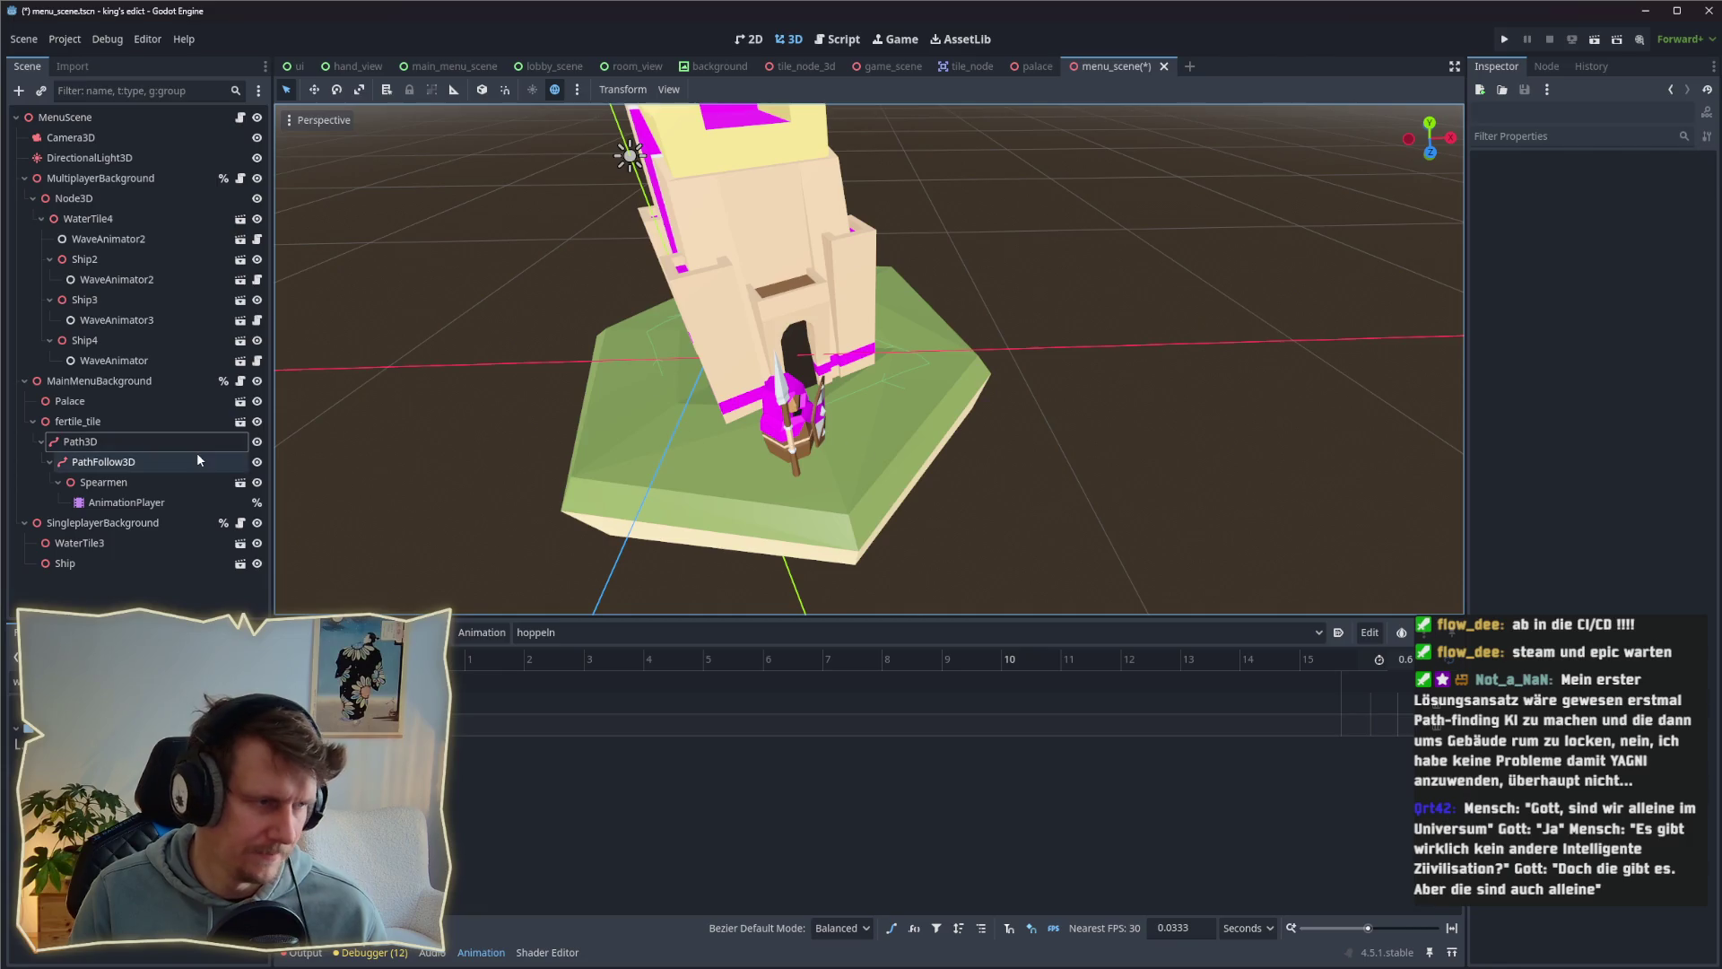
Drag the path point beside the Spearmen, leaving points at (-0.613, -0.56), (-0.297, -0.923), (0.55, -0.317)
{"action": "left_click", "coordinate": [150, 458]}
{"action": "scroll", "coordinate": [808, 440], "scroll_direction": "up", "scroll_amount": 5}
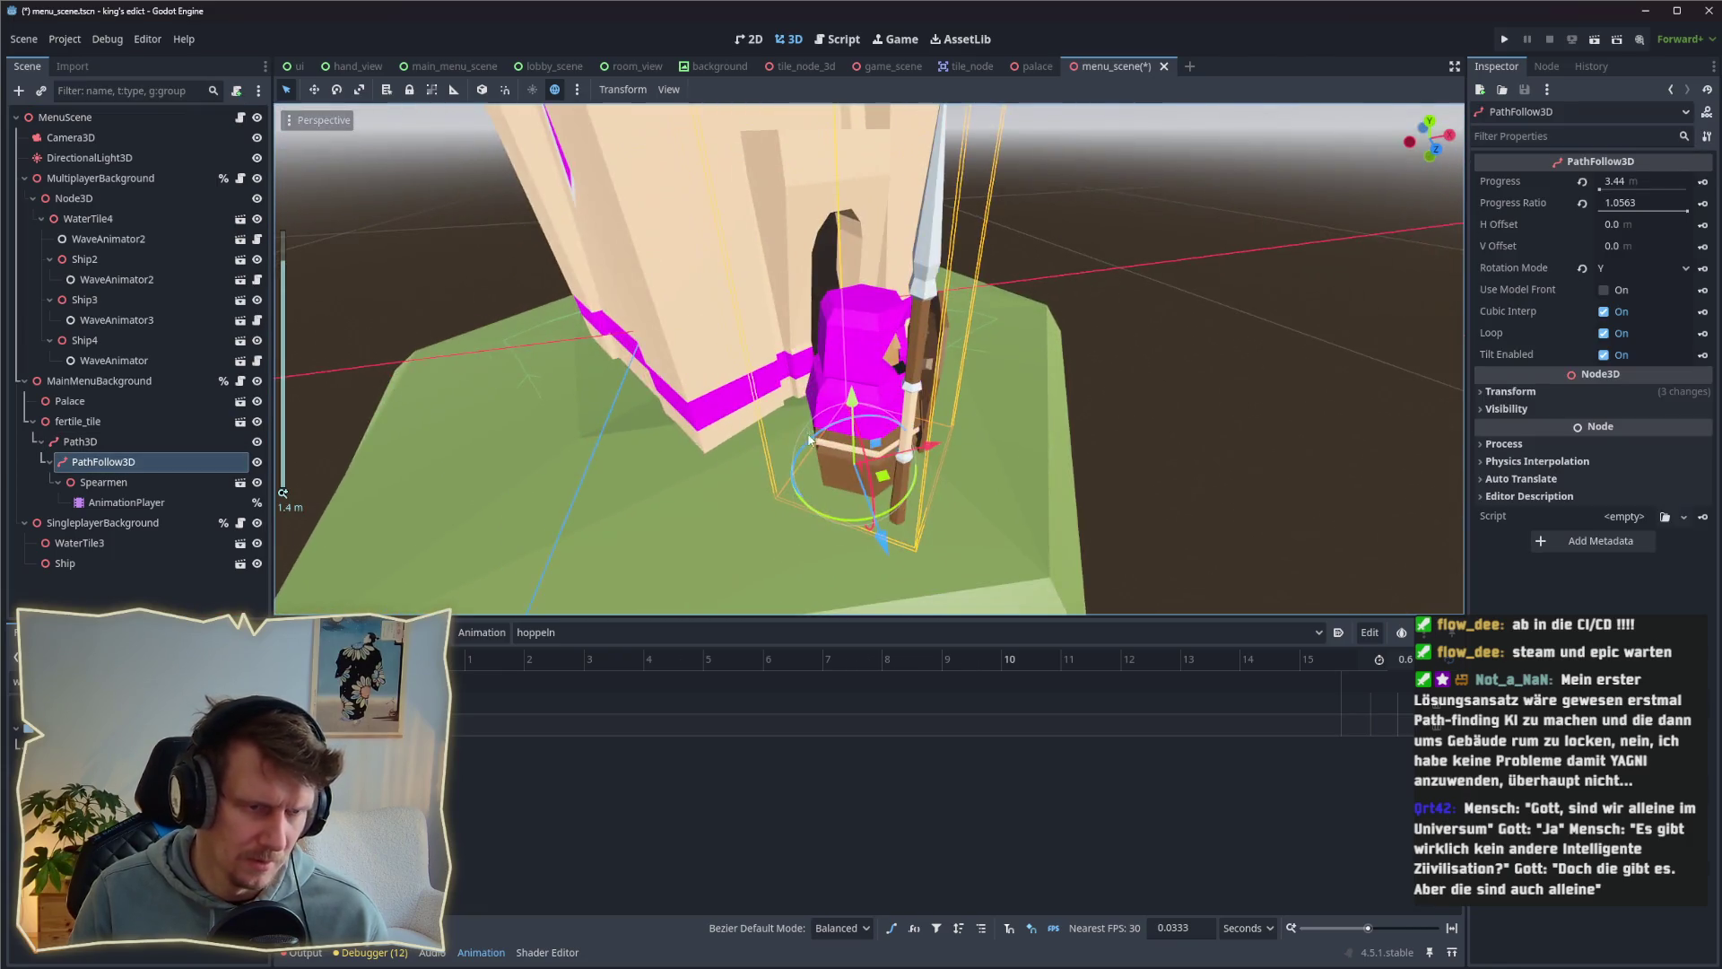
{"action": "left_click", "coordinate": [151, 442]}
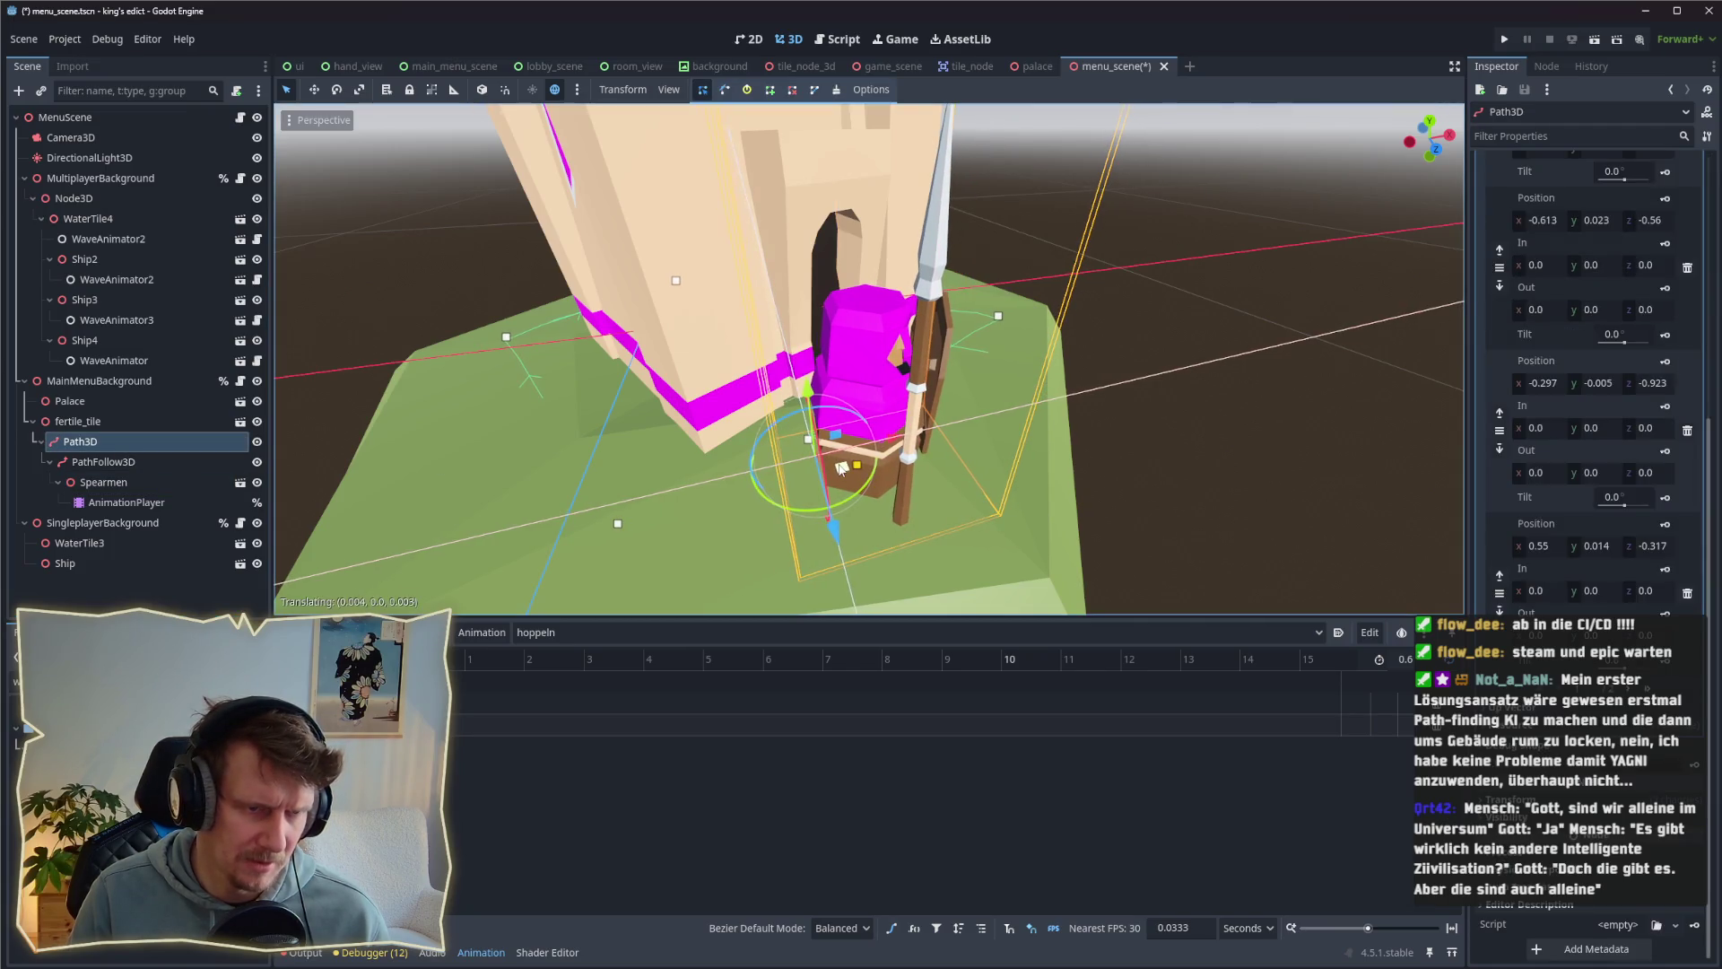
{"action": "mouse_move", "coordinate": [825, 459]}
{"action": "left_mouse_down"}
{"action": "mouse_move", "coordinate": [808, 442]}
{"action": "mouse_move", "coordinate": [854, 473]}
{"action": "mouse_move", "coordinate": [783, 419]}
{"action": "left_mouse_up"}
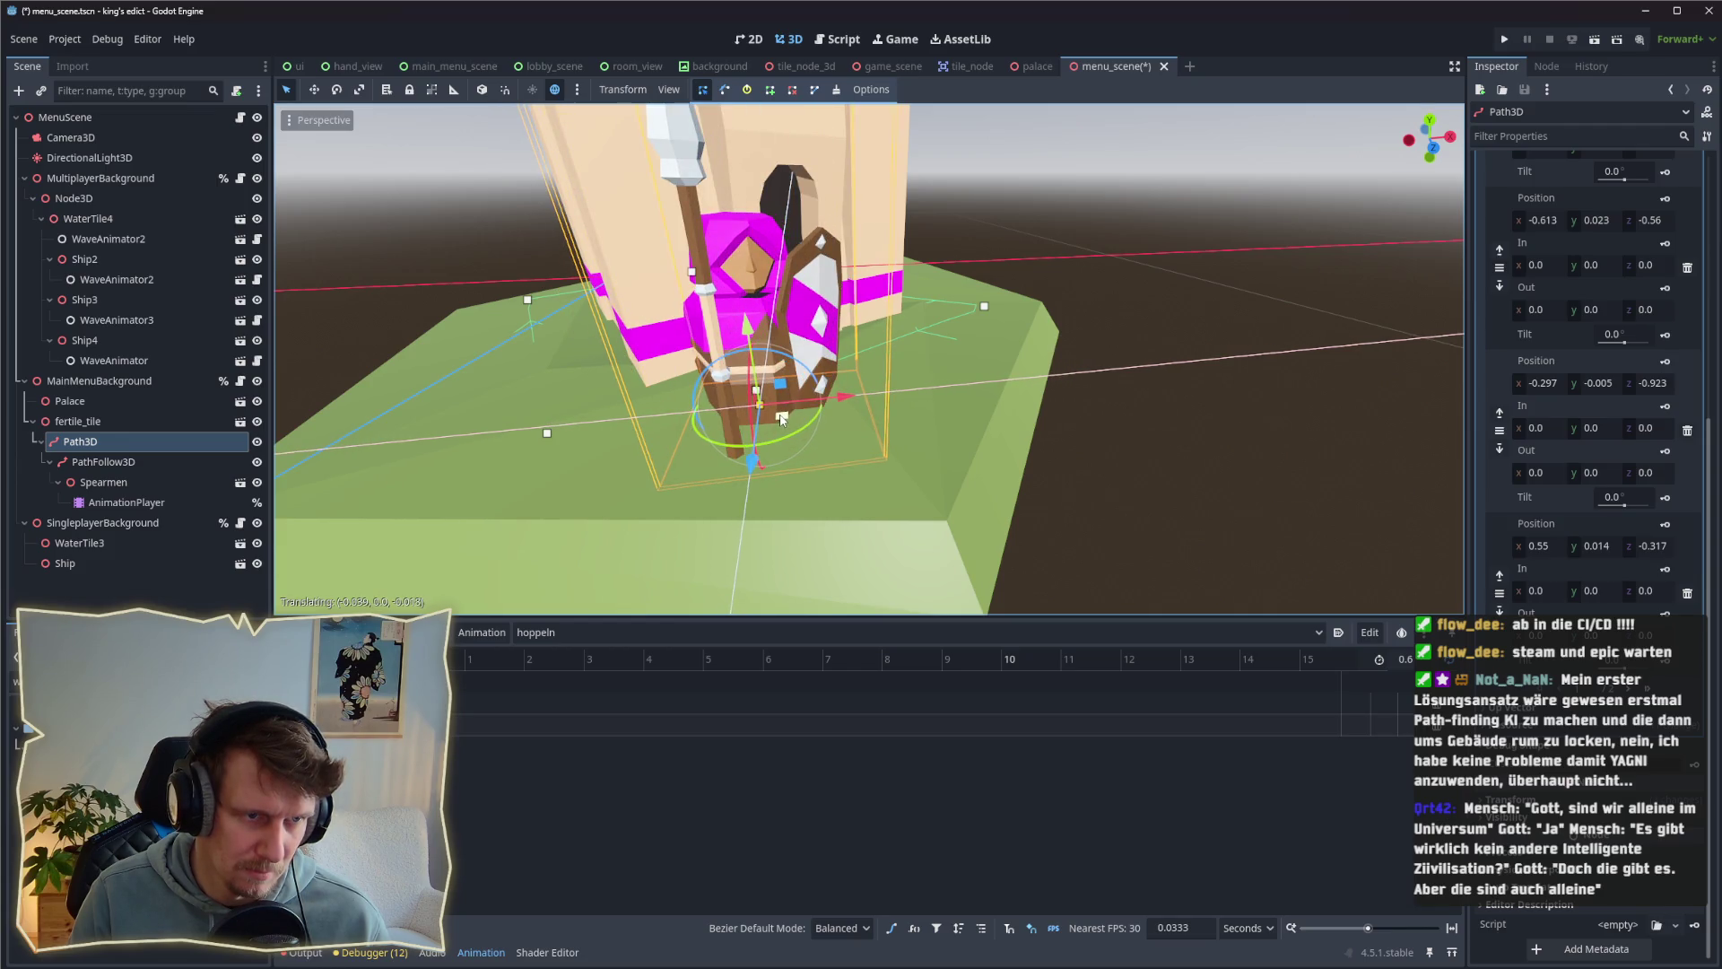
{"action": "left_click", "coordinate": [1030, 370]}
{"action": "scroll", "coordinate": [1073, 380], "scroll_direction": "down", "scroll_amount": 3}
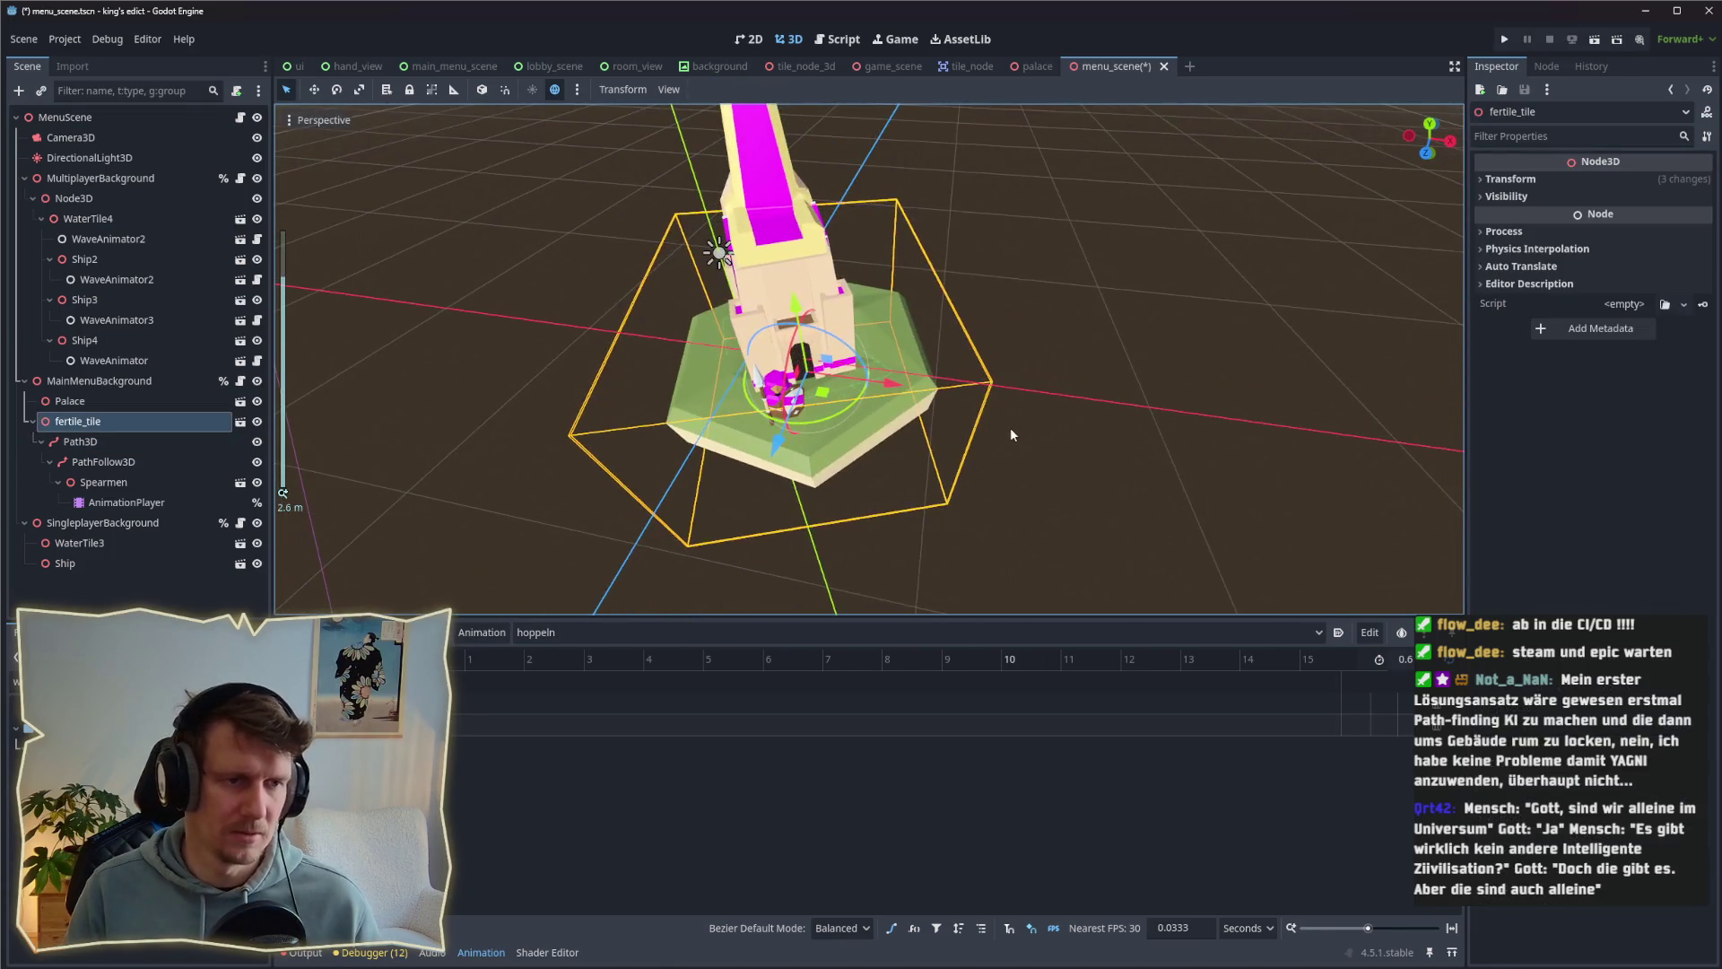
{"action": "scroll", "coordinate": [847, 433], "scroll_direction": "up", "scroll_amount": 5}
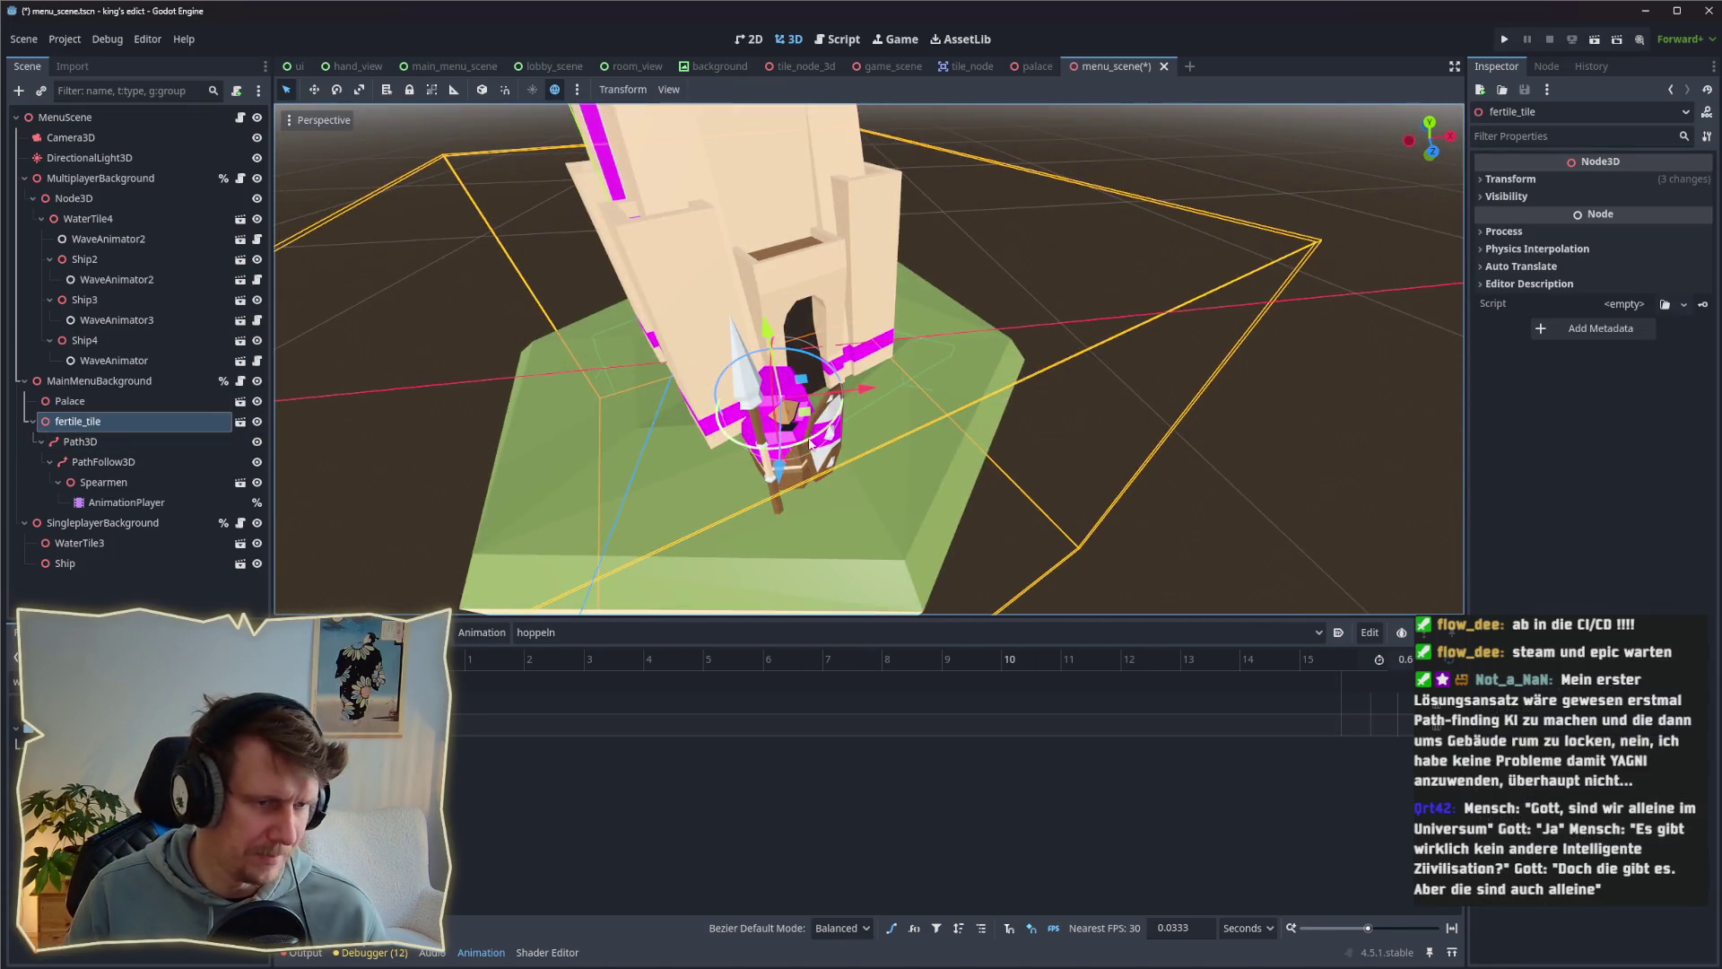
{"action": "left_click", "coordinate": [80, 442]}
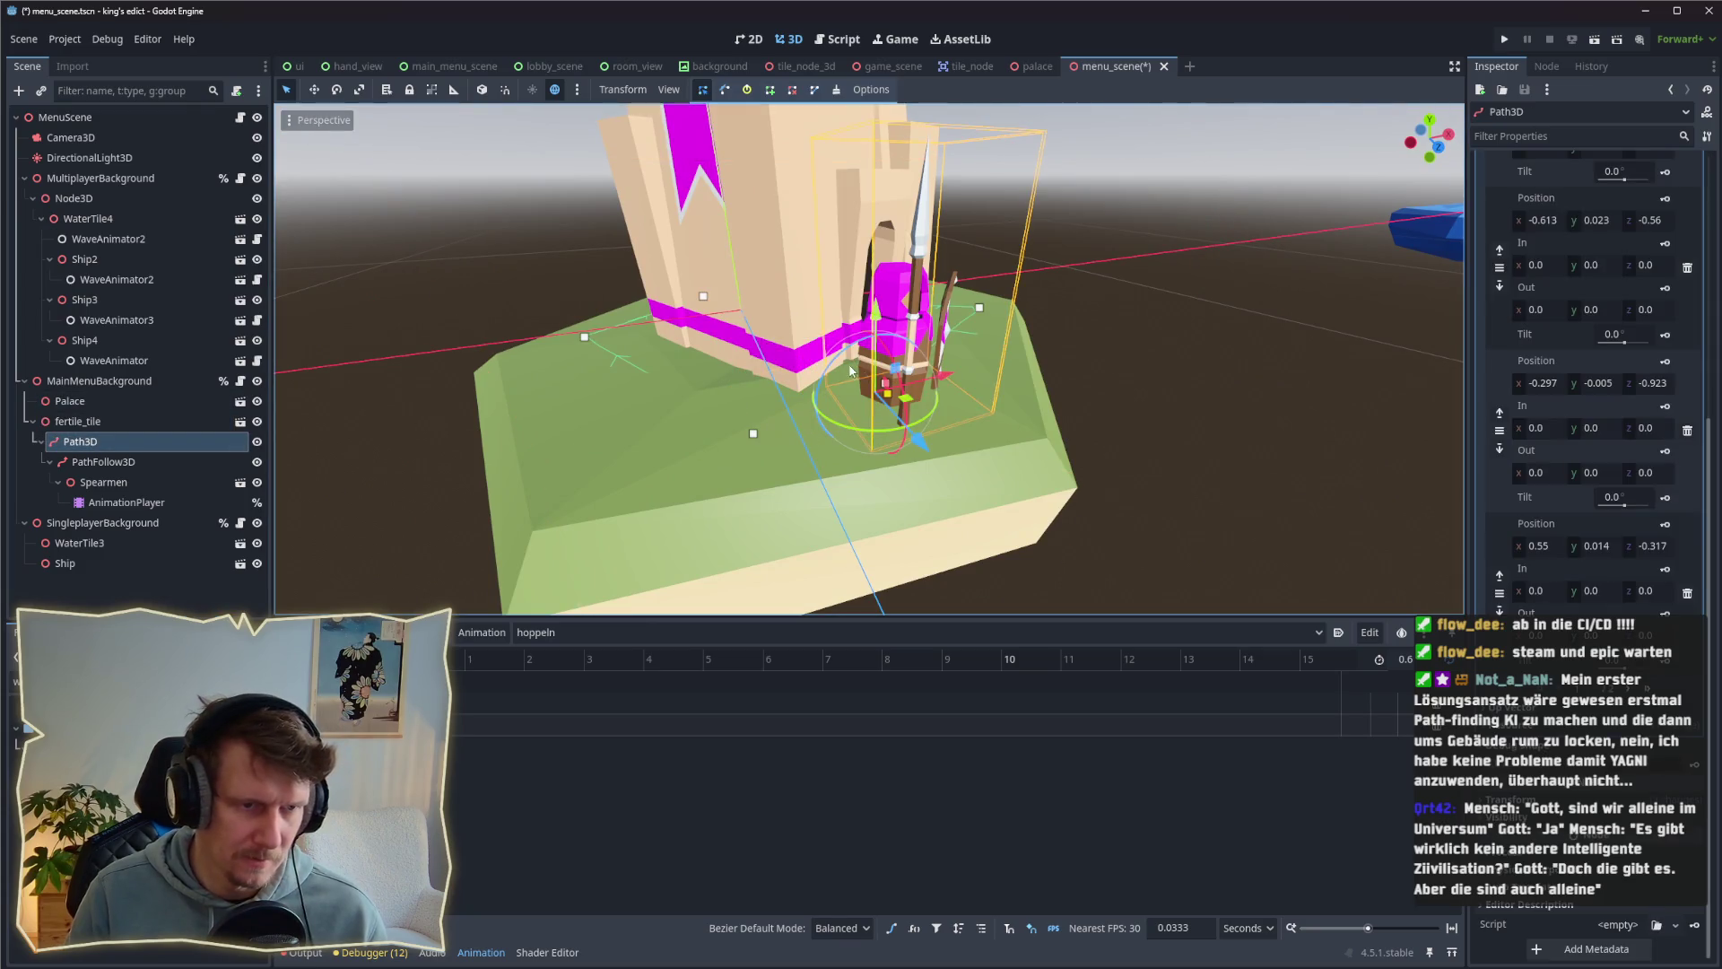
Nudge three path handles around the palace, moving the first point to x -0.638, z -0.64
{"action": "mouse_move", "coordinate": [887, 400]}
{"action": "left_mouse_down"}
{"action": "mouse_move", "coordinate": [1019, 370]}
{"action": "mouse_move", "coordinate": [972, 434]}
{"action": "left_mouse_up"}
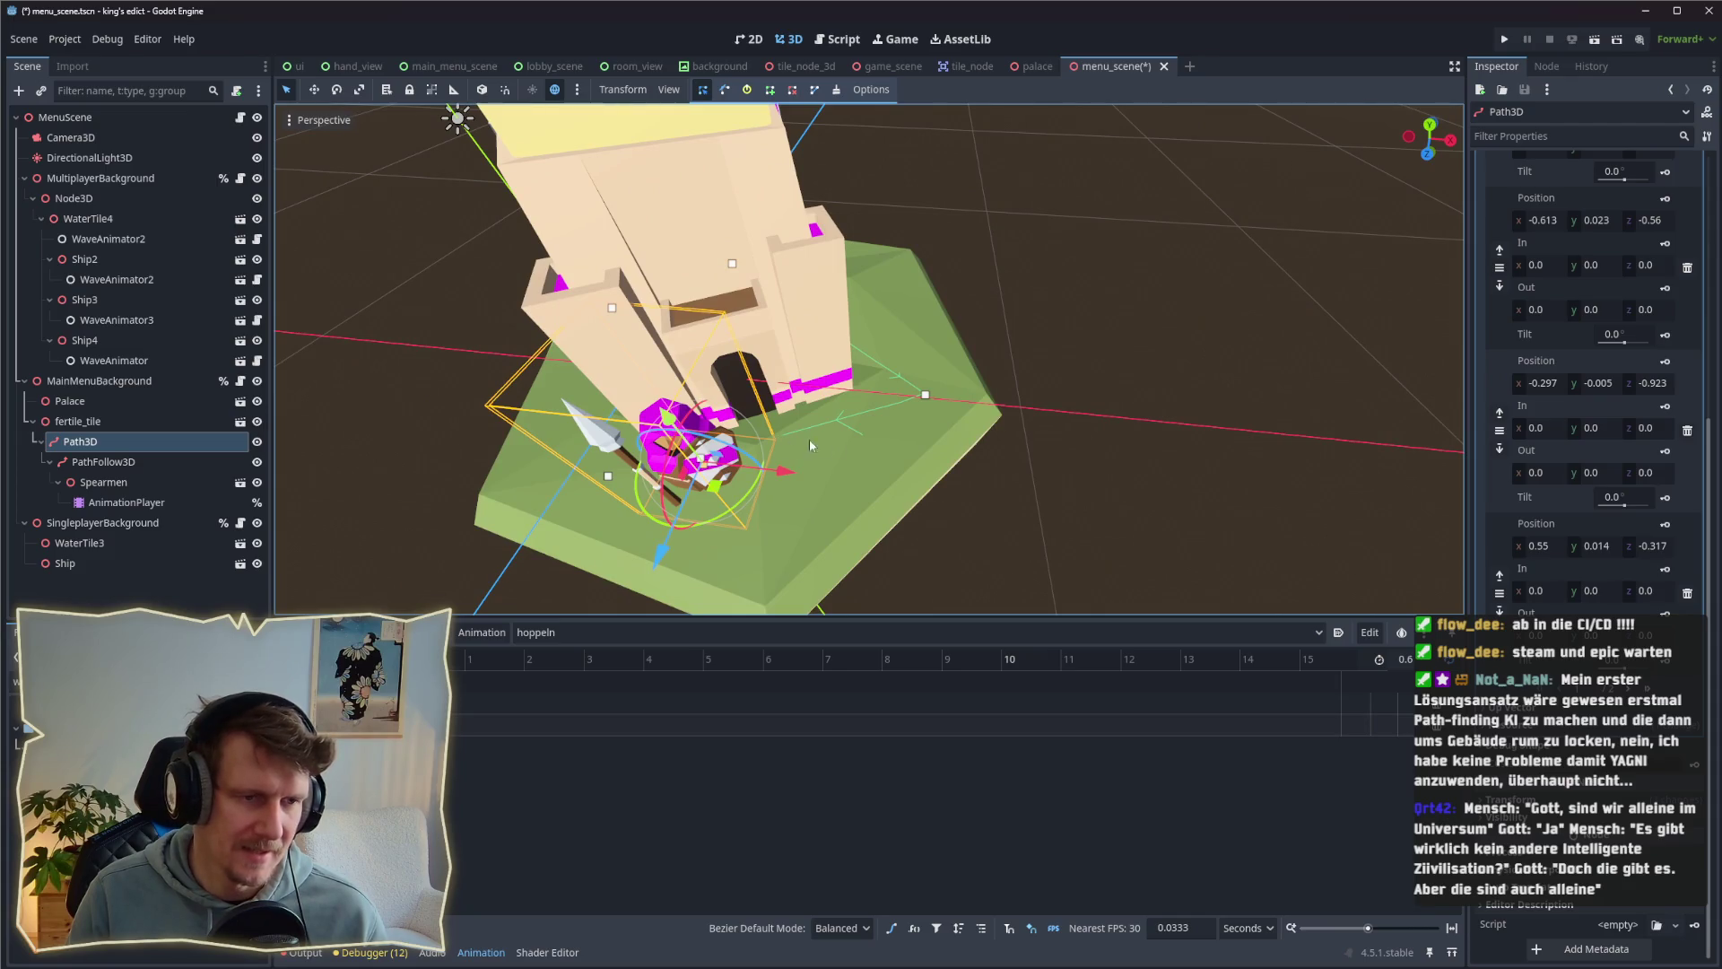
{"action": "left_click", "coordinate": [926, 398]}
{"action": "mouse_move", "coordinate": [947, 420]}
{"action": "left_mouse_down"}
{"action": "mouse_move", "coordinate": [1047, 341]}
{"action": "mouse_move", "coordinate": [900, 345]}
{"action": "mouse_move", "coordinate": [867, 215]}
{"action": "mouse_move", "coordinate": [908, 274]}
{"action": "left_mouse_up"}
{"action": "left_click", "coordinate": [865, 206]}
{"action": "mouse_move", "coordinate": [1157, 233]}
{"action": "left_mouse_down"}
{"action": "mouse_move", "coordinate": [925, 230]}
{"action": "mouse_move", "coordinate": [1014, 201]}
{"action": "mouse_move", "coordinate": [1173, 262]}
{"action": "mouse_move", "coordinate": [1186, 305]}
{"action": "mouse_move", "coordinate": [872, 359]}
{"action": "mouse_move", "coordinate": [971, 303]}
{"action": "left_mouse_up"}
{"action": "left_click", "coordinate": [1000, 197]}
{"action": "left_click_drag", "start_coordinate": [682, 397], "coordinate": [843, 323]}
{"action": "left_click_drag", "start_coordinate": [749, 238], "coordinate": [760, 262]}
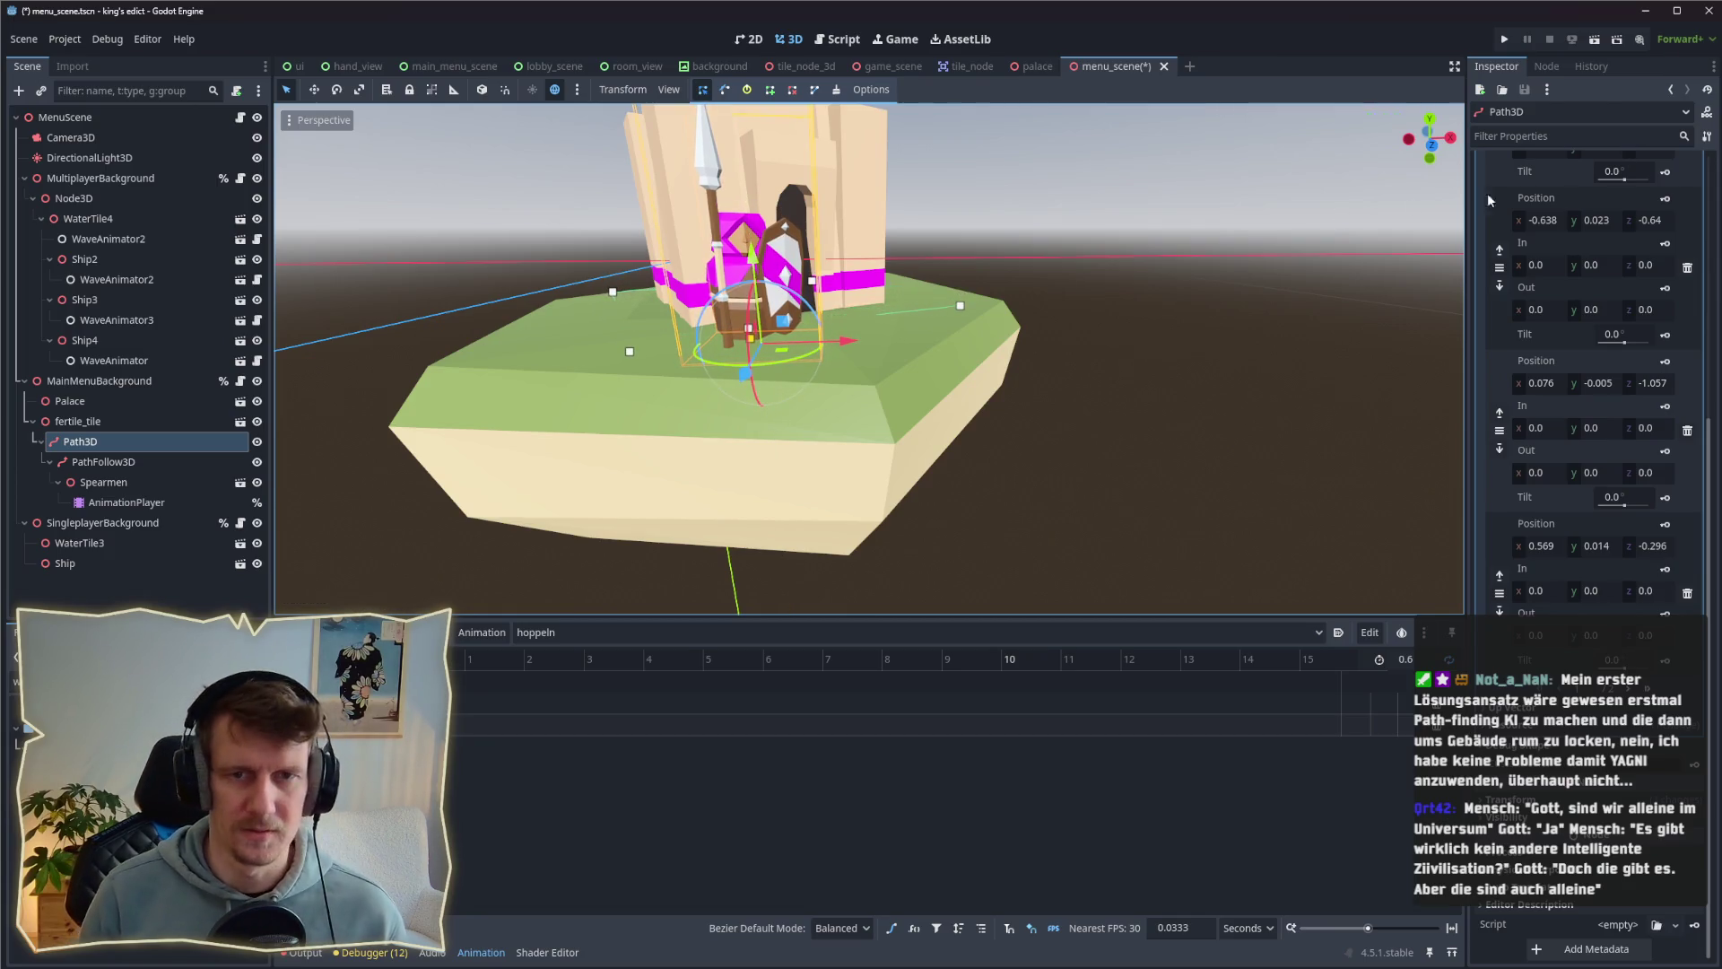
{"action": "left_click", "coordinate": [103, 461]}
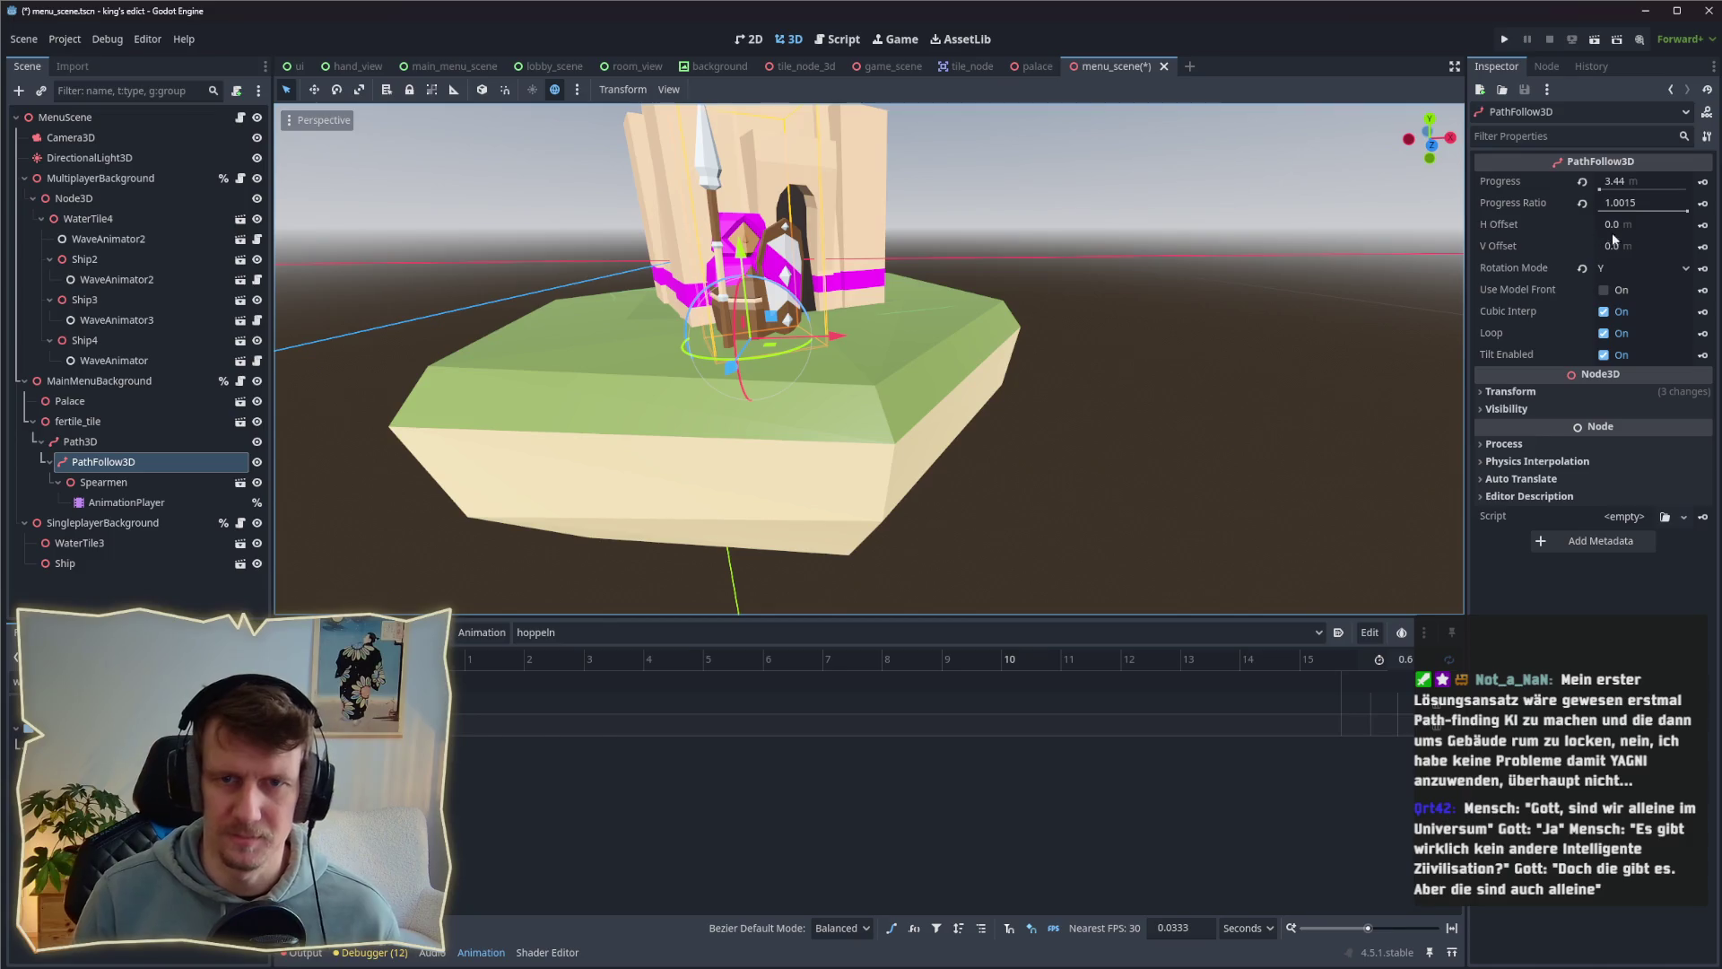
Run PathFollow3D's Progress Ratio down to 0 and back up to exactly 1.0 (3.43 m)
{"action": "mouse_move", "coordinate": [1689, 214]}
{"action": "left_mouse_down"}
{"action": "mouse_move", "coordinate": [1598, 214]}
{"action": "mouse_move", "coordinate": [1700, 222]}
{"action": "left_mouse_up"}
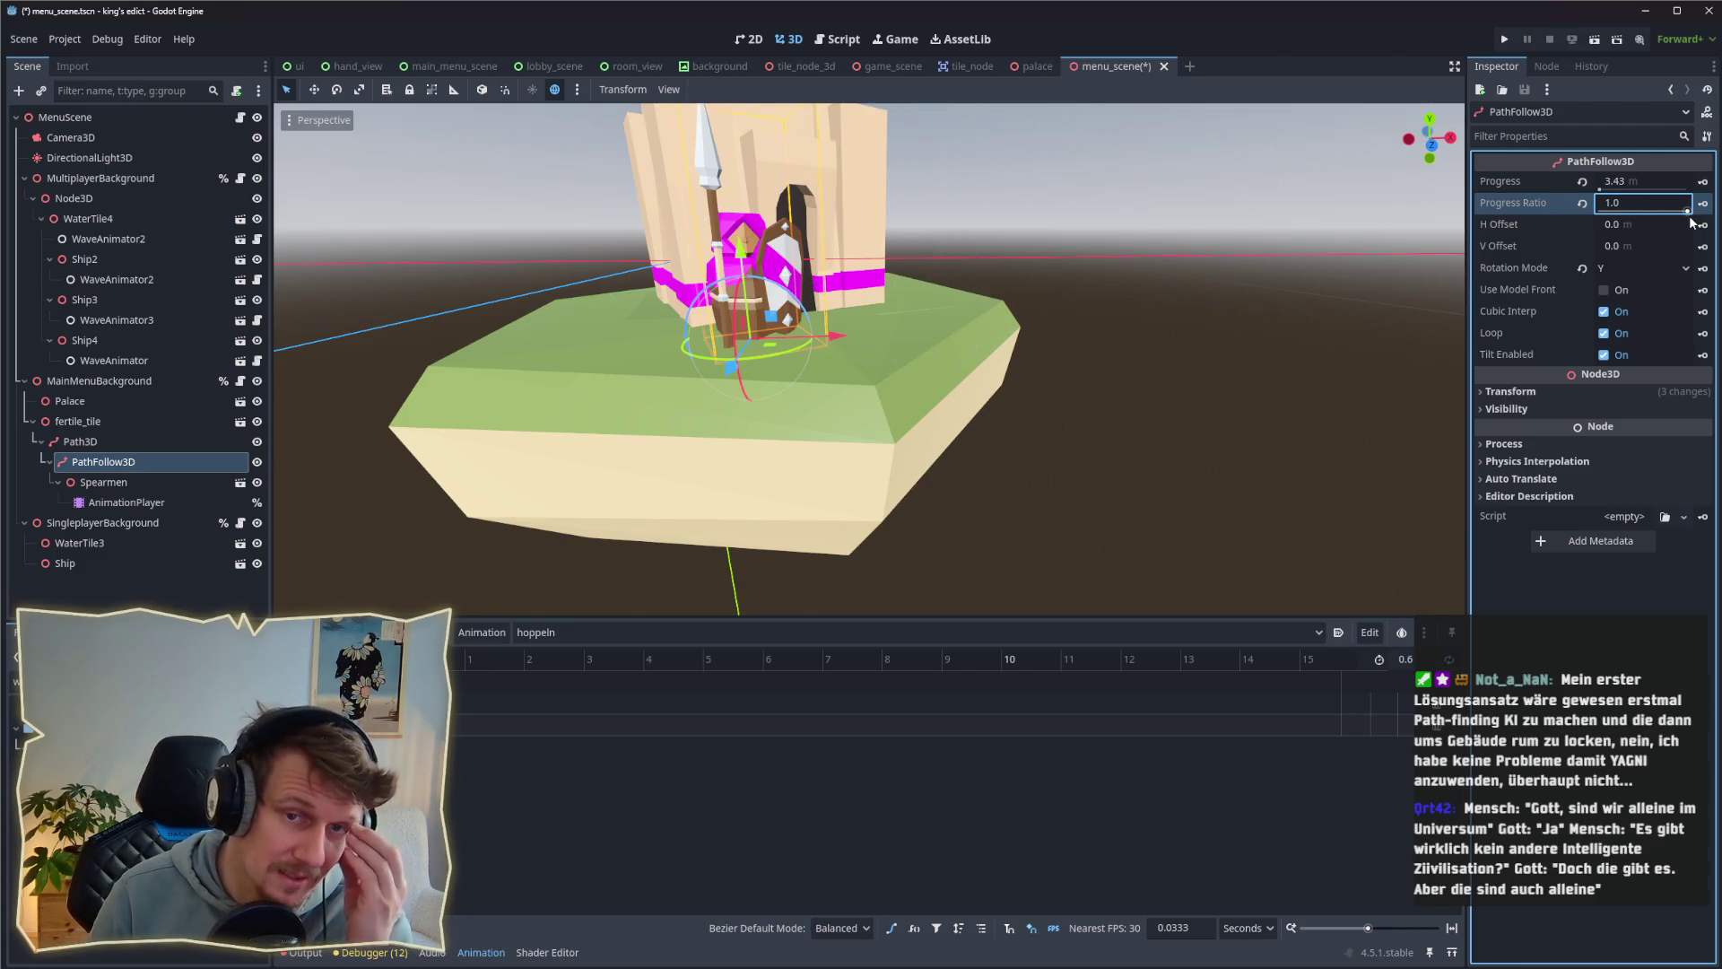
{"action": "mouse_move", "coordinate": [1691, 222]}
{"action": "left_mouse_down"}
{"action": "mouse_move", "coordinate": [1603, 219]}
{"action": "mouse_move", "coordinate": [1690, 224]}
{"action": "left_mouse_up"}
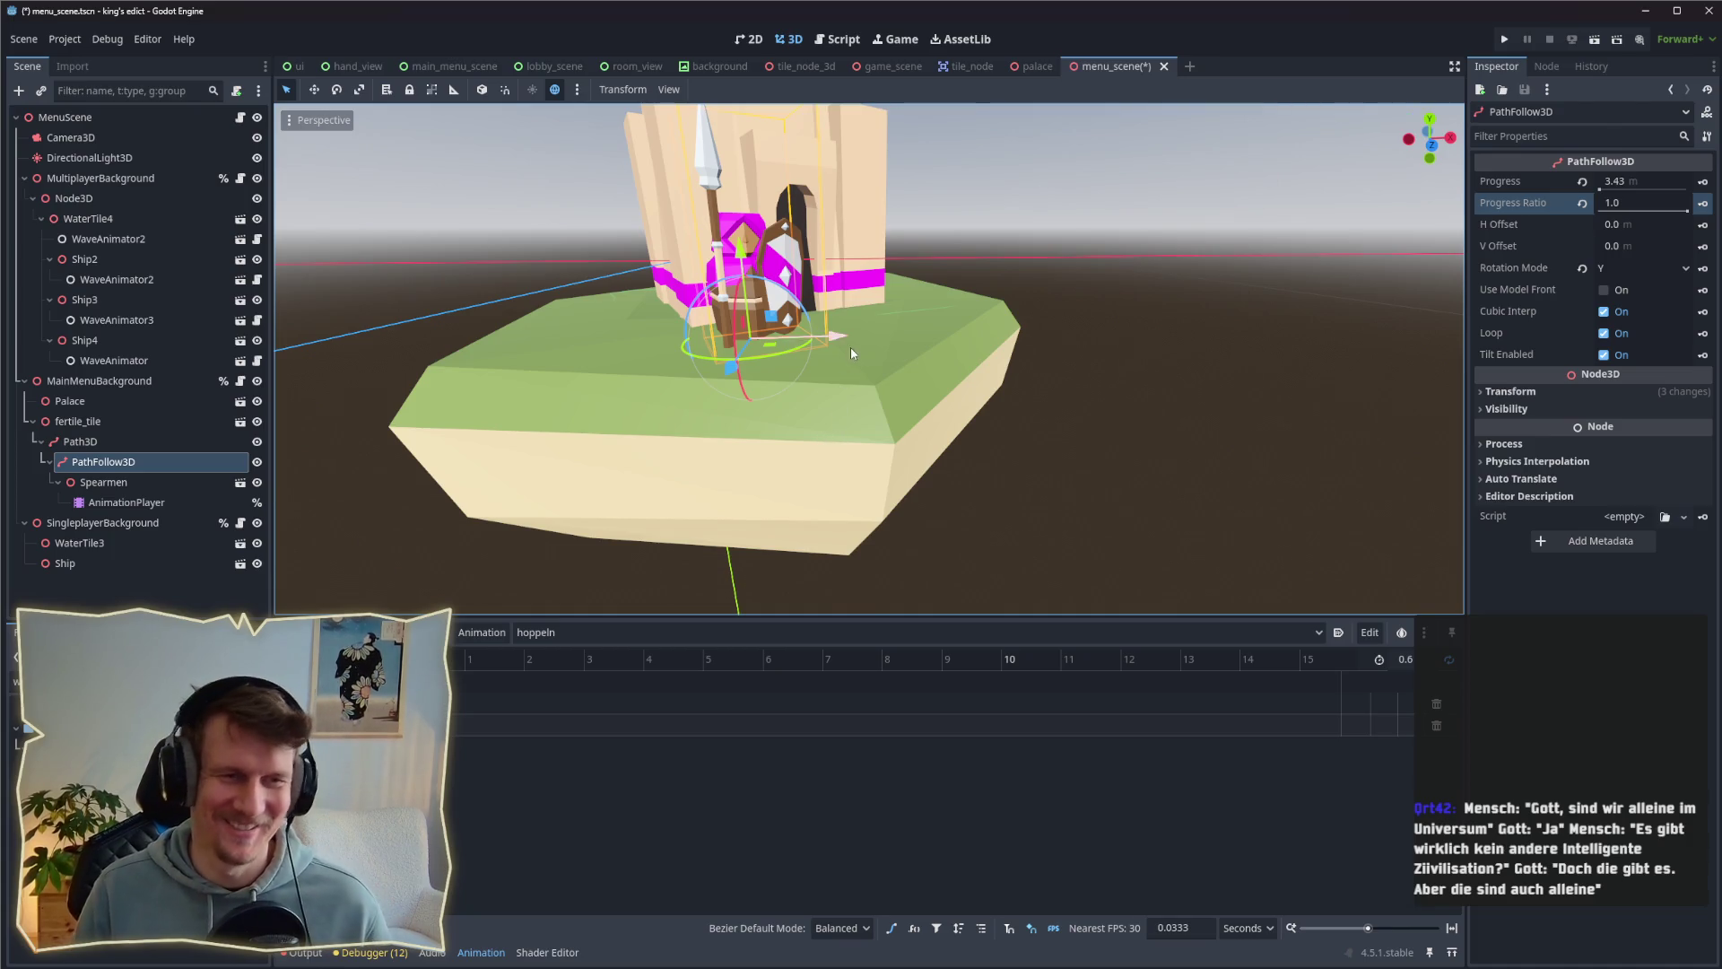
Inspect the AnimationPlayer and frame the view on the Spearmen
{"action": "scroll", "coordinate": [847, 359], "scroll_direction": "up", "scroll_amount": 3}
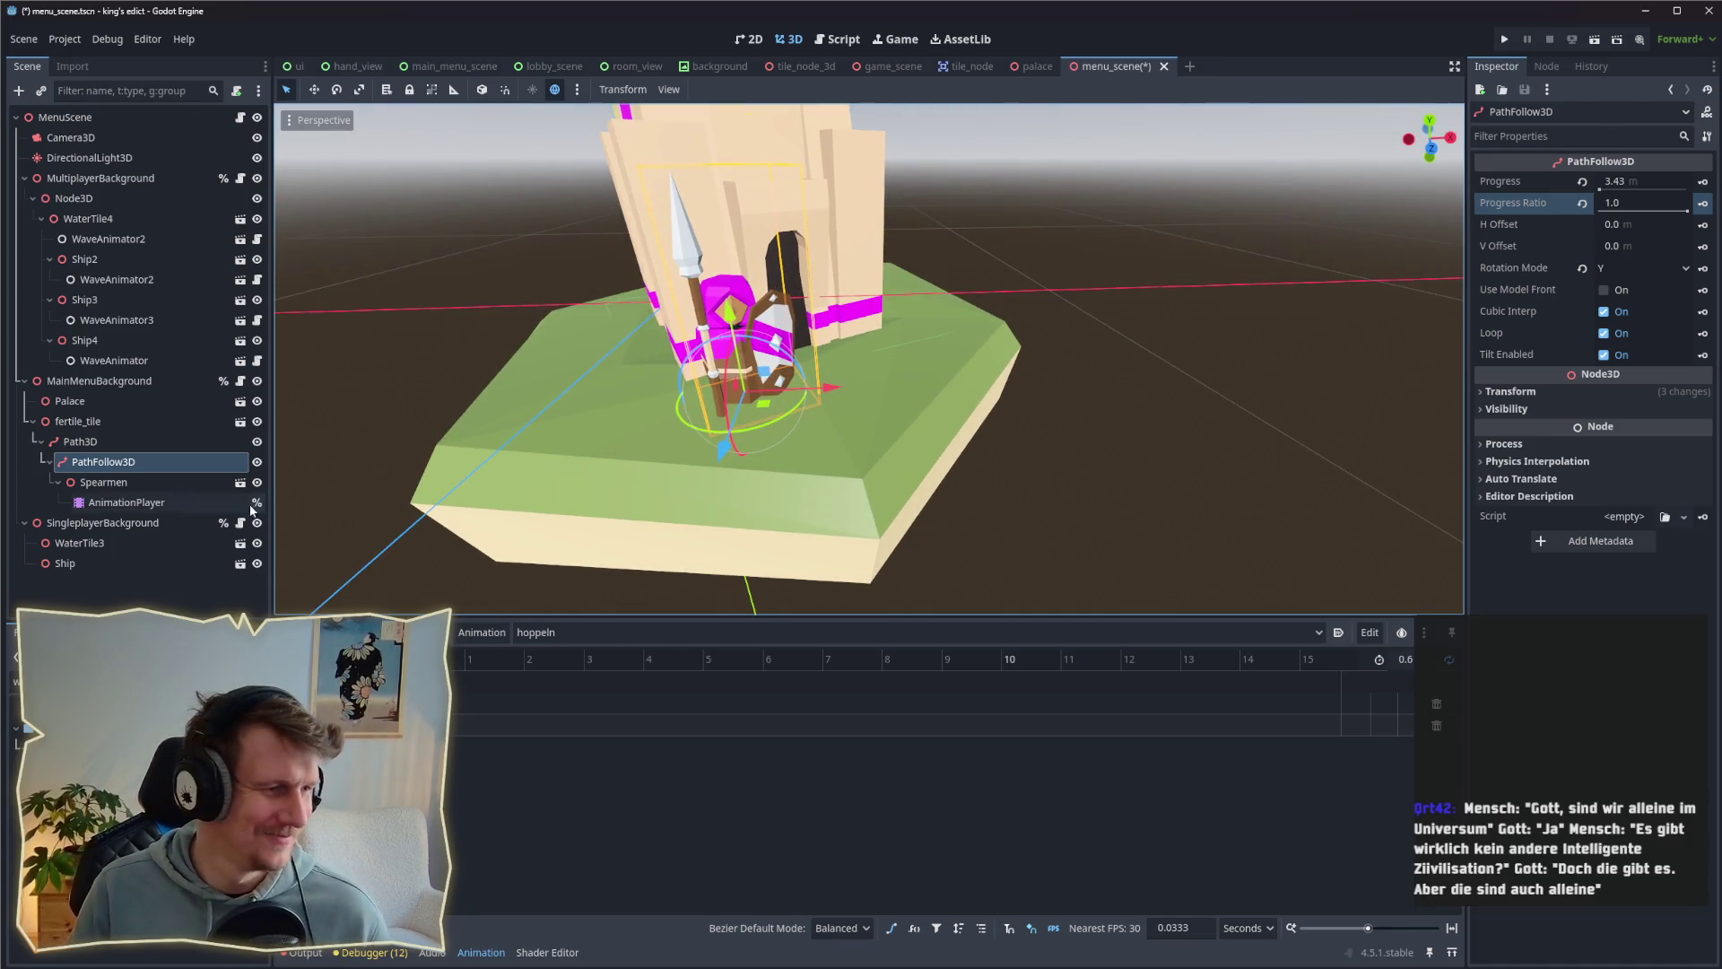
{"action": "left_click", "coordinate": [131, 501]}
{"action": "scroll", "coordinate": [706, 427], "scroll_direction": "up", "scroll_amount": 4}
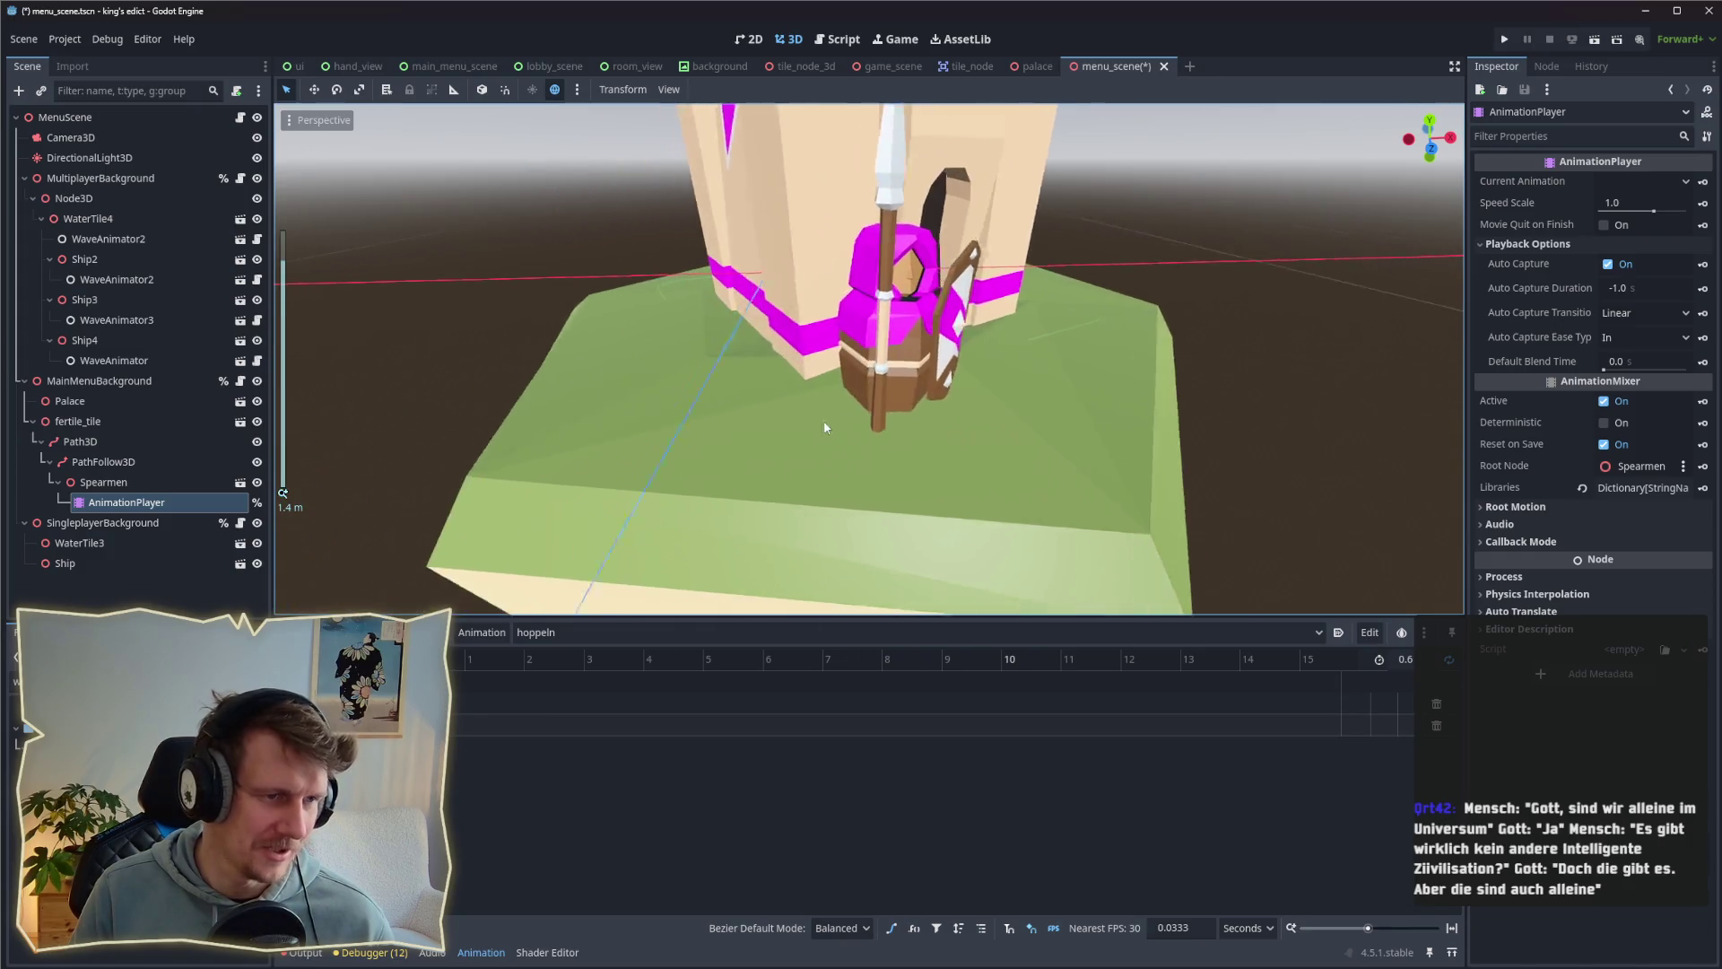
{"action": "left_click", "coordinate": [128, 461]}
{"action": "key", "text": "f"}
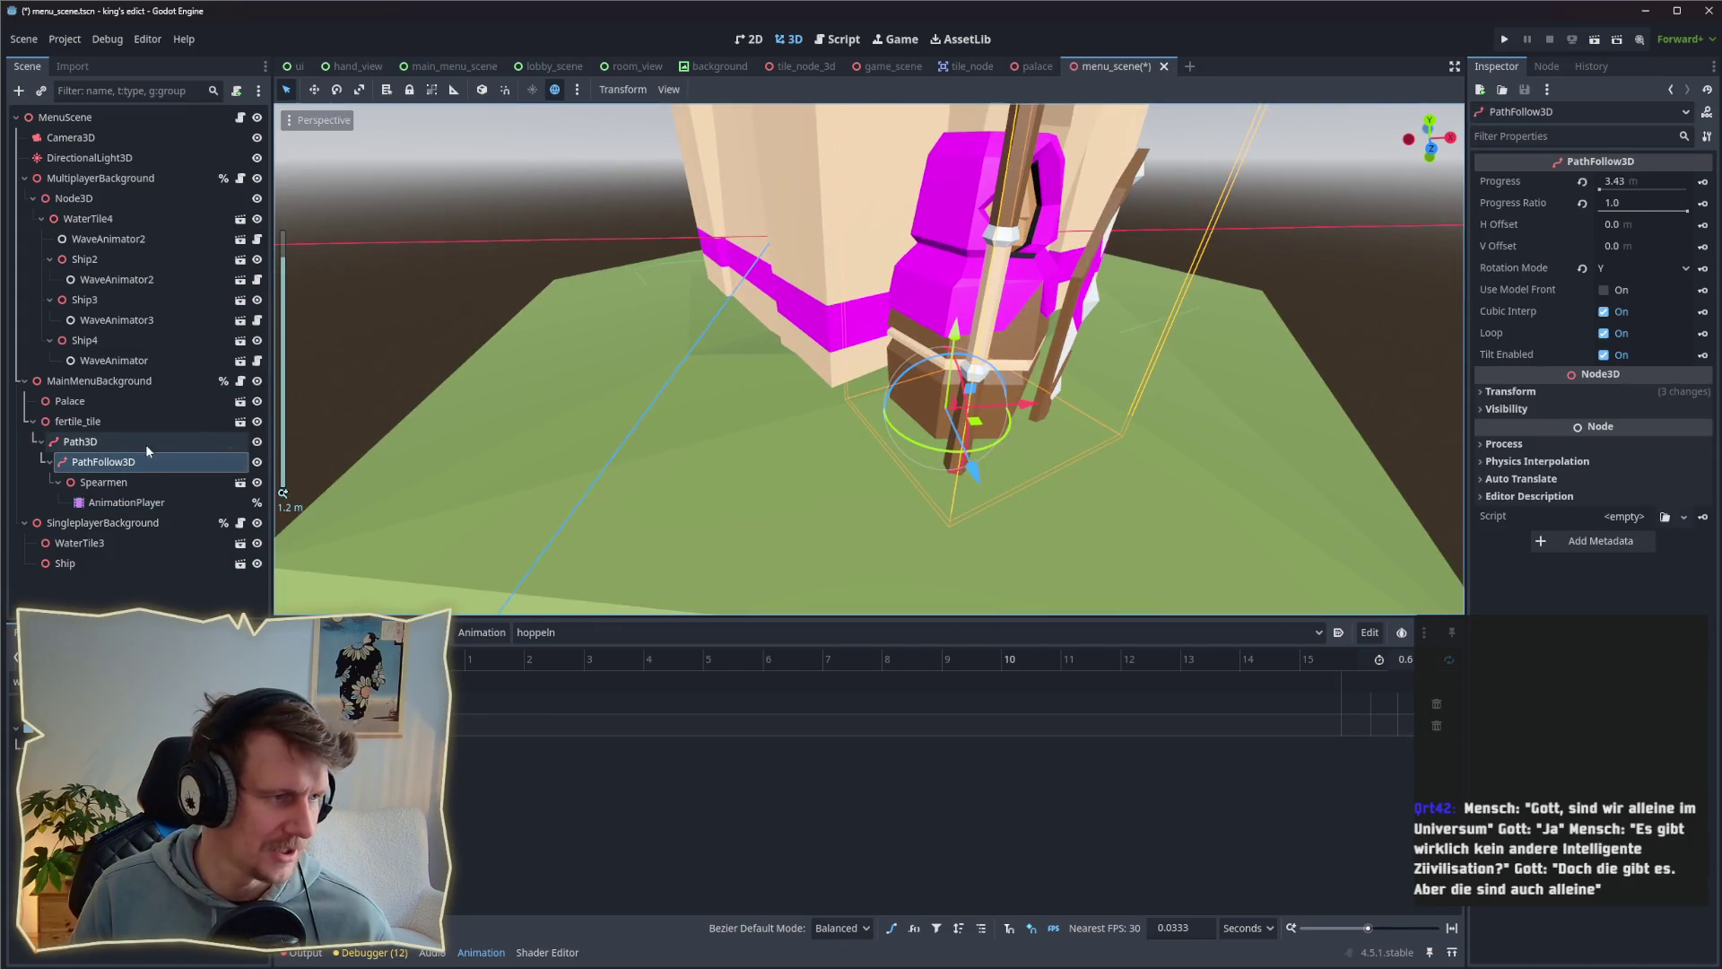
{"action": "left_click", "coordinate": [139, 481]}
{"action": "left_click", "coordinate": [125, 441]}
Revert PathFollow3D's Progress Ratio to 0.0 so the Spearmen return to the loop start
{"action": "left_click_drag", "start_coordinate": [897, 404], "coordinate": [1014, 437]}
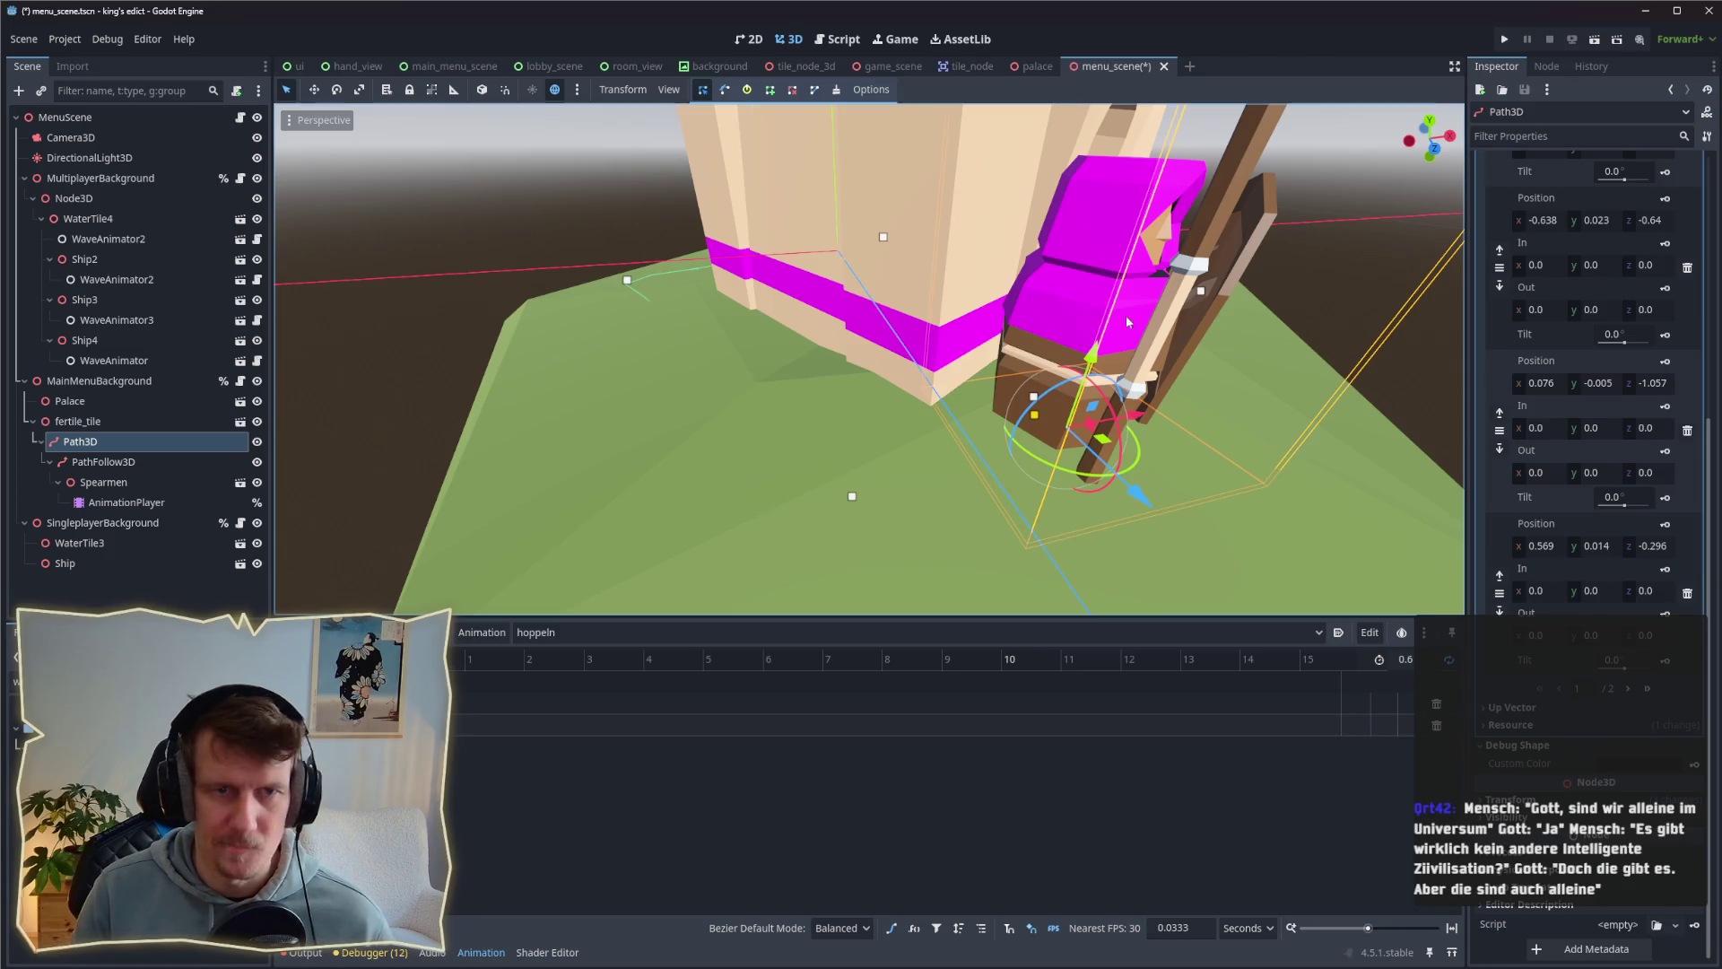
{"action": "left_click", "coordinate": [104, 461]}
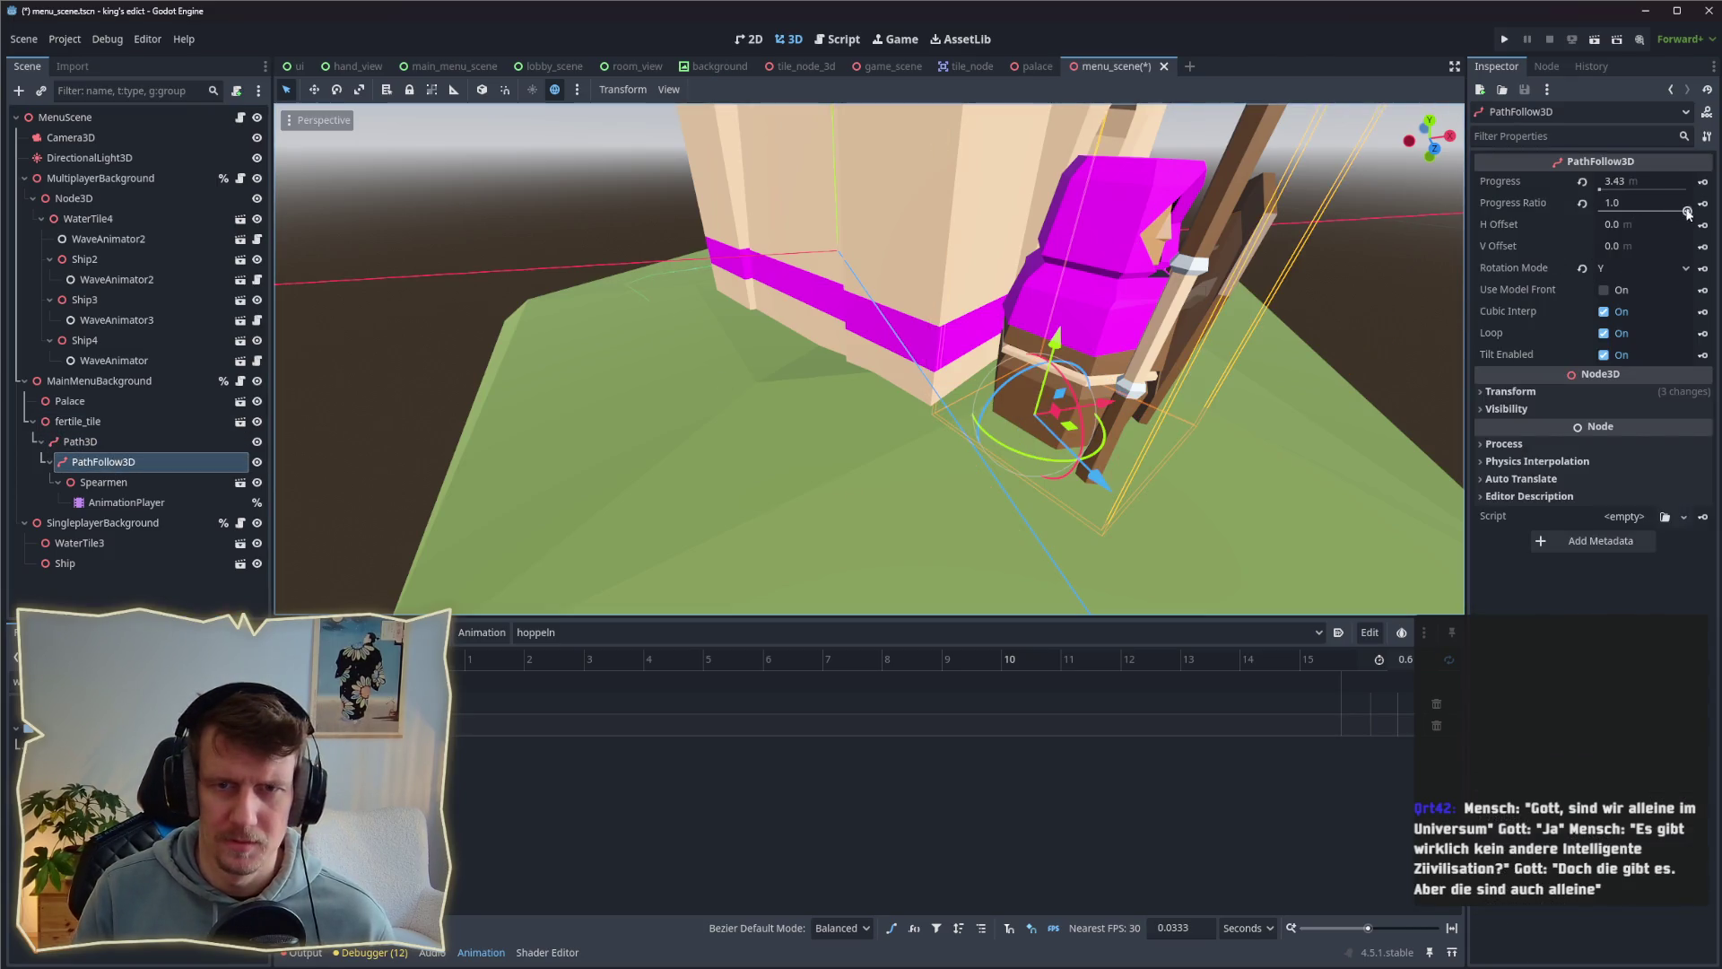
{"action": "left_click", "coordinate": [1583, 203]}
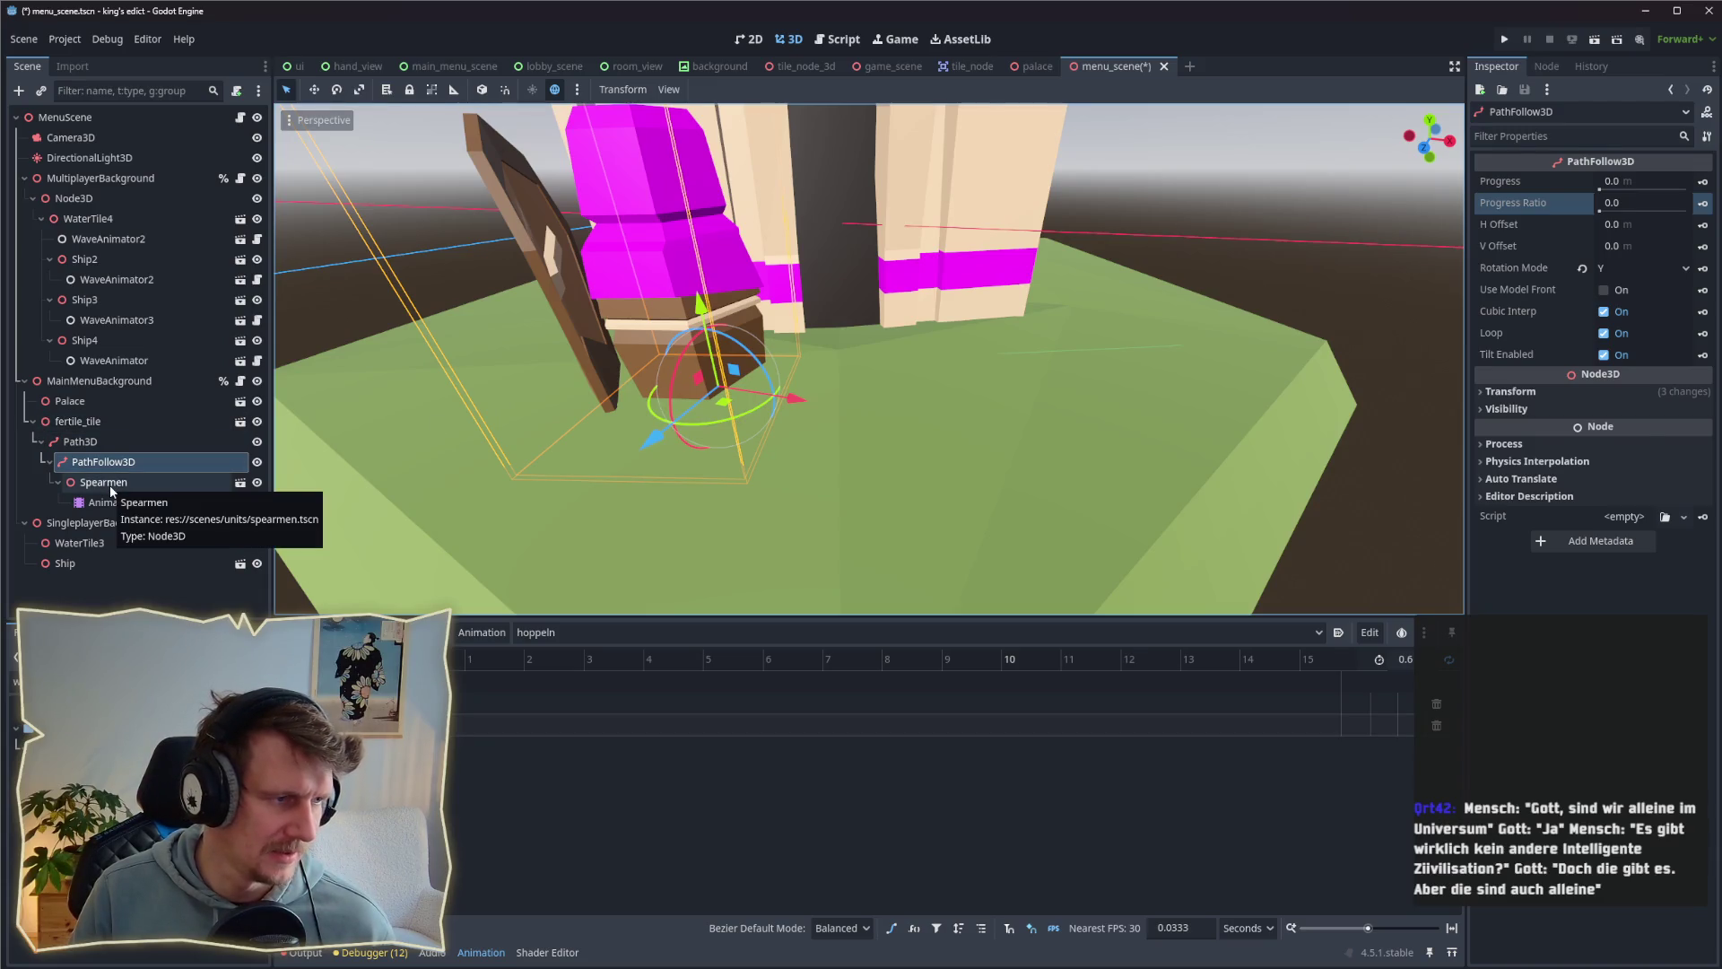
{"action": "left_click", "coordinate": [105, 440]}
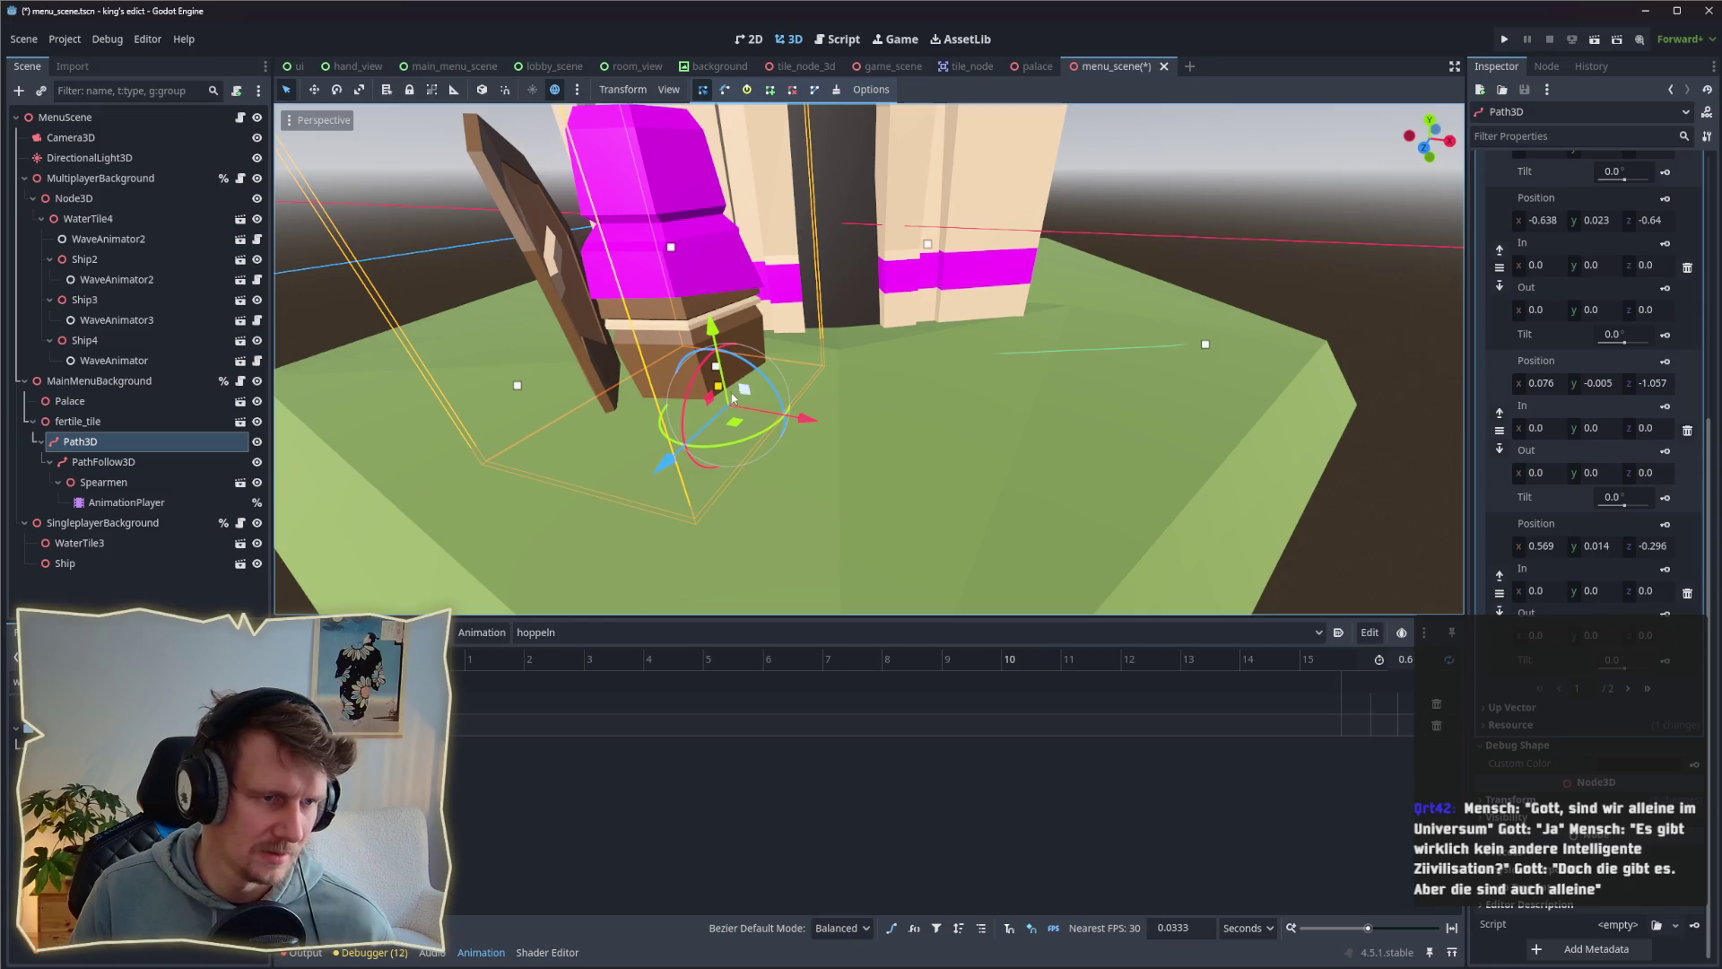
Rotate the path slightly, then drag PathFollow3D's Progress Ratio up to 1.0 (3.5 m)
{"action": "left_click_drag", "start_coordinate": [713, 453], "coordinate": [725, 445]}
{"action": "key", "text": "ctrl+z"}
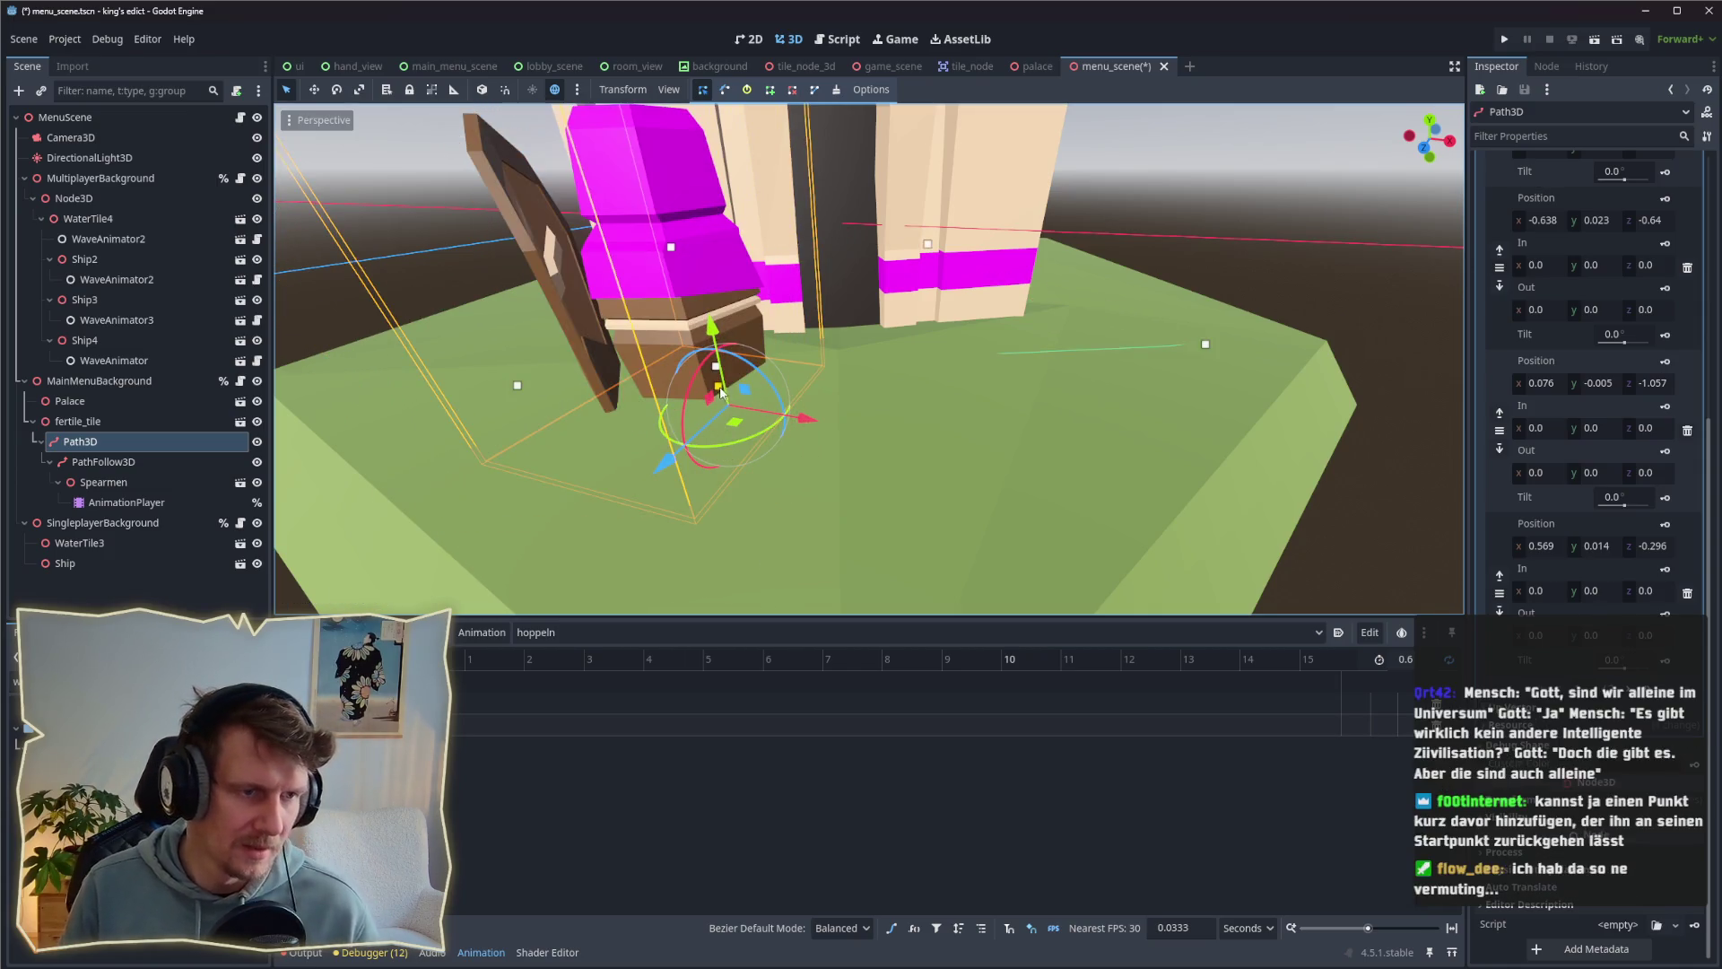
{"action": "left_click_drag", "start_coordinate": [721, 423], "coordinate": [719, 428]}
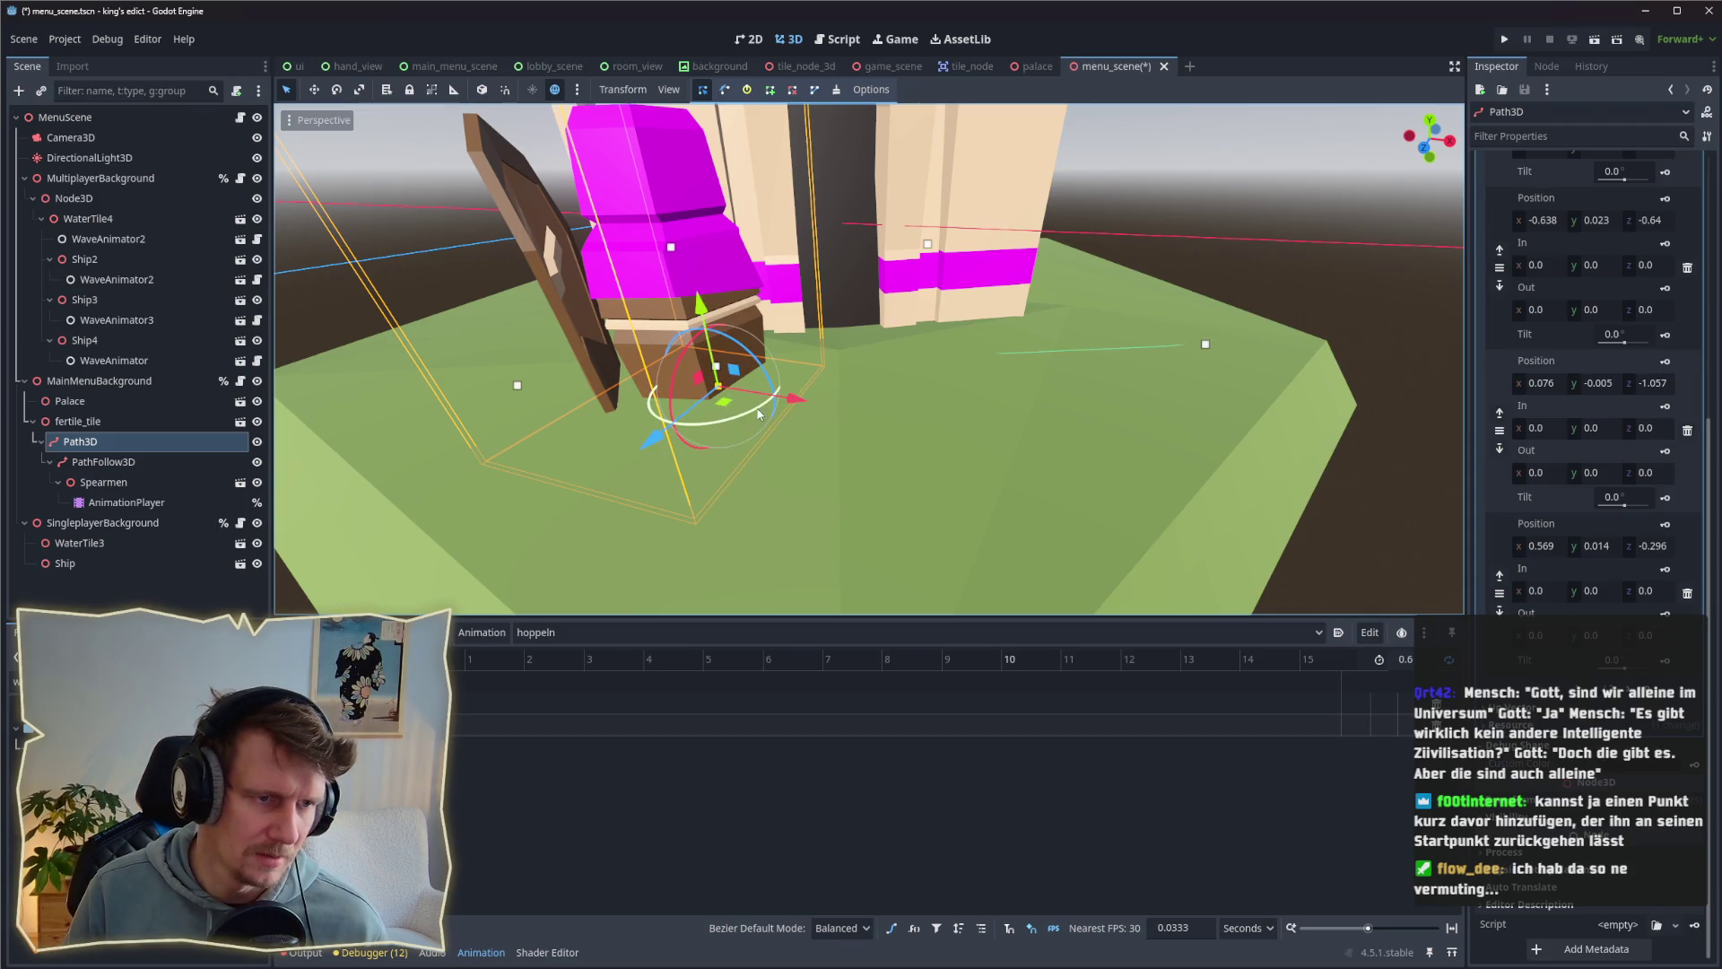
{"action": "scroll", "coordinate": [772, 395], "scroll_direction": "down", "scroll_amount": 4}
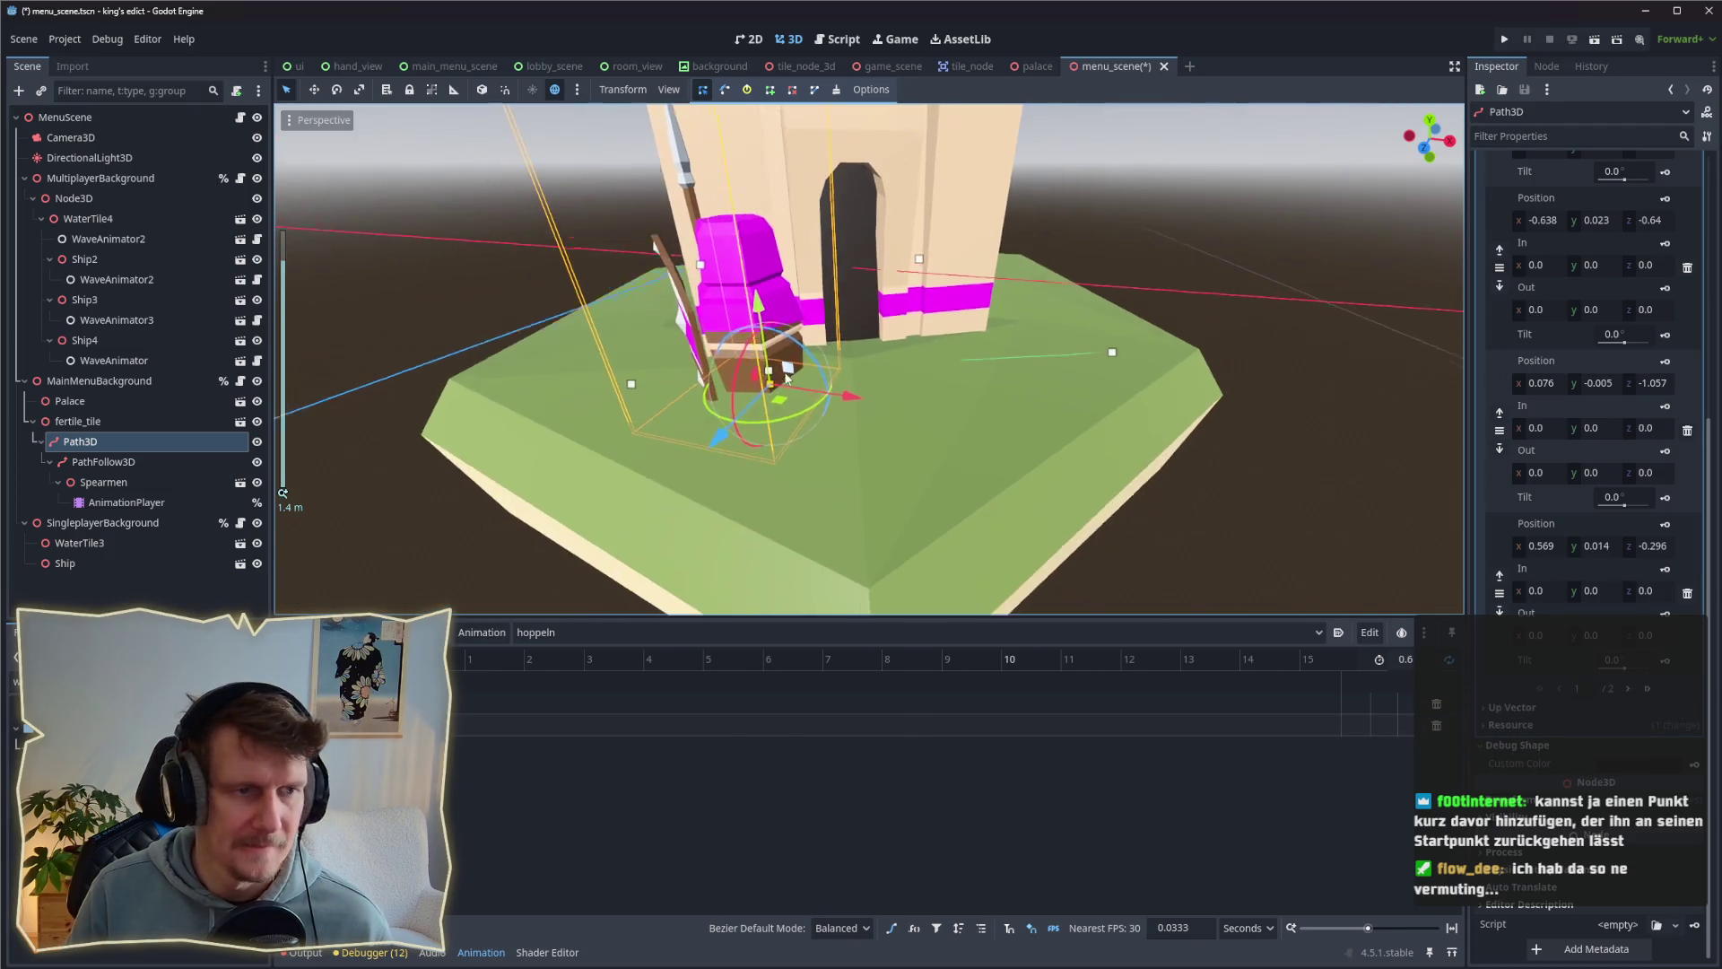
{"action": "scroll", "coordinate": [786, 377], "scroll_direction": "up", "scroll_amount": 2}
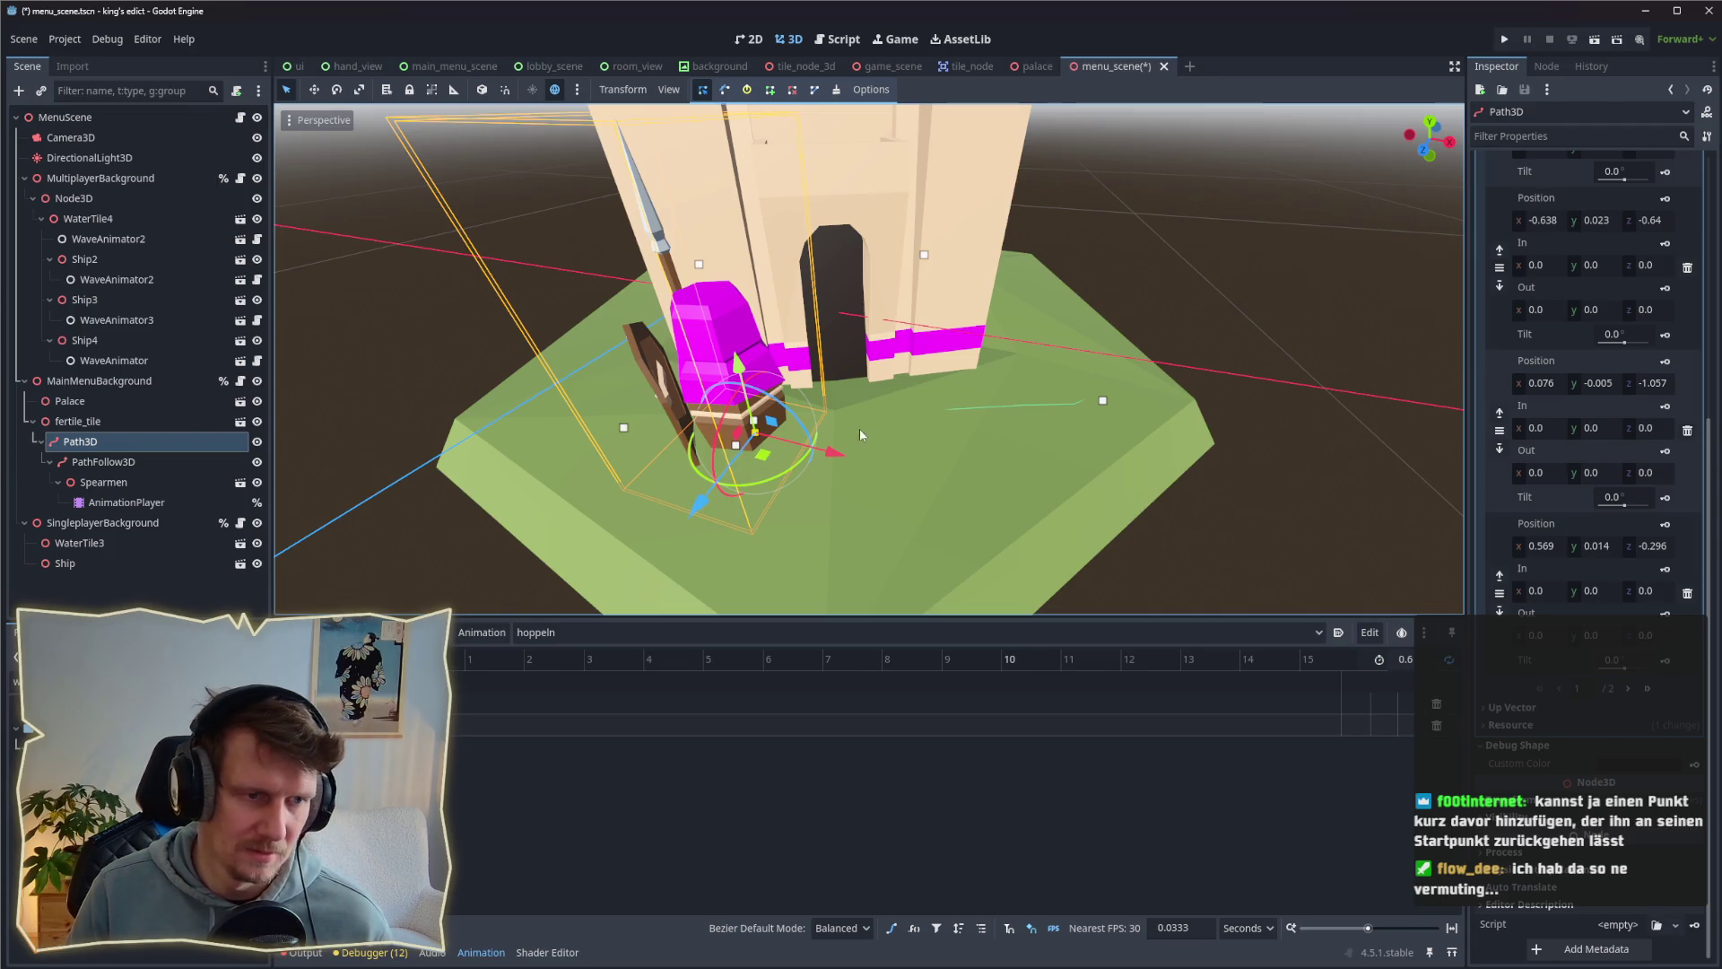
{"action": "scroll", "coordinate": [846, 384], "scroll_direction": "up", "scroll_amount": 3}
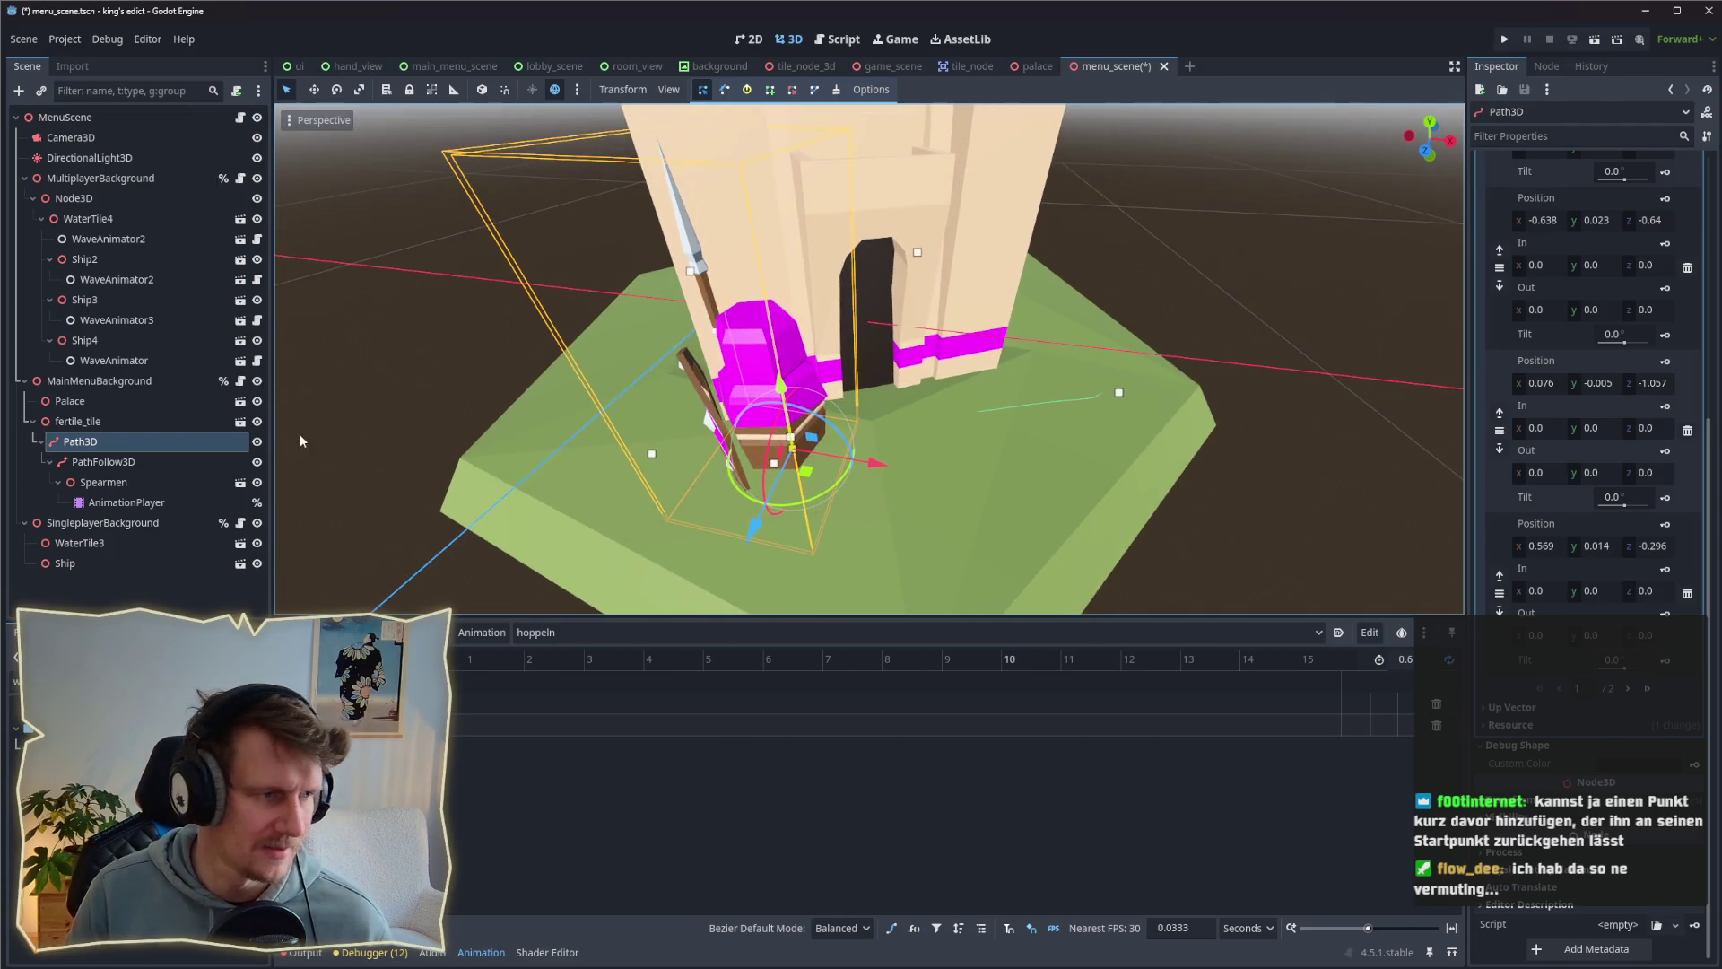
{"action": "left_click", "coordinate": [114, 464]}
{"action": "mouse_move", "coordinate": [1601, 211]}
{"action": "left_mouse_down"}
{"action": "mouse_move", "coordinate": [1700, 235]}
{"action": "mouse_move", "coordinate": [1683, 211]}
{"action": "mouse_move", "coordinate": [1698, 238]}
{"action": "left_mouse_up"}
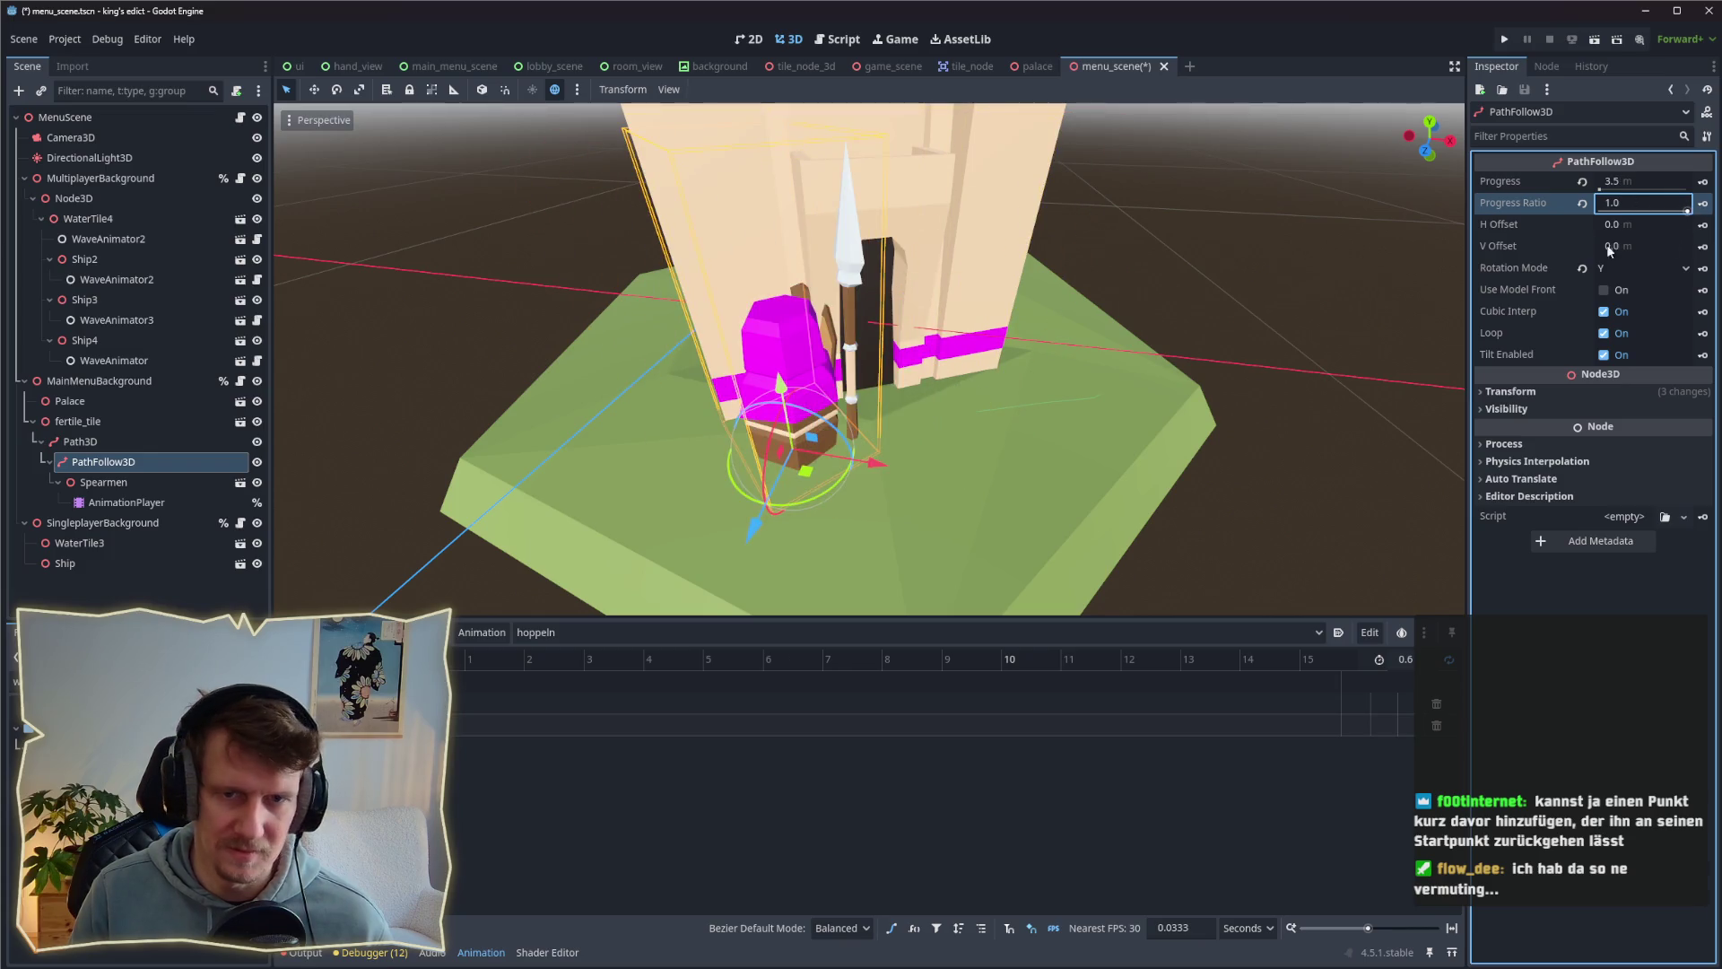
Check the Spearmen and AnimationPlayer nodes, then return to Path3D
{"action": "left_click", "coordinate": [79, 441]}
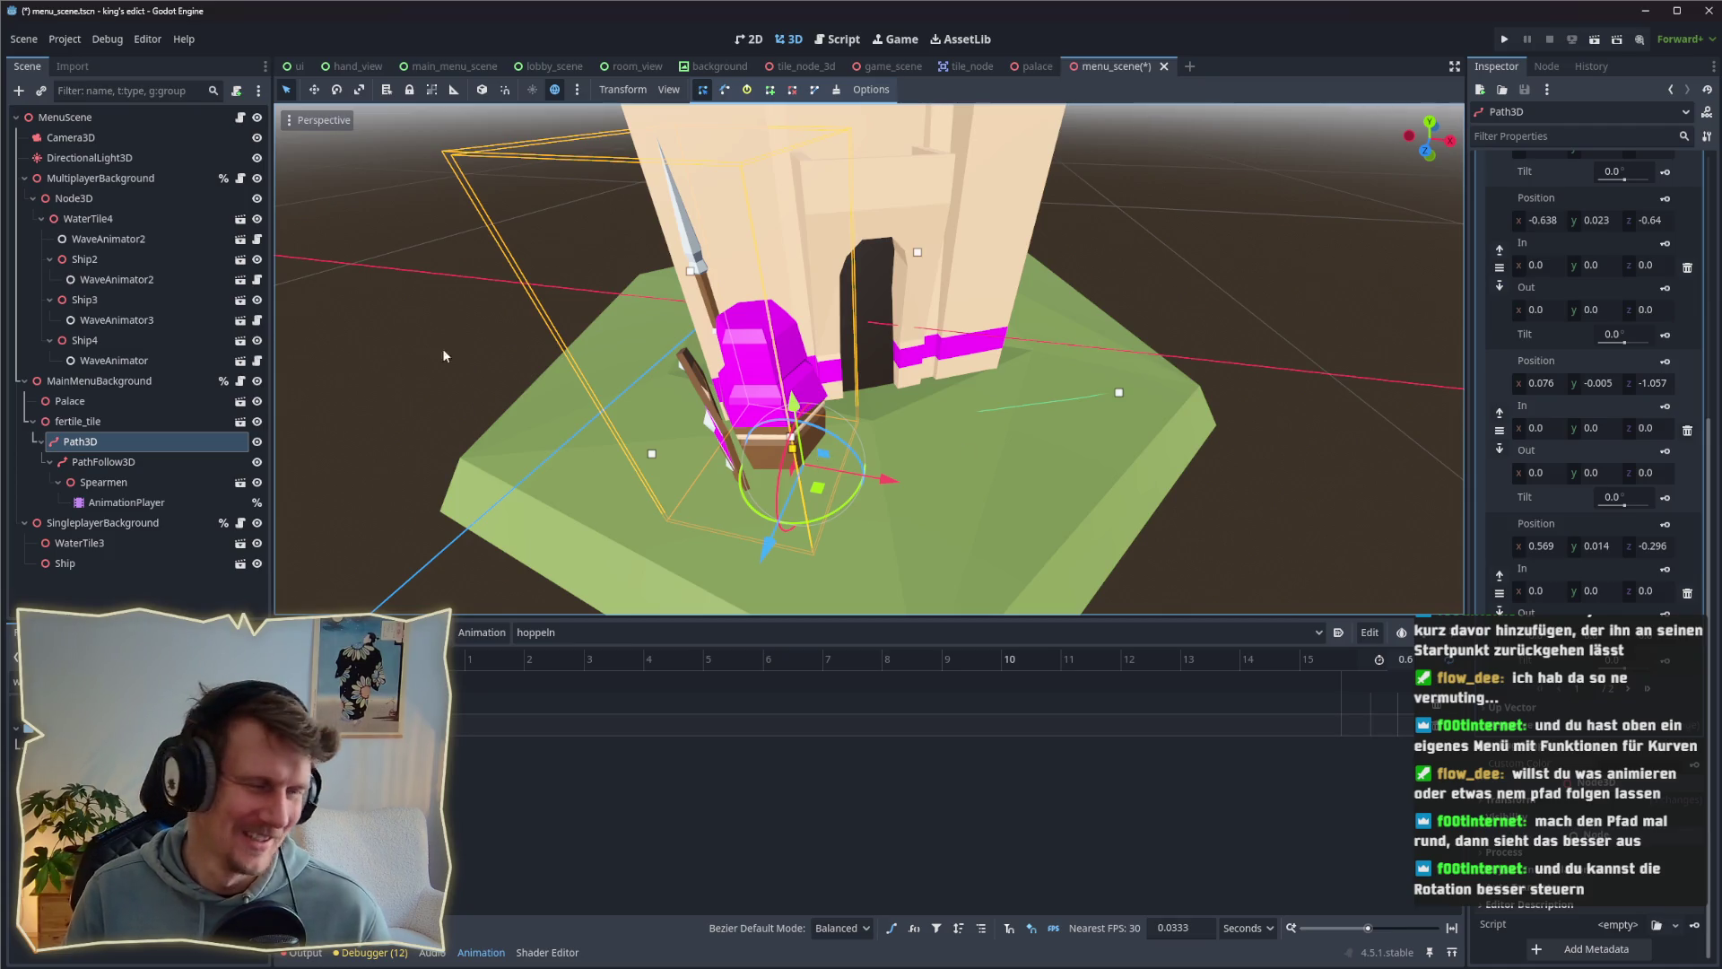
{"action": "left_click", "coordinate": [135, 462]}
{"action": "left_click", "coordinate": [120, 484]}
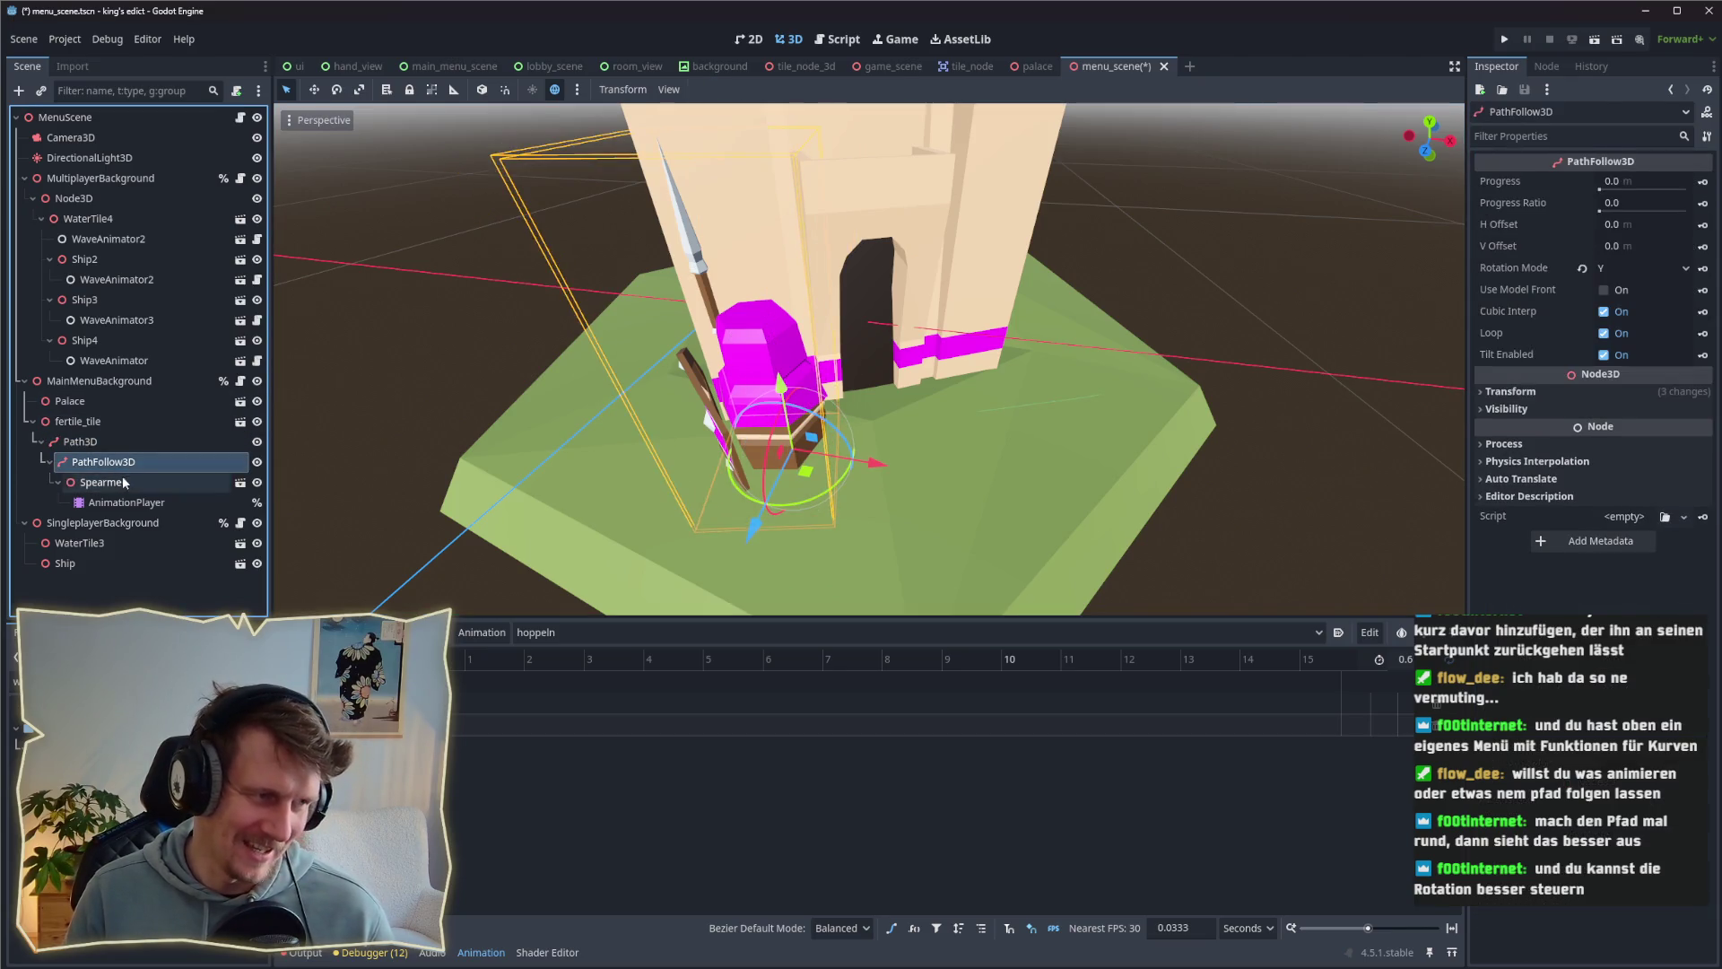
{"action": "left_click", "coordinate": [130, 499]}
{"action": "left_click", "coordinate": [131, 481]}
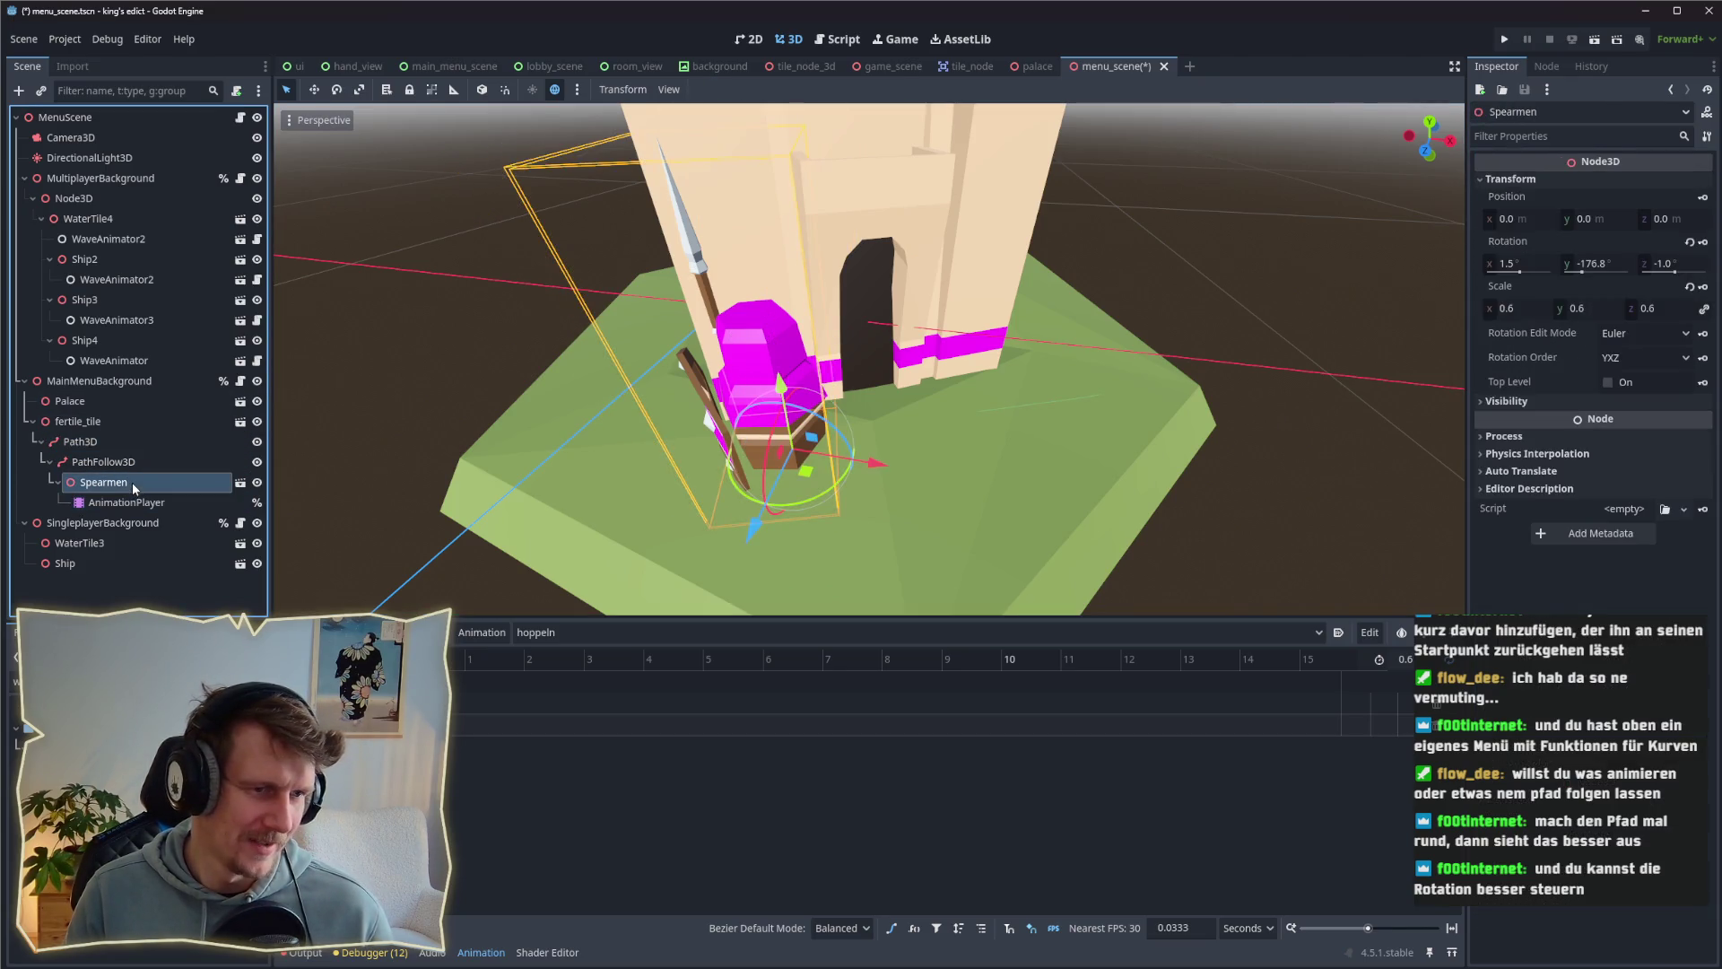
{"action": "left_click", "coordinate": [136, 461]}
{"action": "left_click", "coordinate": [132, 444]}
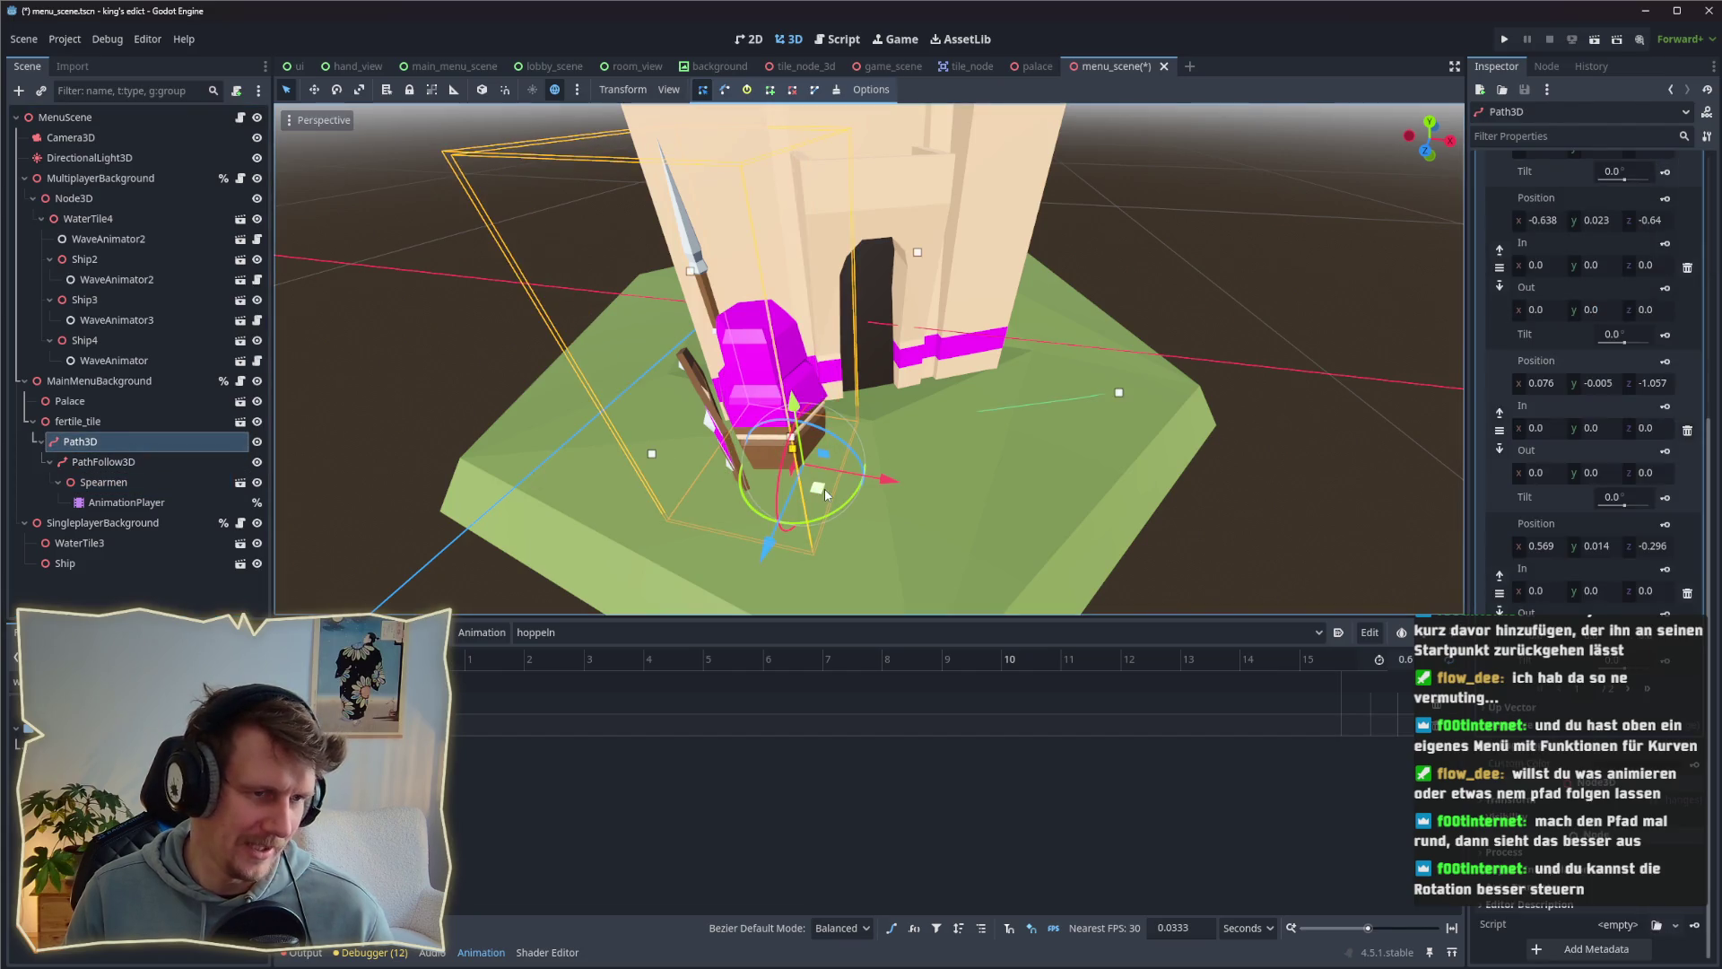
Scroll Path3D's Inspector to the top to show Curve, Closed and the Points list
{"action": "scroll", "coordinate": [822, 445], "scroll_direction": "up", "scroll_amount": 2}
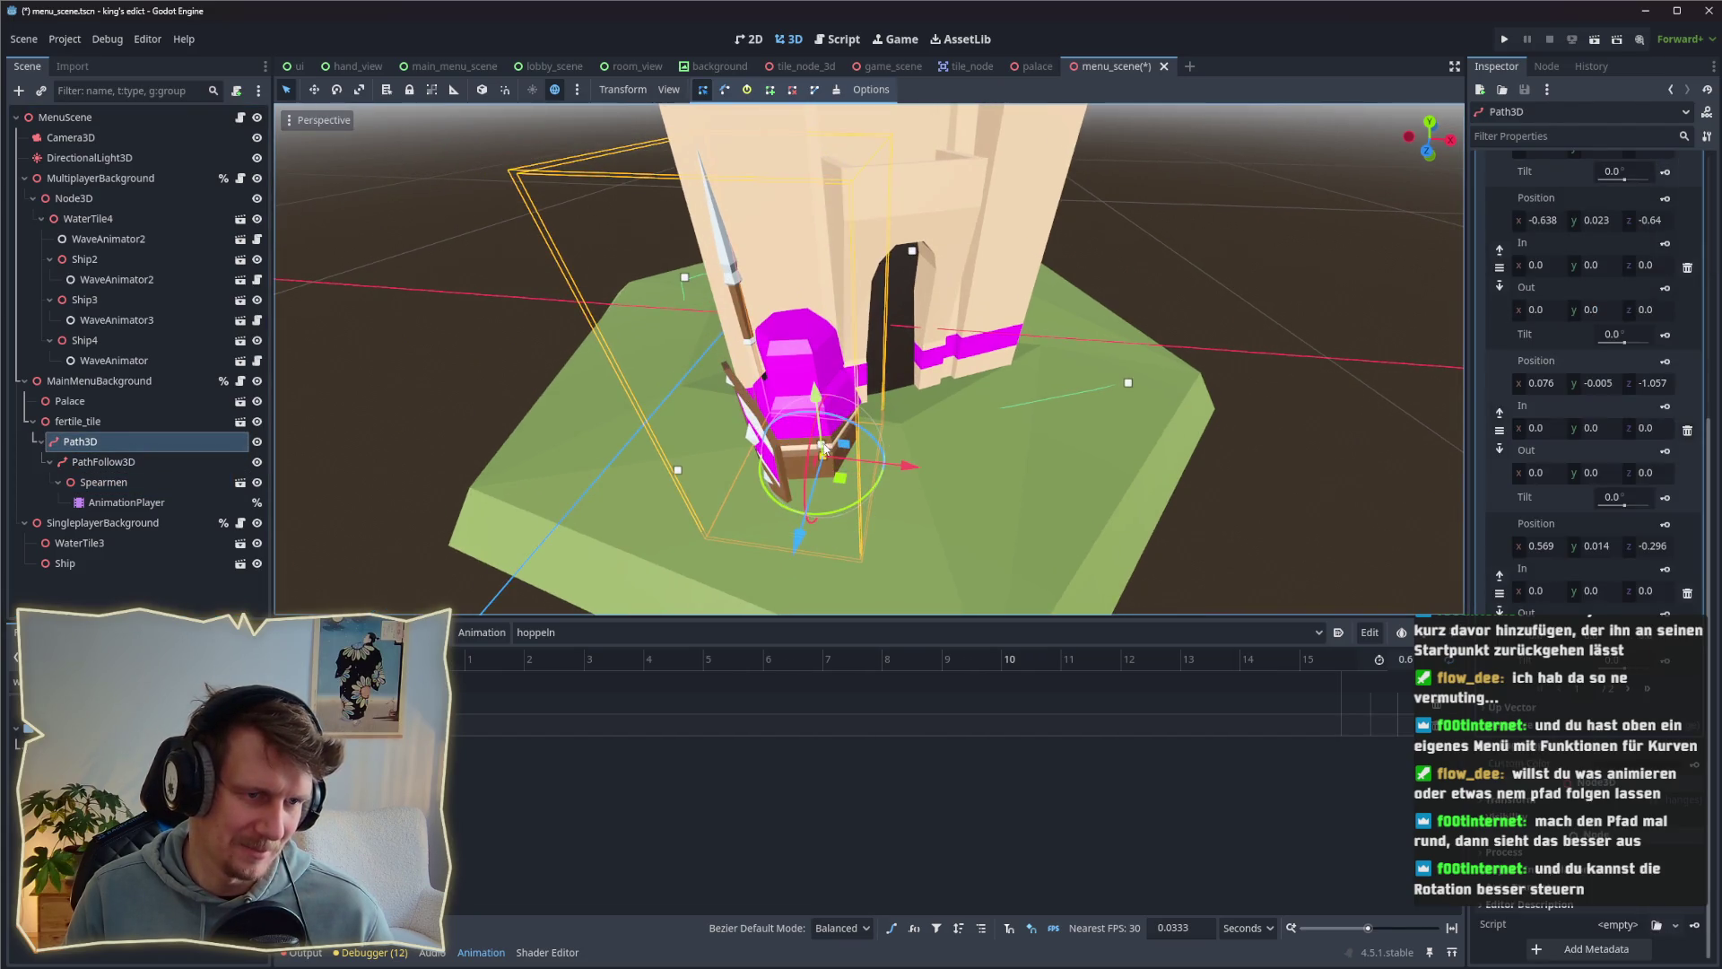
{"action": "left_click_drag", "start_coordinate": [908, 472], "coordinate": [844, 492]}
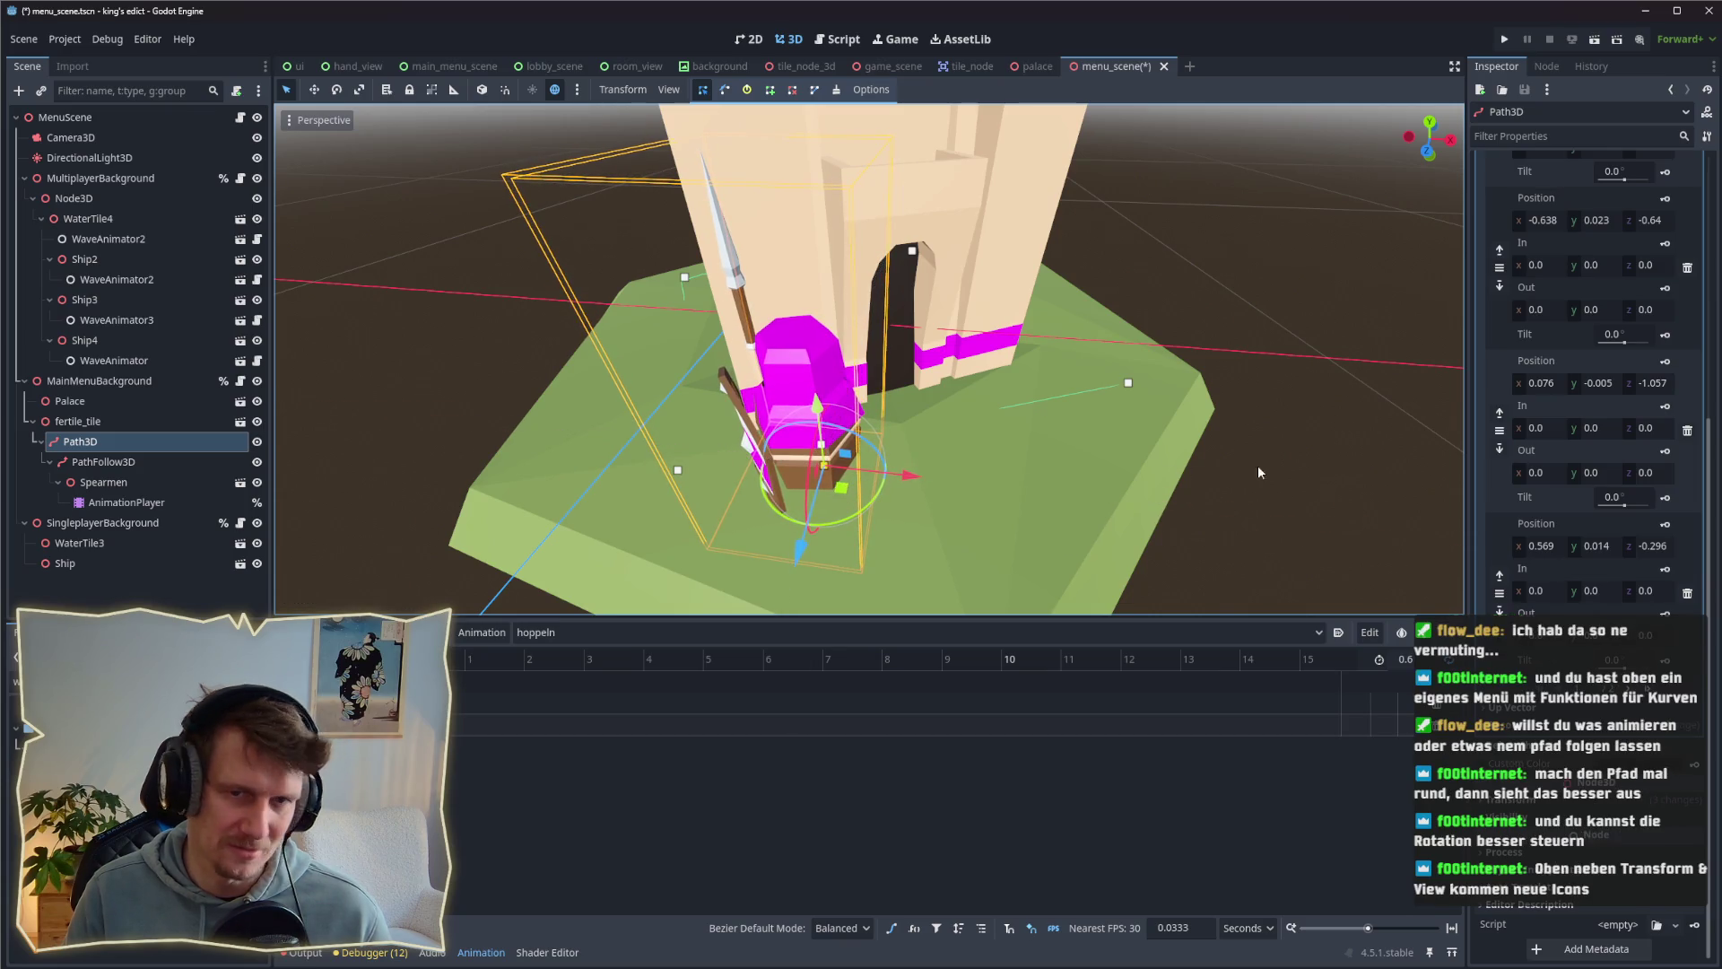
{"action": "scroll", "coordinate": [1622, 504], "scroll_direction": "up", "scroll_amount": 3}
{"action": "scroll", "coordinate": [1621, 504], "scroll_direction": "up", "scroll_amount": 5}
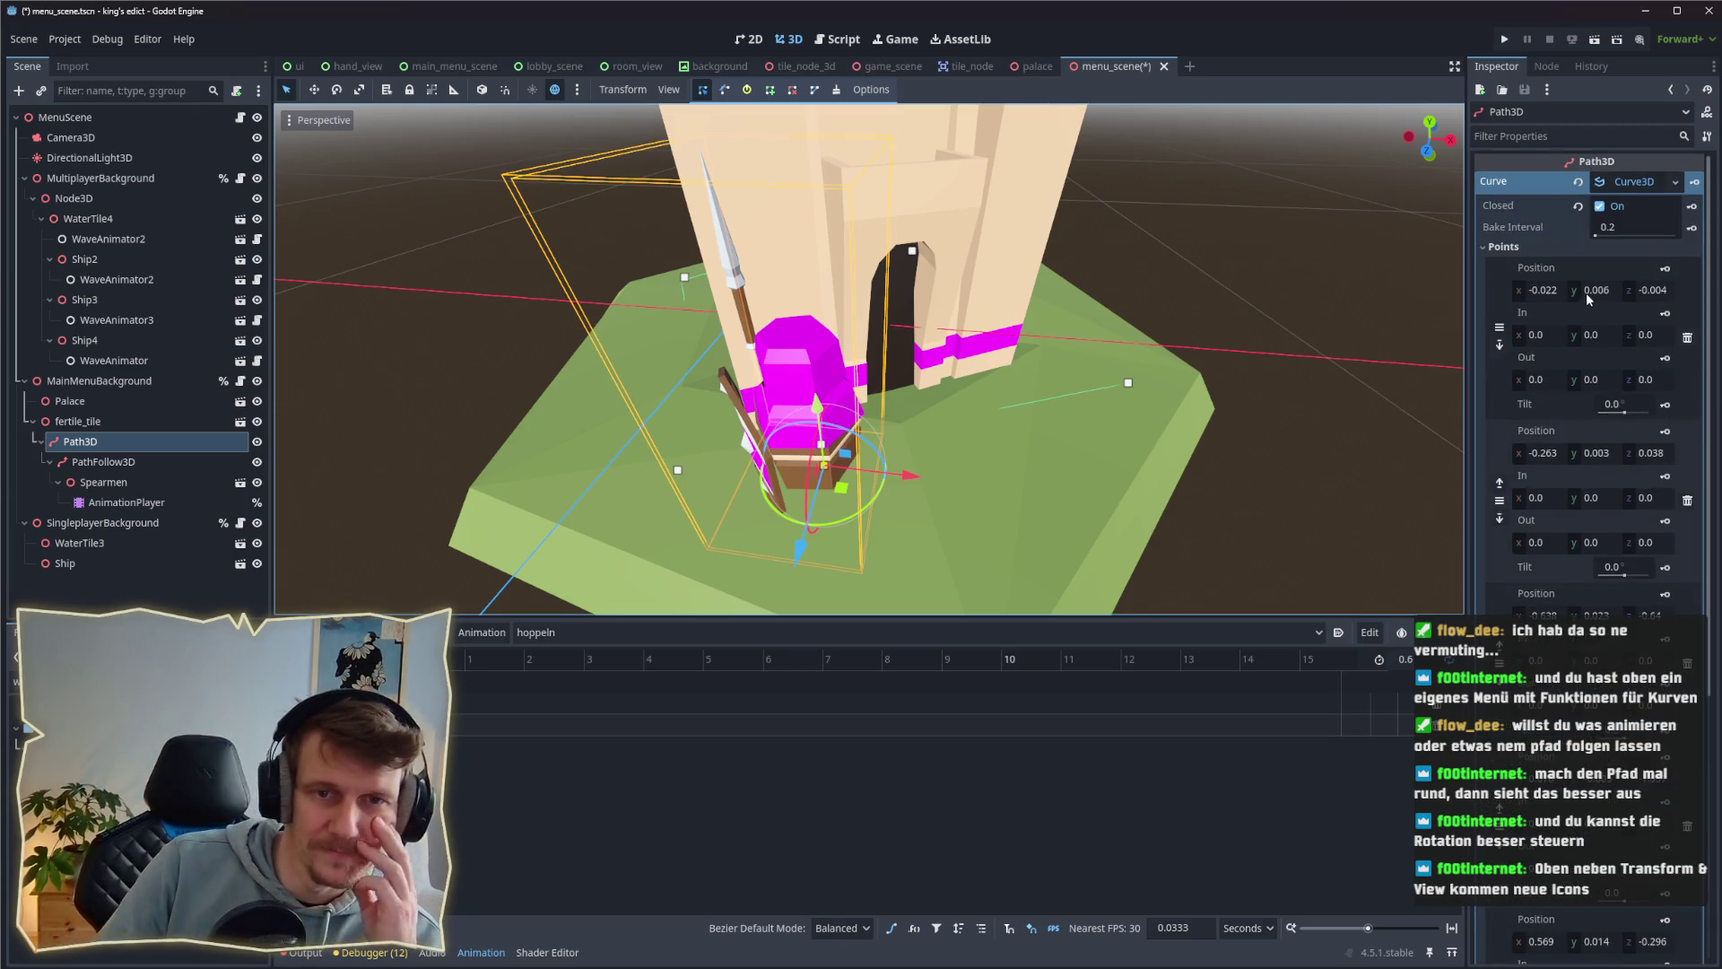
Page the curve Points list to the last page and back to page 1
{"action": "scroll", "coordinate": [1584, 289], "scroll_direction": "down", "scroll_amount": 10}
{"action": "left_click", "coordinate": [1575, 396]}
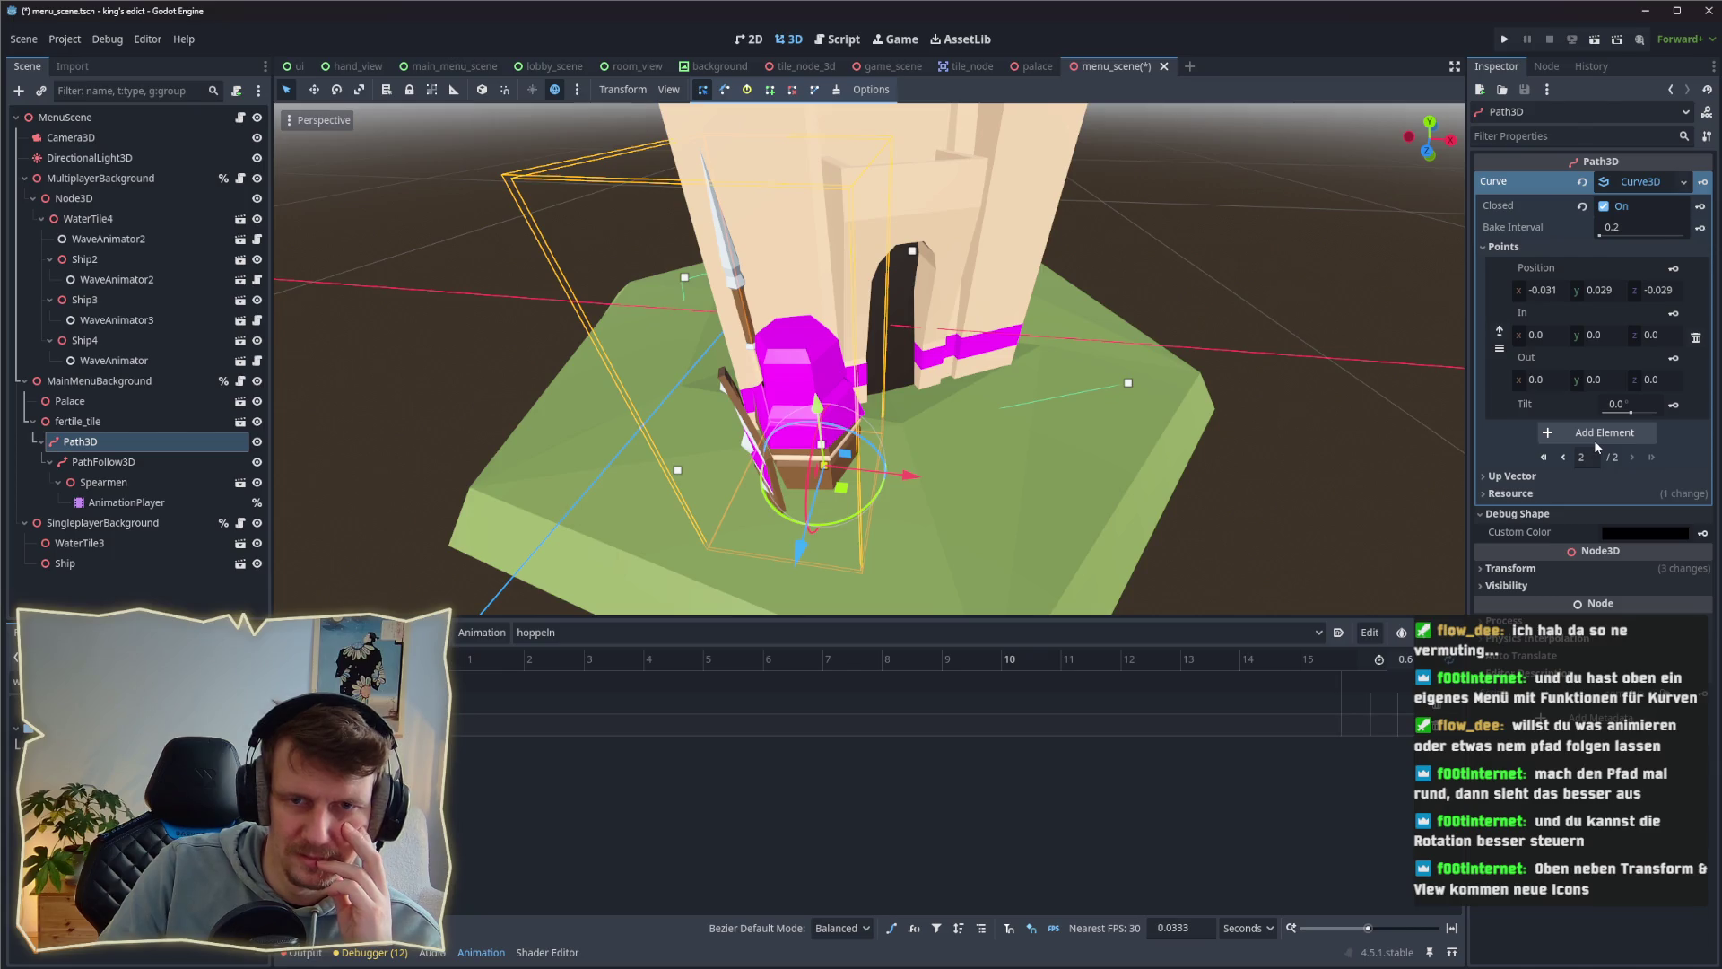
{"action": "left_click", "coordinate": [1545, 458]}
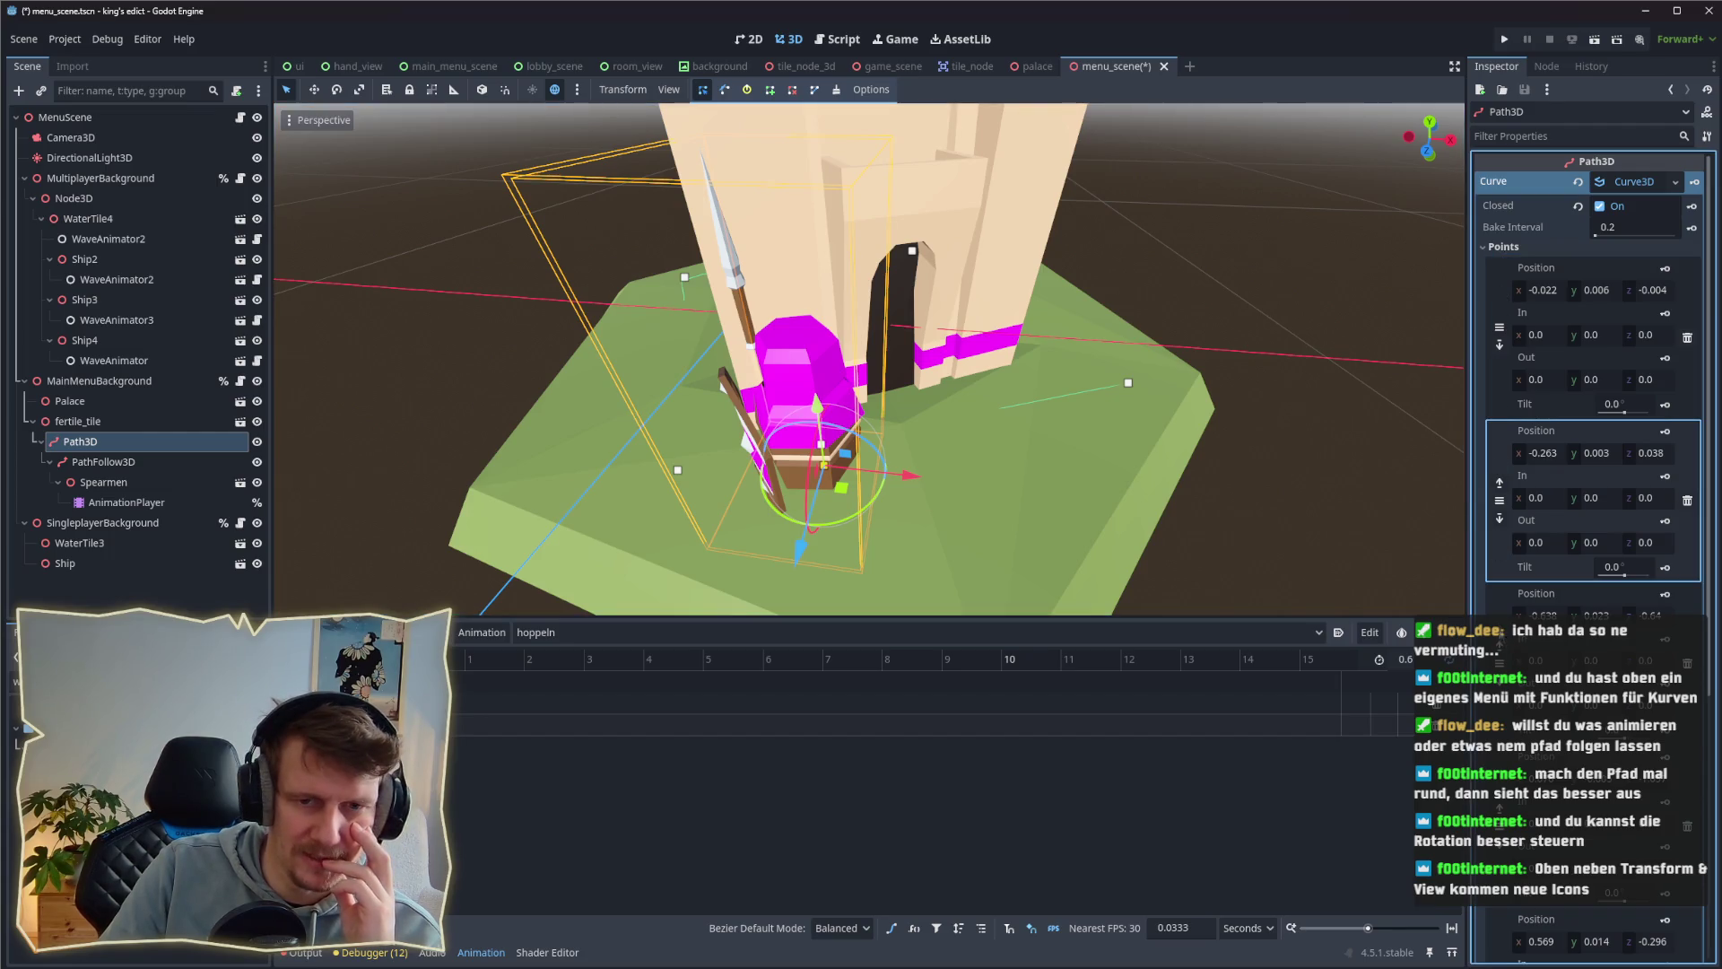
Select patrol path points, then begin editing the first point's Out z value
{"action": "left_click", "coordinate": [823, 446]}
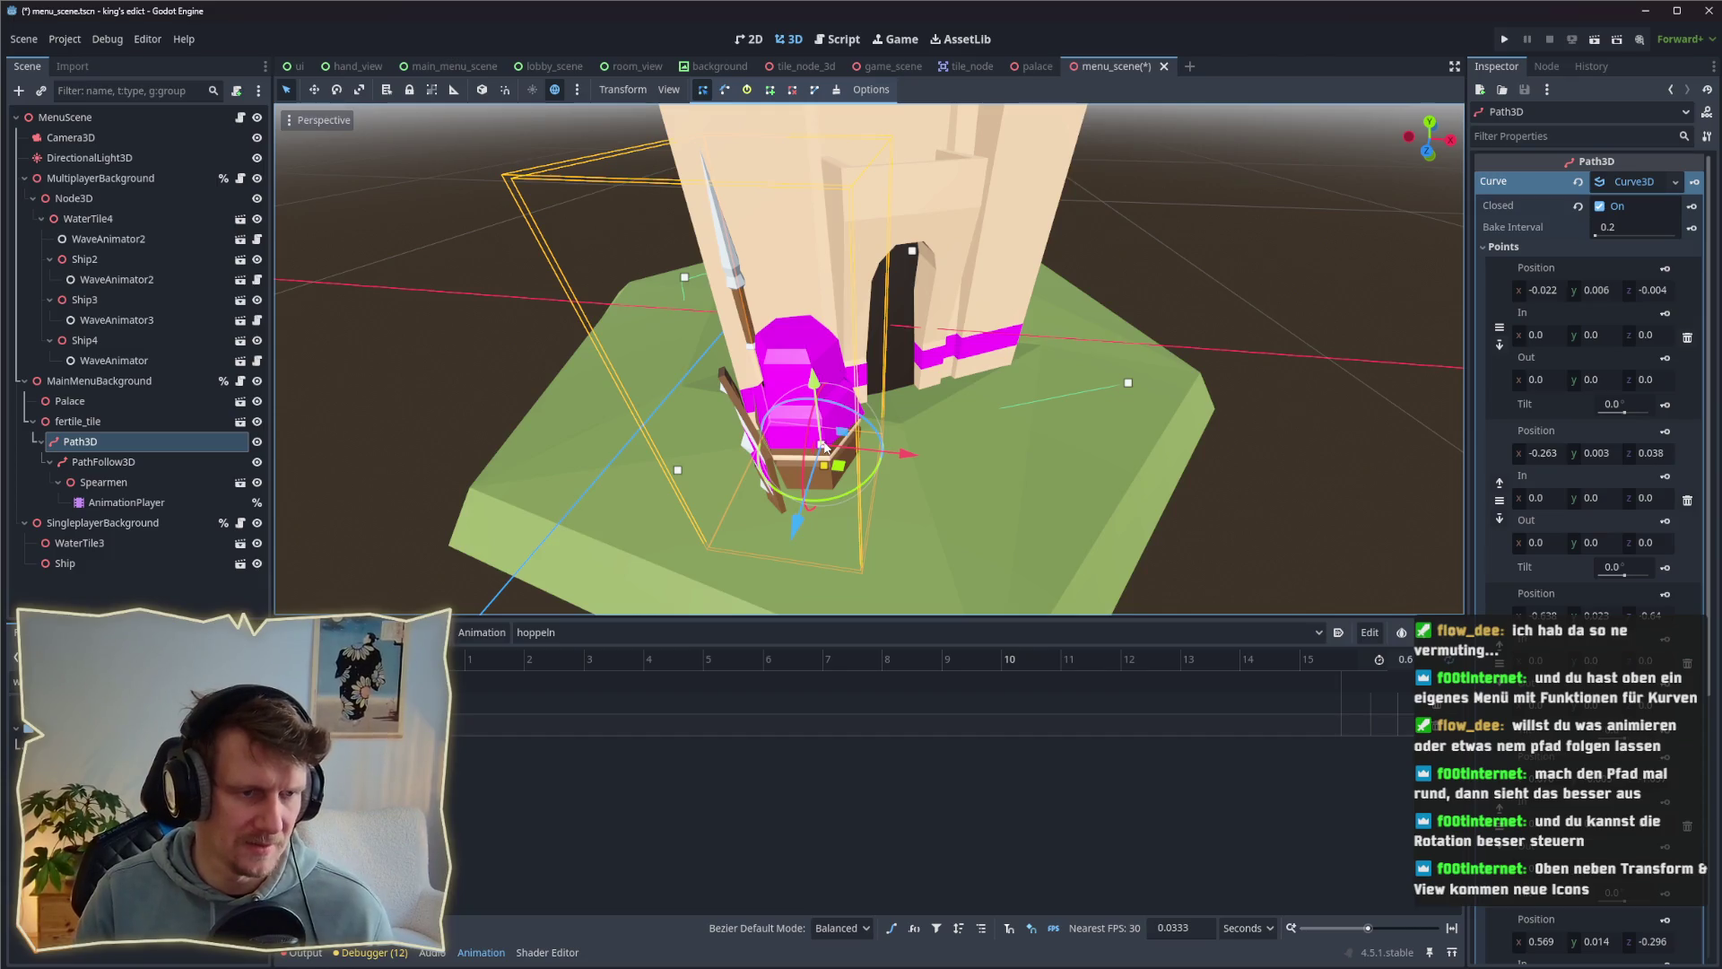
{"action": "left_click", "coordinate": [679, 470]}
{"action": "left_click", "coordinate": [826, 469]}
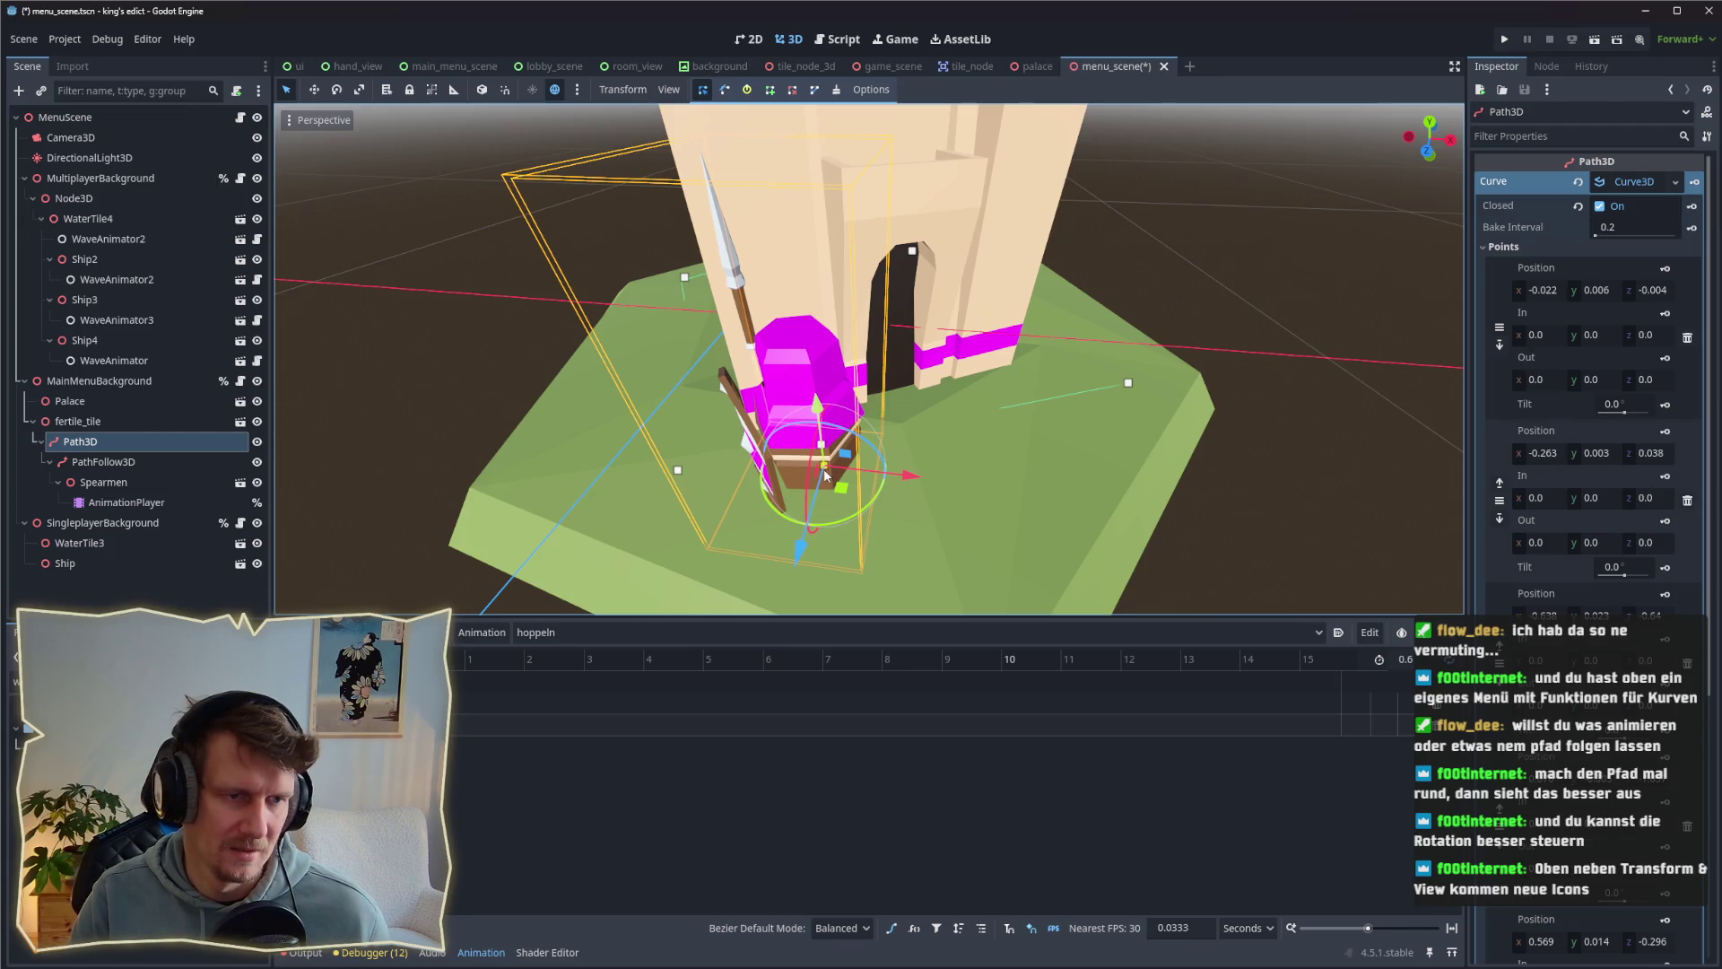
{"action": "left_click", "coordinate": [1585, 355]}
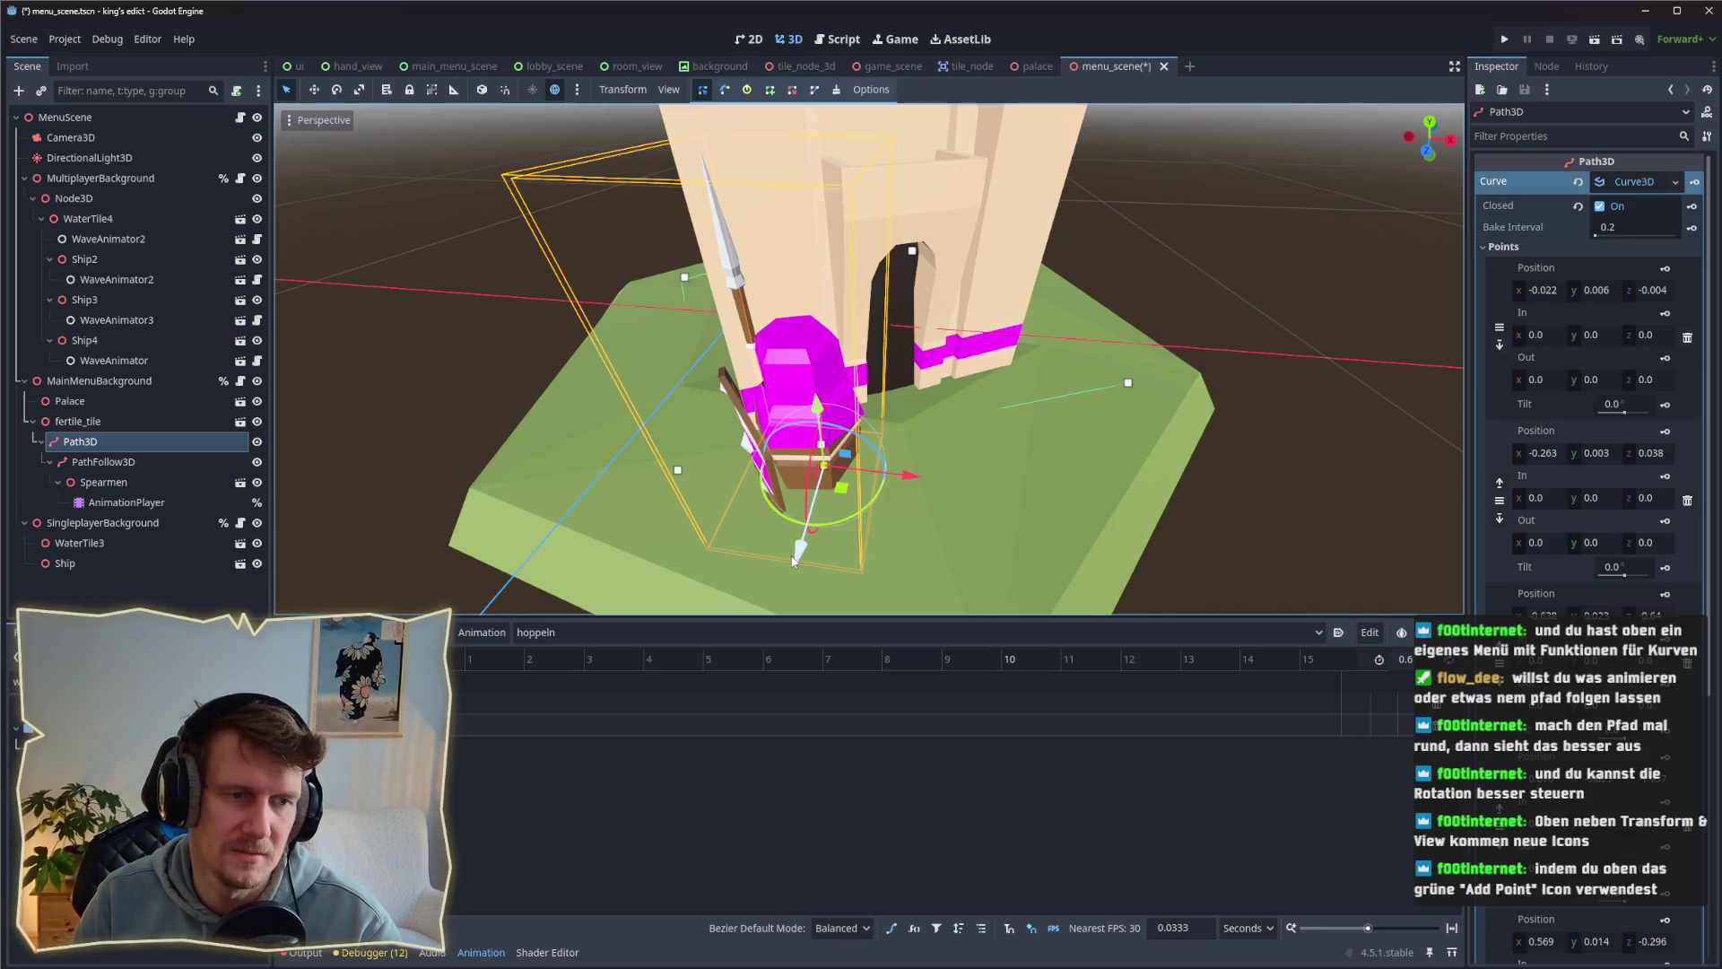
{"action": "left_click", "coordinate": [1648, 380]}
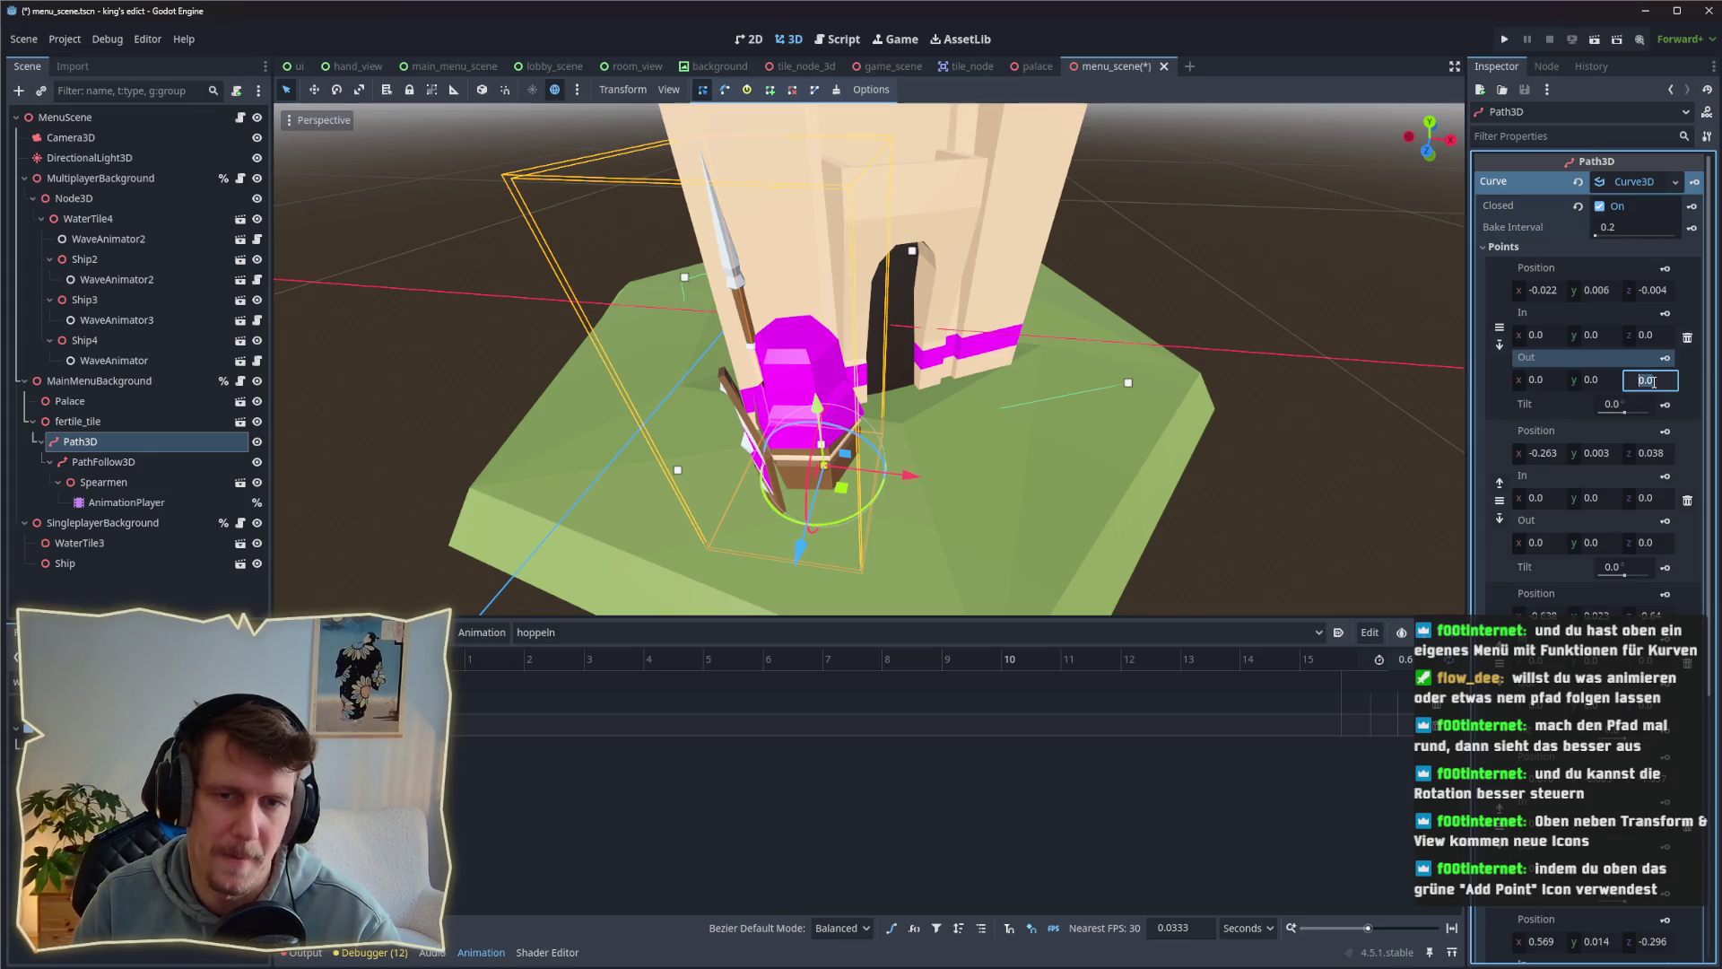
Set the first point's Out z handle to 1 and test the Spearmen via PathFollow3D's Progress Ratio
{"action": "type", "text": "1"}
{"action": "key", "text": "Return"}
{"action": "left_click_drag", "start_coordinate": [1150, 445], "coordinate": [1028, 462]}
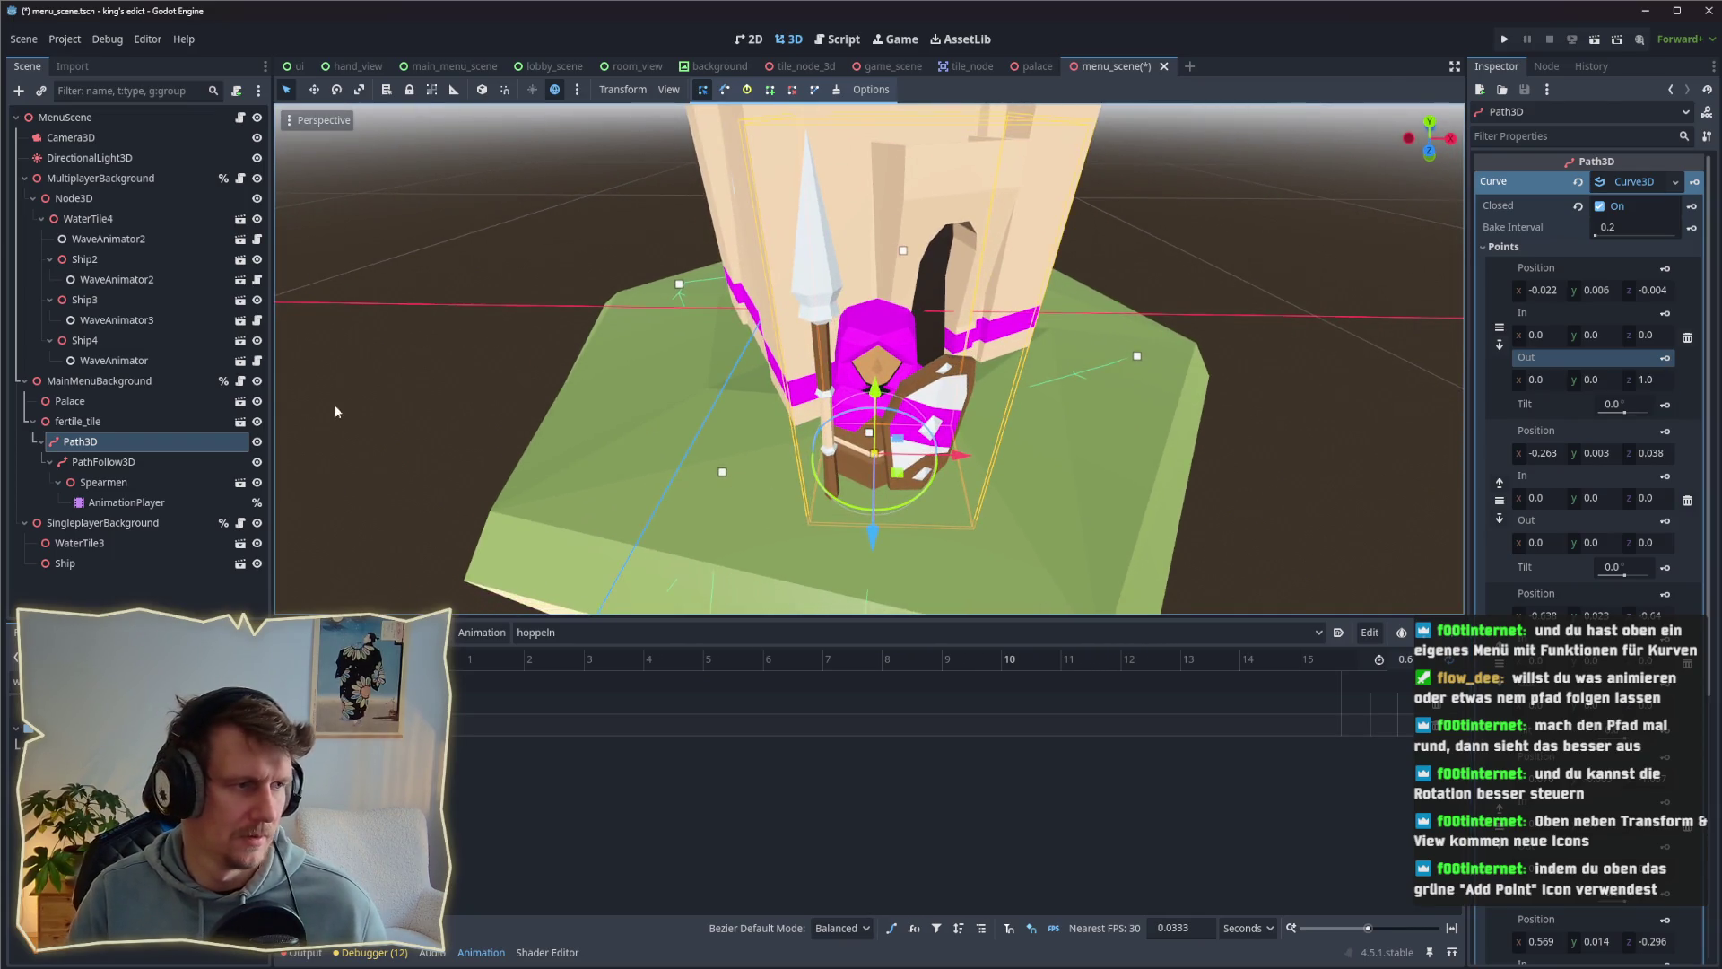
{"action": "left_click", "coordinate": [103, 461]}
{"action": "mouse_move", "coordinate": [1603, 214]}
{"action": "left_mouse_down"}
{"action": "mouse_move", "coordinate": [1586, 212]}
{"action": "mouse_move", "coordinate": [1618, 212]}
{"action": "mouse_move", "coordinate": [1584, 212]}
{"action": "left_mouse_up"}
{"action": "scroll", "coordinate": [978, 391], "scroll_direction": "down", "scroll_amount": 6}
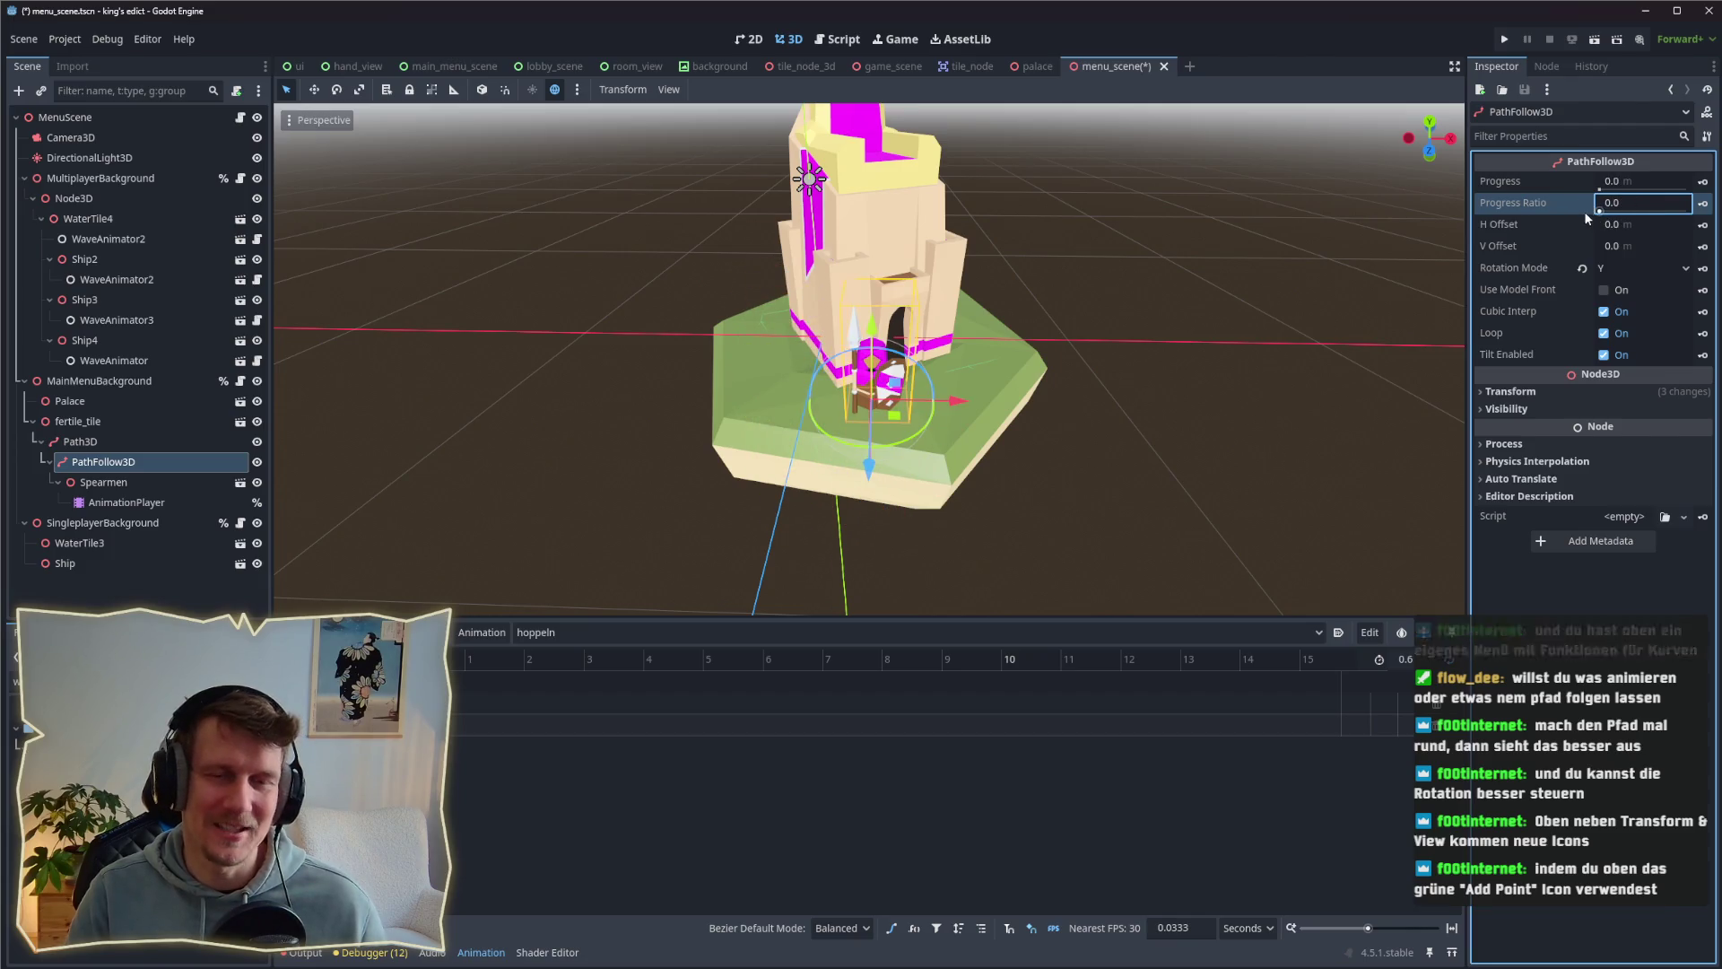
{"action": "key", "text": "Escape"}
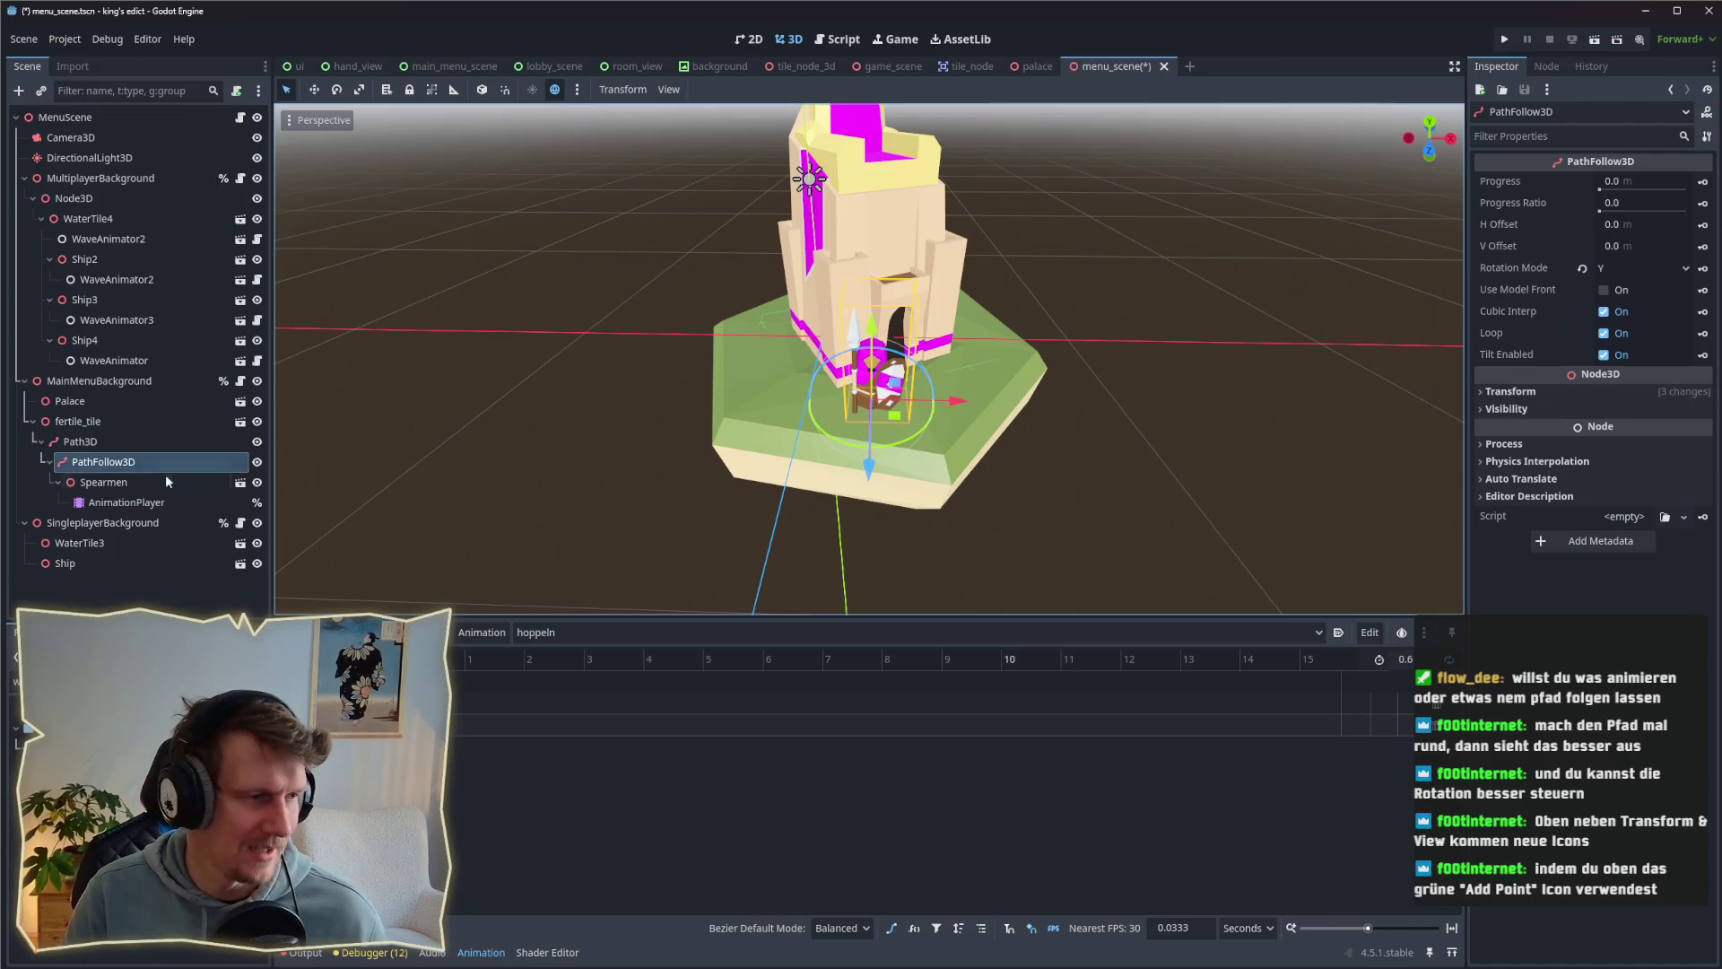
Change the first point's Out z handle on Path3D to 0.01
{"action": "left_click", "coordinate": [90, 441]}
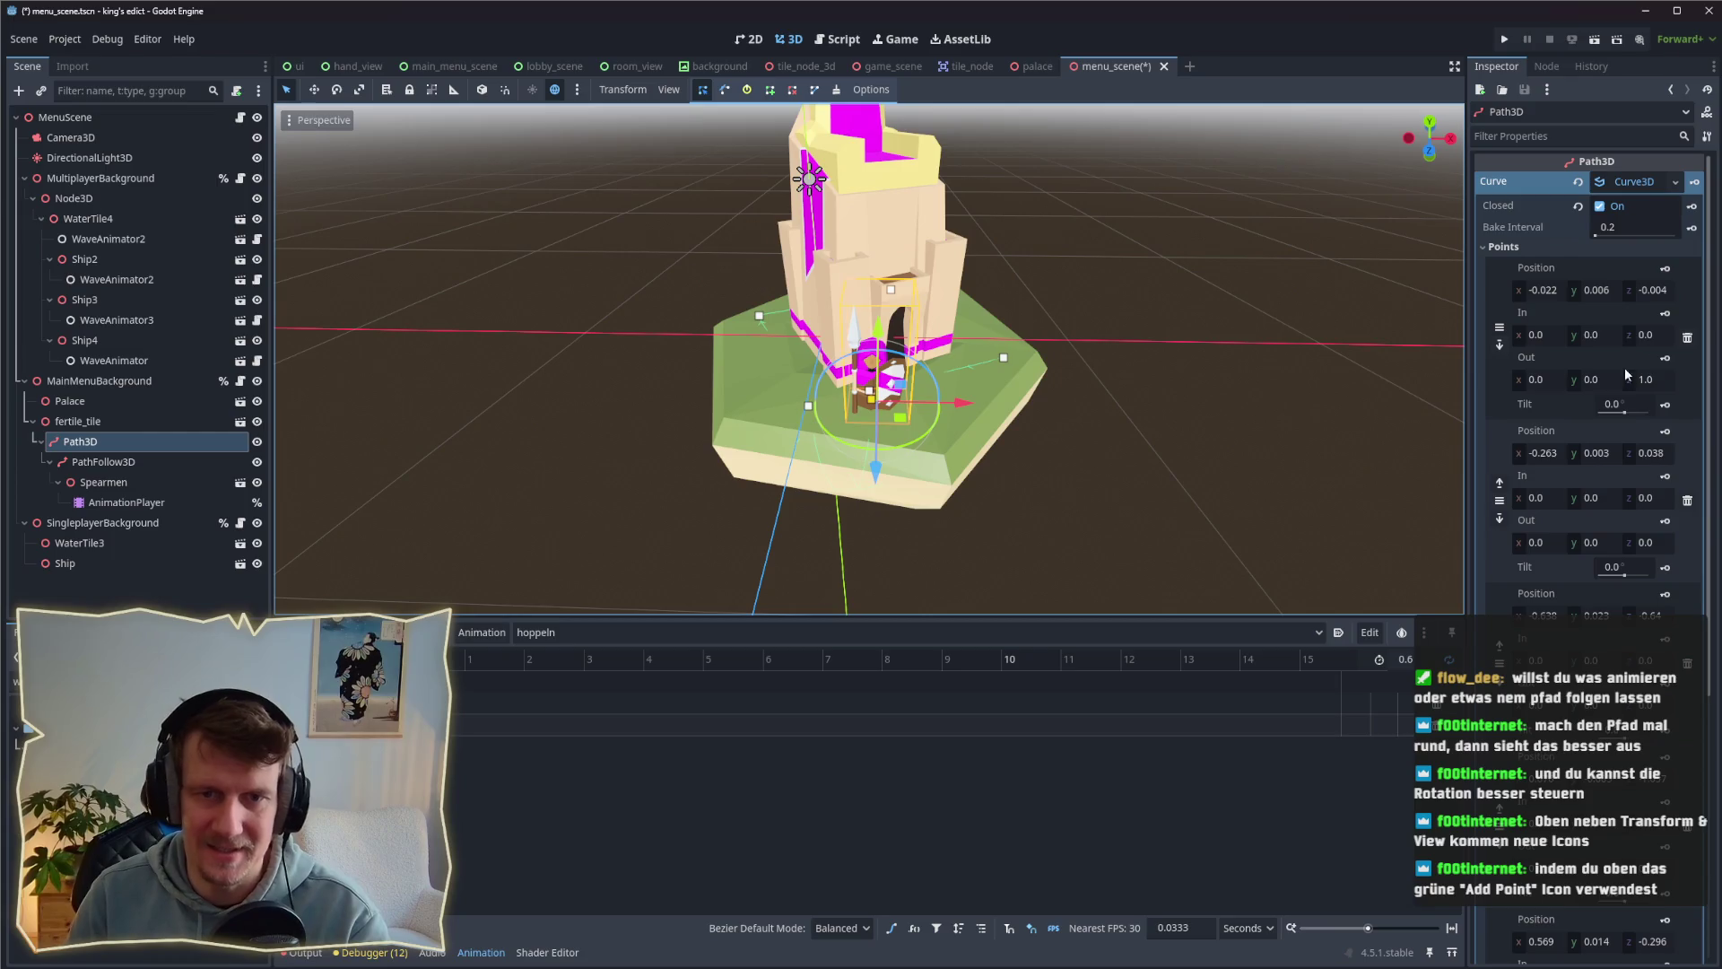
{"action": "left_click", "coordinate": [1658, 384]}
{"action": "type", "text": "0."}
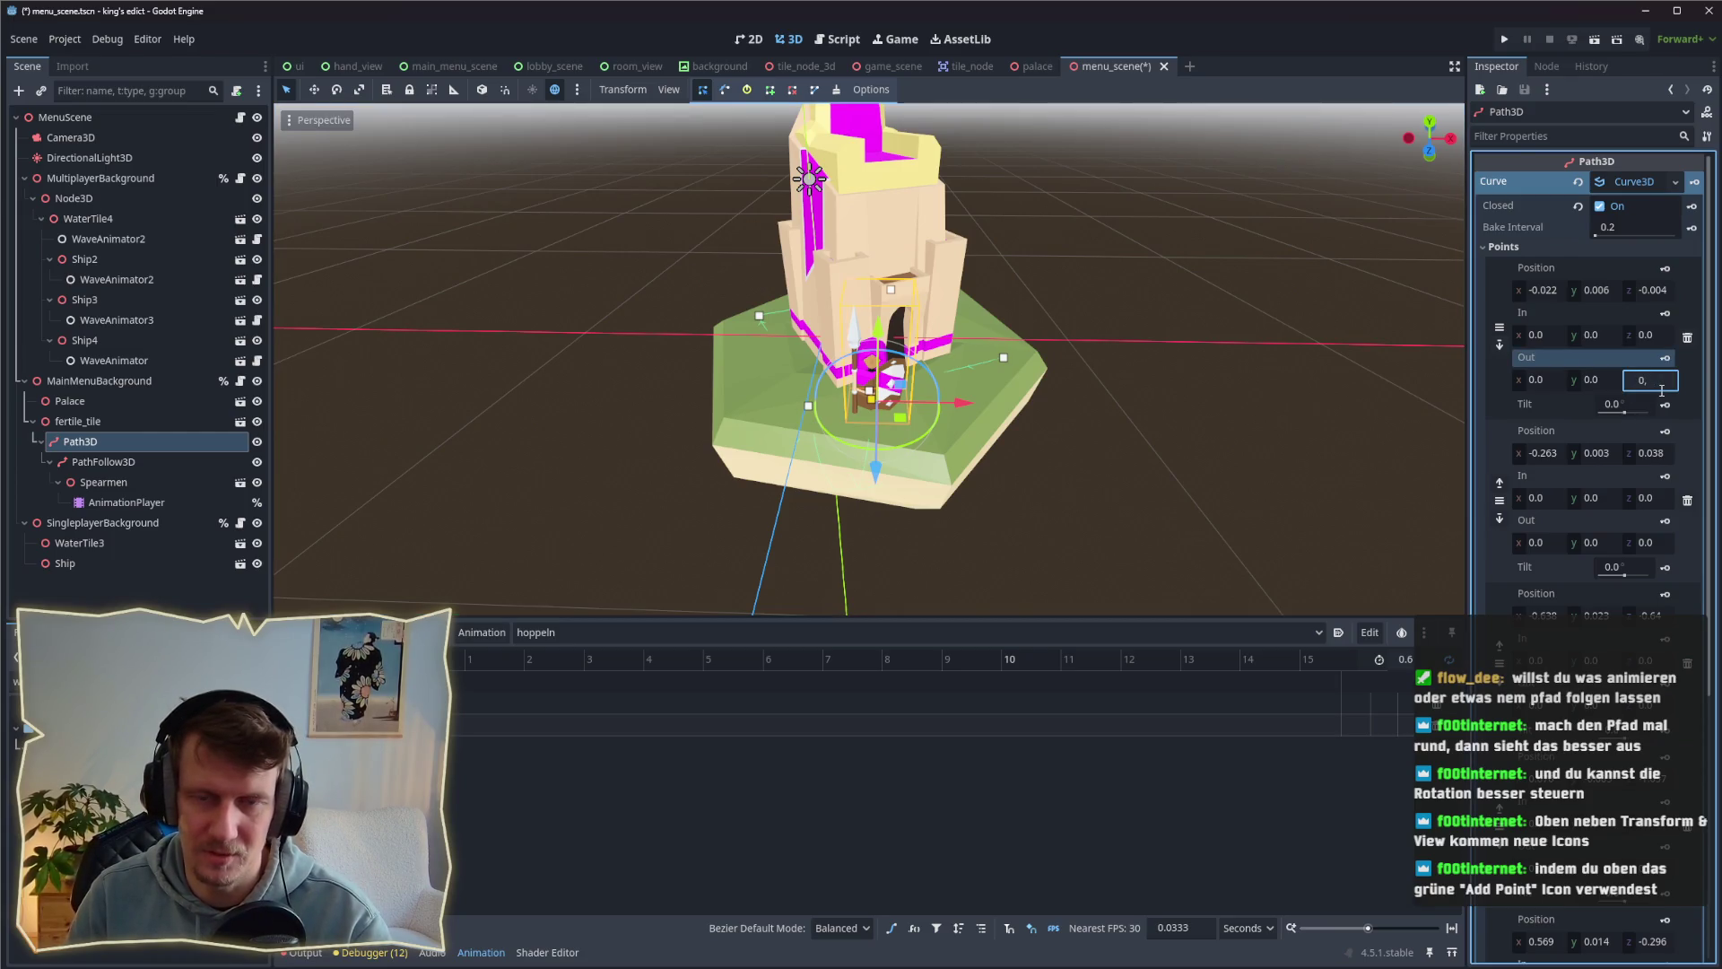
{"action": "type", "text": "01"}
{"action": "key", "text": "Return"}
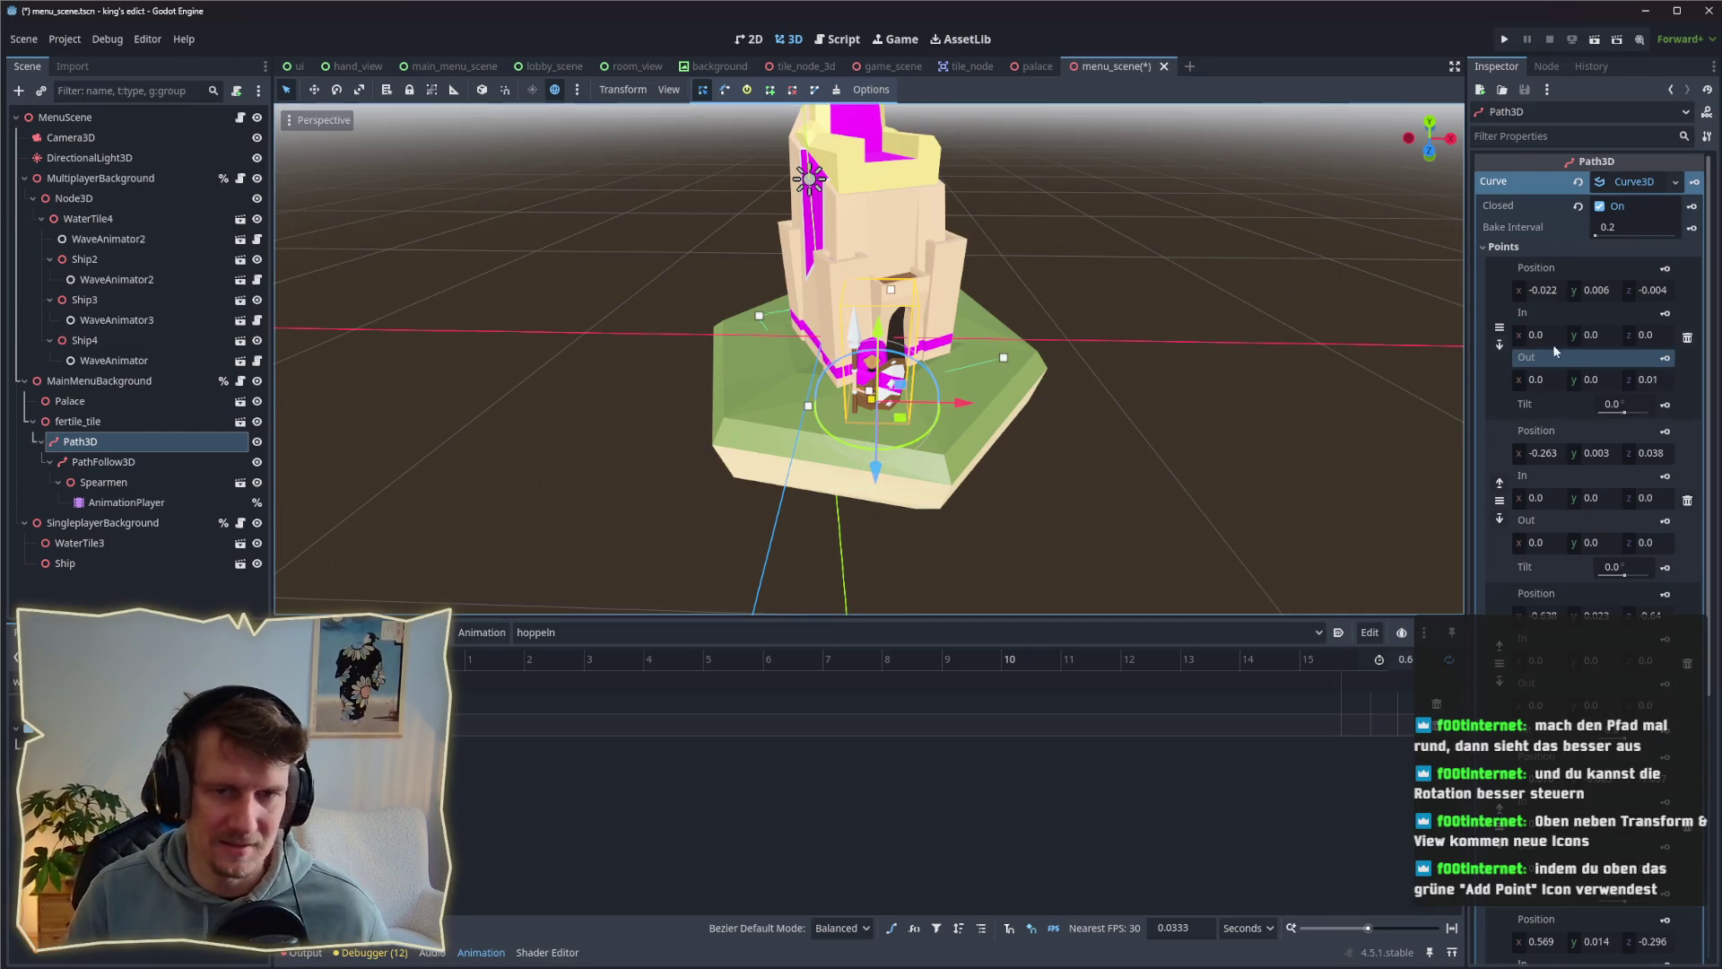
{"action": "left_click", "coordinate": [103, 461]}
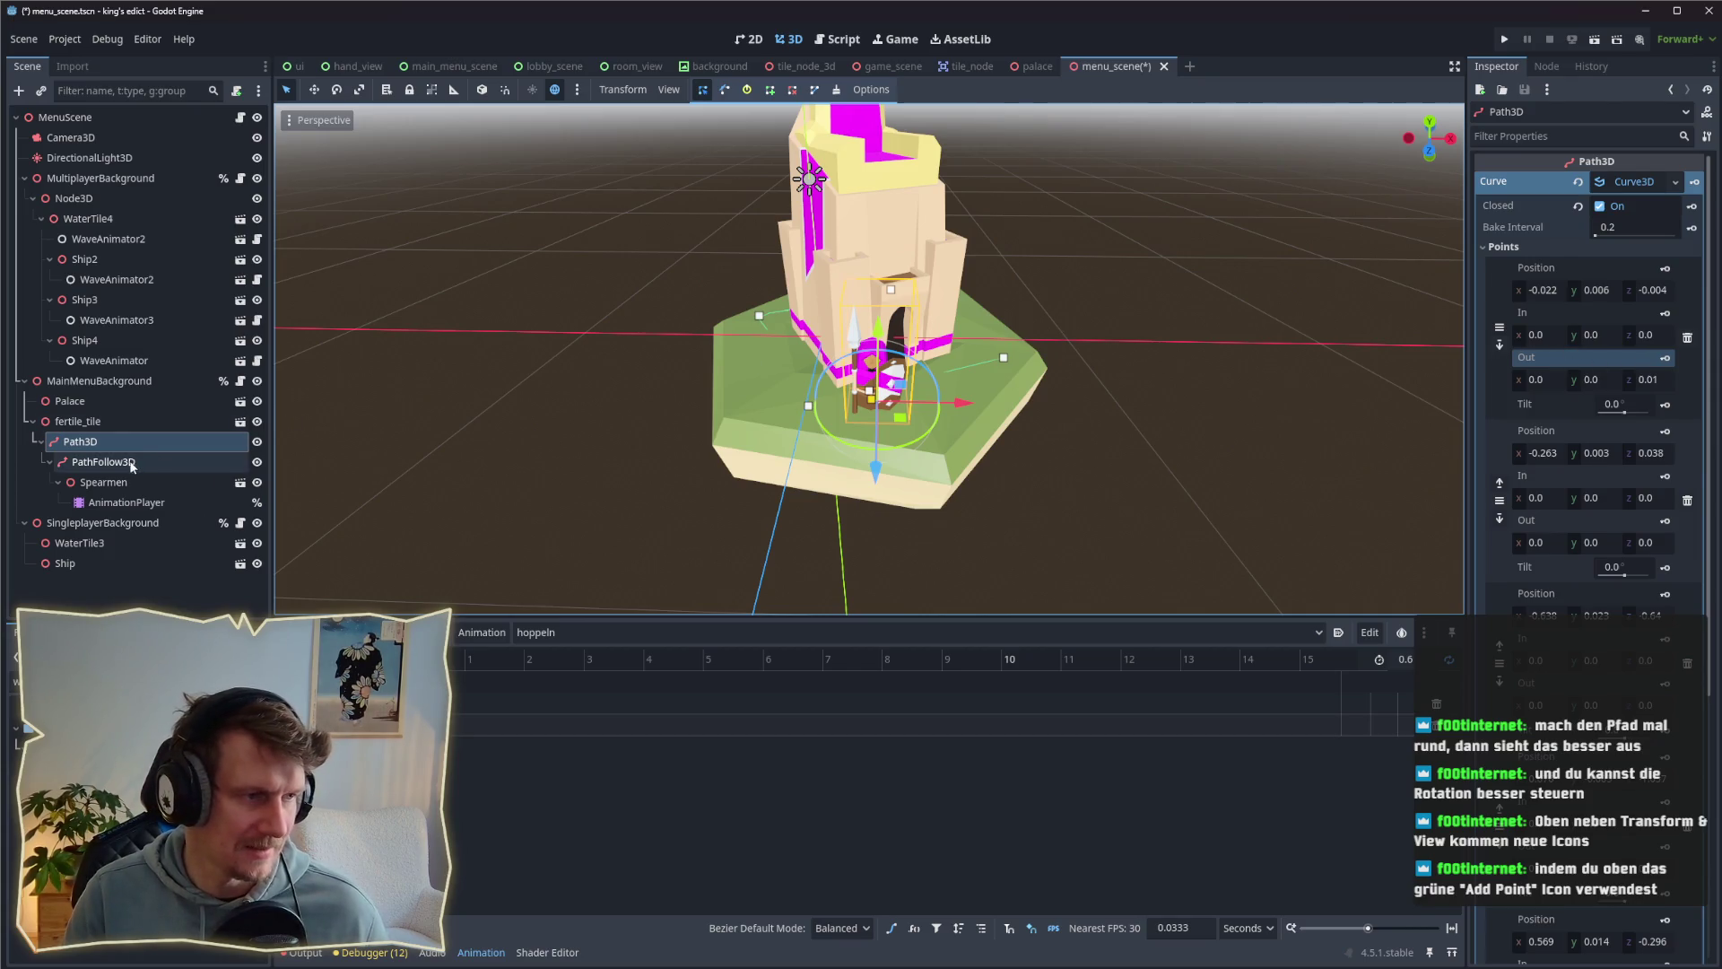
Drag PathFollow3D's Progress Ratio to 1.0 (3.45 m) so the Spearmen circle the tower
{"action": "left_click", "coordinate": [1601, 204]}
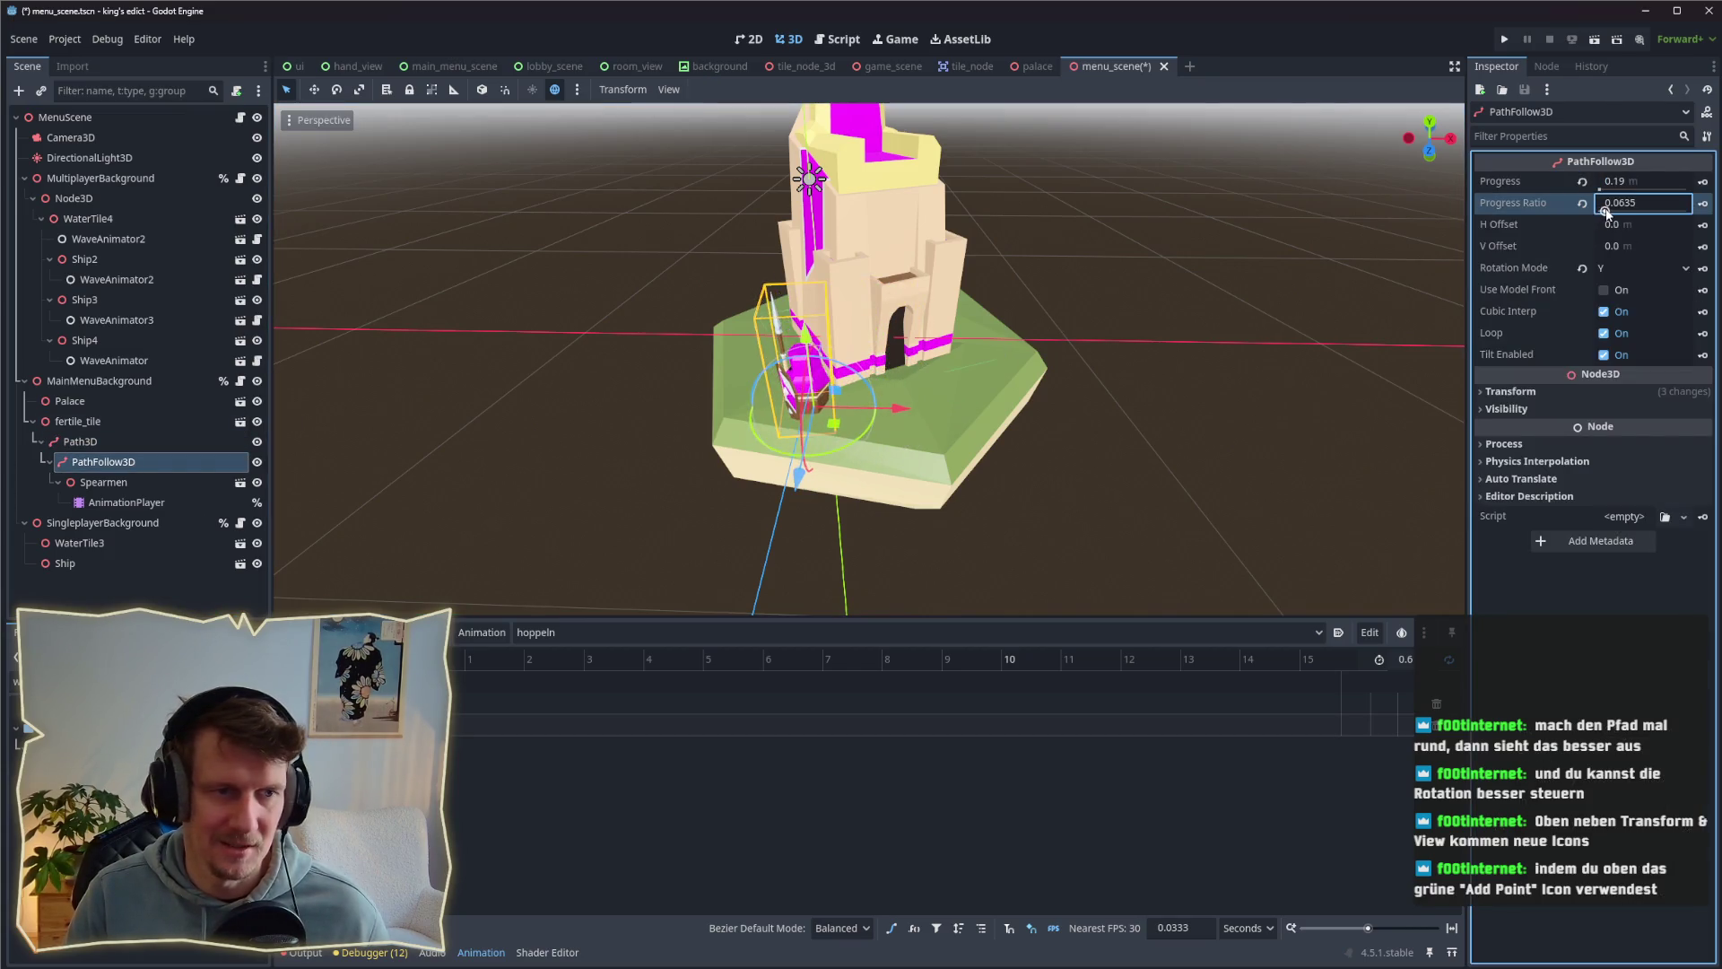
{"action": "left_click_drag", "start_coordinate": [1599, 209], "coordinate": [1695, 225]}
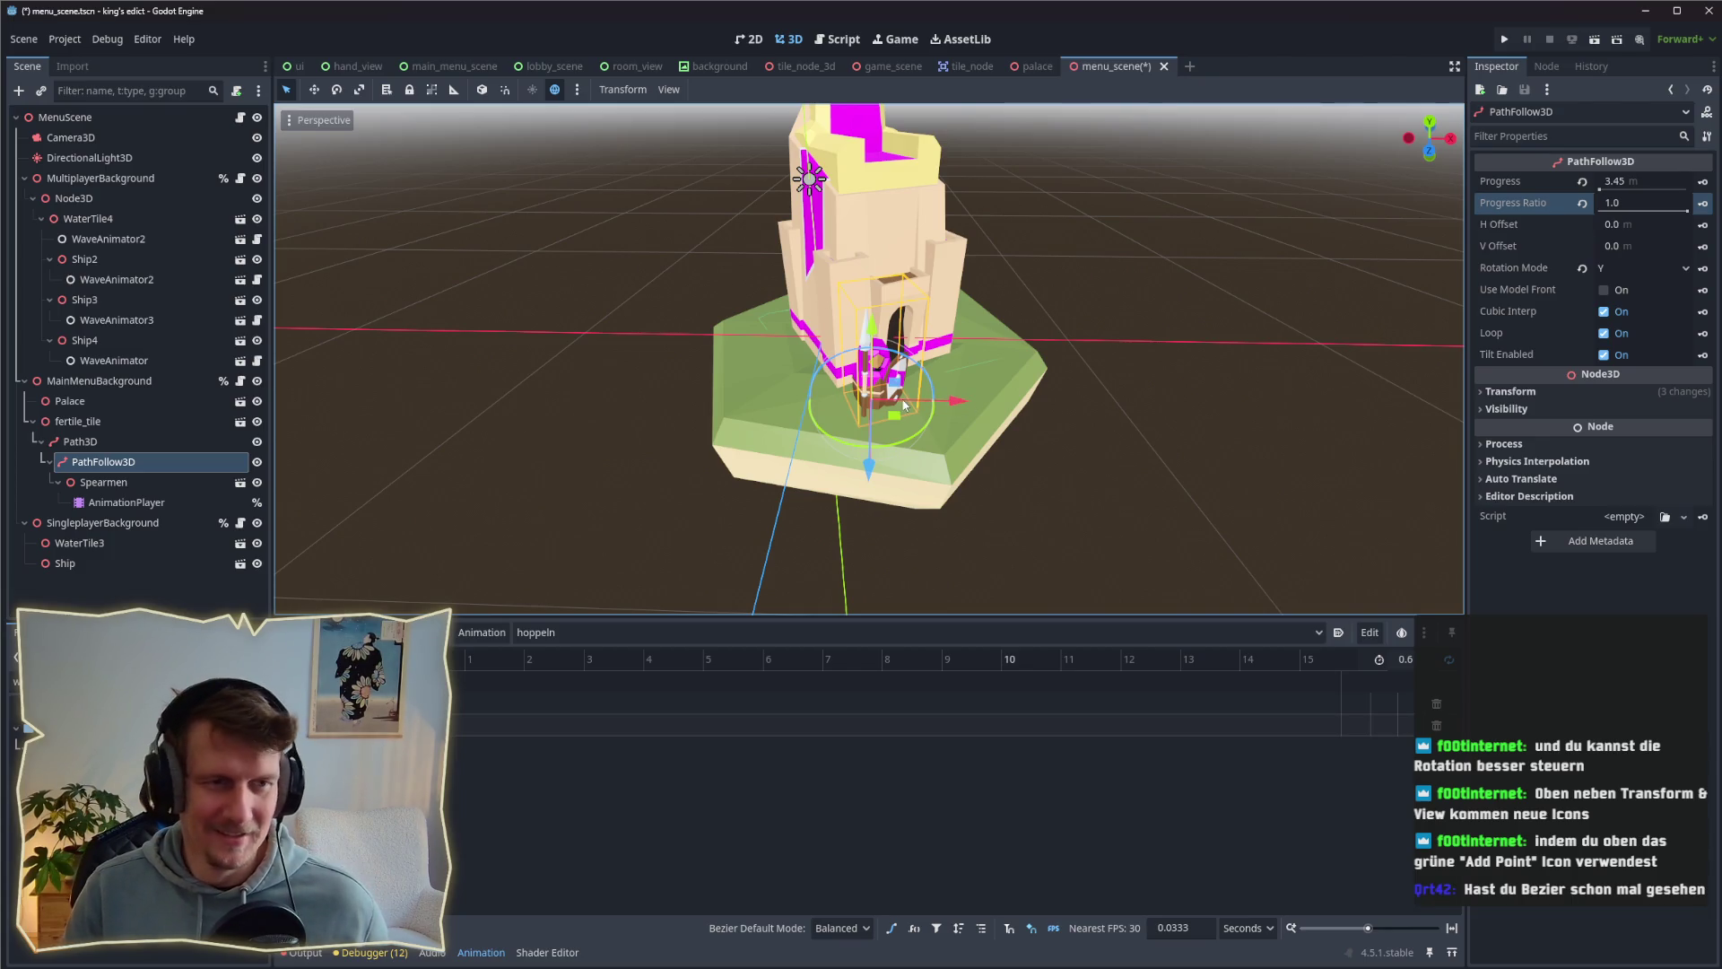
{"action": "scroll", "coordinate": [903, 406], "scroll_direction": "up", "scroll_amount": 3}
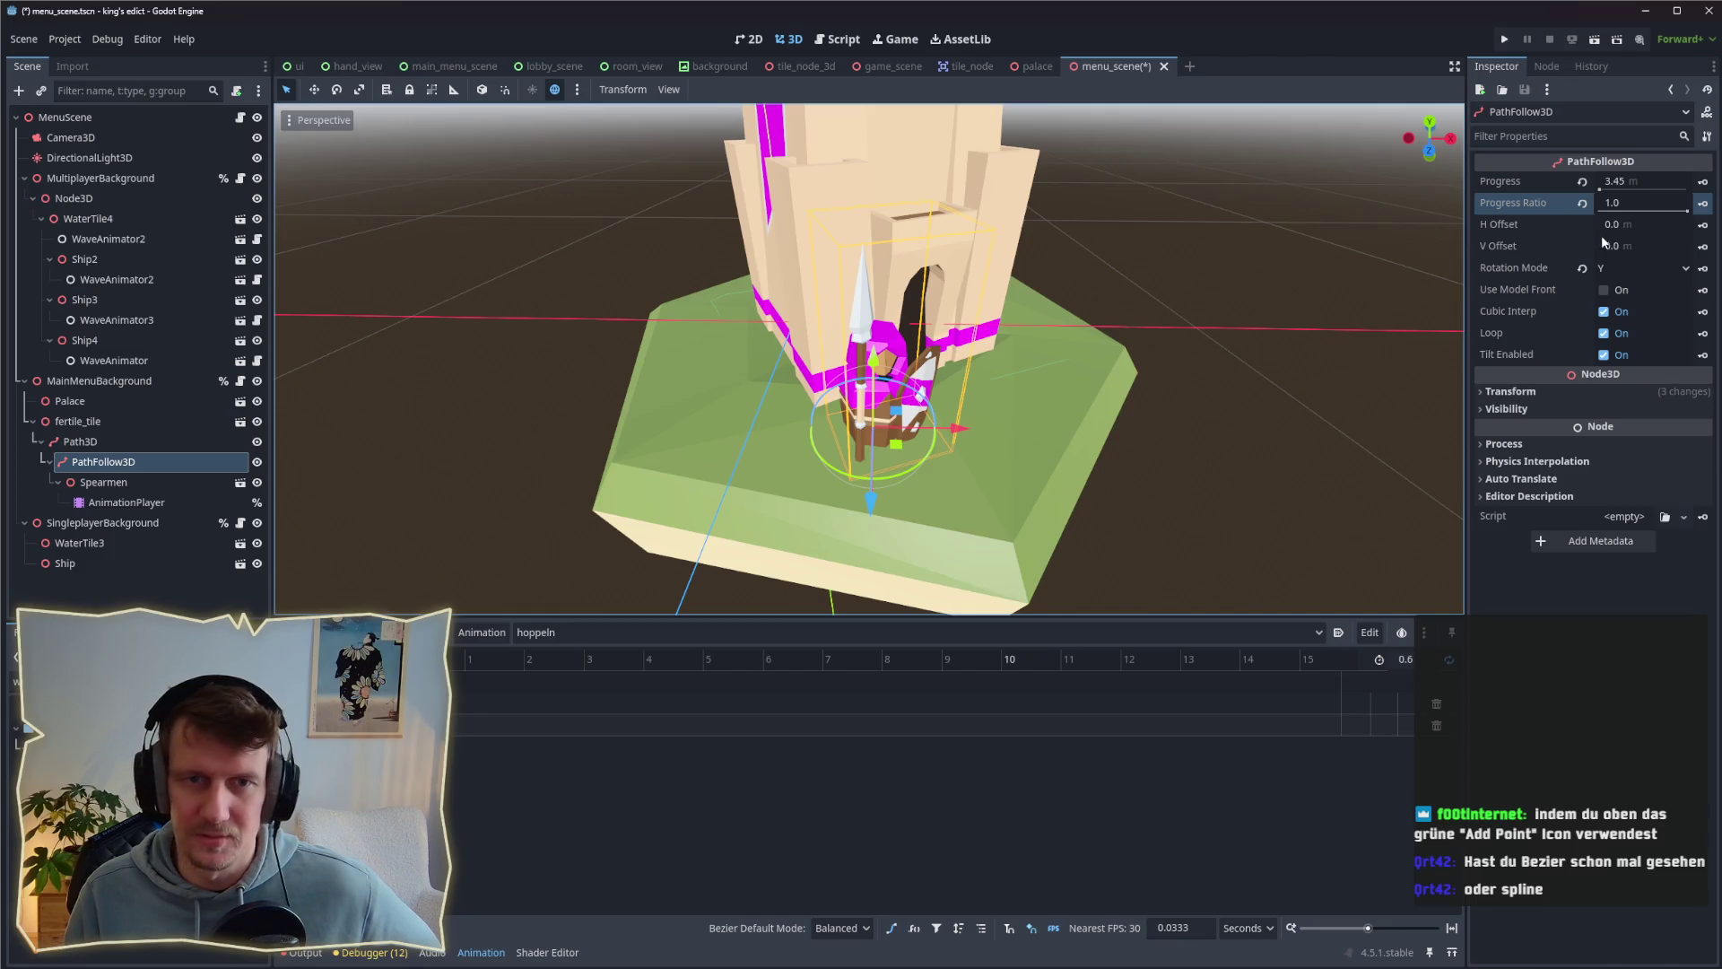
{"action": "left_click", "coordinate": [80, 441]}
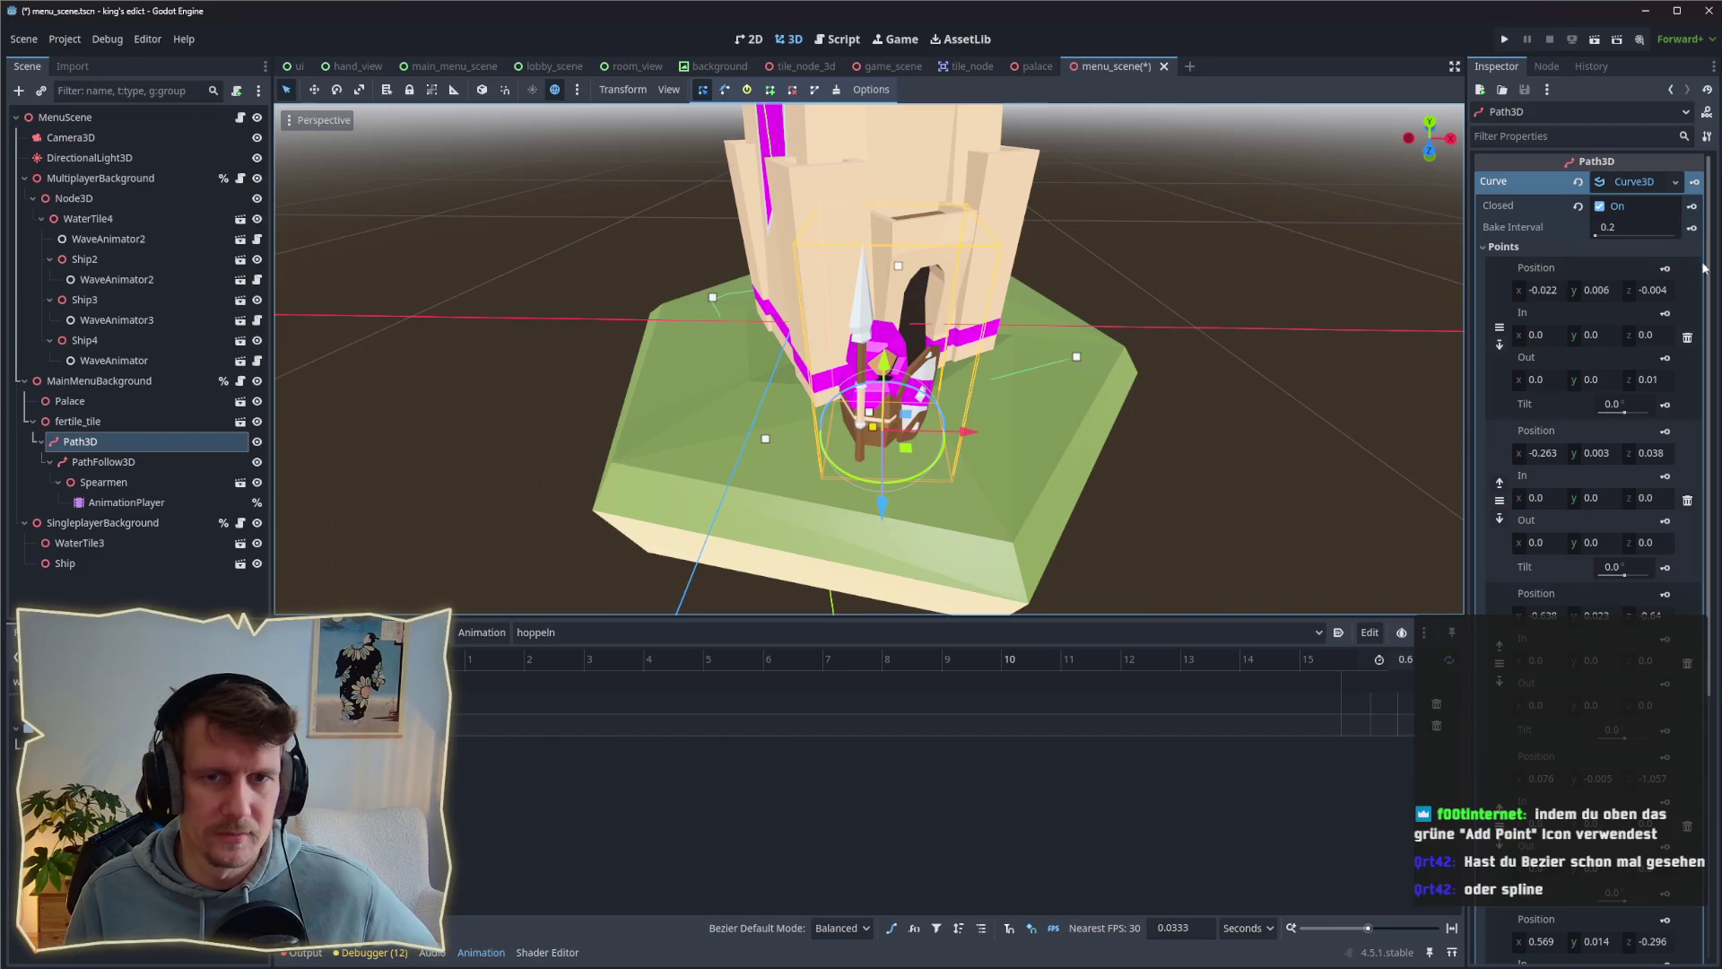
{"action": "left_click", "coordinate": [1632, 182]}
{"action": "left_click", "coordinate": [1634, 191]}
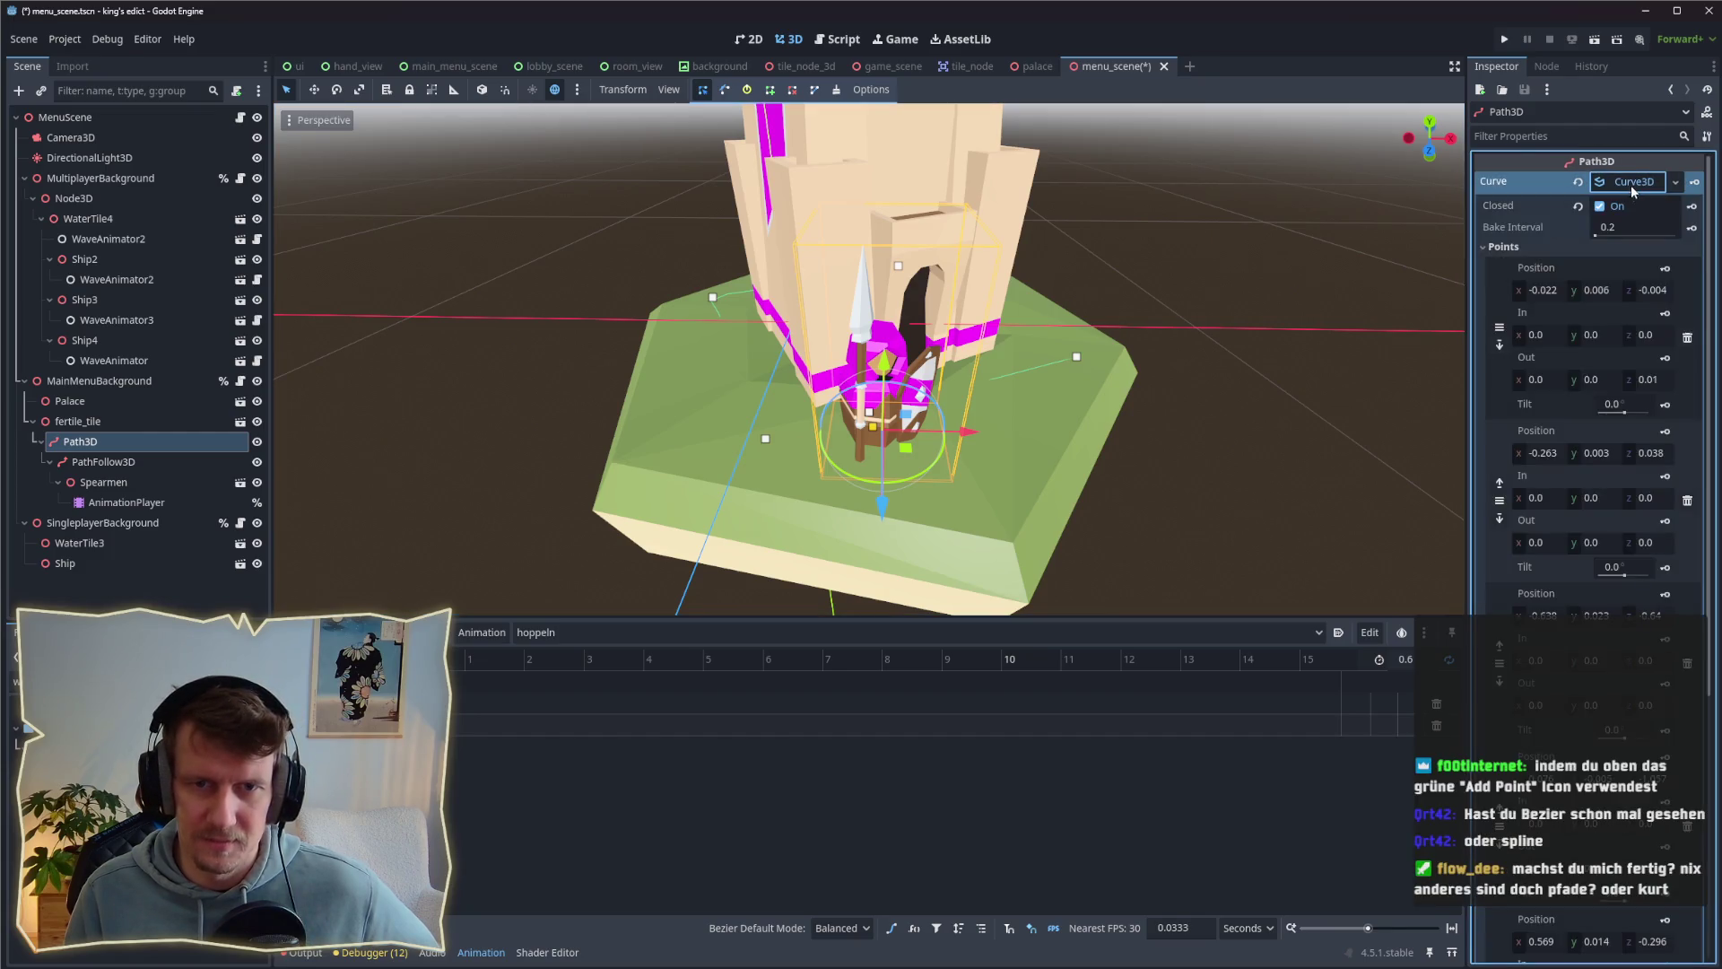
{"action": "scroll", "coordinate": [1563, 478], "scroll_direction": "down", "scroll_amount": 5}
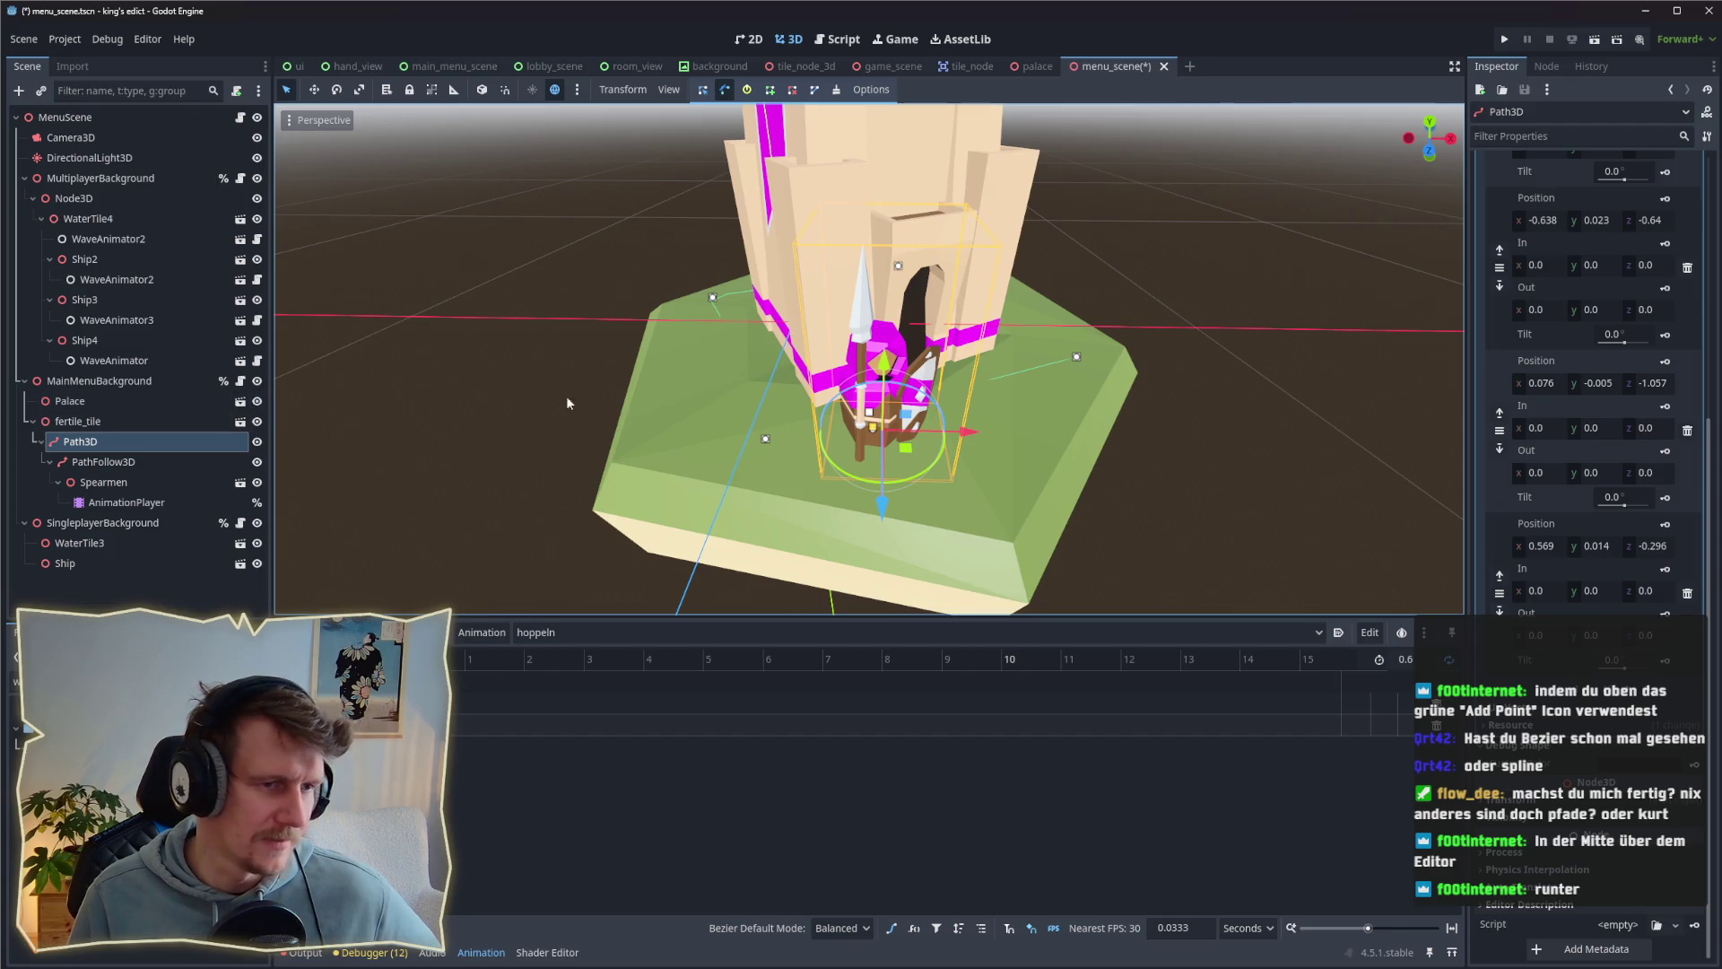
Lift the Path3D slightly upward and inspect the path from the side
{"action": "left_click", "coordinate": [89, 464]}
{"action": "left_click", "coordinate": [80, 441]}
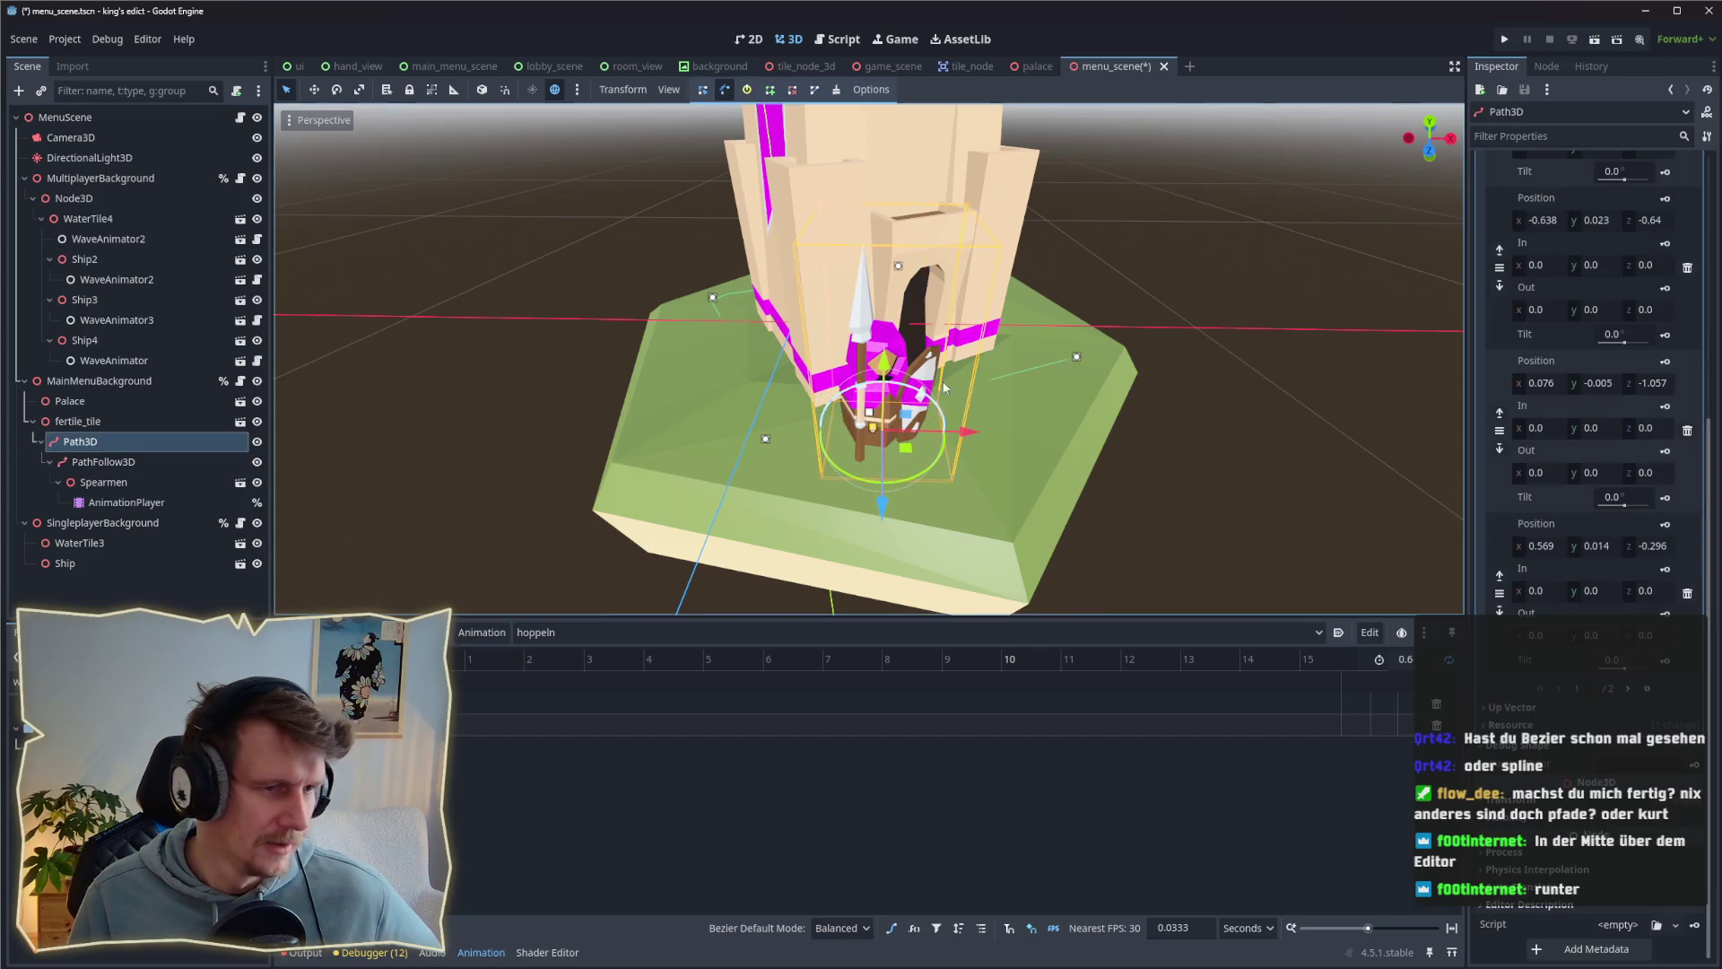
{"action": "left_click_drag", "start_coordinate": [883, 363], "coordinate": [884, 347]}
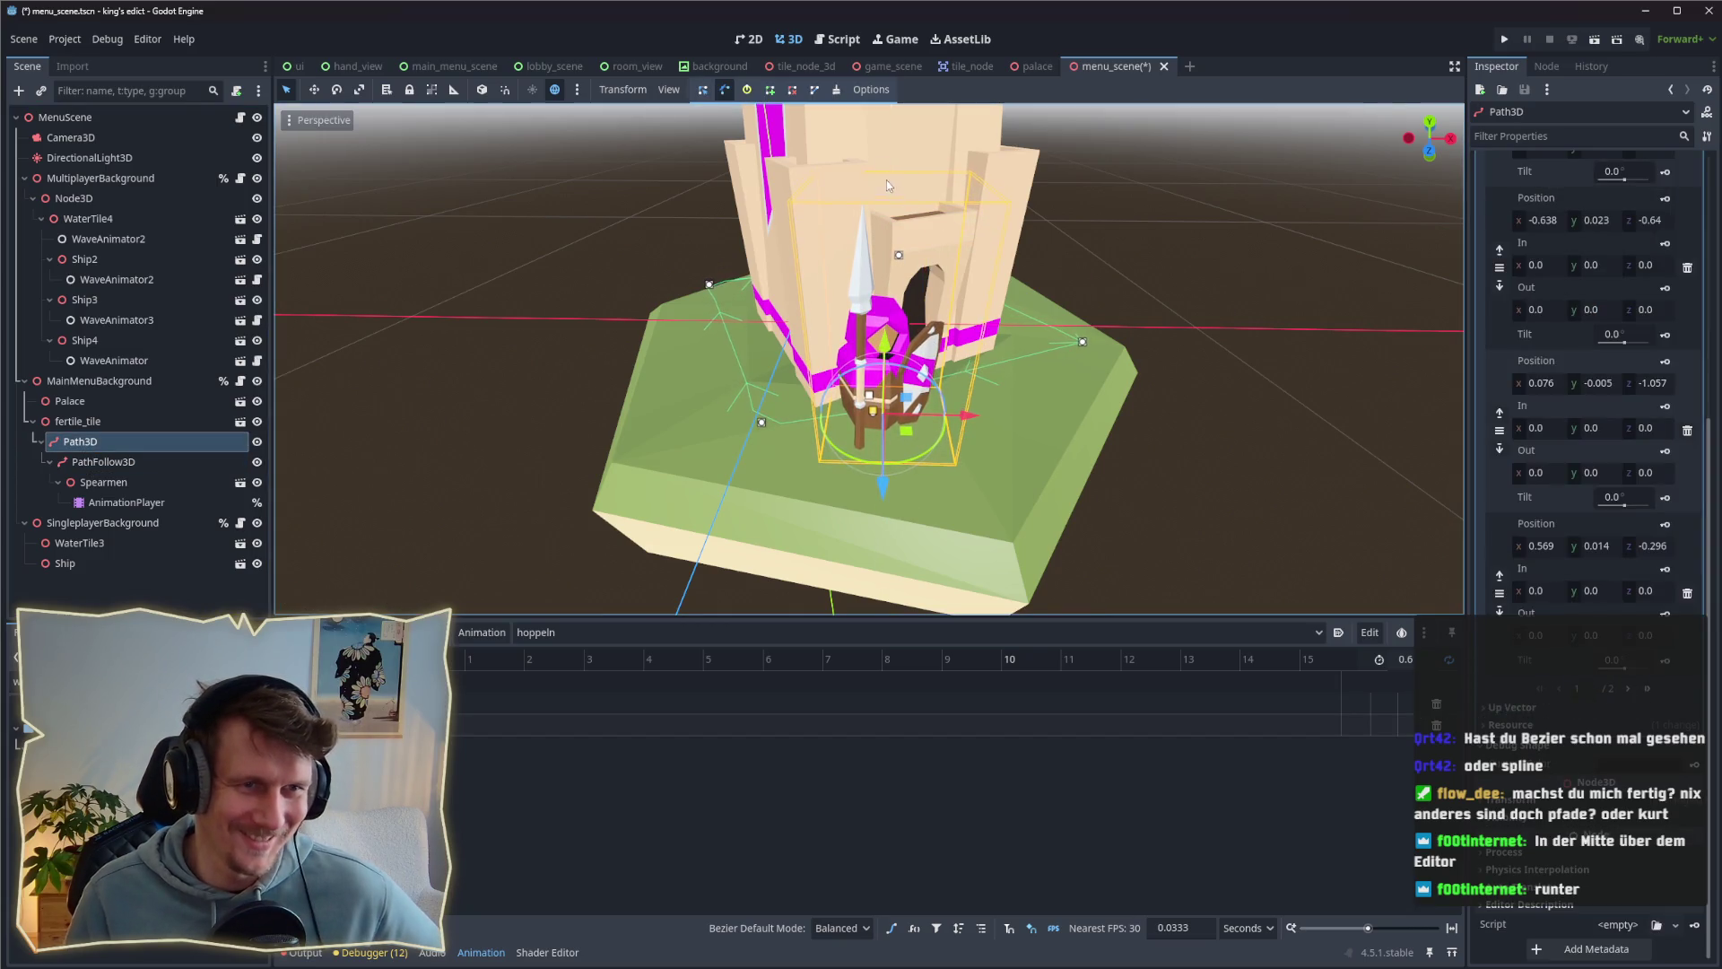
{"action": "left_click", "coordinate": [773, 92]}
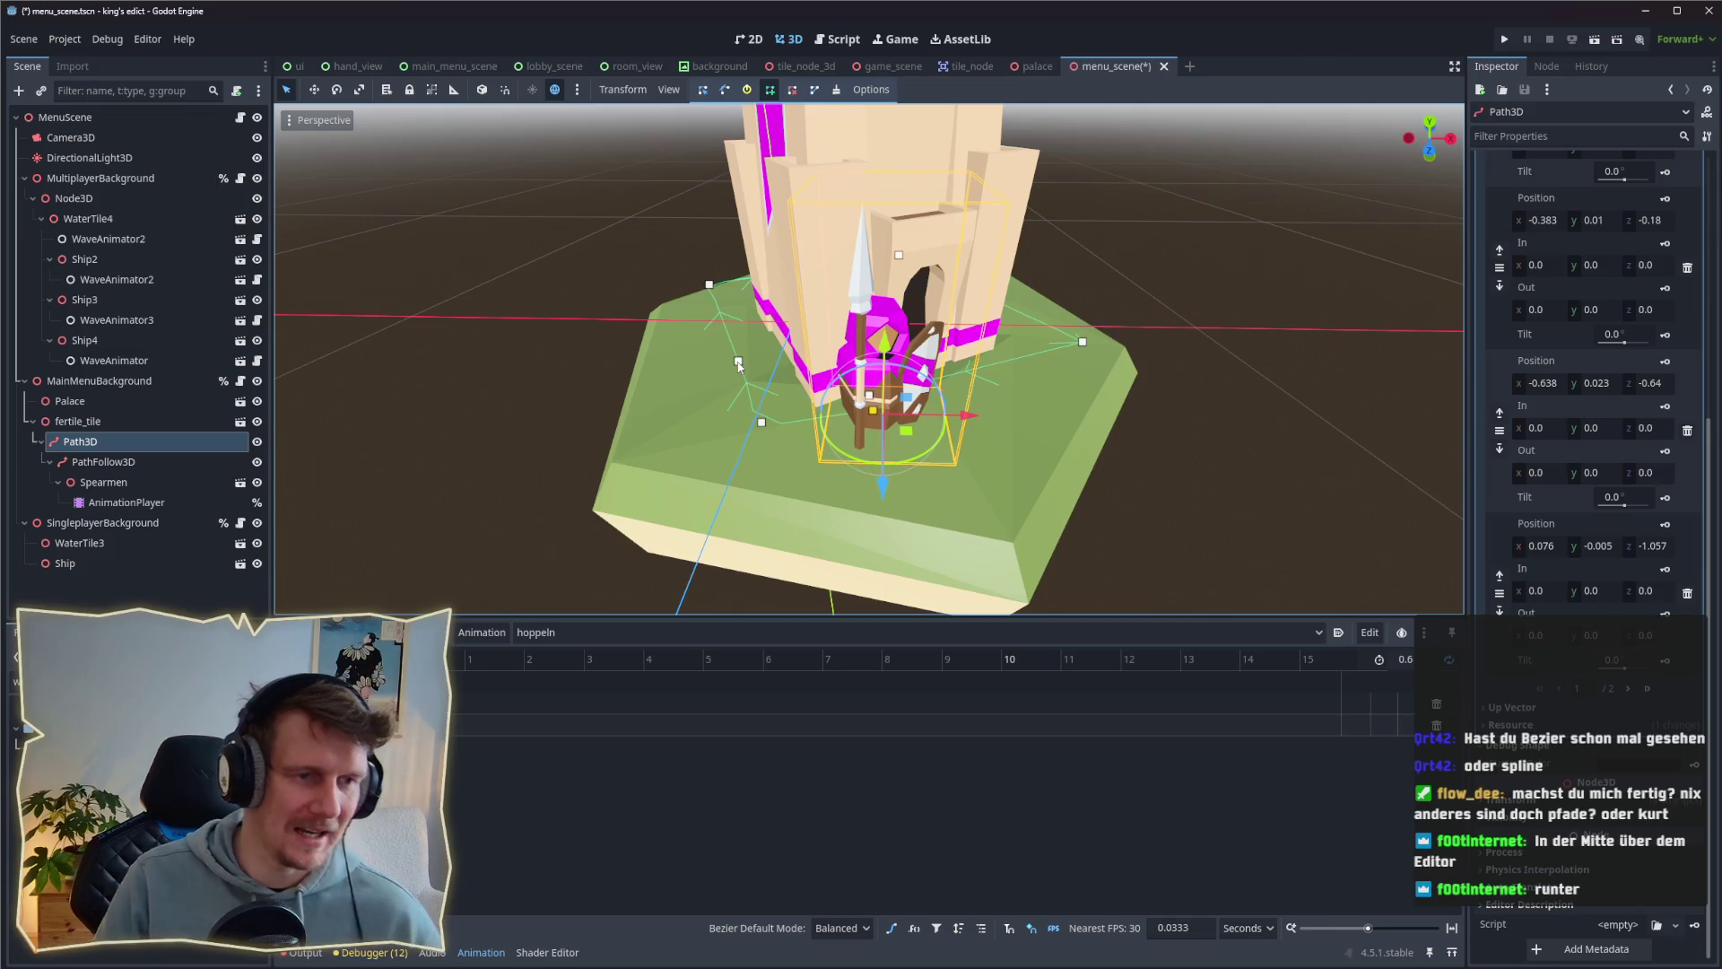
{"action": "mouse_move", "coordinate": [737, 366]}
{"action": "left_mouse_down"}
{"action": "mouse_move", "coordinate": [818, 367]}
{"action": "mouse_move", "coordinate": [879, 334]}
{"action": "mouse_move", "coordinate": [895, 347]}
{"action": "mouse_move", "coordinate": [874, 332]}
{"action": "left_mouse_up"}
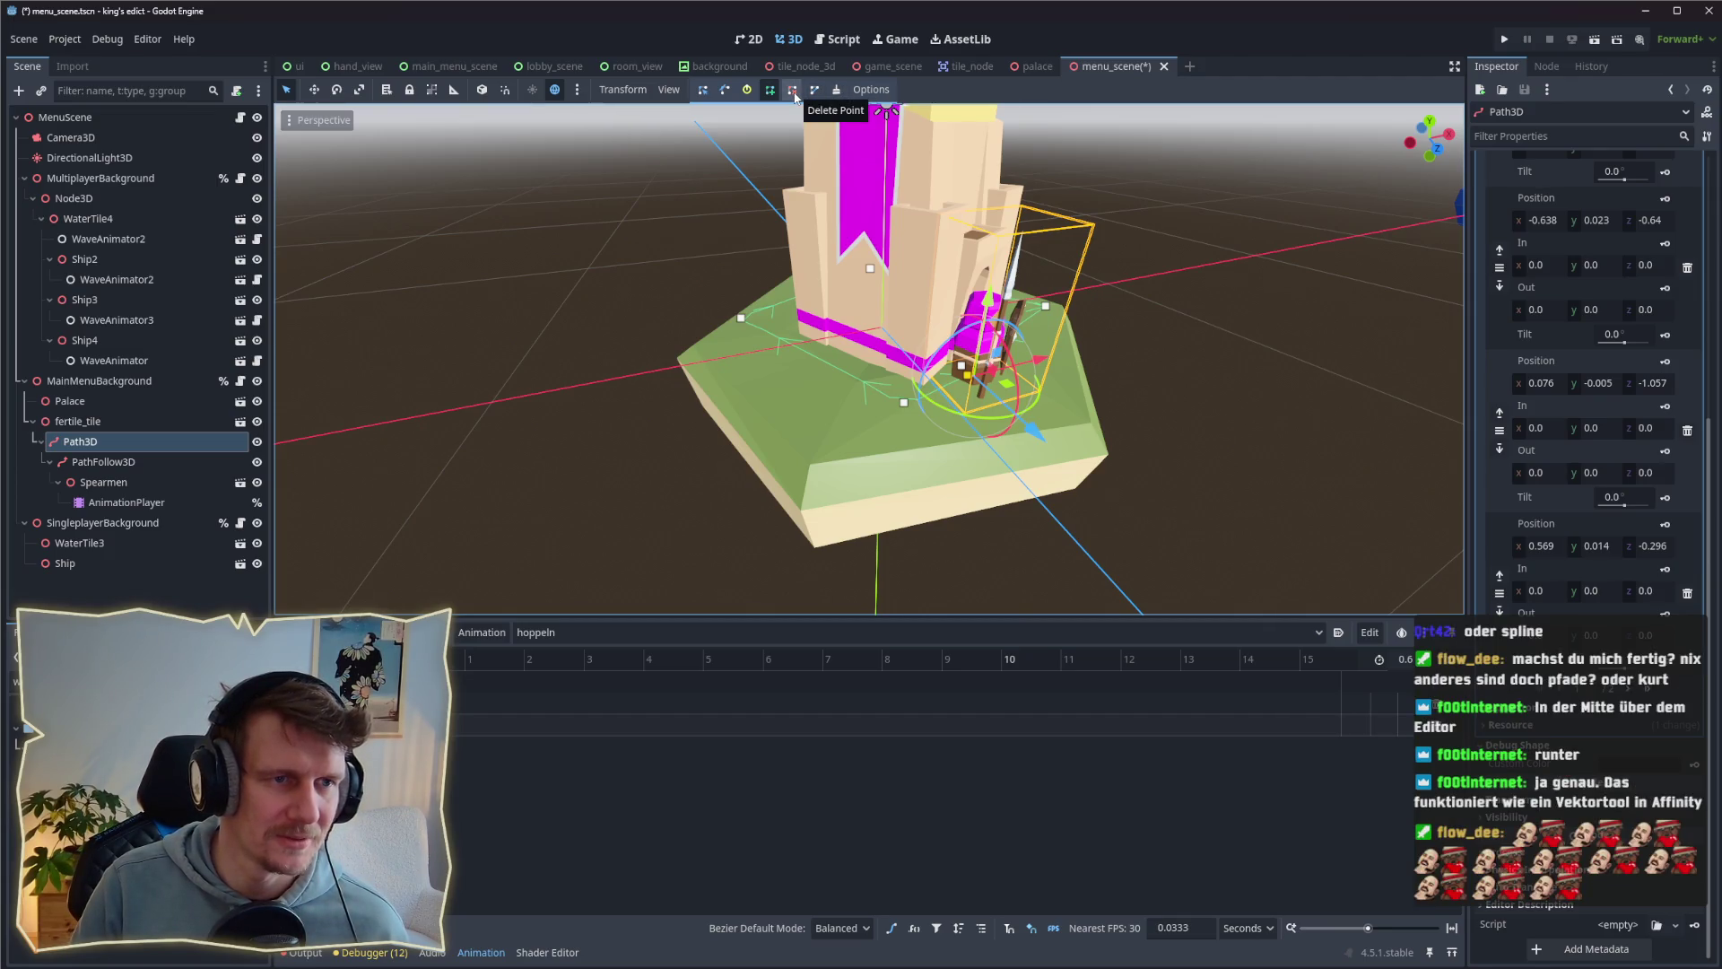
{"action": "mouse_move", "coordinate": [1031, 421]}
{"action": "left_mouse_down"}
{"action": "mouse_move", "coordinate": [1067, 446]}
{"action": "mouse_move", "coordinate": [910, 448]}
{"action": "left_mouse_up"}
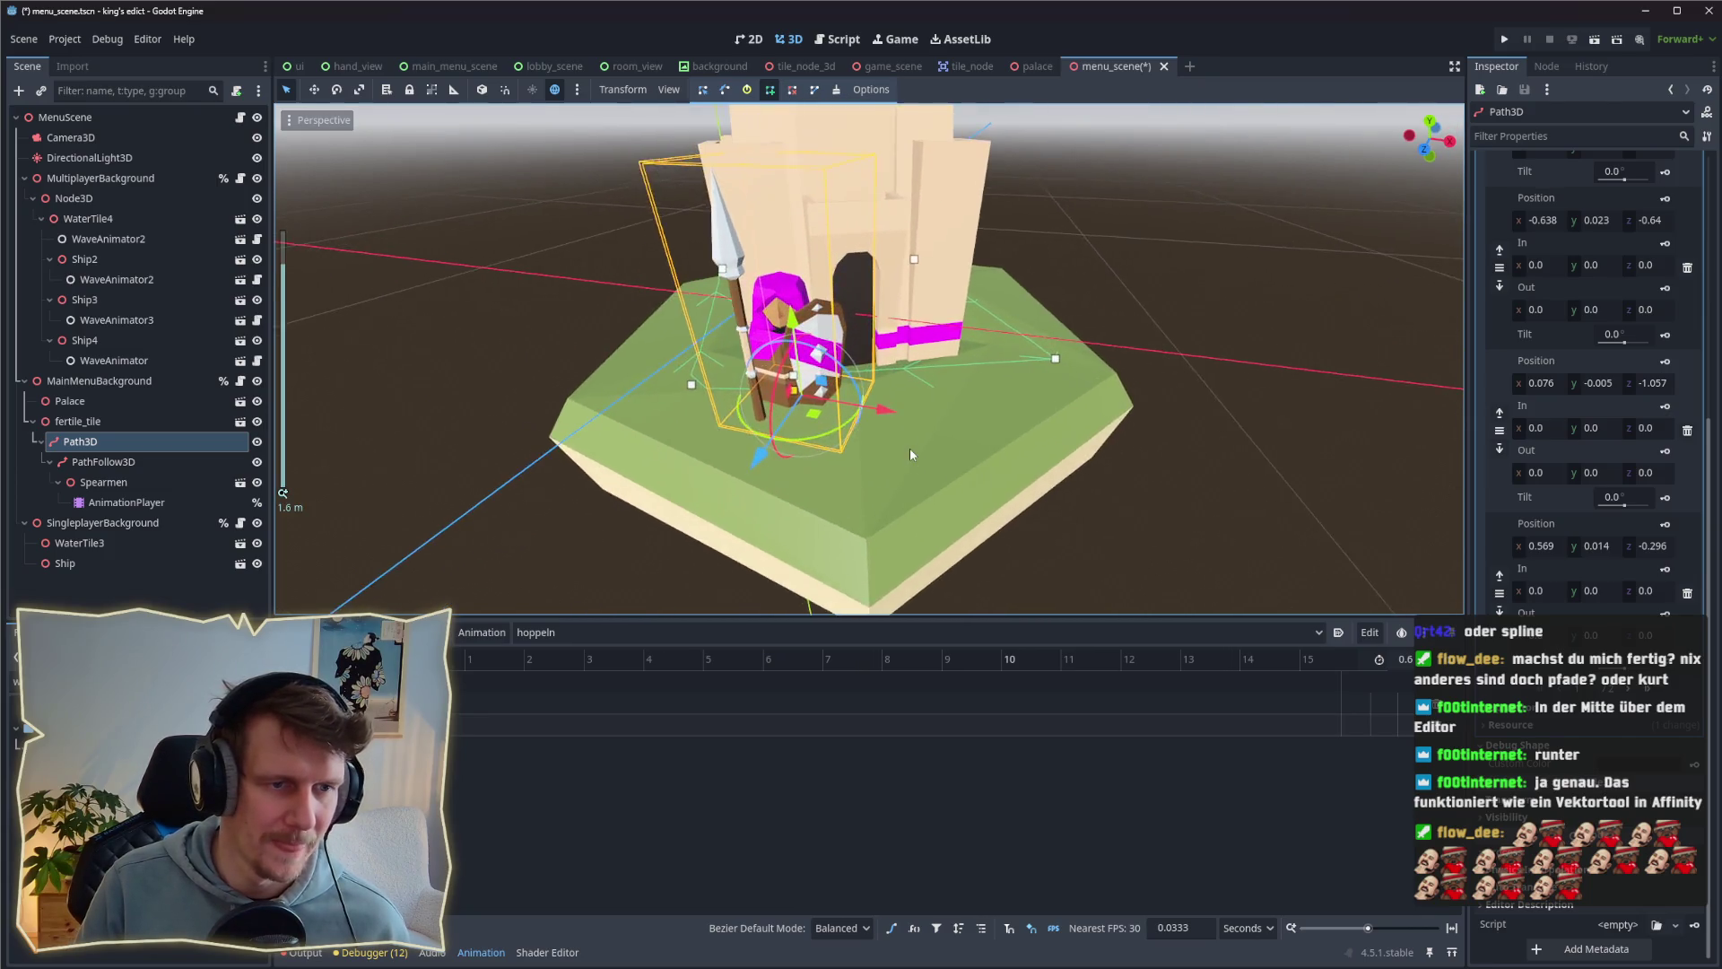
{"action": "scroll", "coordinate": [909, 449], "scroll_direction": "up", "scroll_amount": 5}
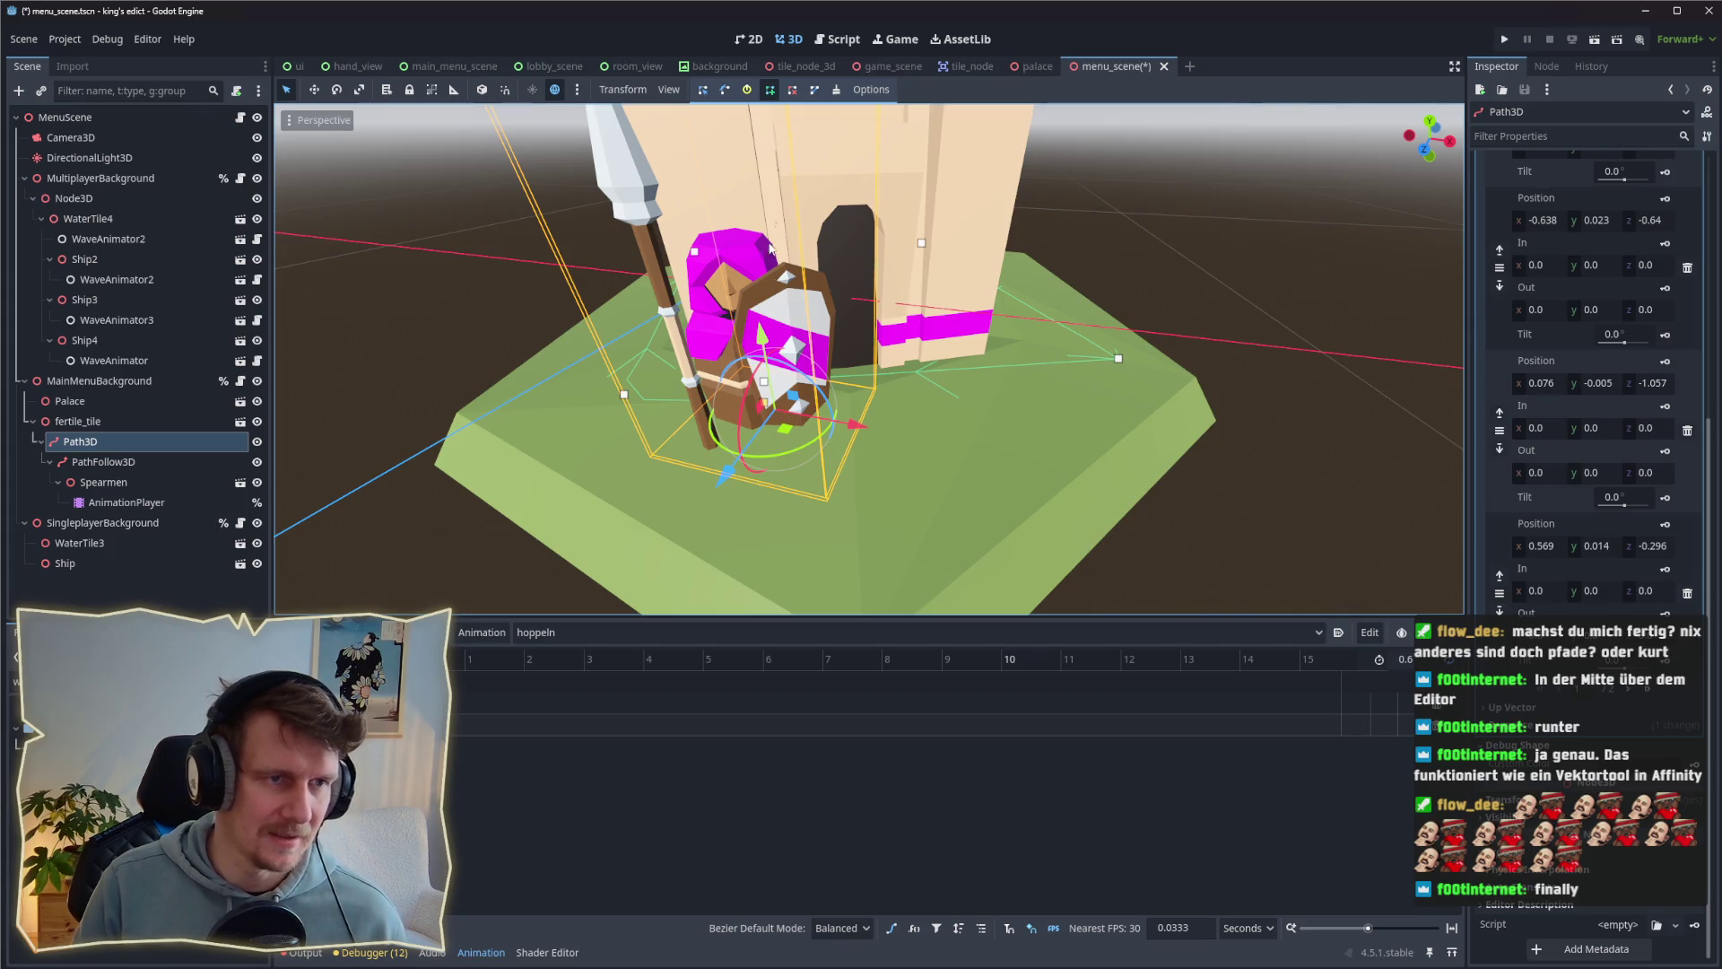
Delete the stray path point near the Spearmen and show PathFollow3D's progress settings
{"action": "left_click", "coordinate": [792, 89]}
{"action": "left_click", "coordinate": [765, 381]}
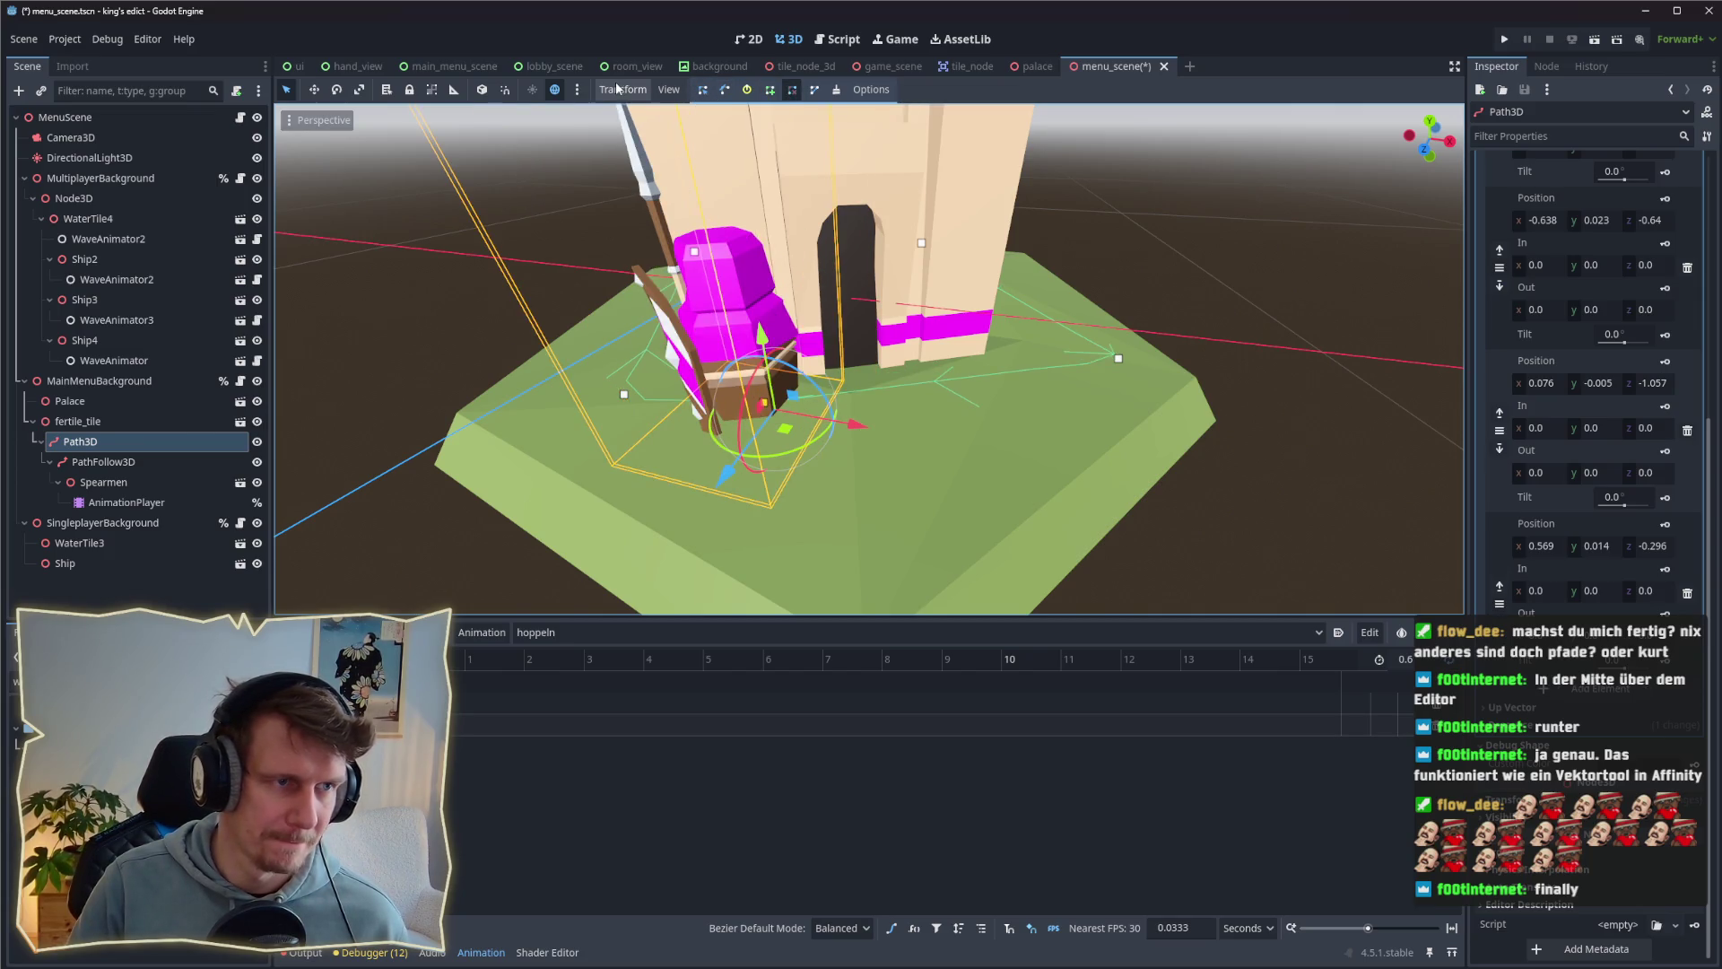
{"action": "scroll", "coordinate": [1628, 315], "scroll_direction": "up", "scroll_amount": 5}
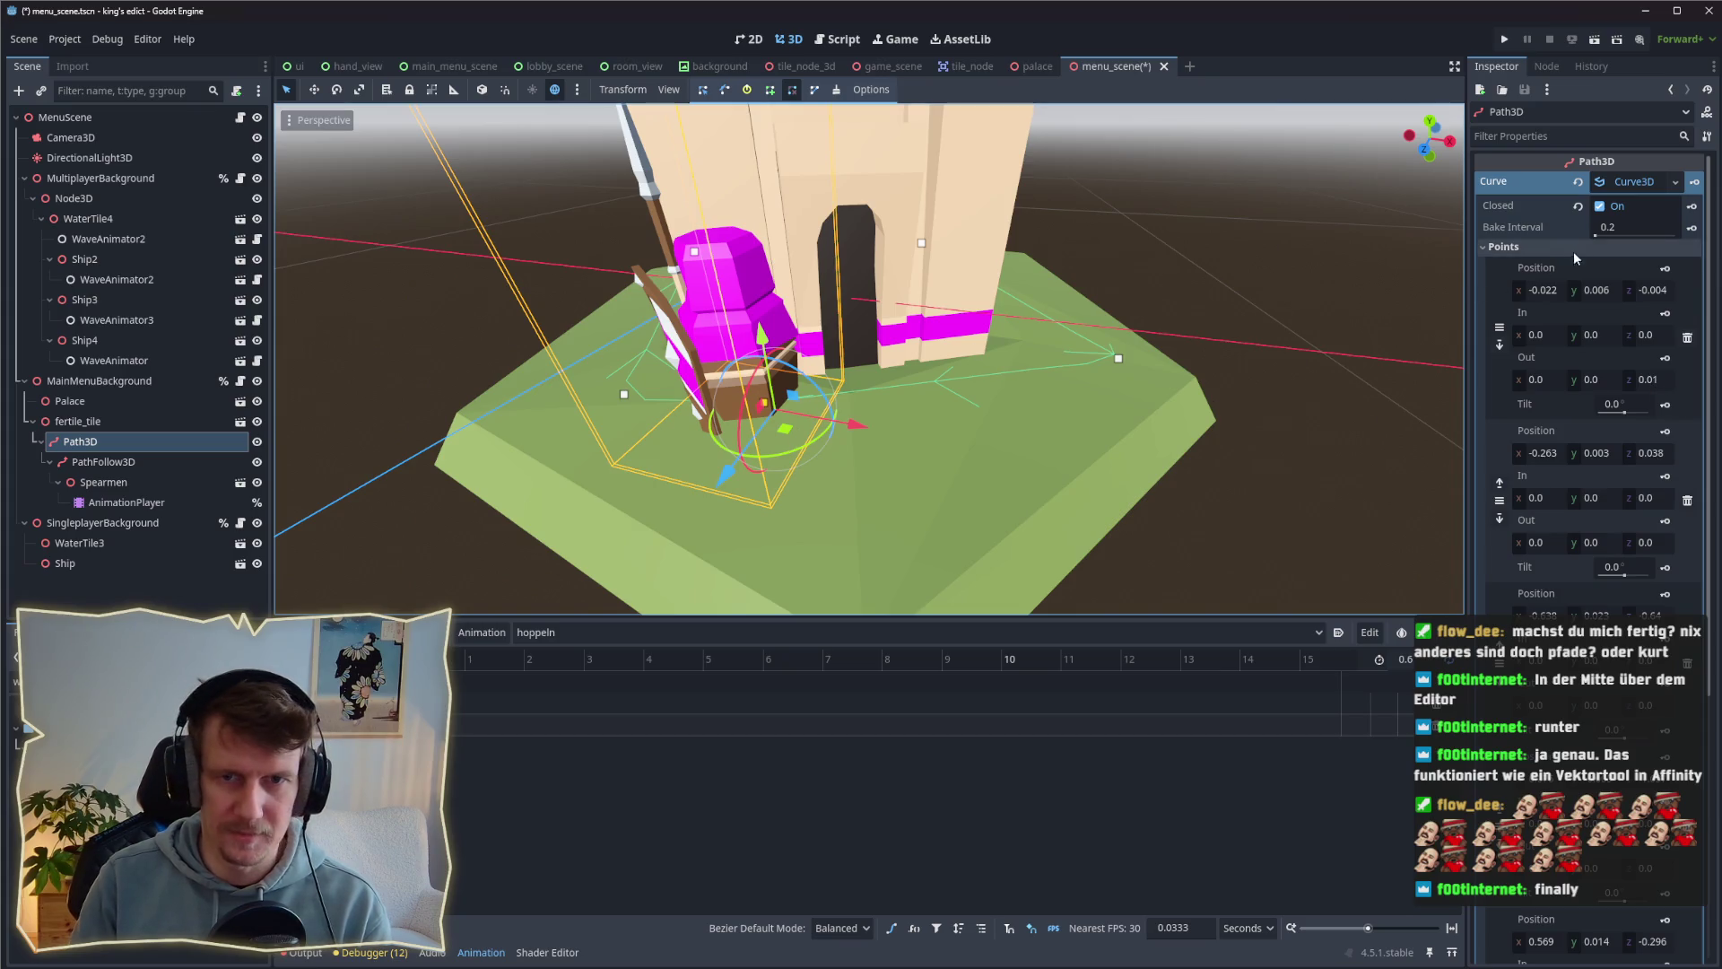
{"action": "left_click", "coordinate": [103, 461]}
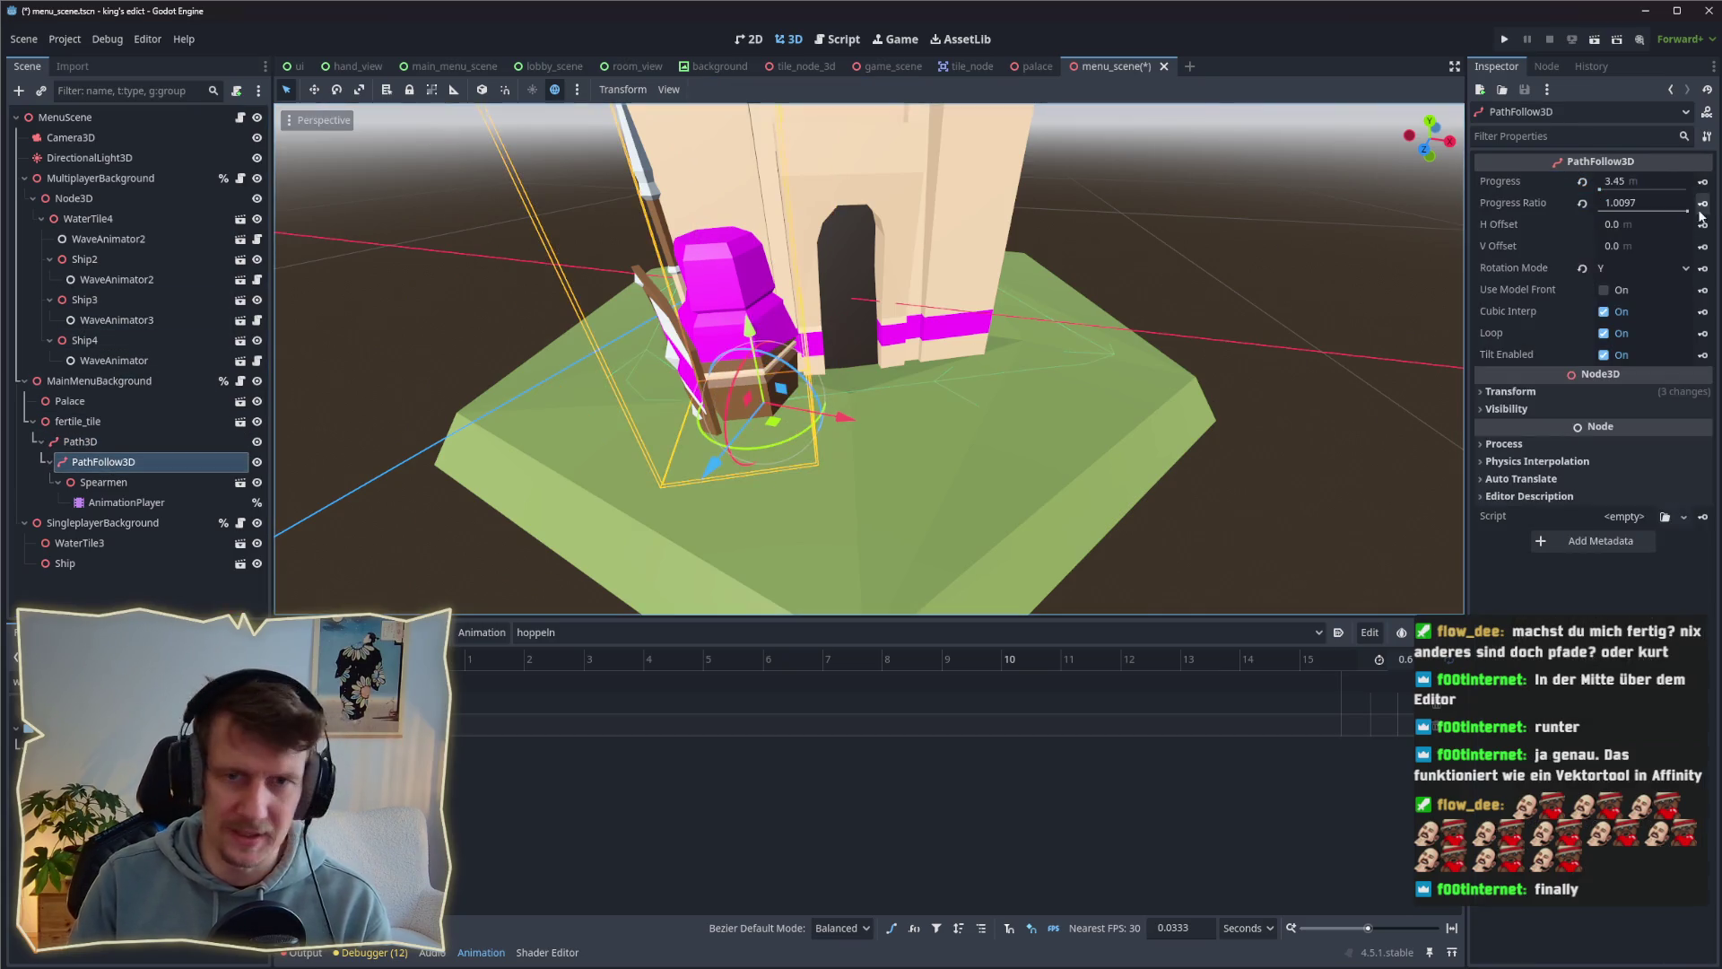
Set the first curve point's In z handle to -0.01 on Path3D
{"action": "mouse_move", "coordinate": [1679, 217]}
{"action": "left_mouse_down"}
{"action": "mouse_move", "coordinate": [1615, 219]}
{"action": "mouse_move", "coordinate": [1689, 222]}
{"action": "left_mouse_up"}
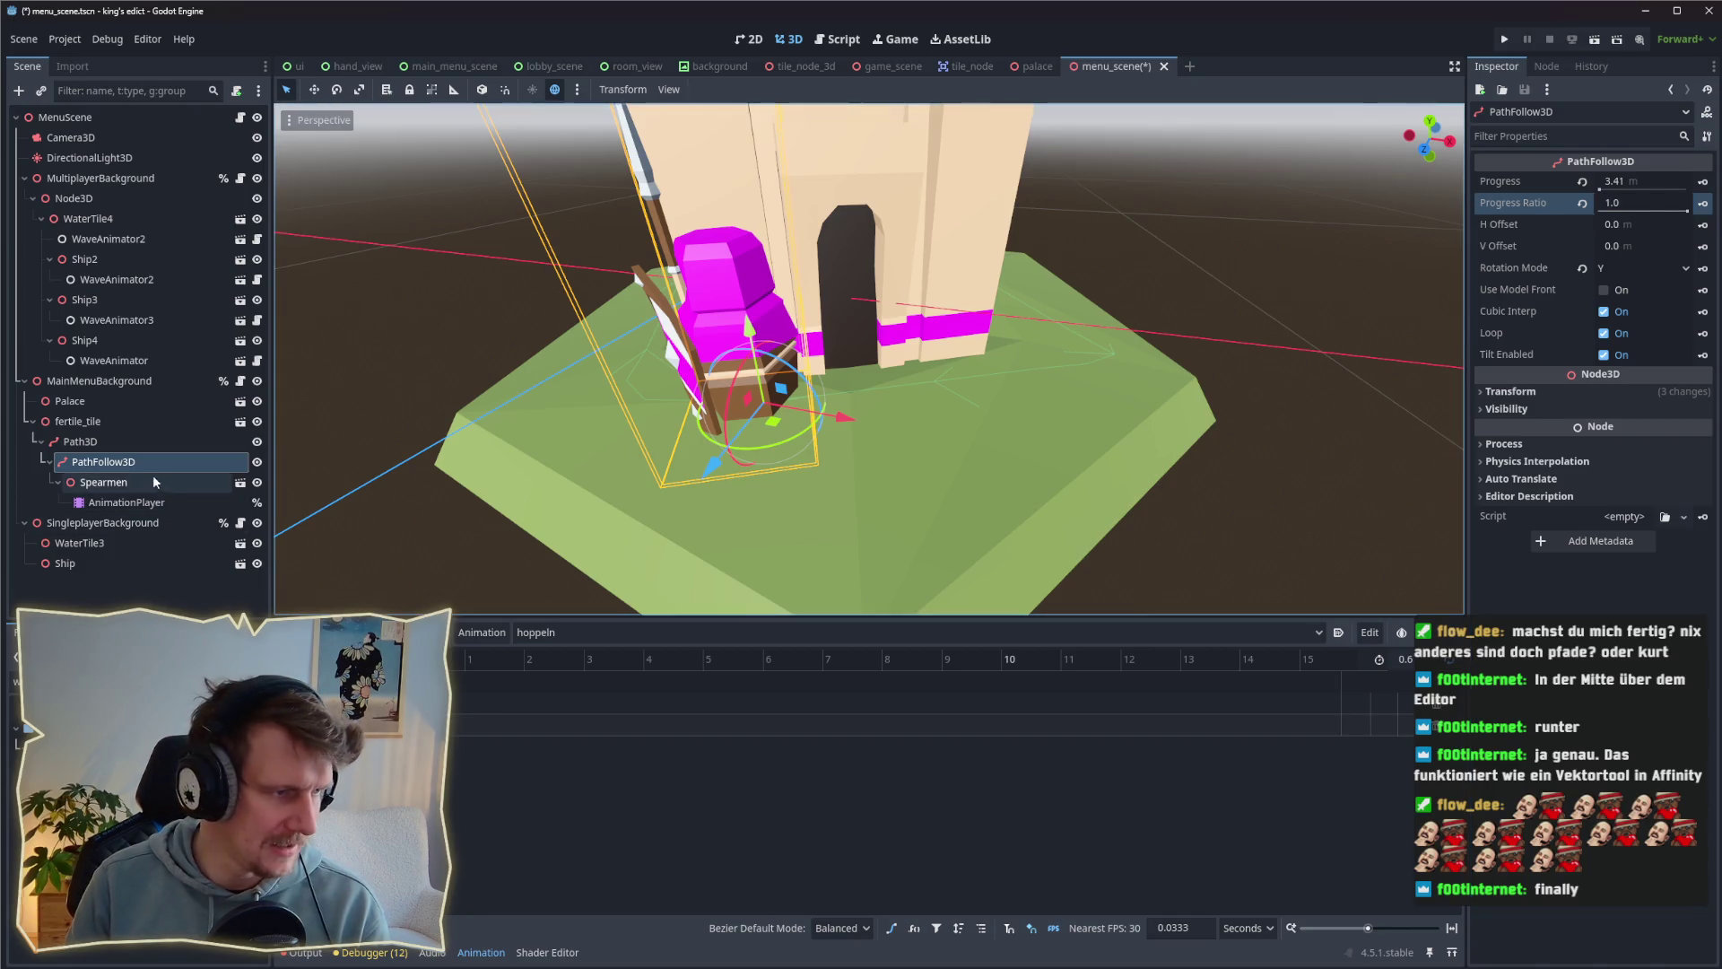
{"action": "left_click", "coordinate": [117, 443]}
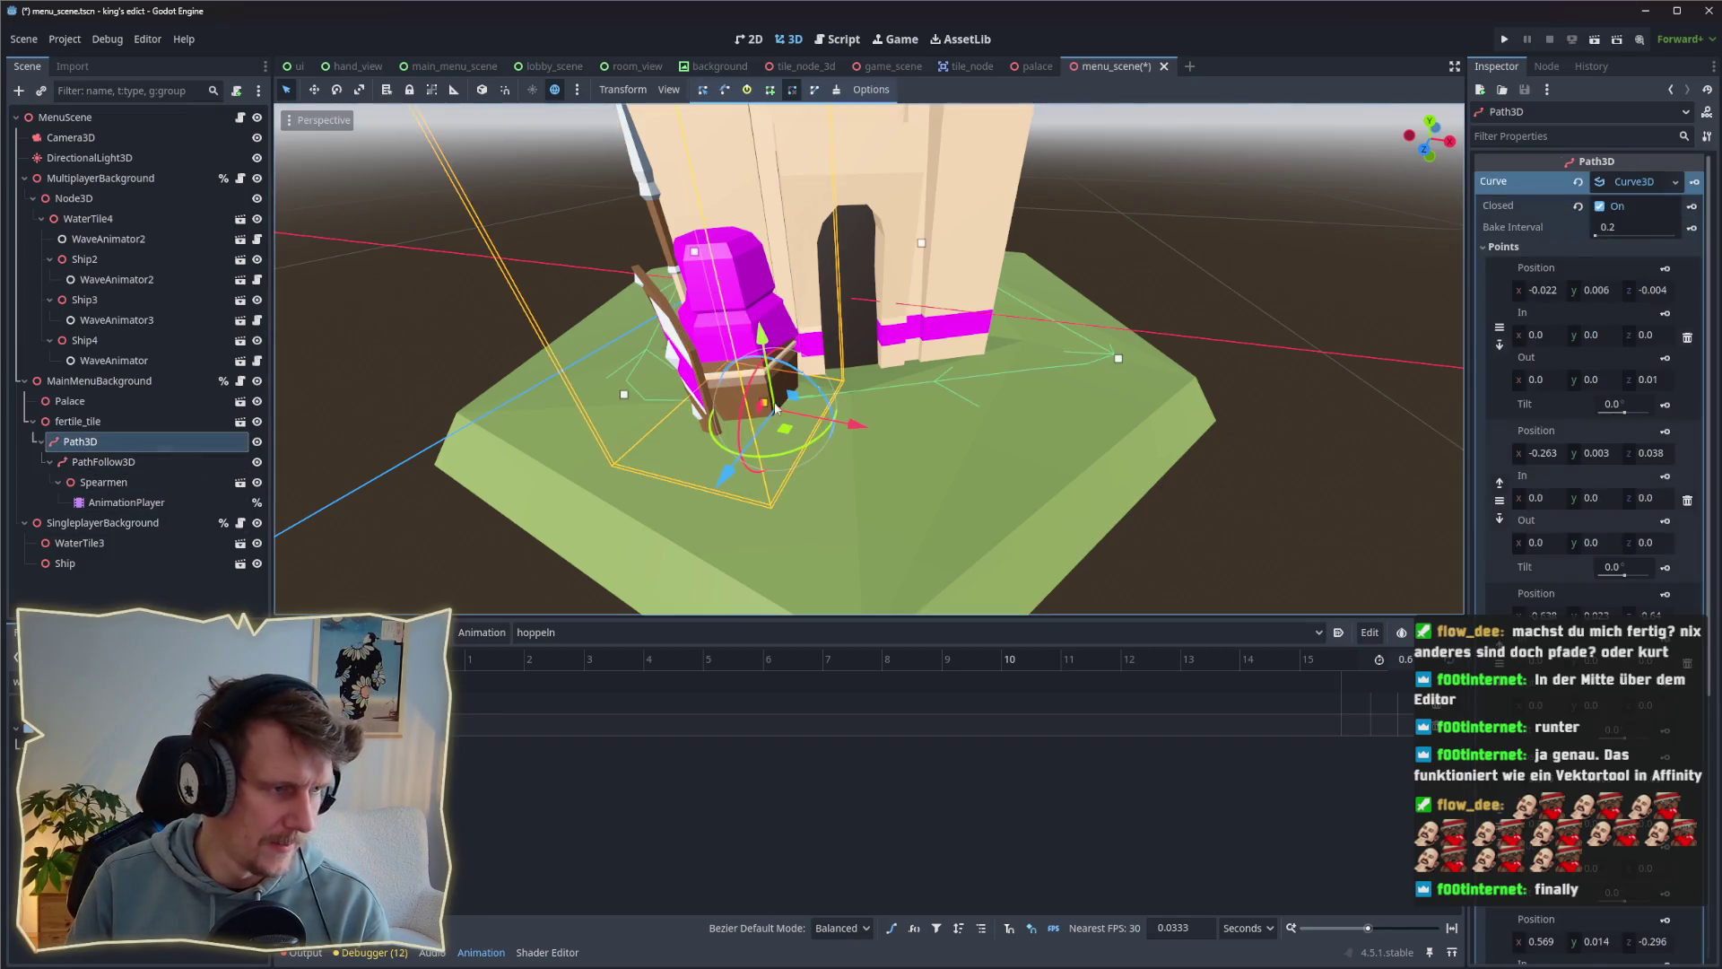
{"action": "scroll", "coordinate": [1587, 449], "scroll_direction": "down", "scroll_amount": 5}
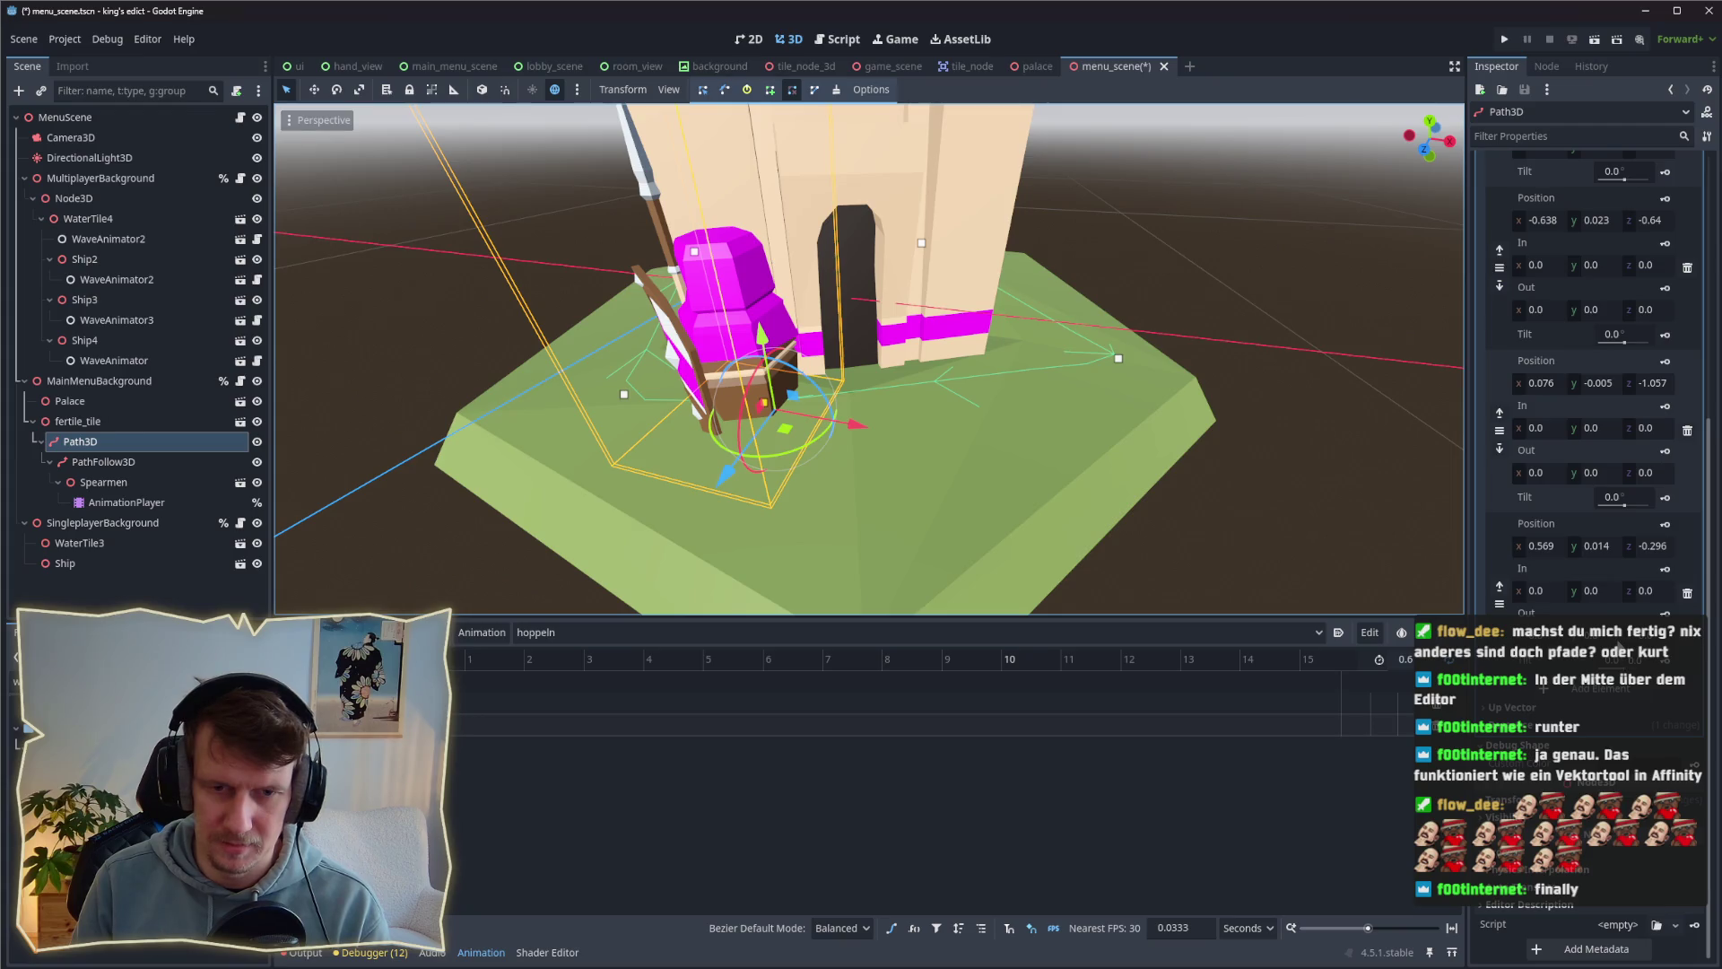
{"action": "scroll", "coordinate": [1609, 462], "scroll_direction": "up", "scroll_amount": 5}
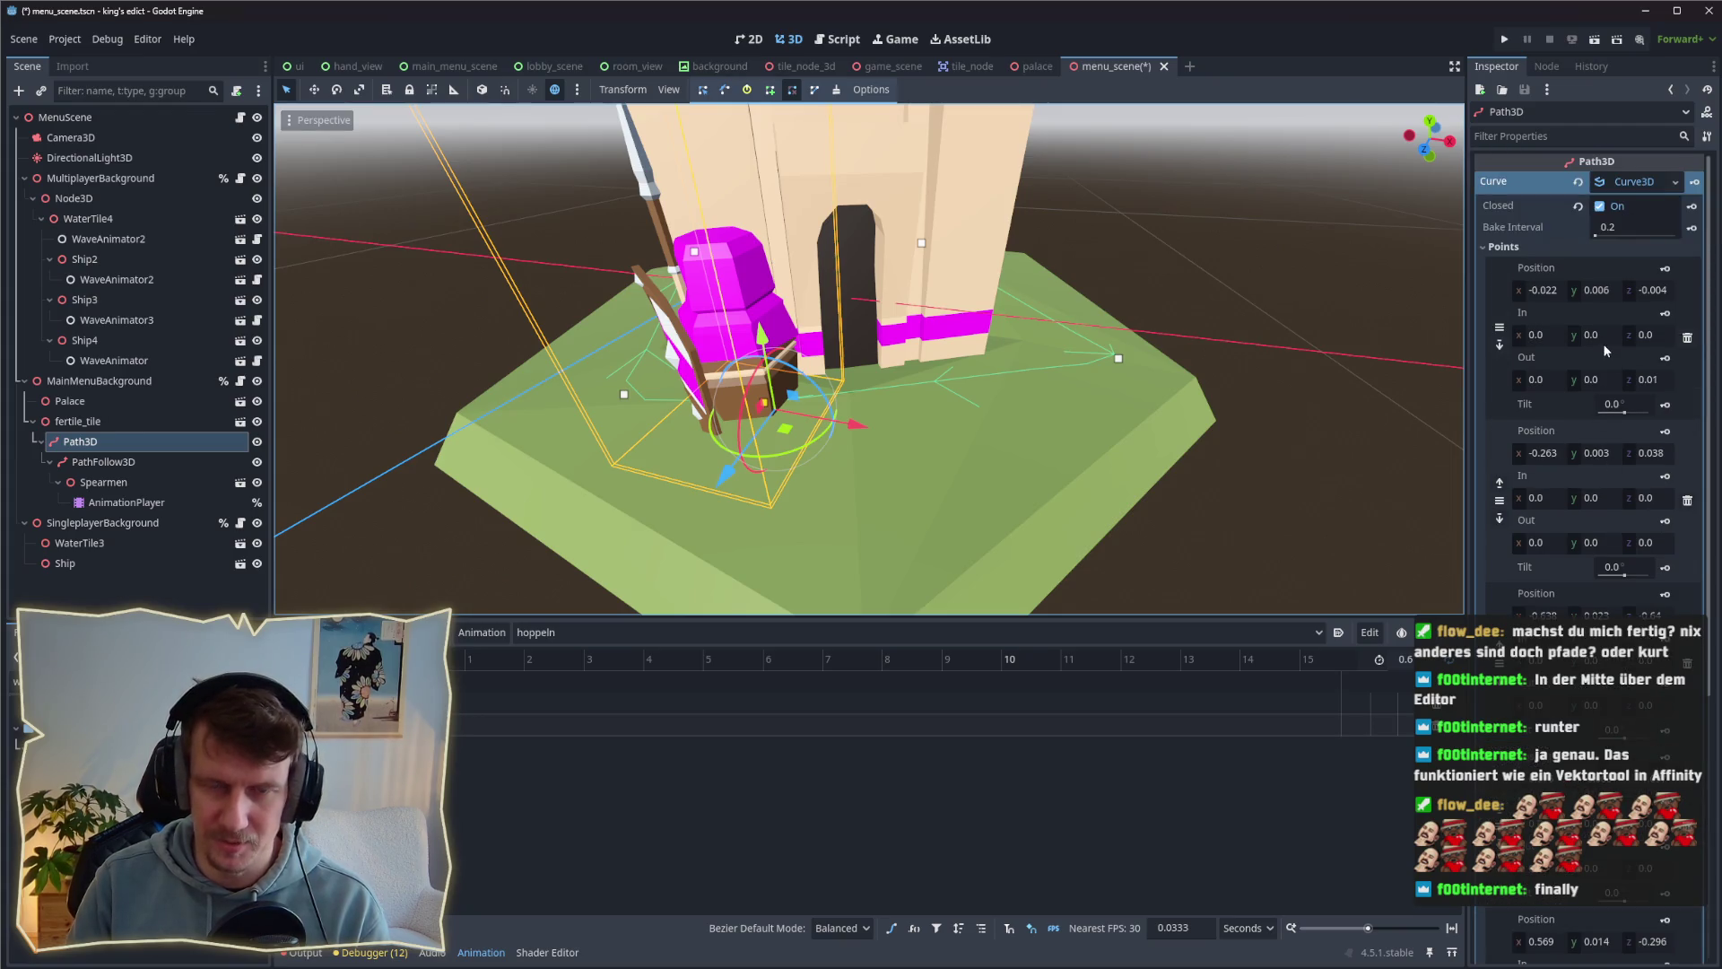
{"action": "left_click", "coordinate": [1648, 337]}
{"action": "type", "text": "0.1"}
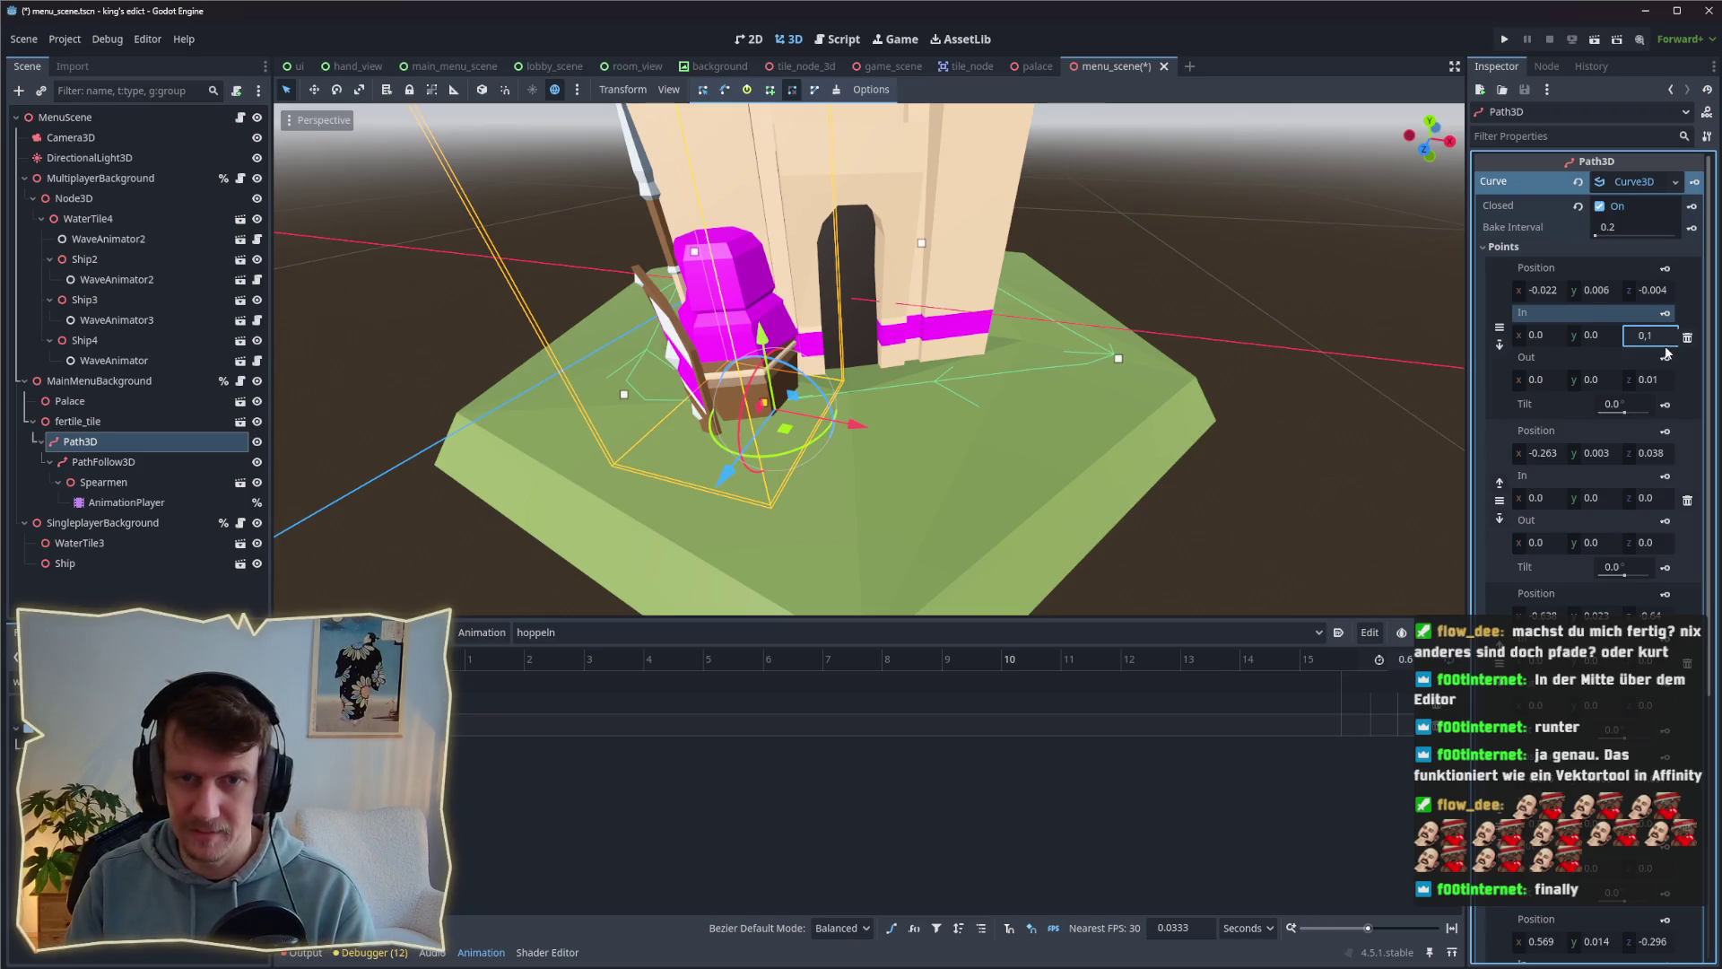
{"action": "key", "text": "BackSpace"}
{"action": "type", "text": "01"}
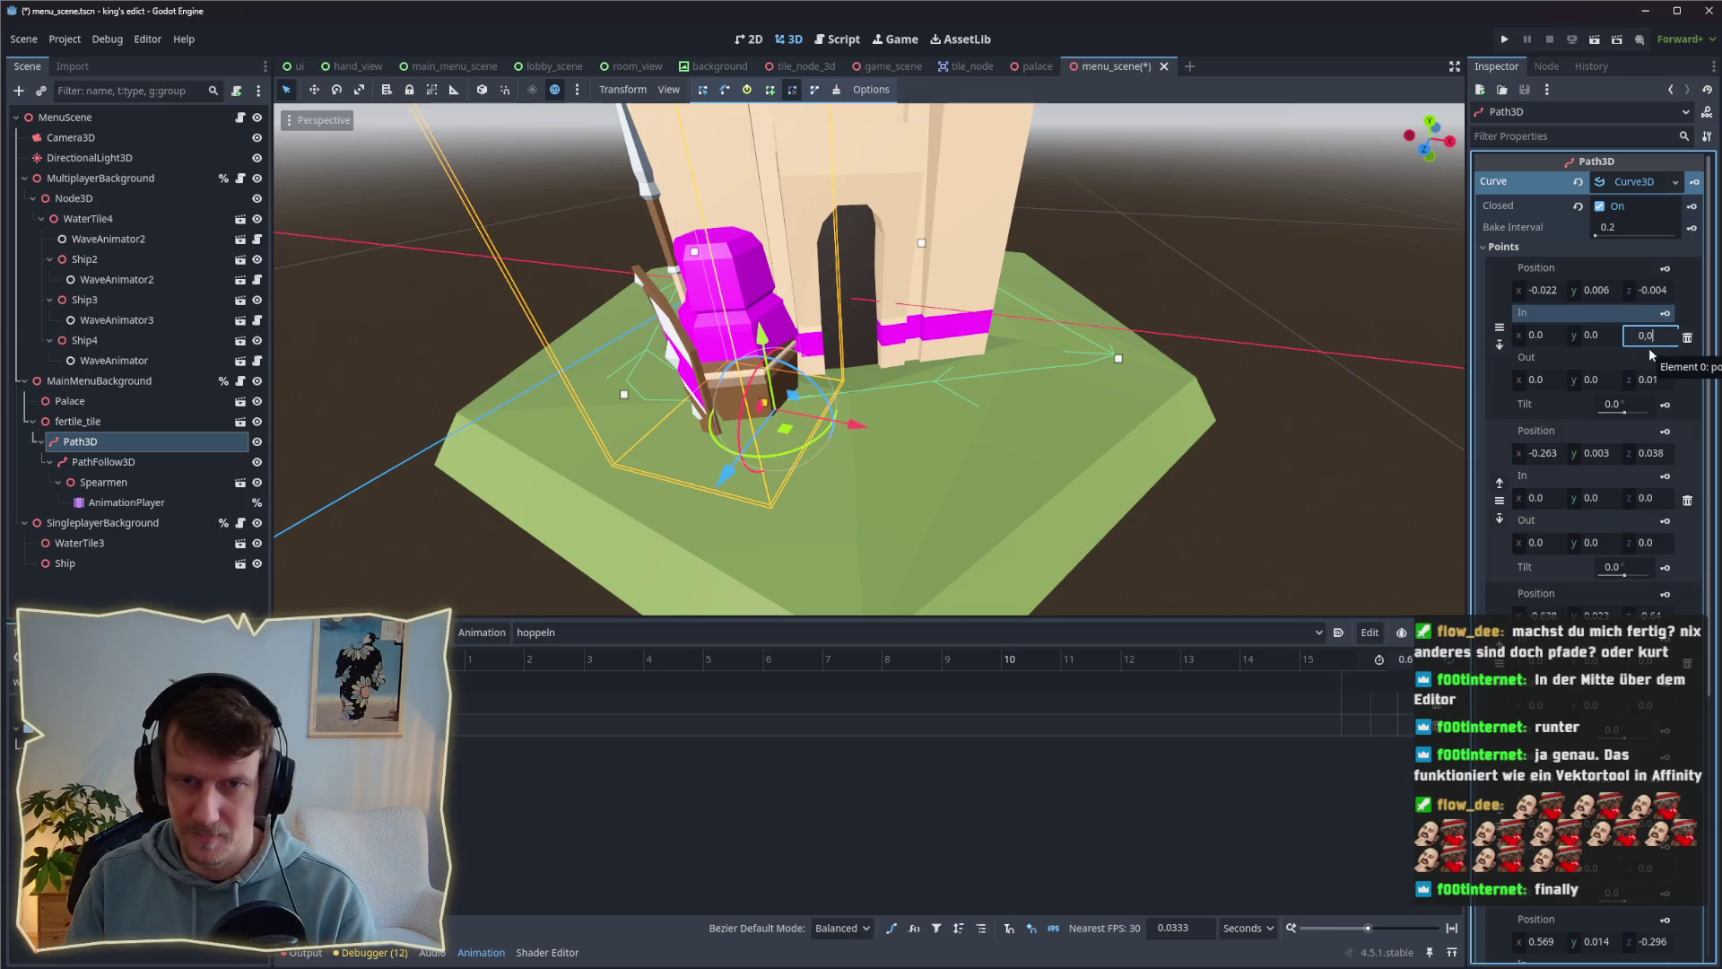
{"action": "key", "text": "Return"}
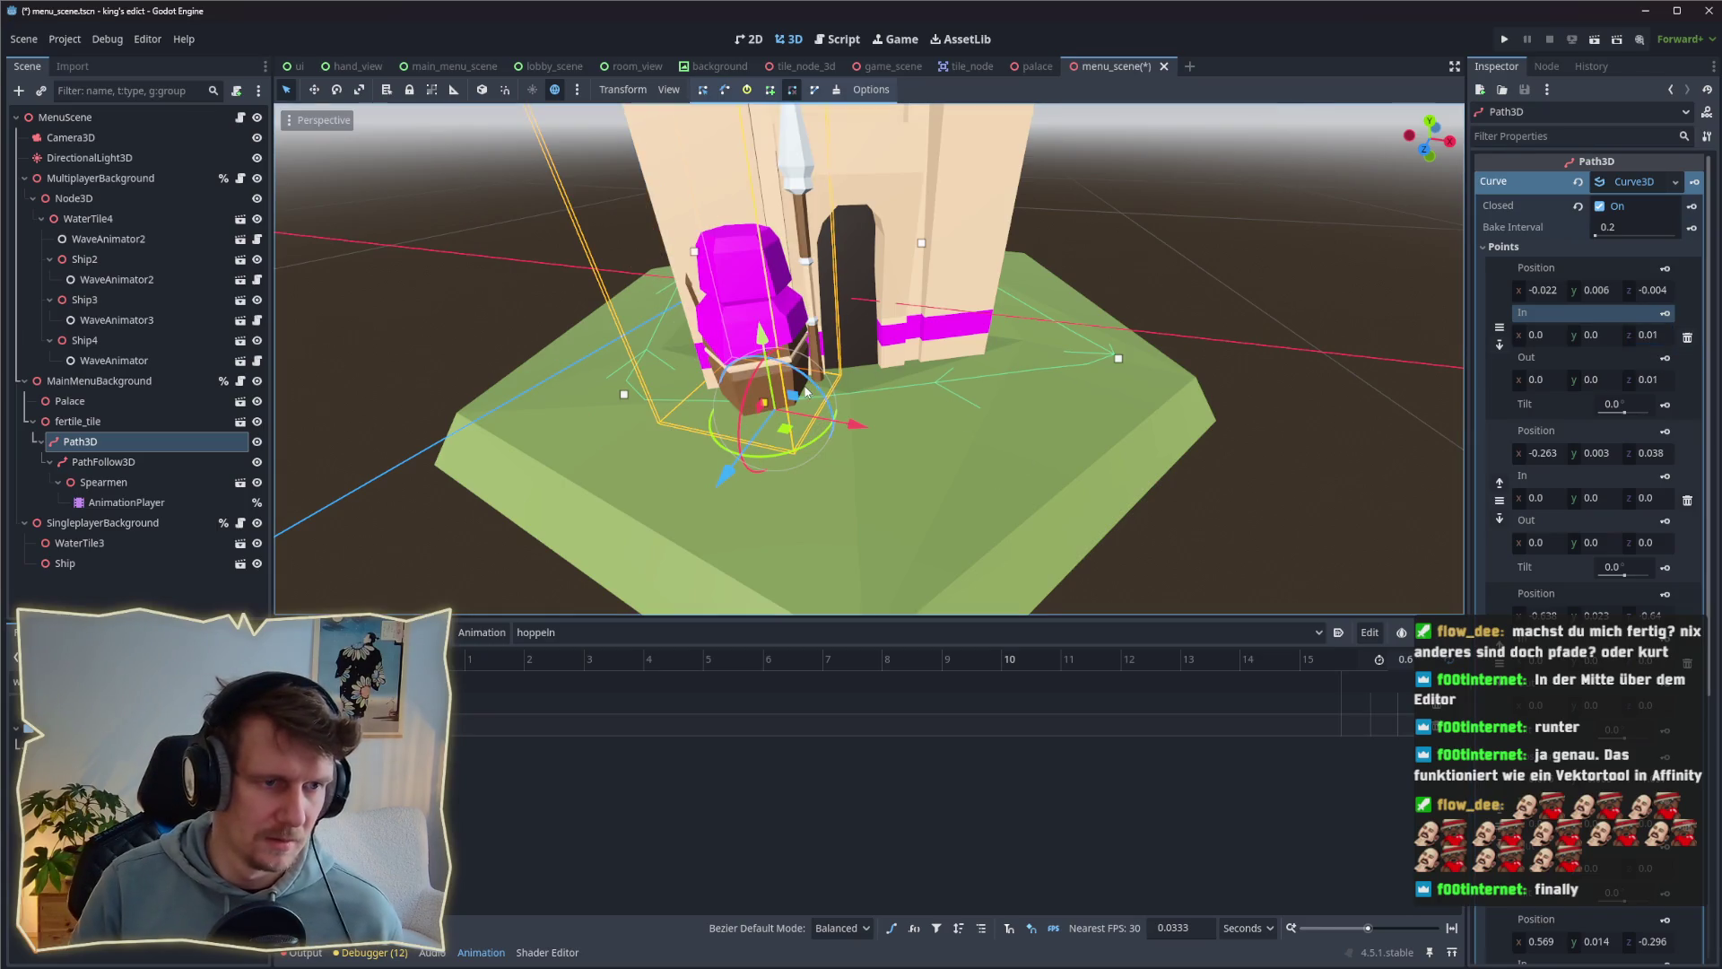
{"action": "left_click", "coordinate": [1651, 336]}
{"action": "type", "text": "-0.01"}
{"action": "key", "text": "Return"}
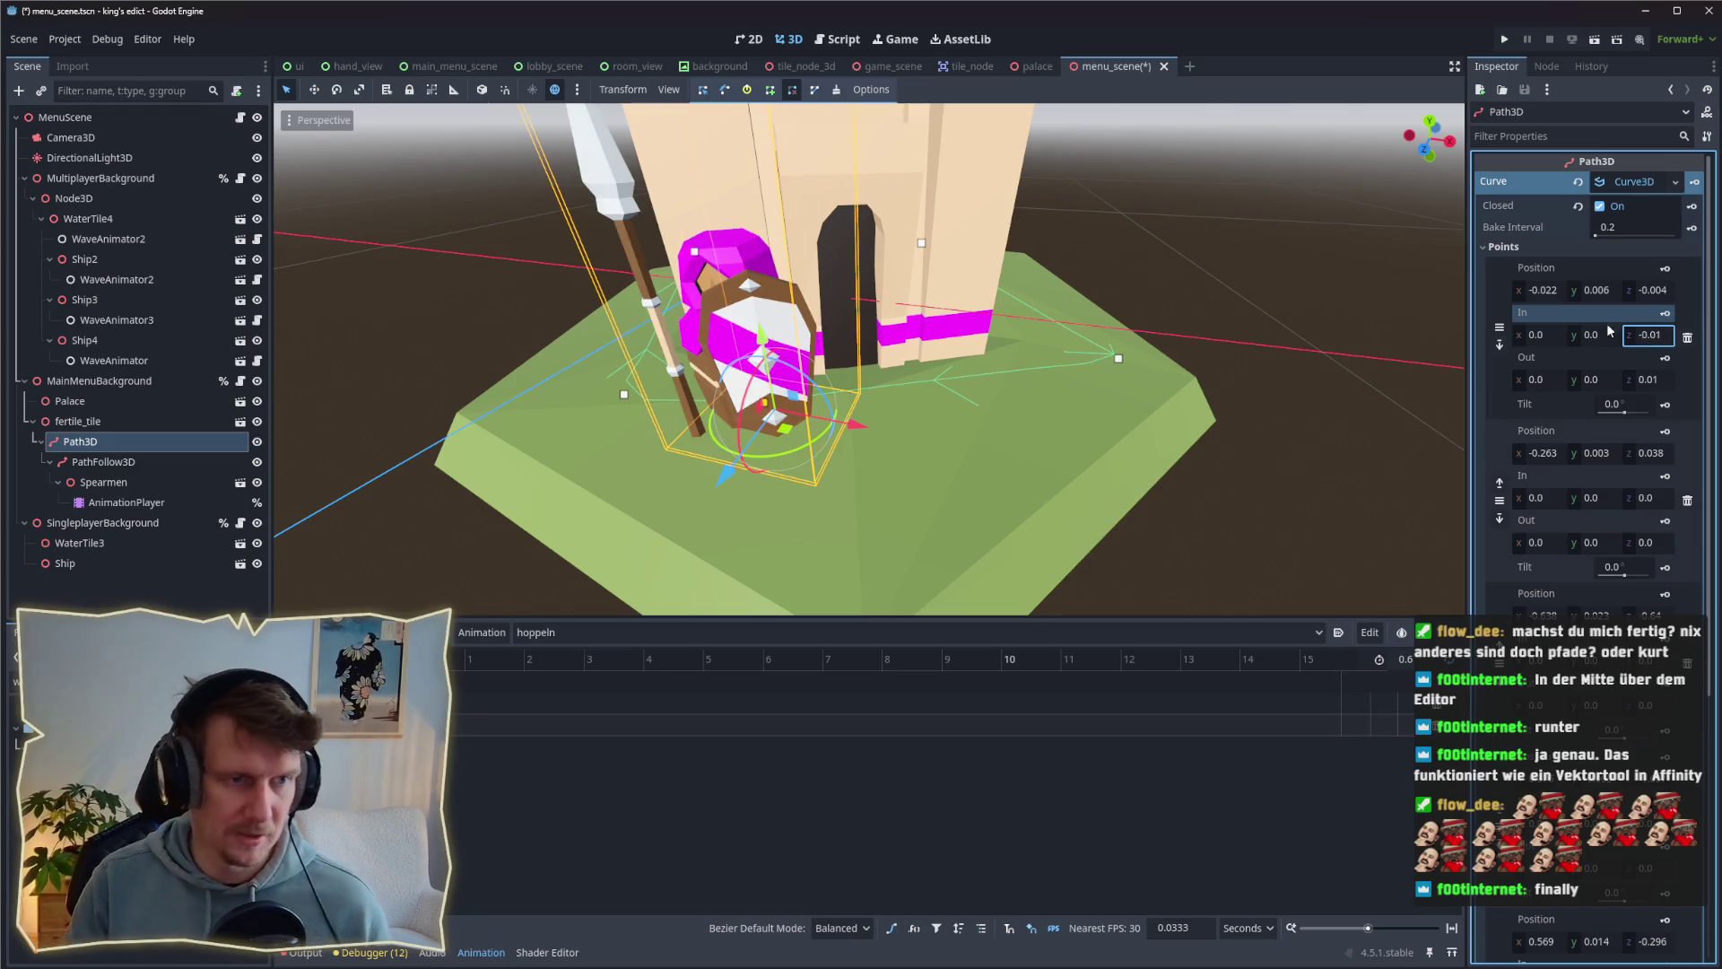
Scrub PathFollow3D's Progress Ratio to sweep the Spearmen around the loop, ending at 1.0
{"action": "left_click_drag", "start_coordinate": [1004, 381], "coordinate": [1166, 377]}
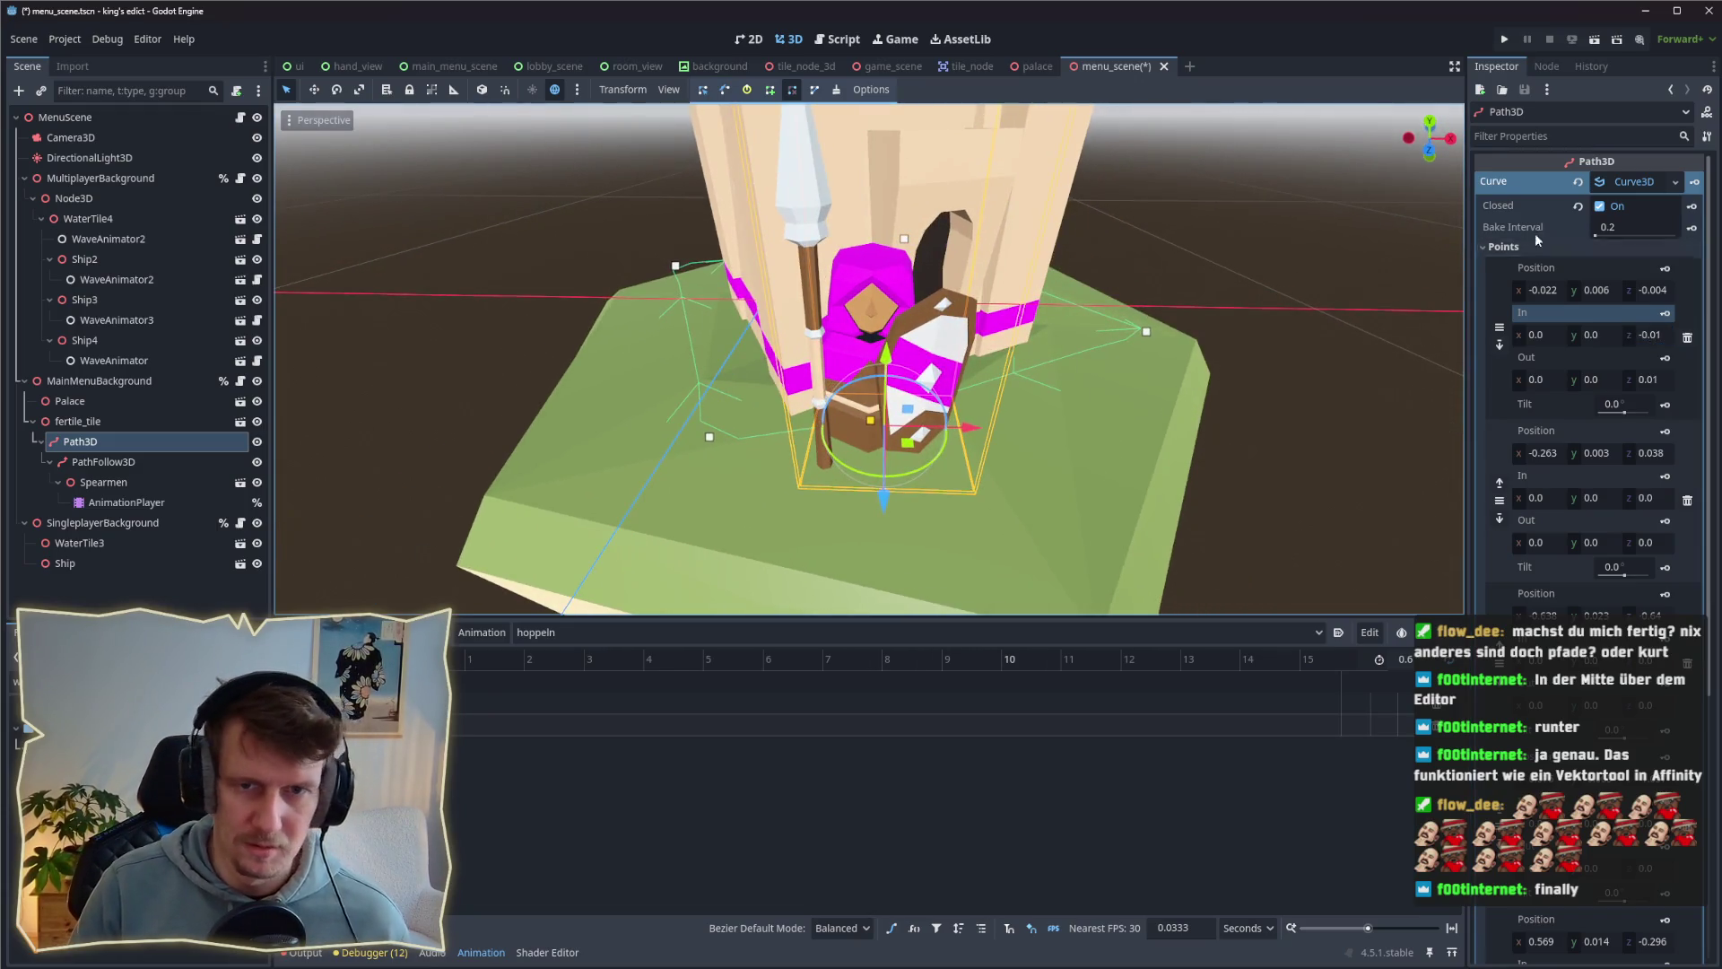
{"action": "left_click", "coordinate": [103, 461]}
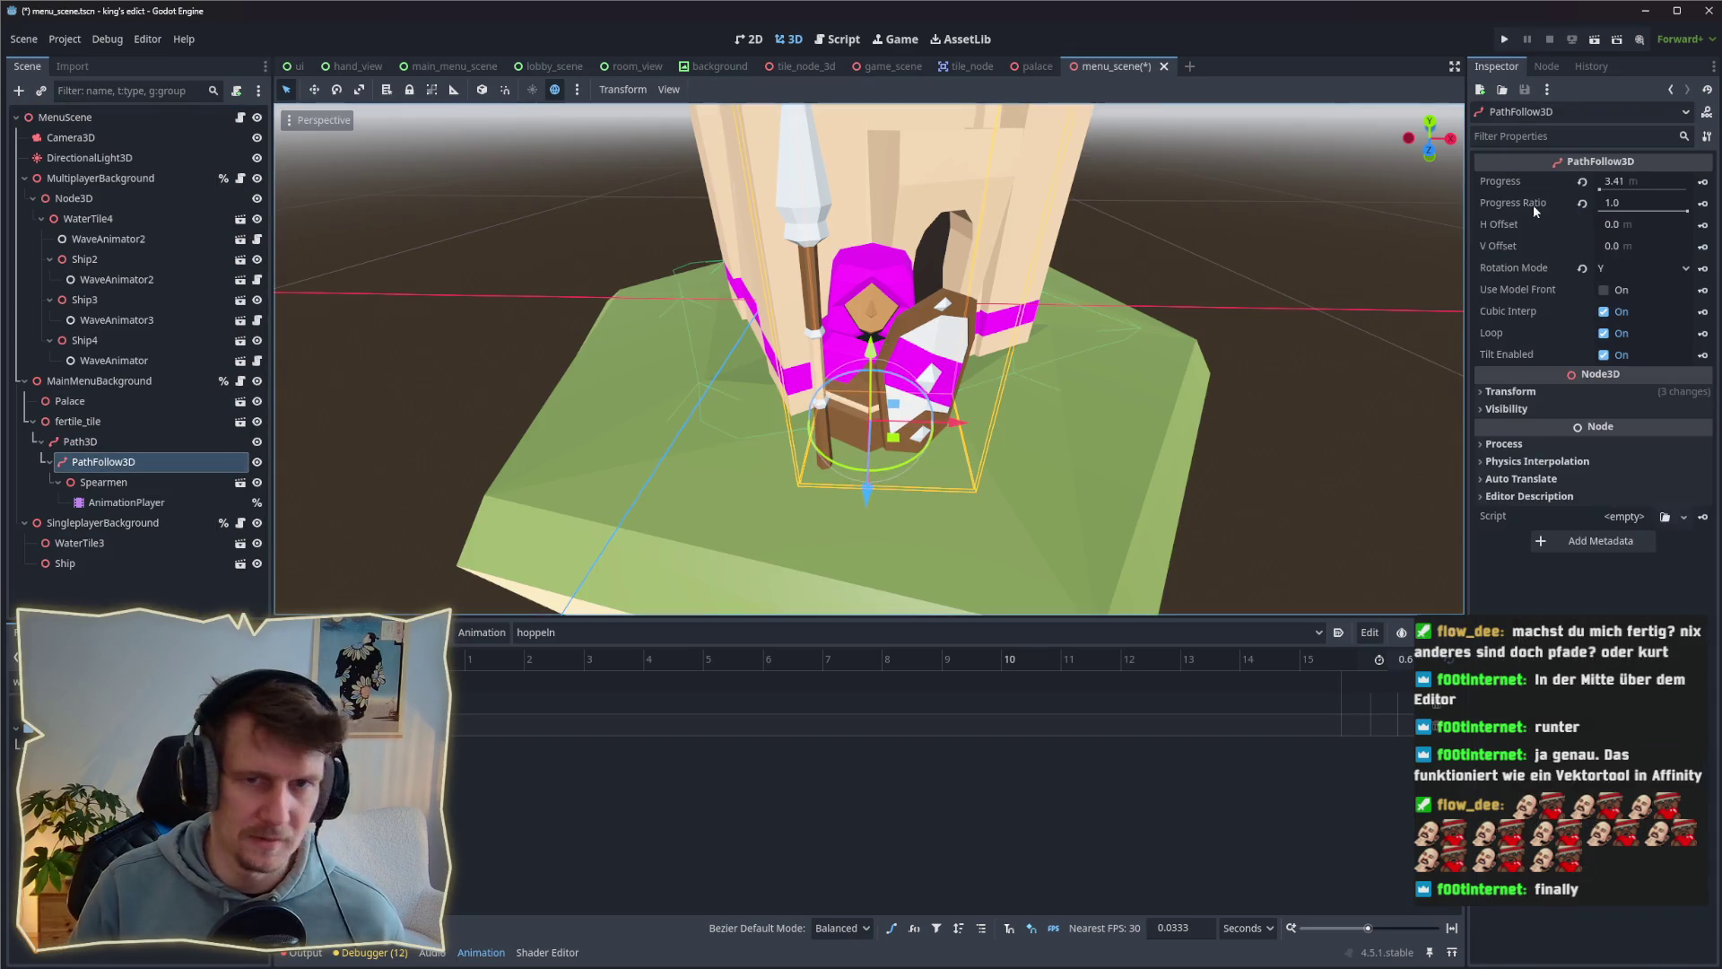
{"action": "mouse_move", "coordinate": [1689, 211]}
{"action": "left_mouse_down"}
{"action": "mouse_move", "coordinate": [1610, 216]}
{"action": "mouse_move", "coordinate": [1692, 234]}
{"action": "mouse_move", "coordinate": [1593, 225]}
{"action": "mouse_move", "coordinate": [1704, 249]}
{"action": "left_mouse_up"}
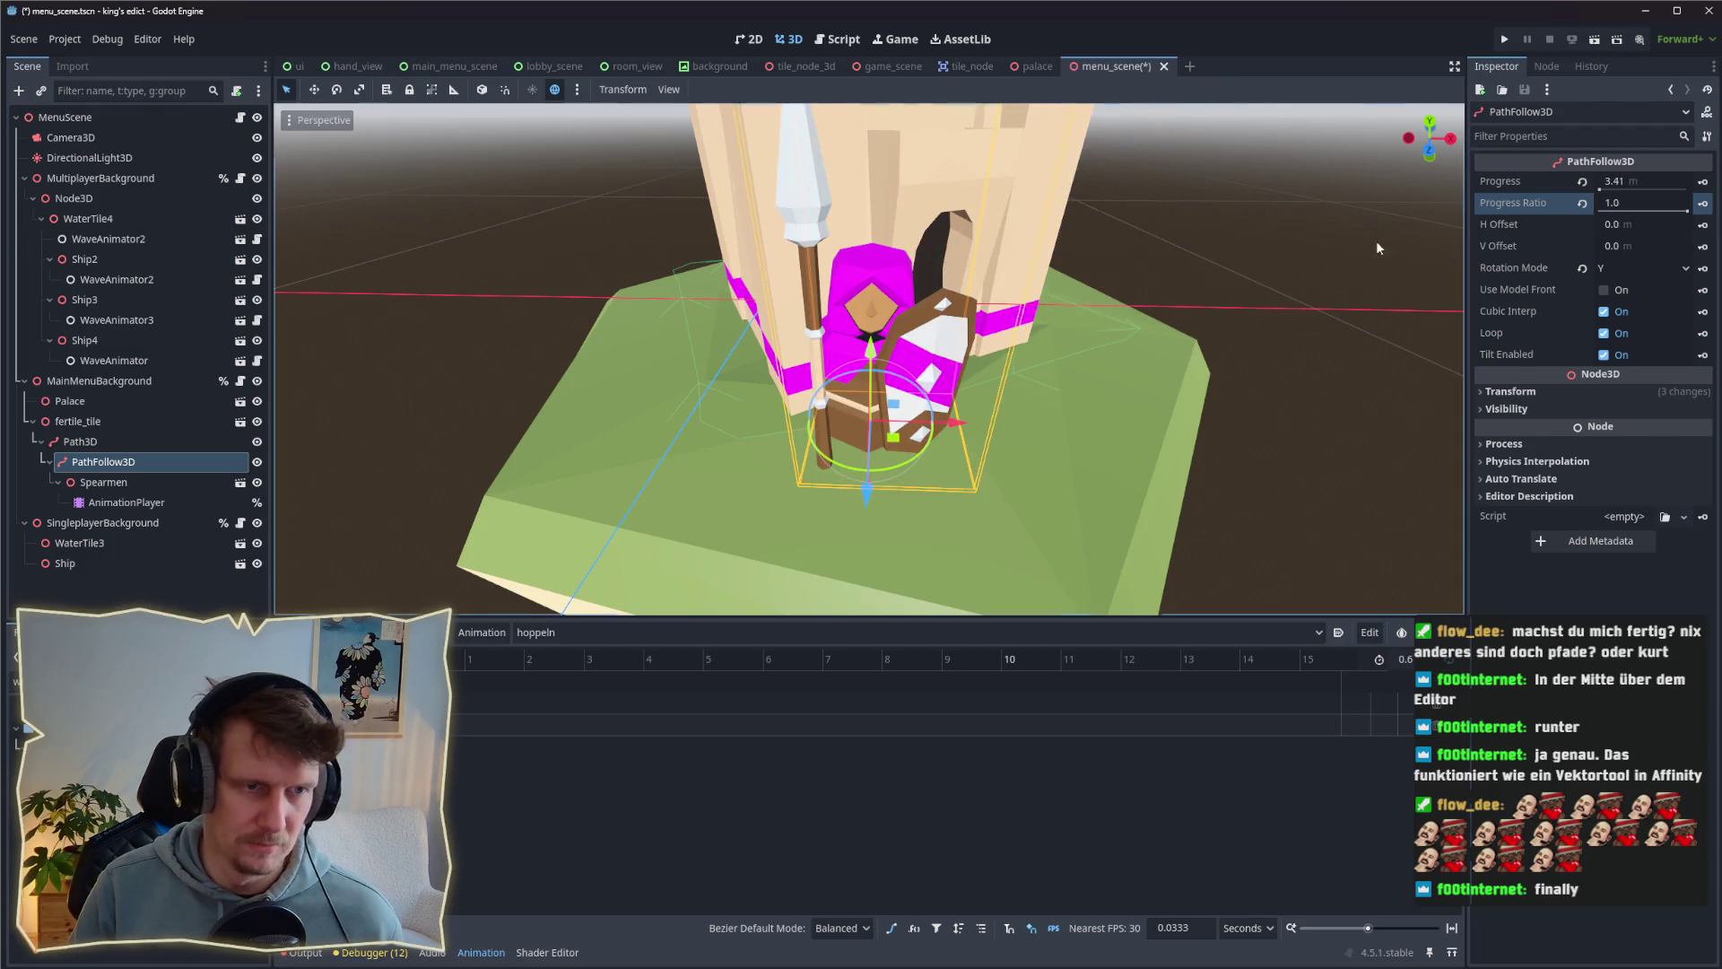
{"action": "scroll", "coordinate": [1084, 305], "scroll_direction": "down", "scroll_amount": 3}
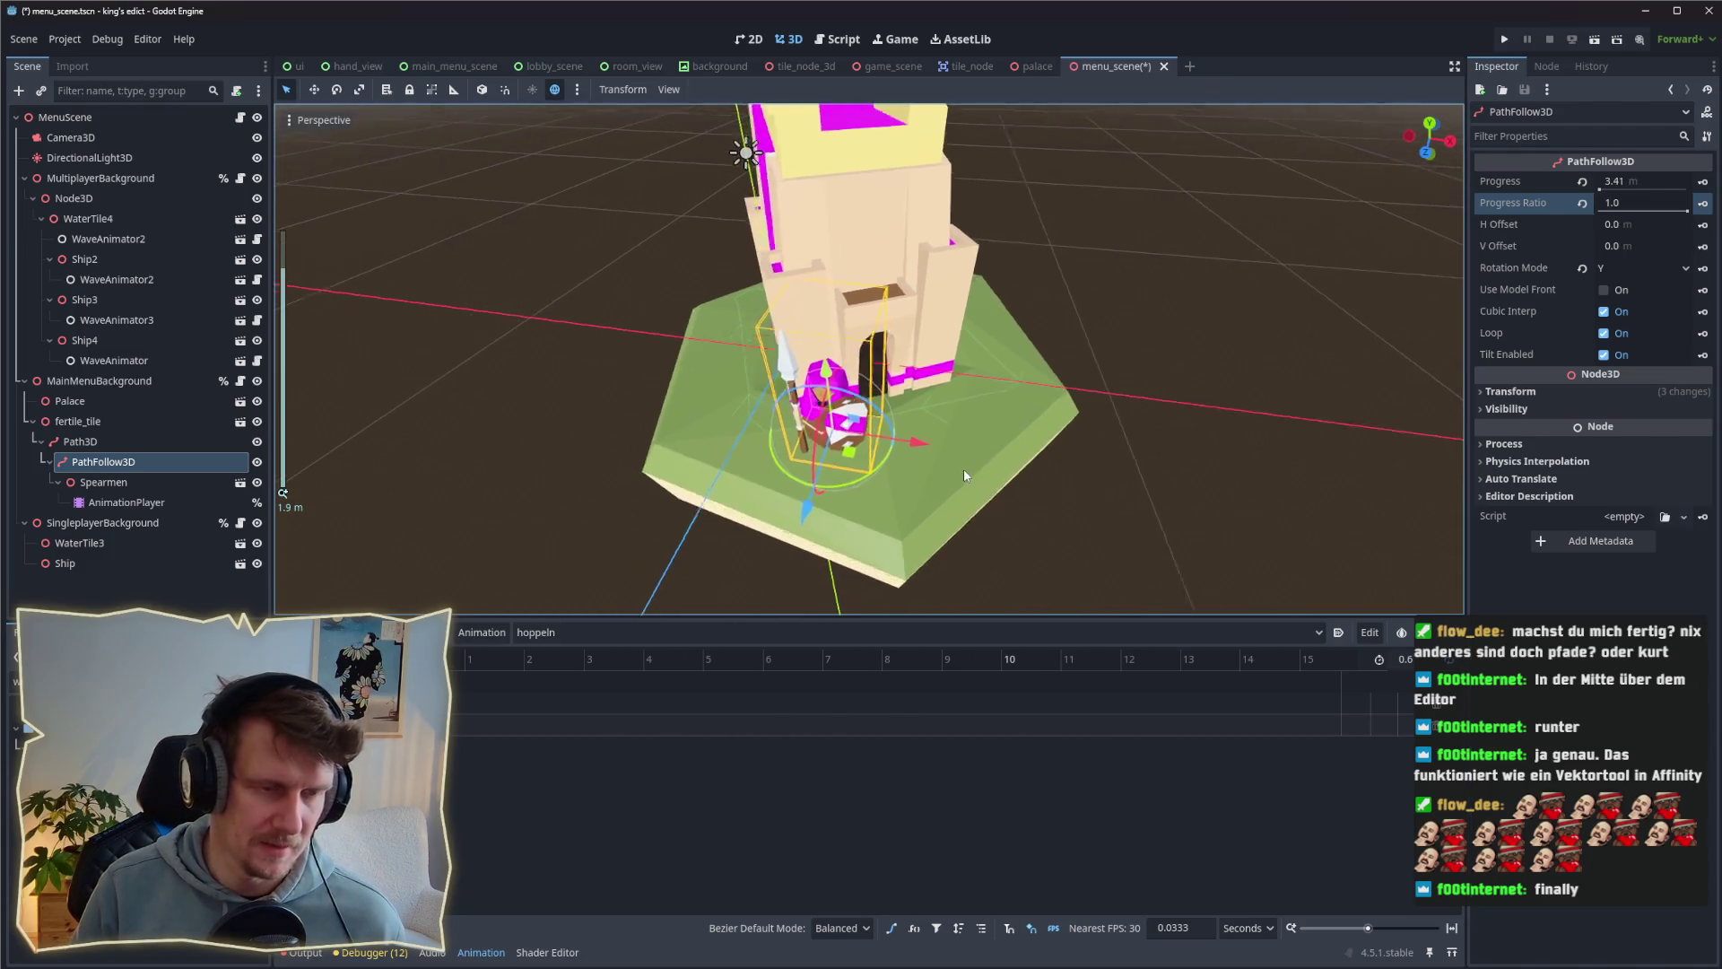
{"action": "scroll", "coordinate": [965, 476], "scroll_direction": "up", "scroll_amount": 2}
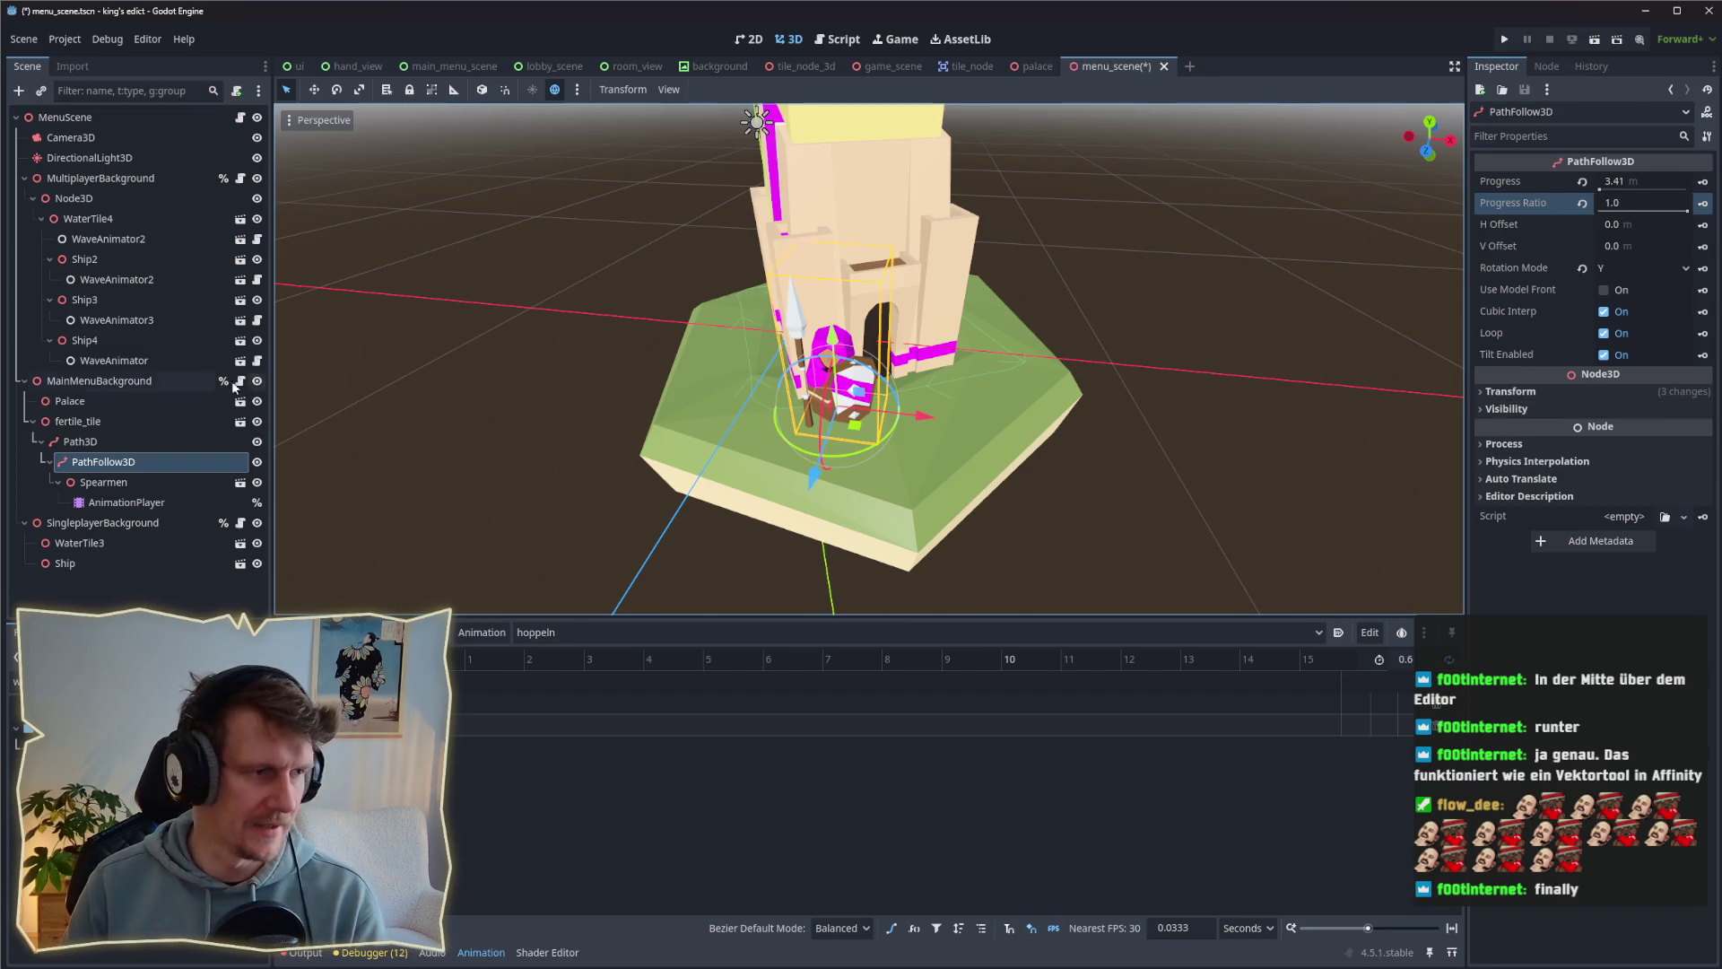
Set the first point's In x handle to -0.005
{"action": "left_click", "coordinate": [121, 443]}
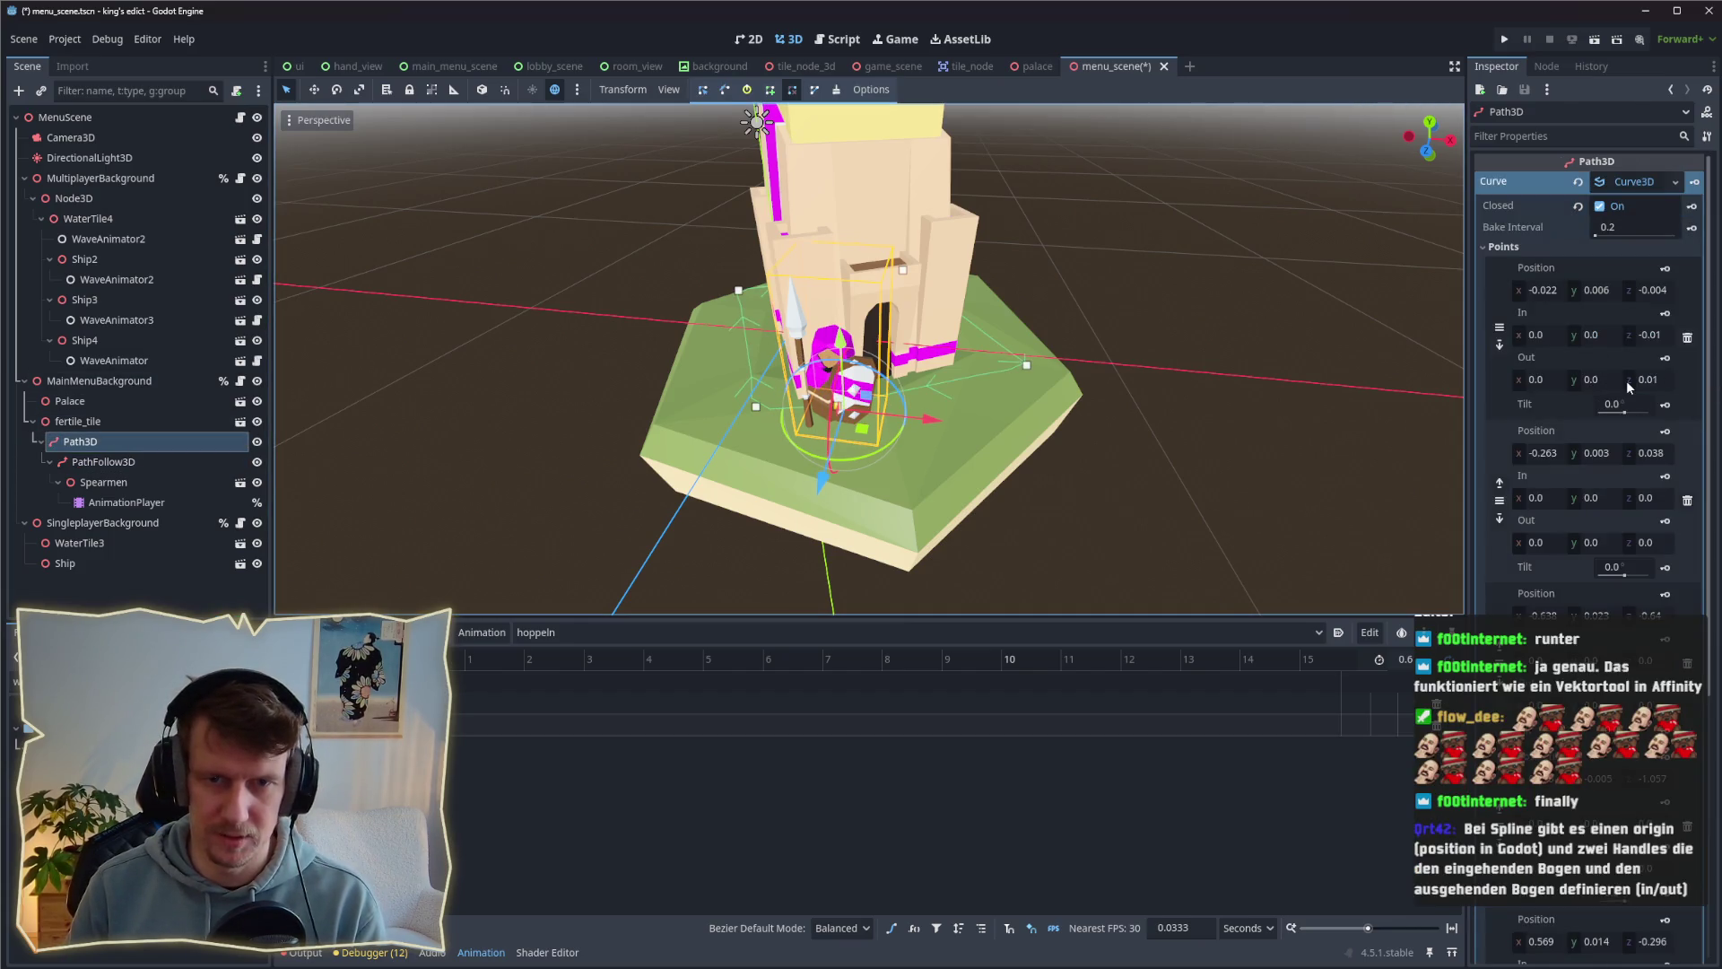
{"action": "left_click", "coordinate": [1547, 341]}
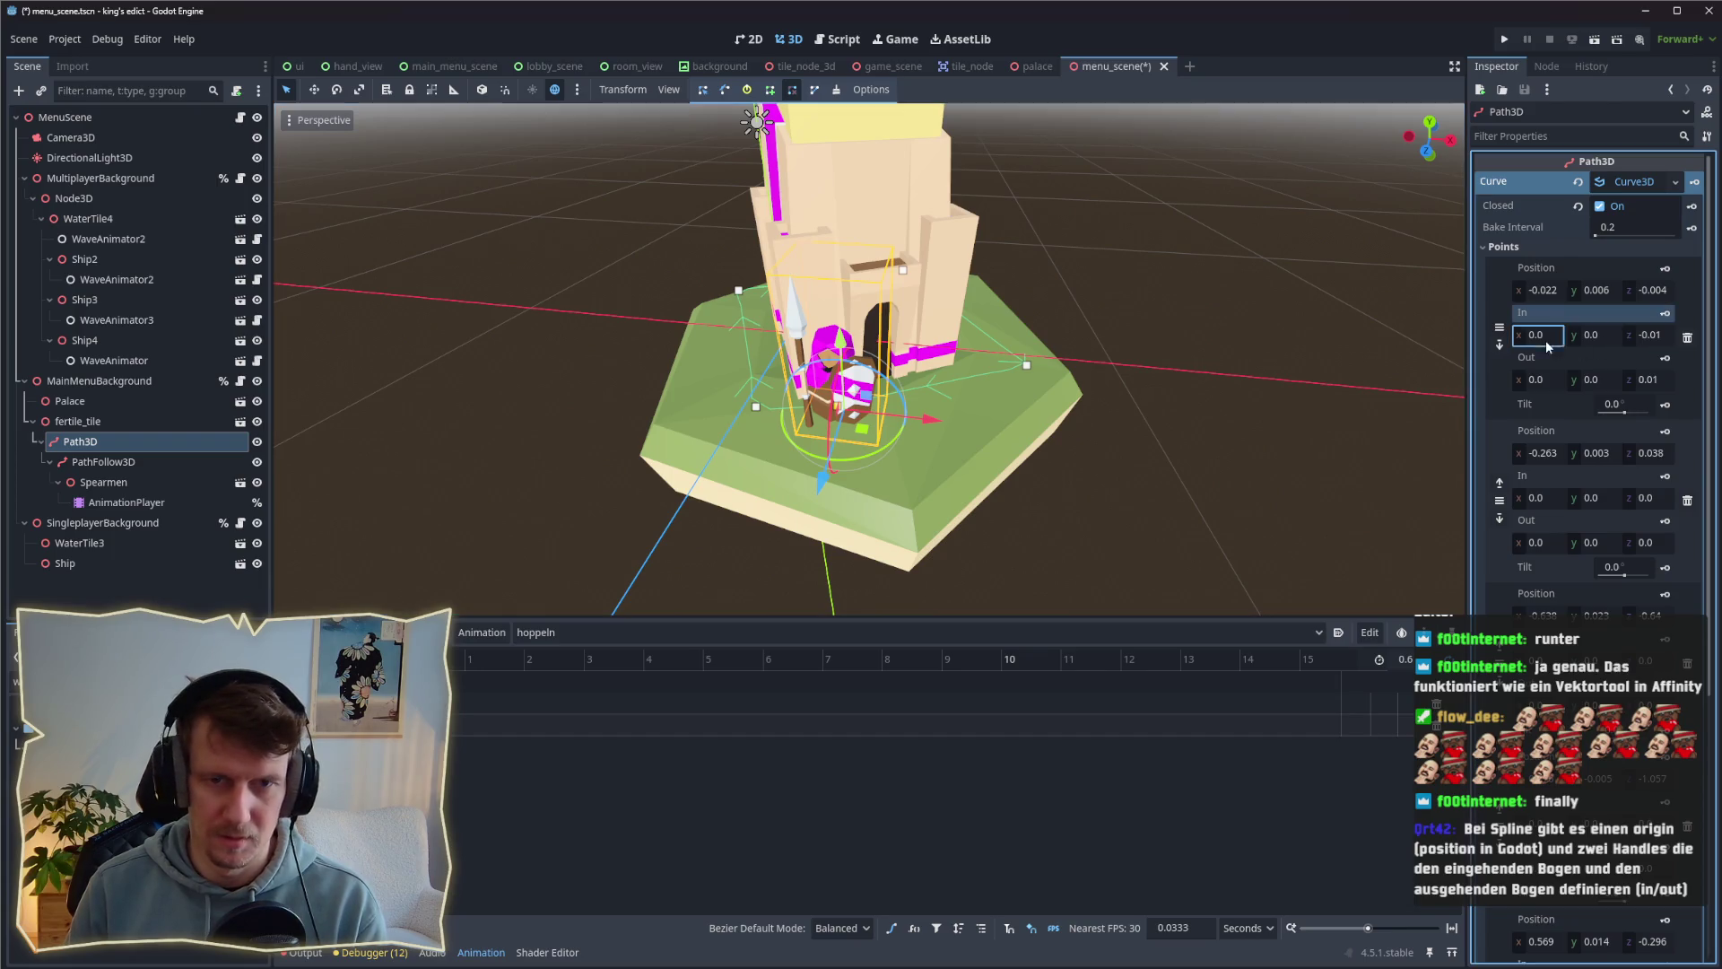
{"action": "type", "text": "0.00"}
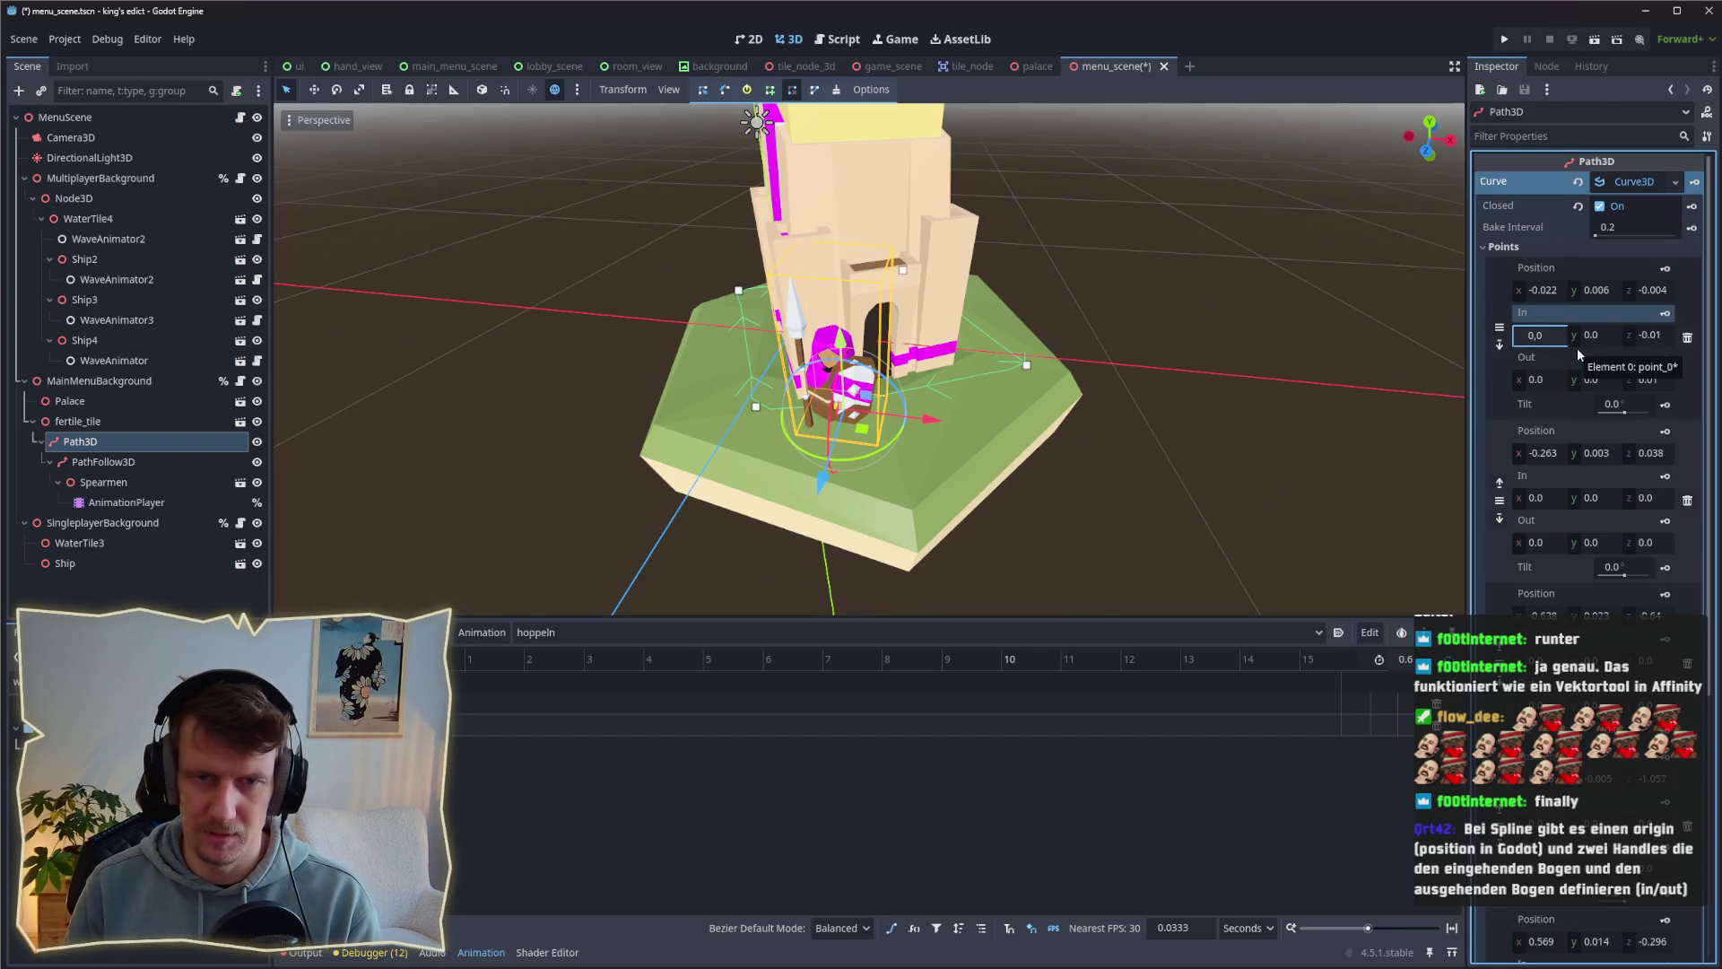
{"action": "type", "text": "5"}
{"action": "key", "text": "Return"}
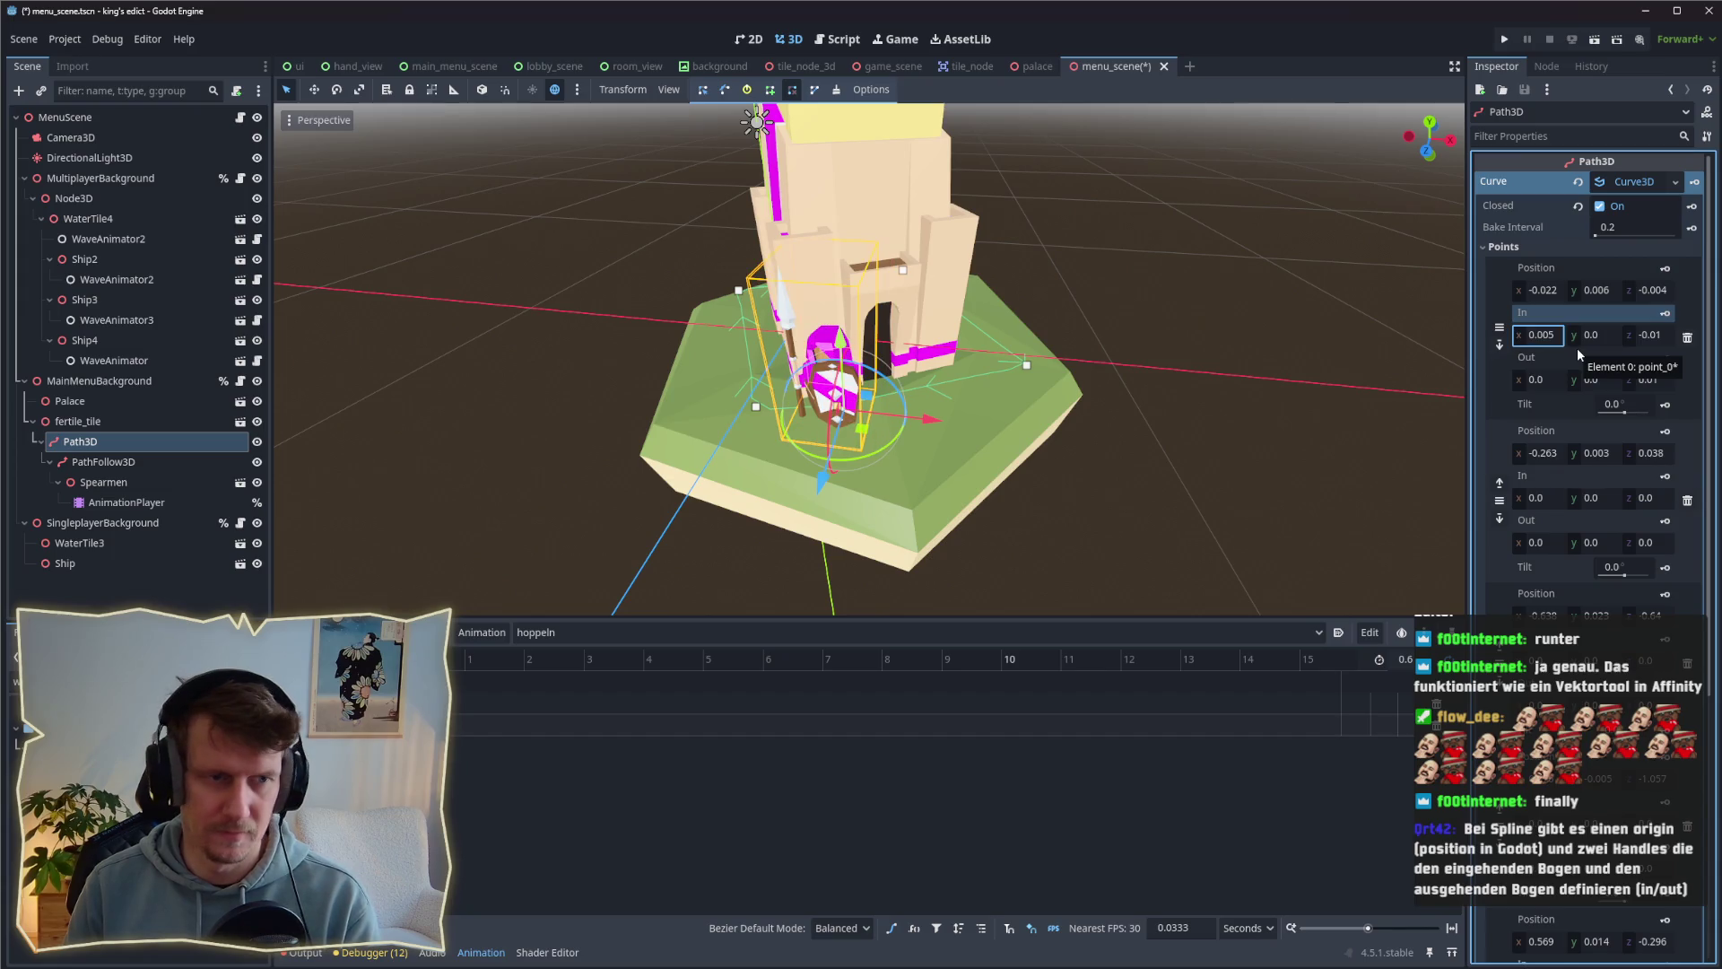
{"action": "left_click", "coordinate": [1547, 341]}
{"action": "key", "text": "Home"}
{"action": "type", "text": "-"}
{"action": "key", "text": "Return"}
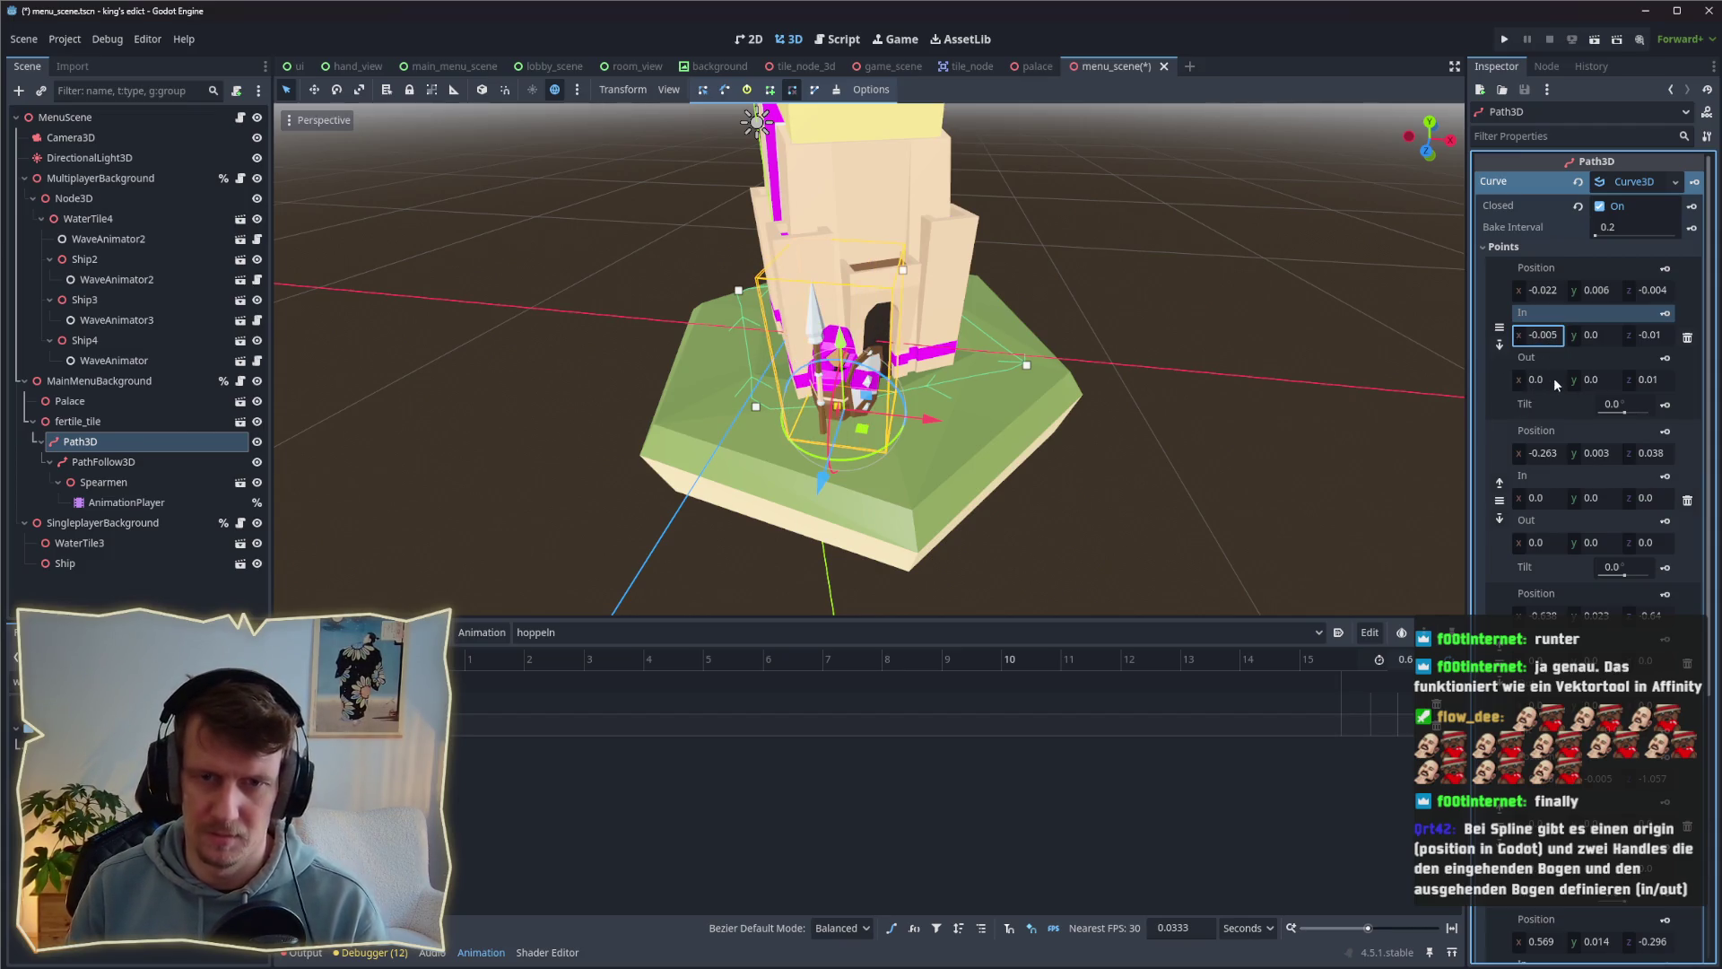
Set the first point's Out x handle to 0.005, rechecking the Spearmen at progress 1.0, and save
{"action": "left_click", "coordinate": [1556, 380]}
{"action": "key", "text": "ctrl+s"}
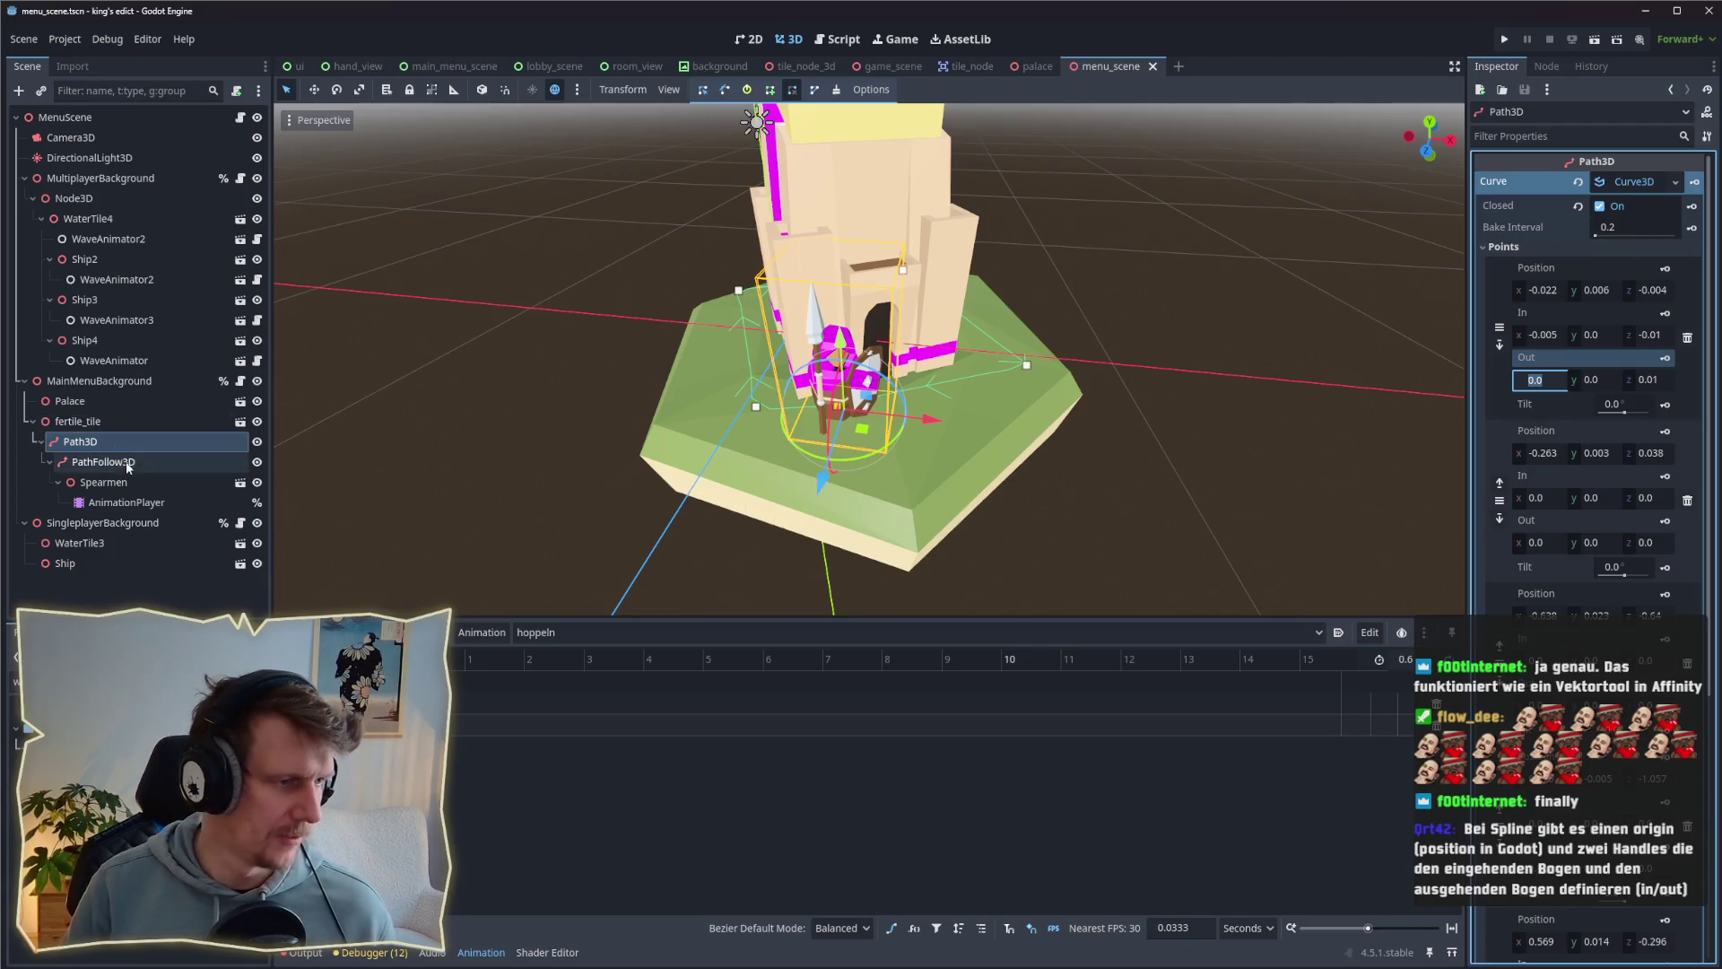
{"action": "left_click", "coordinate": [128, 464]}
{"action": "mouse_move", "coordinate": [1685, 214]}
{"action": "left_mouse_down"}
{"action": "mouse_move", "coordinate": [1580, 215]}
{"action": "mouse_move", "coordinate": [1691, 228]}
{"action": "mouse_move", "coordinate": [1589, 215]}
{"action": "left_mouse_up"}
{"action": "left_click", "coordinate": [1689, 212]}
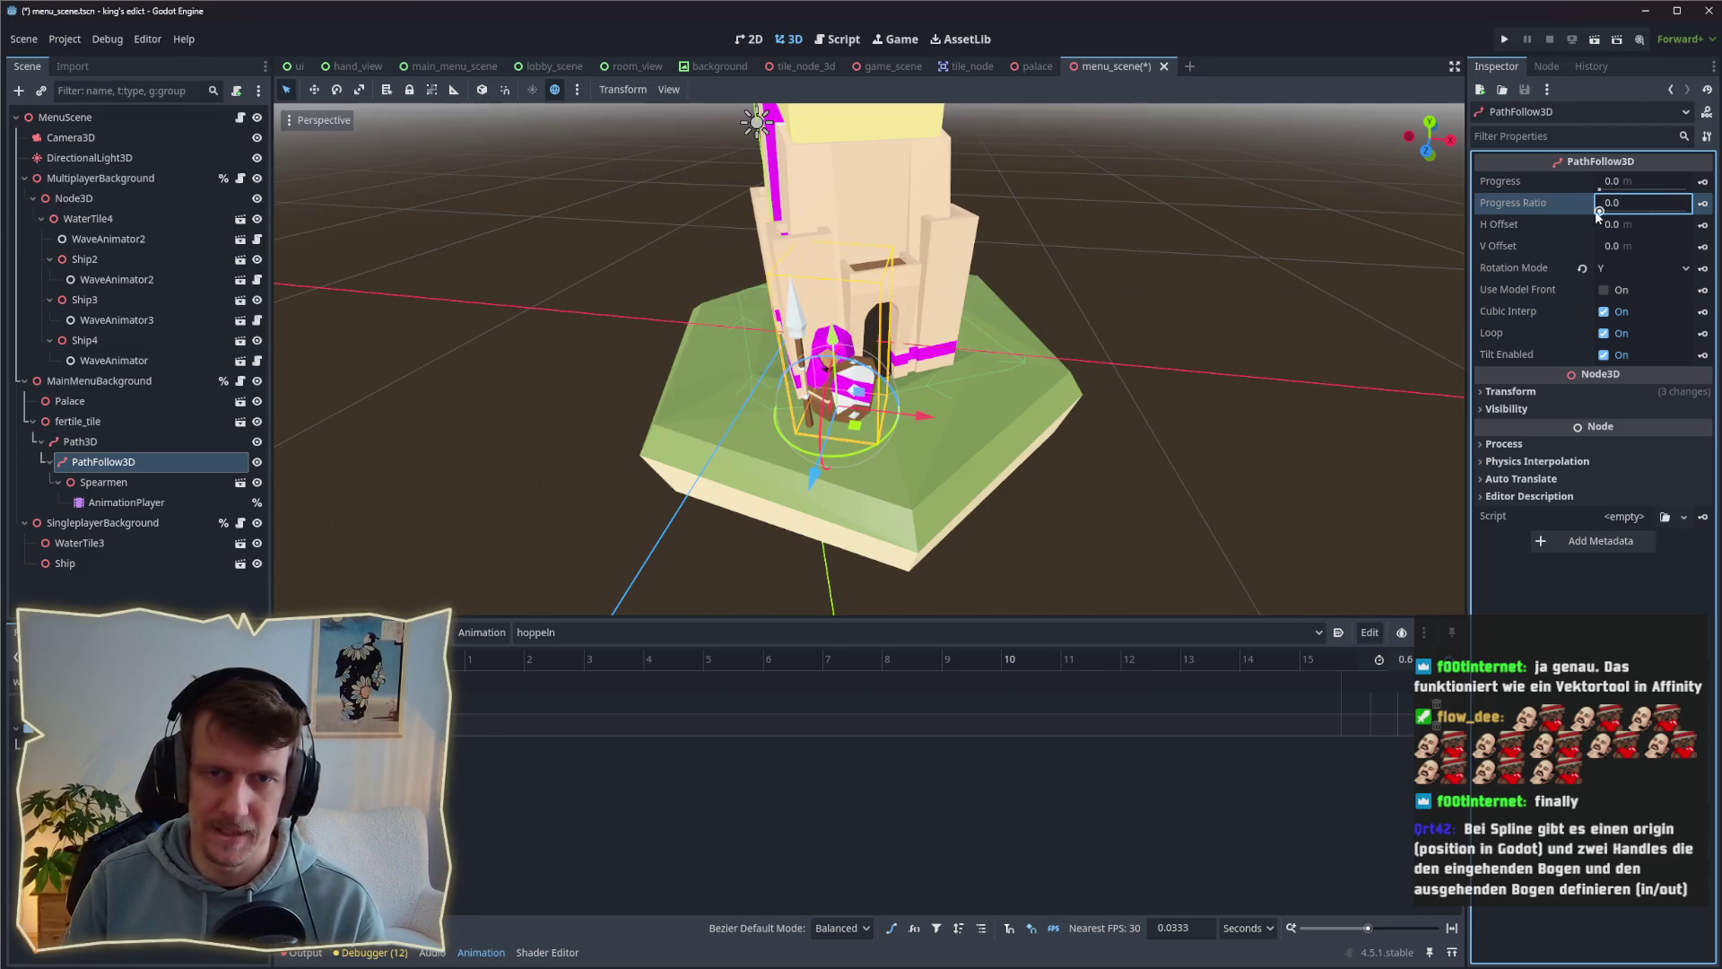
{"action": "left_click", "coordinate": [81, 441]}
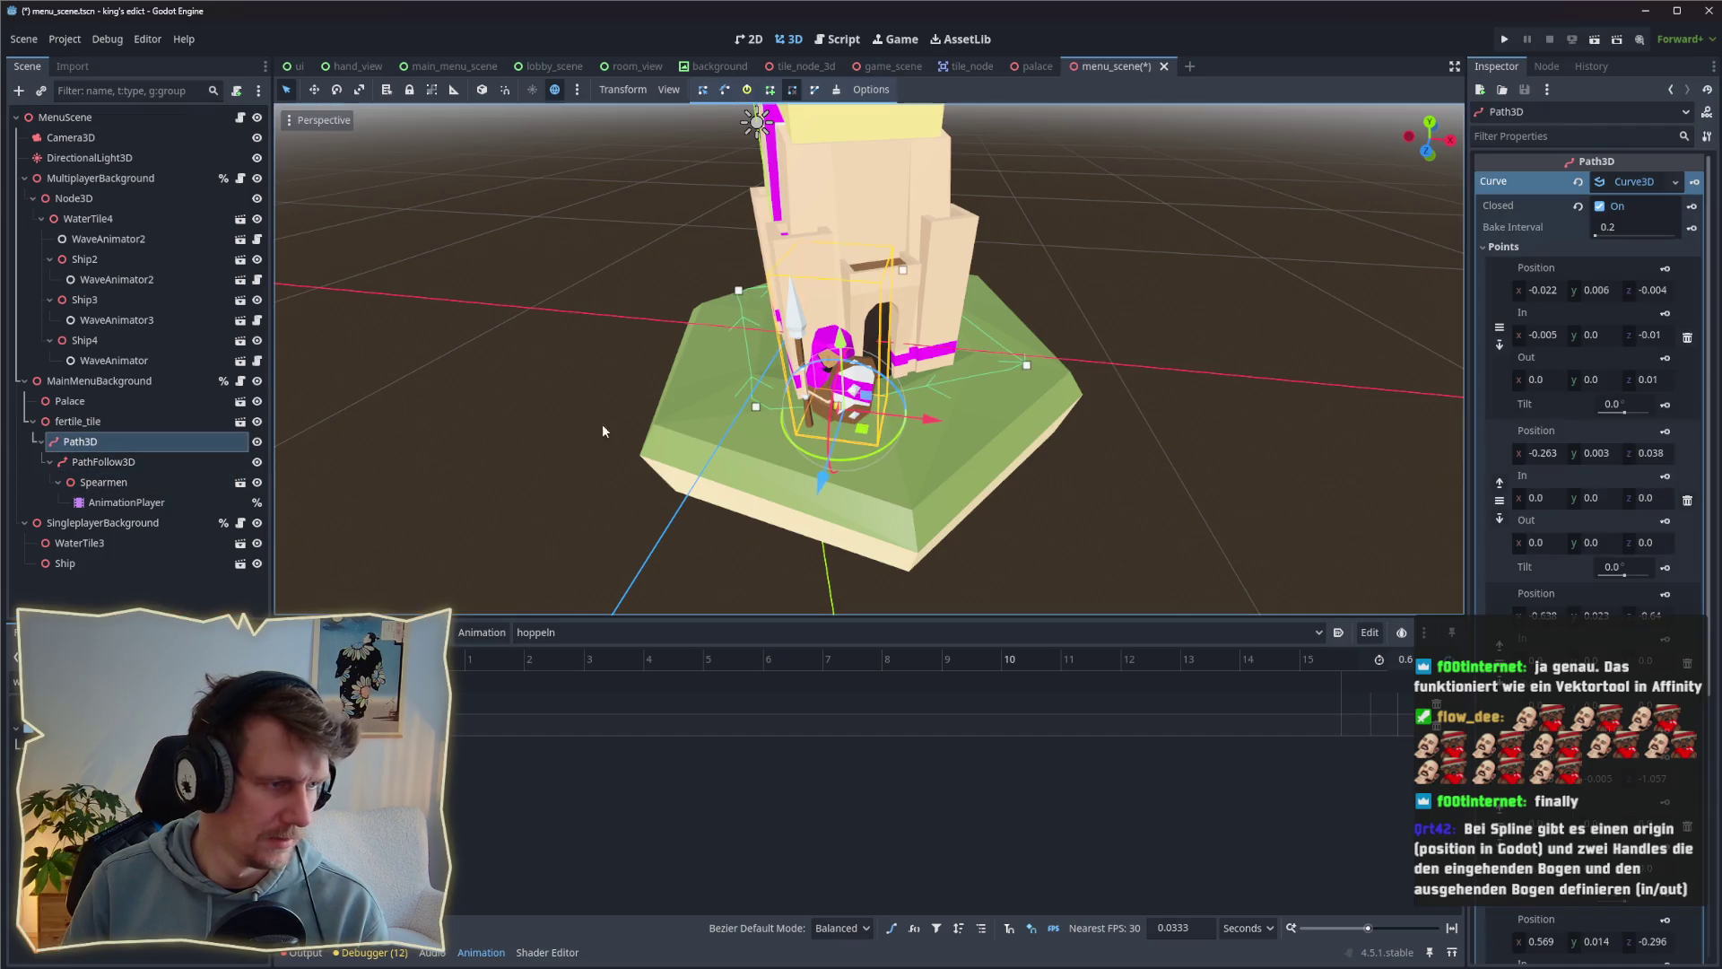
{"action": "left_click", "coordinate": [1542, 380]}
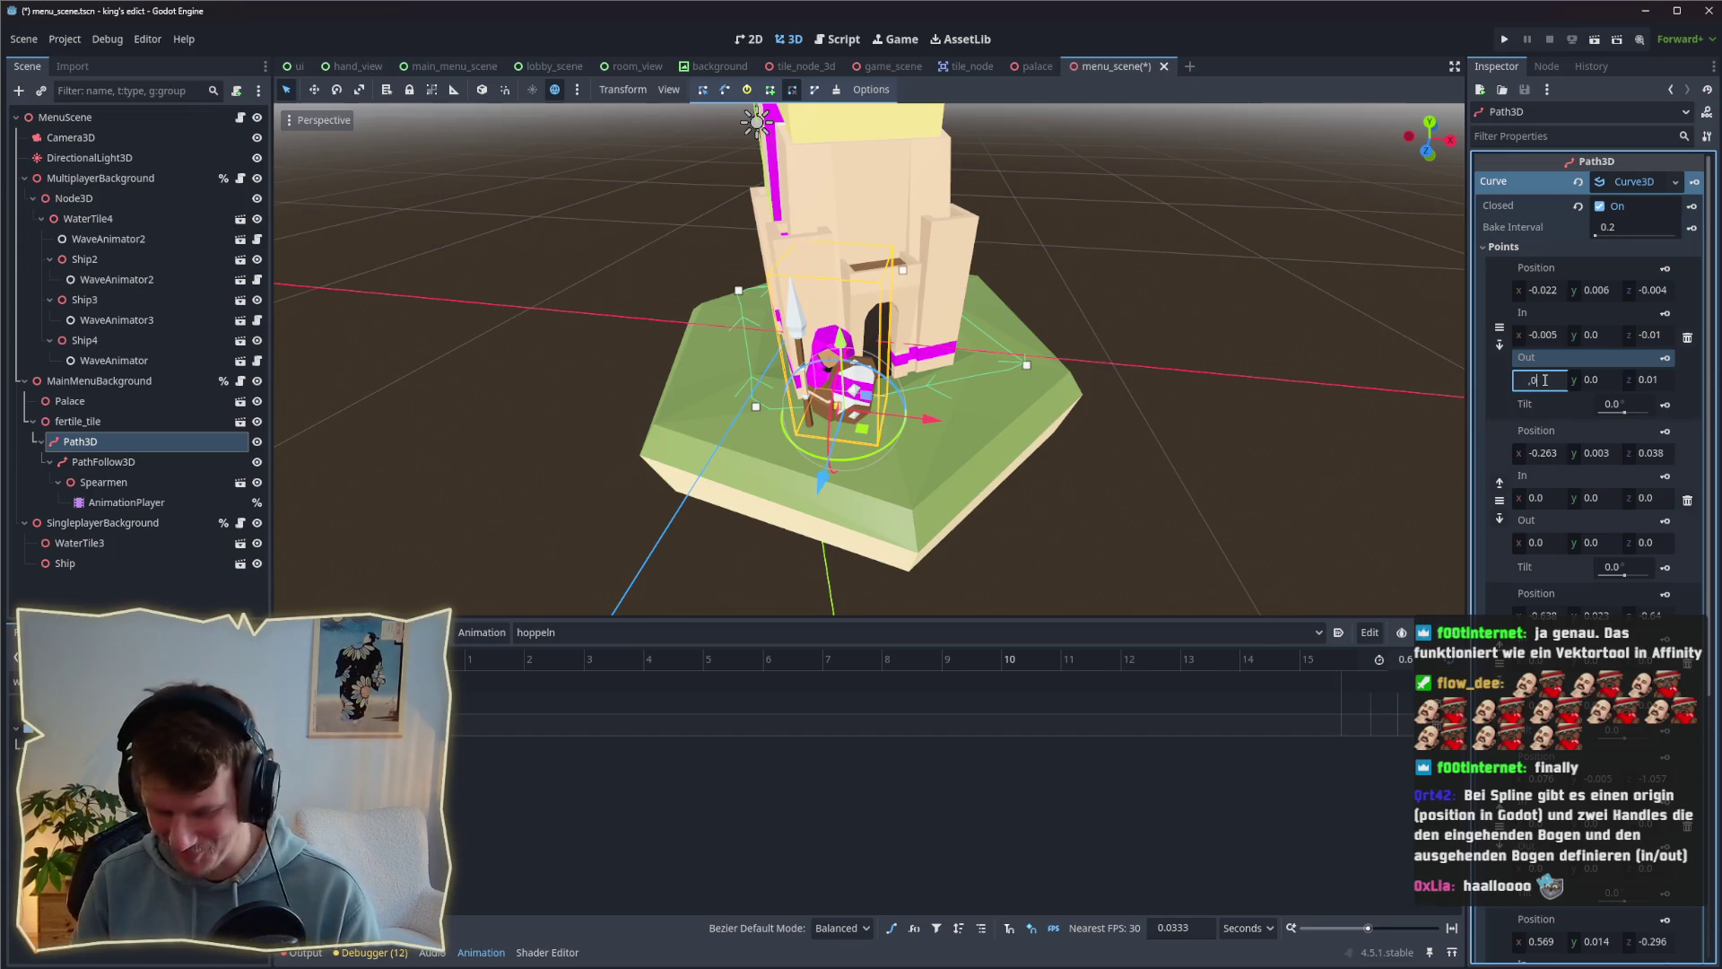
{"action": "type", "text": "0.005"}
{"action": "key", "text": "Return"}
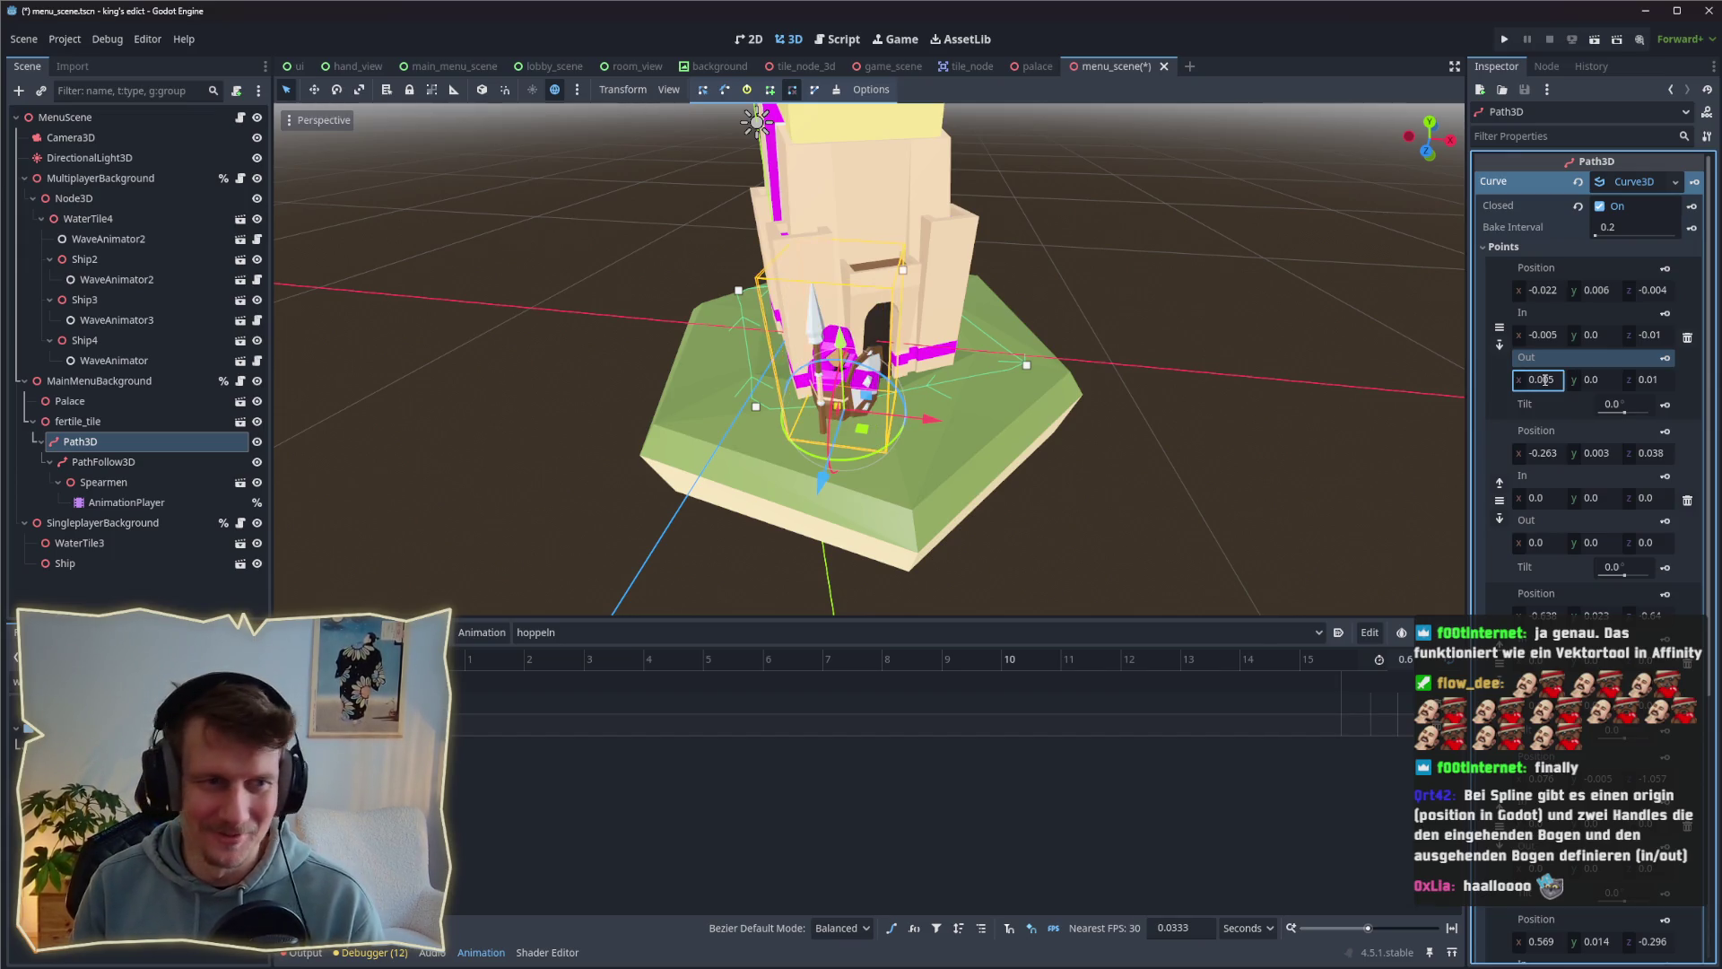
{"action": "key", "text": "ctrl+s"}
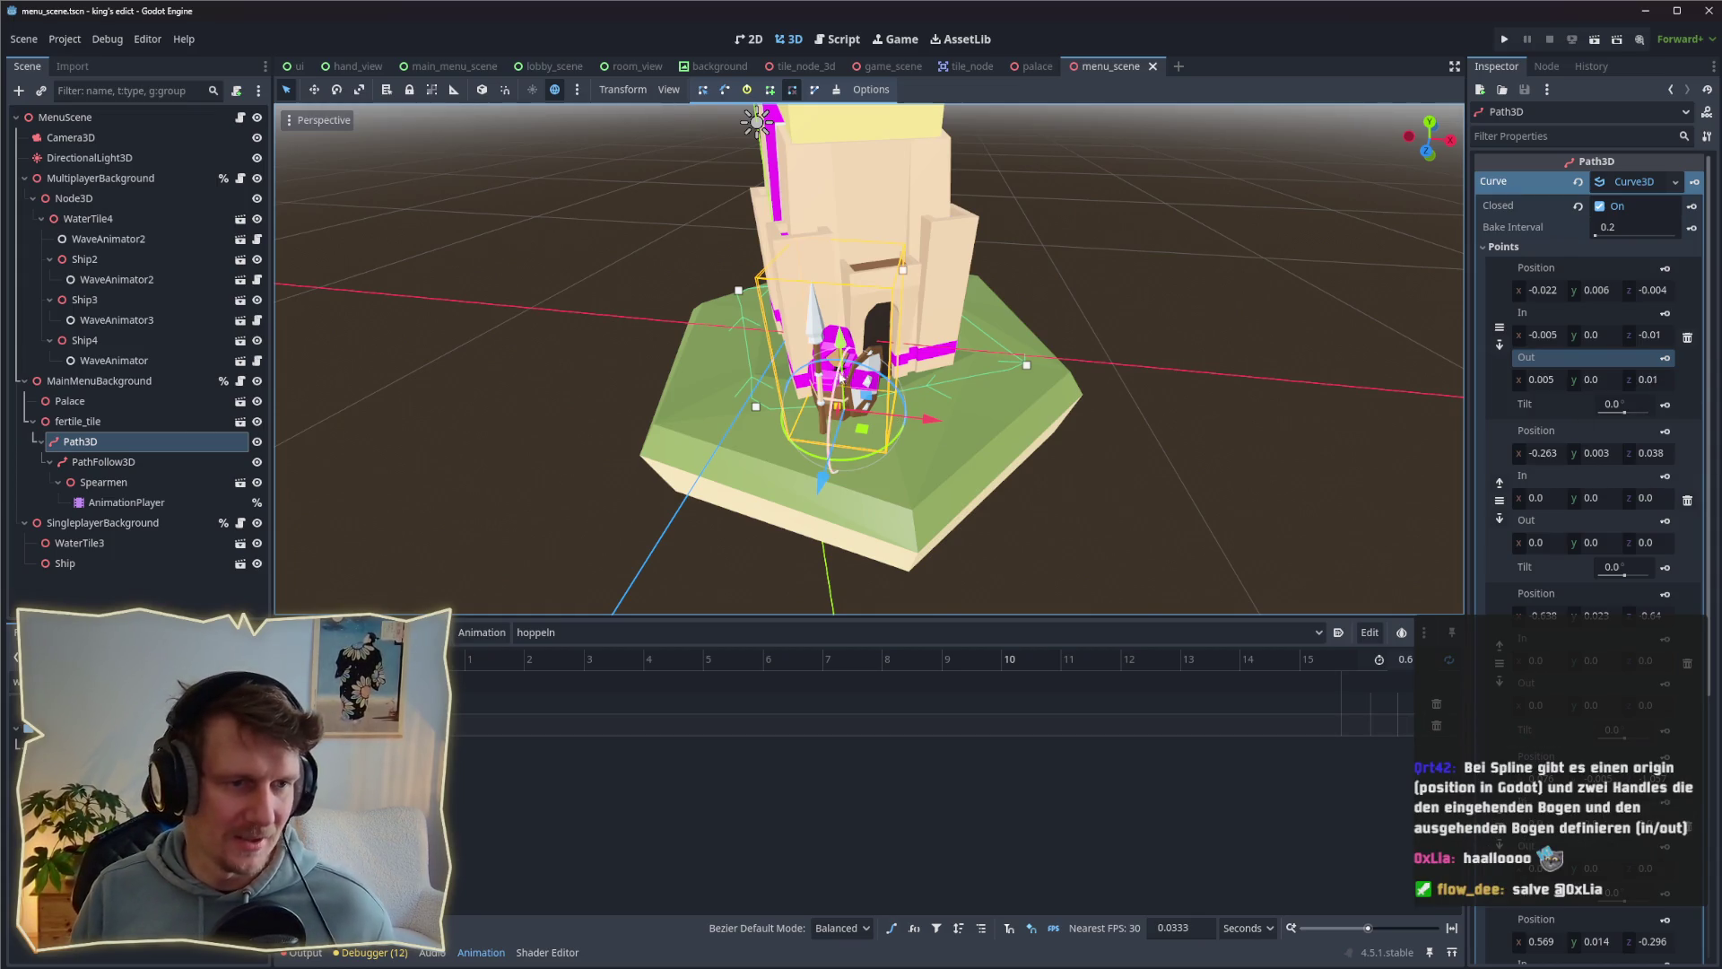
Change the first point's Out z handle to 0.1 and view the tile from above
{"action": "left_click", "coordinate": [1649, 380]}
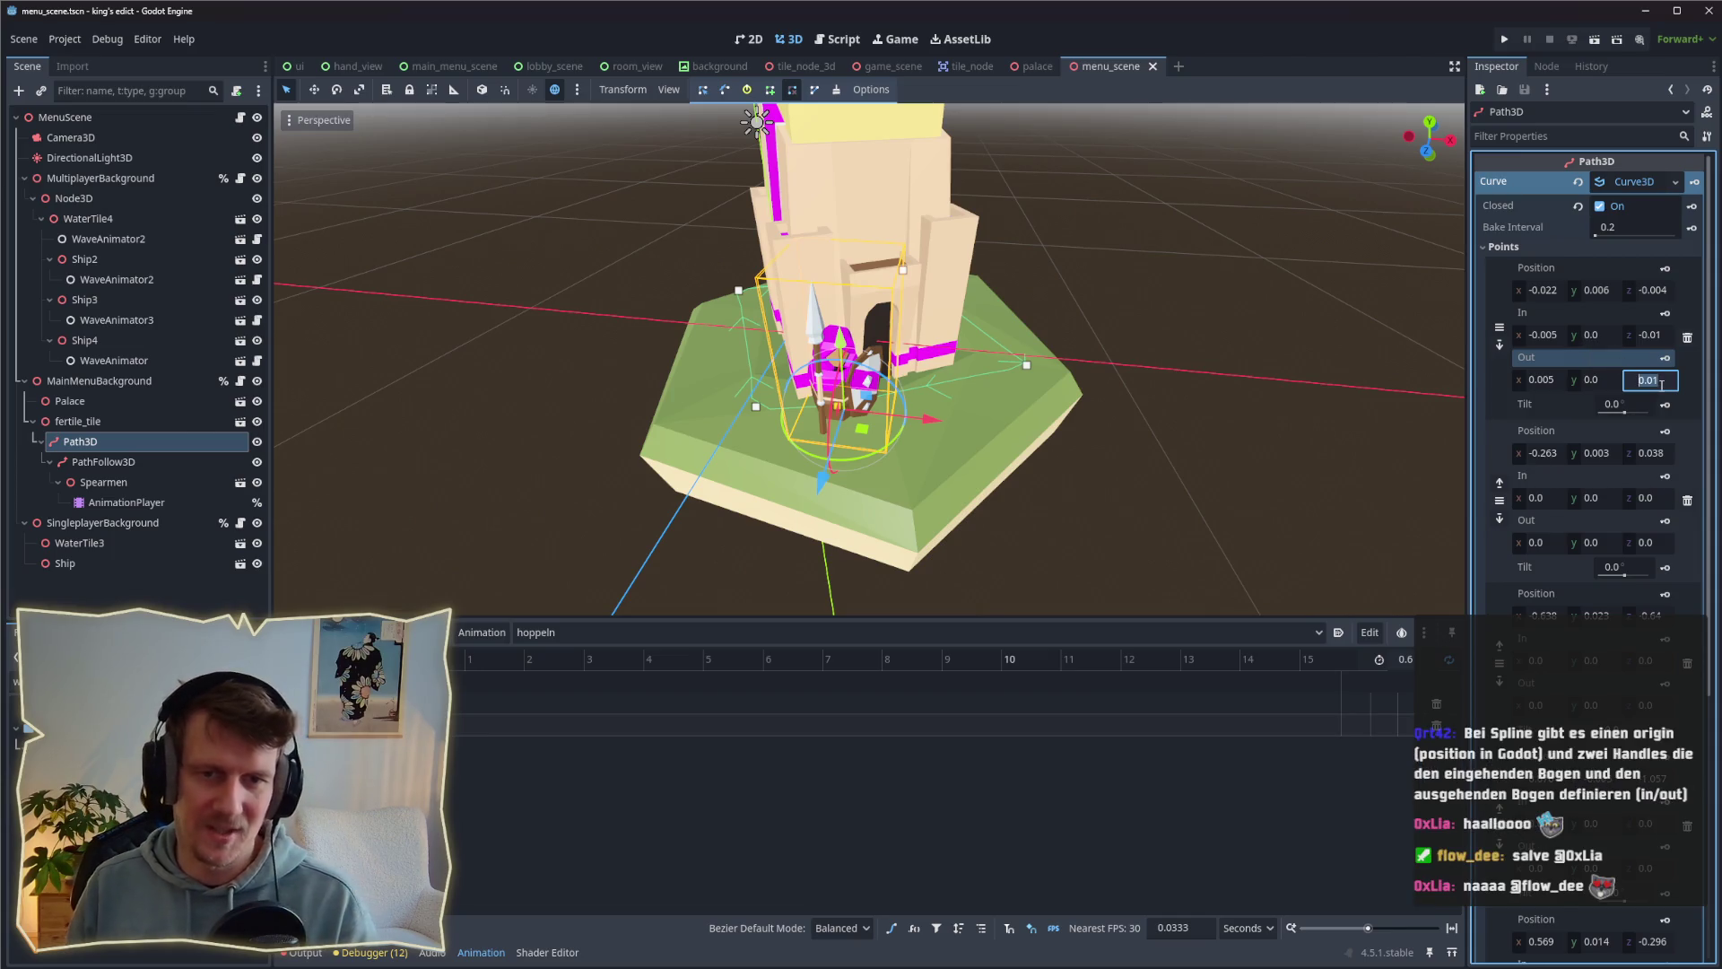
{"action": "type", "text": "0"}
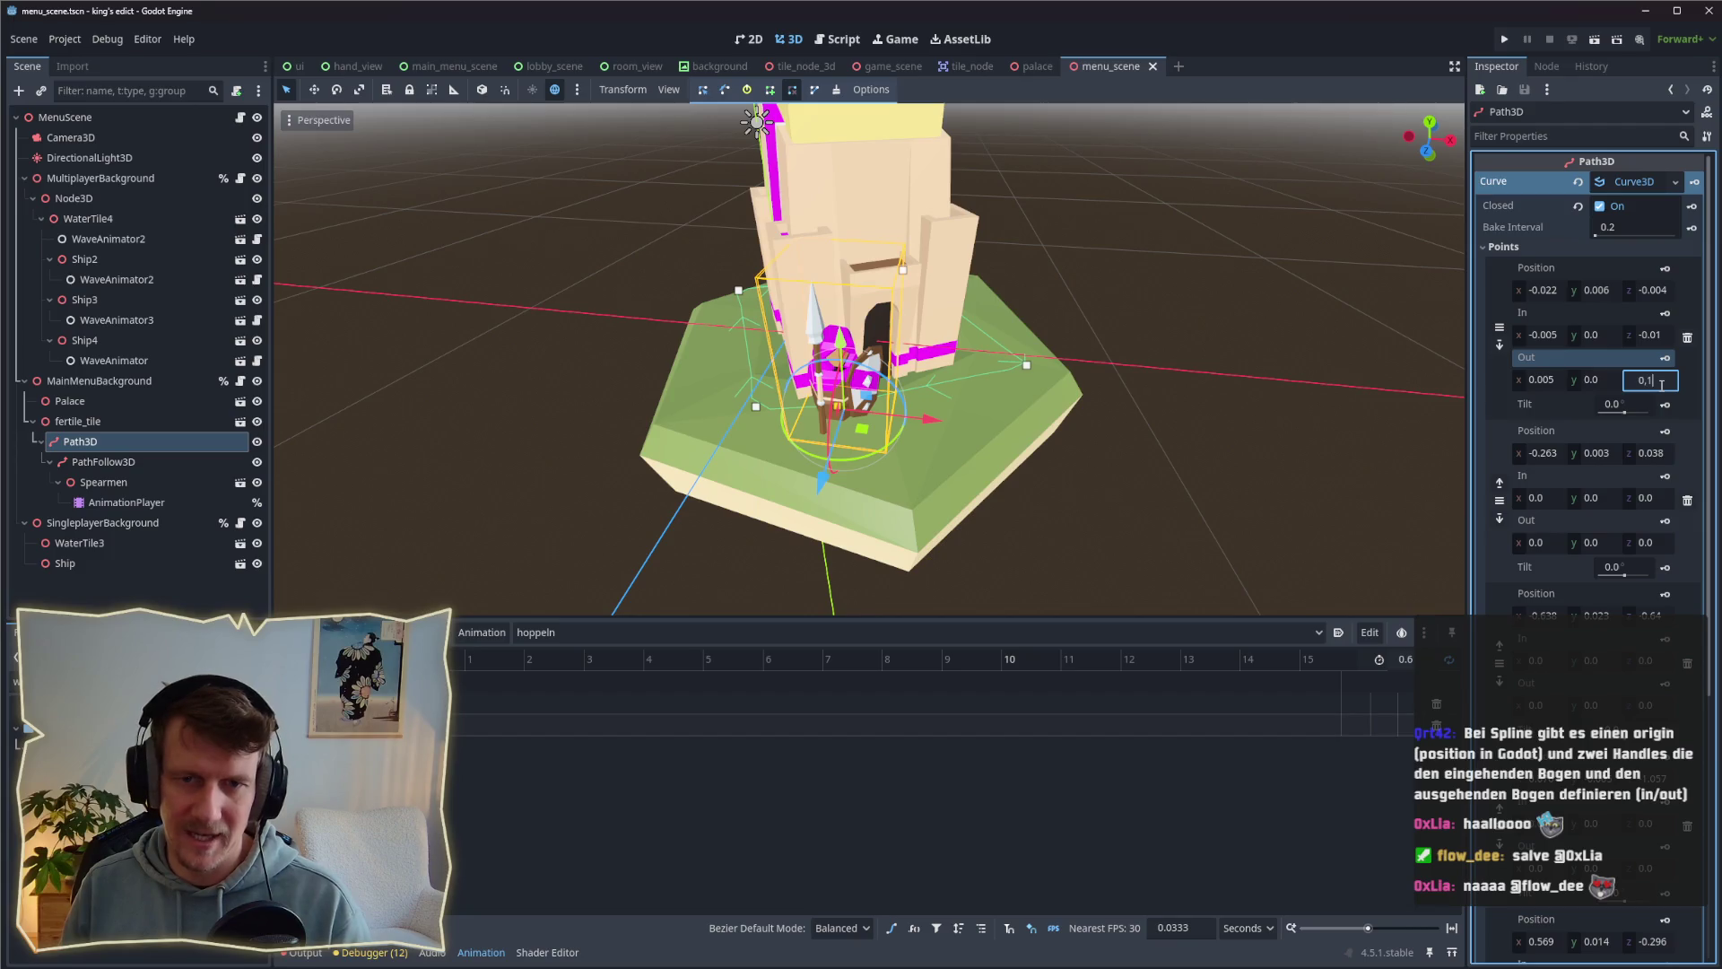
{"action": "key", "text": "Return"}
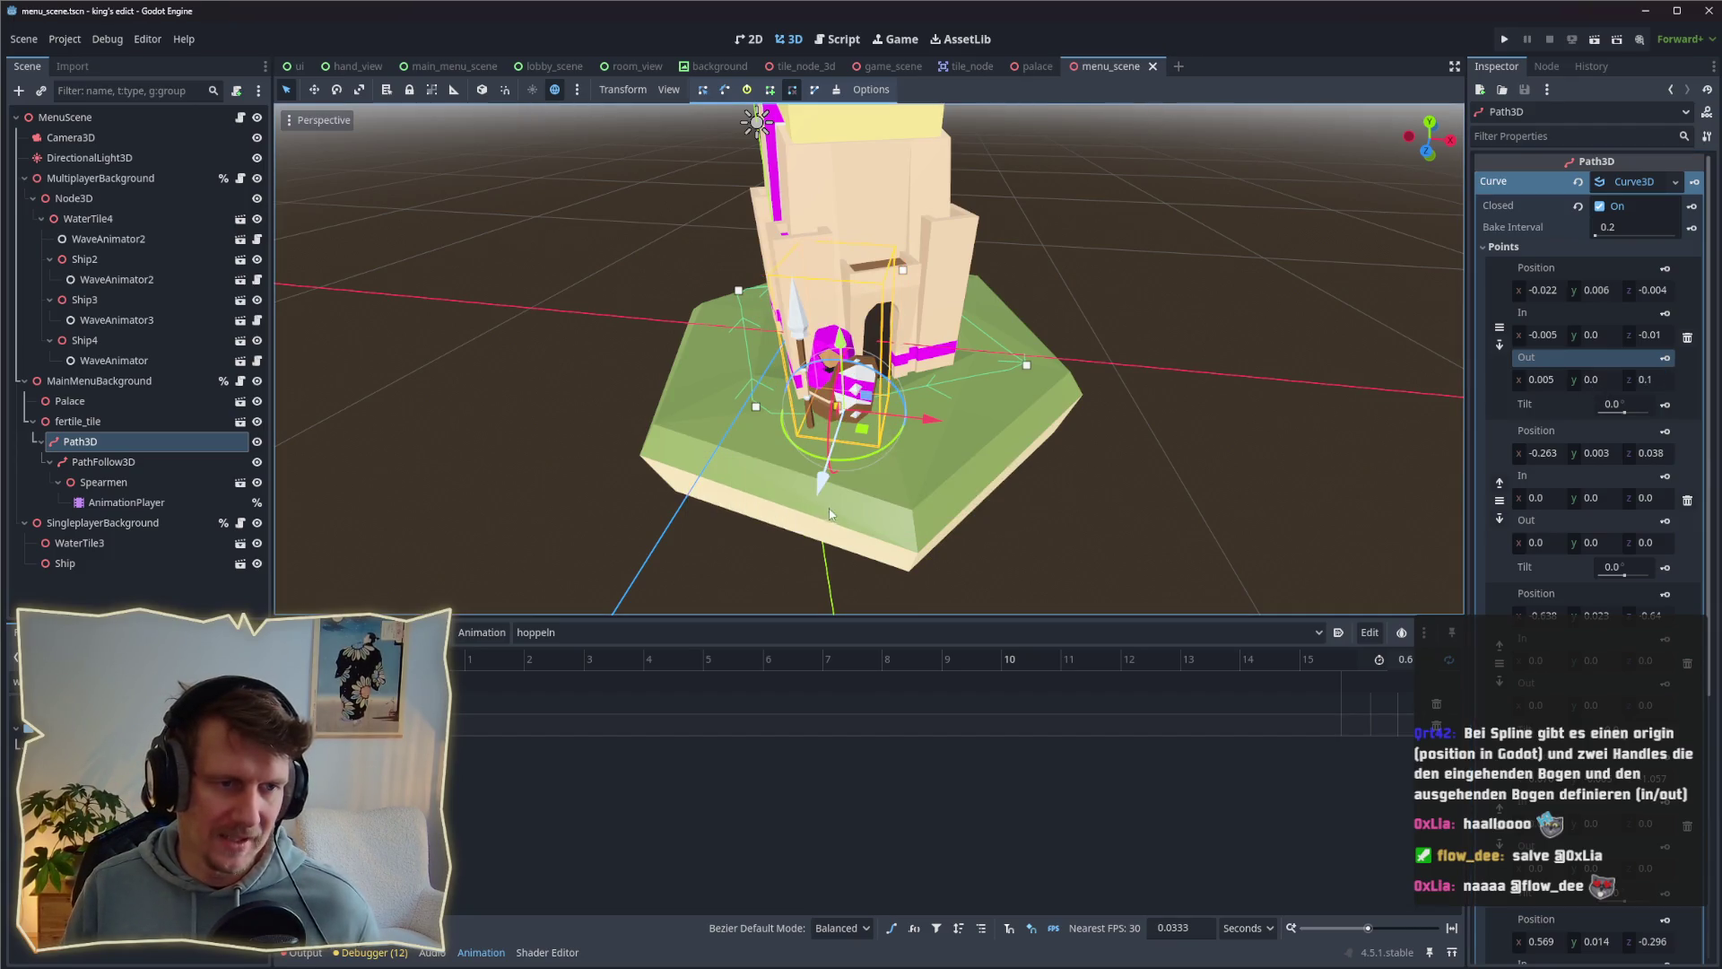
{"action": "scroll", "coordinate": [827, 513], "scroll_direction": "down", "scroll_amount": 10}
{"action": "left_click_drag", "start_coordinate": [840, 499], "coordinate": [854, 428]}
{"action": "scroll", "coordinate": [841, 453], "scroll_direction": "up", "scroll_amount": 3}
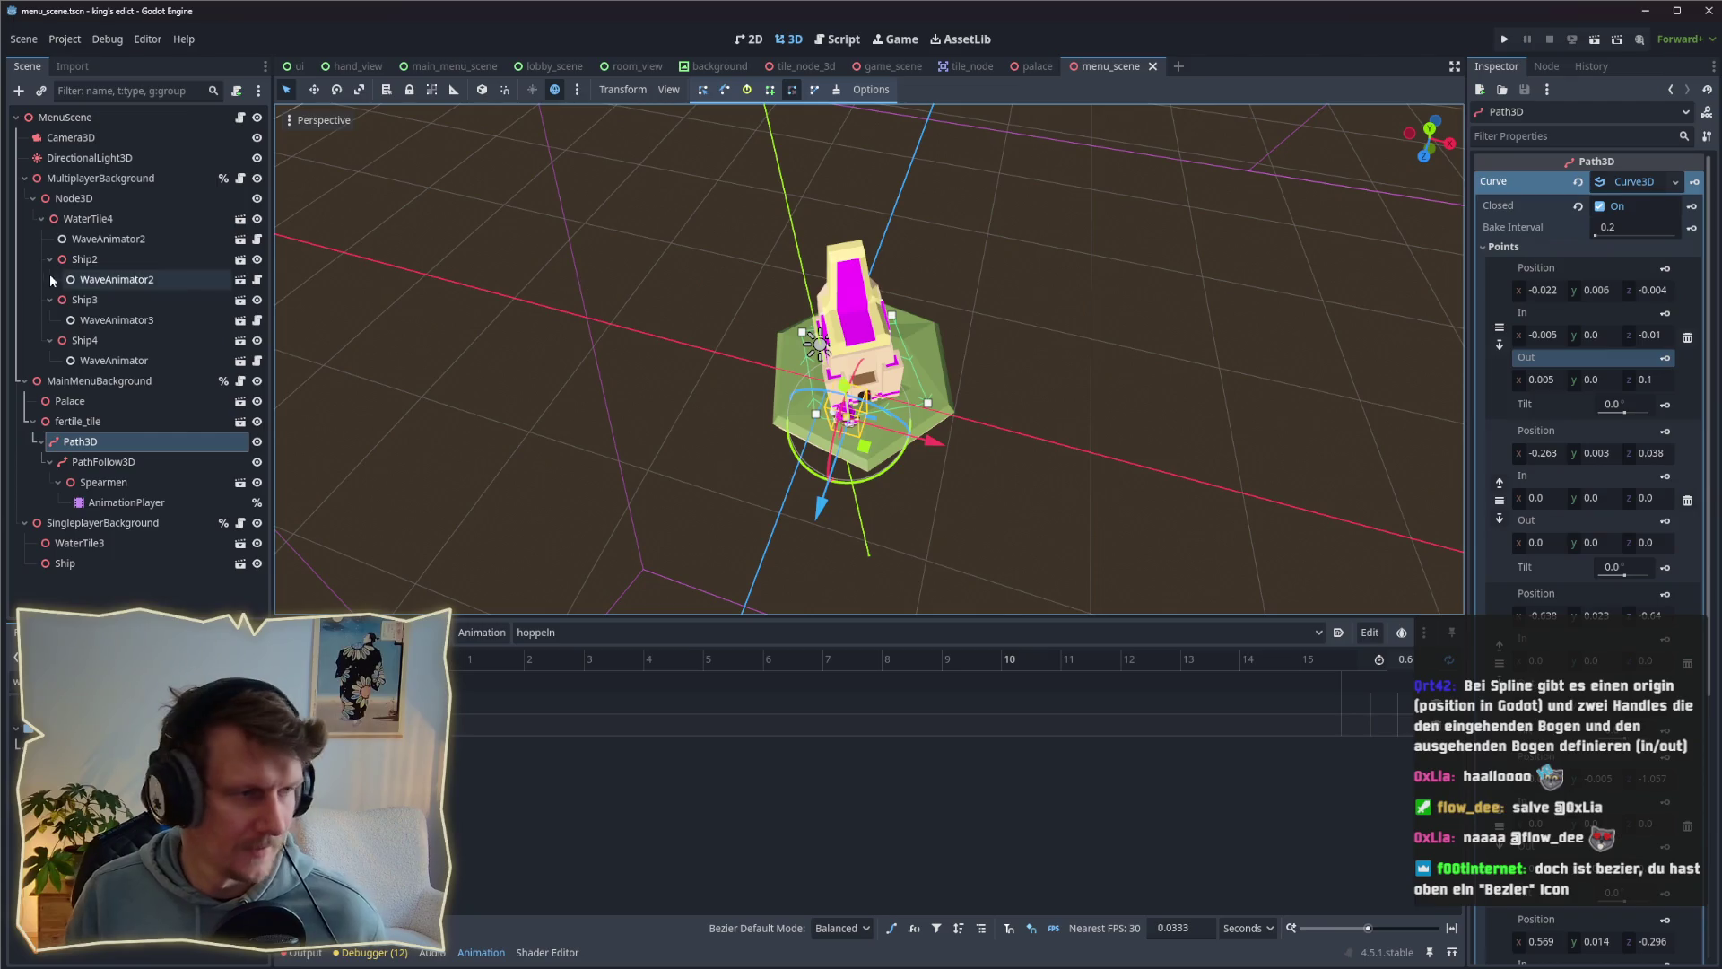
Slide the Spearmen to progress 1.0, then set point 0's Out z to 0.01 and save
{"action": "left_click", "coordinate": [109, 462]}
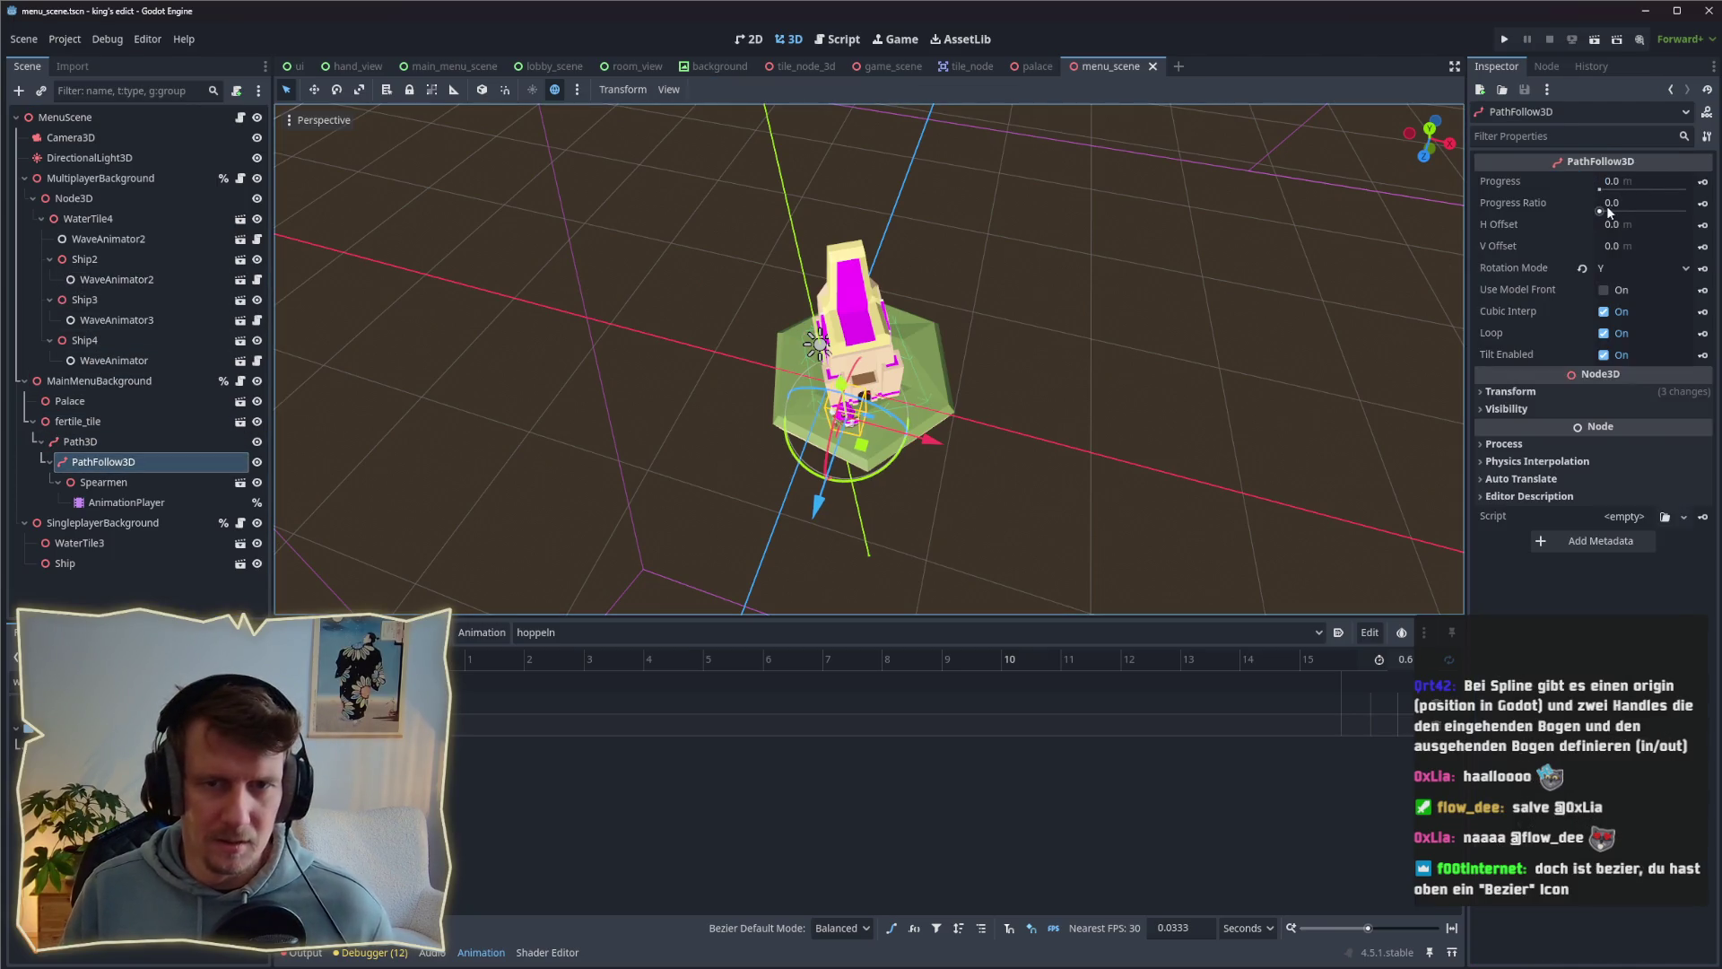
{"action": "mouse_move", "coordinate": [1606, 208]}
{"action": "left_mouse_down"}
{"action": "mouse_move", "coordinate": [1700, 224]}
{"action": "mouse_move", "coordinate": [1586, 217]}
{"action": "mouse_move", "coordinate": [1710, 230]}
{"action": "left_mouse_up"}
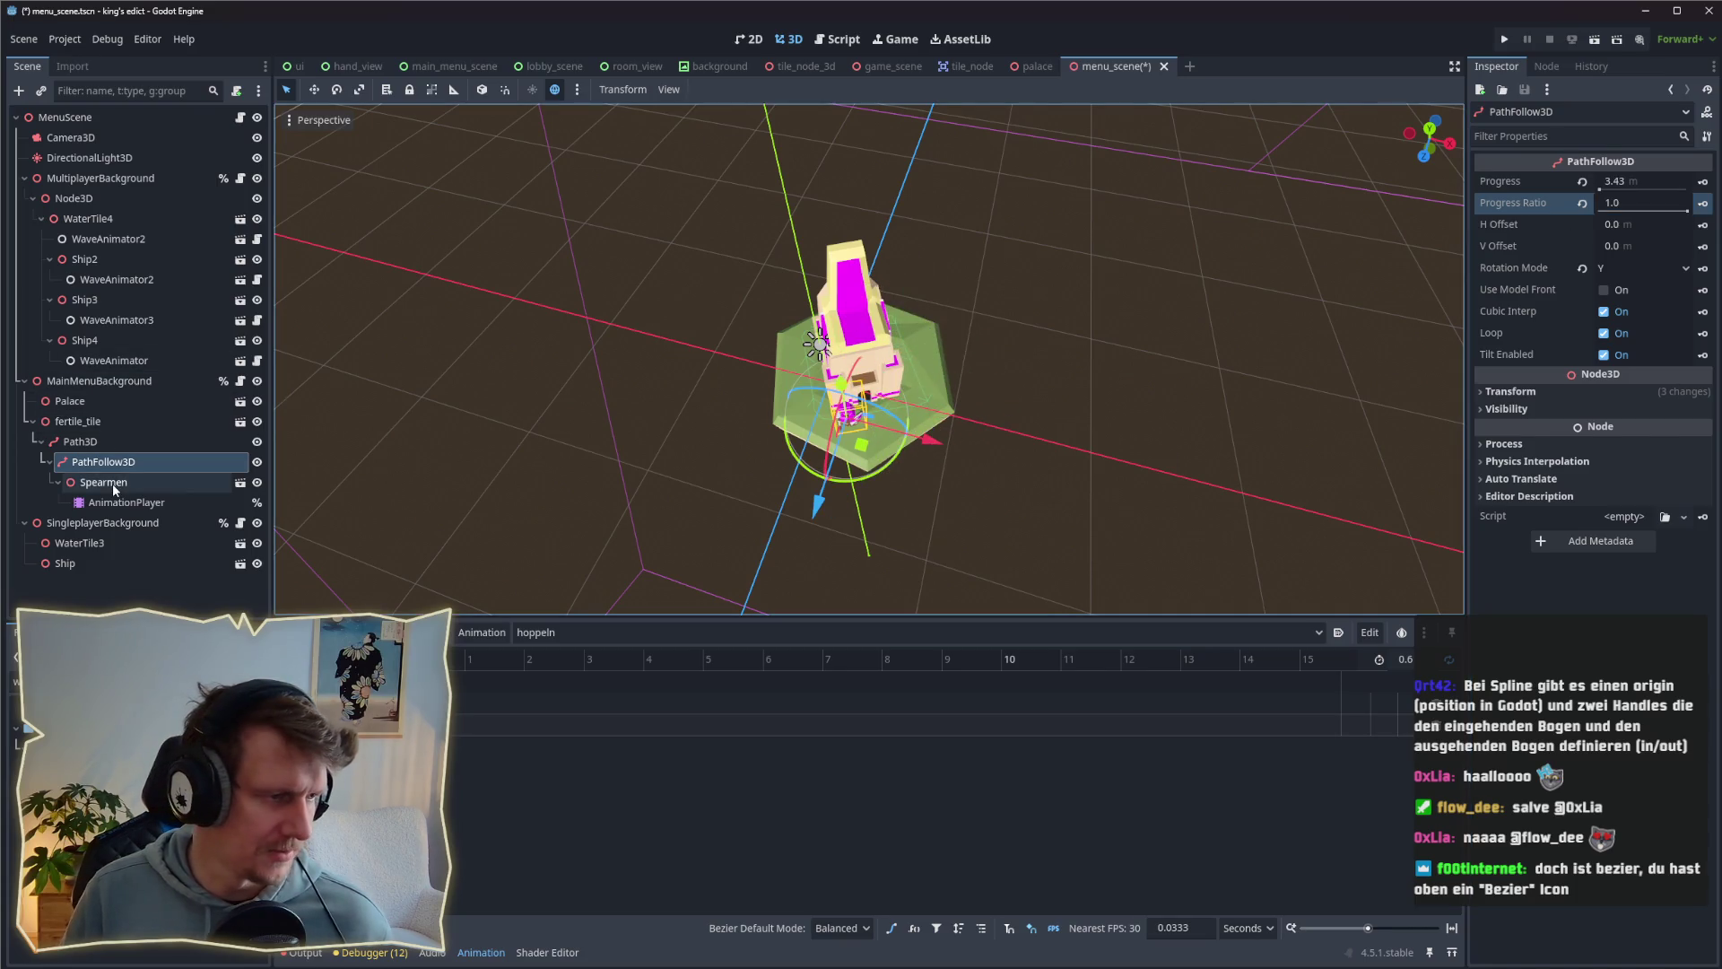
{"action": "left_click", "coordinate": [80, 441]}
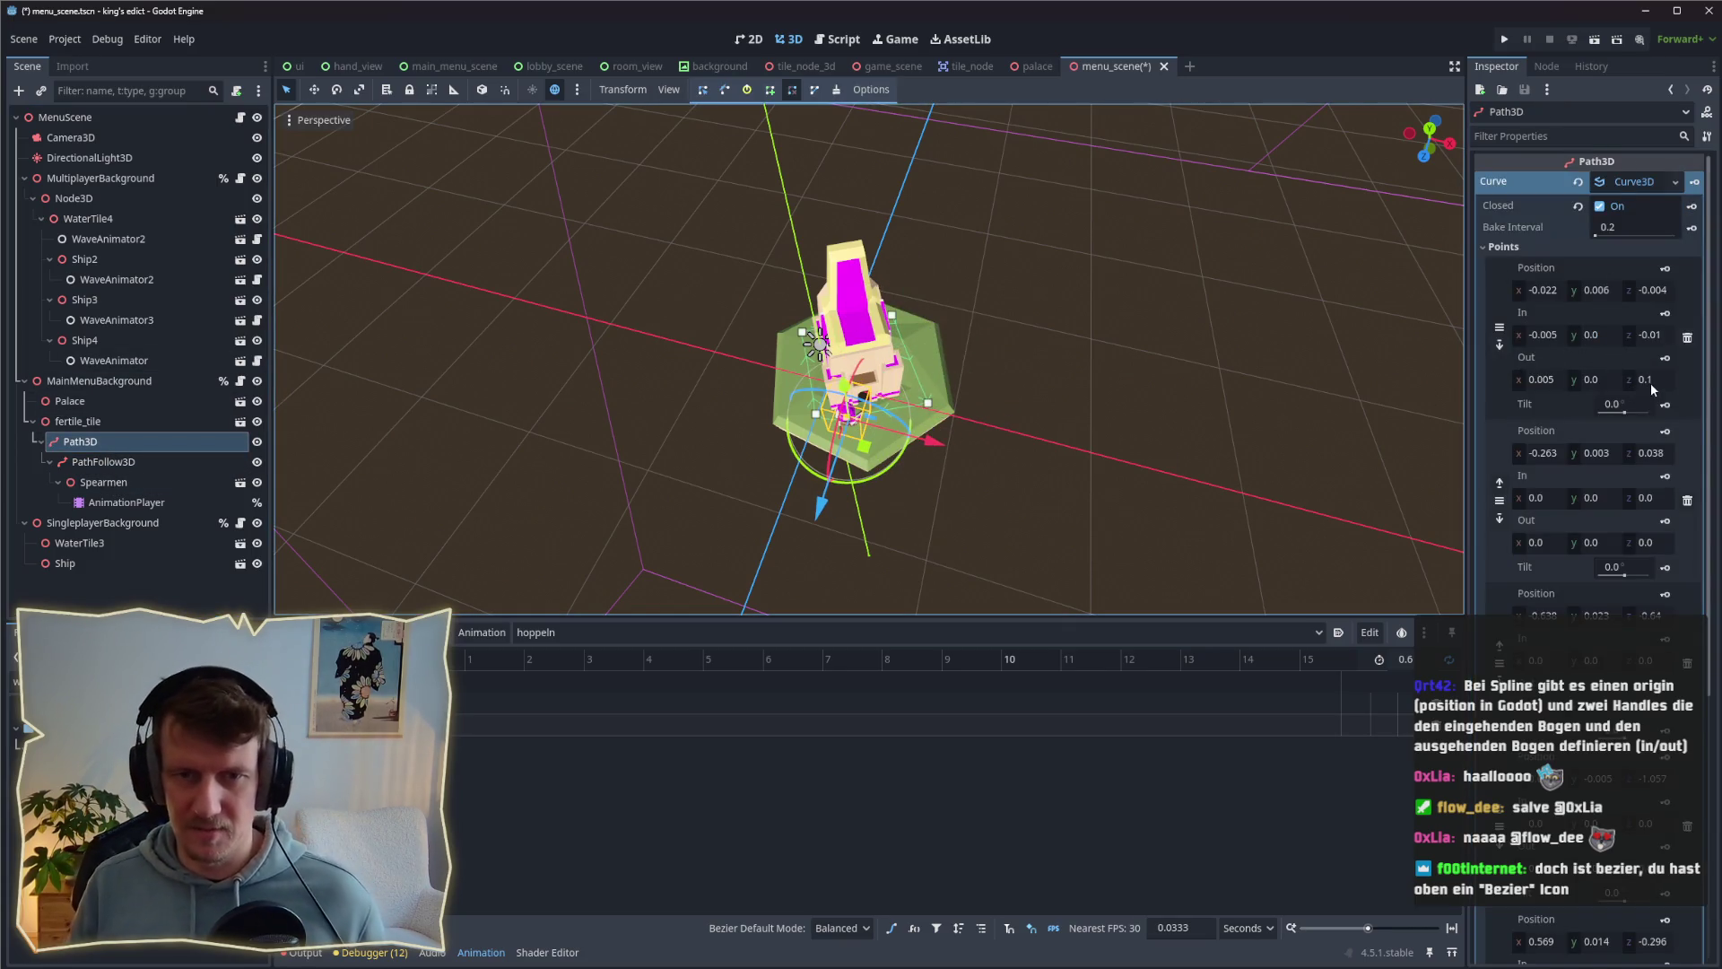
{"action": "left_click", "coordinate": [1651, 381]}
{"action": "type", "text": "0.01"}
{"action": "key", "text": "Return"}
{"action": "key", "text": "ctrl+s"}
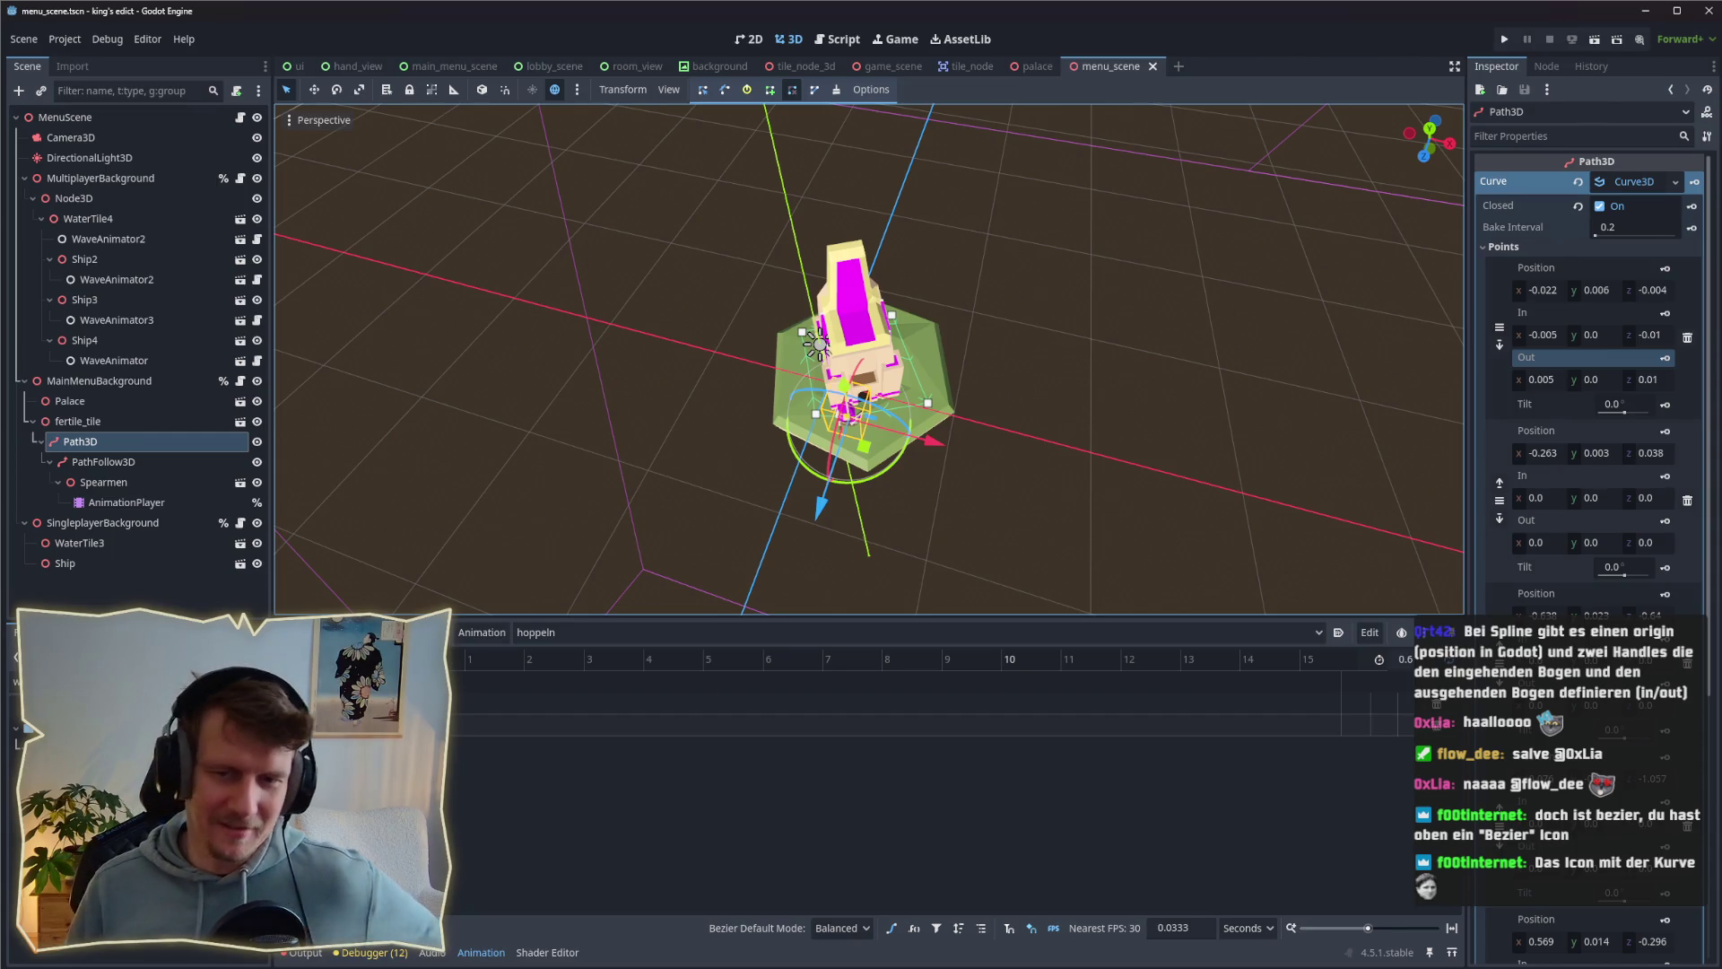
{"action": "scroll", "coordinate": [987, 409], "scroll_direction": "up", "scroll_amount": 3}
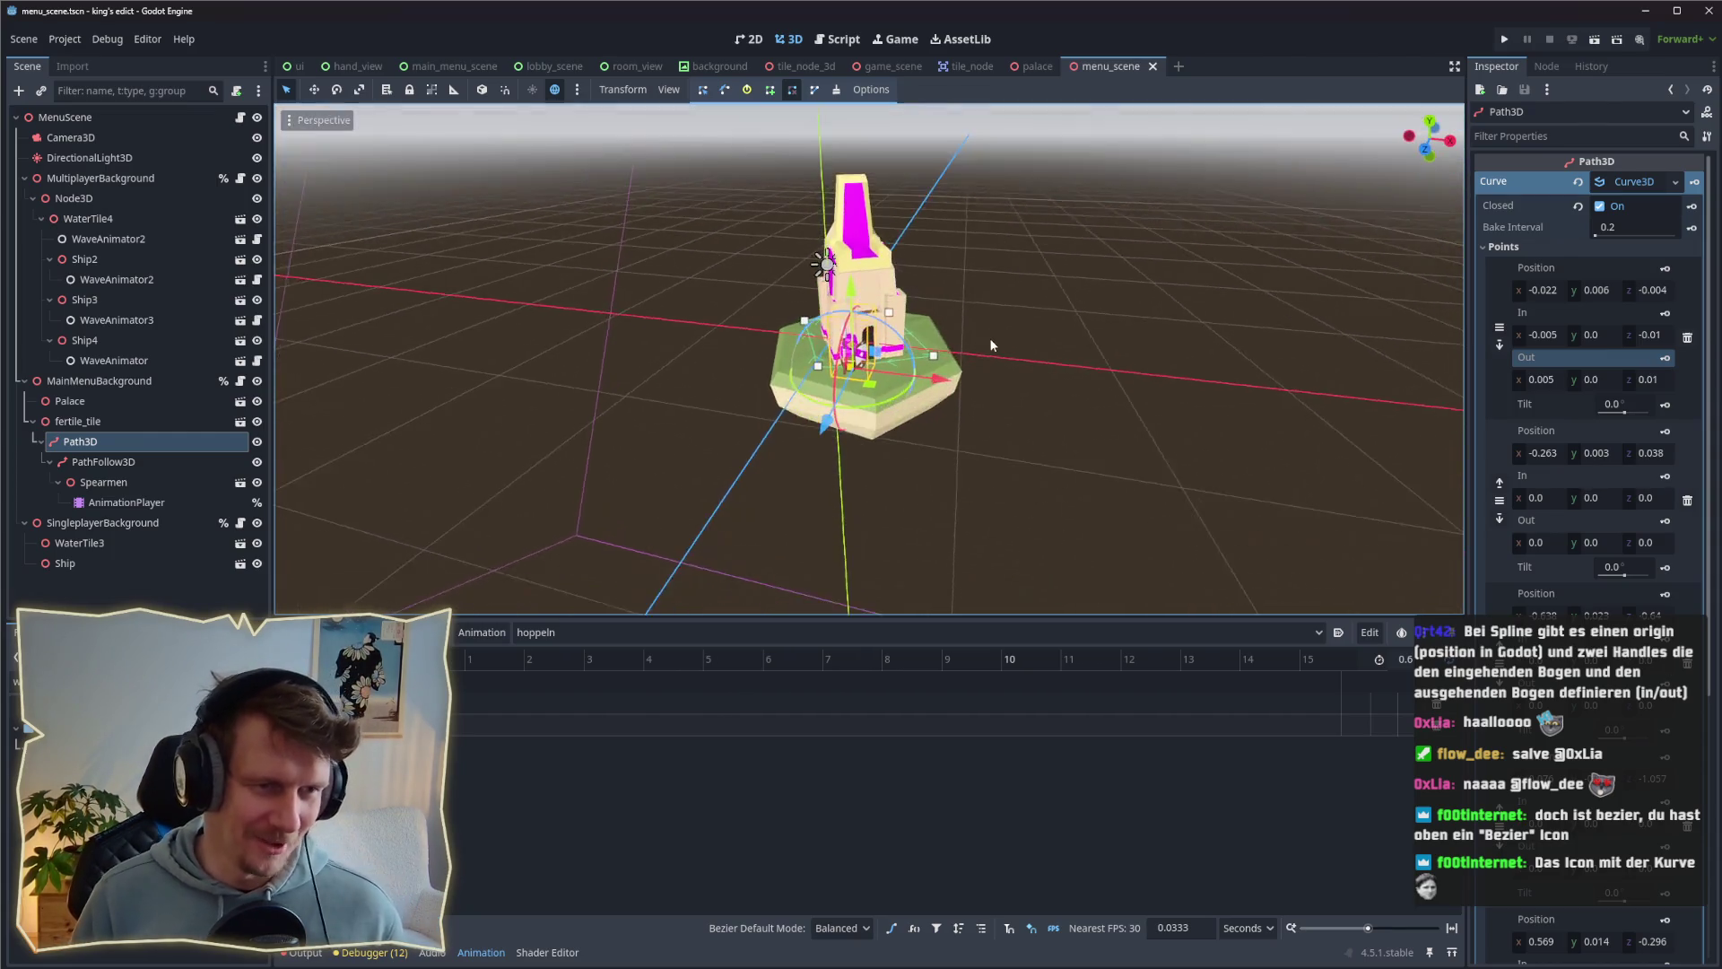
Drag point 0's handle in the viewport to In y 0.001 / Out y -0.001, then save menu_scene
{"action": "scroll", "coordinate": [995, 395], "scroll_direction": "up", "scroll_amount": 3}
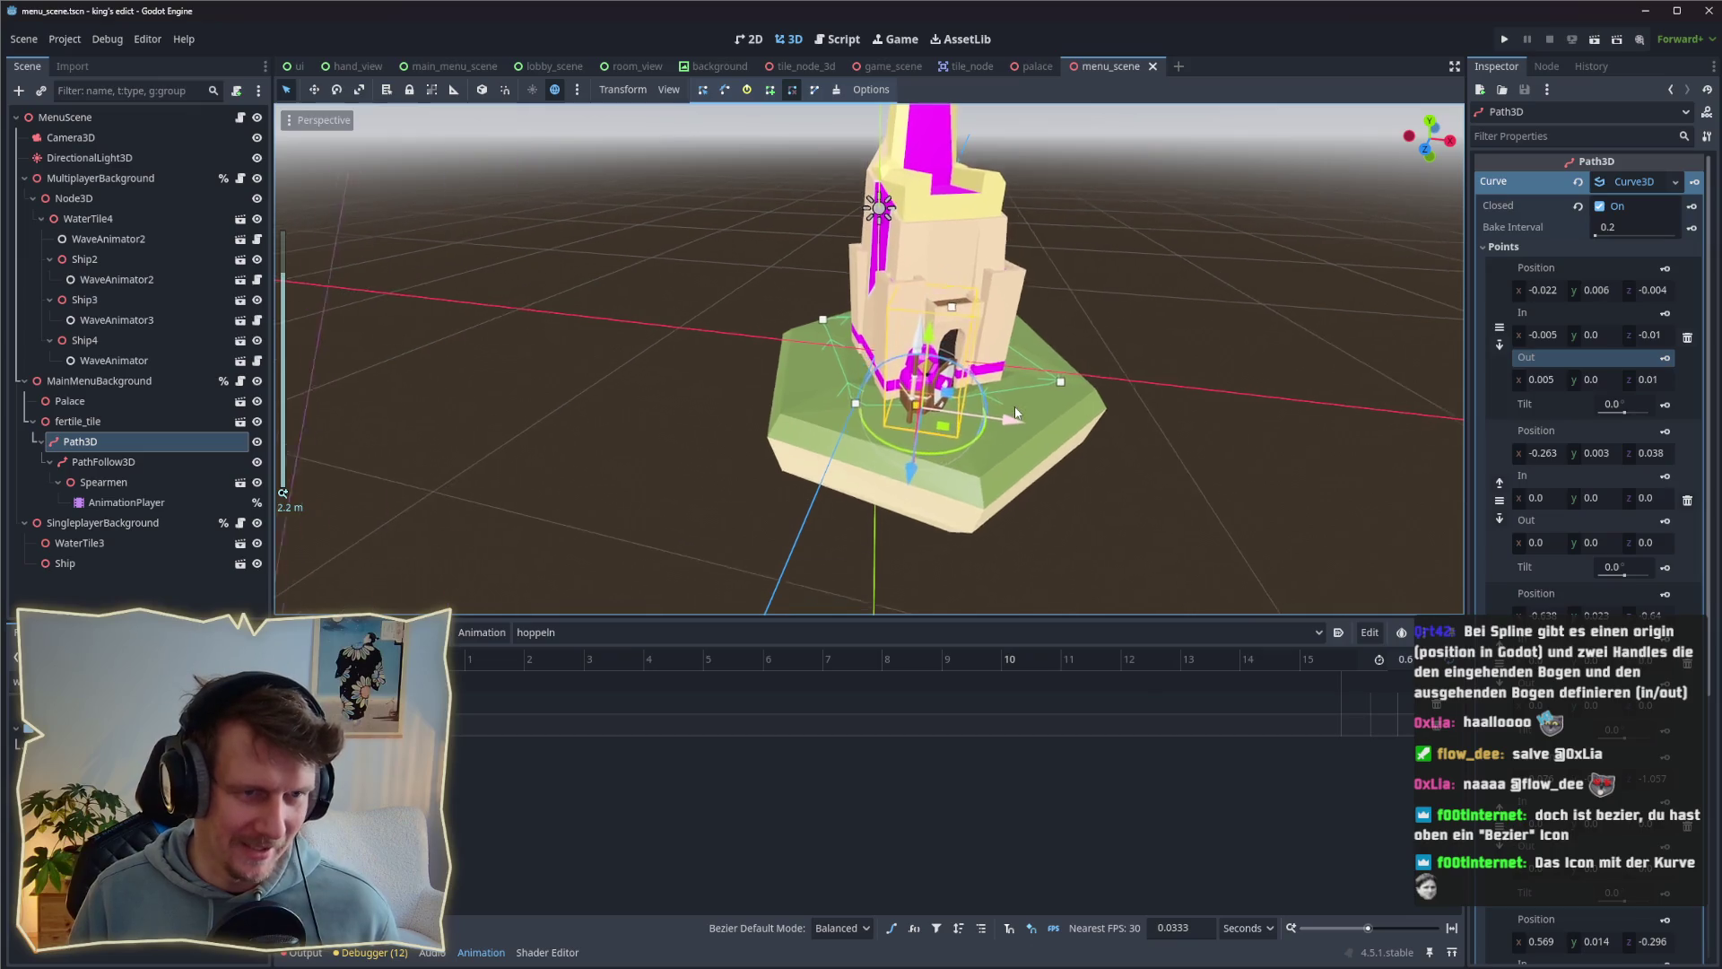
{"action": "left_click", "coordinate": [1157, 410]}
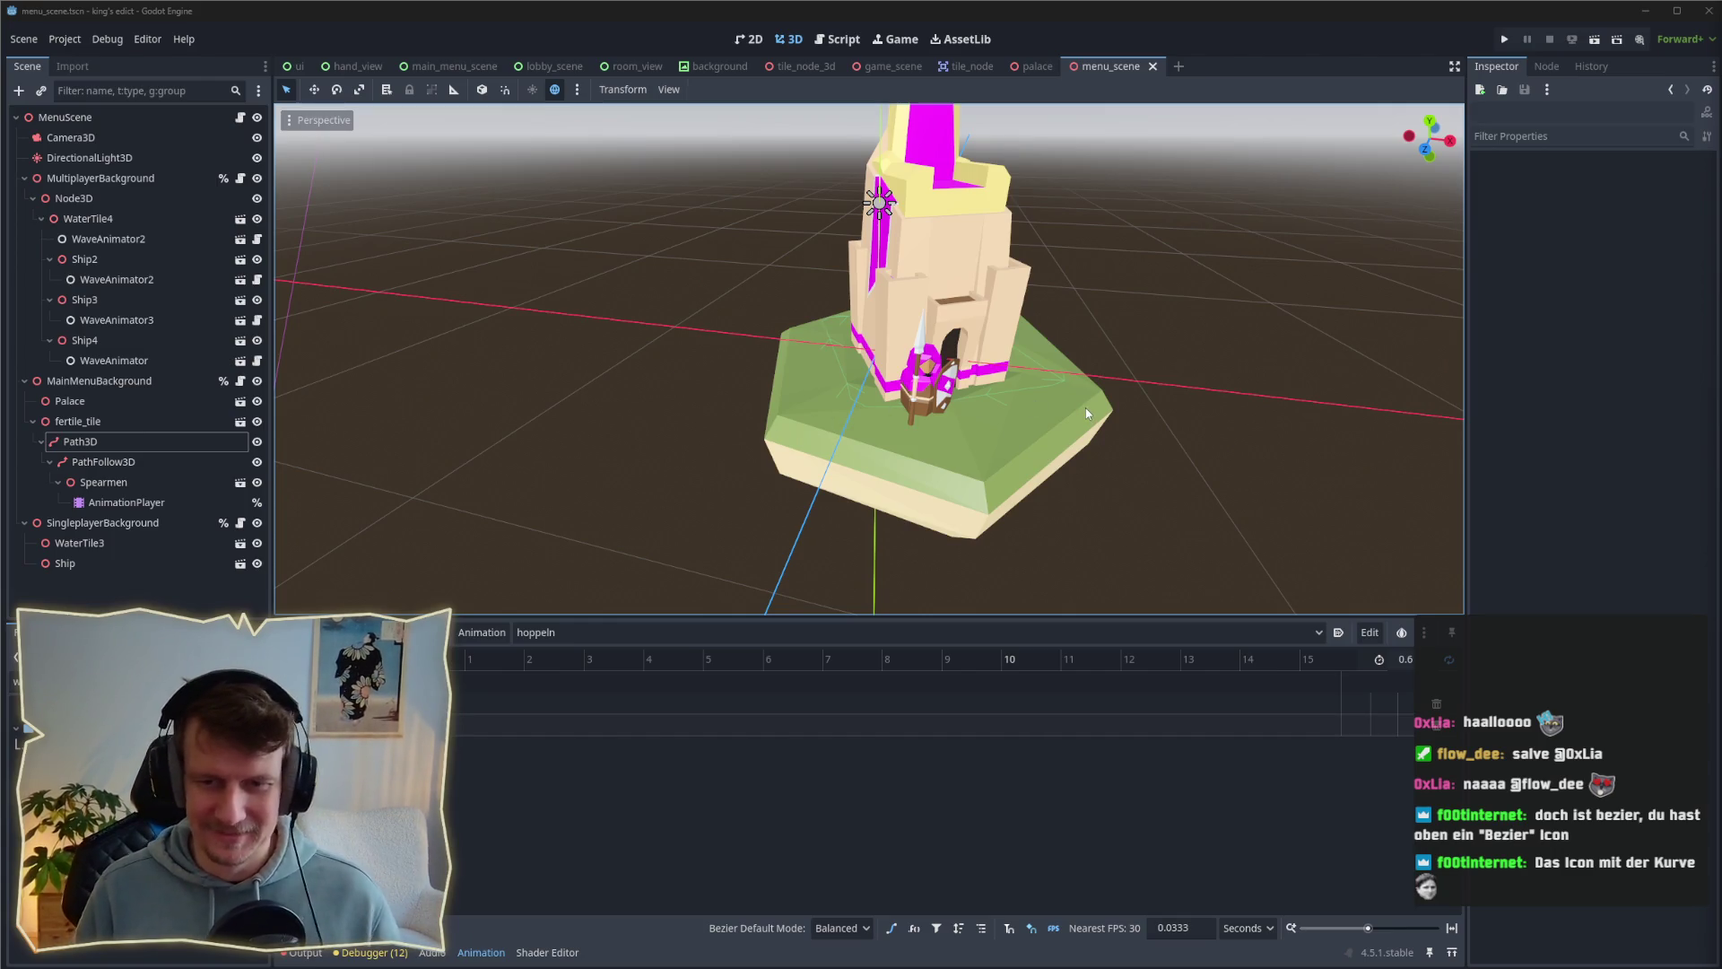
{"action": "left_click", "coordinate": [925, 375]}
{"action": "left_click", "coordinate": [100, 462]}
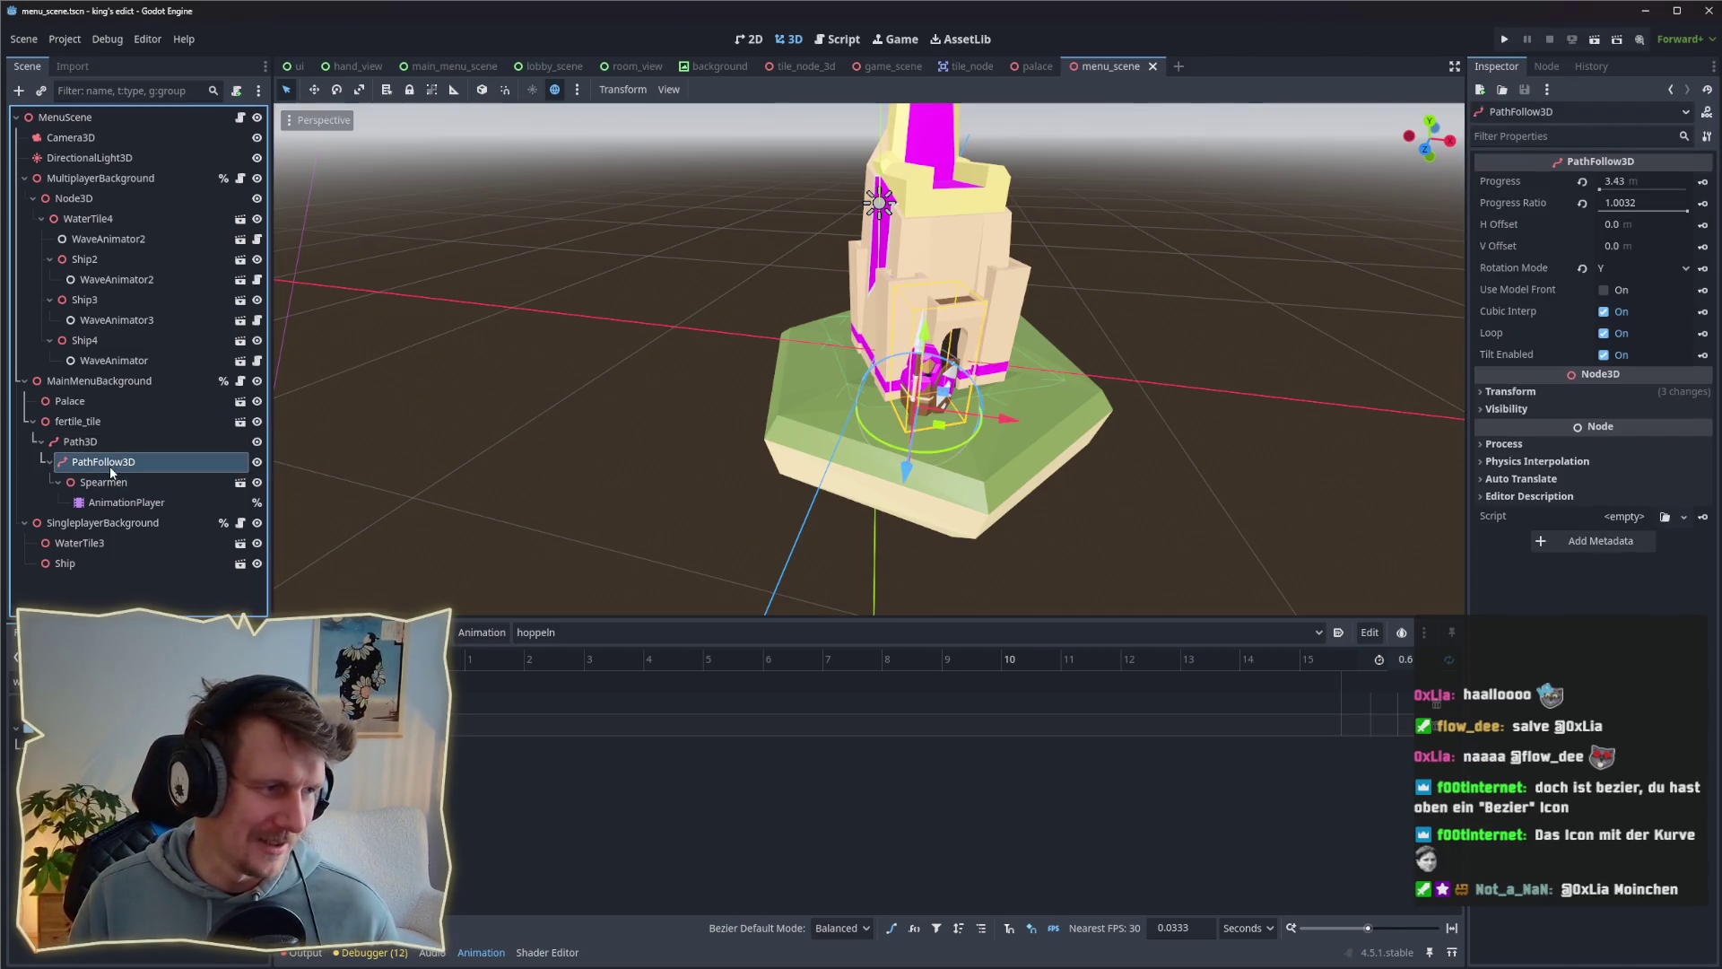
{"action": "left_click", "coordinate": [79, 443]}
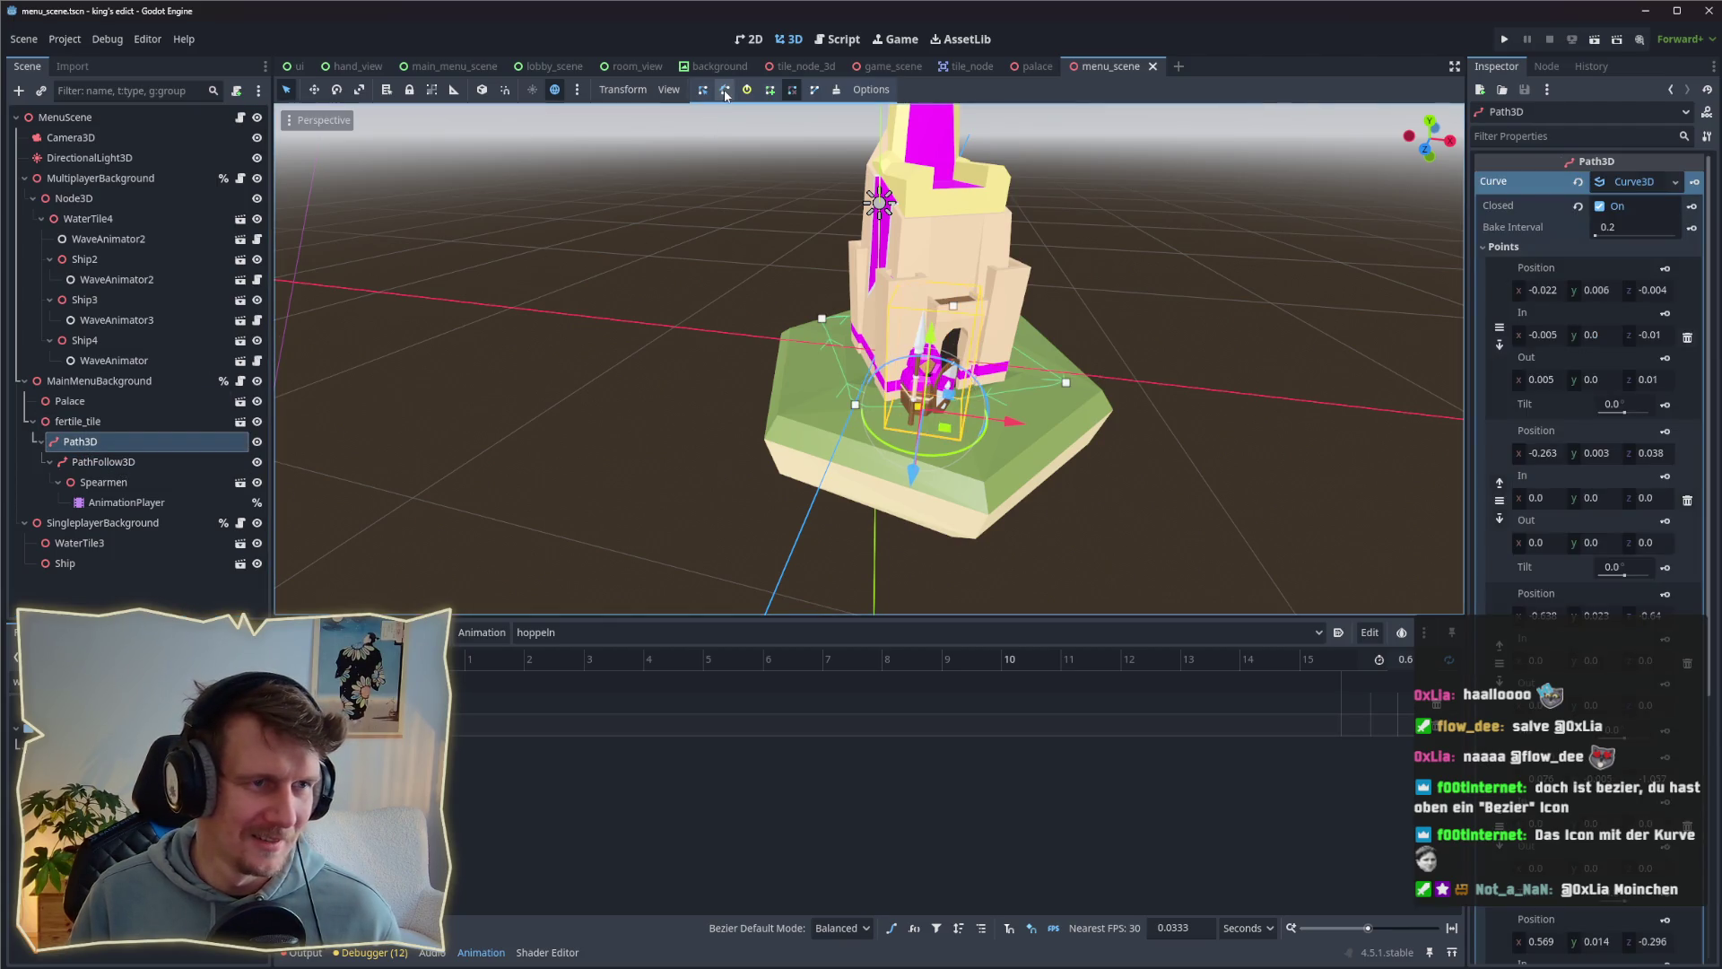
{"action": "left_click", "coordinate": [725, 93]}
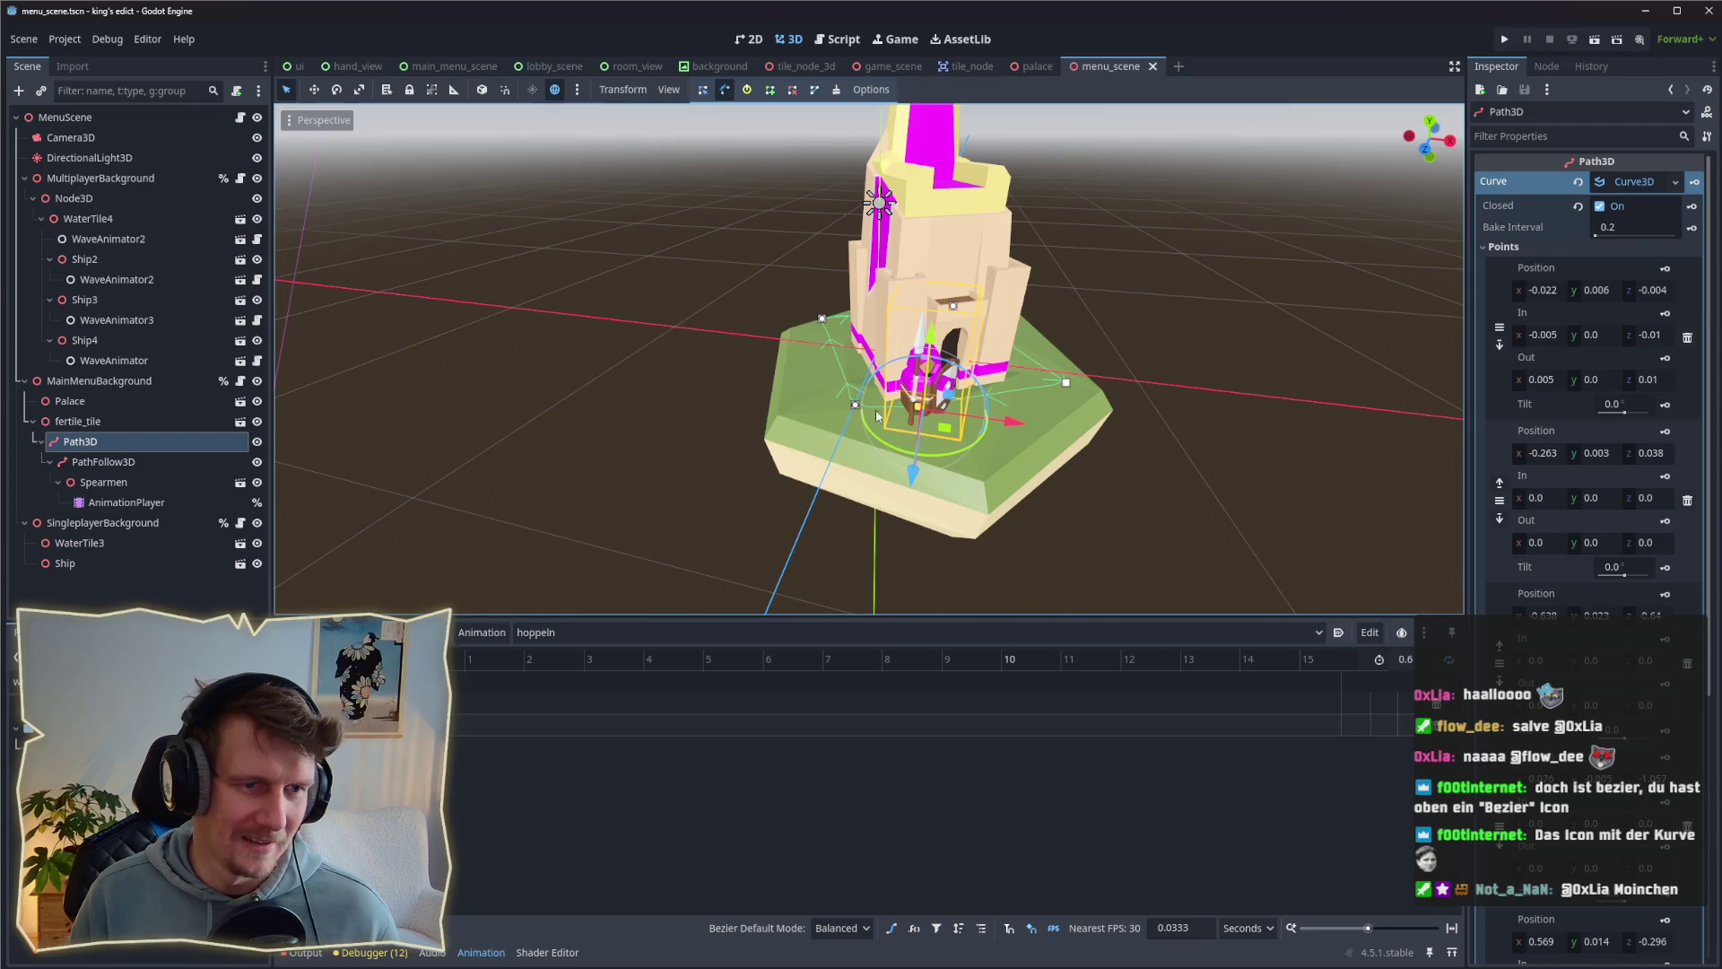
{"action": "scroll", "coordinate": [881, 427], "scroll_direction": "up", "scroll_amount": 8}
{"action": "mouse_move", "coordinate": [993, 479]}
{"action": "left_mouse_down"}
{"action": "mouse_move", "coordinate": [995, 513]}
{"action": "mouse_move", "coordinate": [933, 564]}
{"action": "mouse_move", "coordinate": [985, 473]}
{"action": "mouse_move", "coordinate": [994, 484]}
{"action": "mouse_move", "coordinate": [925, 482]}
{"action": "left_mouse_up"}
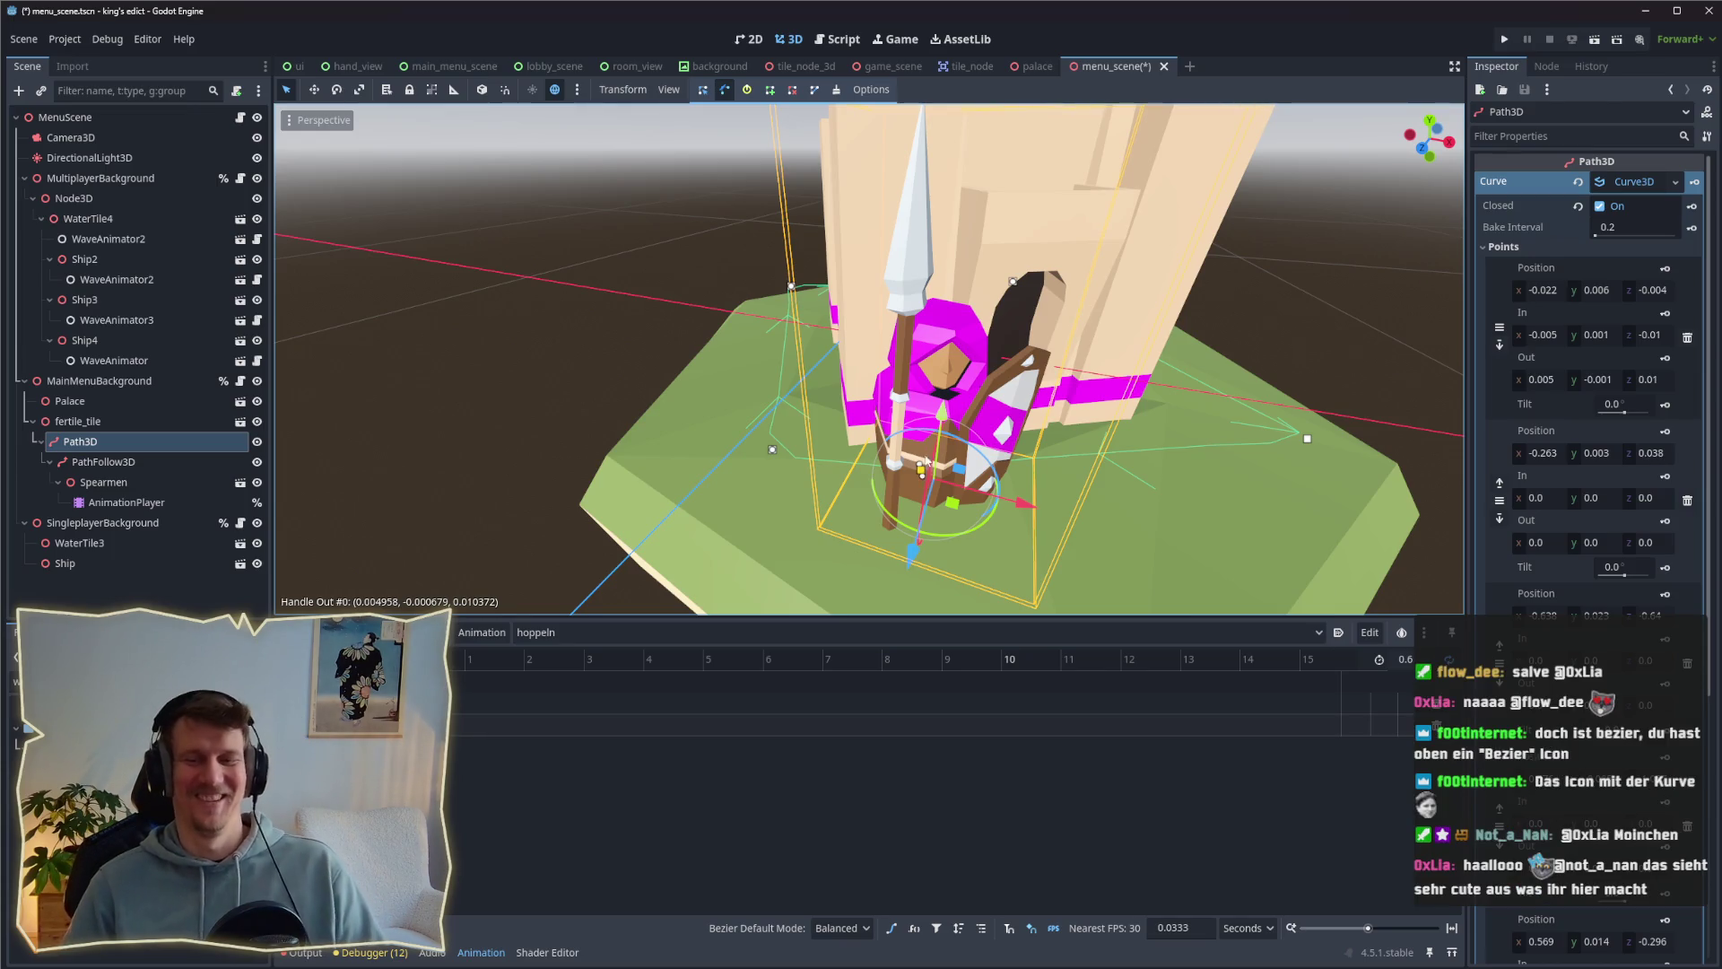
{"action": "scroll", "coordinate": [925, 466], "scroll_direction": "down", "scroll_amount": 5}
{"action": "left_click", "coordinate": [1173, 326]}
{"action": "key", "text": "ctrl+s"}
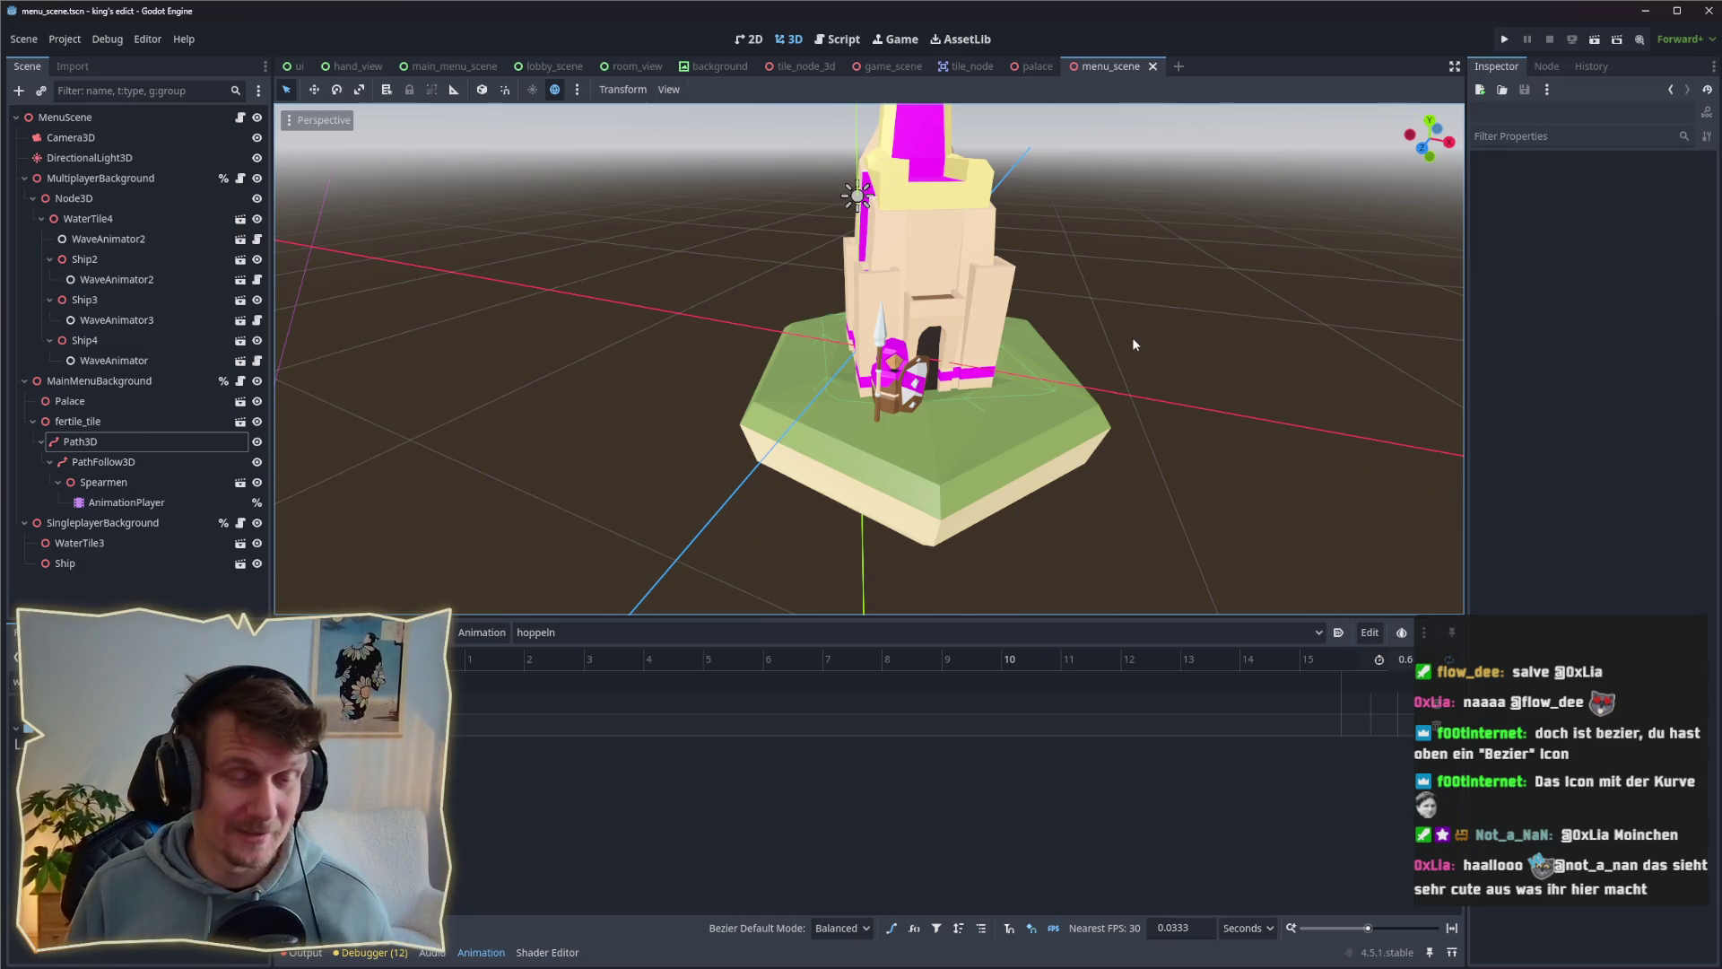
{"action": "scroll", "coordinate": [1117, 304], "scroll_direction": "down", "scroll_amount": 5}
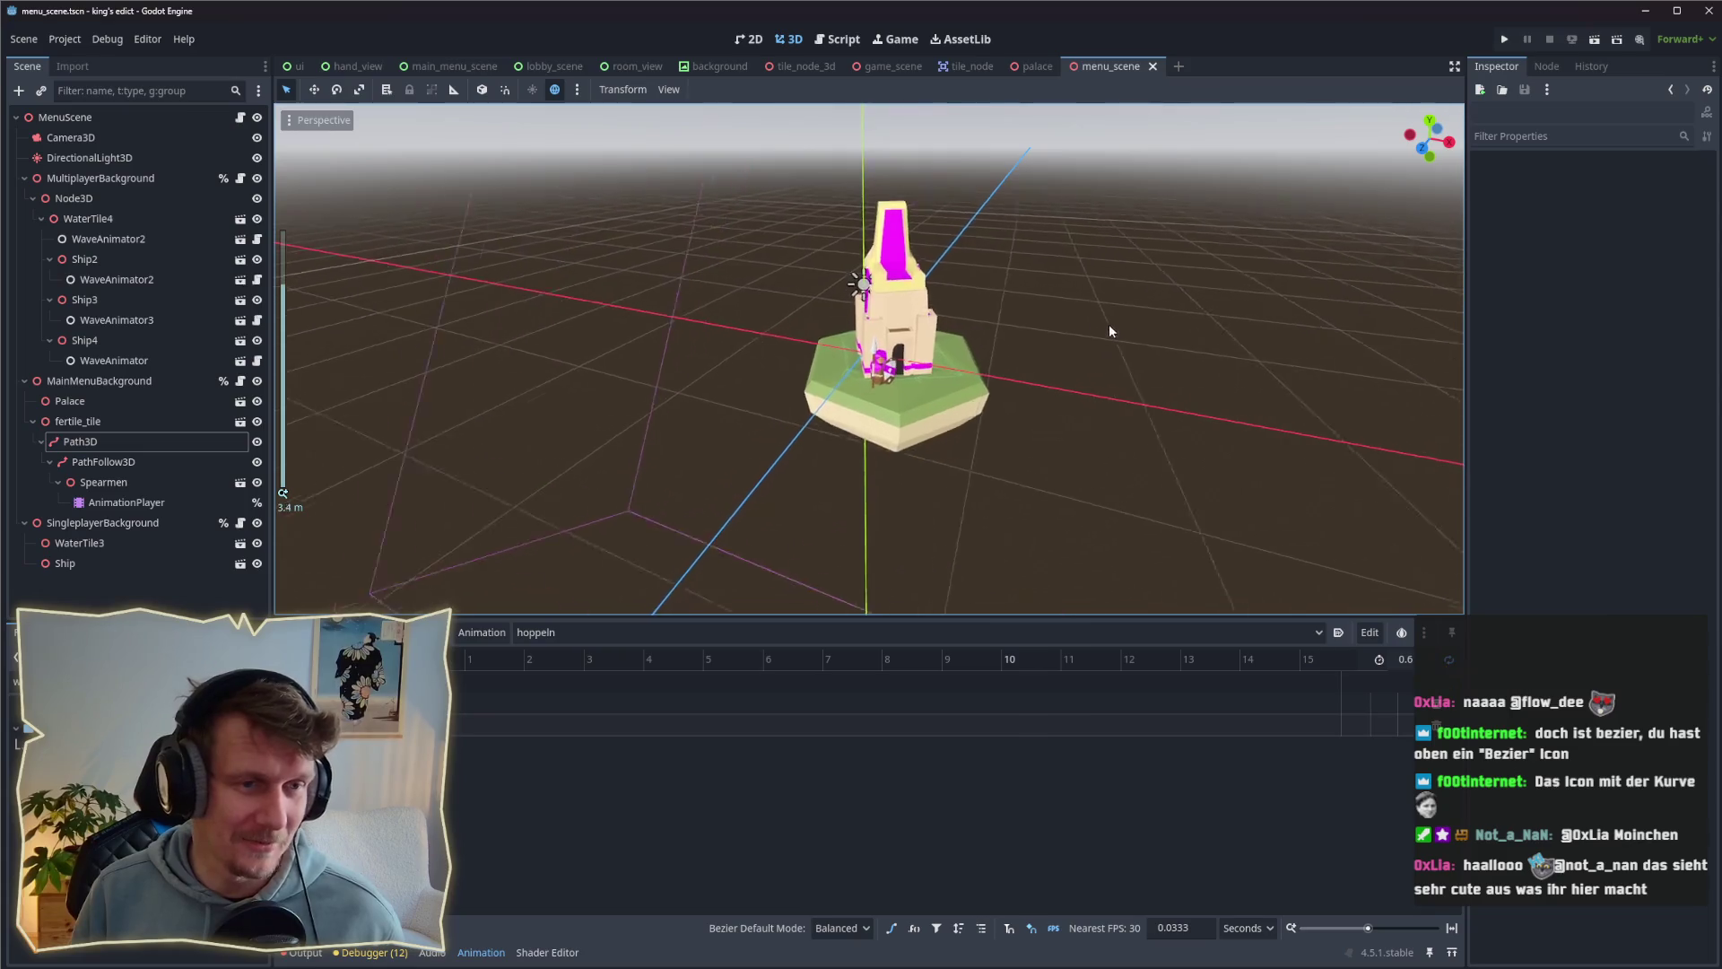
{"action": "scroll", "coordinate": [1110, 326], "scroll_direction": "up", "scroll_amount": 4}
{"action": "scroll", "coordinate": [1109, 305], "scroll_direction": "down", "scroll_amount": 2}
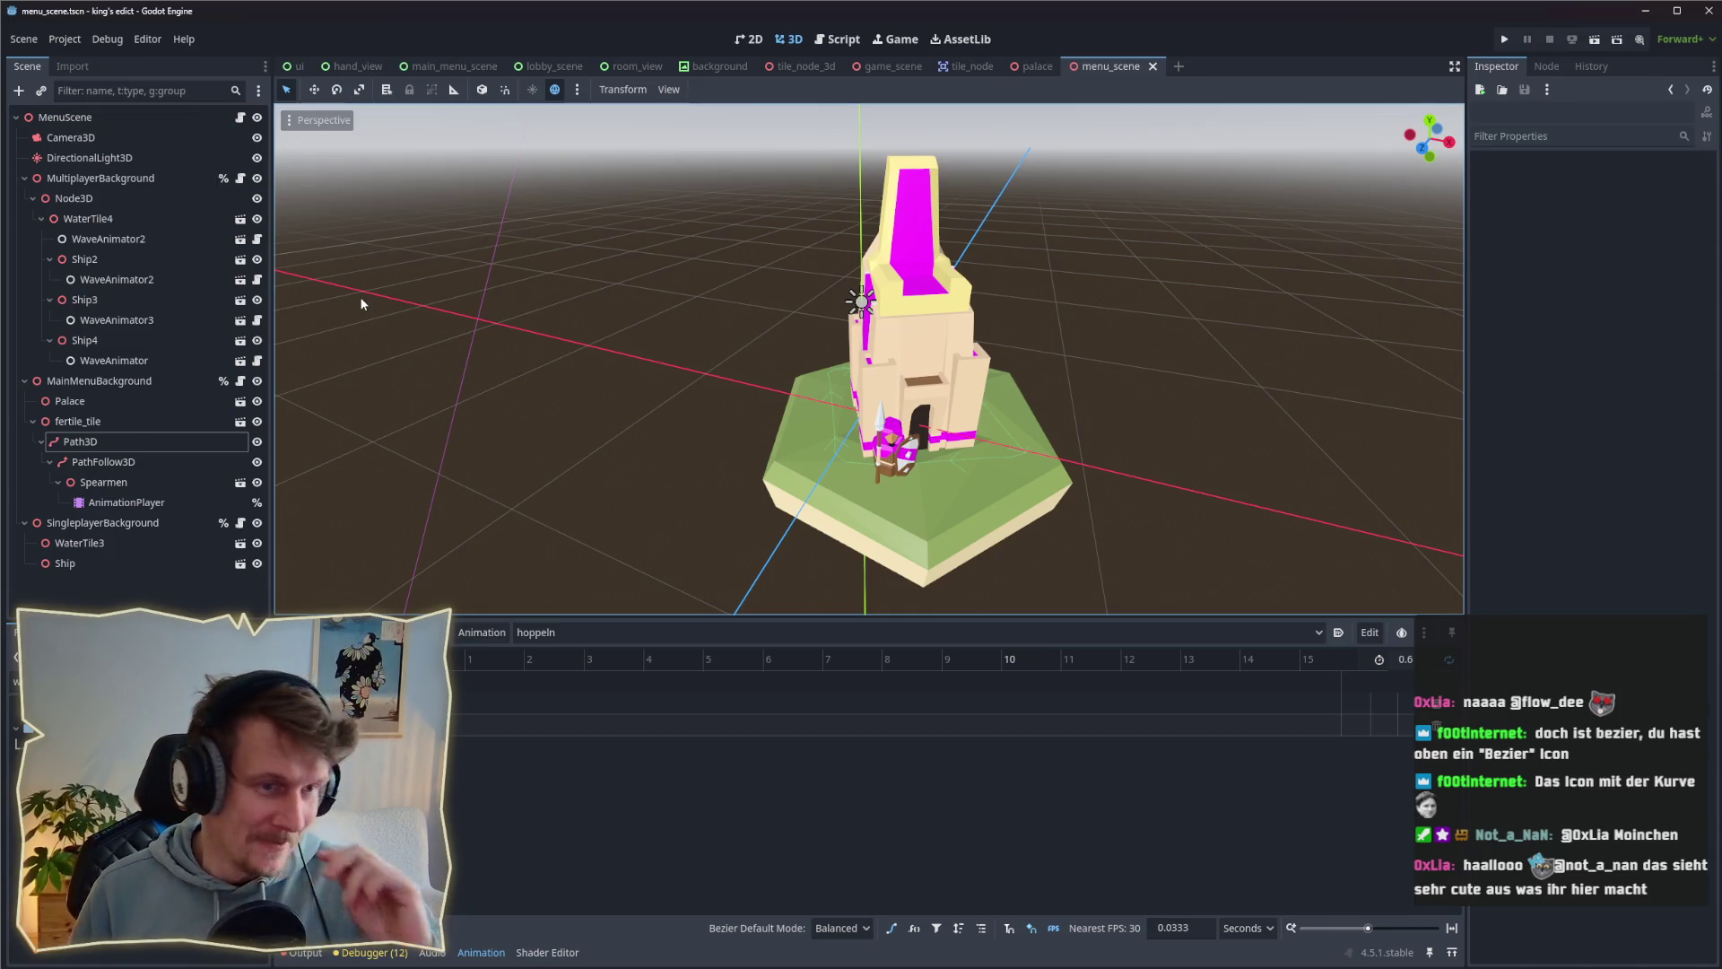
{"action": "scroll", "coordinate": [933, 469], "scroll_direction": "up", "scroll_amount": 1}
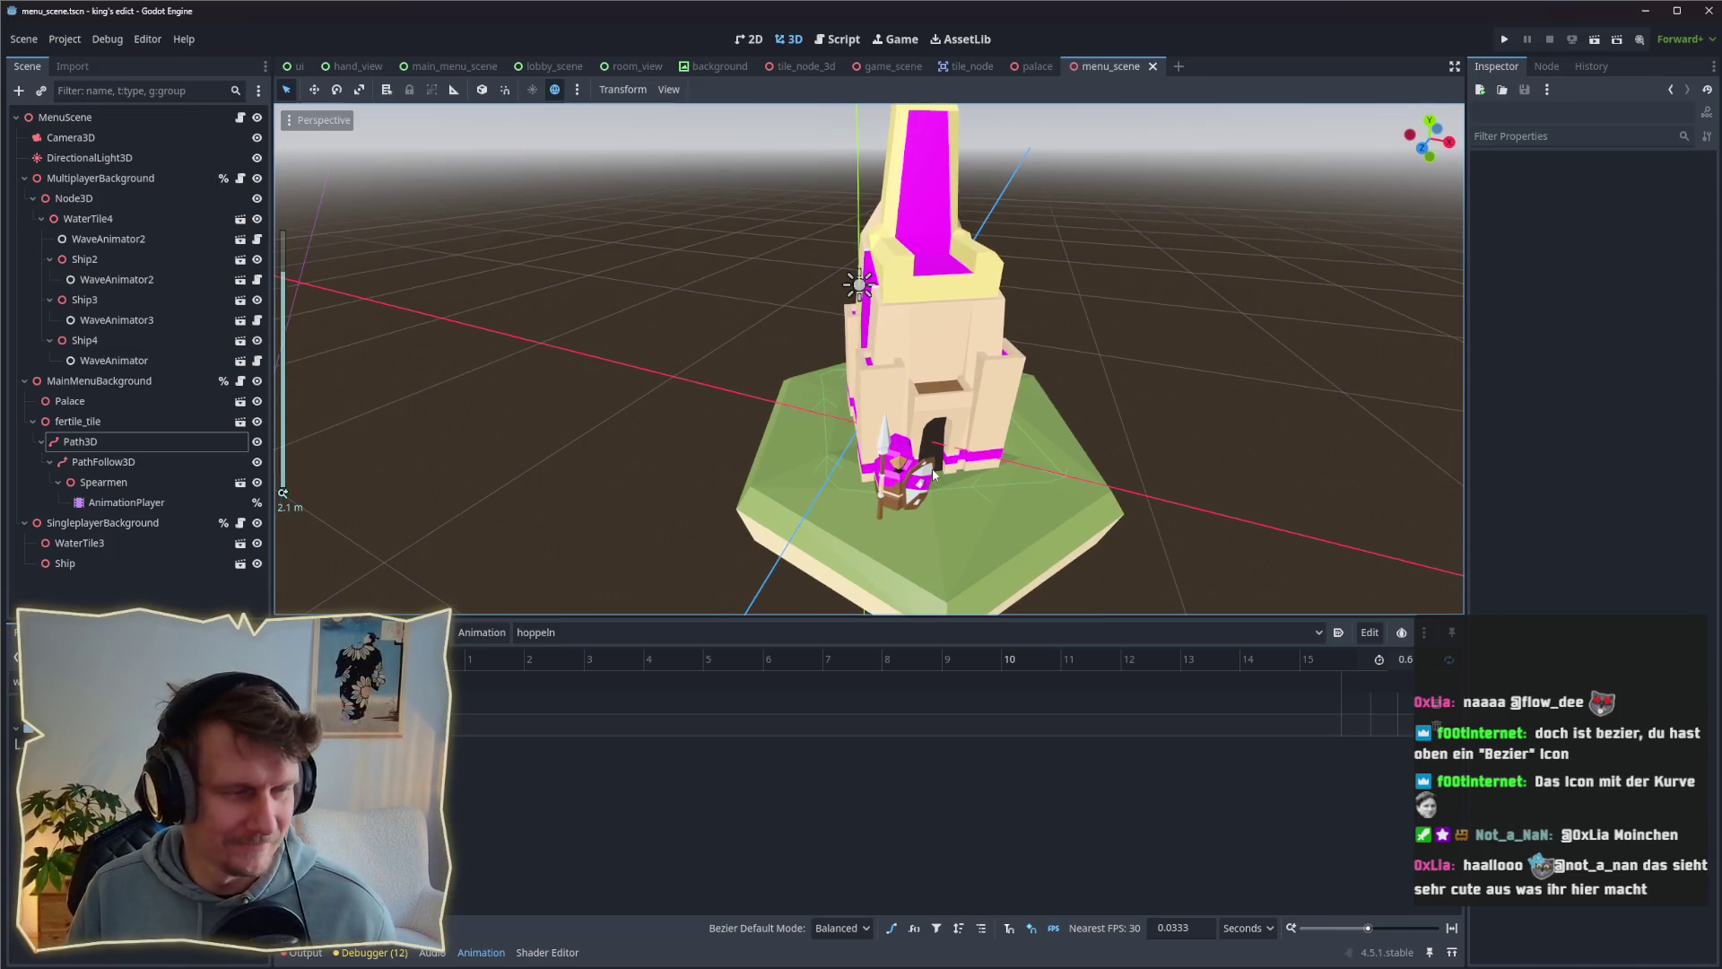
{"action": "scroll", "coordinate": [927, 478], "scroll_direction": "up", "scroll_amount": 3}
{"action": "scroll", "coordinate": [926, 478], "scroll_direction": "up", "scroll_amount": 2}
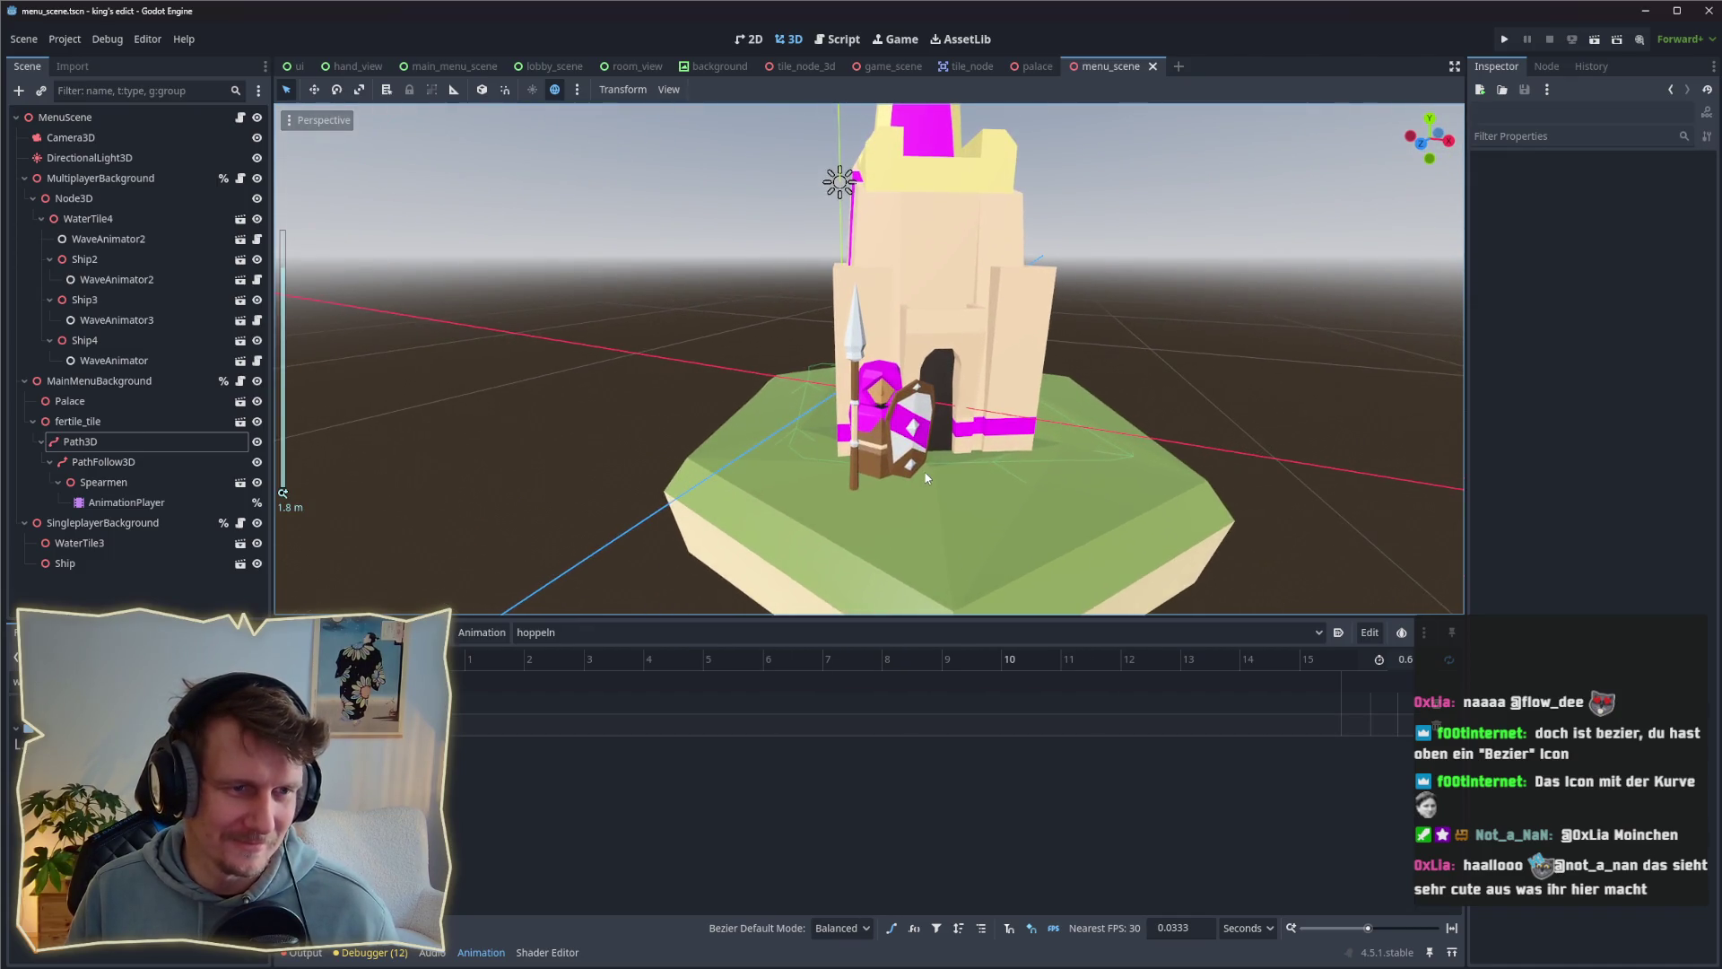
{"action": "scroll", "coordinate": [874, 396], "scroll_direction": "up", "scroll_amount": 3}
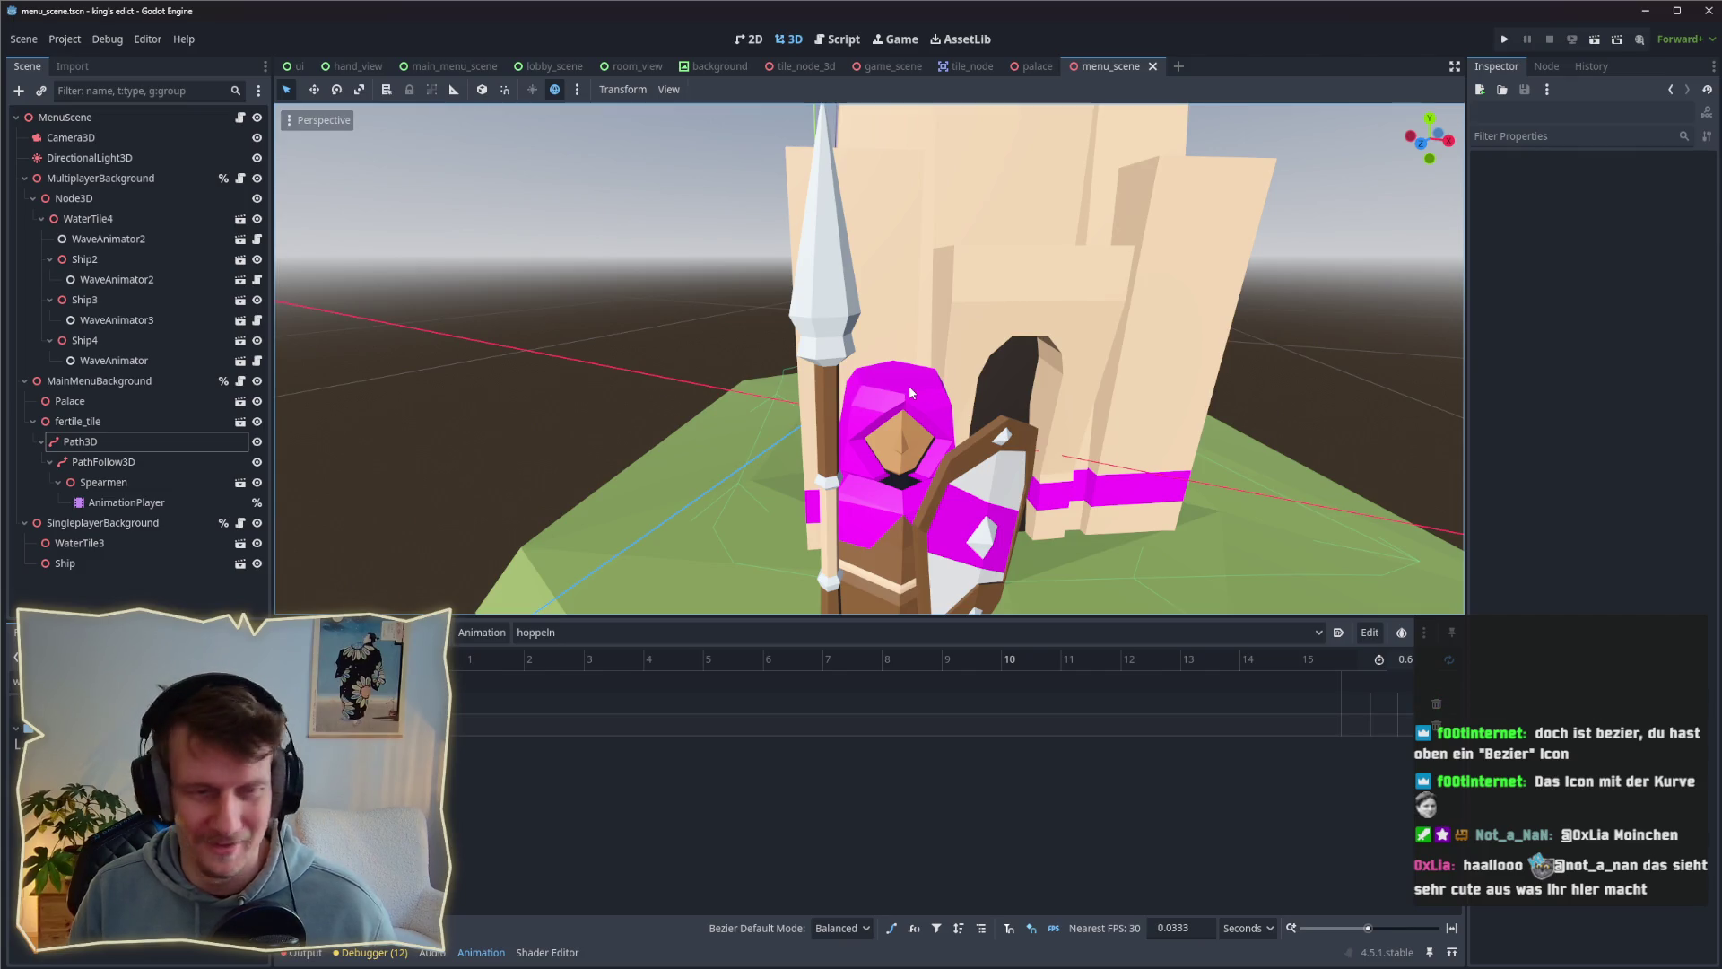
{"action": "scroll", "coordinate": [907, 385], "scroll_direction": "down", "scroll_amount": 4}
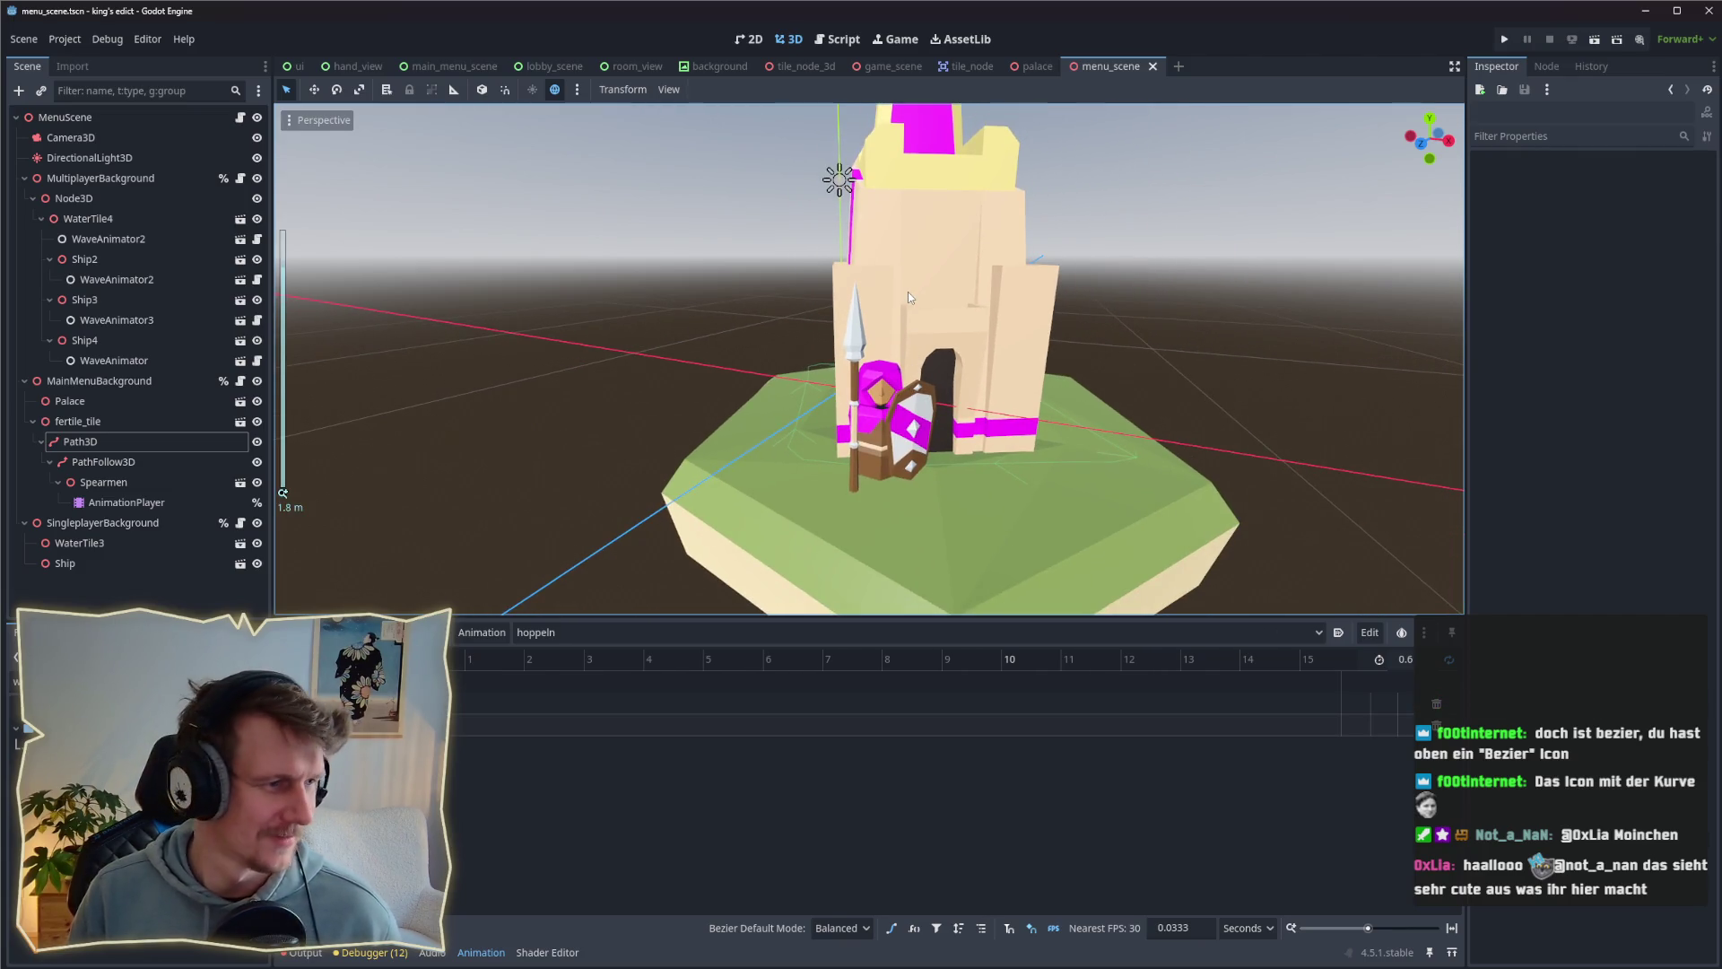
{"action": "scroll", "coordinate": [907, 296], "scroll_direction": "down", "scroll_amount": 4}
{"action": "left_click_drag", "start_coordinate": [925, 335], "coordinate": [925, 366]}
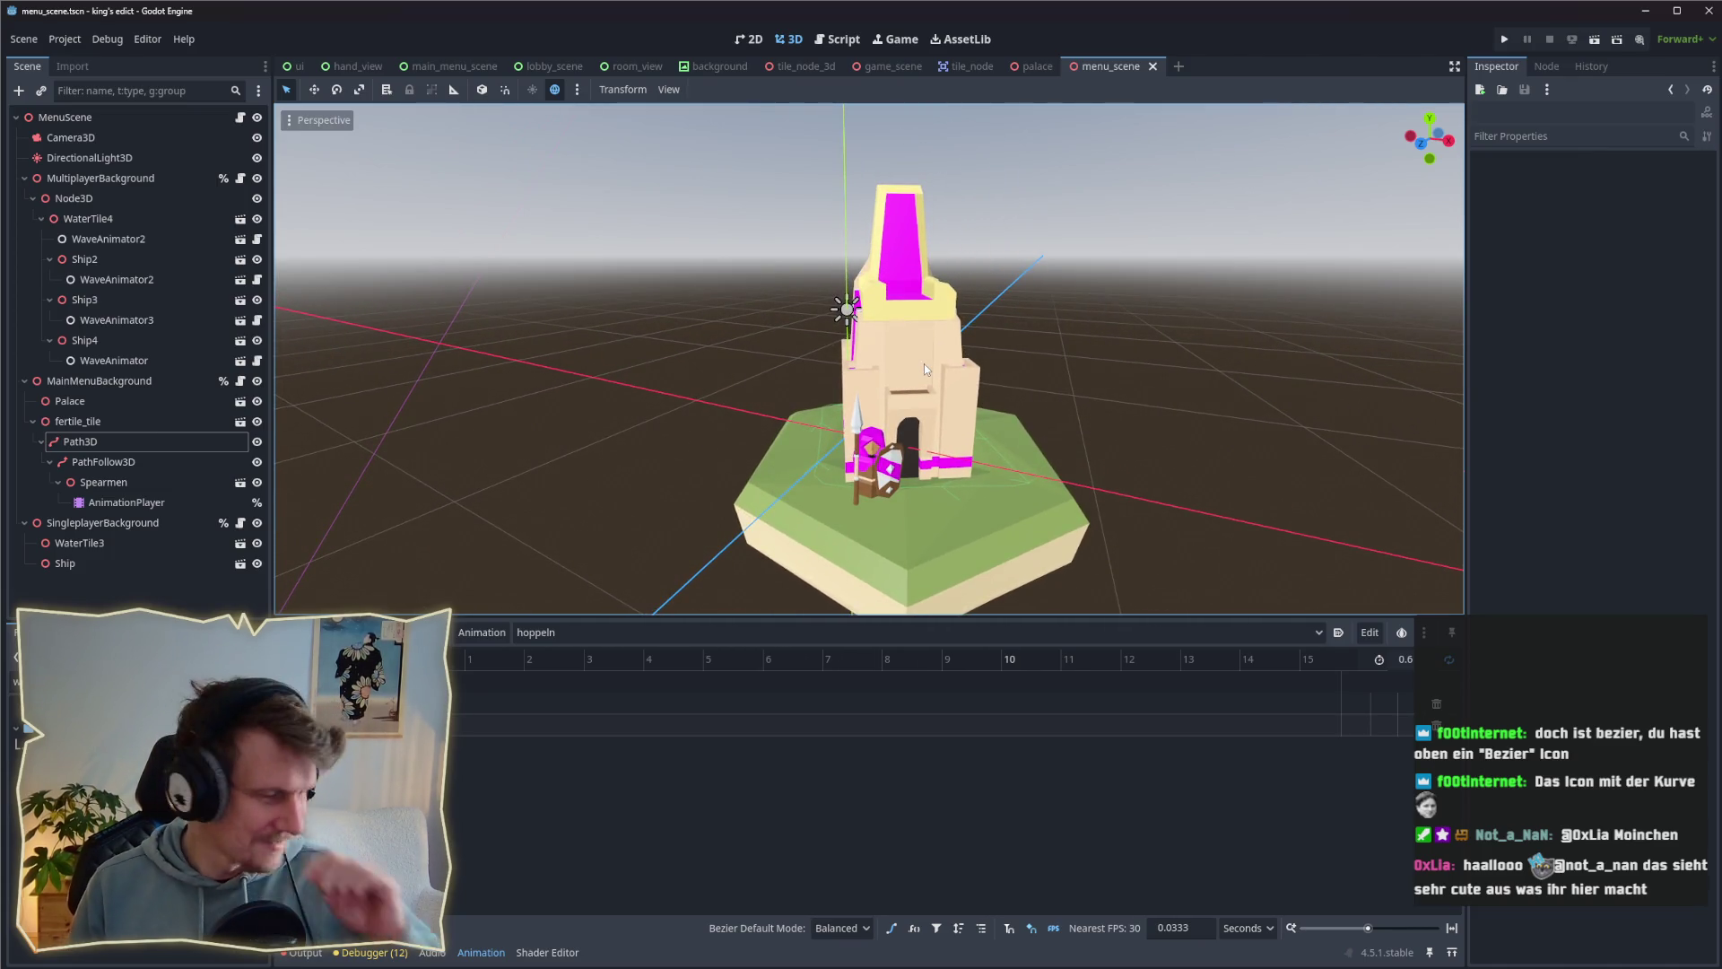
{"action": "left_click", "coordinate": [127, 502]}
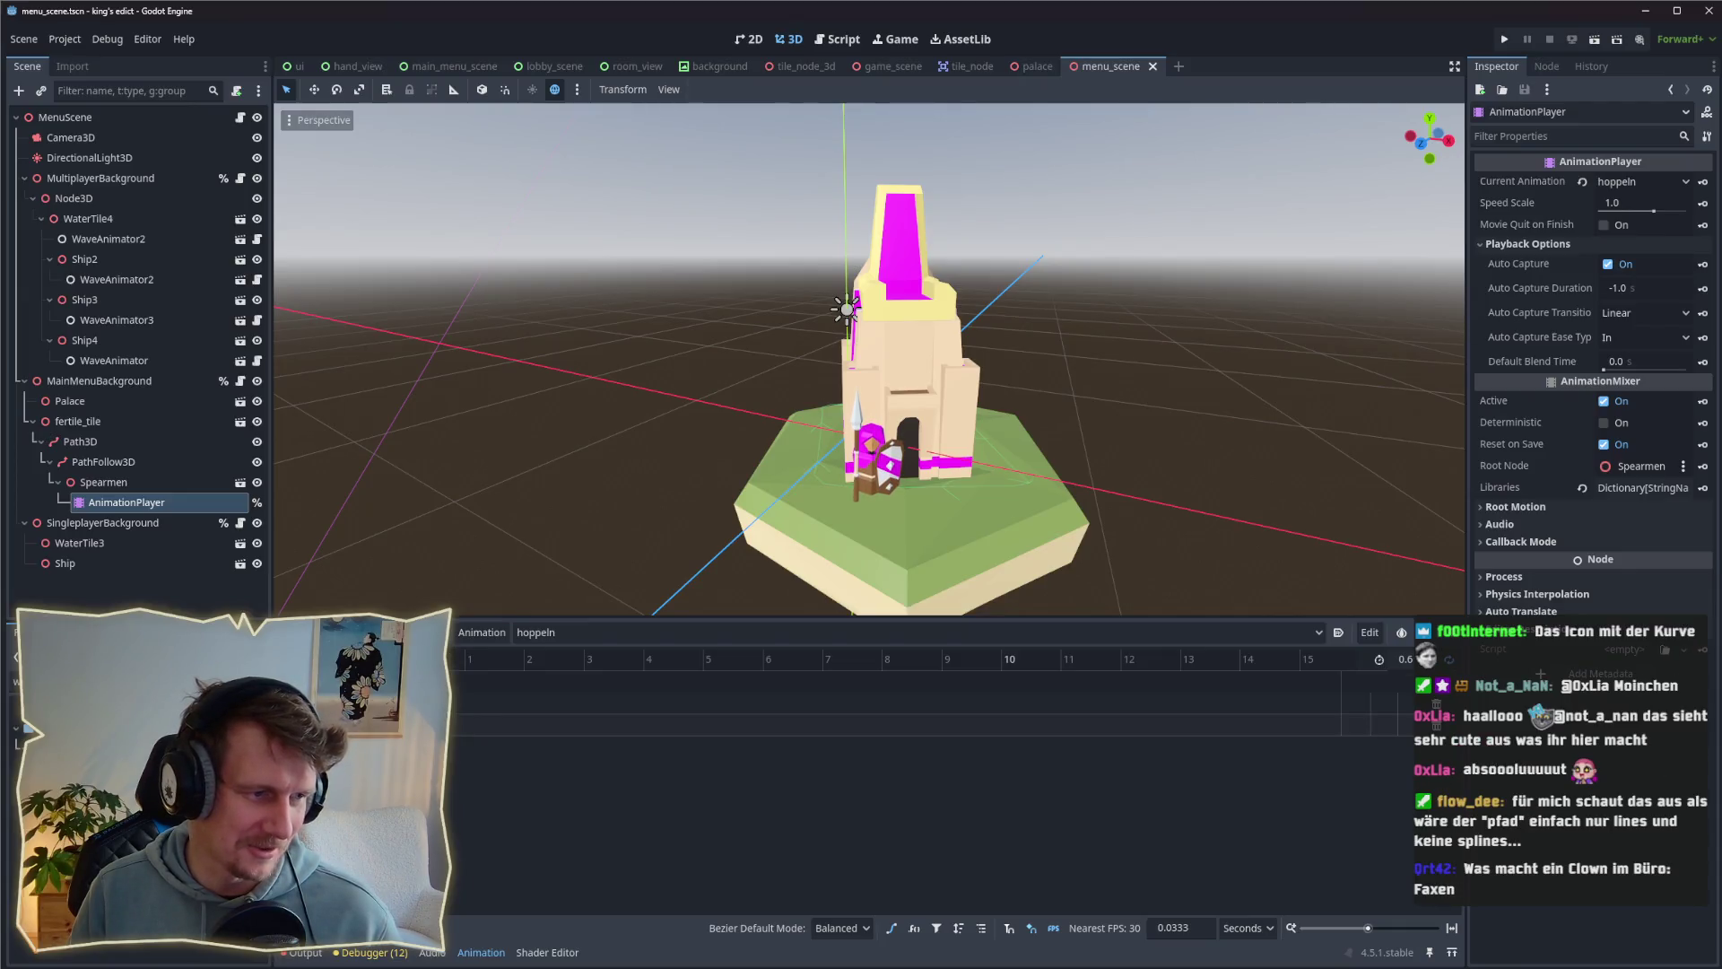
Play the hoppeln animation and key PathFollow3D's Progress Ratio, prompting a new progress_ratio track
{"action": "key", "text": "shift+d"}
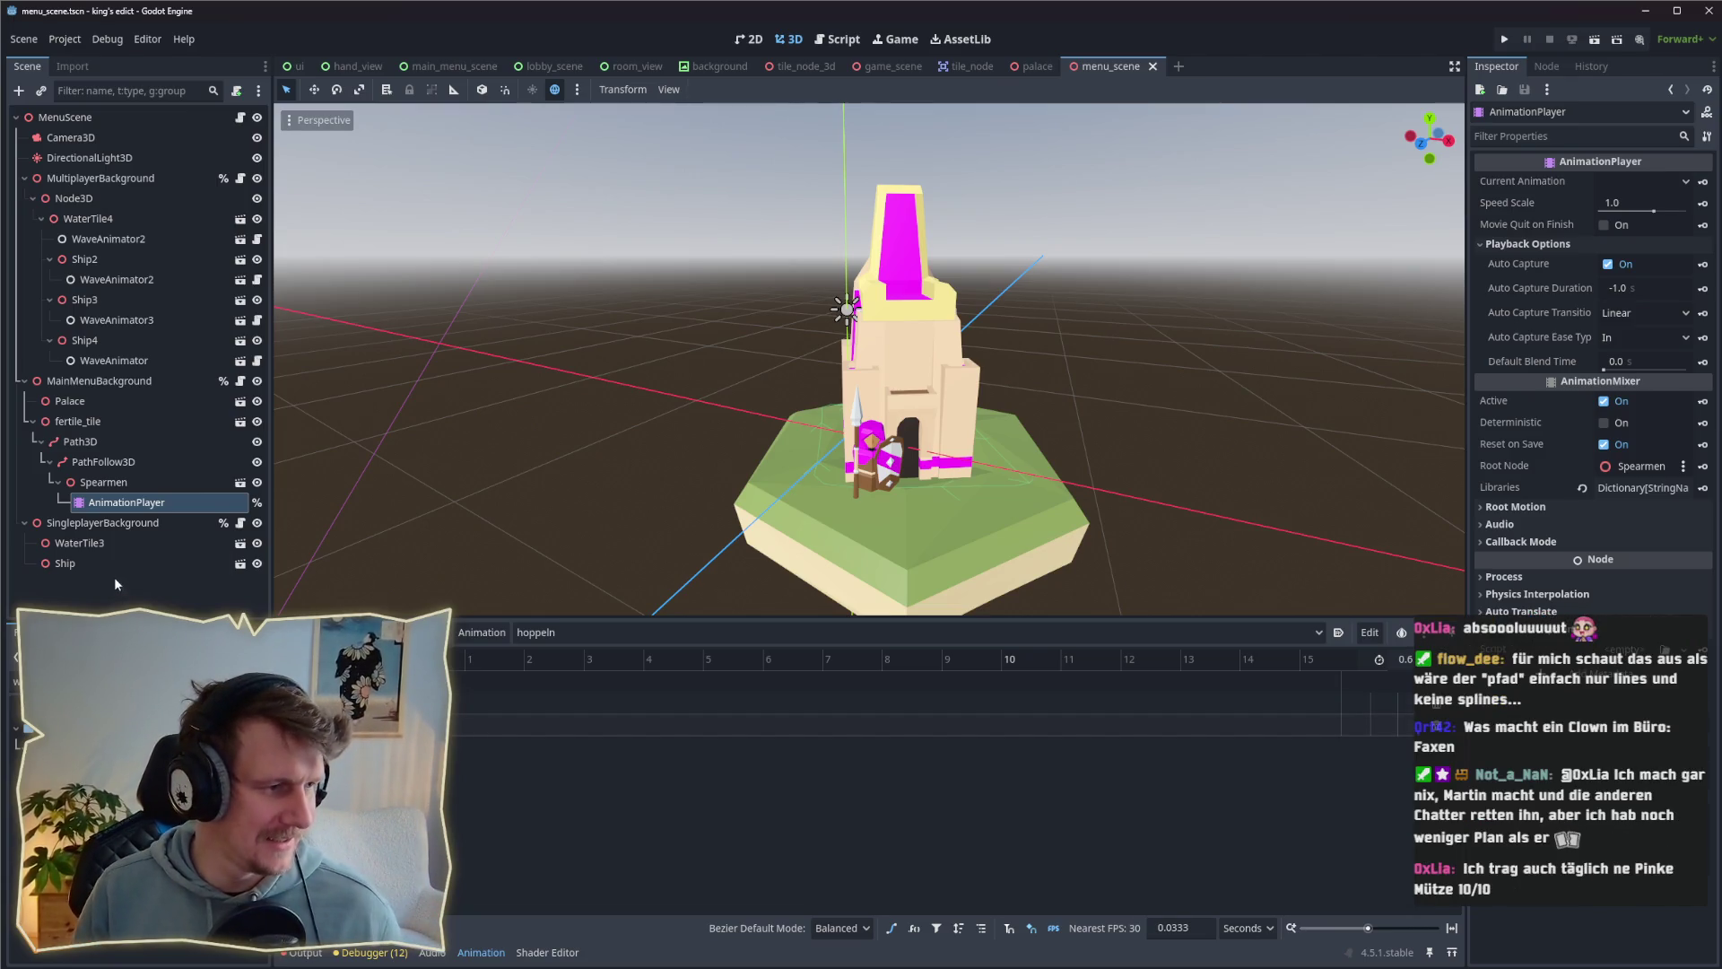
{"action": "left_click", "coordinate": [120, 484]}
{"action": "left_click", "coordinate": [122, 502]}
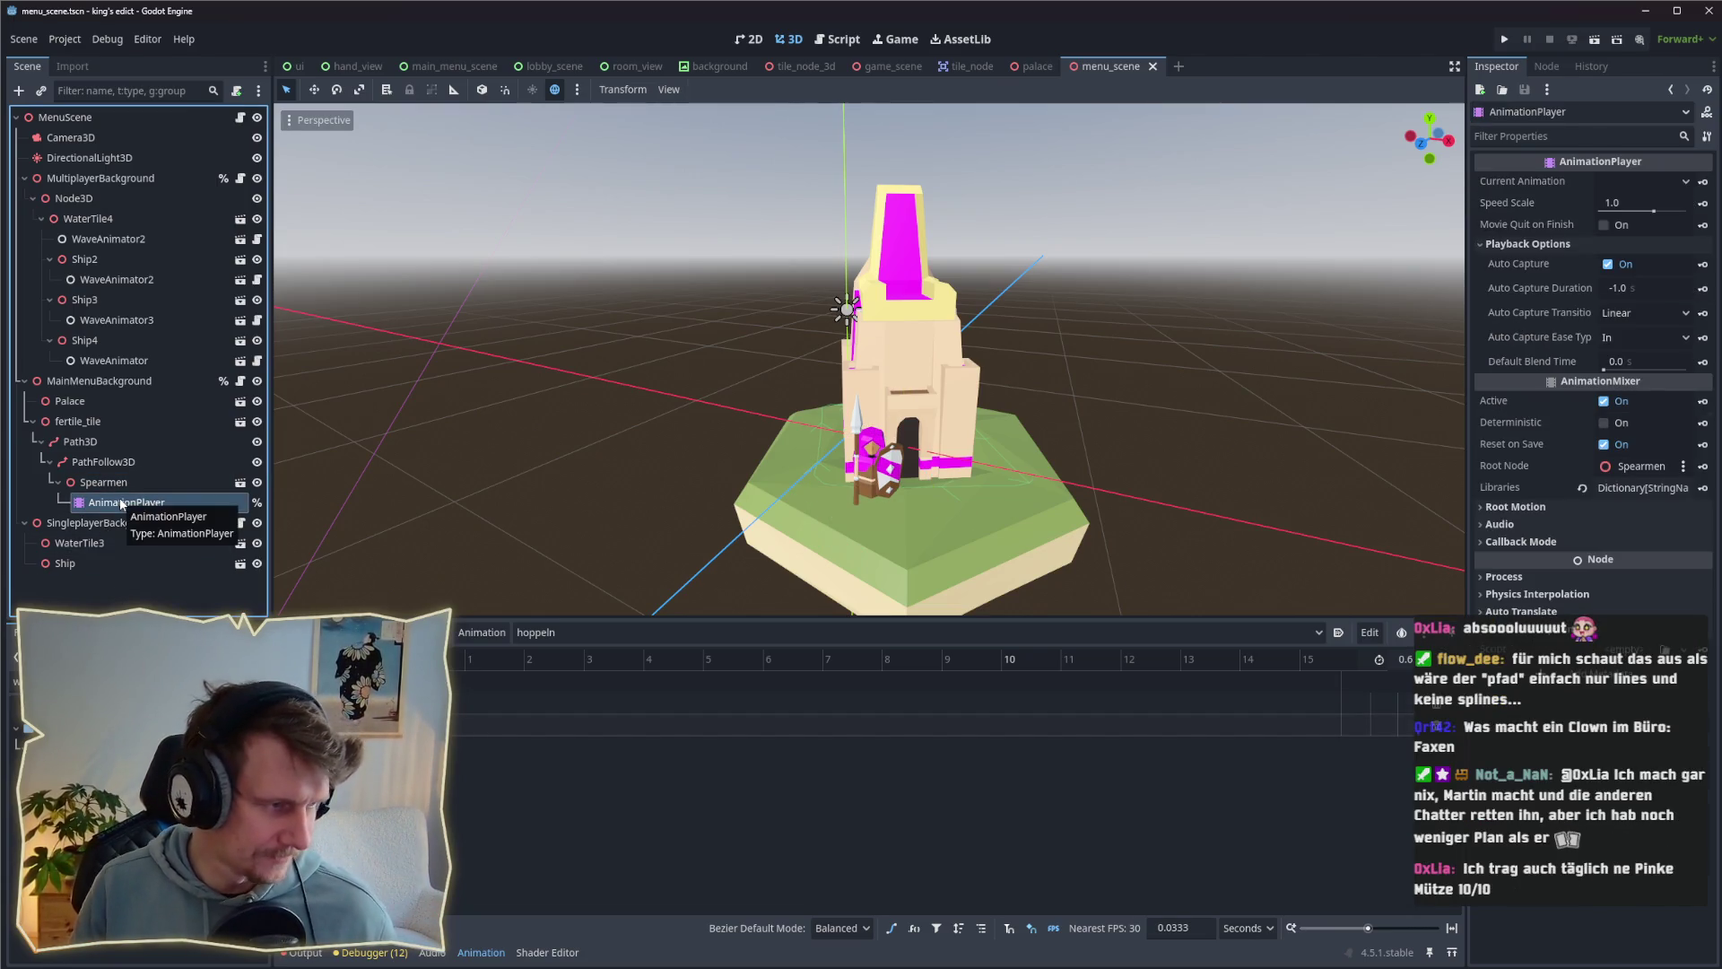
{"action": "left_click", "coordinate": [77, 461]}
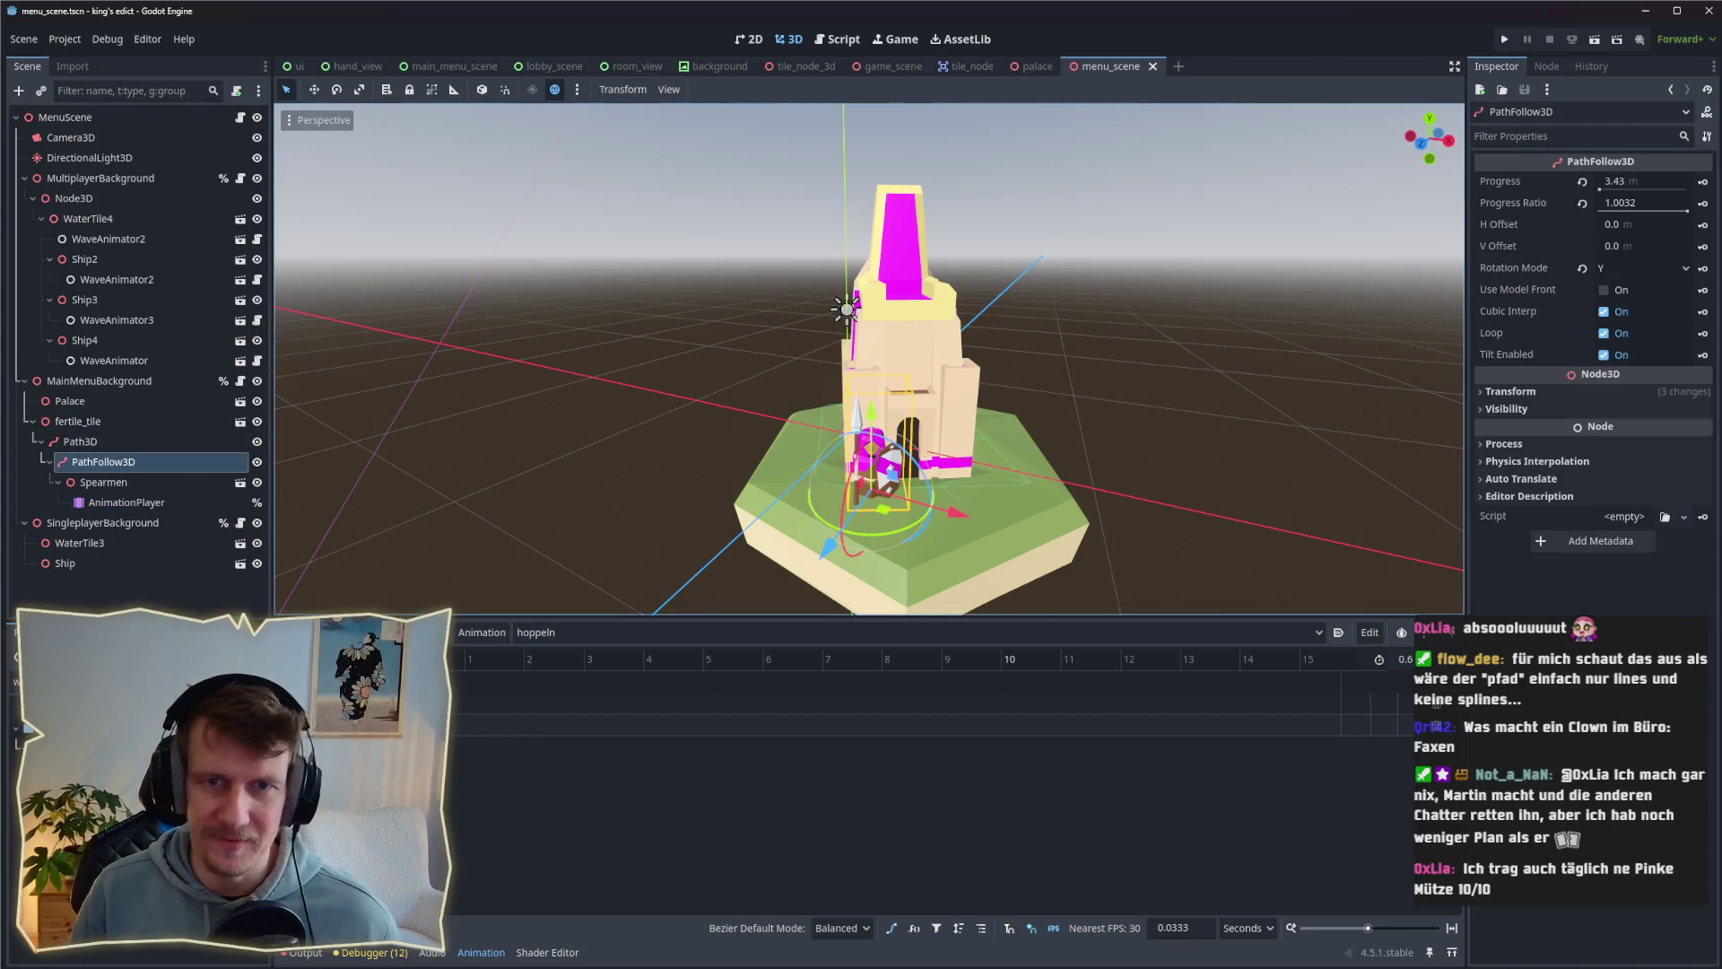
{"action": "left_click", "coordinate": [1703, 204]}
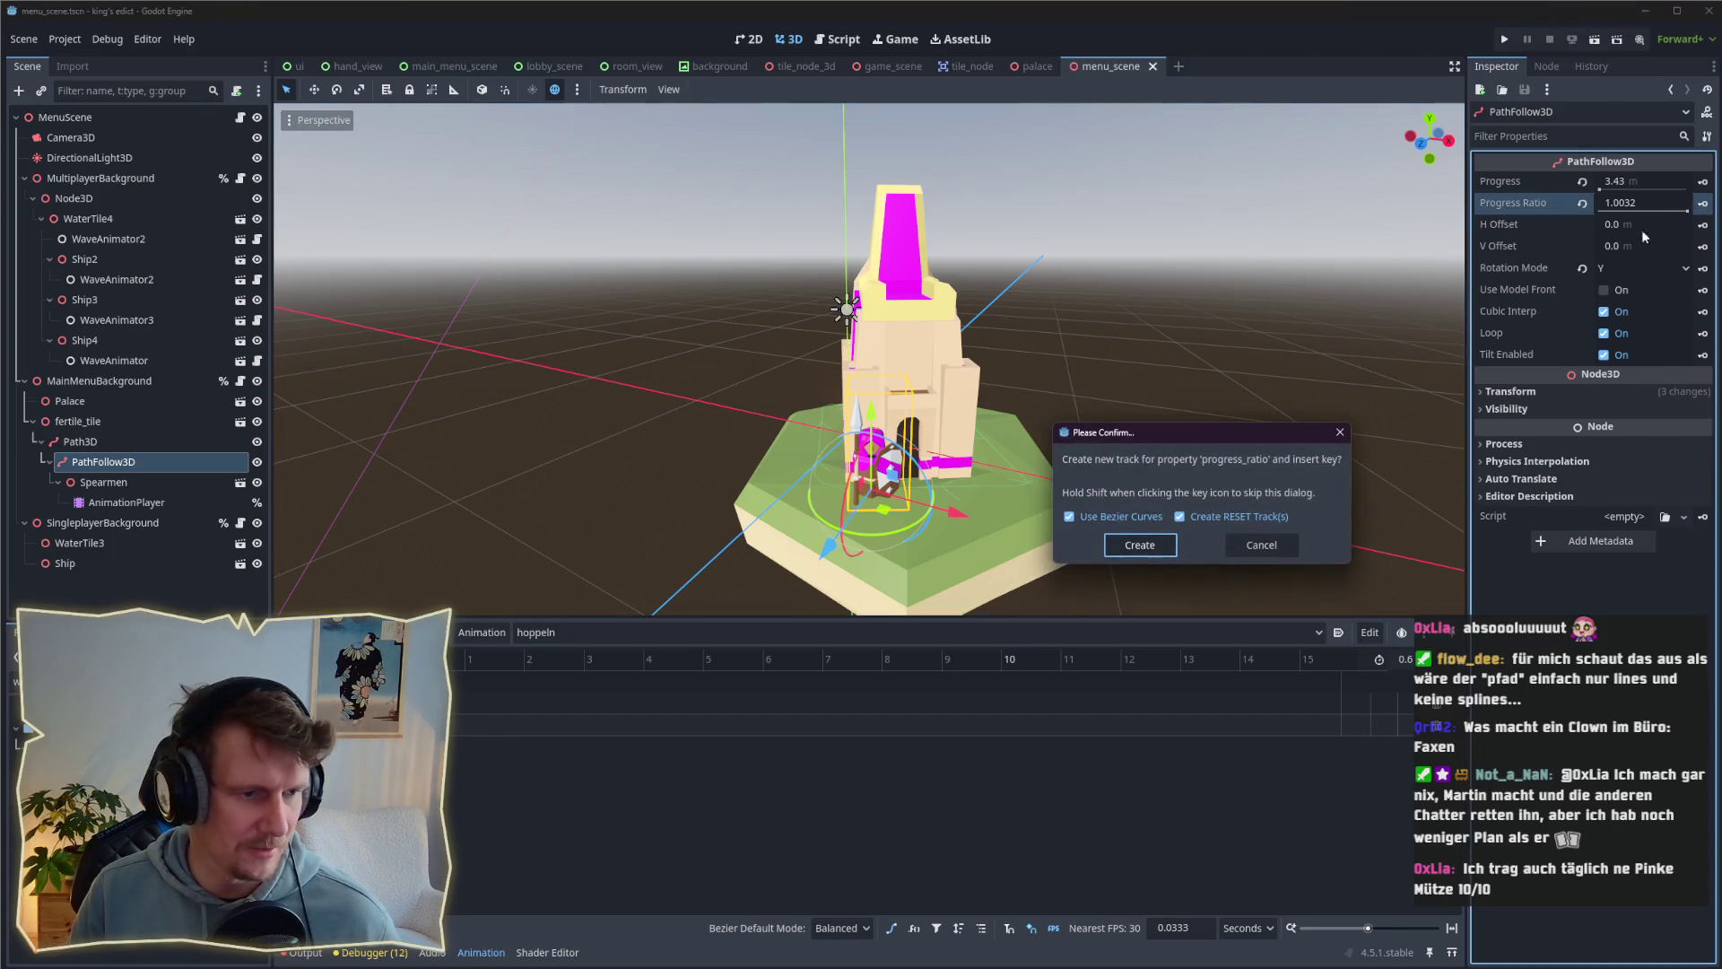
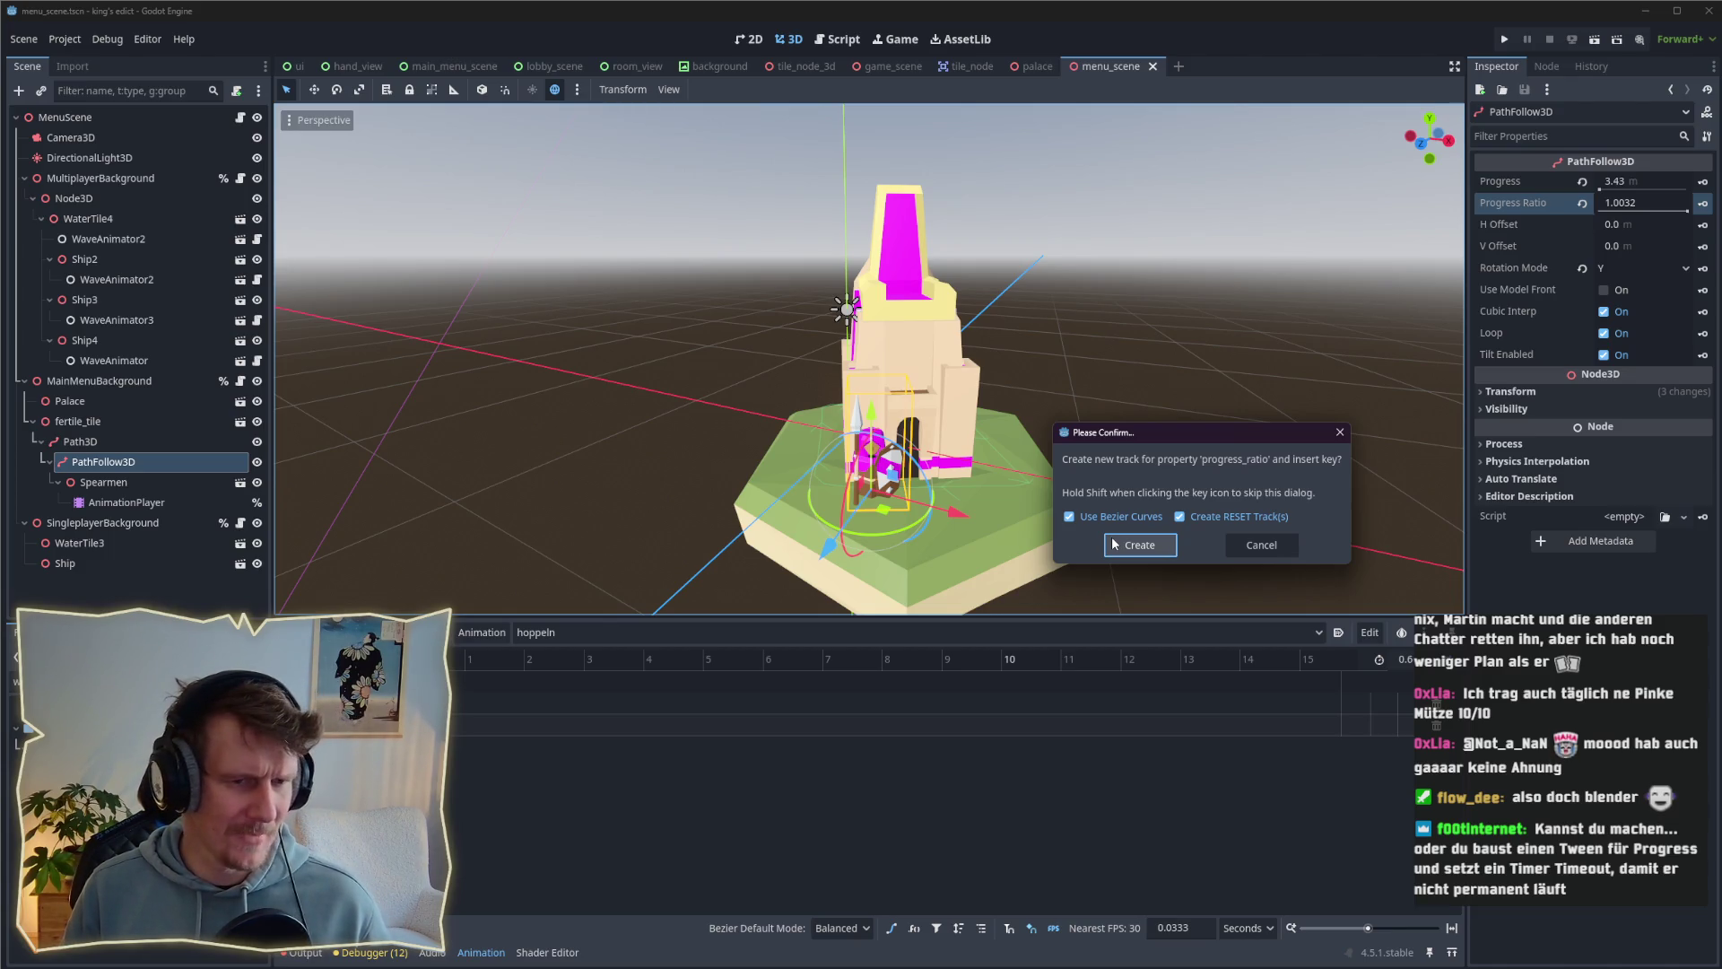
Cancel the progress_ratio animation track and select the AnimationPlayer node in the Scene tree
{"action": "left_click", "coordinate": [1261, 545]}
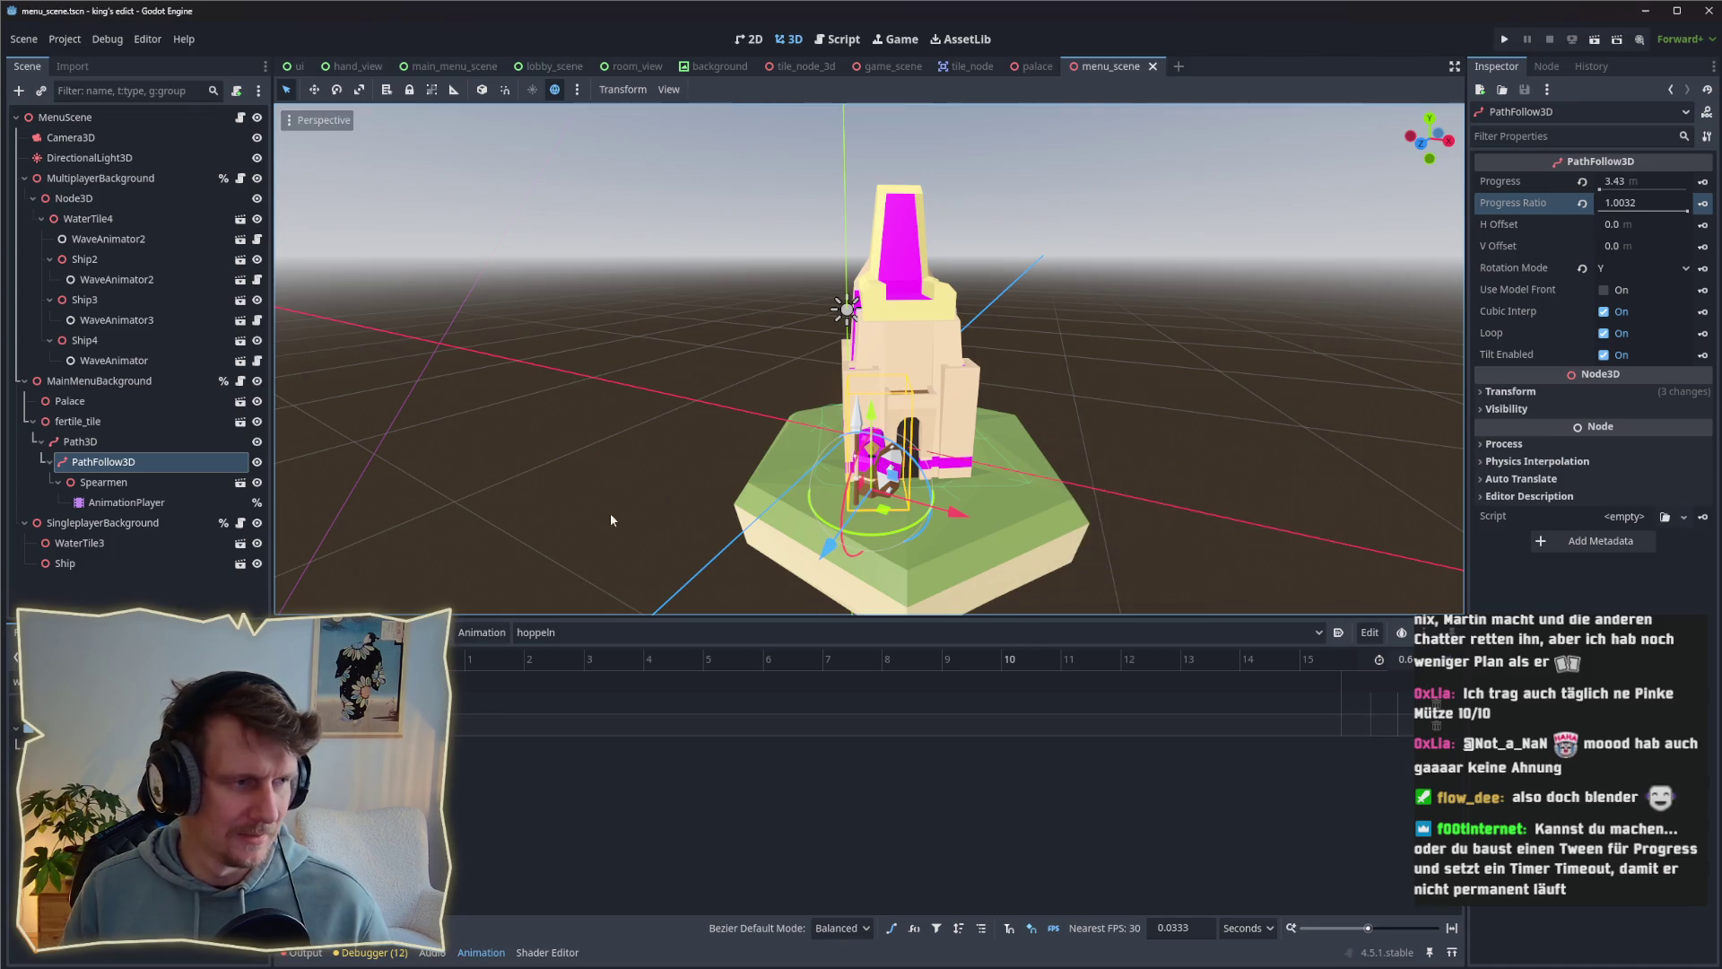
{"action": "left_click", "coordinate": [103, 502]}
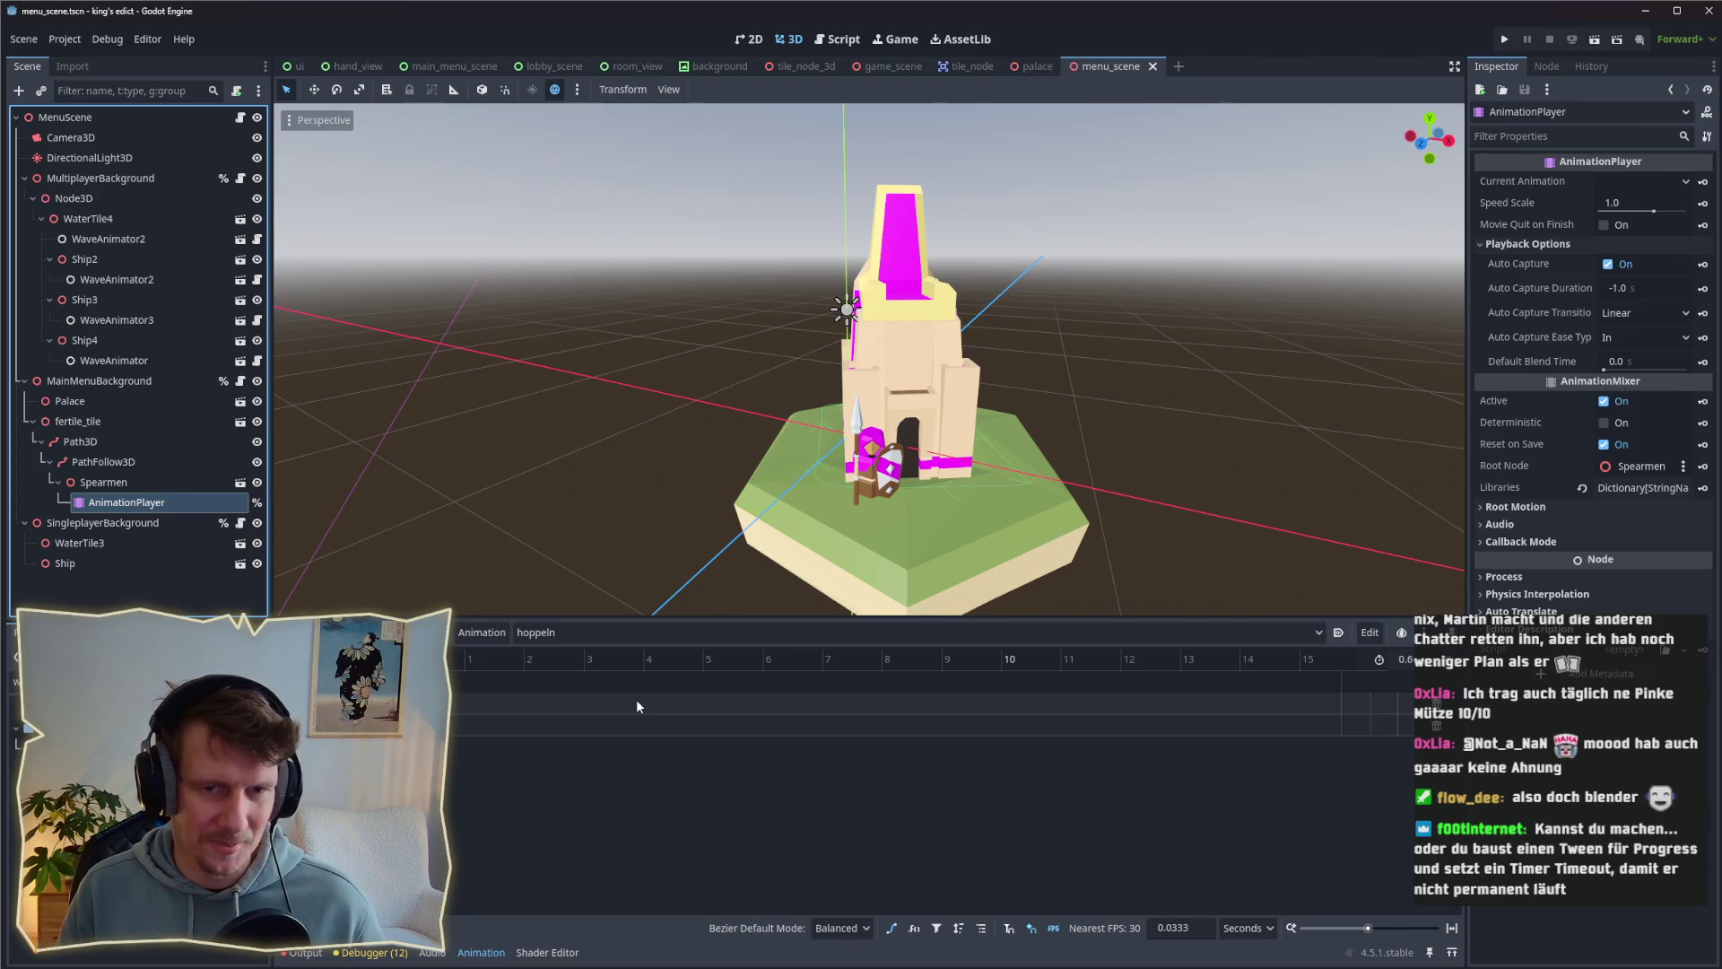
{"action": "left_click", "coordinate": [117, 507]}
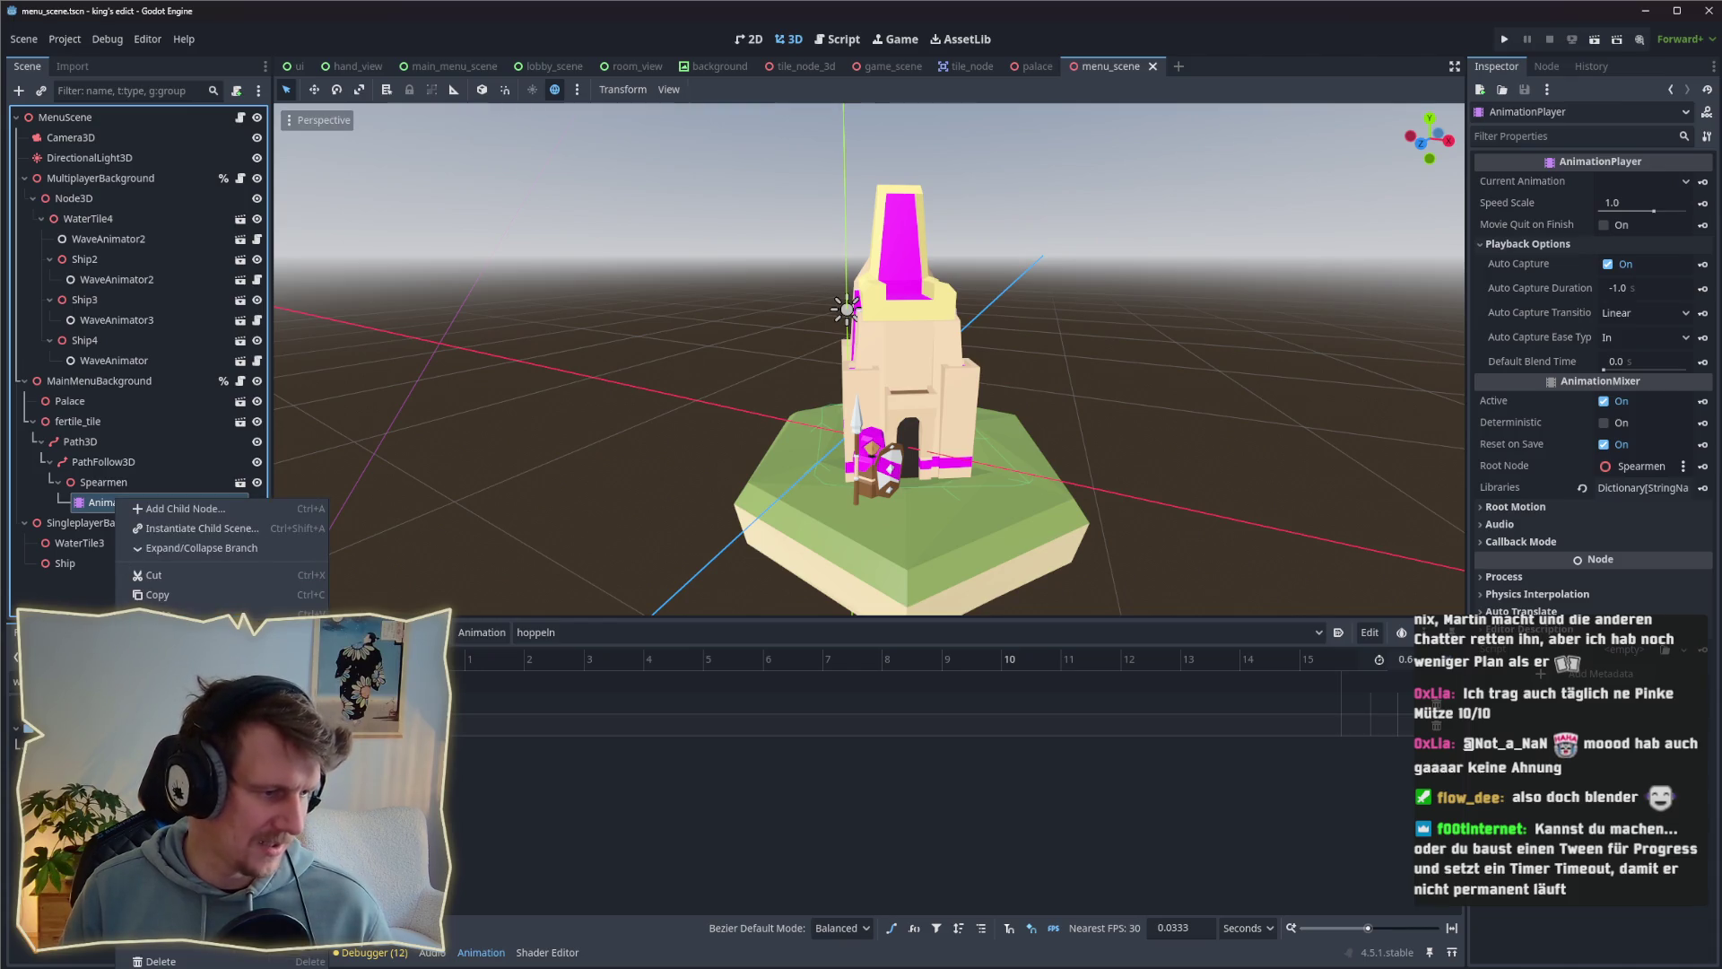
Read the AnimationPlayer and PathFollow3D class references, then return to patrol_route.gd
{"action": "left_click", "coordinate": [135, 525]}
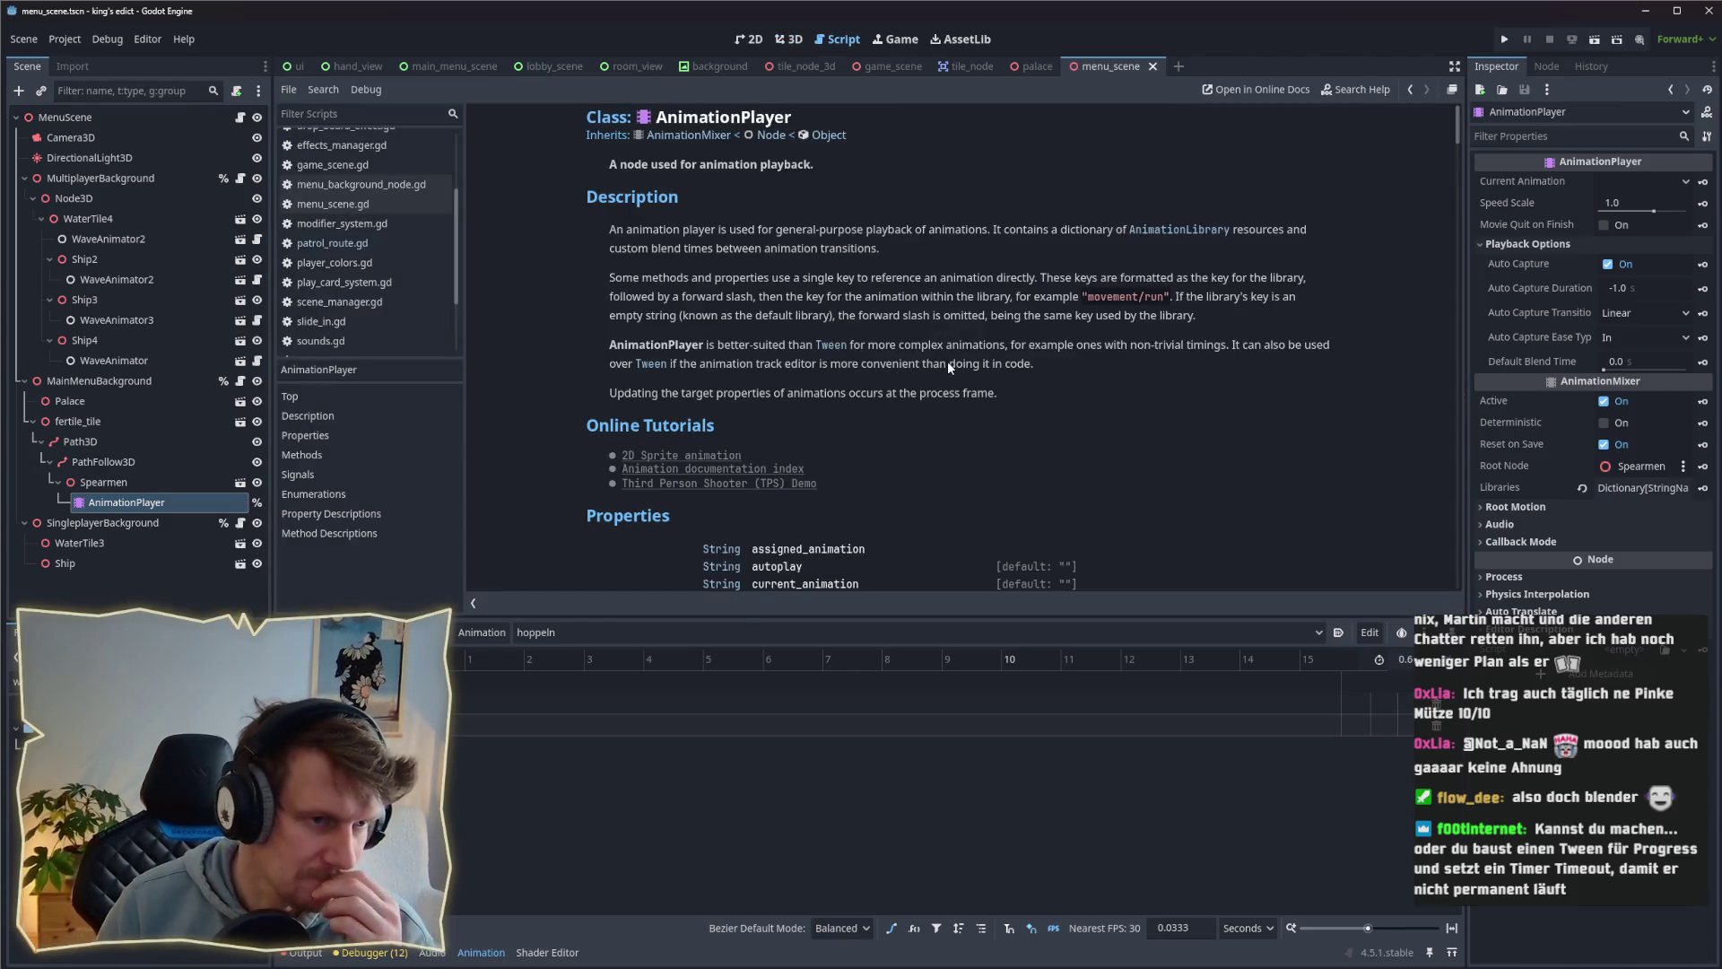
{"action": "scroll", "coordinate": [948, 363], "scroll_direction": "down", "scroll_amount": 5}
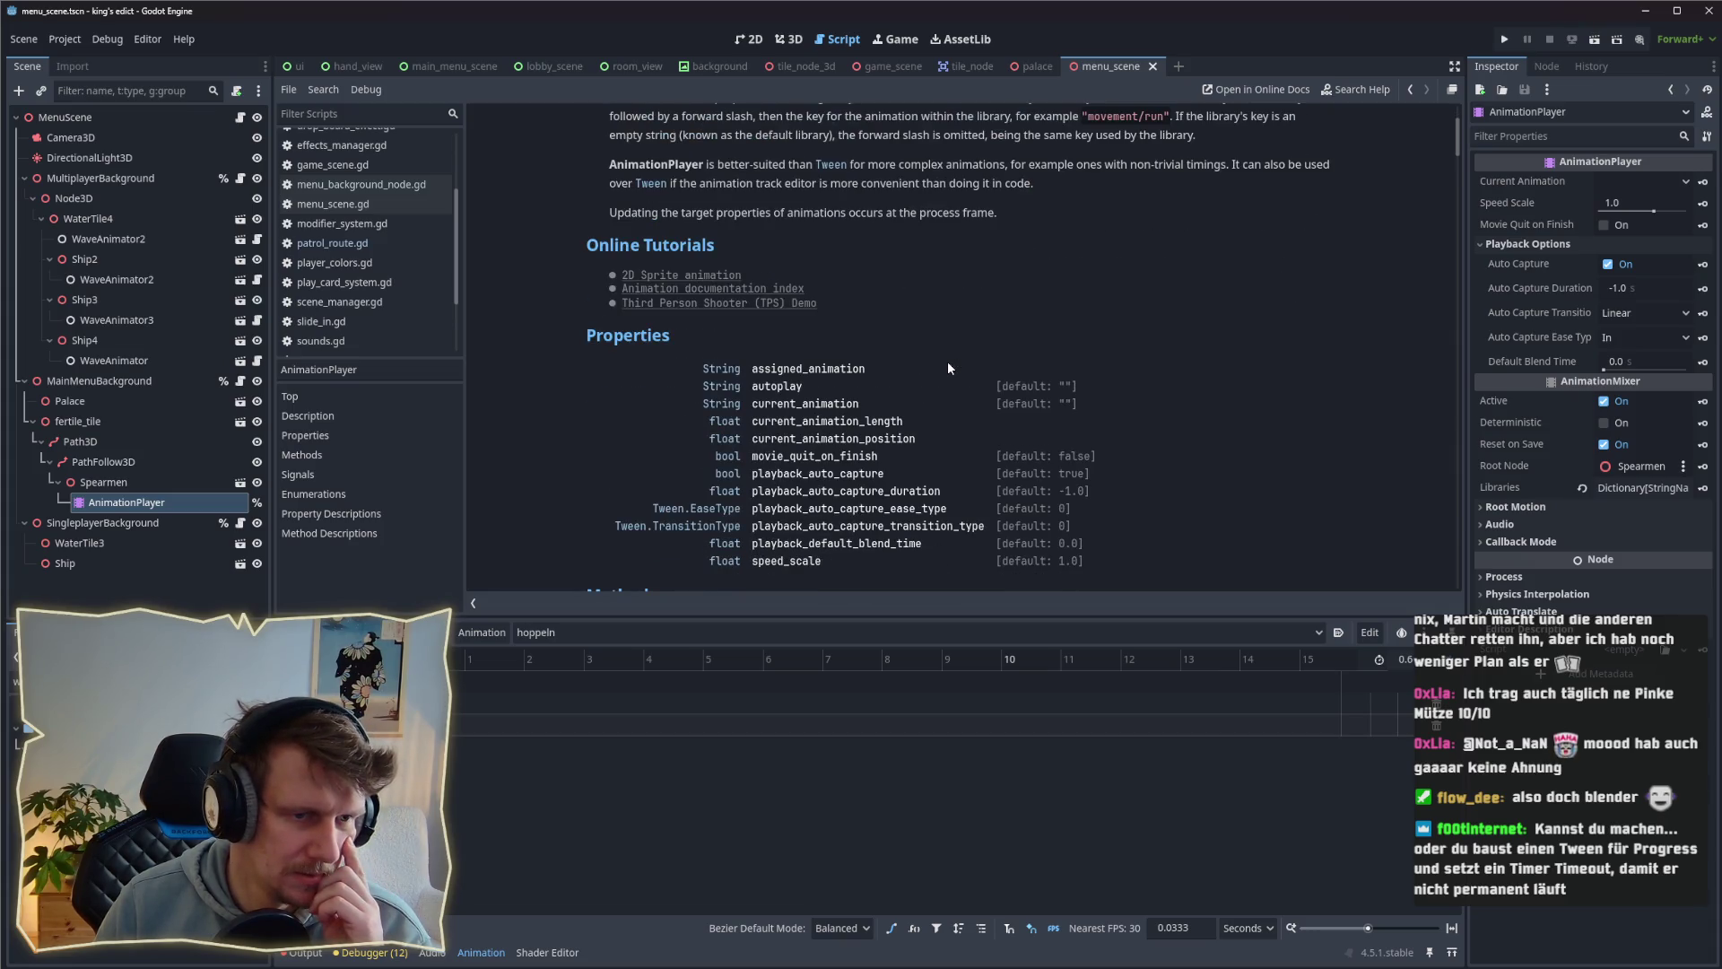
{"action": "scroll", "coordinate": [949, 363], "scroll_direction": "up", "scroll_amount": 2}
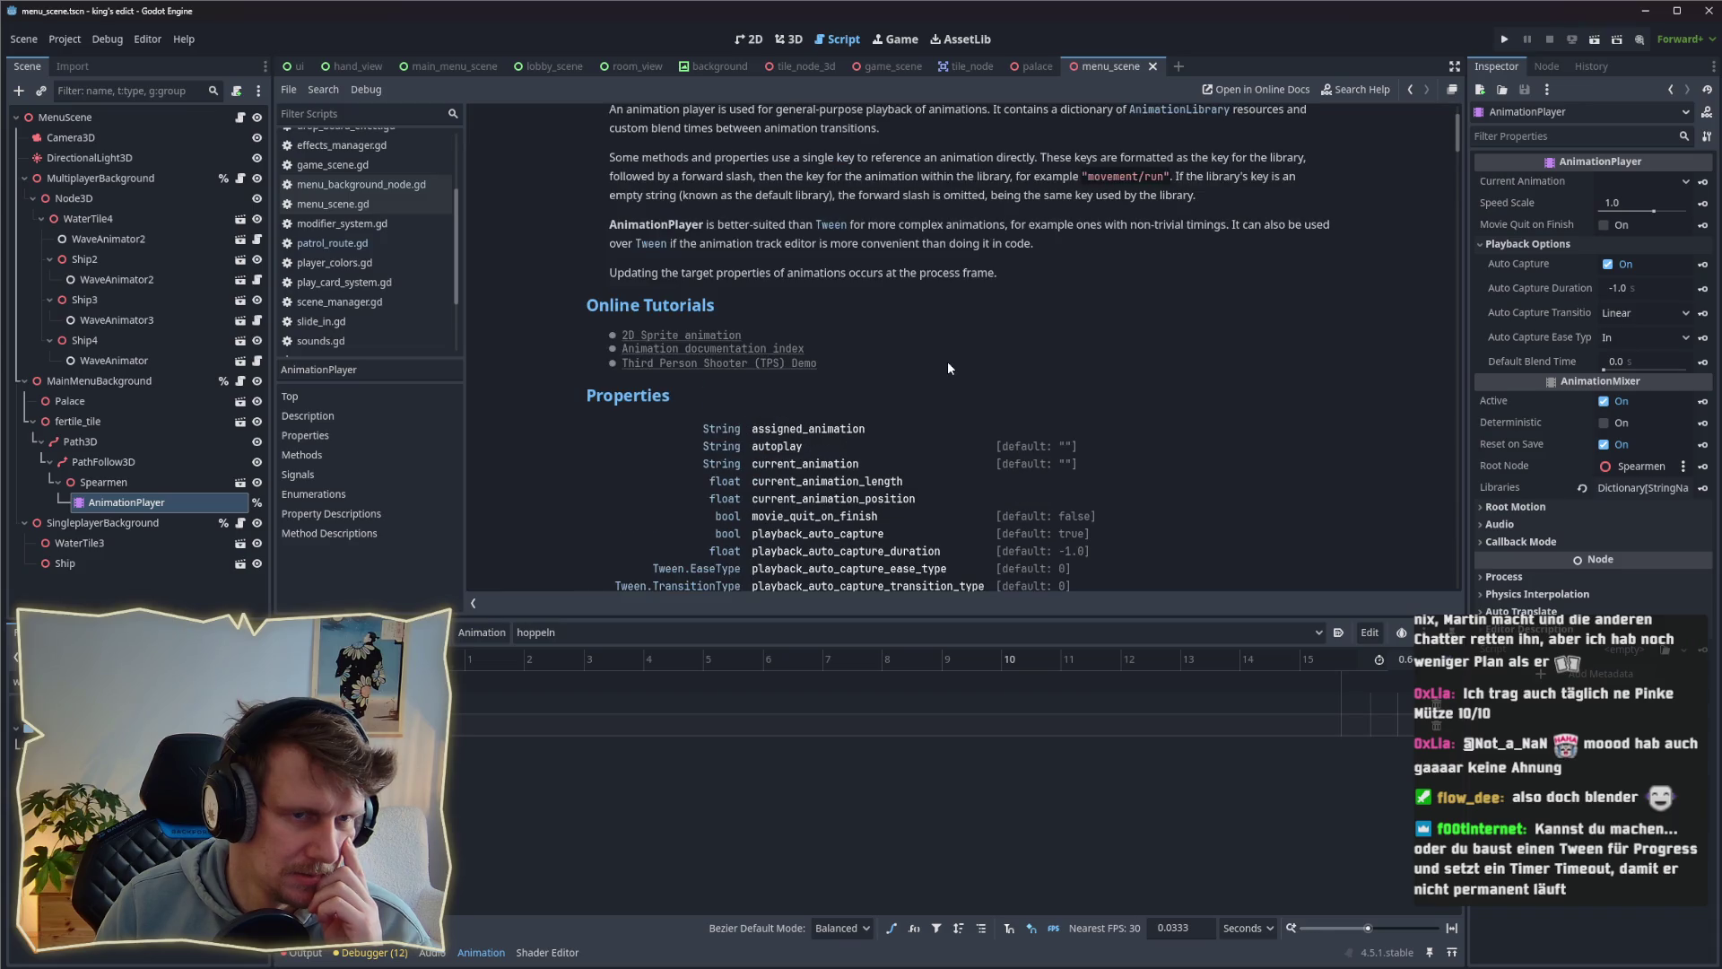
{"action": "scroll", "coordinate": [947, 361], "scroll_direction": "up", "scroll_amount": 2}
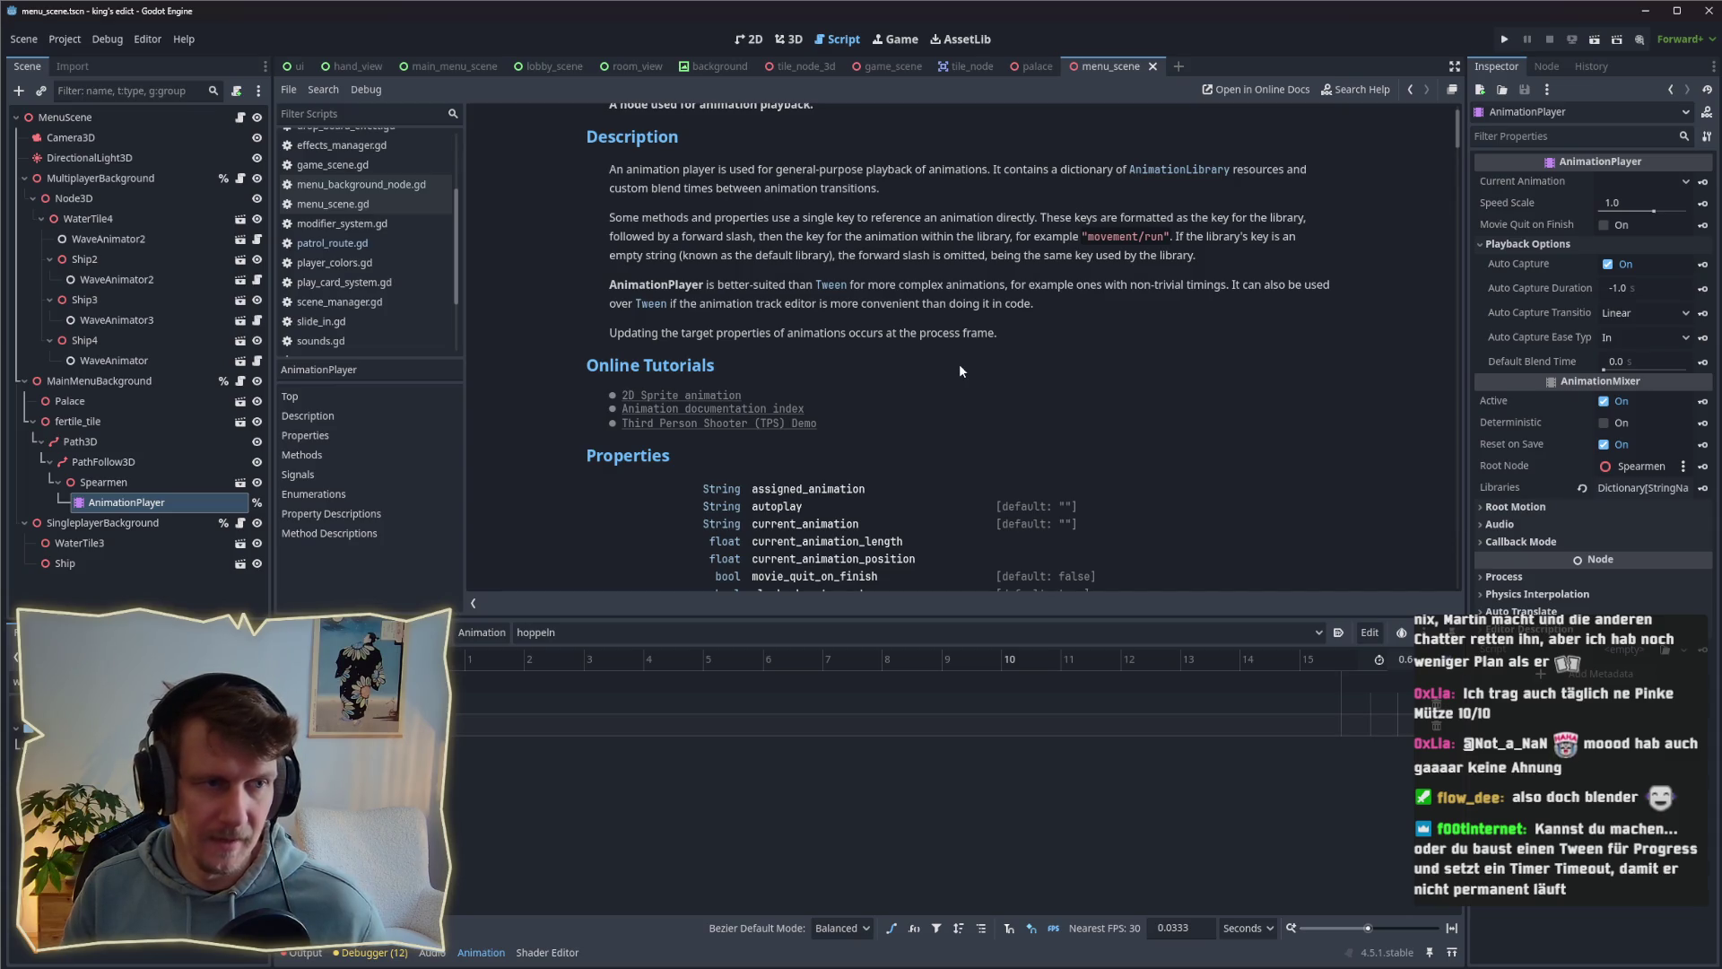
{"action": "left_click", "coordinate": [1426, 89]}
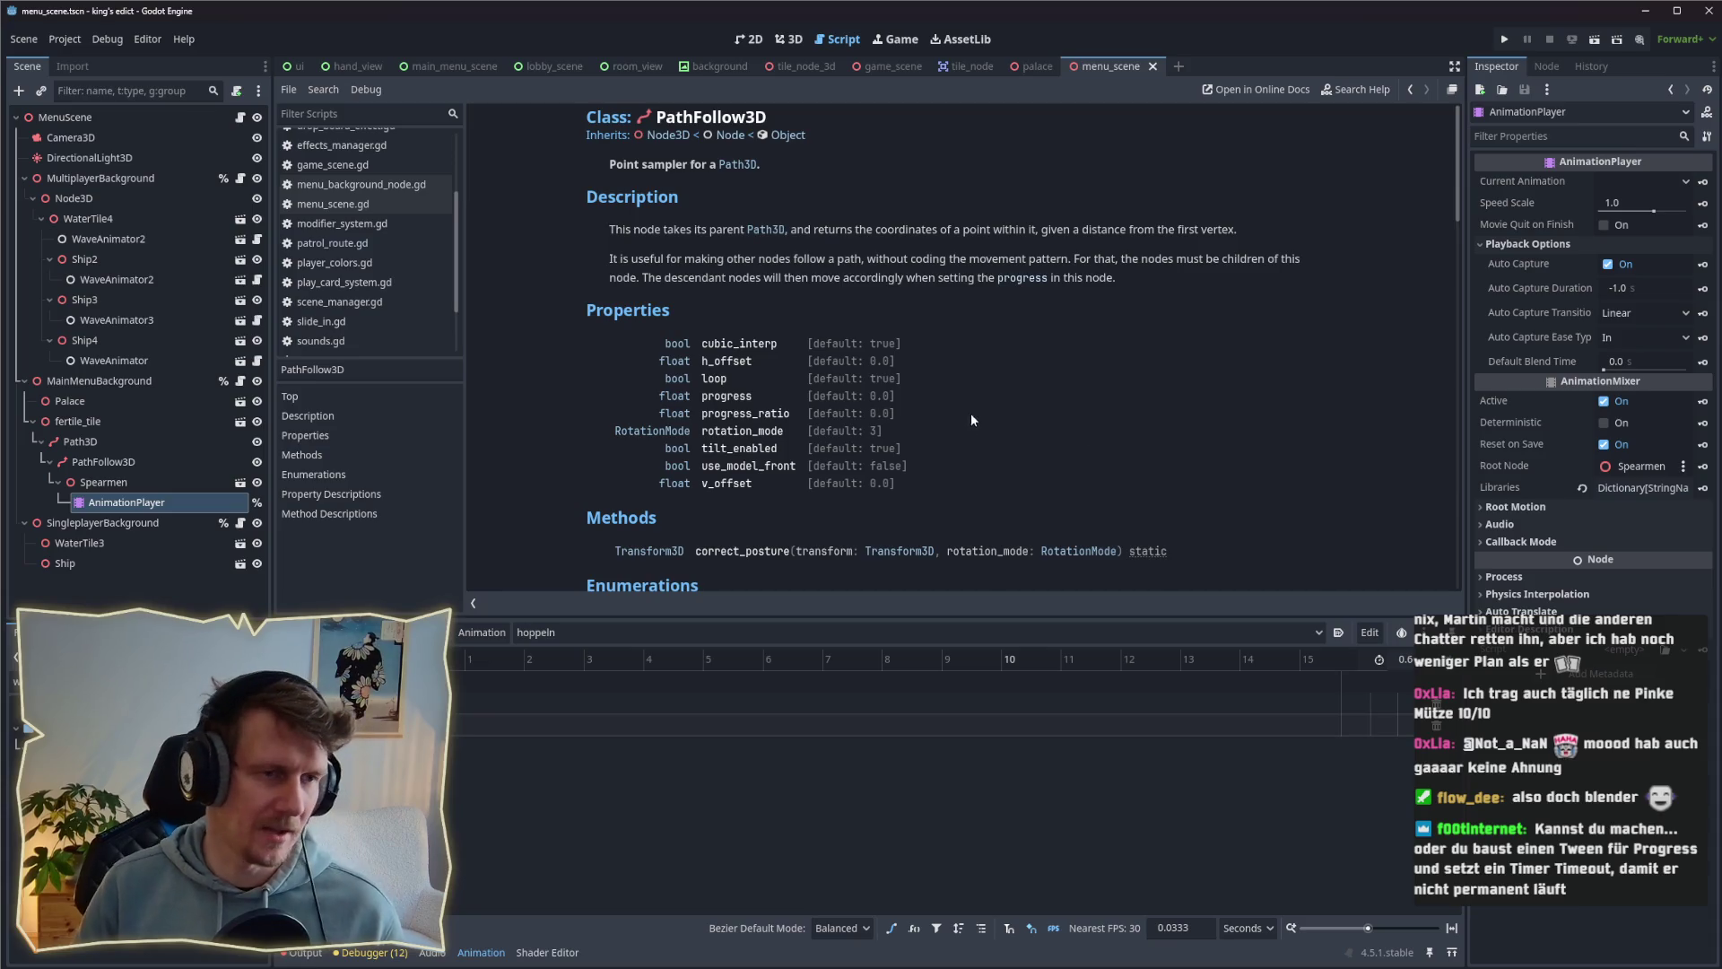
{"action": "key", "text": "alt+Left"}
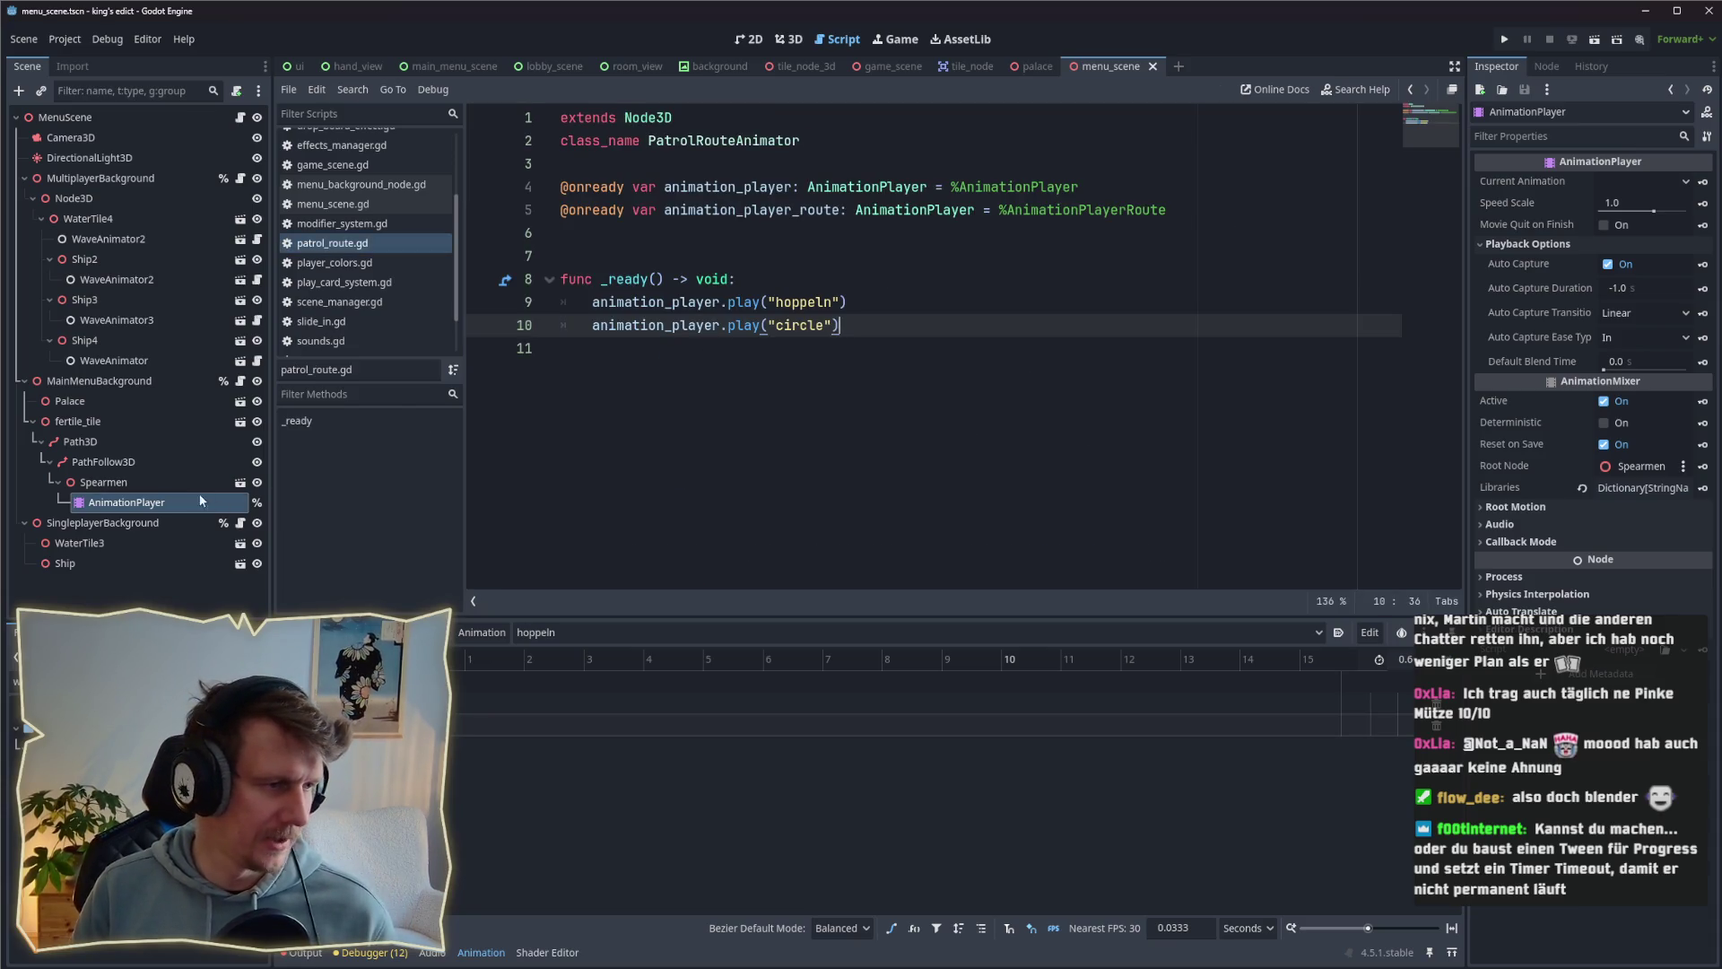
Review the tween code in menu_background_node.gd and look over the fertile_tile and Path3D nodes
{"action": "left_click", "coordinate": [240, 384]}
{"action": "mouse_move", "coordinate": [754, 443]}
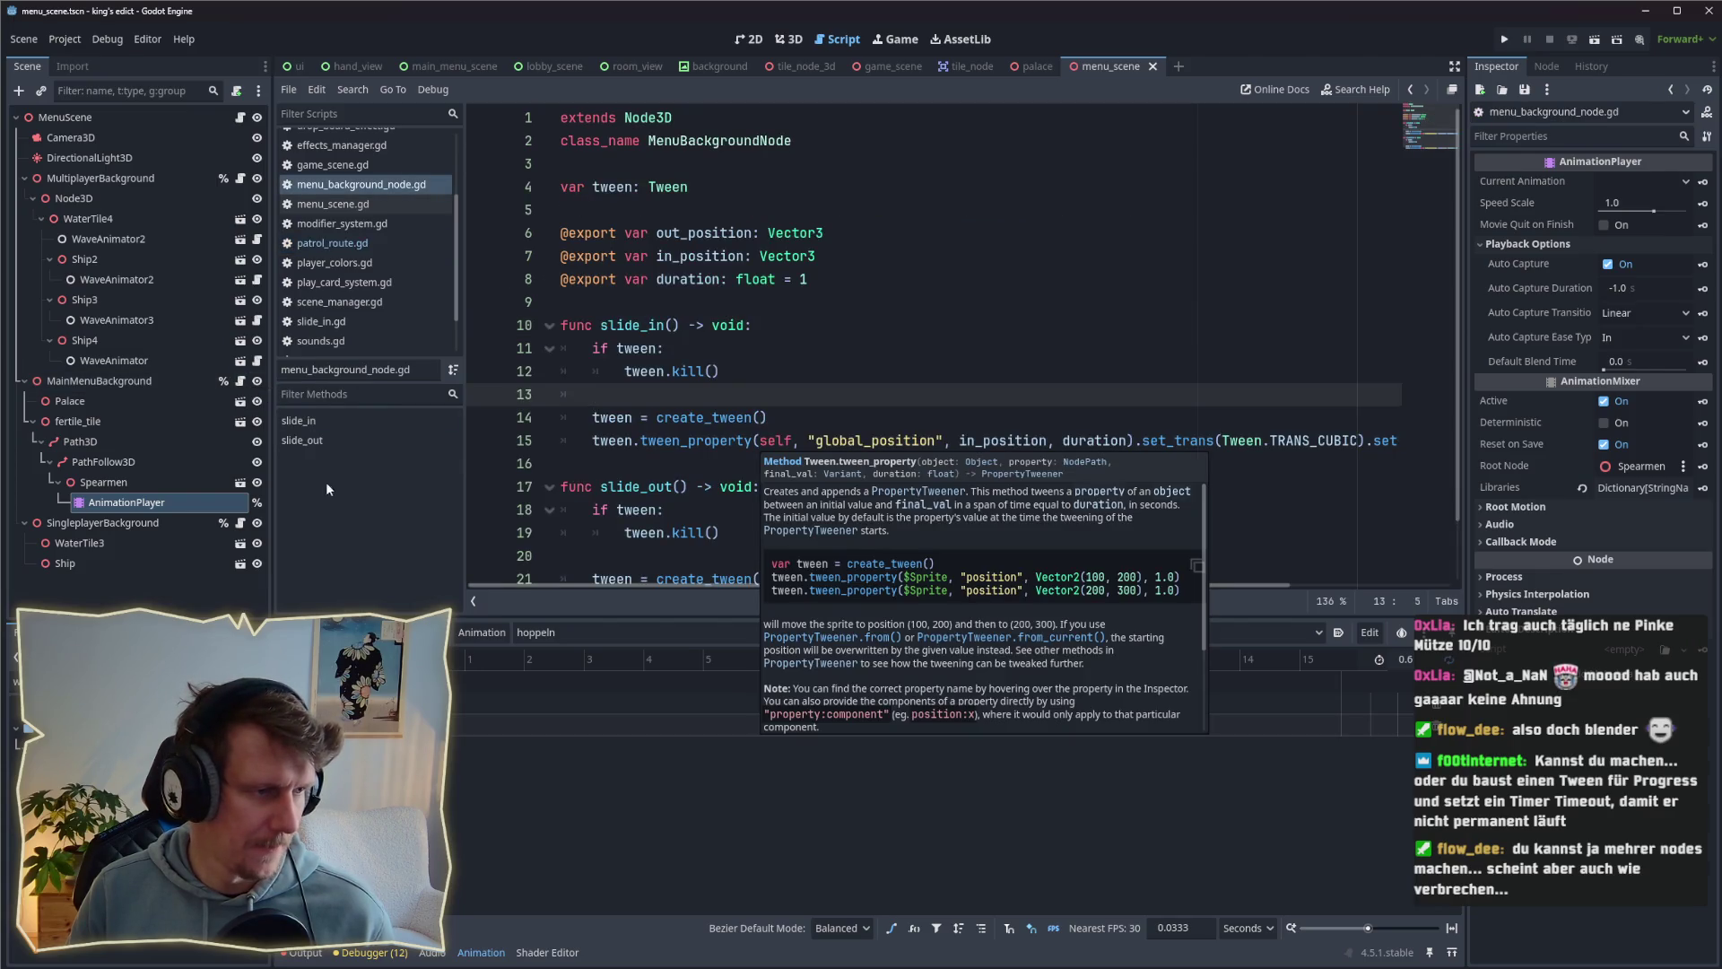
{"action": "left_click", "coordinate": [136, 440]}
{"action": "left_click", "coordinate": [132, 425]}
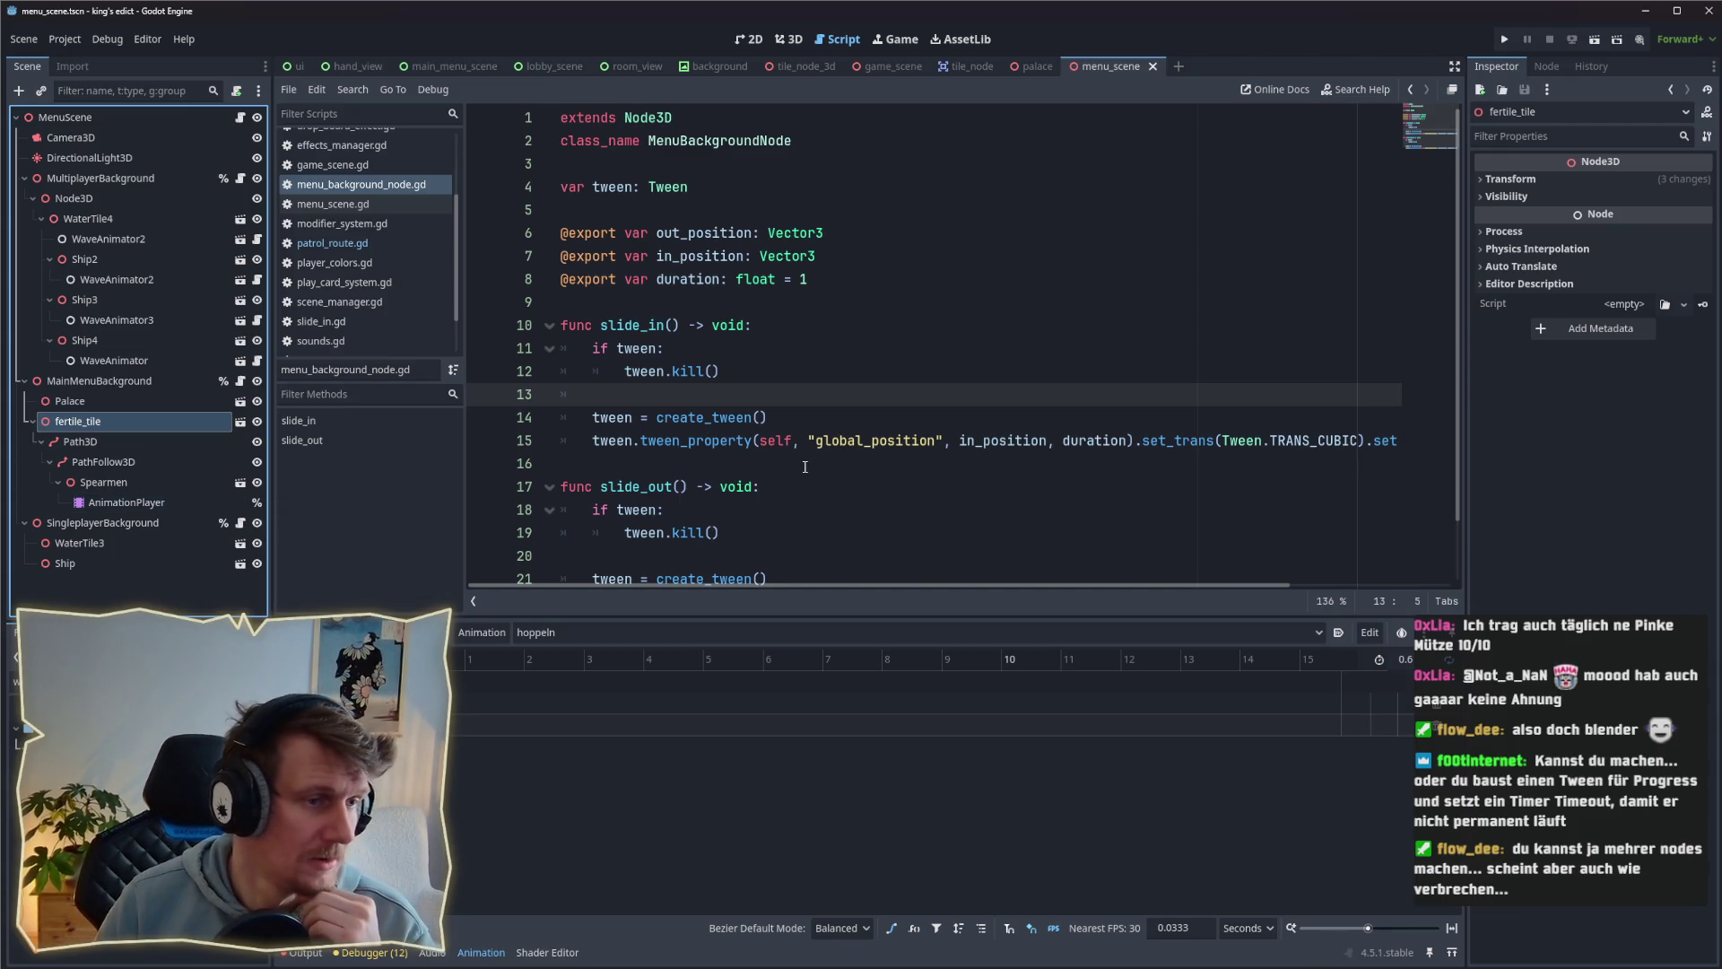
{"action": "scroll", "coordinate": [809, 467], "scroll_direction": "down", "scroll_amount": 1}
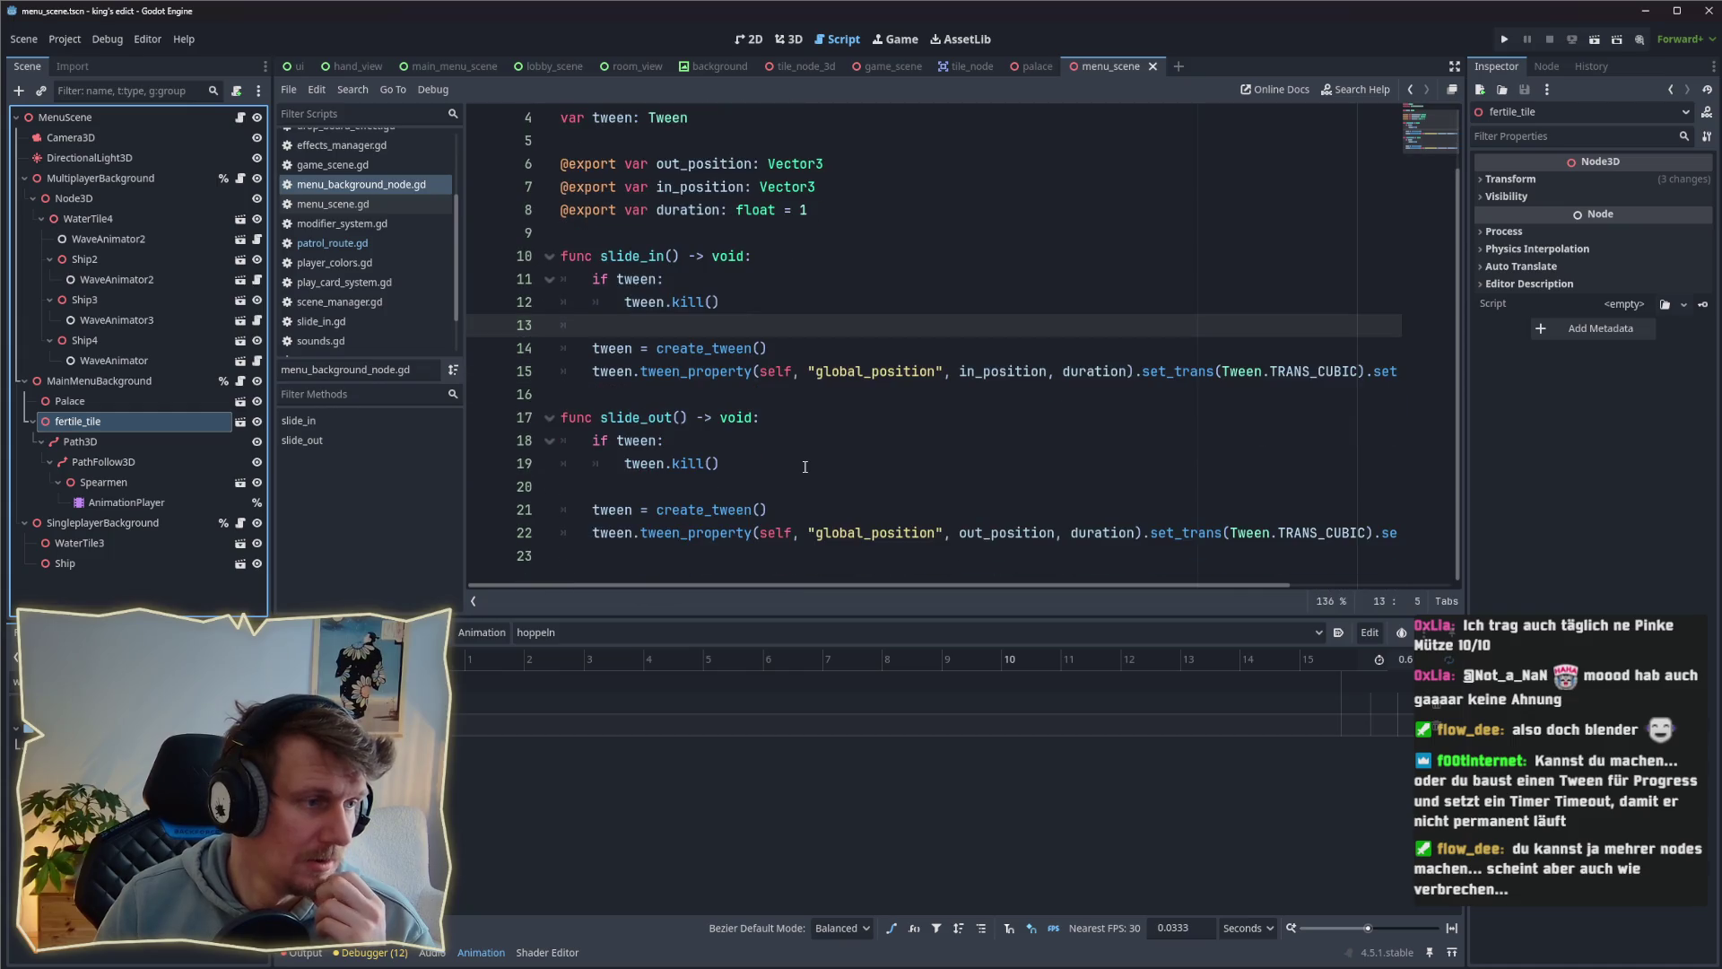
{"action": "right_click", "coordinate": [111, 443]}
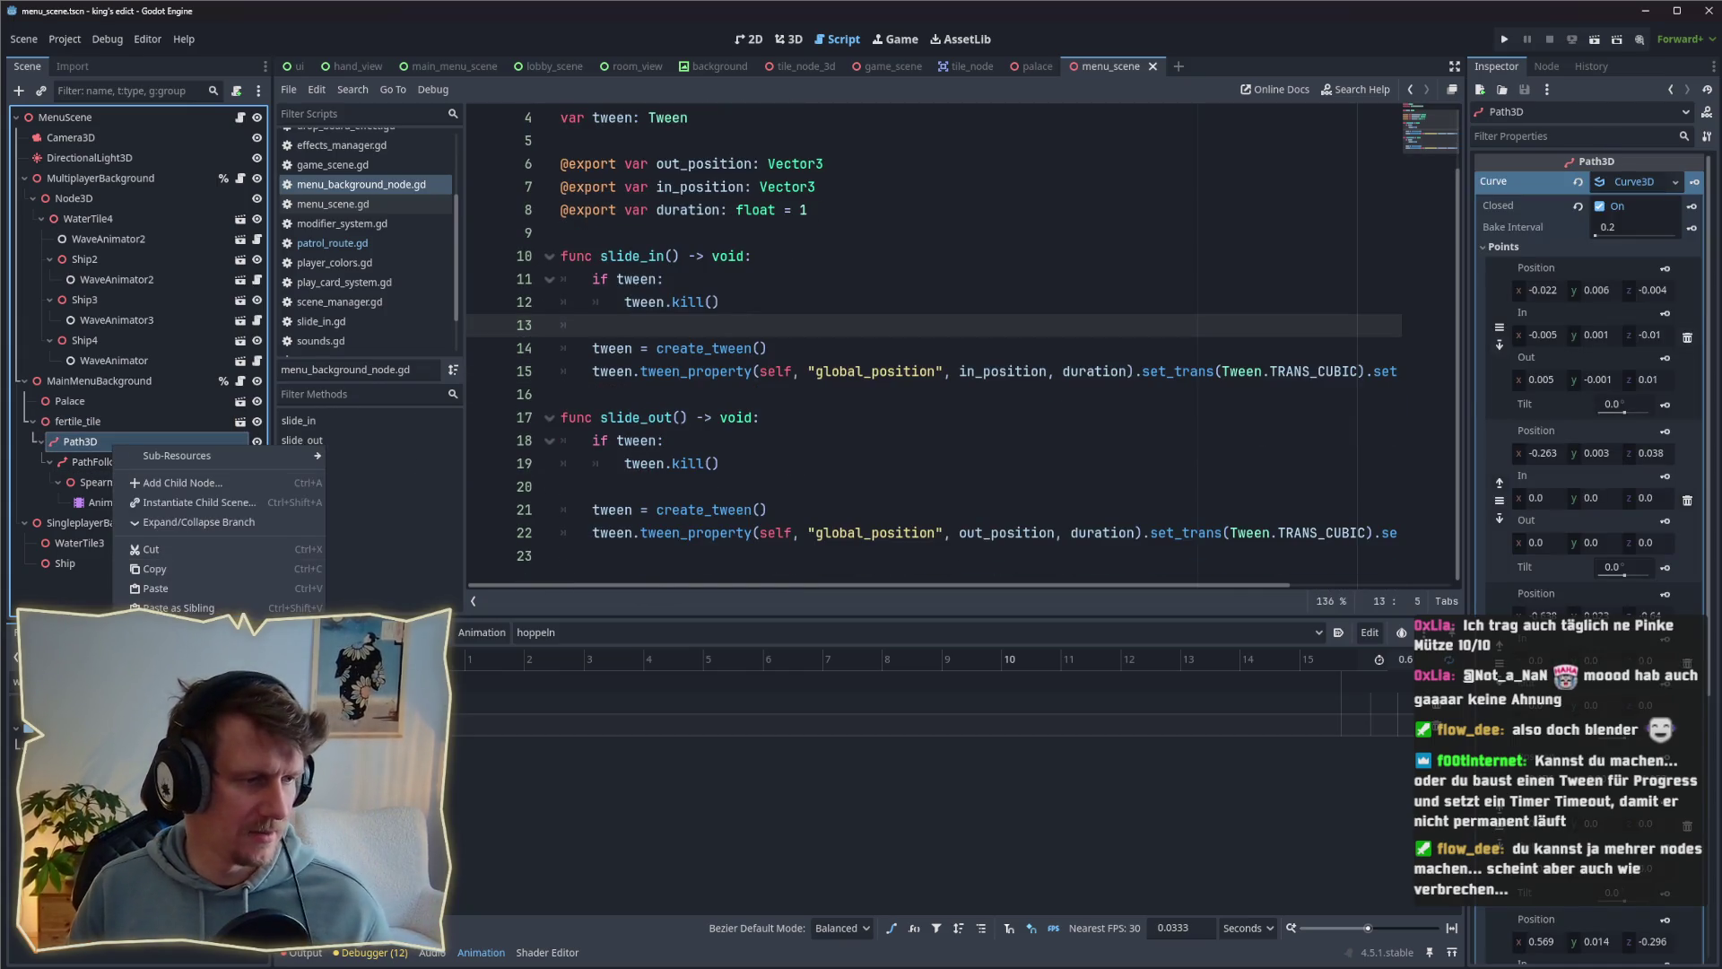
{"action": "key", "text": "Escape"}
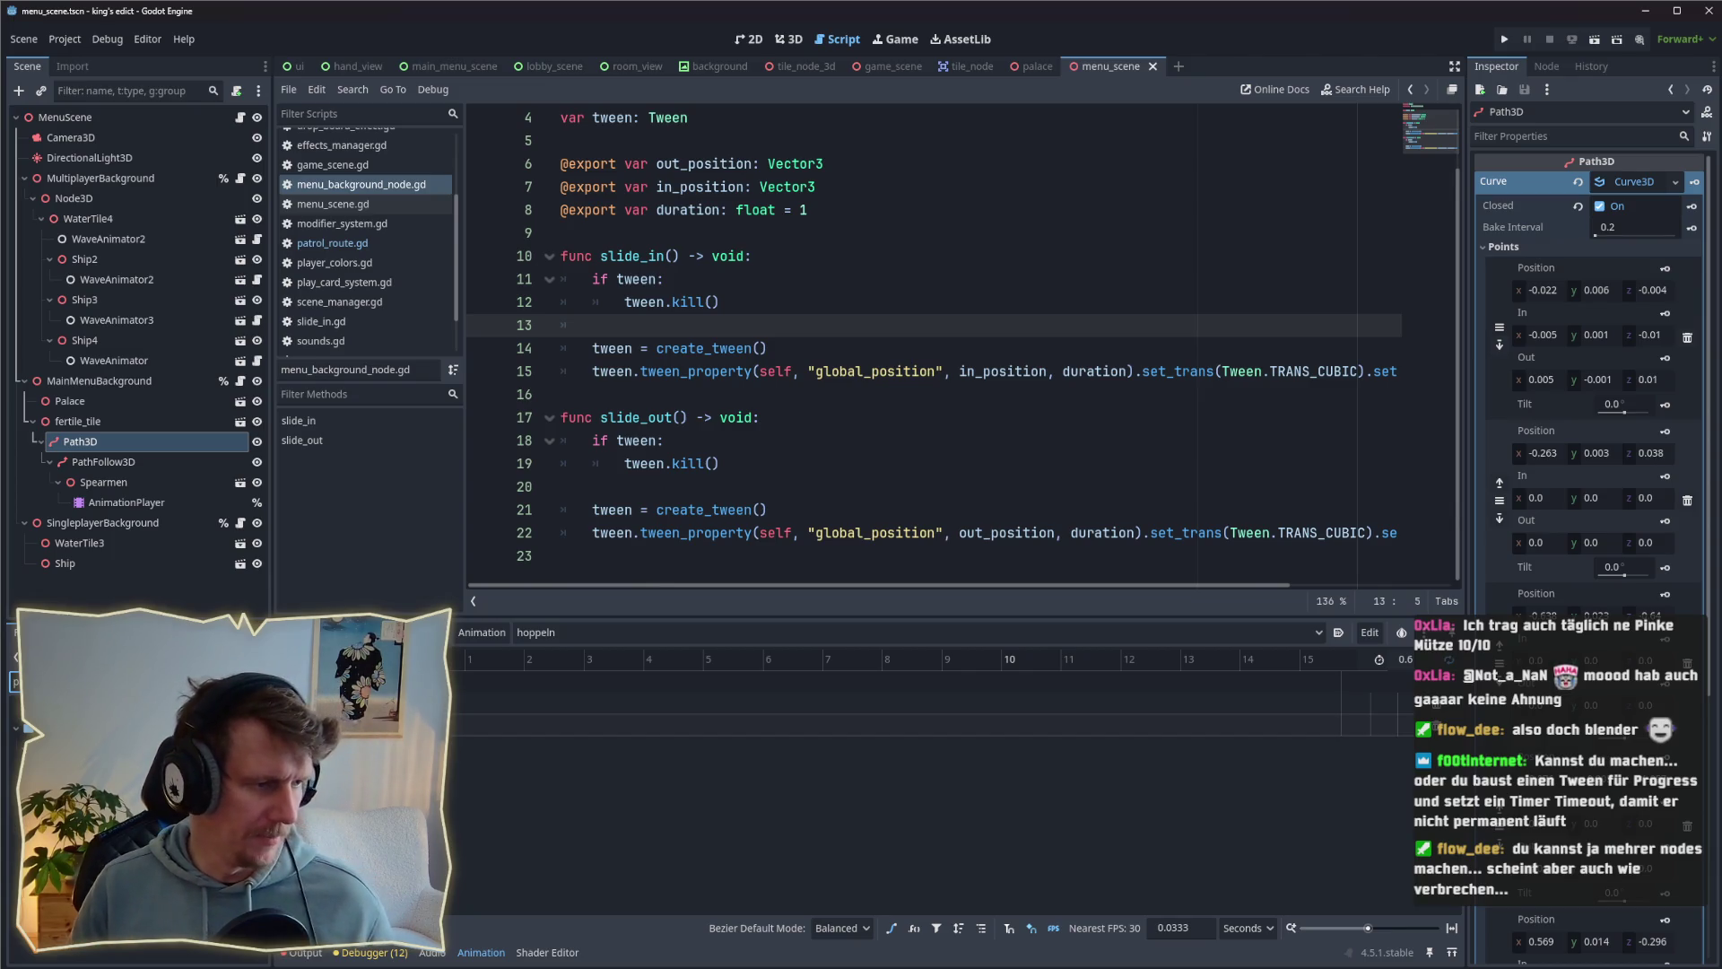
Attach patrol_route.gd to Path3D, open it, and select the unused animation_player_route line
{"action": "left_click_drag", "start_coordinate": [331, 243], "coordinate": [184, 444]}
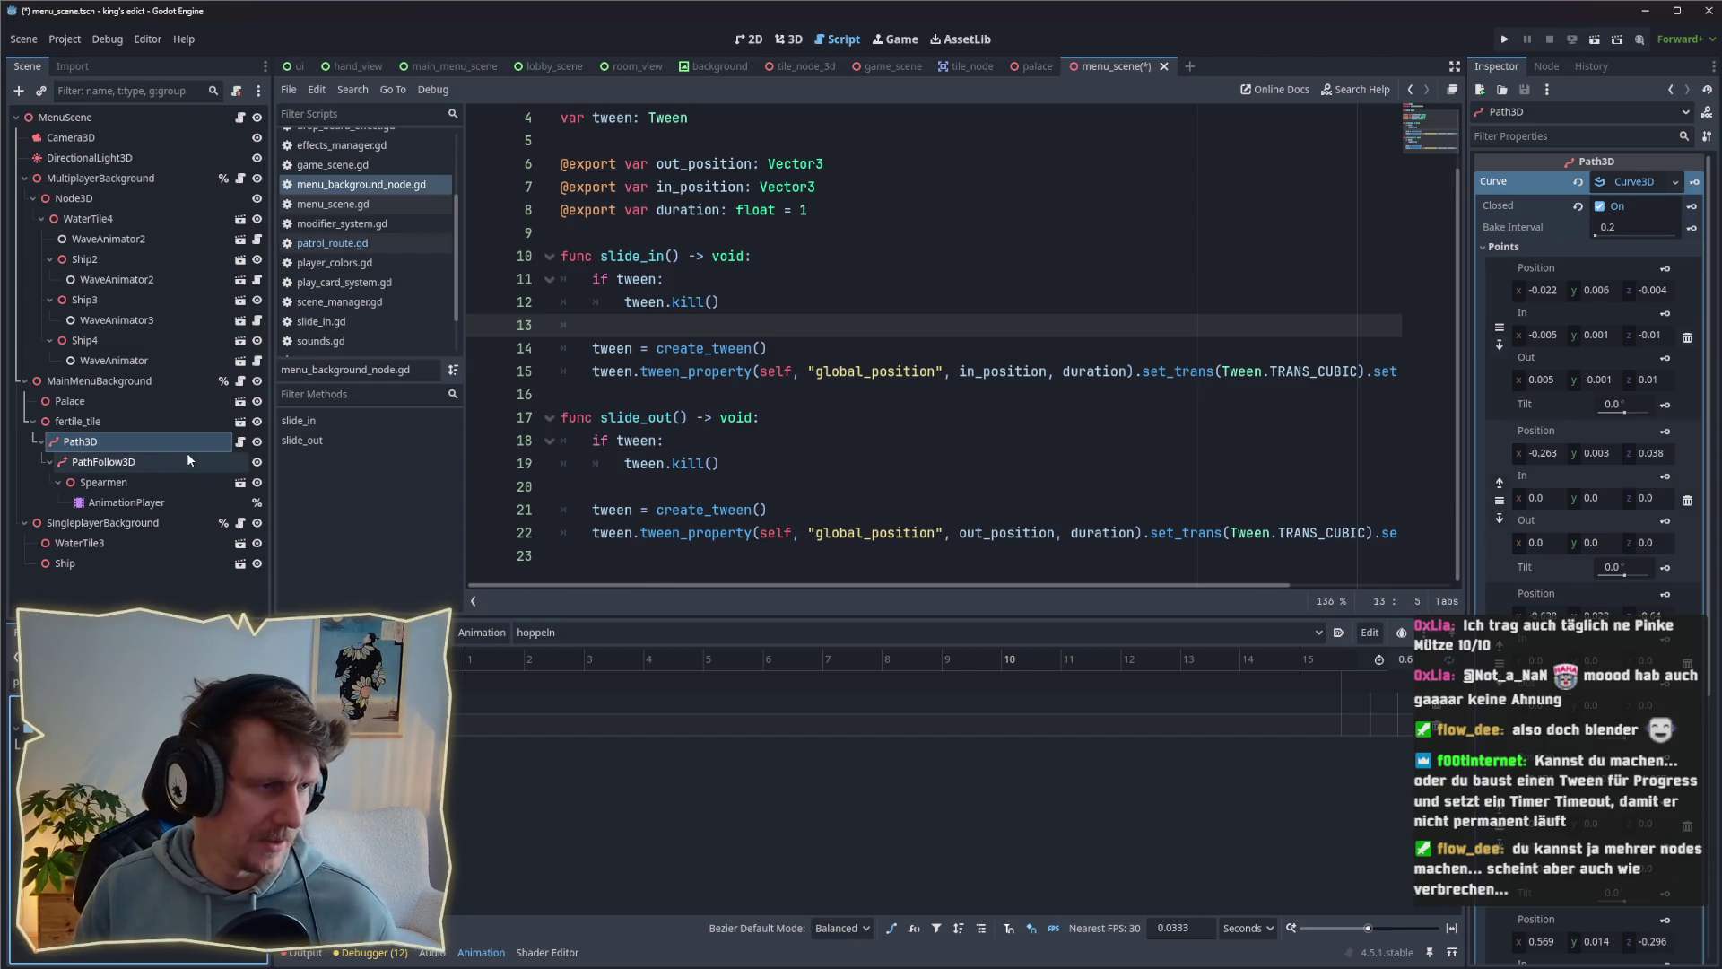
{"action": "left_click", "coordinate": [239, 441]}
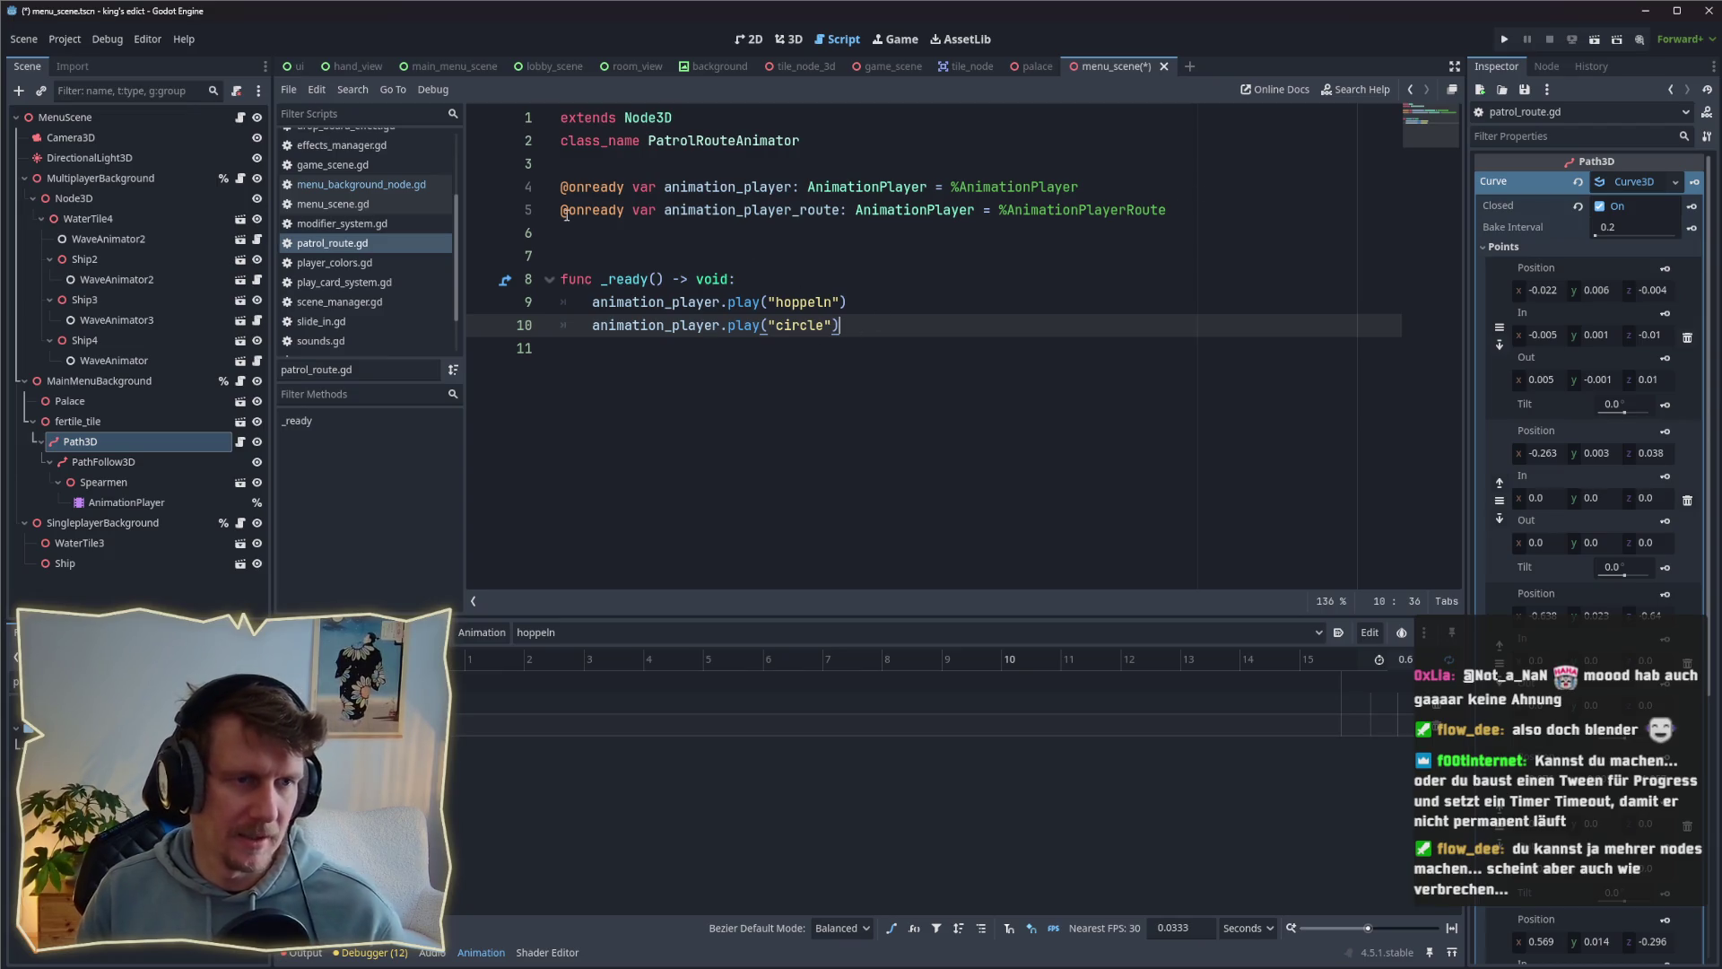
{"action": "left_click_drag", "start_coordinate": [1171, 209], "coordinate": [479, 220]}
Replace the animation_player_route variable with 'var tween: Tween' and save
{"action": "key", "text": "BackSpace"}
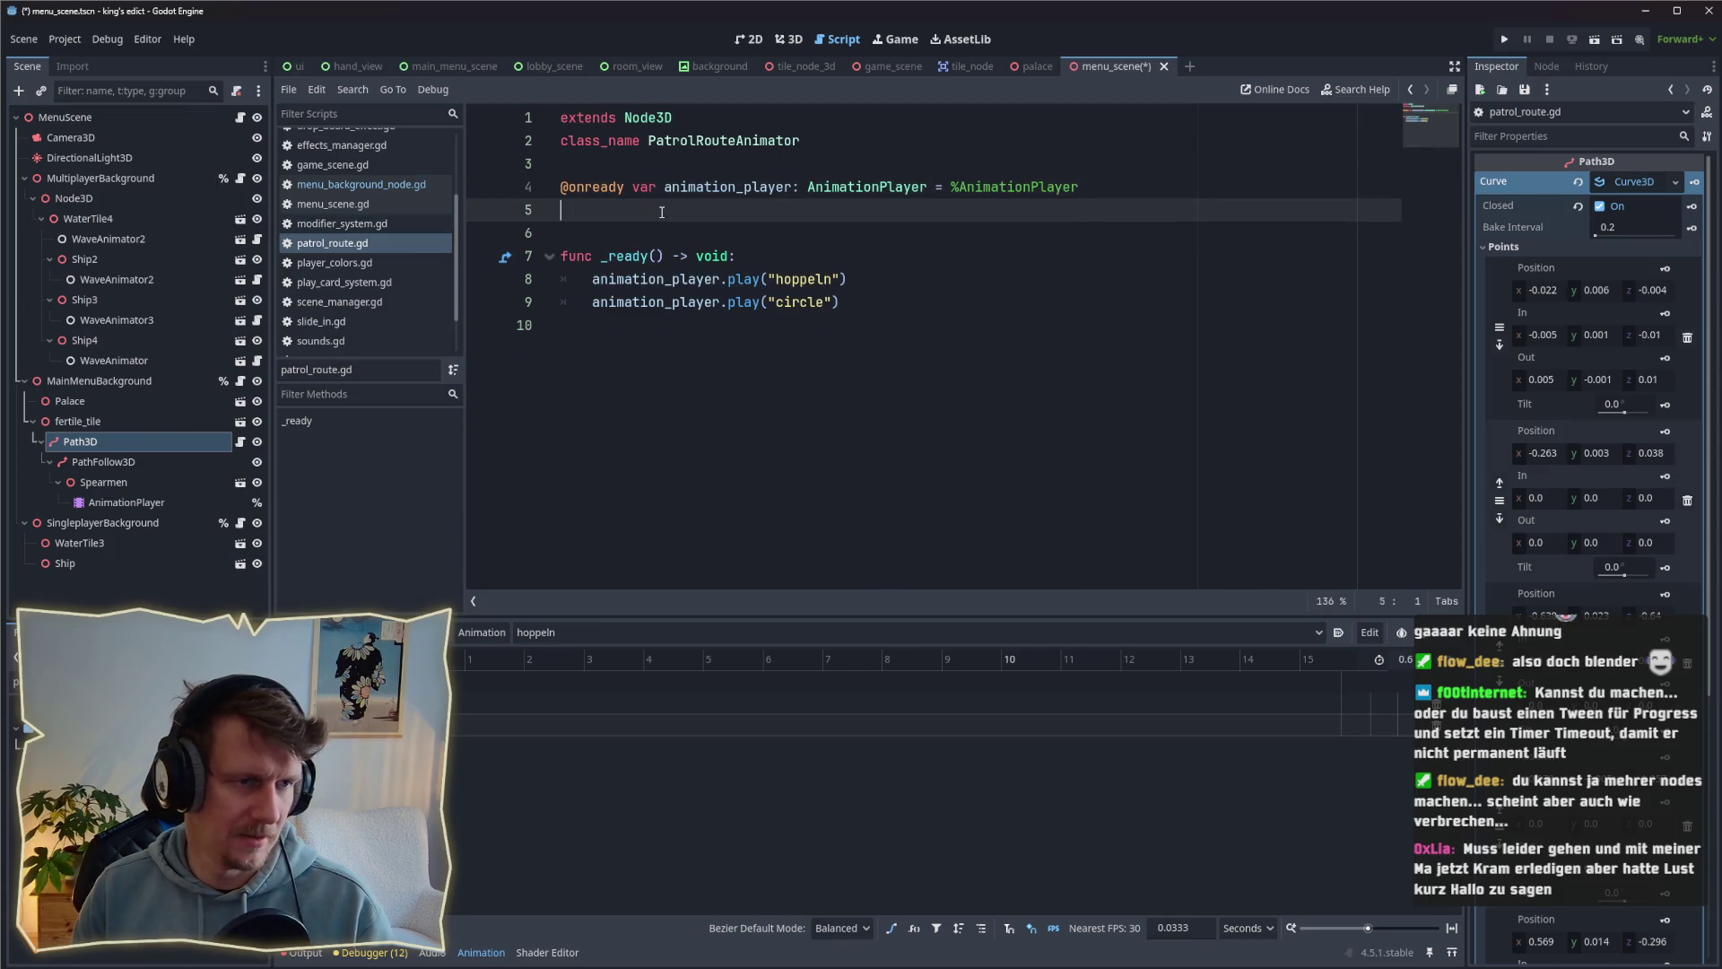
{"action": "key", "text": "Down"}
{"action": "type", "text": "var tween: "}
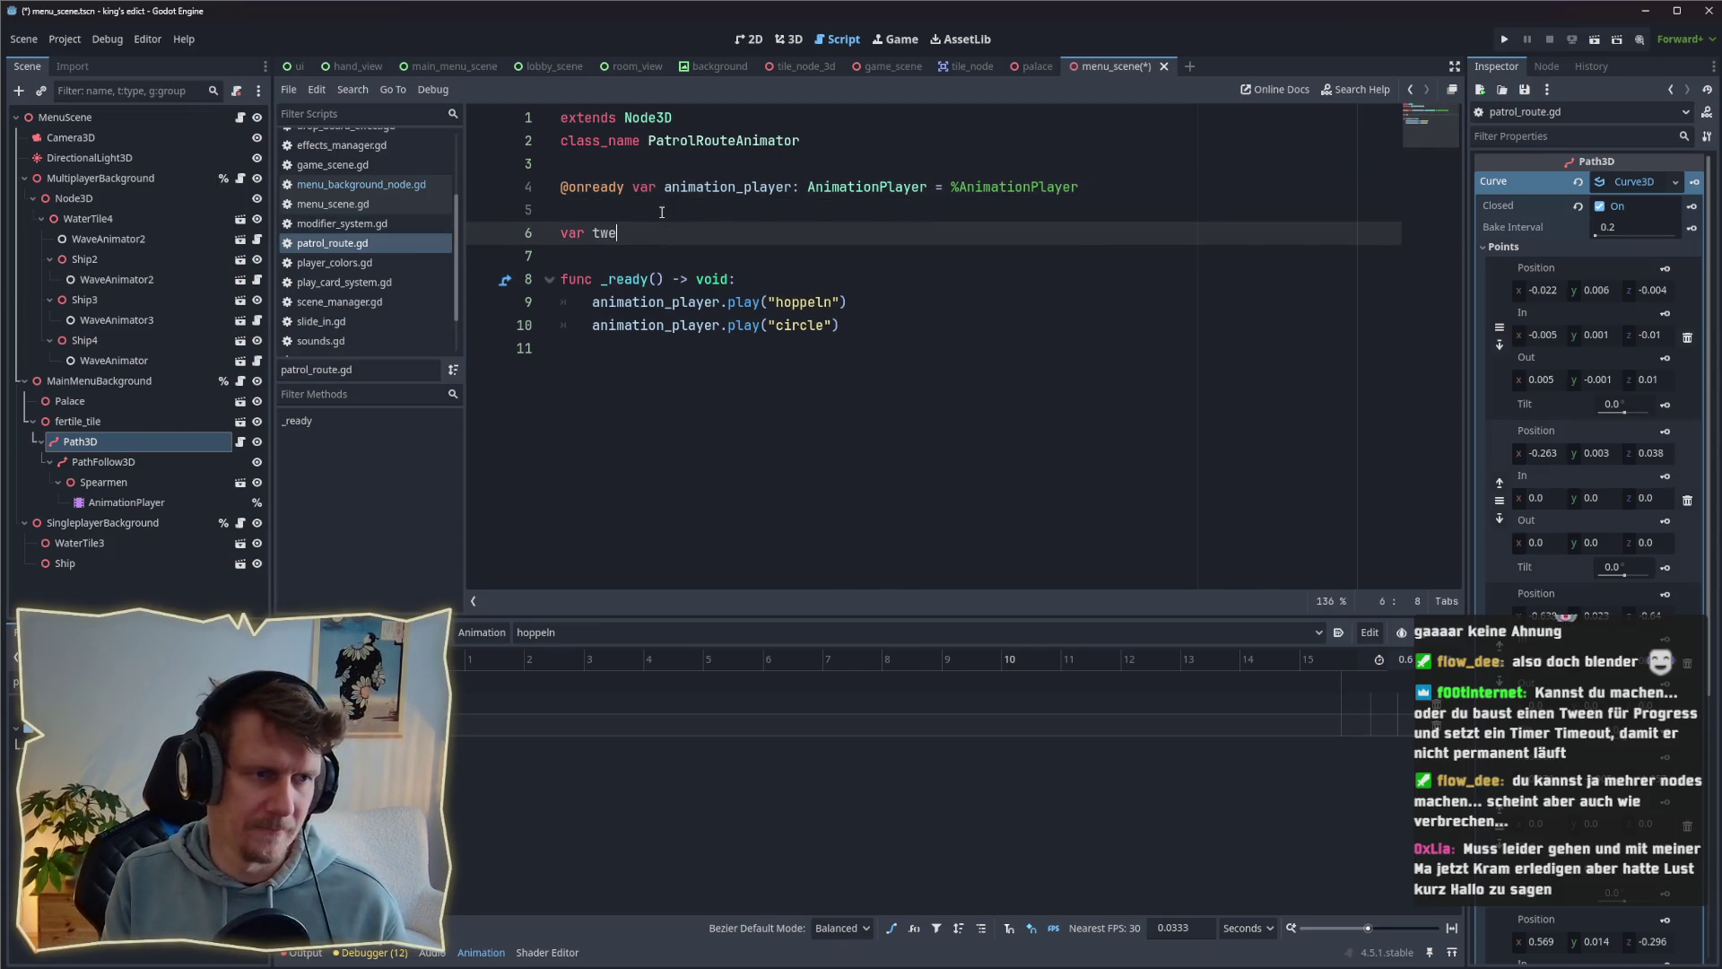
{"action": "type", "text": "Tween"}
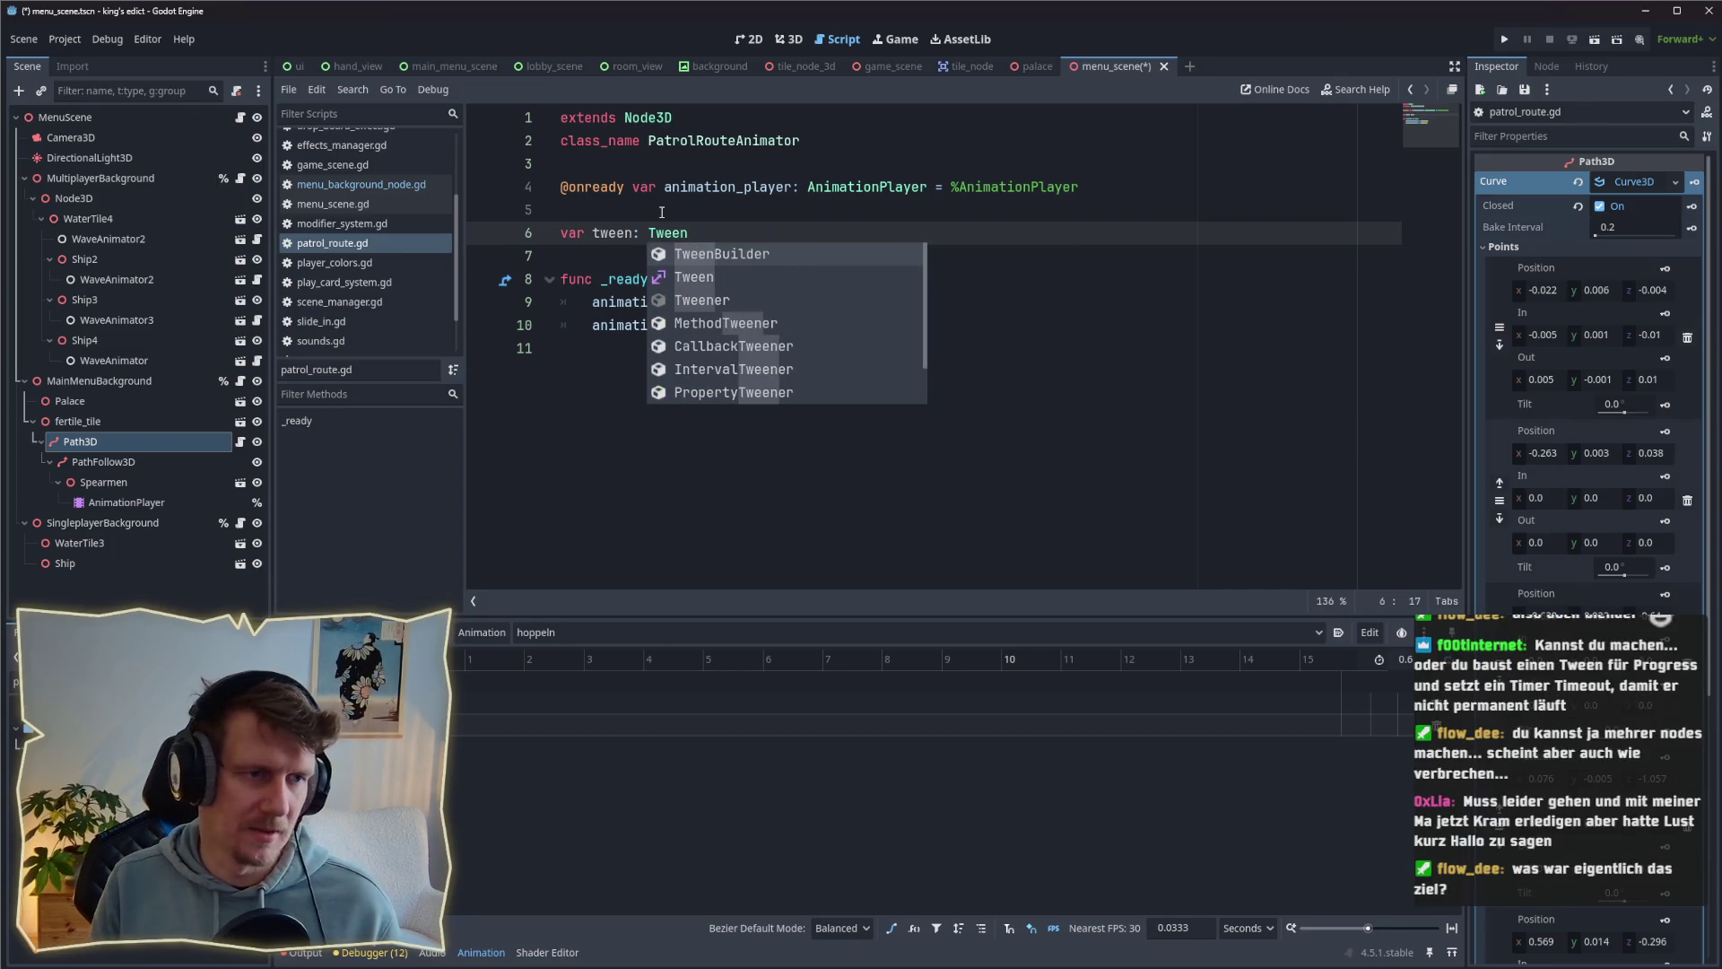
{"action": "key", "text": "Escape"}
{"action": "left_click", "coordinate": [639, 248]}
{"action": "key", "text": "ctrl+s"}
Declare a new function 'func _start_patrol() -> void:' below _ready
{"action": "left_click", "coordinate": [776, 278]}
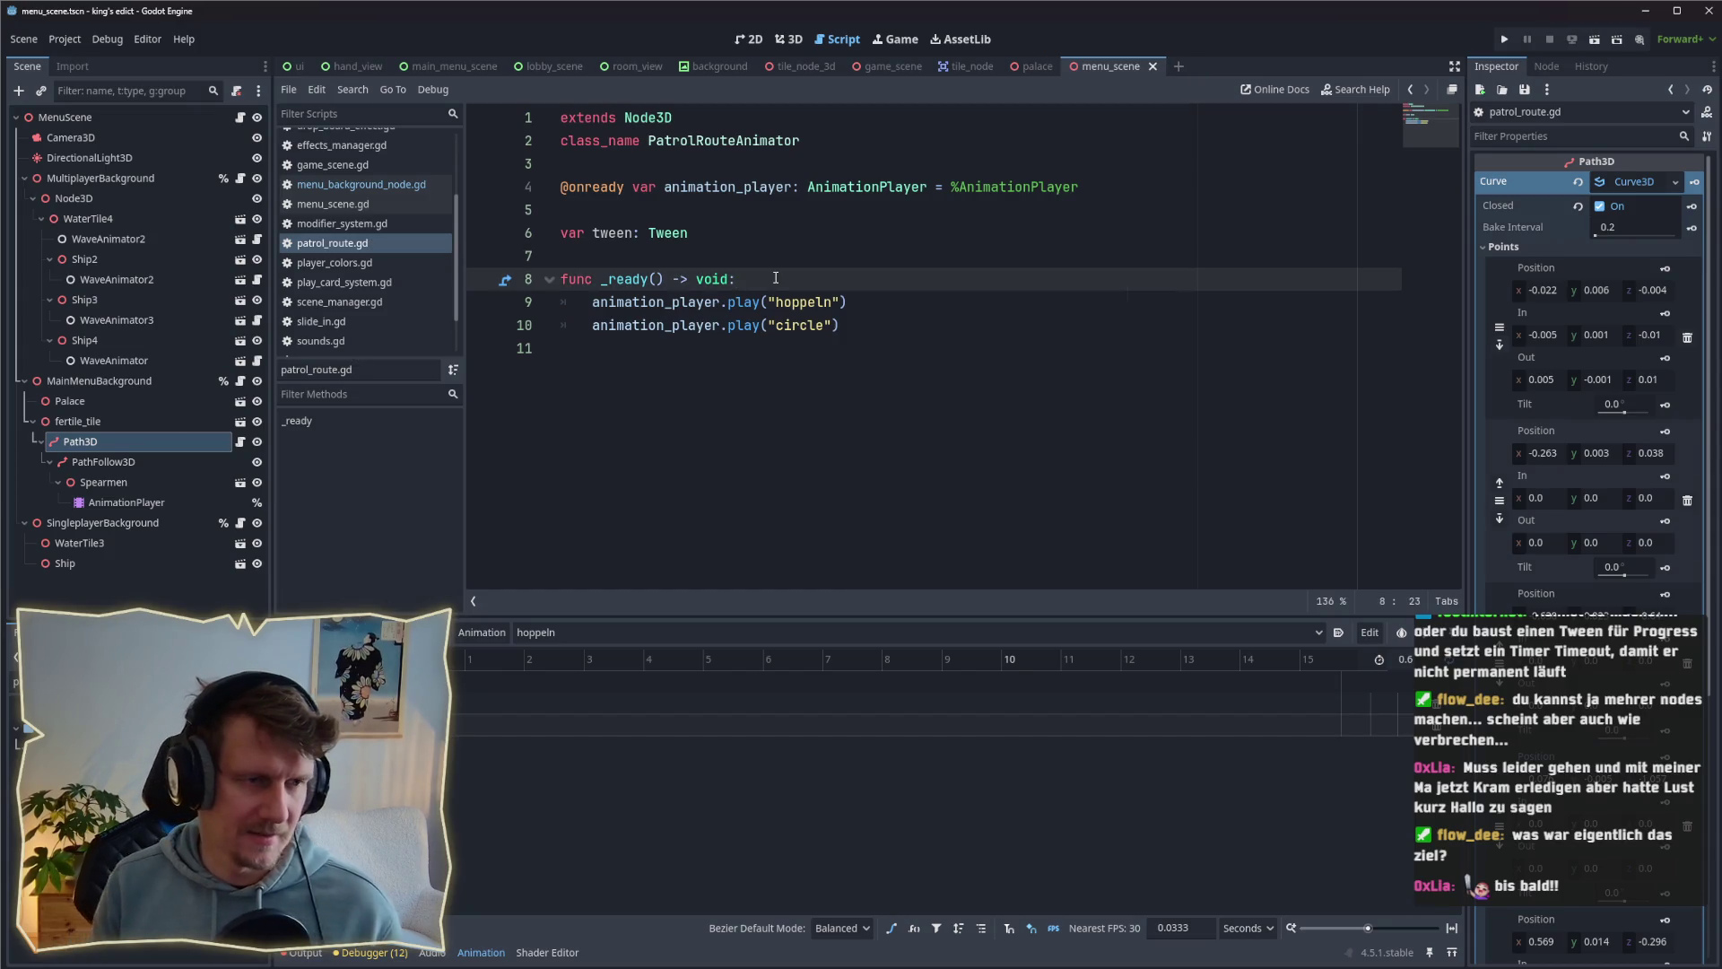
{"action": "left_click", "coordinate": [722, 344]}
{"action": "key", "text": "Return"}
{"action": "key", "text": "Return"}
{"action": "key", "text": "Up"}
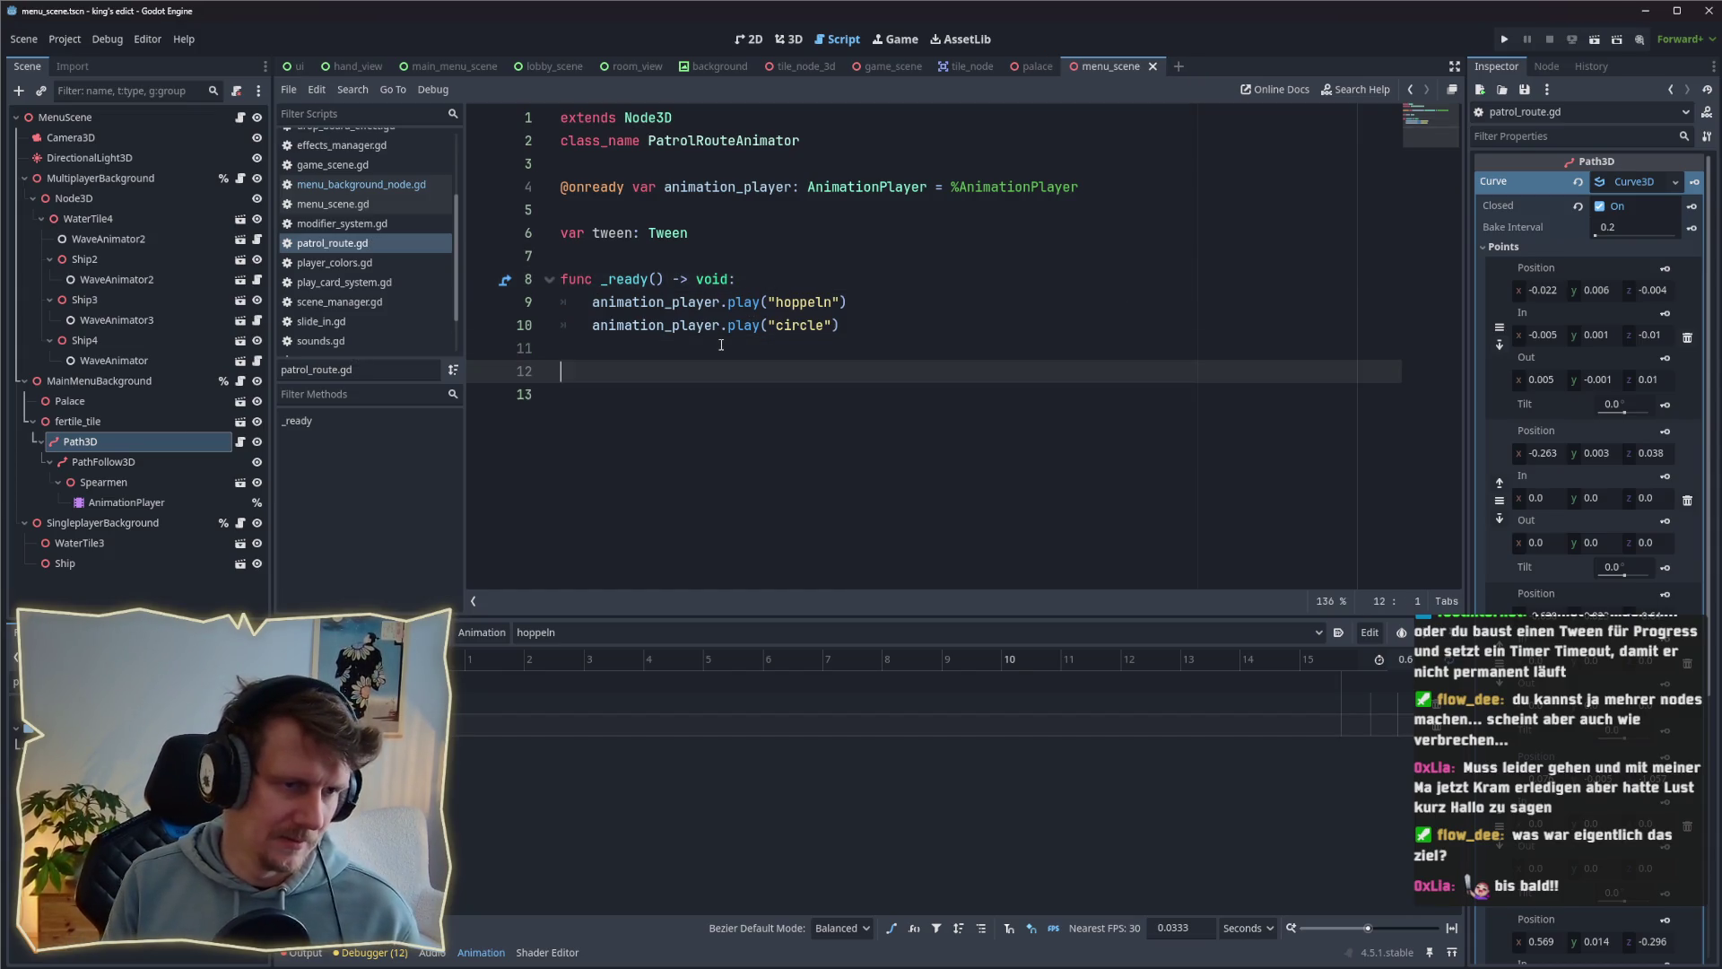
{"action": "type", "text": "unc _"}
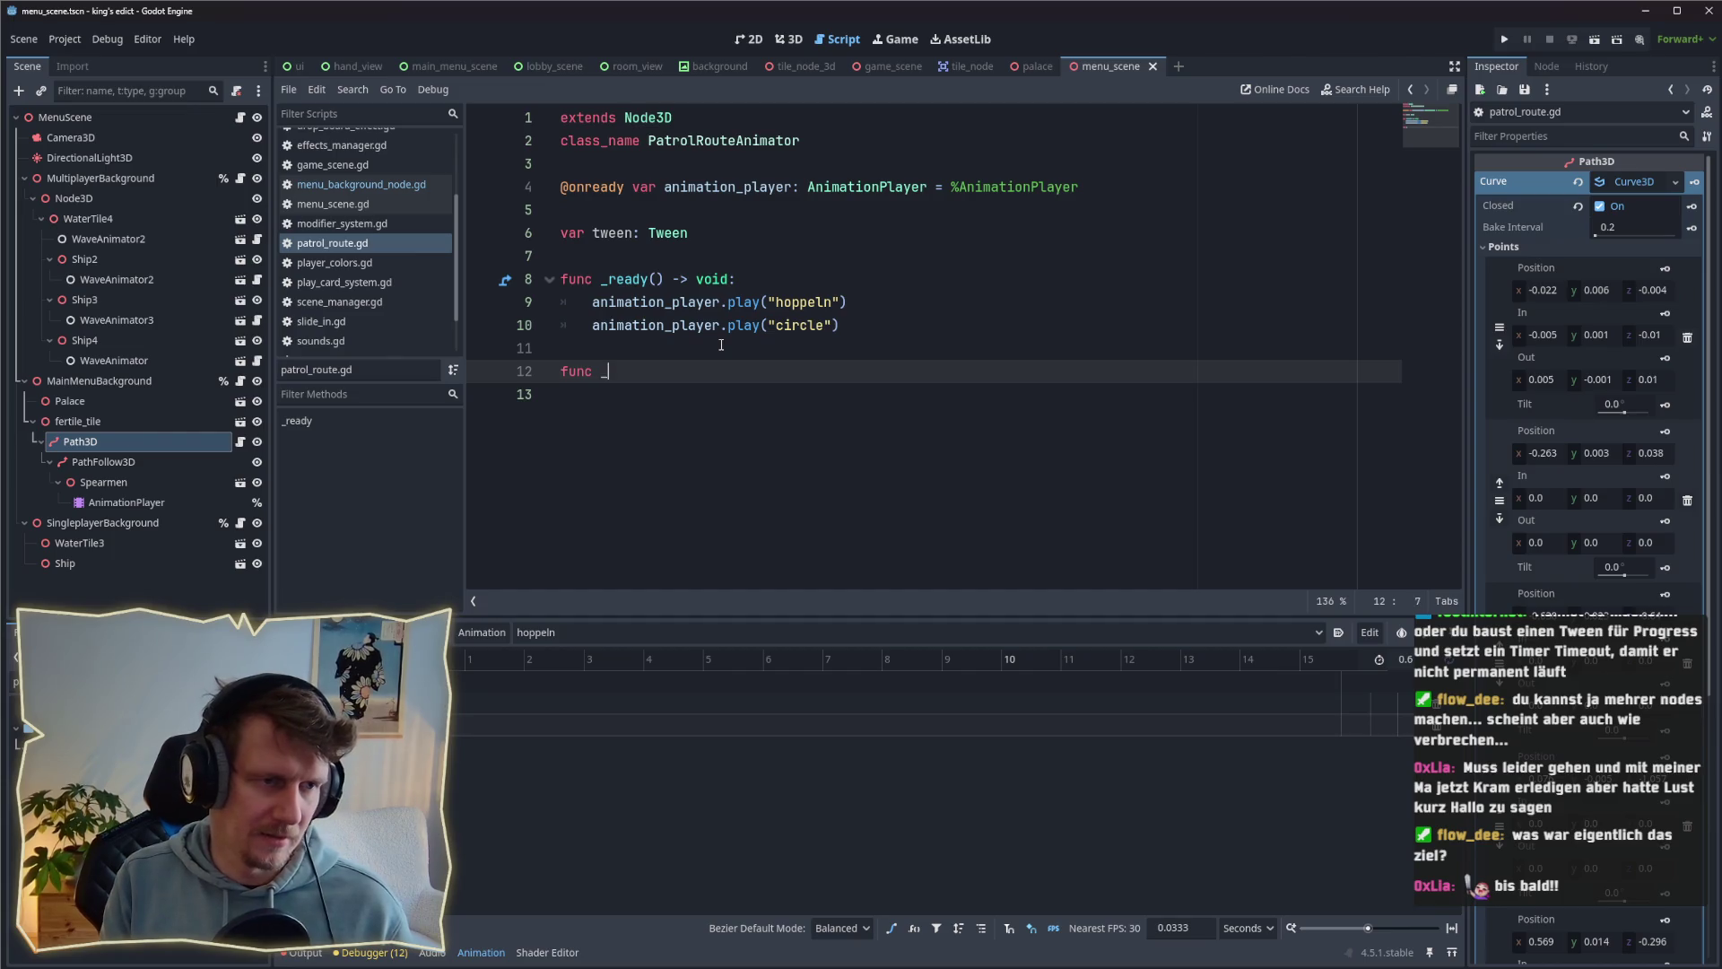
{"action": "type", "text": "start_patrol() -> v"}
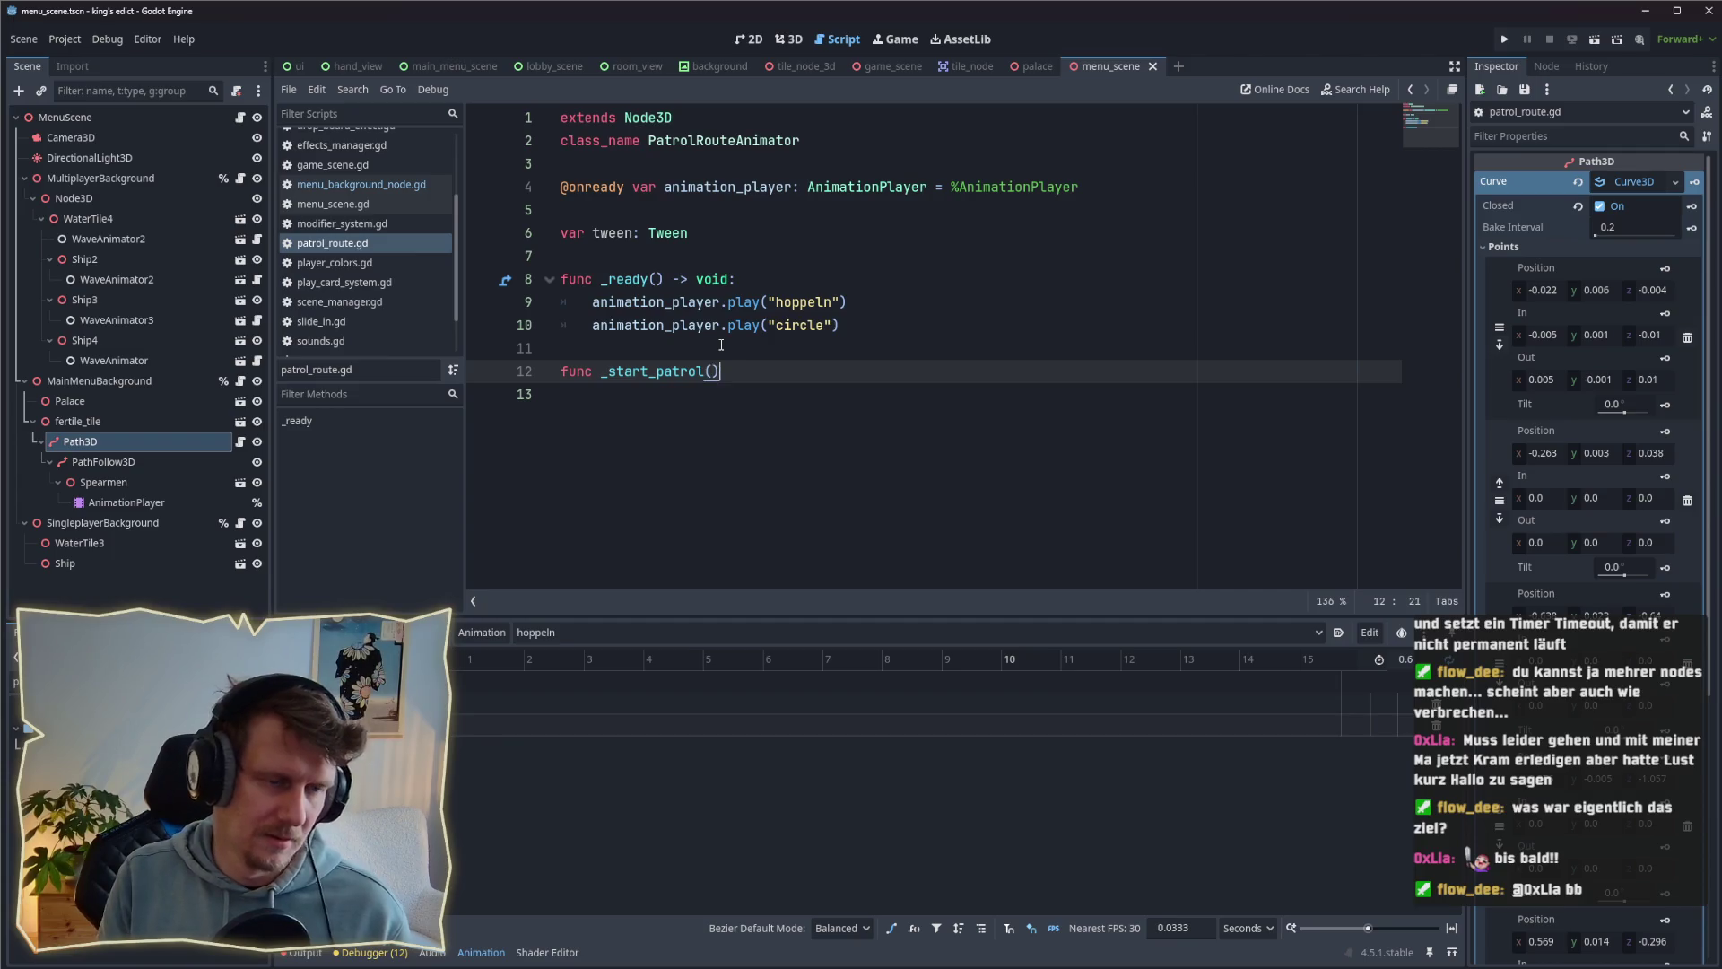
{"action": "type", "text": "oid:"}
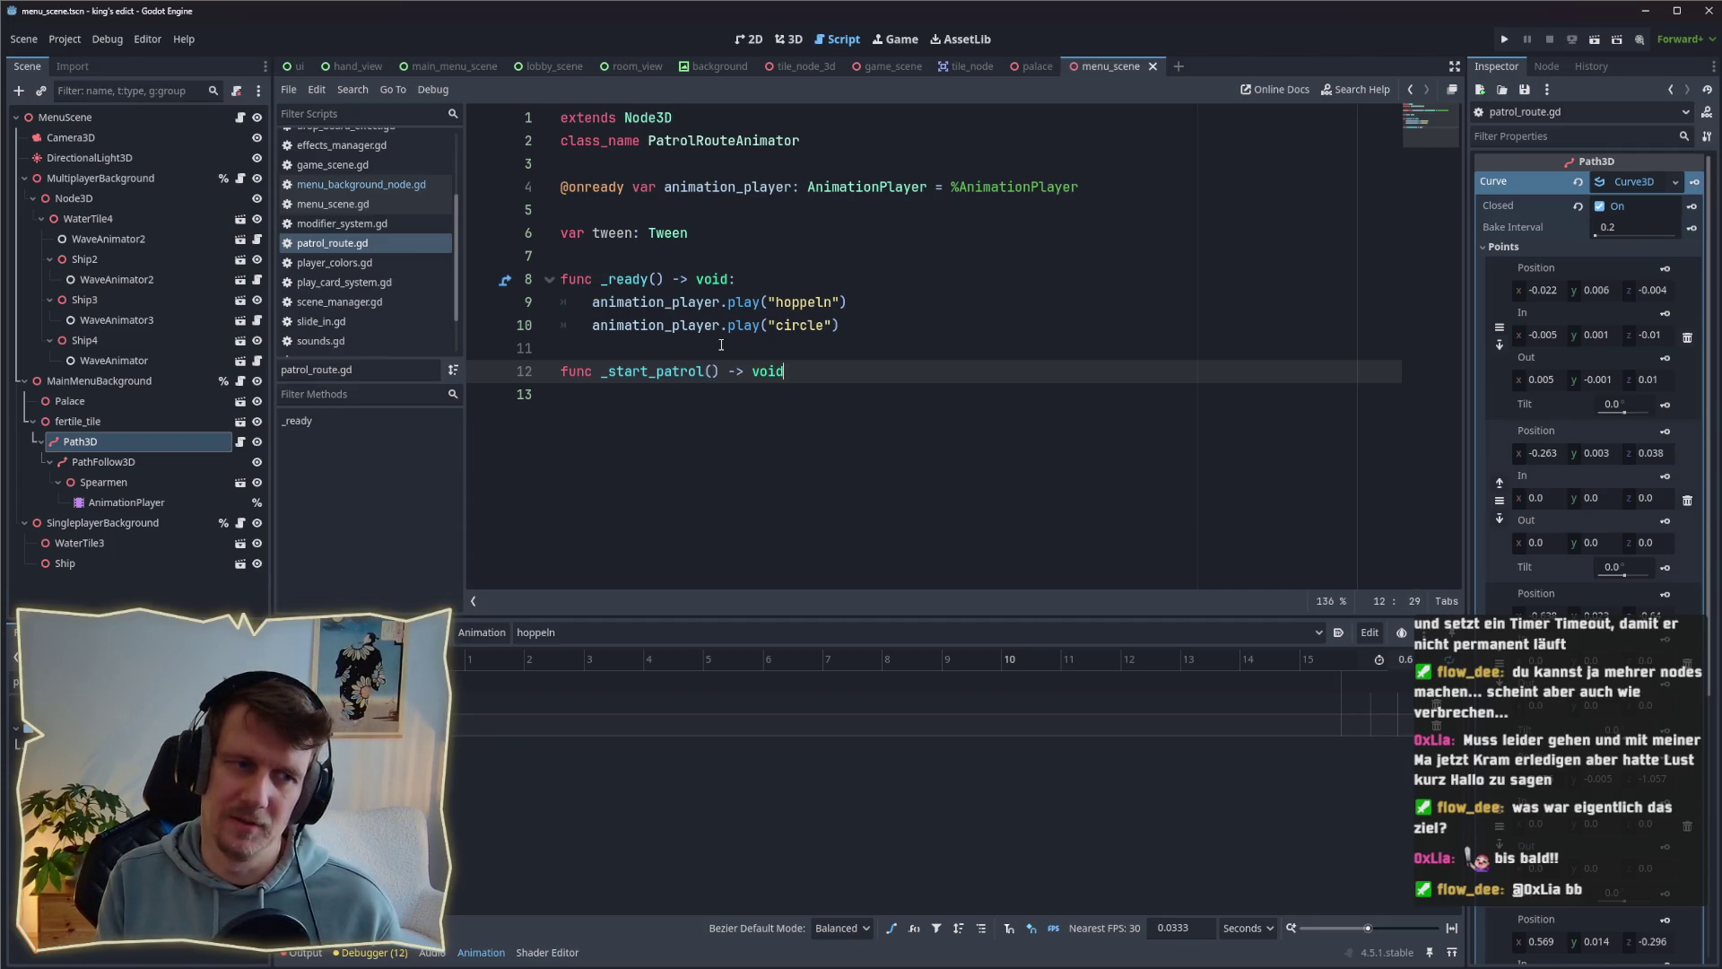
{"action": "key", "text": "Return"}
Move the hoppeln play line into _start_patrol, delete the circle play line, and save
{"action": "left_click", "coordinate": [867, 326]}
{"action": "key", "text": "Up"}
{"action": "key", "text": "alt+Down"}
{"action": "key", "text": "alt+Down"}
{"action": "key", "text": "alt+Down"}
{"action": "left_click", "coordinate": [852, 302]}
{"action": "key", "text": "shift+Home"}
{"action": "key", "text": "BackSpace"}
{"action": "key", "text": "BackSpace"}
{"action": "key", "text": "BackSpace"}
{"action": "key", "text": "ctrl+s"}
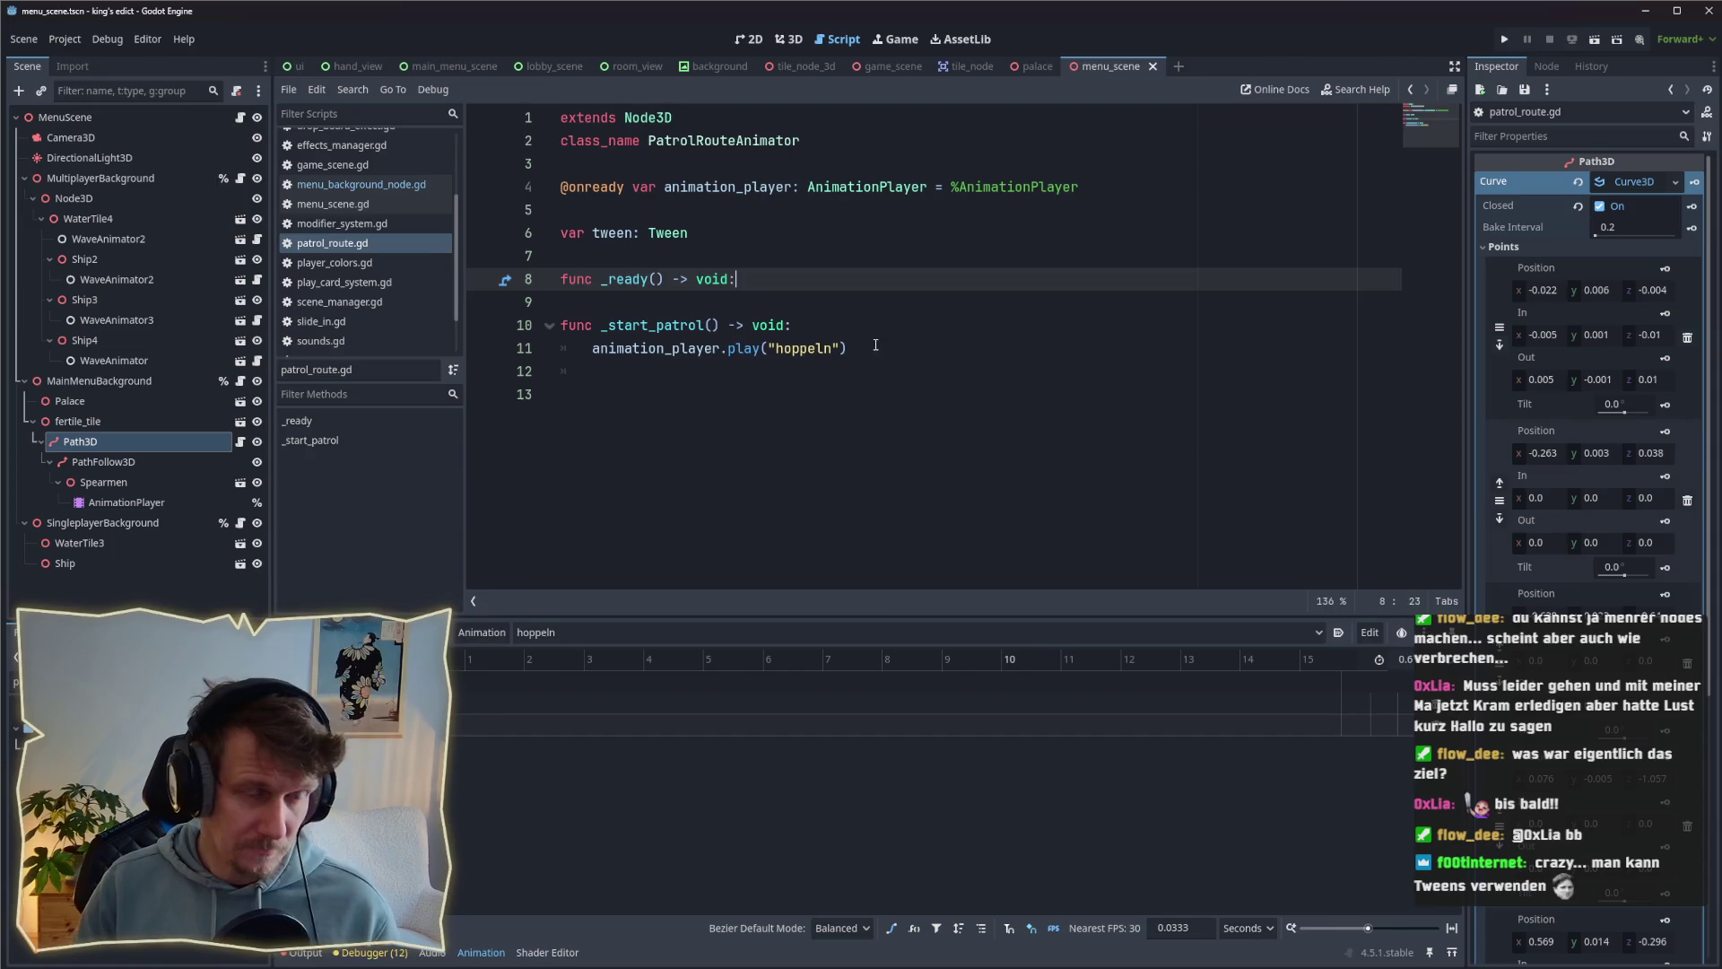
Make _ready call _start_patrol()
{"action": "left_click", "coordinate": [877, 348]}
{"action": "key", "text": "Down"}
{"action": "left_click", "coordinate": [749, 287]}
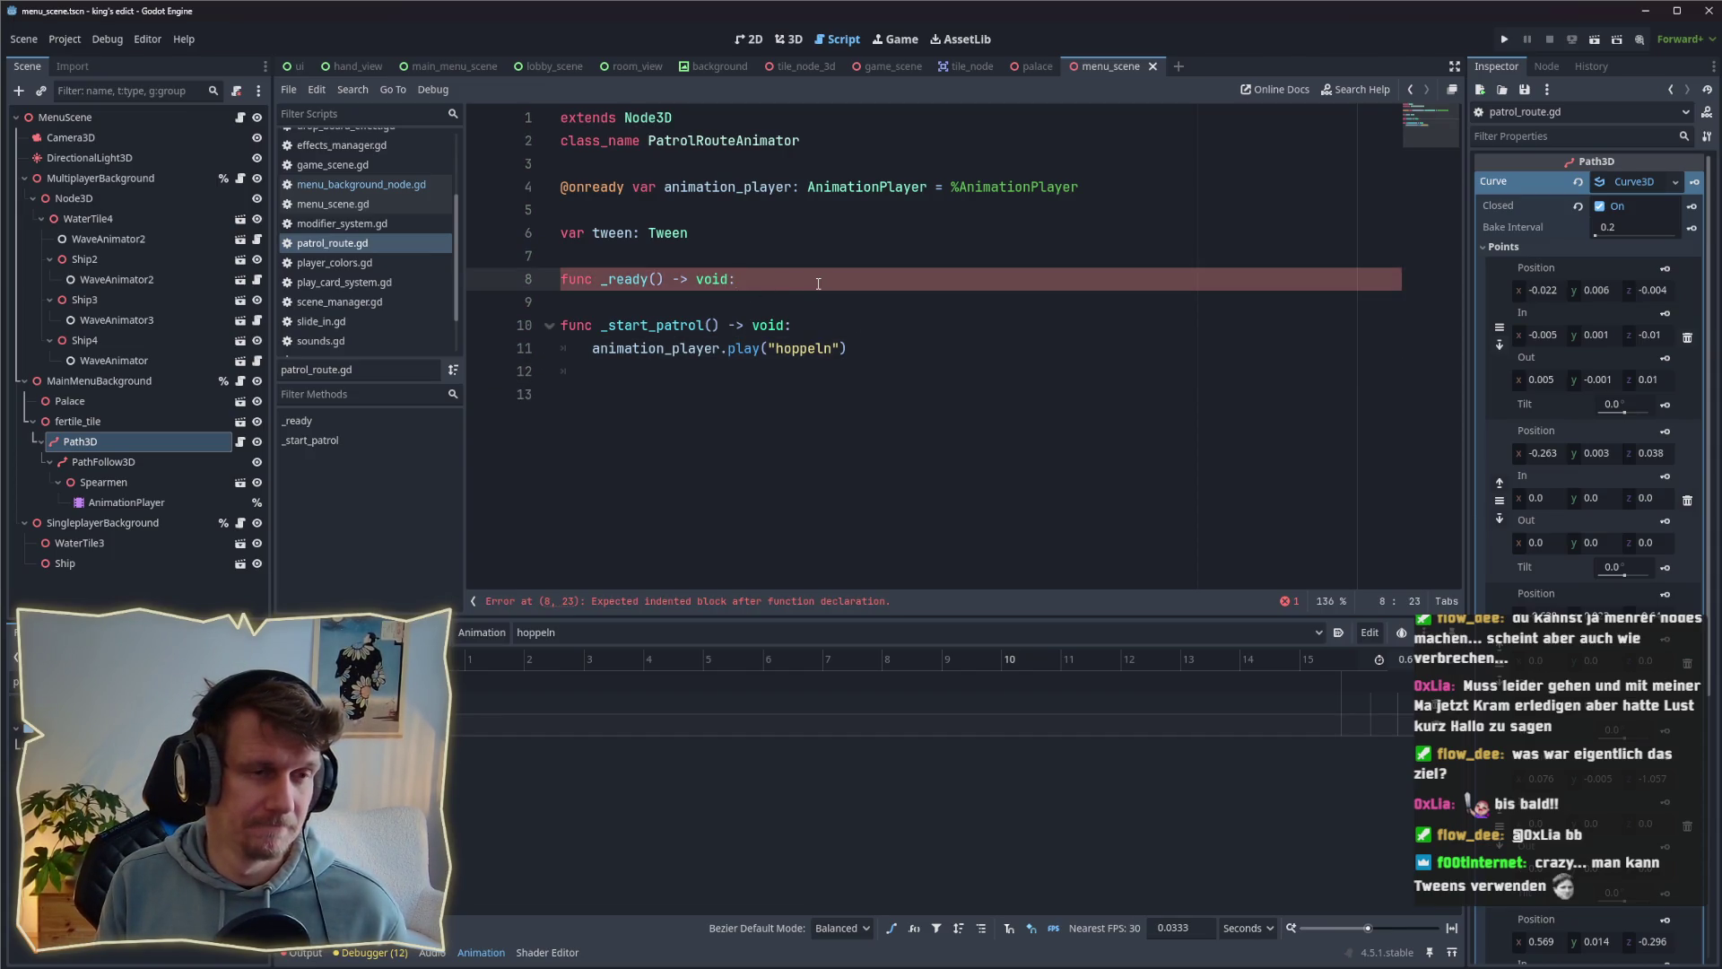
{"action": "key", "text": "Return"}
{"action": "type", "text": "_st"}
{"action": "key", "text": "Return"}
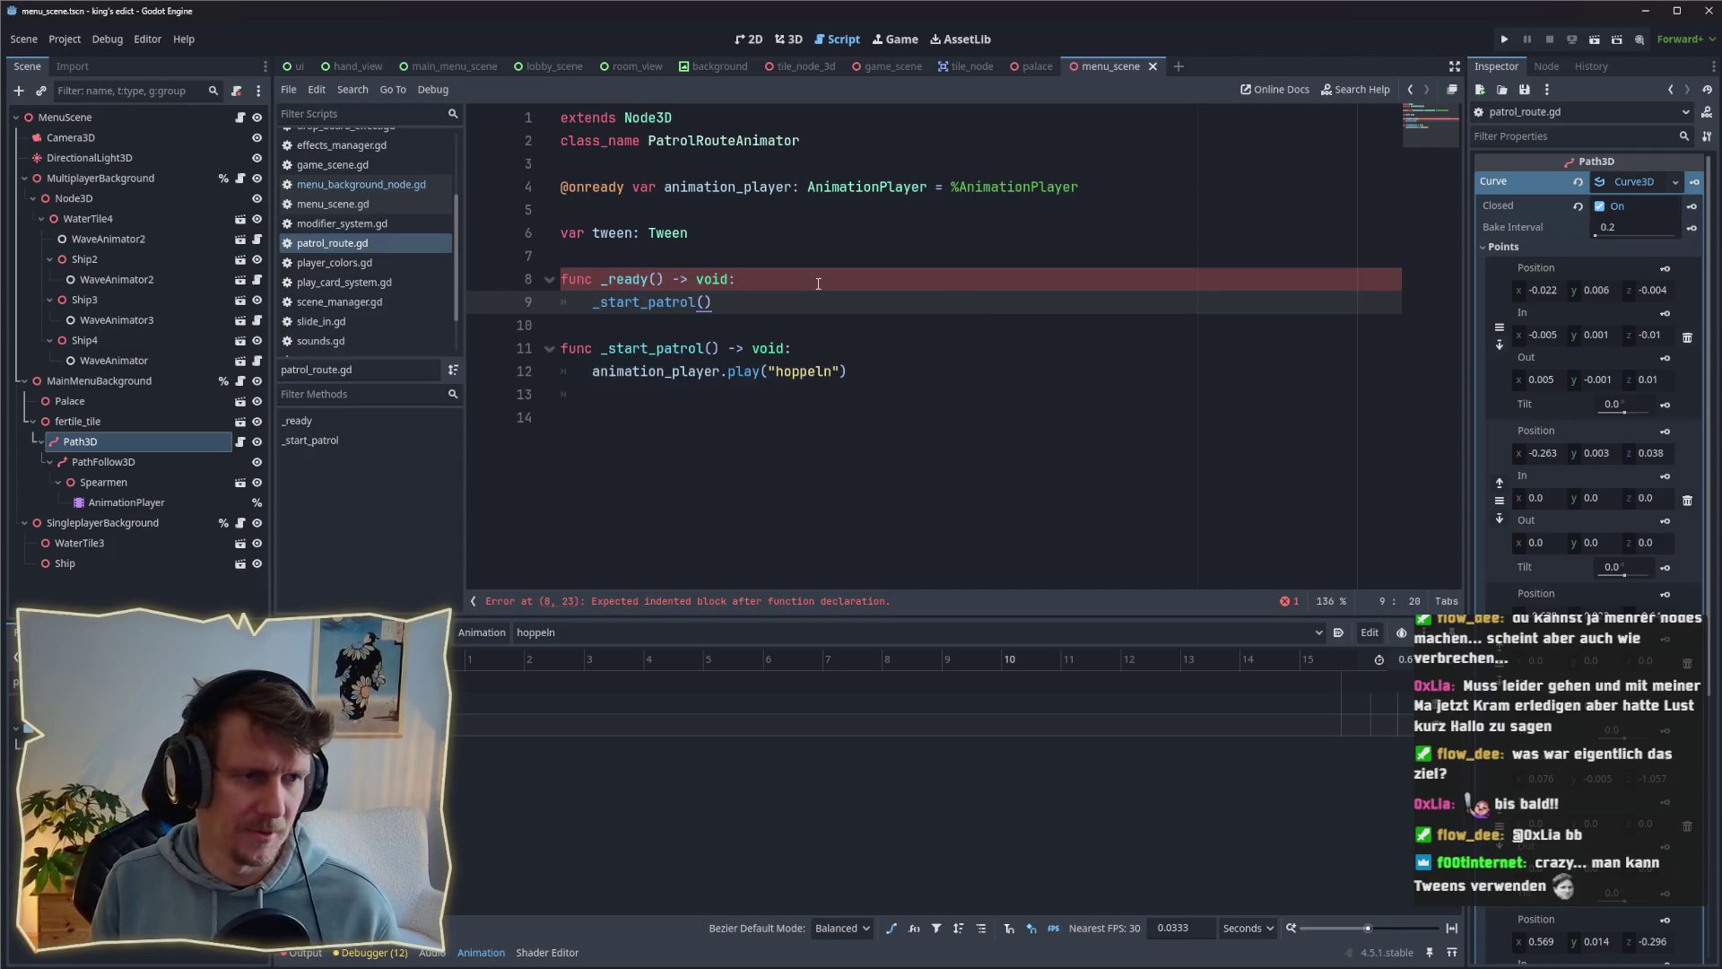
Add 'if tween: tween.kill()' after the hoppeln play call
{"action": "left_click", "coordinate": [739, 378]}
{"action": "left_click", "coordinate": [745, 393]}
{"action": "type", "text": "if twee"}
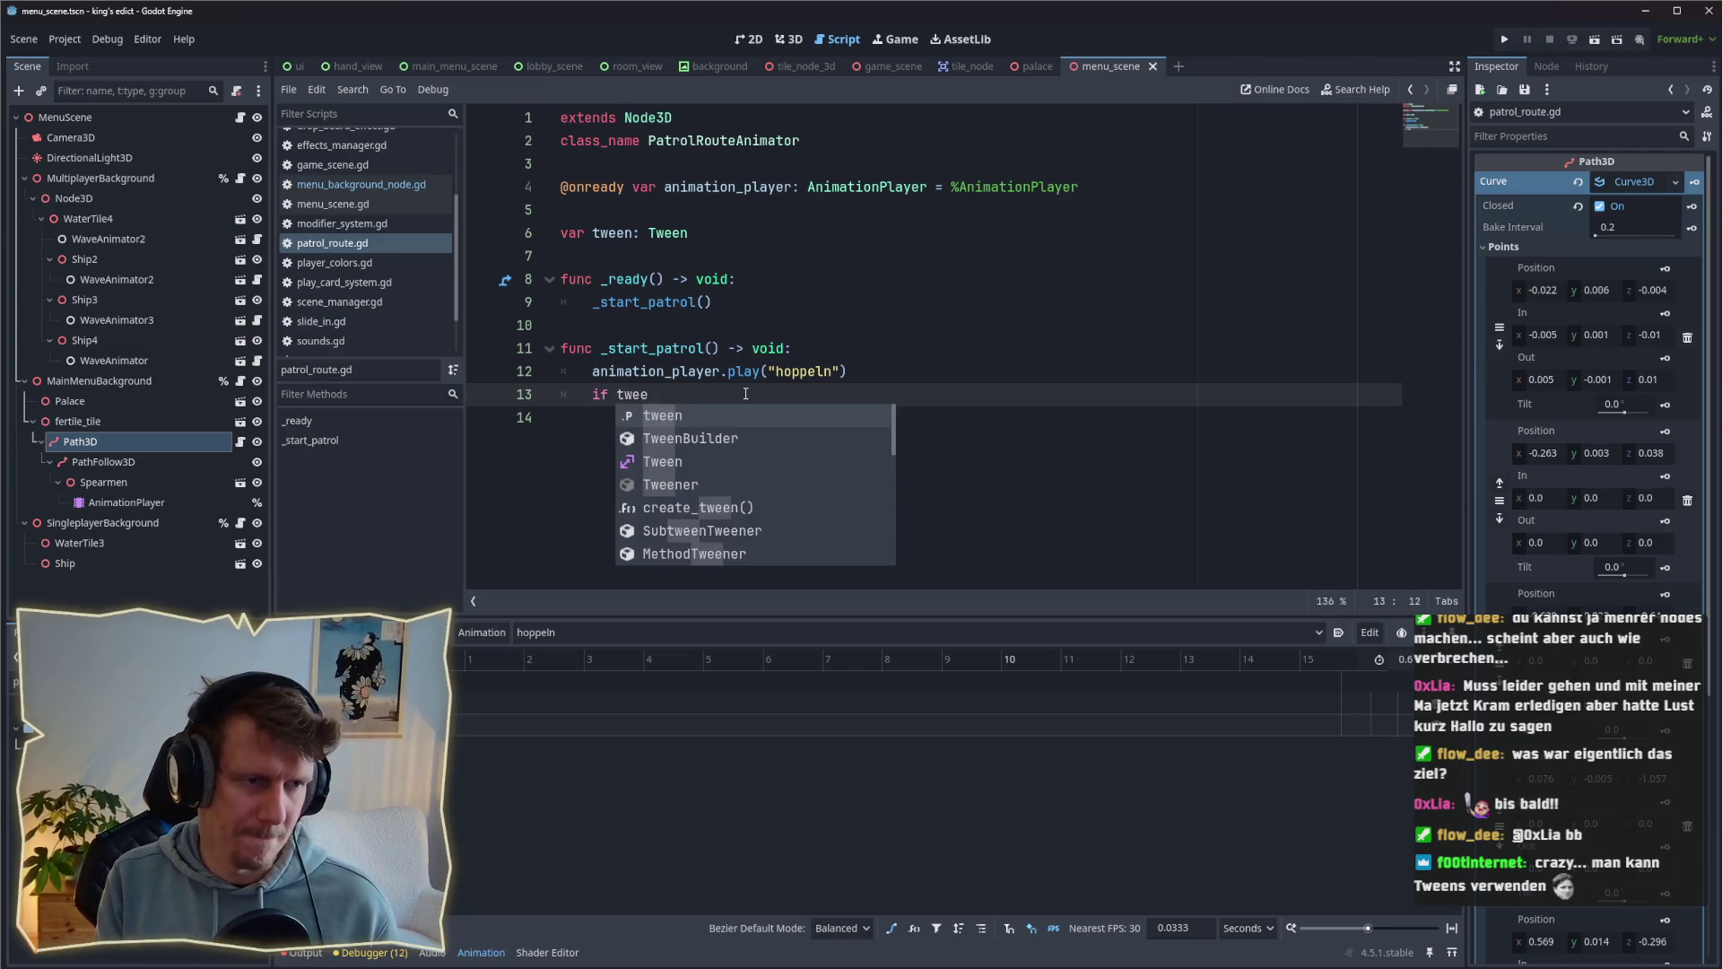
{"action": "type", "text": "n:"}
{"action": "key", "text": "Return"}
{"action": "type", "text": "tween"}
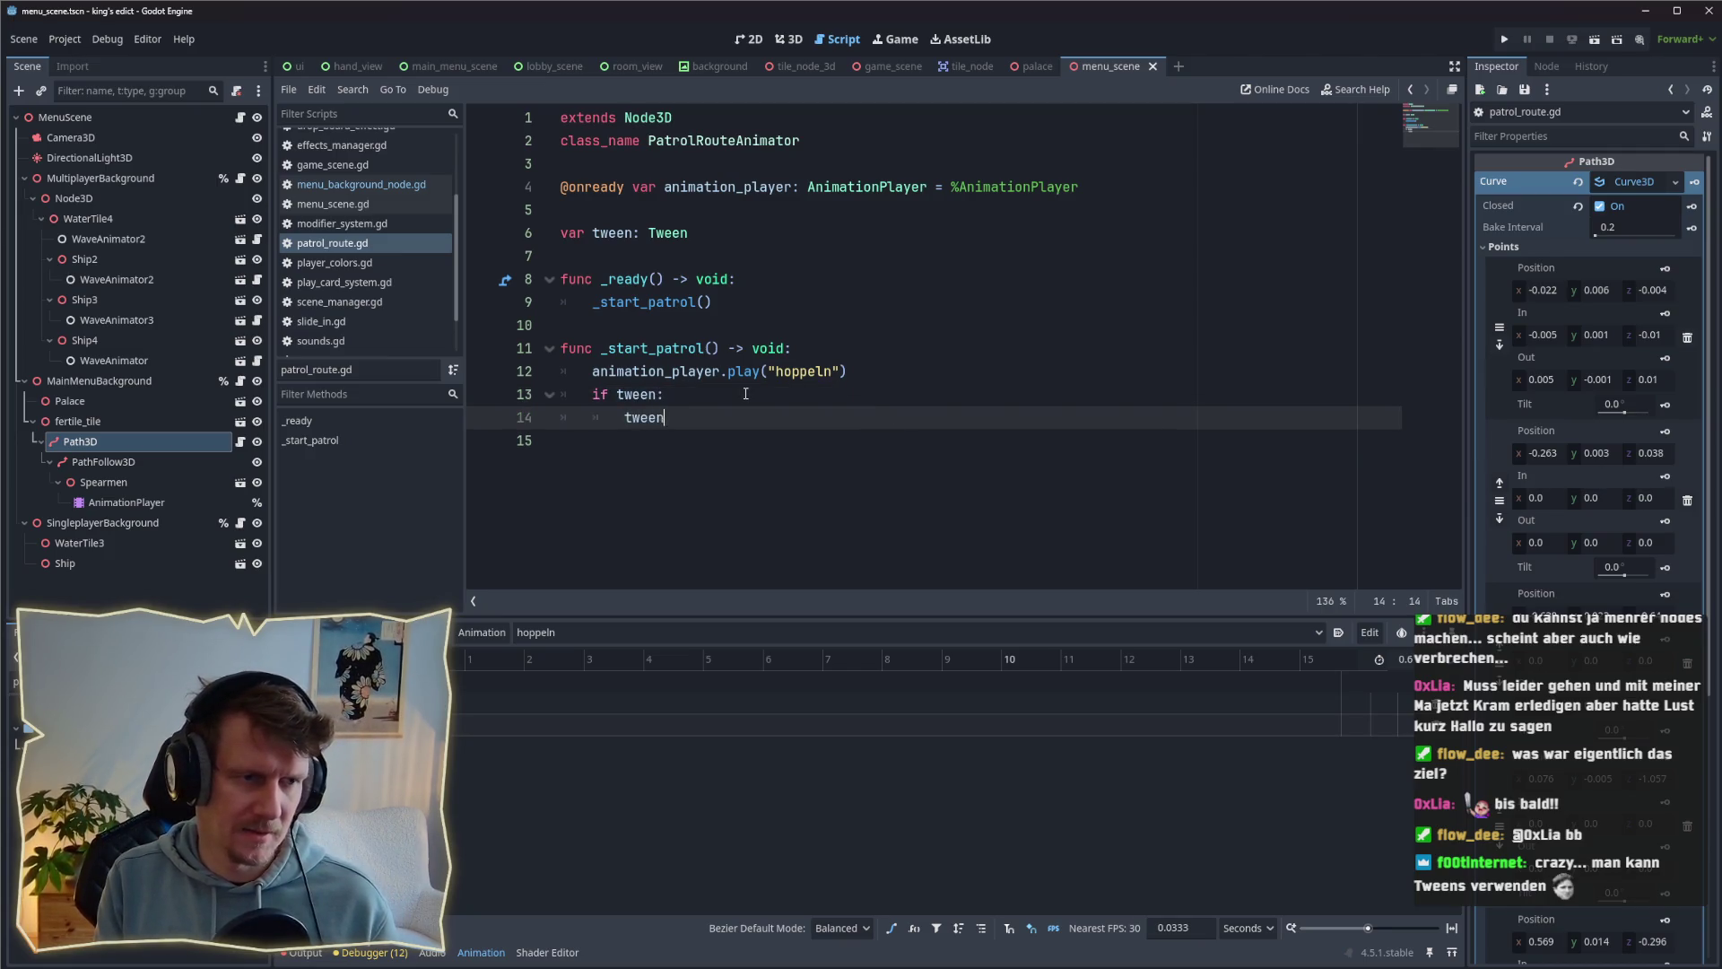
{"action": "type", "text": ".ki"}
{"action": "key", "text": "Return"}
{"action": "key", "text": "Return"}
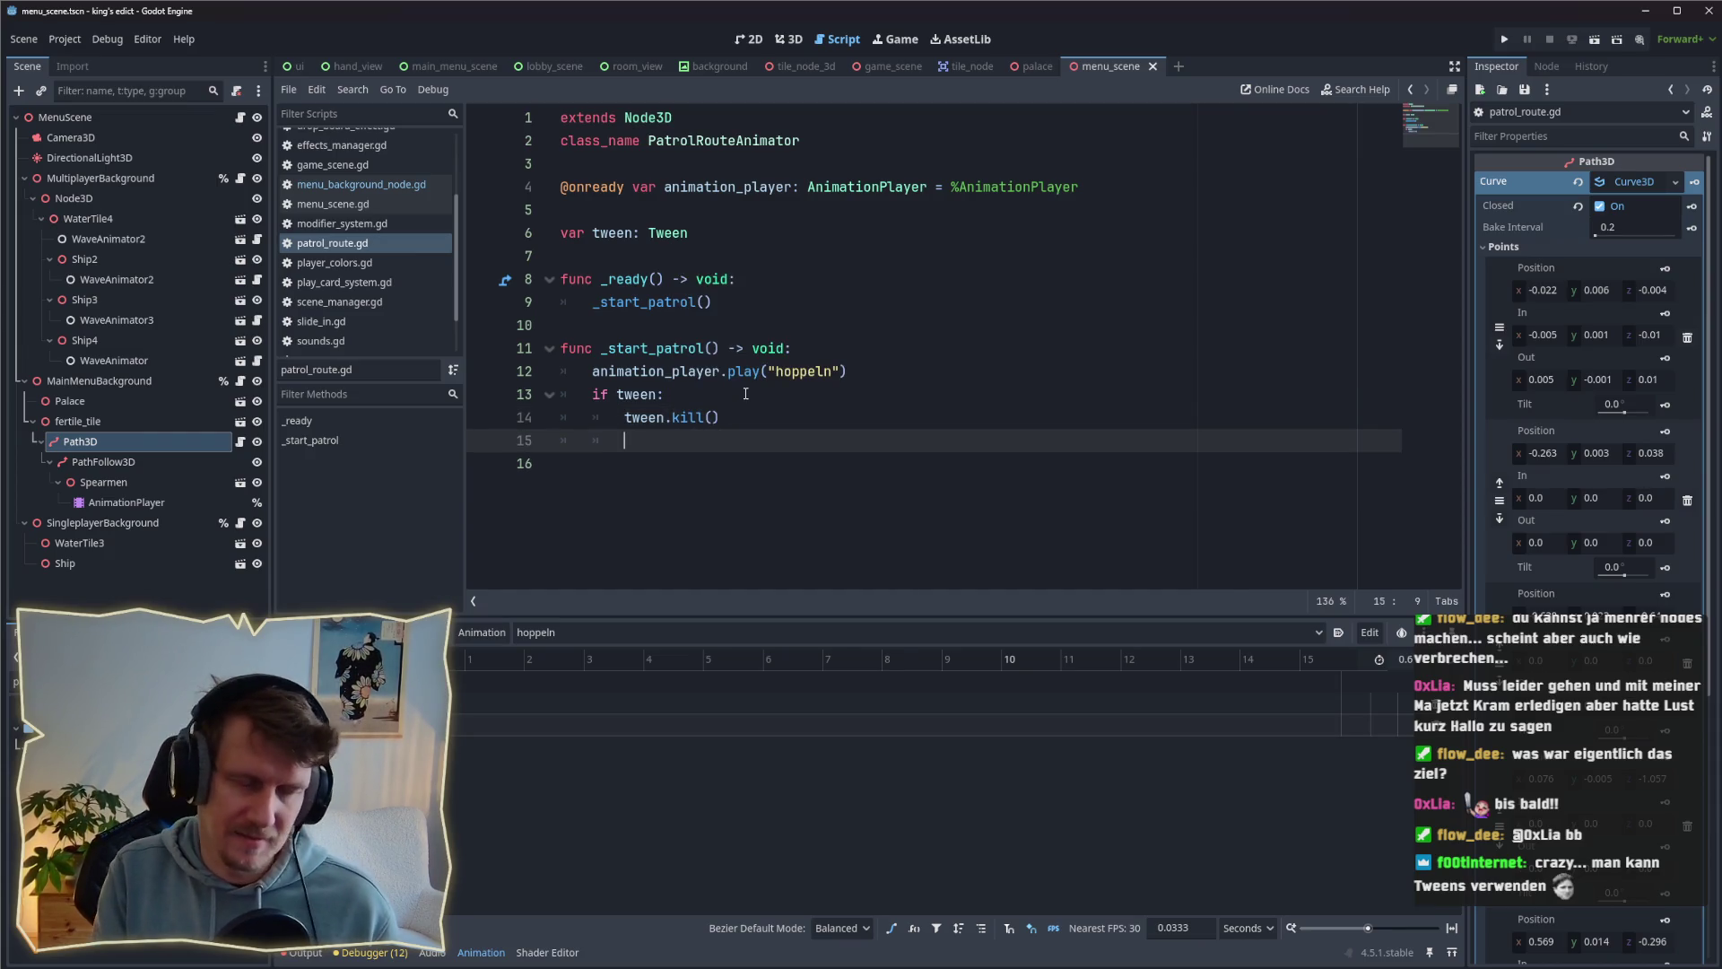
{"action": "key", "text": "Return"}
Create a fresh tween with 'tween = create_tween()' and begin the next tween line
{"action": "type", "text": "tween = crea"}
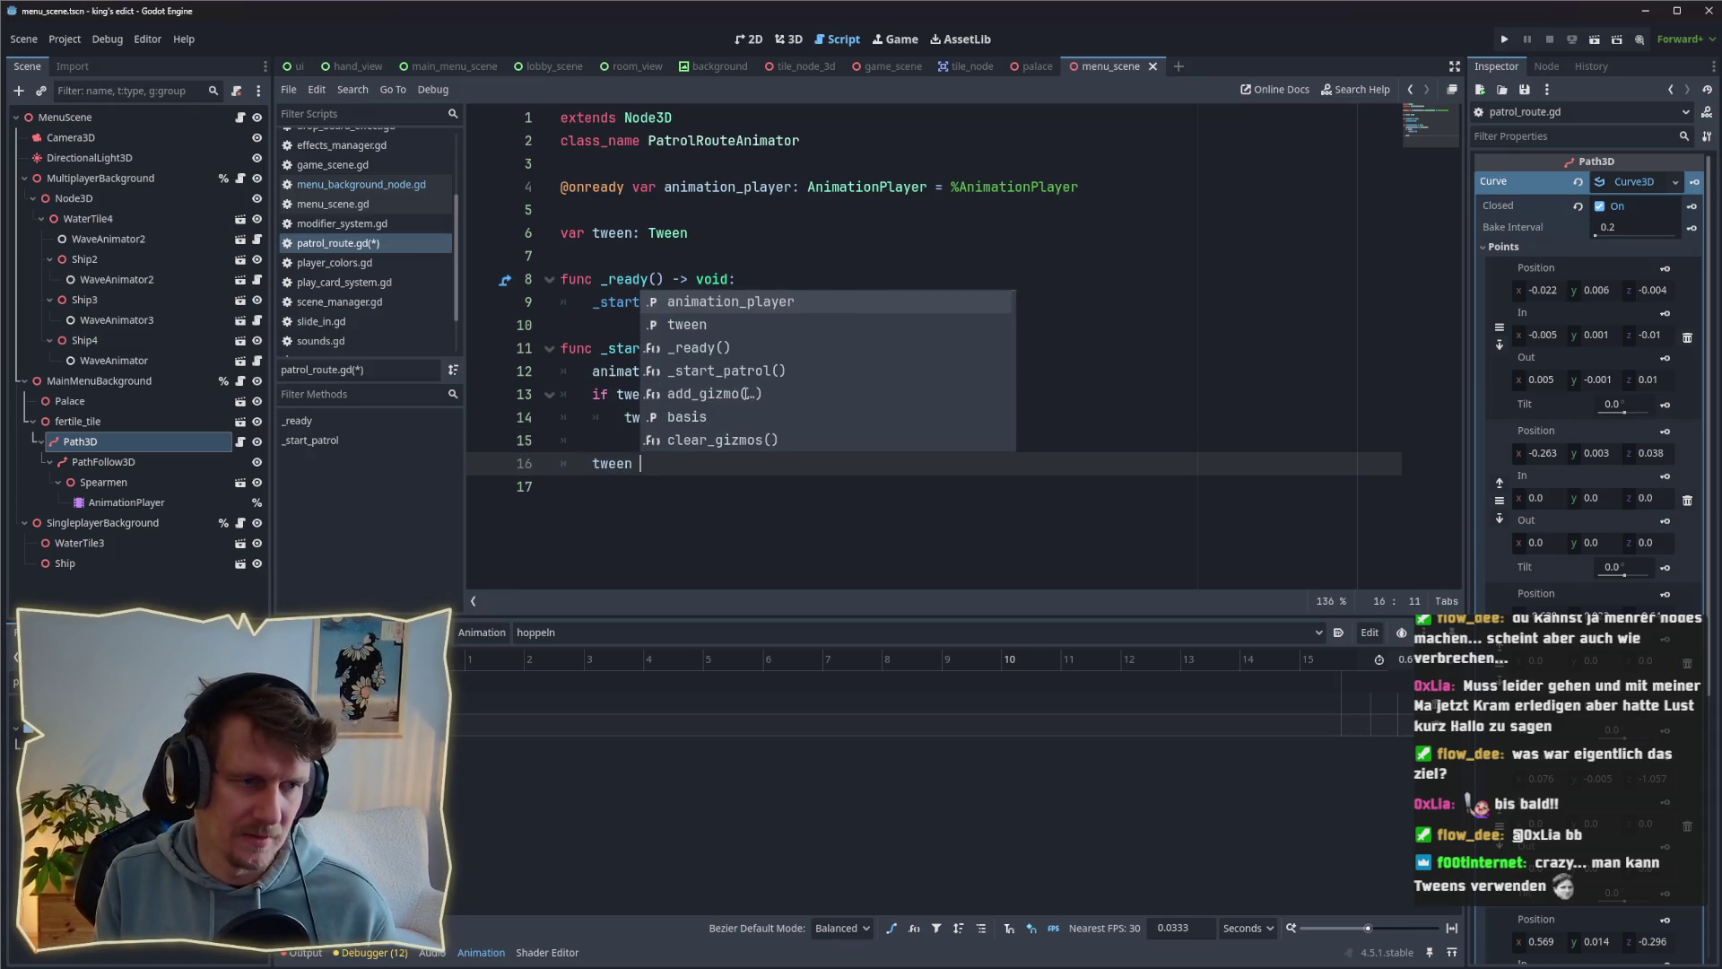
{"action": "key", "text": "Return"}
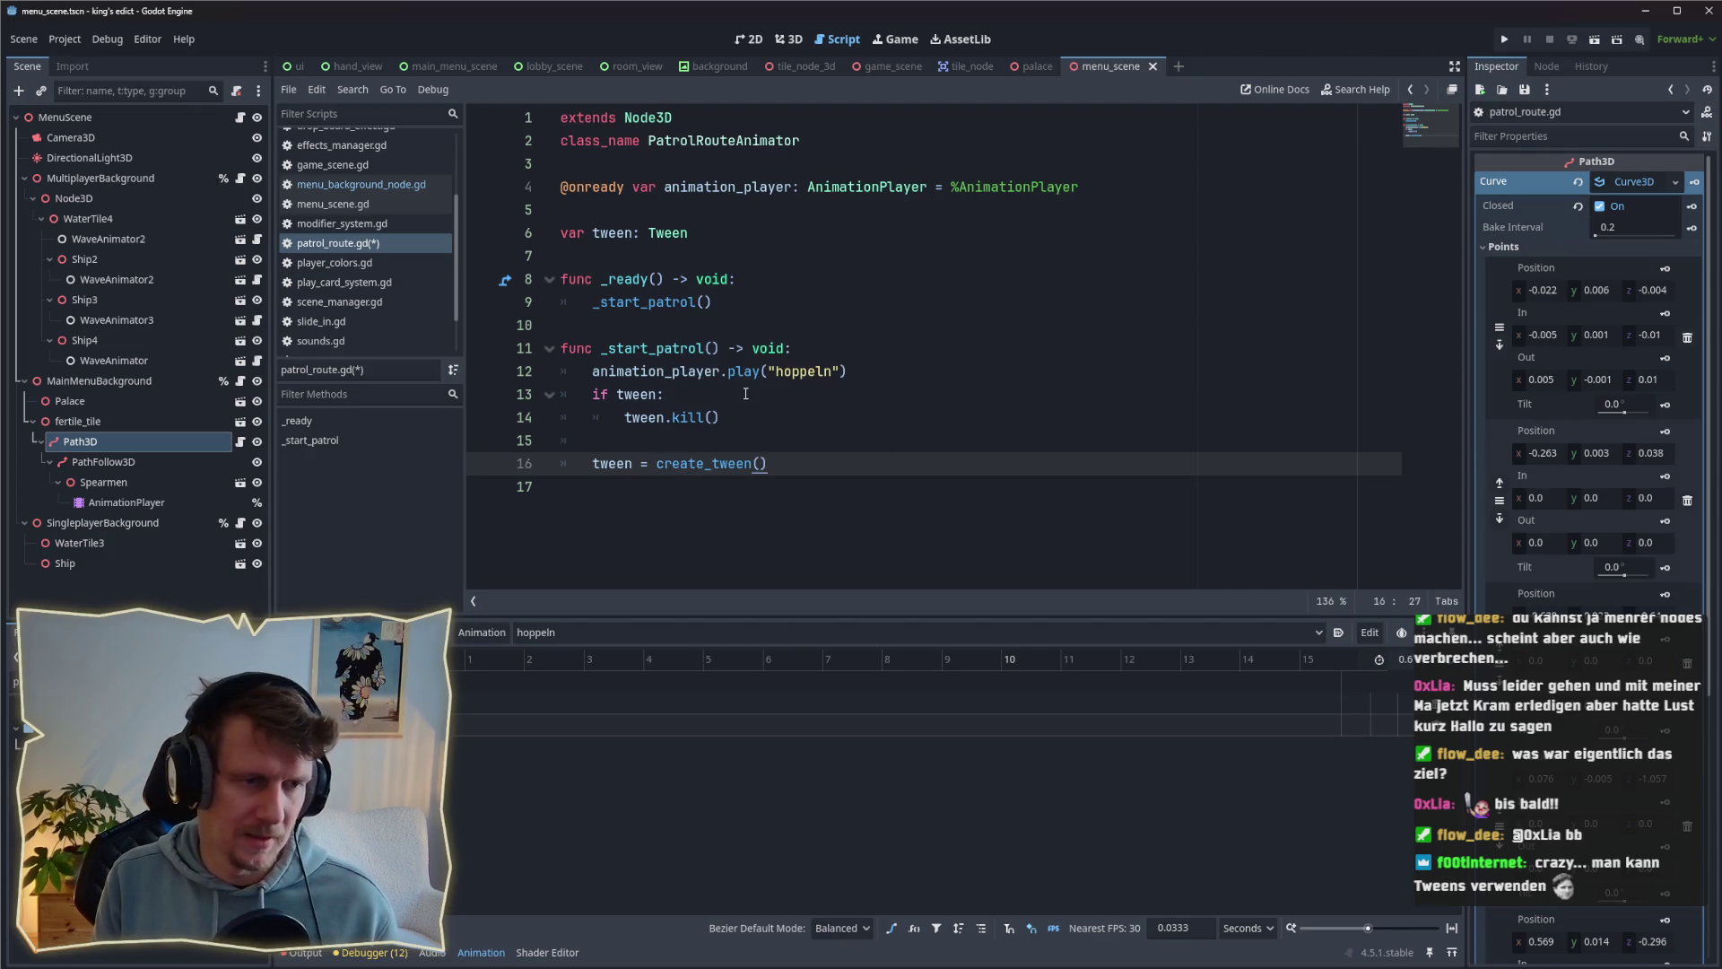
{"action": "key", "text": "Return"}
{"action": "type", "text": "ween."}
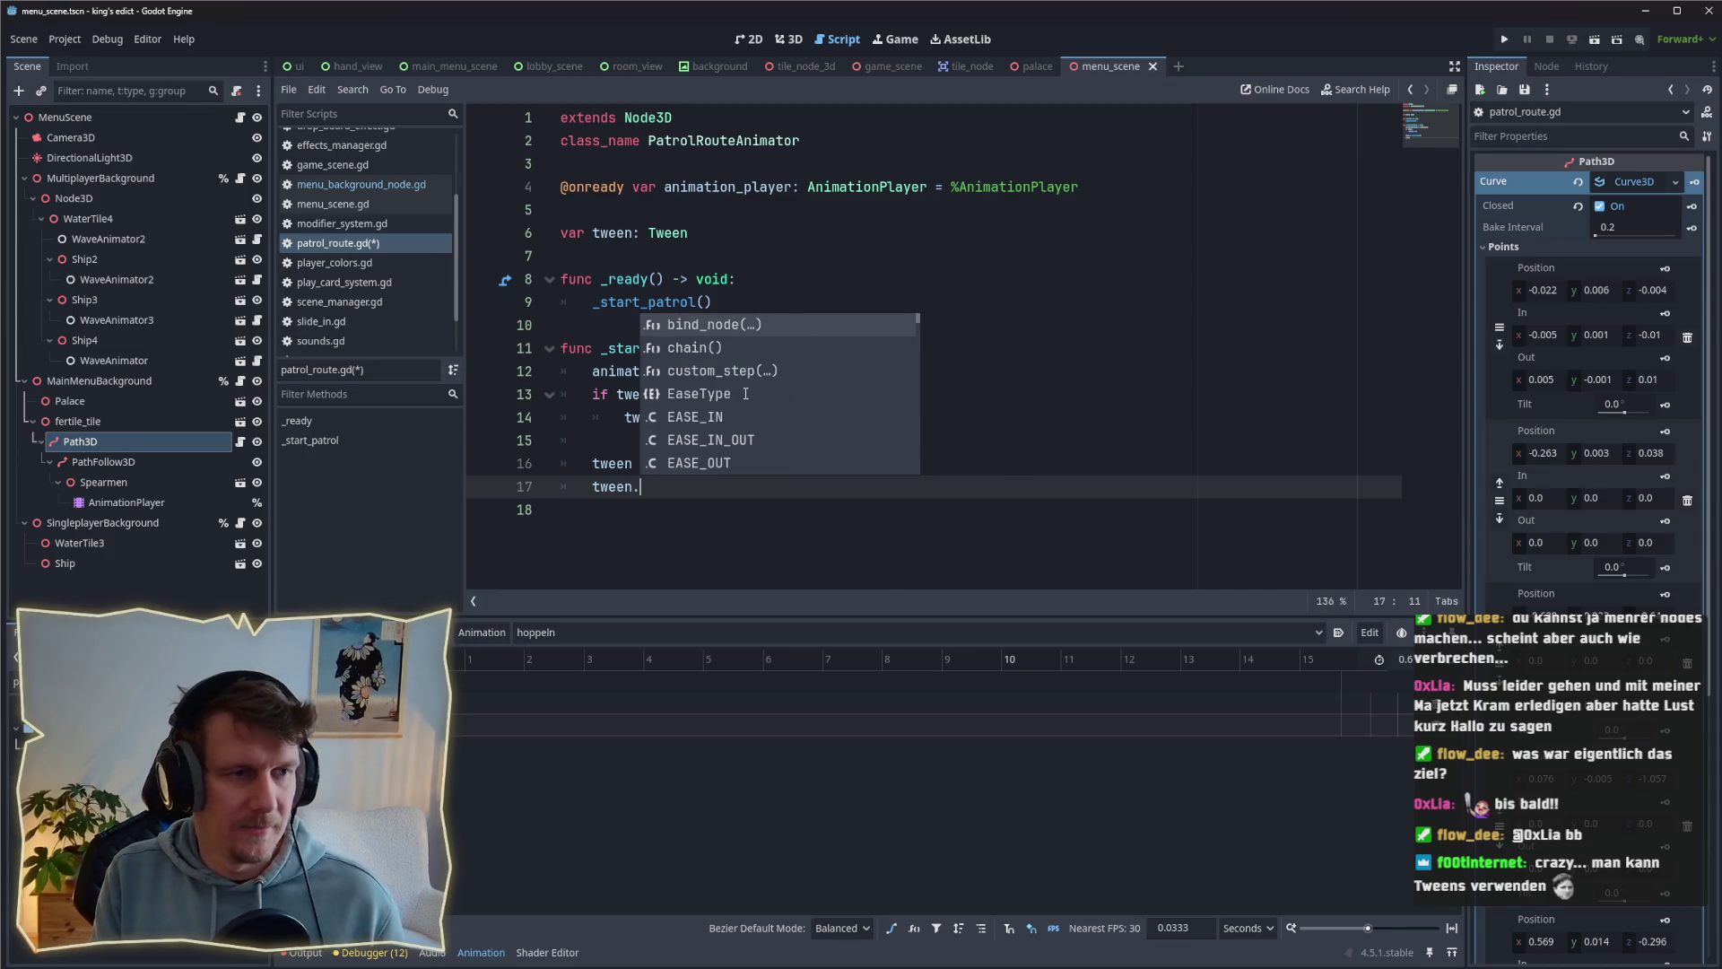
{"action": "key", "text": "Escape"}
{"action": "right_click", "coordinate": [106, 459]}
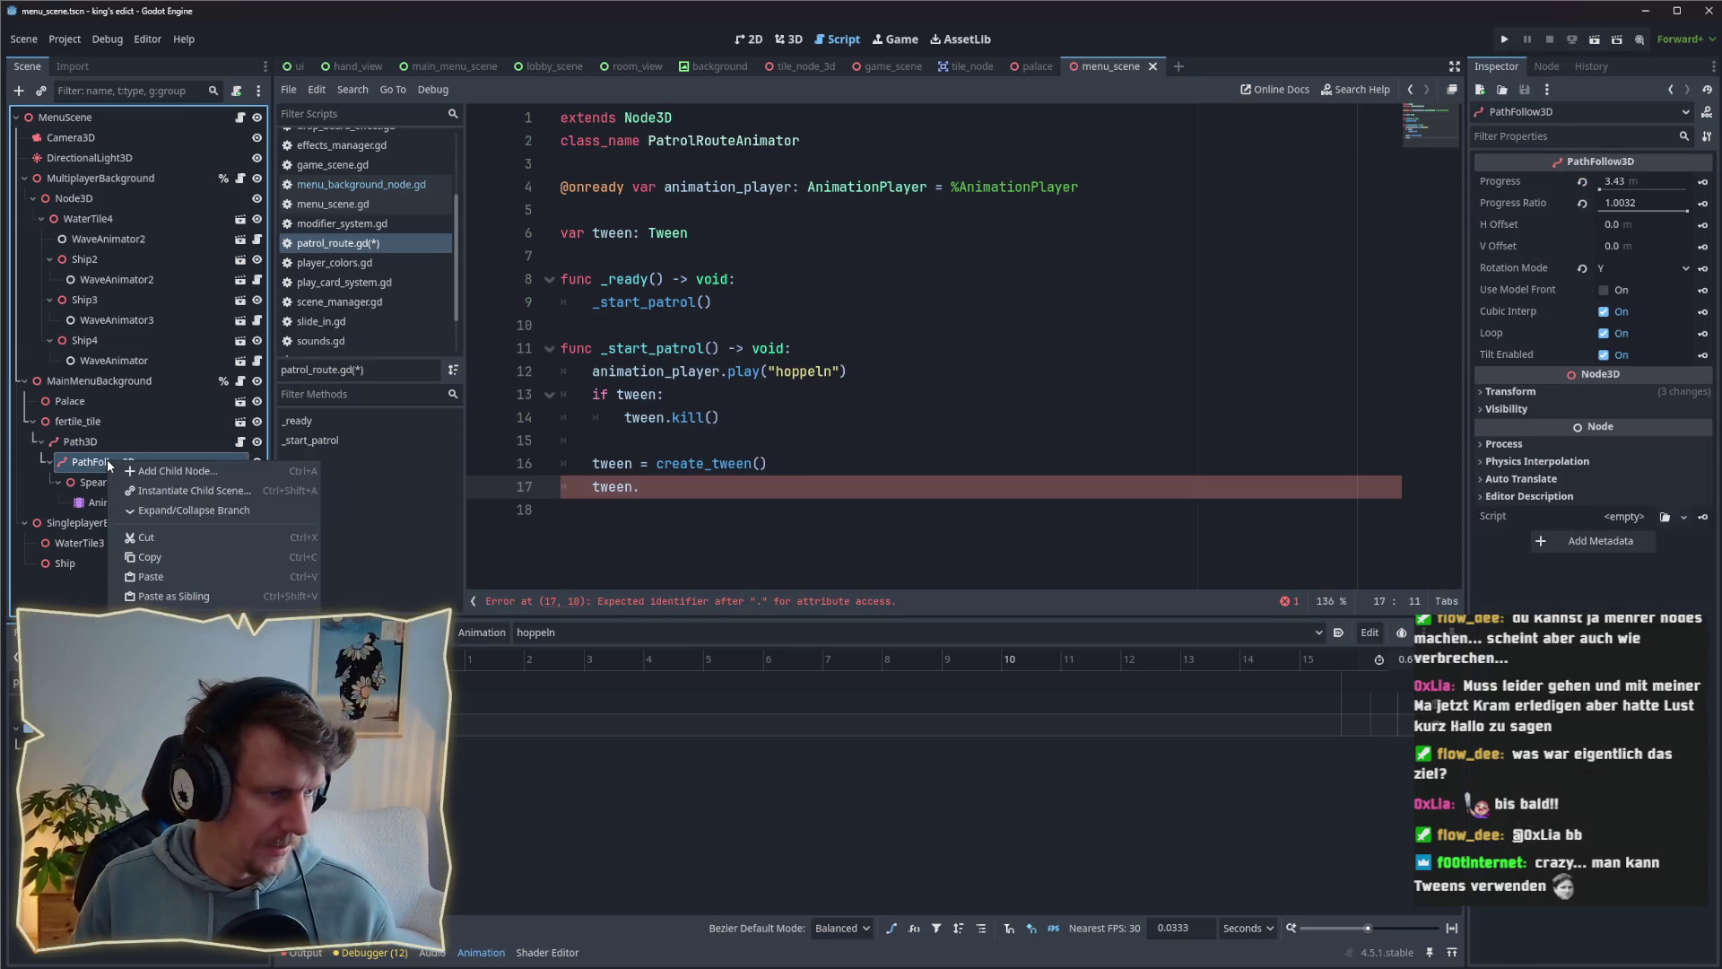
Make PathFollow3D a unique name and add its onready path_follow_3d reference to the script
{"action": "left_click", "coordinate": [180, 875]}
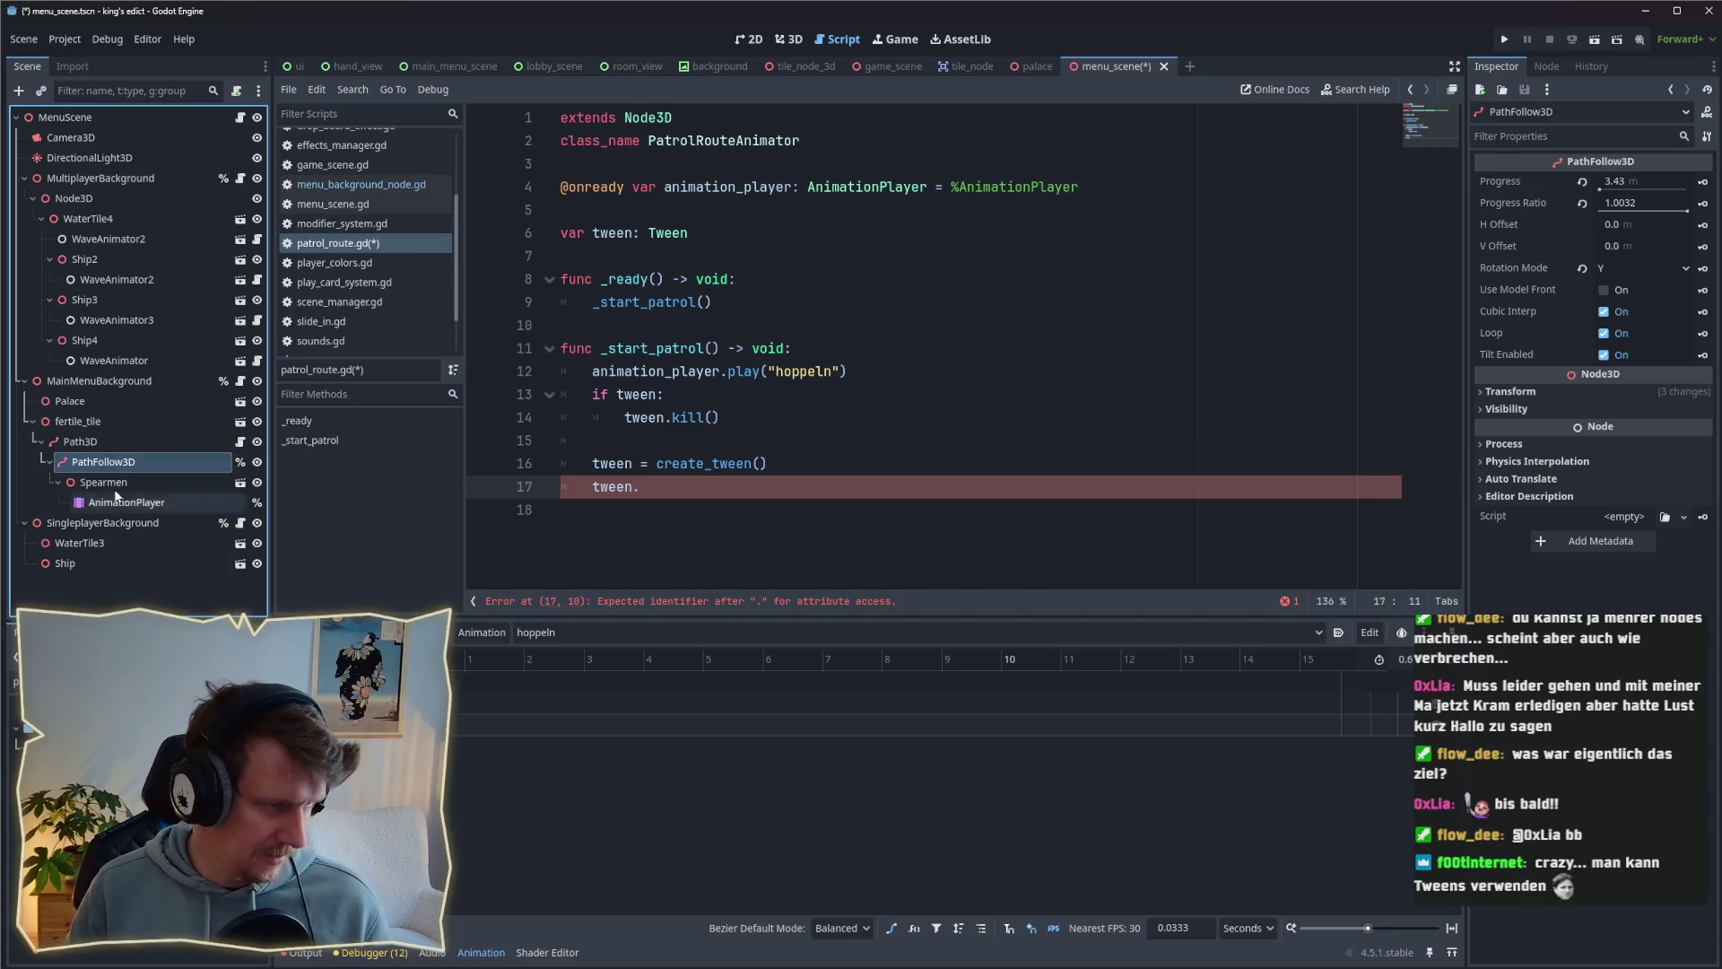
{"action": "mouse_move", "coordinate": [104, 461]}
{"action": "left_mouse_down"}
{"action": "mouse_move", "coordinate": [648, 248]}
{"action": "mouse_move", "coordinate": [747, 238]}
{"action": "left_mouse_up"}
{"action": "key", "text": "ctrl+s"}
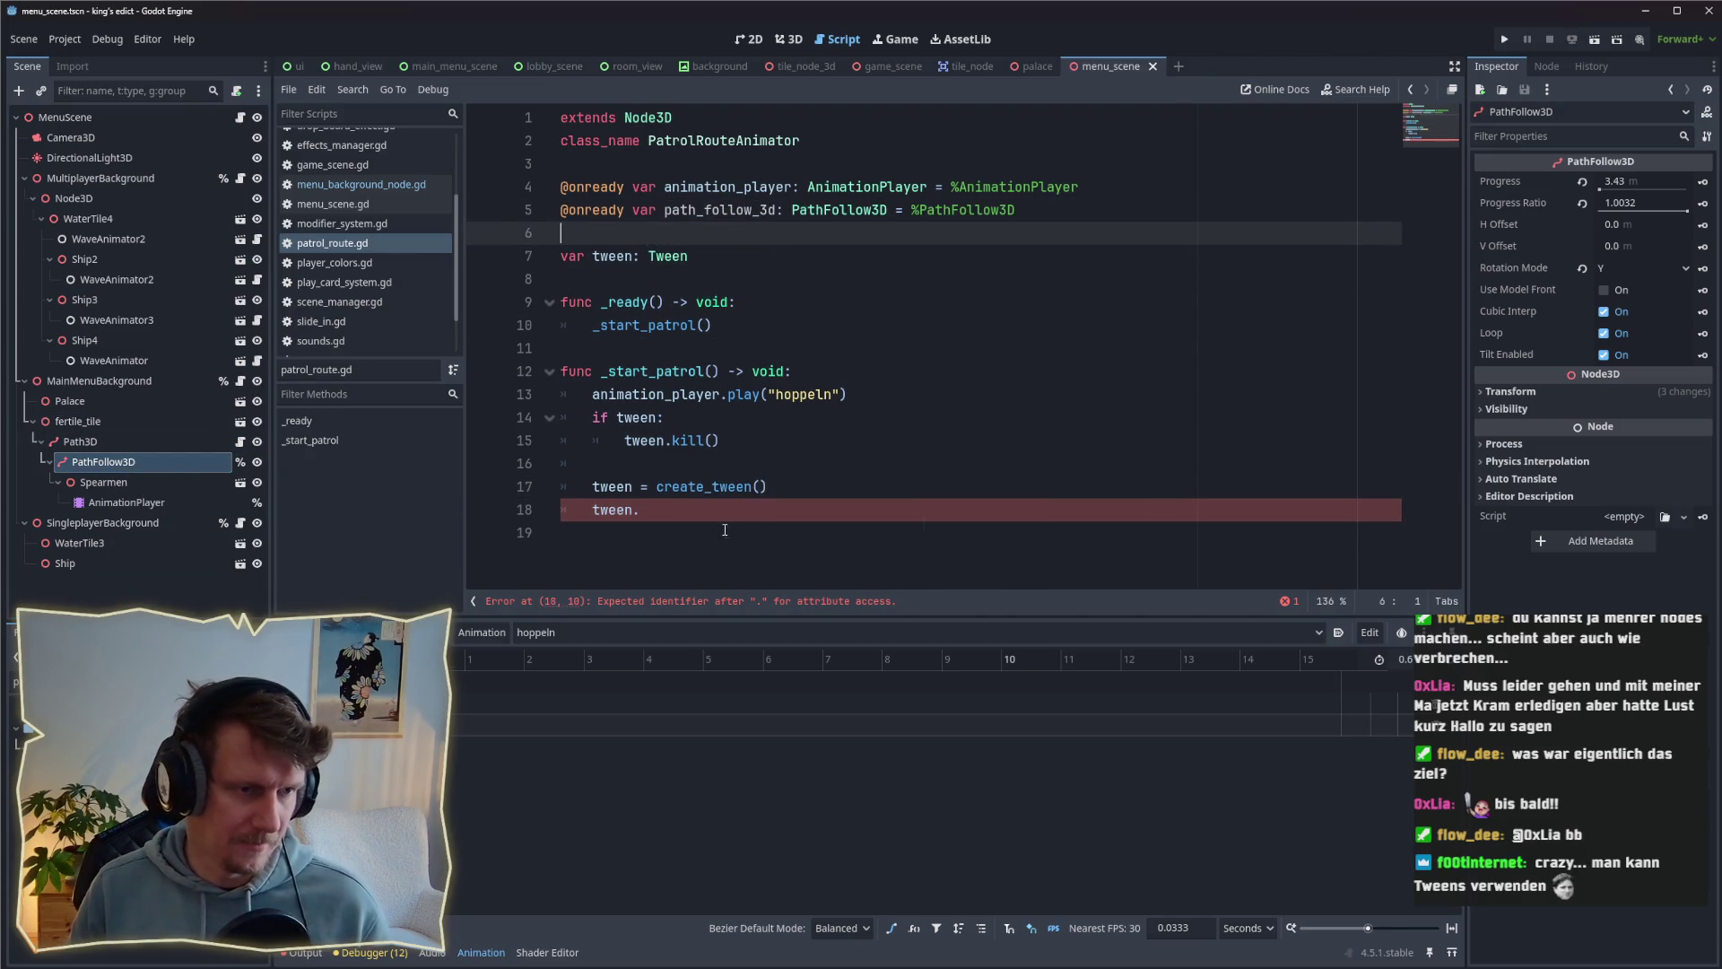
Write tween.tween_property(path_follow_3d, "progress_ratio", 1, duration)
{"action": "left_click", "coordinate": [709, 509]}
{"action": "type", "text": "twe"}
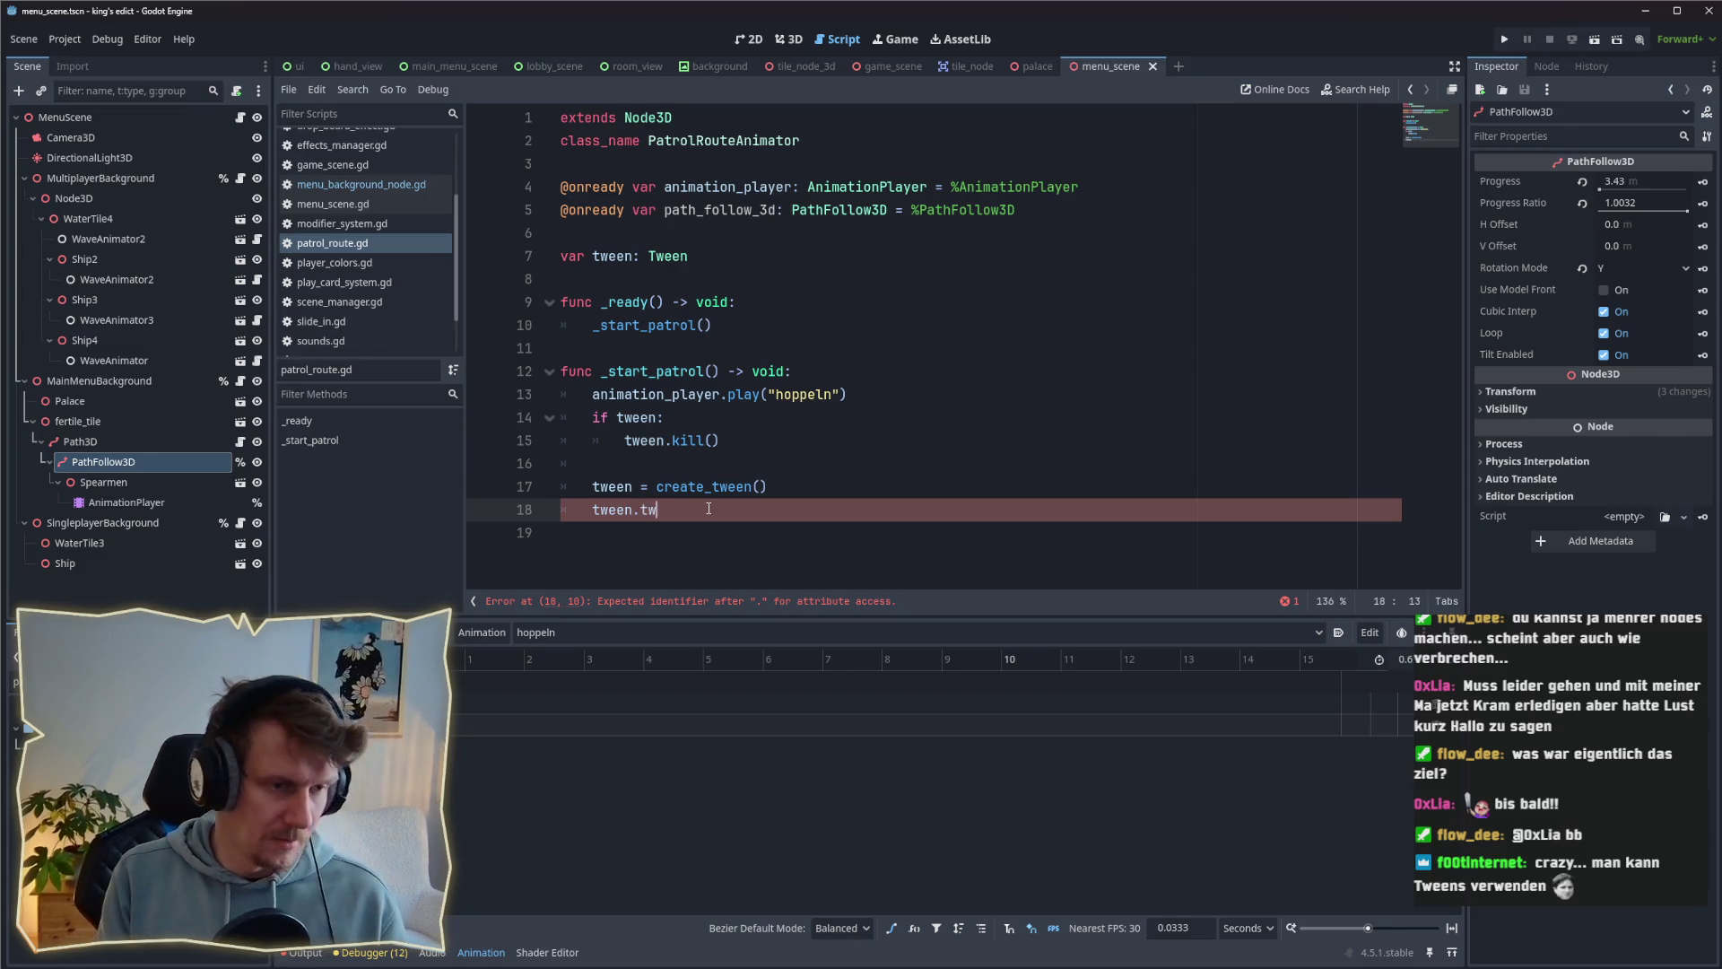
{"action": "key", "text": "Down"}
{"action": "key", "text": "Down"}
{"action": "key", "text": "Down"}
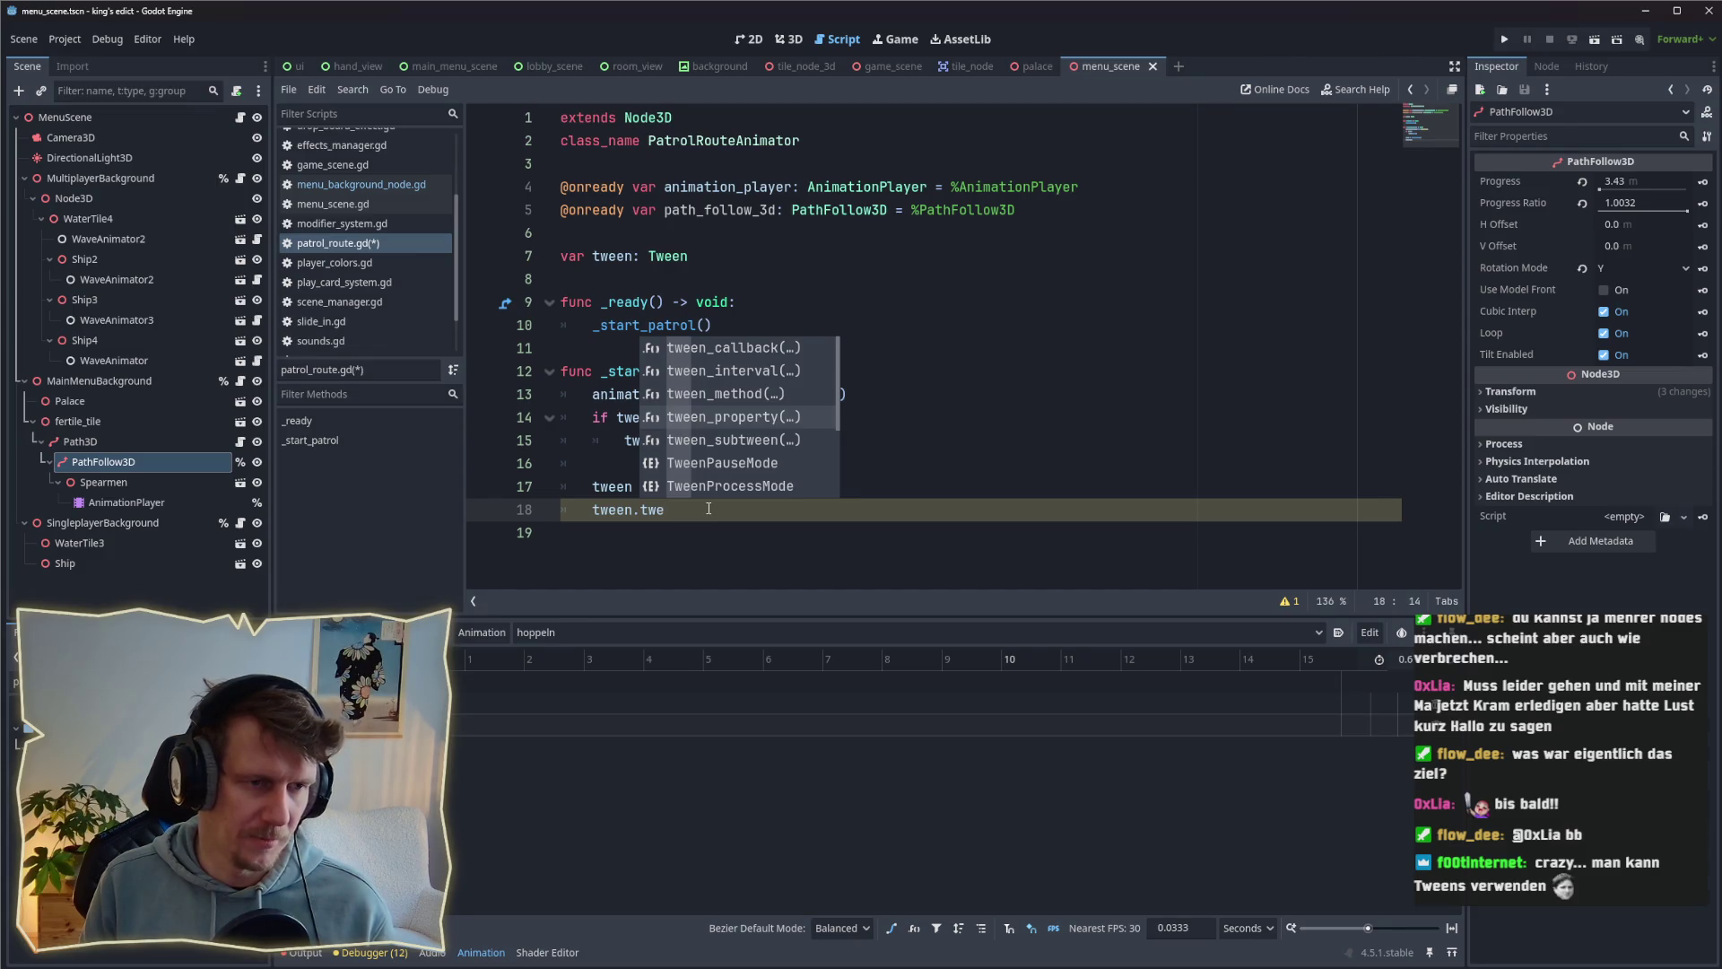
{"action": "key", "text": "Return"}
{"action": "type", "text": "pat"}
{"action": "key", "text": "Escape"}
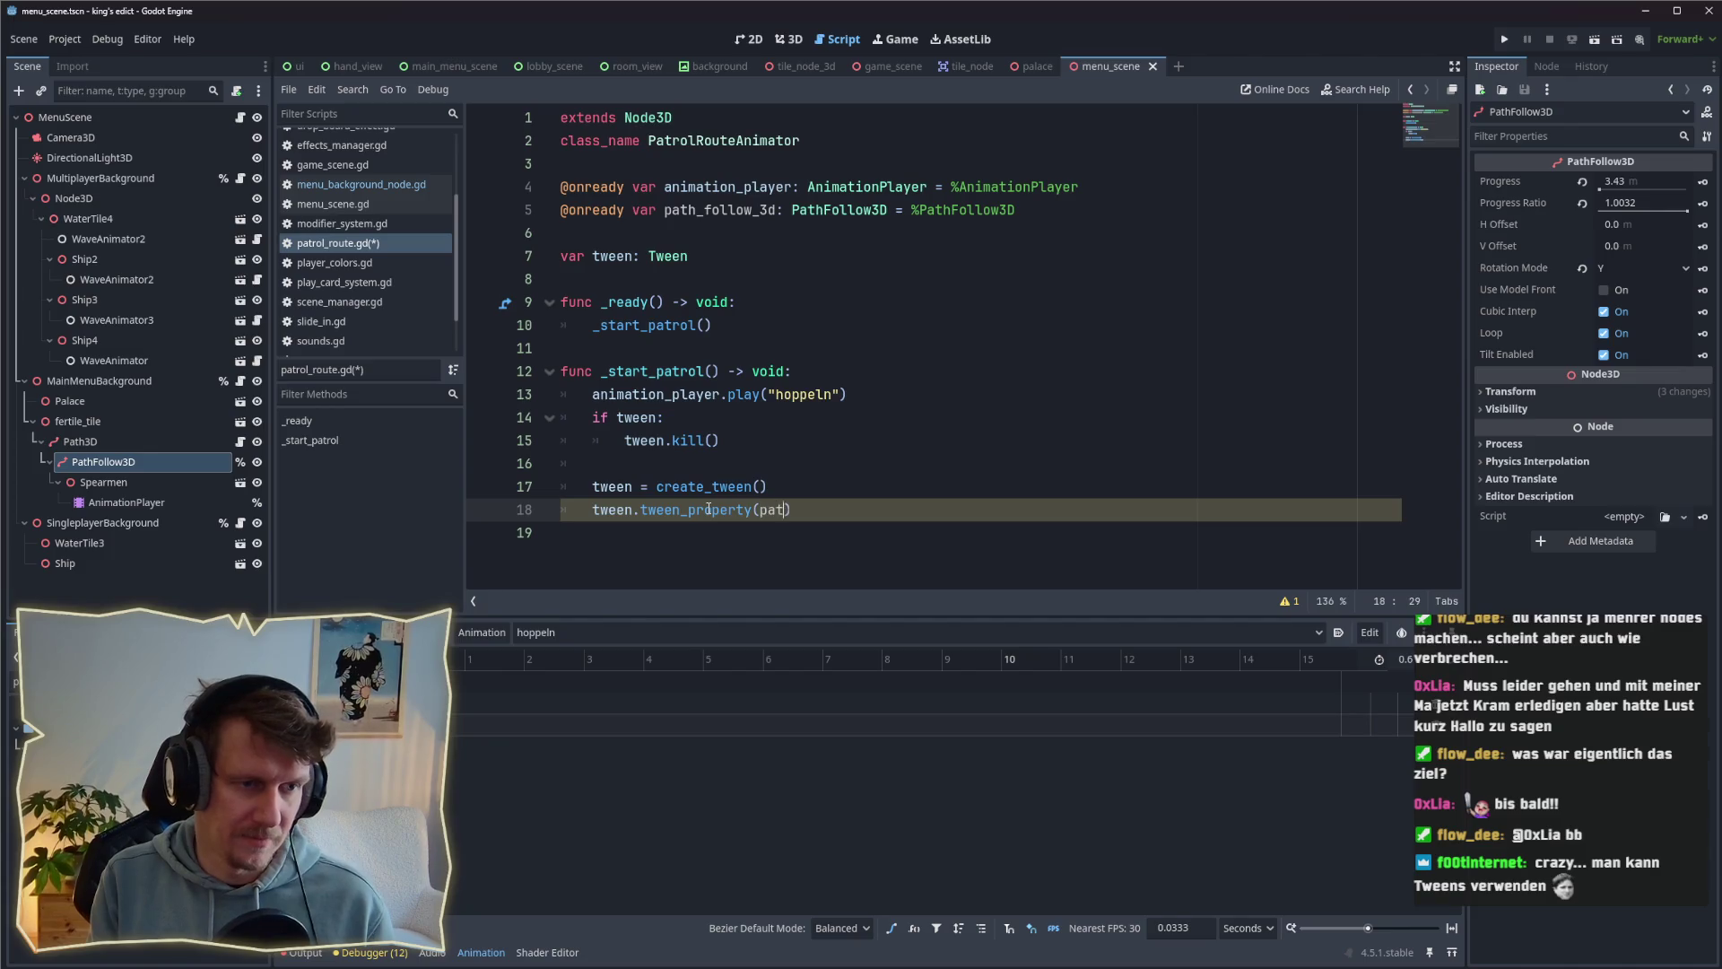
{"action": "key", "text": "ctrl+space"}
{"action": "key", "text": "Return"}
{"action": "type", "text": ", \"pr"}
{"action": "key", "text": "Down"}
{"action": "key", "text": "Down"}
{"action": "key", "text": "Down"}
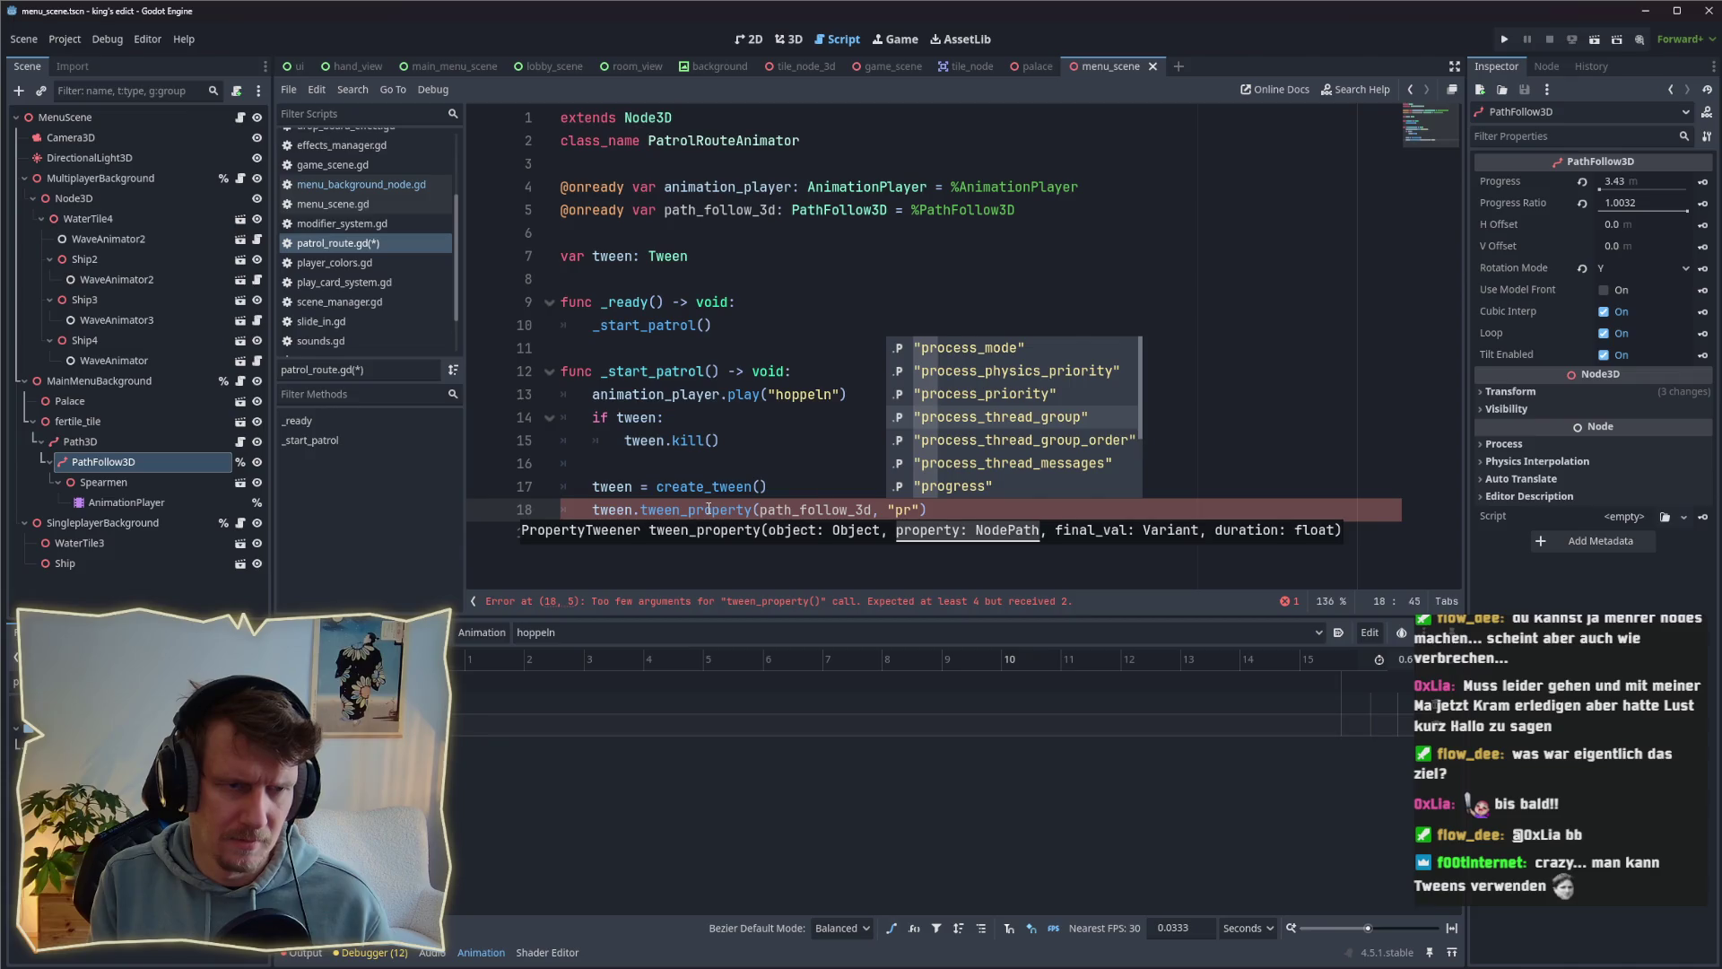
{"action": "type", "text": "og"}
{"action": "key", "text": "Down"}
{"action": "key", "text": "Return"}
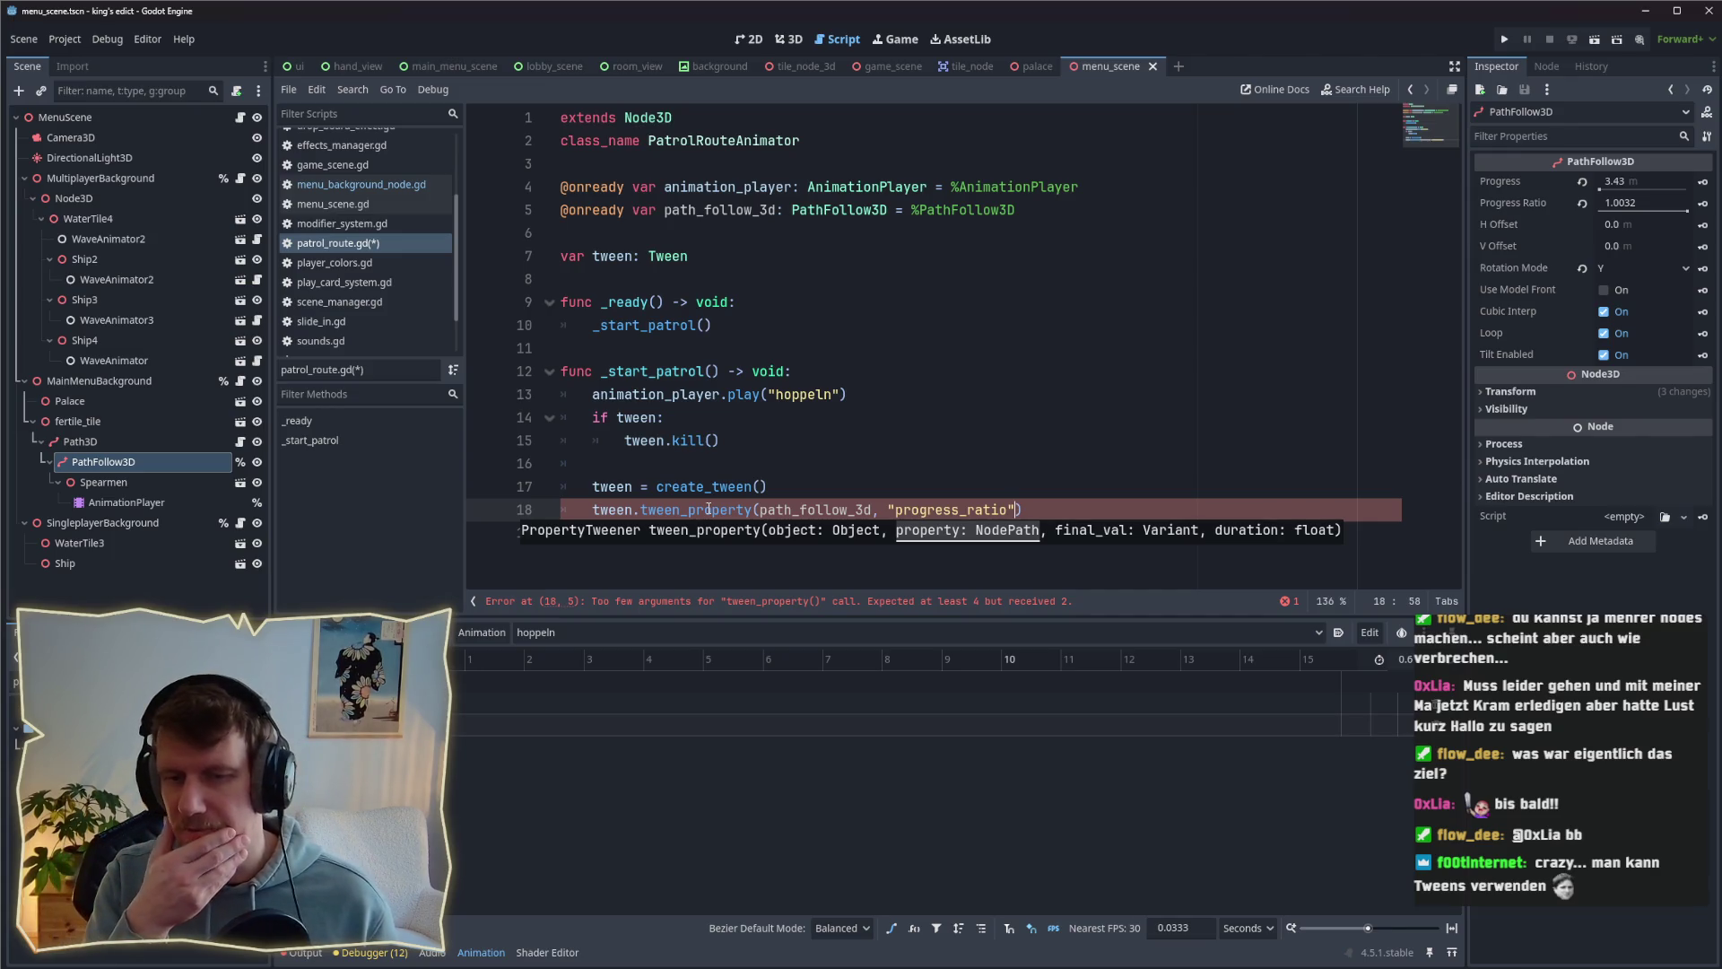
{"action": "type", "text": ", "}
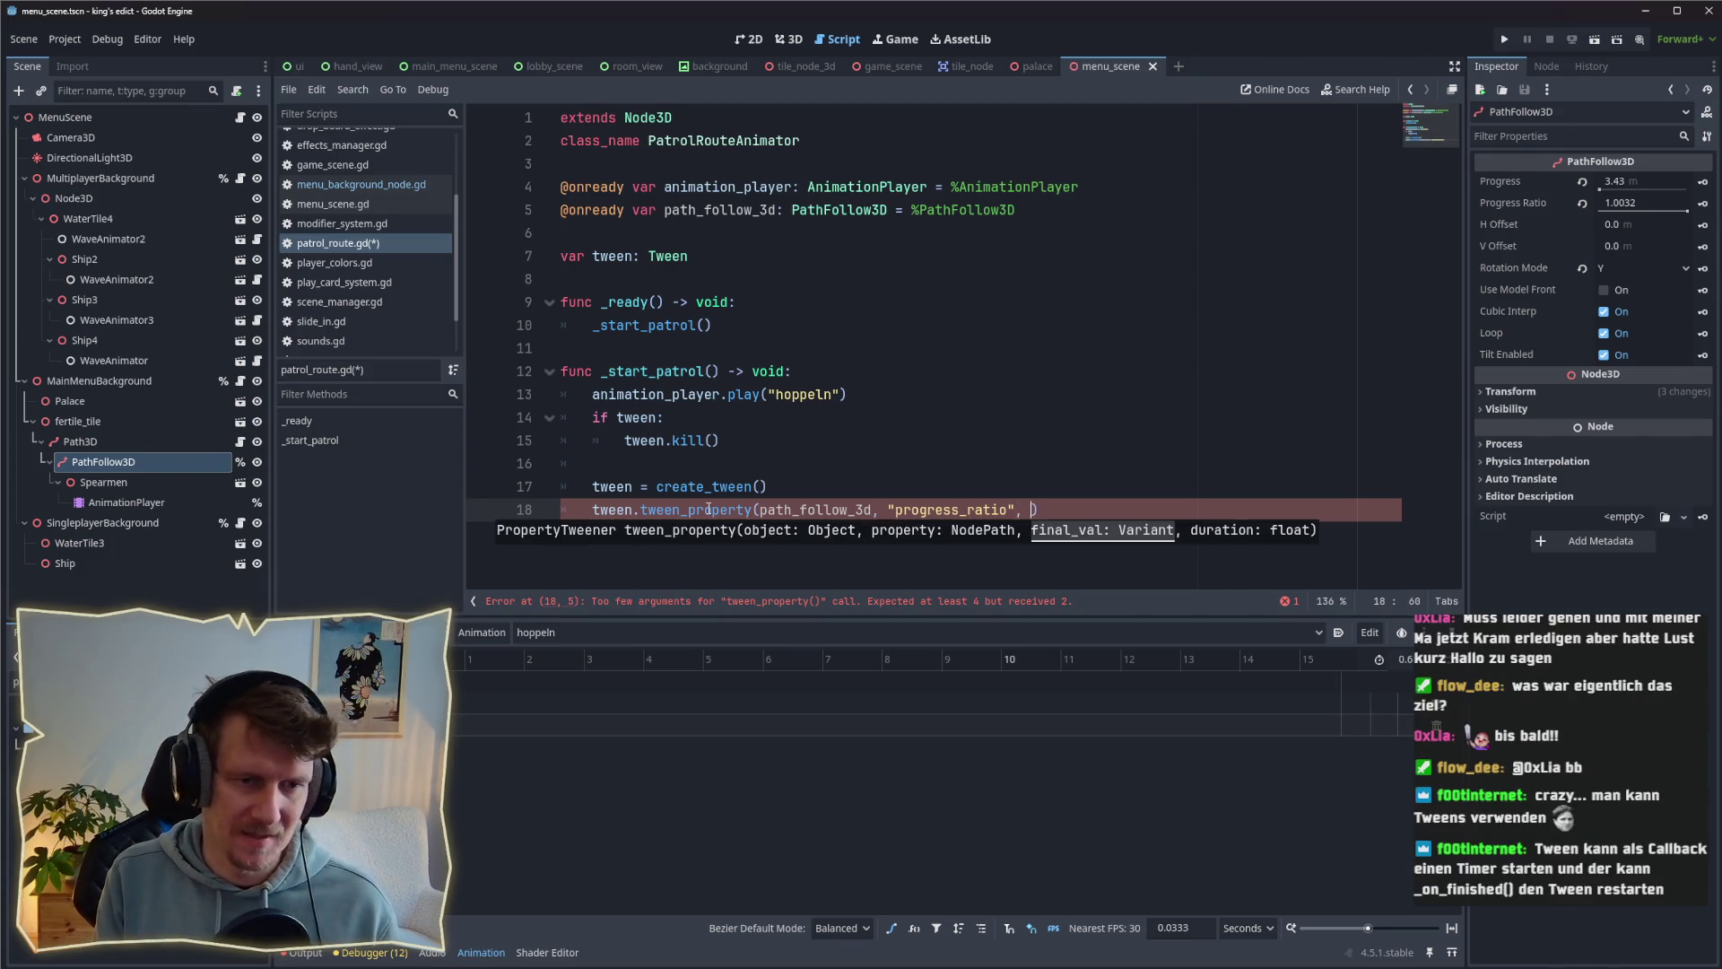
{"action": "type", "text": "1, dur"}
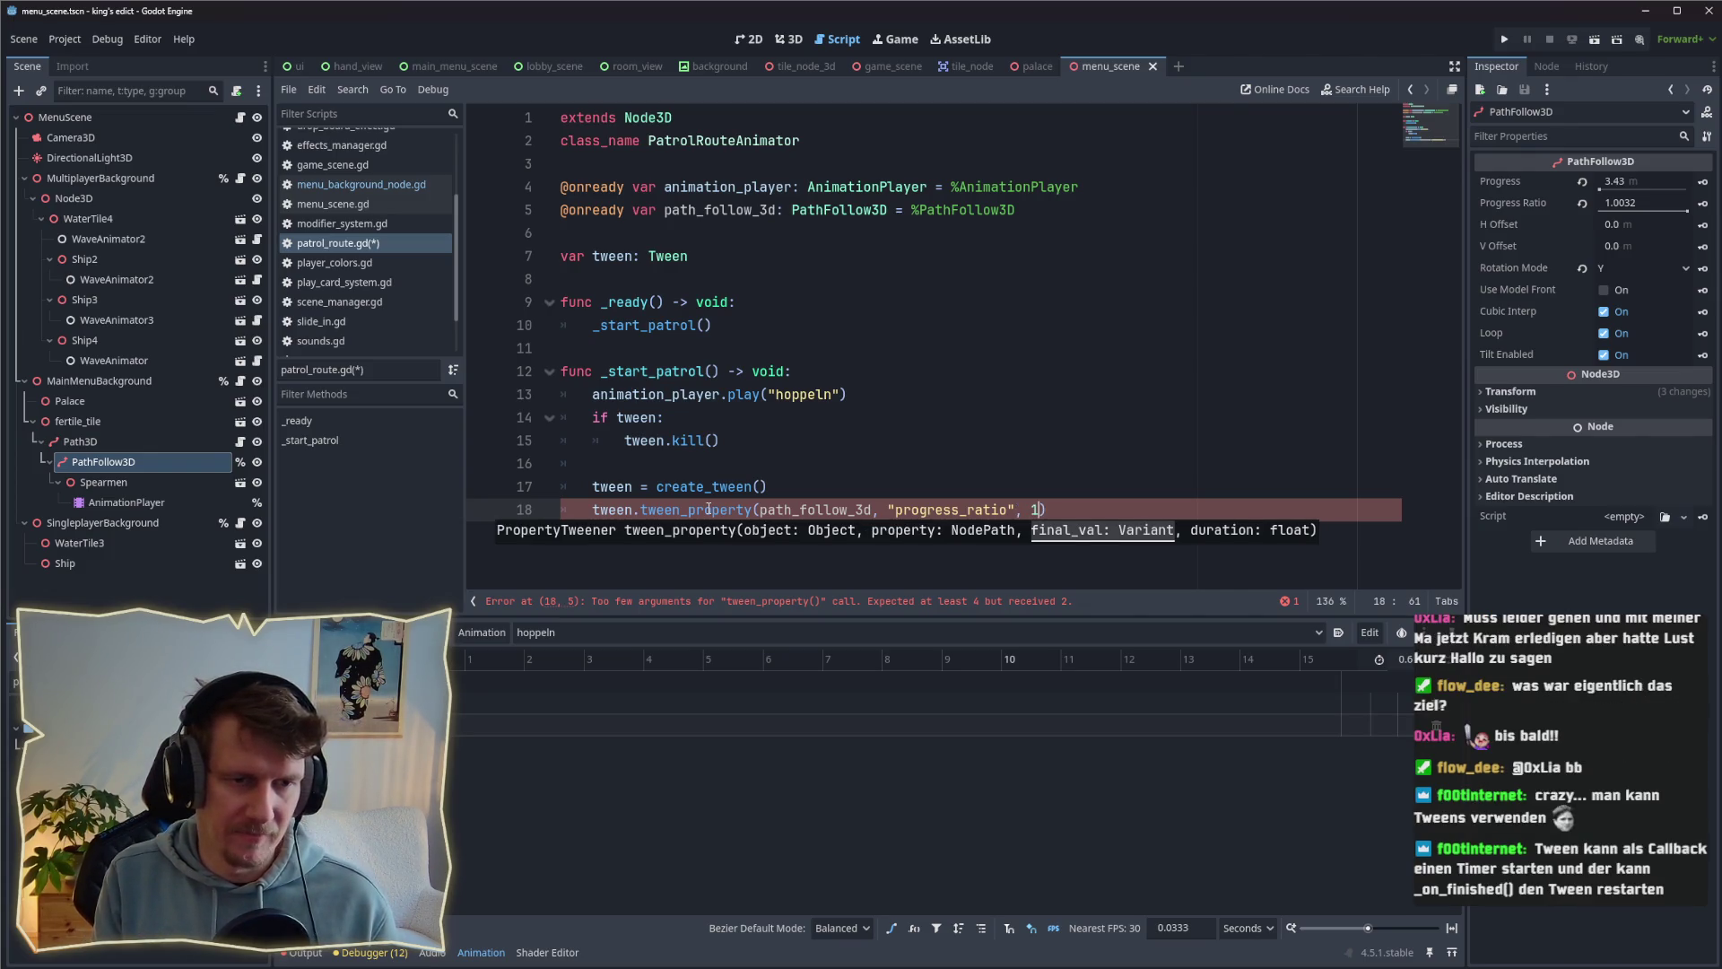
{"action": "type", "text": "ation"}
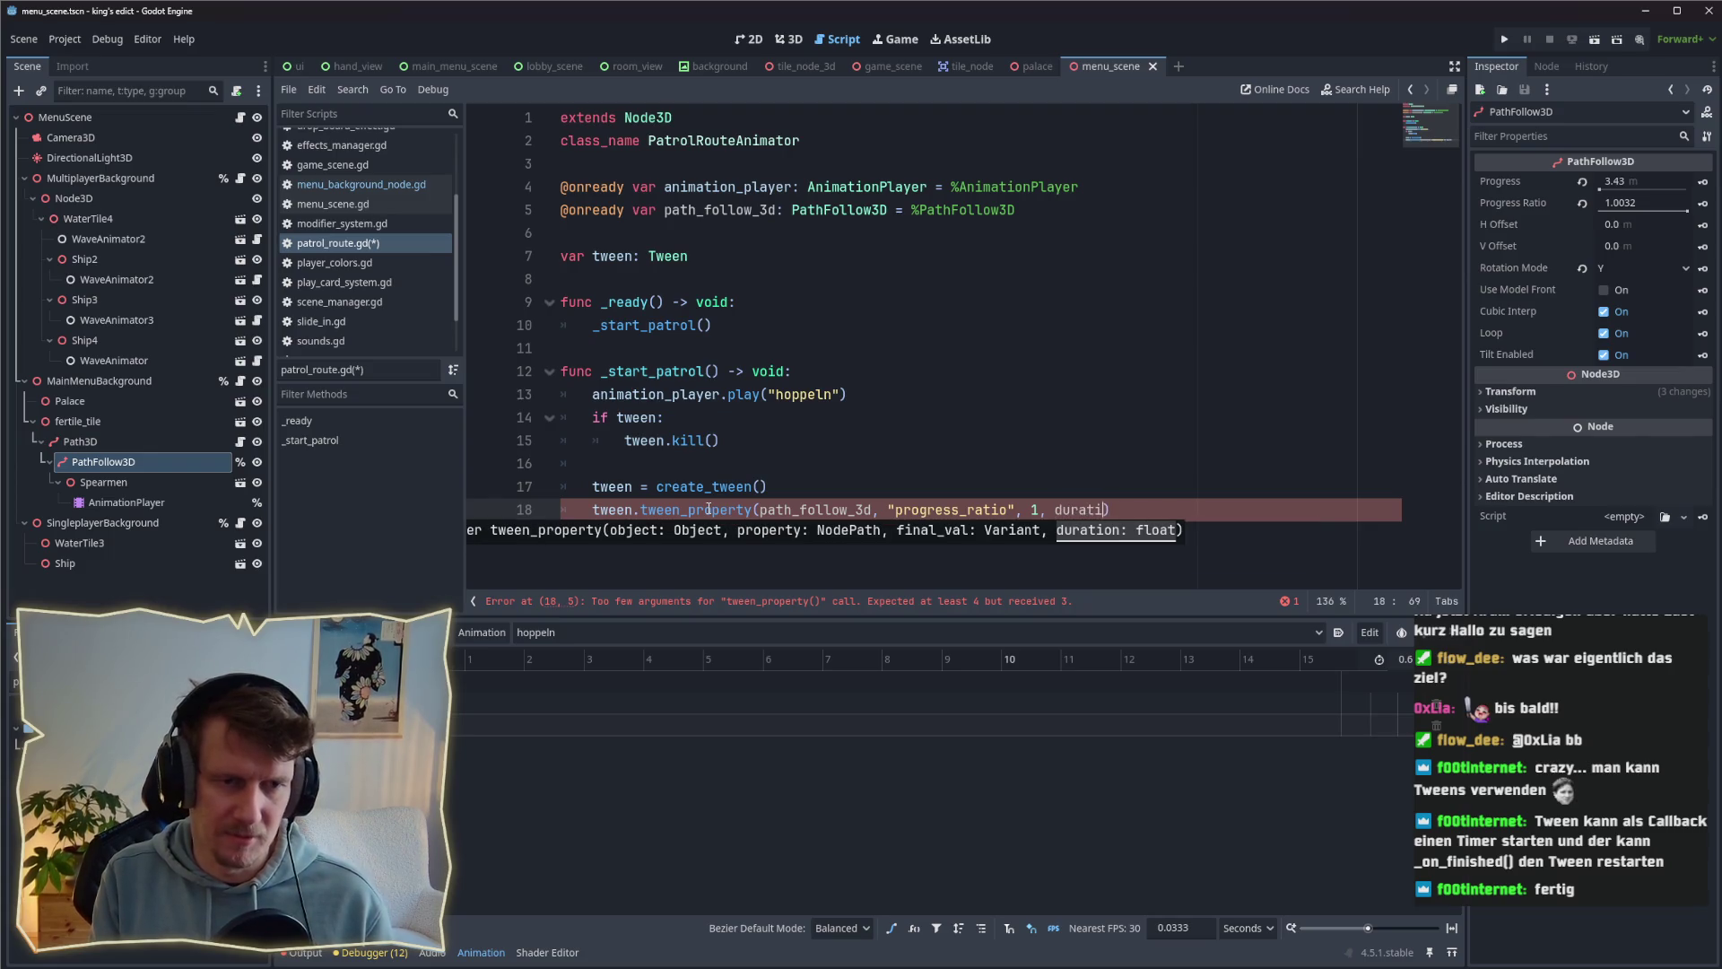
{"action": "left_click", "coordinate": [898, 280]}
{"action": "key", "text": "ctrl+s"}
{"action": "key", "text": "Return"}
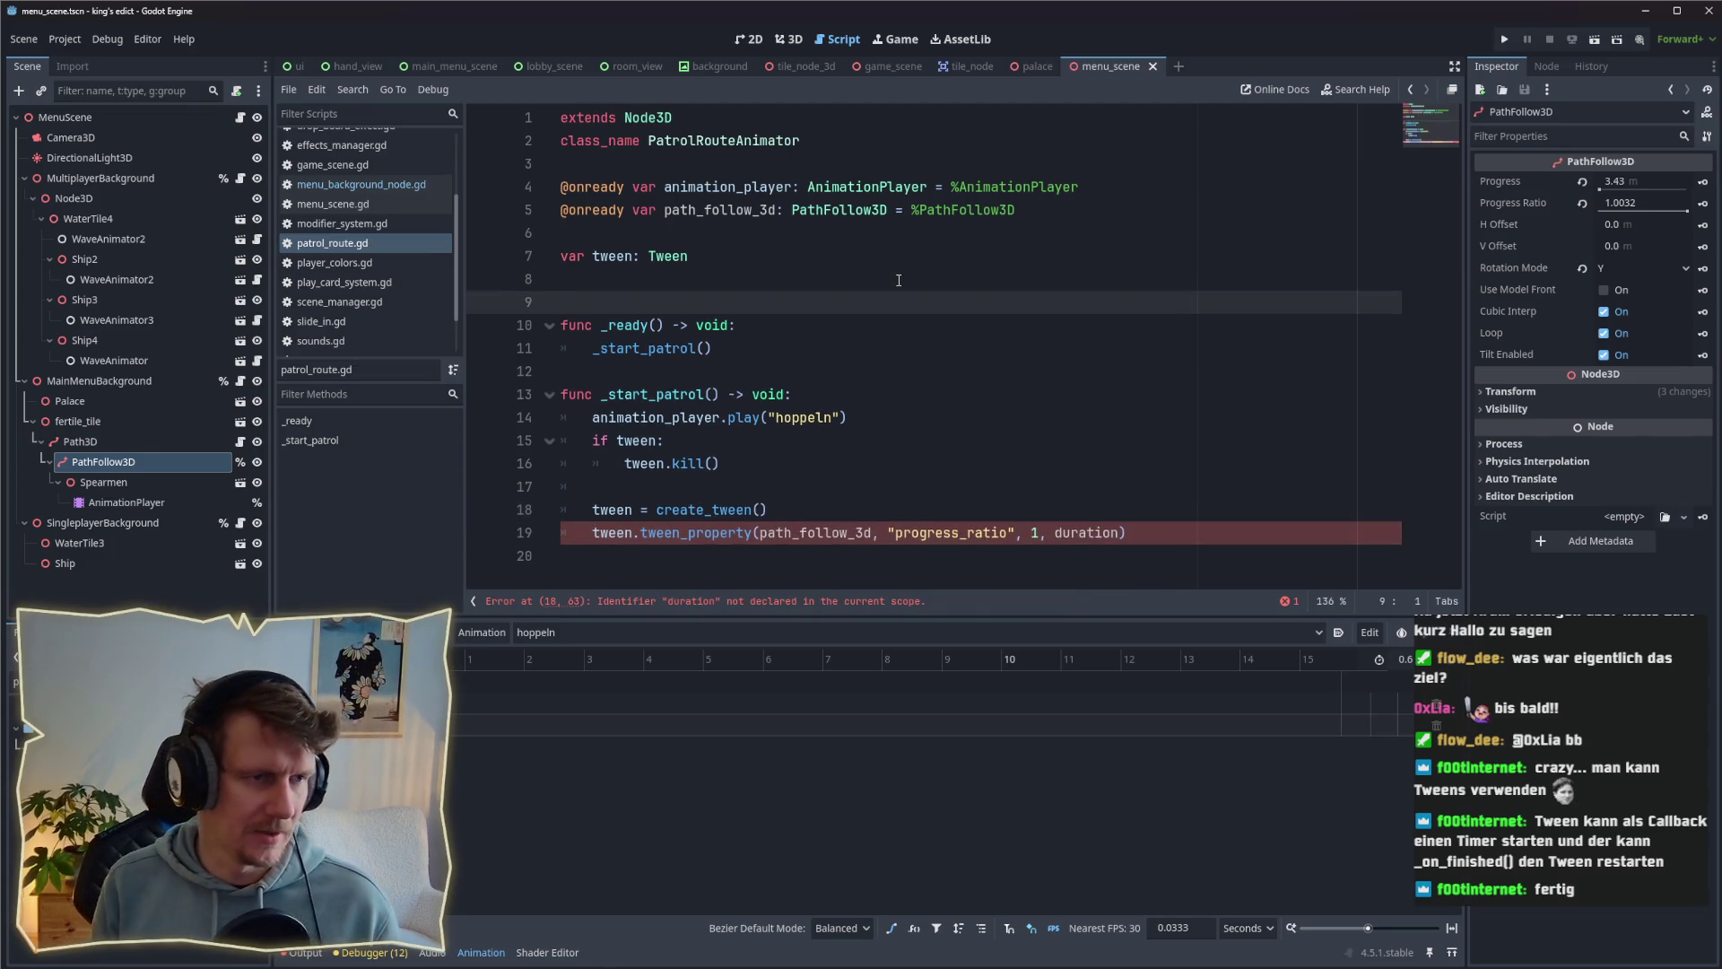
{"action": "key", "text": "Return"}
{"action": "key", "text": "Up"}
{"action": "type", "text": "@e"}
{"action": "key", "text": "BackSpace"}
{"action": "type", "text": "ort "}
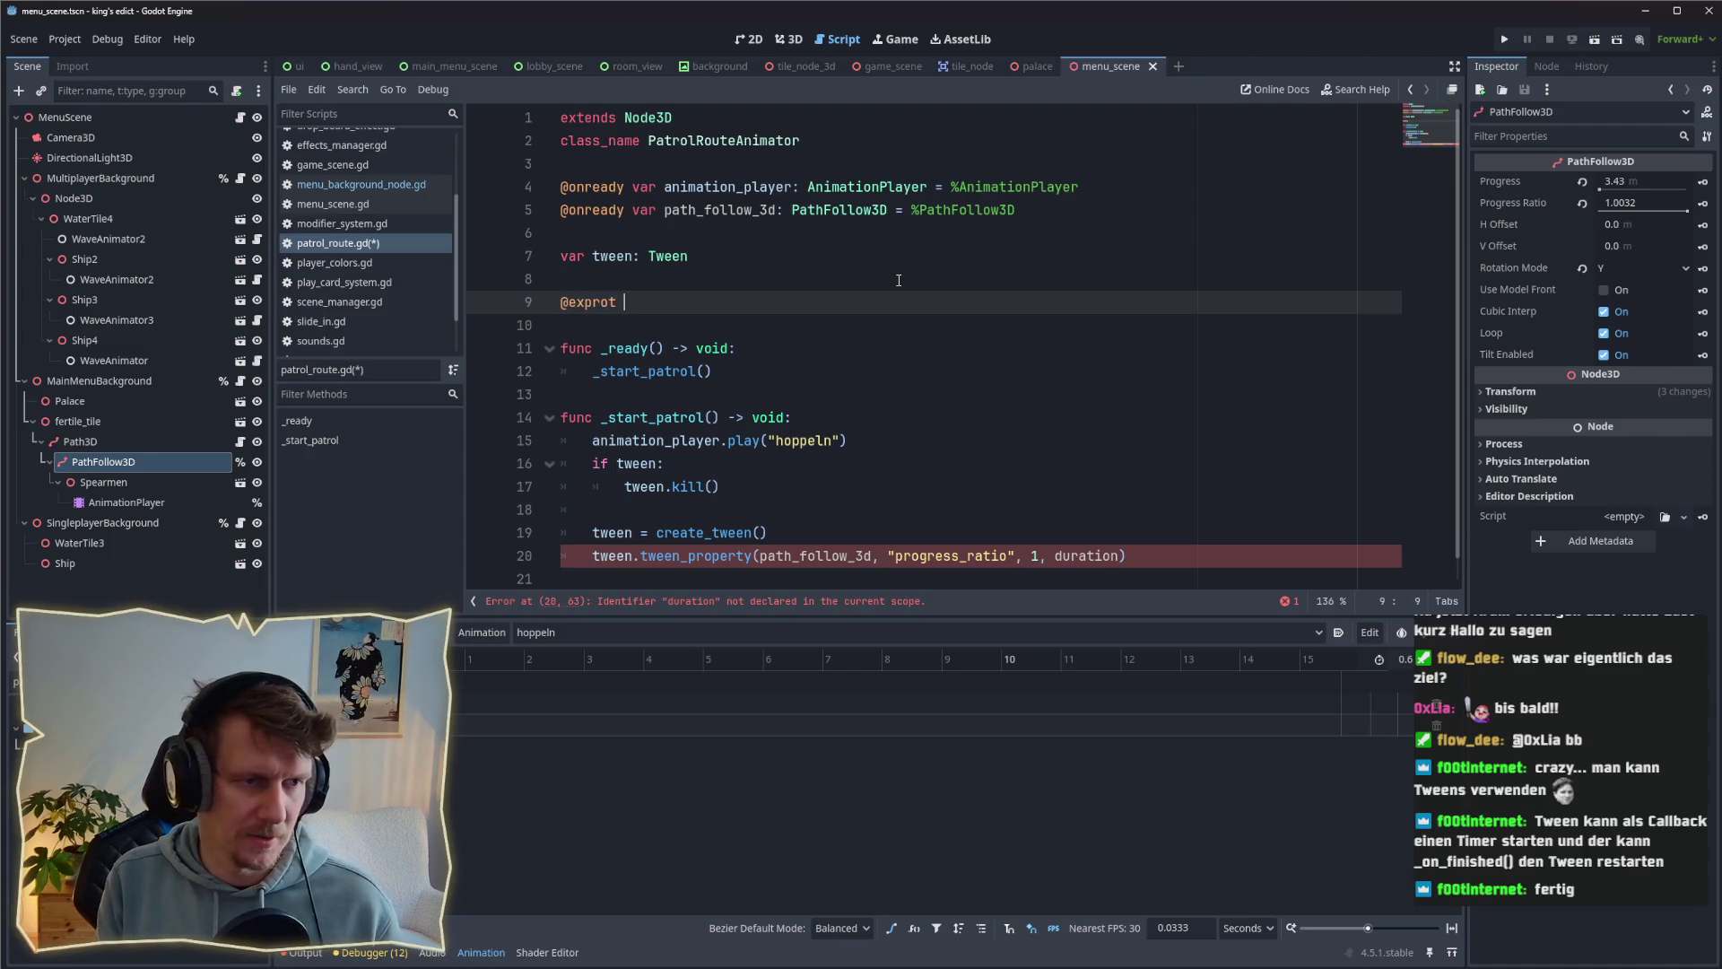
{"action": "type", "text": "duration: float = 2"}
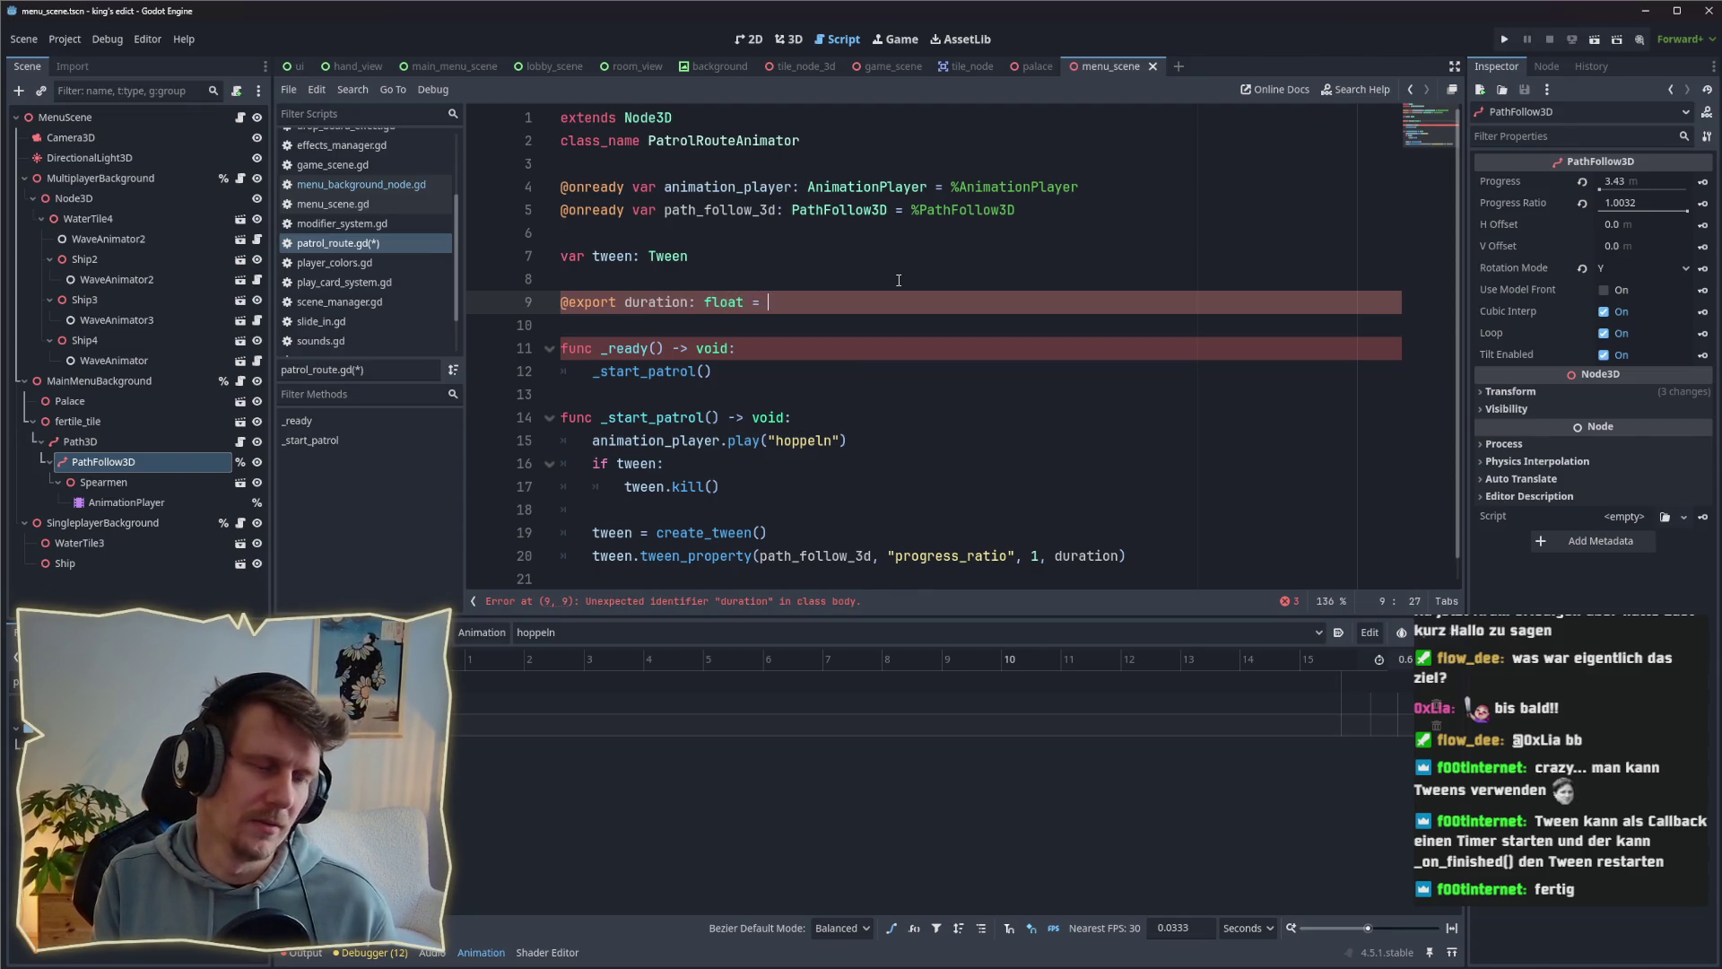
{"action": "type", "text": "0"}
{"action": "left_click", "coordinate": [878, 354]}
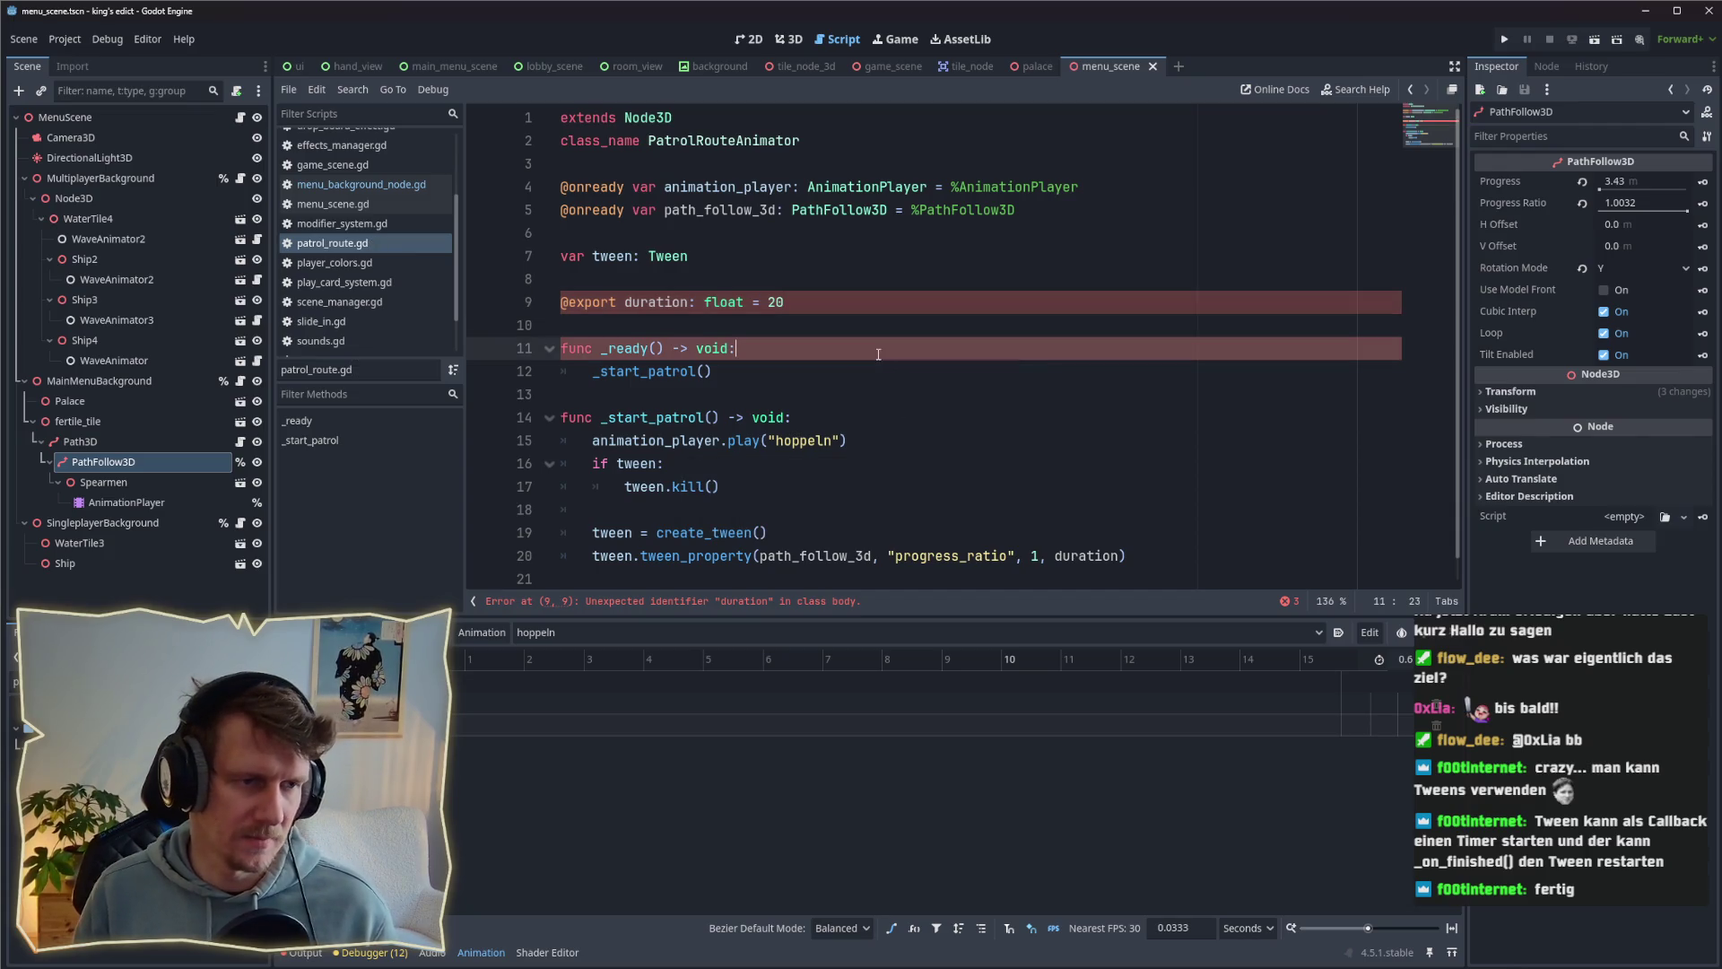
{"action": "left_click", "coordinate": [626, 302]}
{"action": "type", "text": "var"}
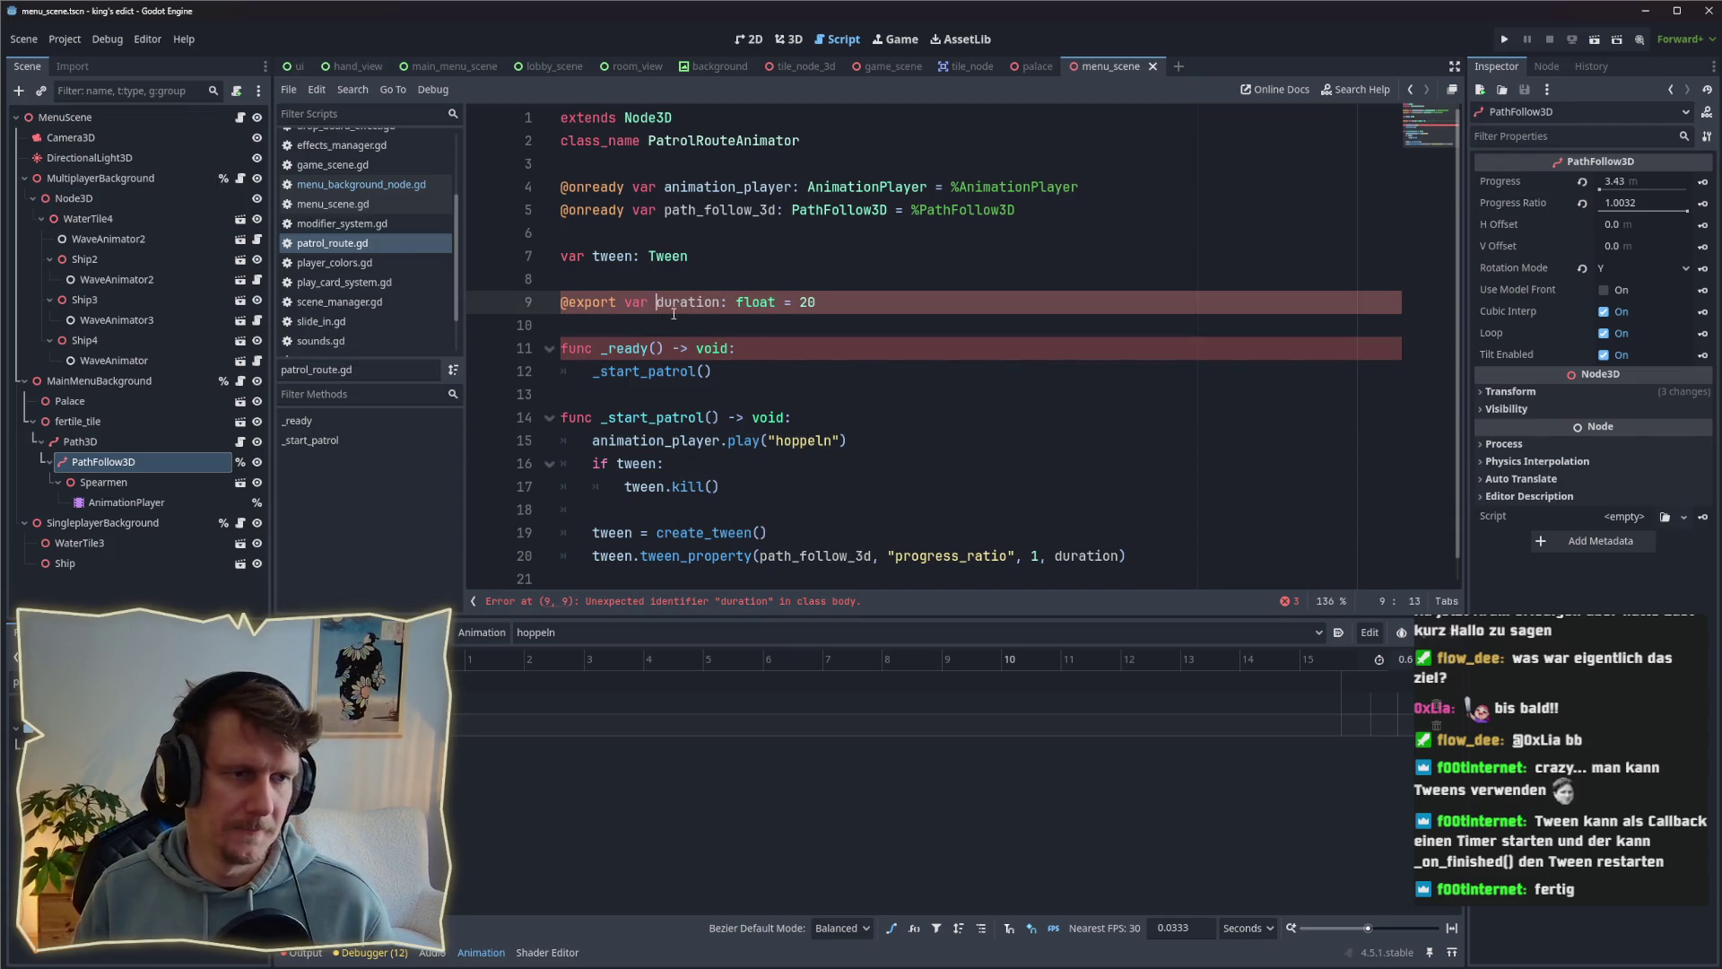
{"action": "left_click", "coordinate": [745, 327]}
{"action": "scroll", "coordinate": [833, 439], "scroll_direction": "down", "scroll_amount": 1}
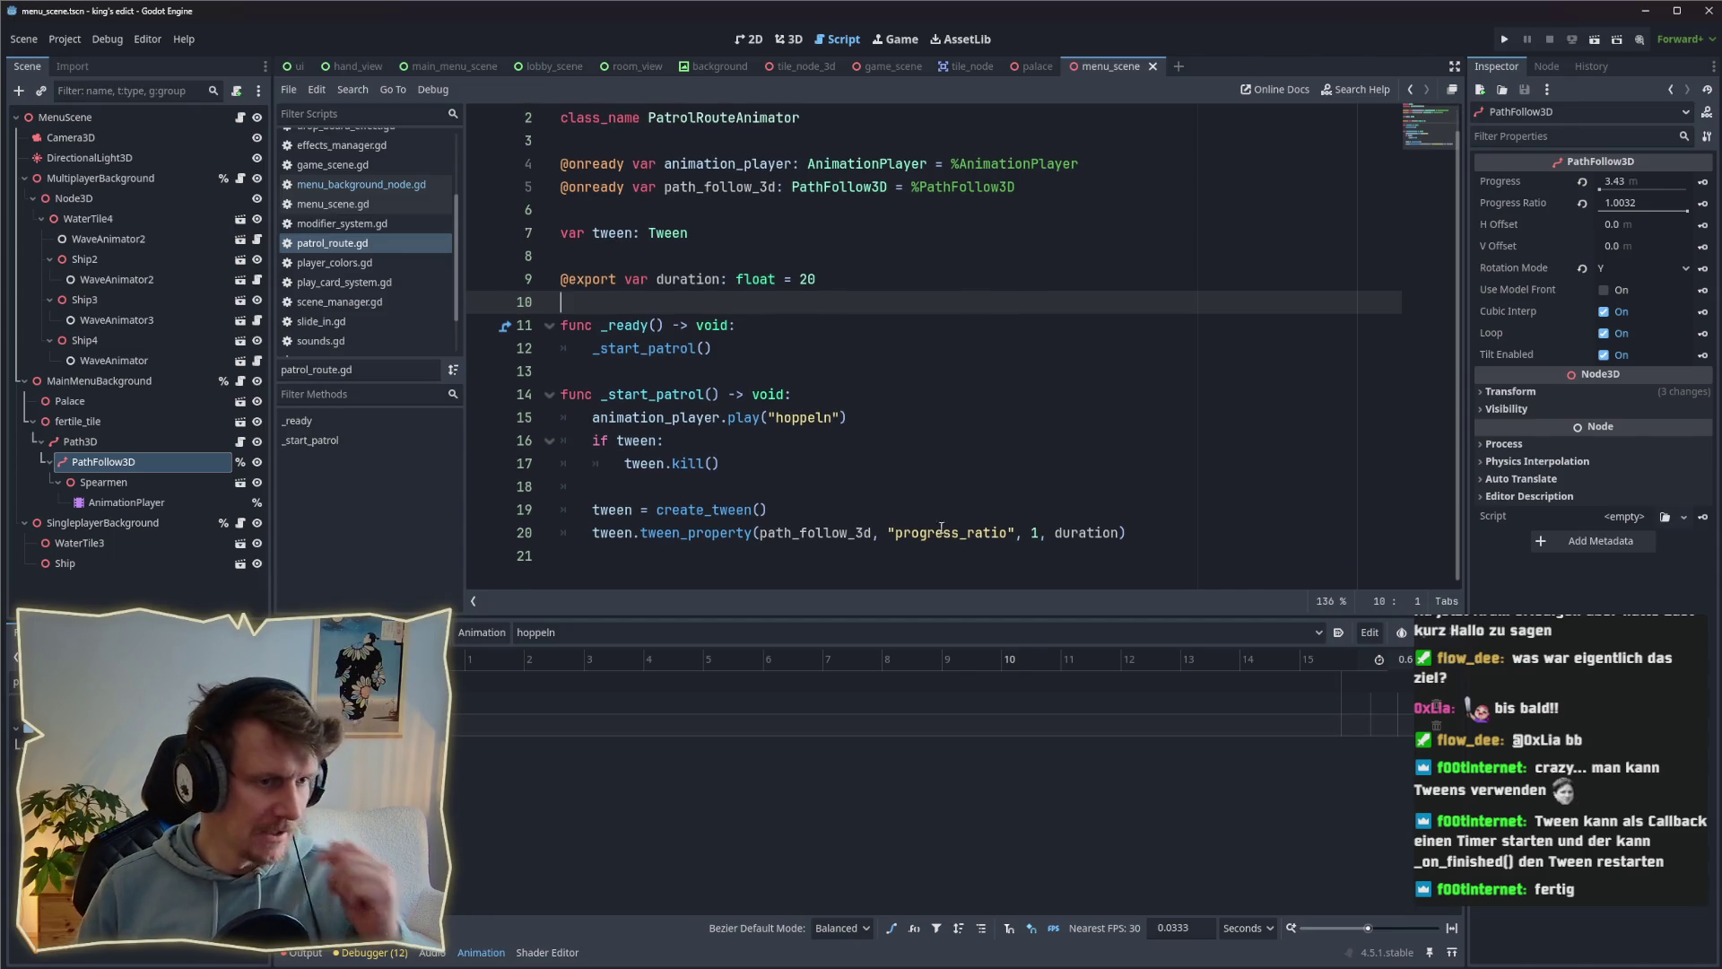
{"action": "left_click", "coordinate": [1144, 530]}
{"action": "key", "text": "Return"}
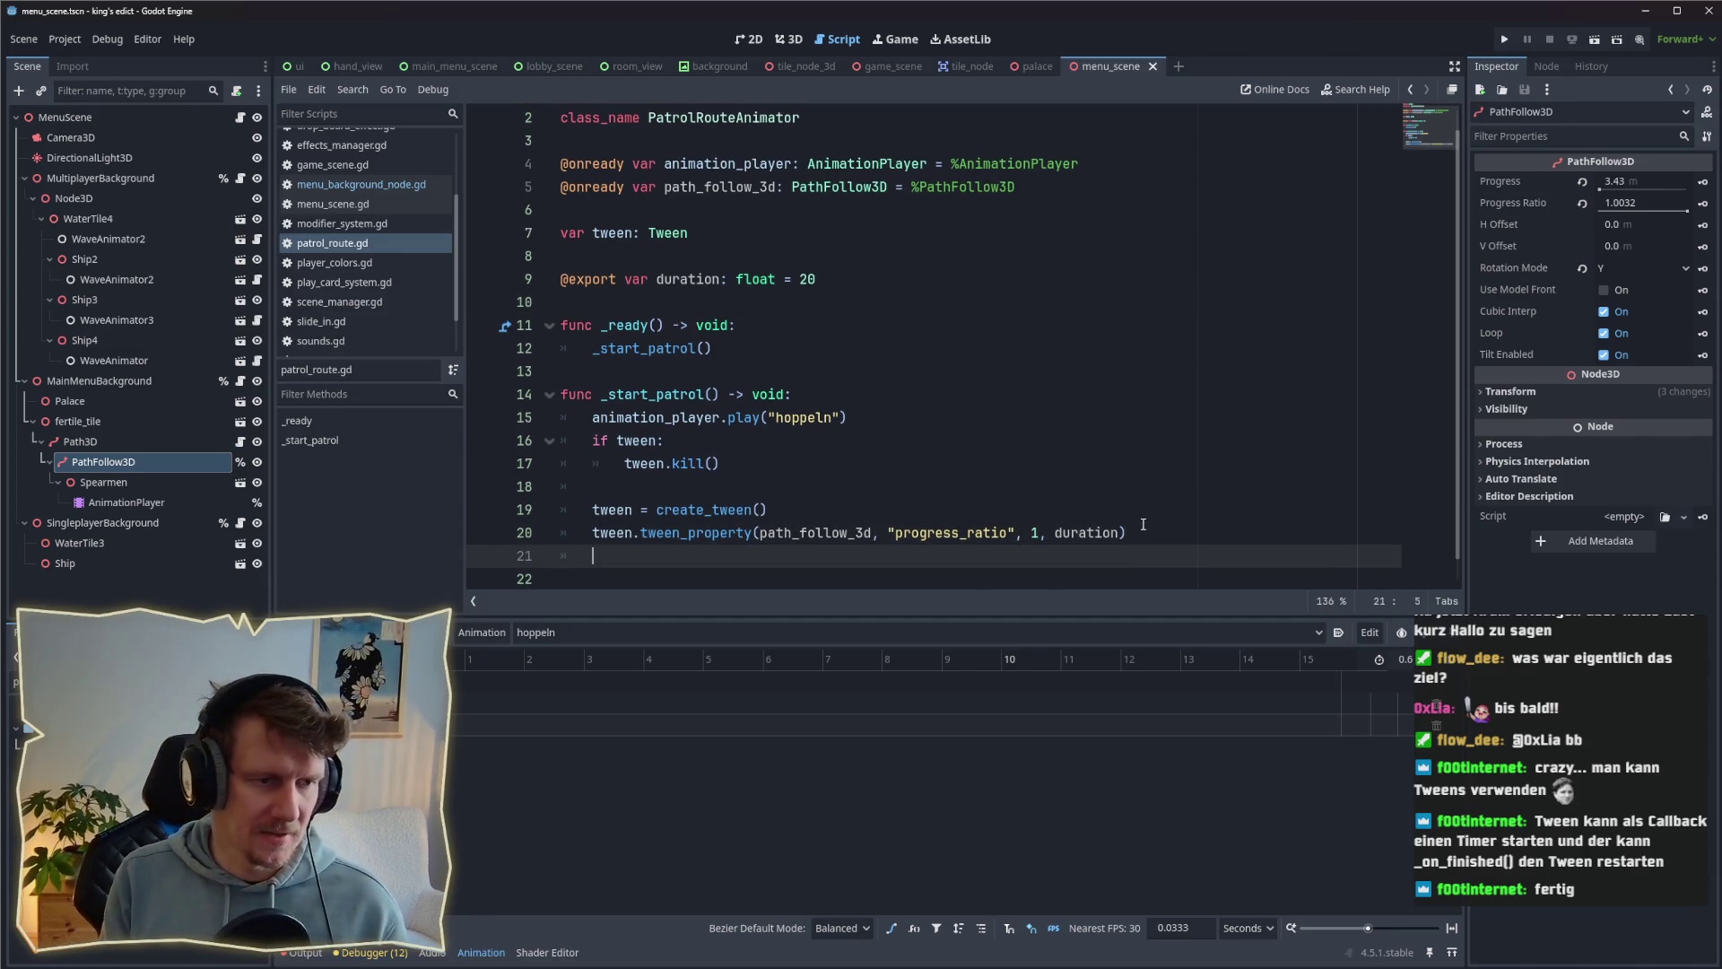
Add a tween.tween_callback call after the tween_property line
{"action": "type", "text": "tween"}
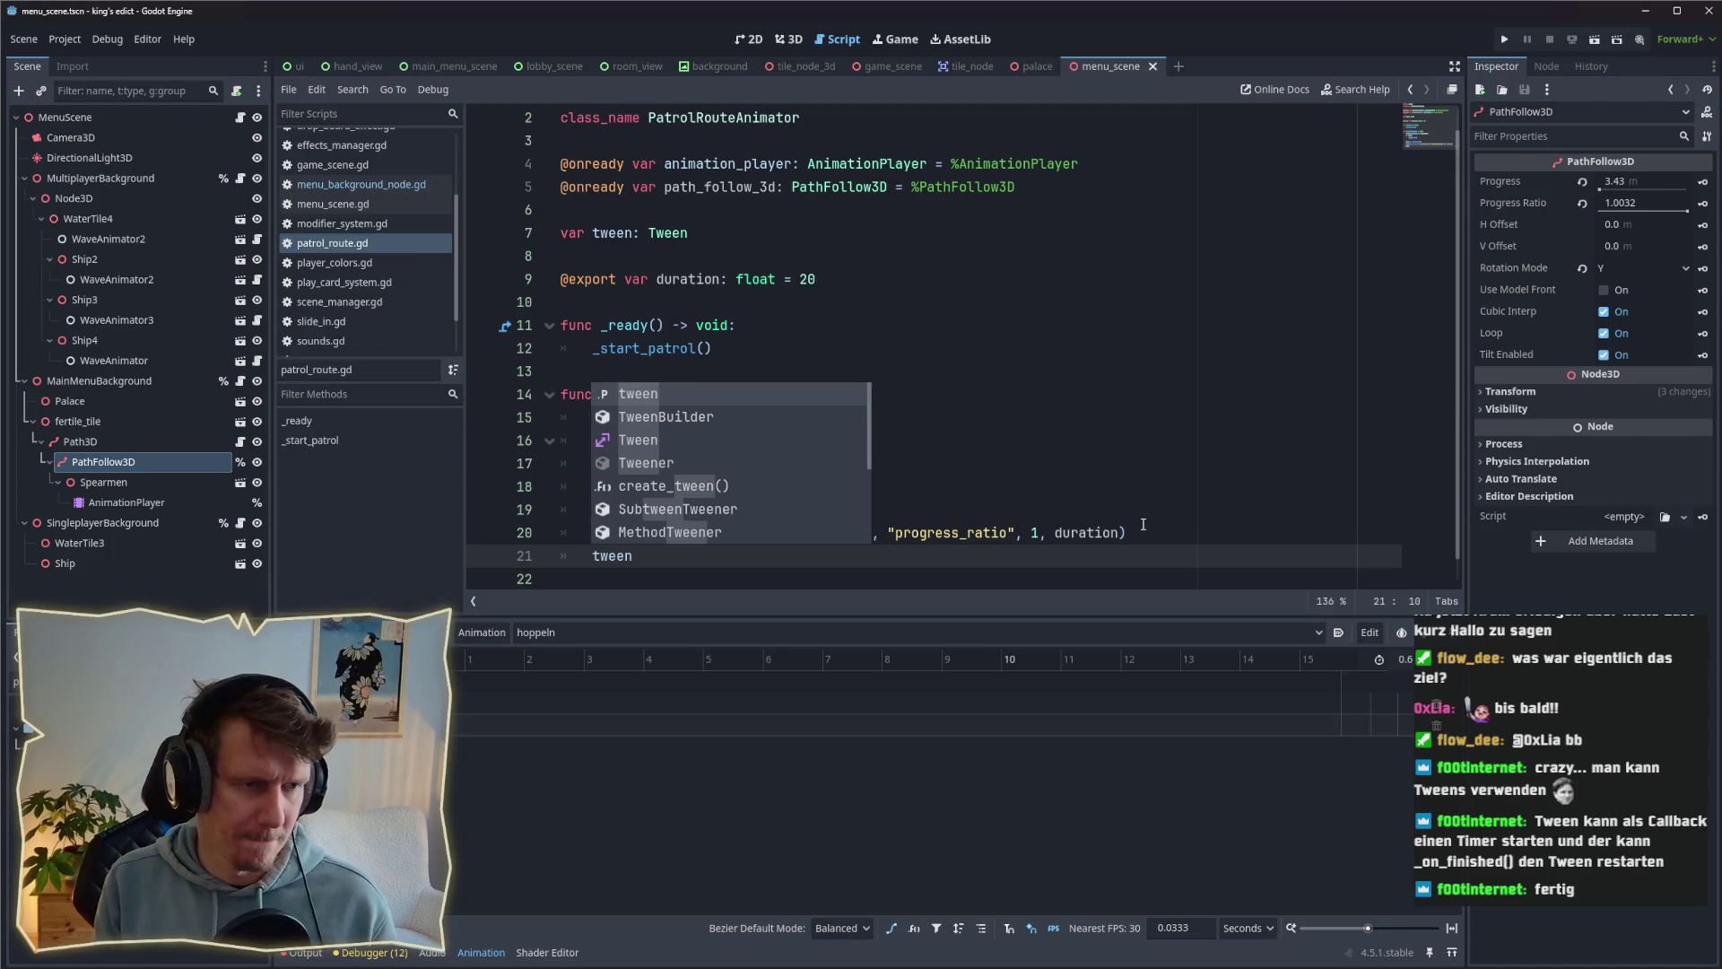
{"action": "type", "text": ".t"}
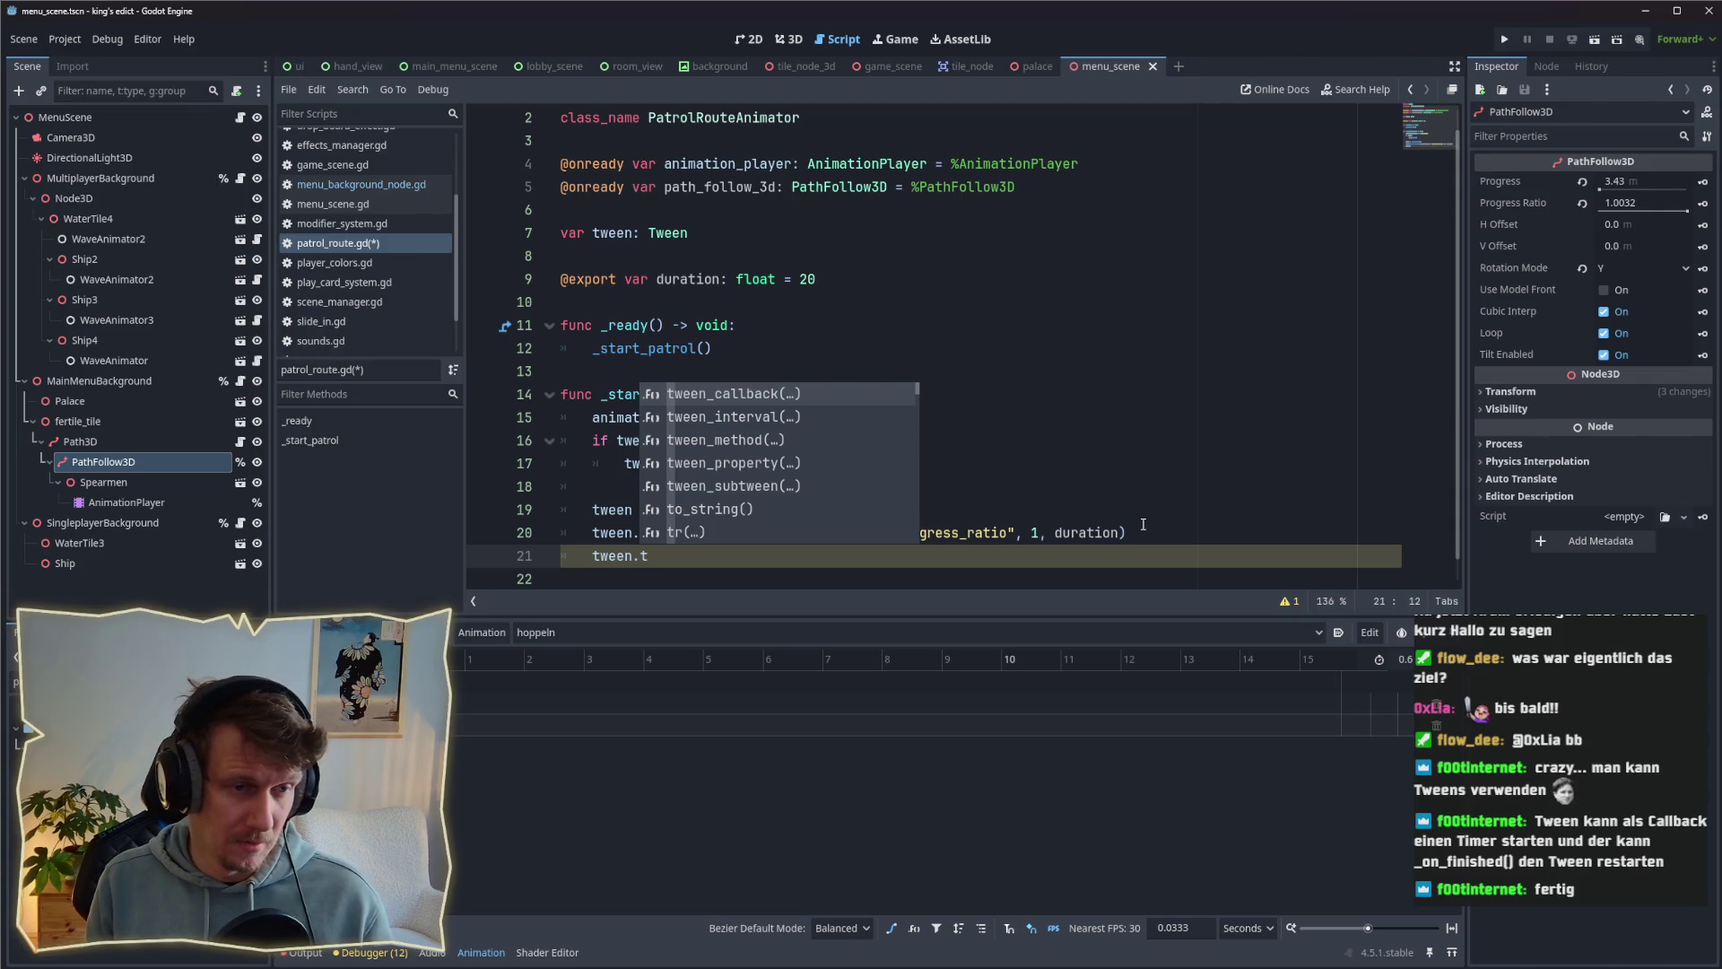
{"action": "key", "text": "Down"}
{"action": "key", "text": "Down"}
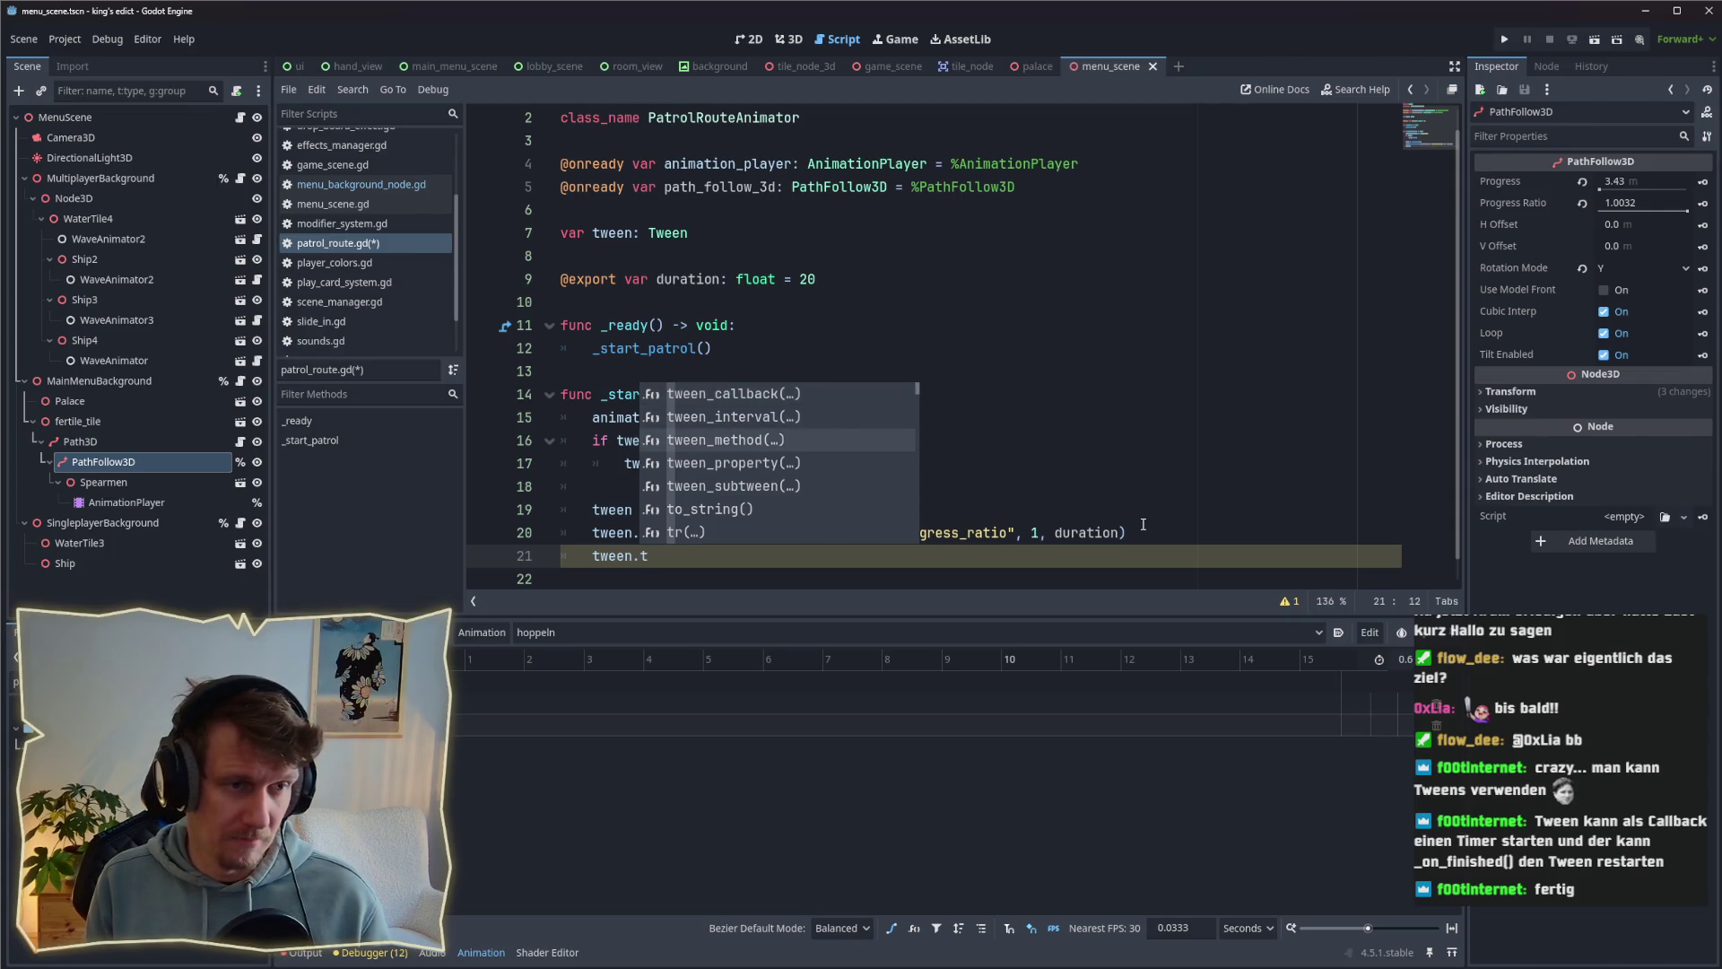
{"action": "key", "text": "Up"}
{"action": "key", "text": "Up"}
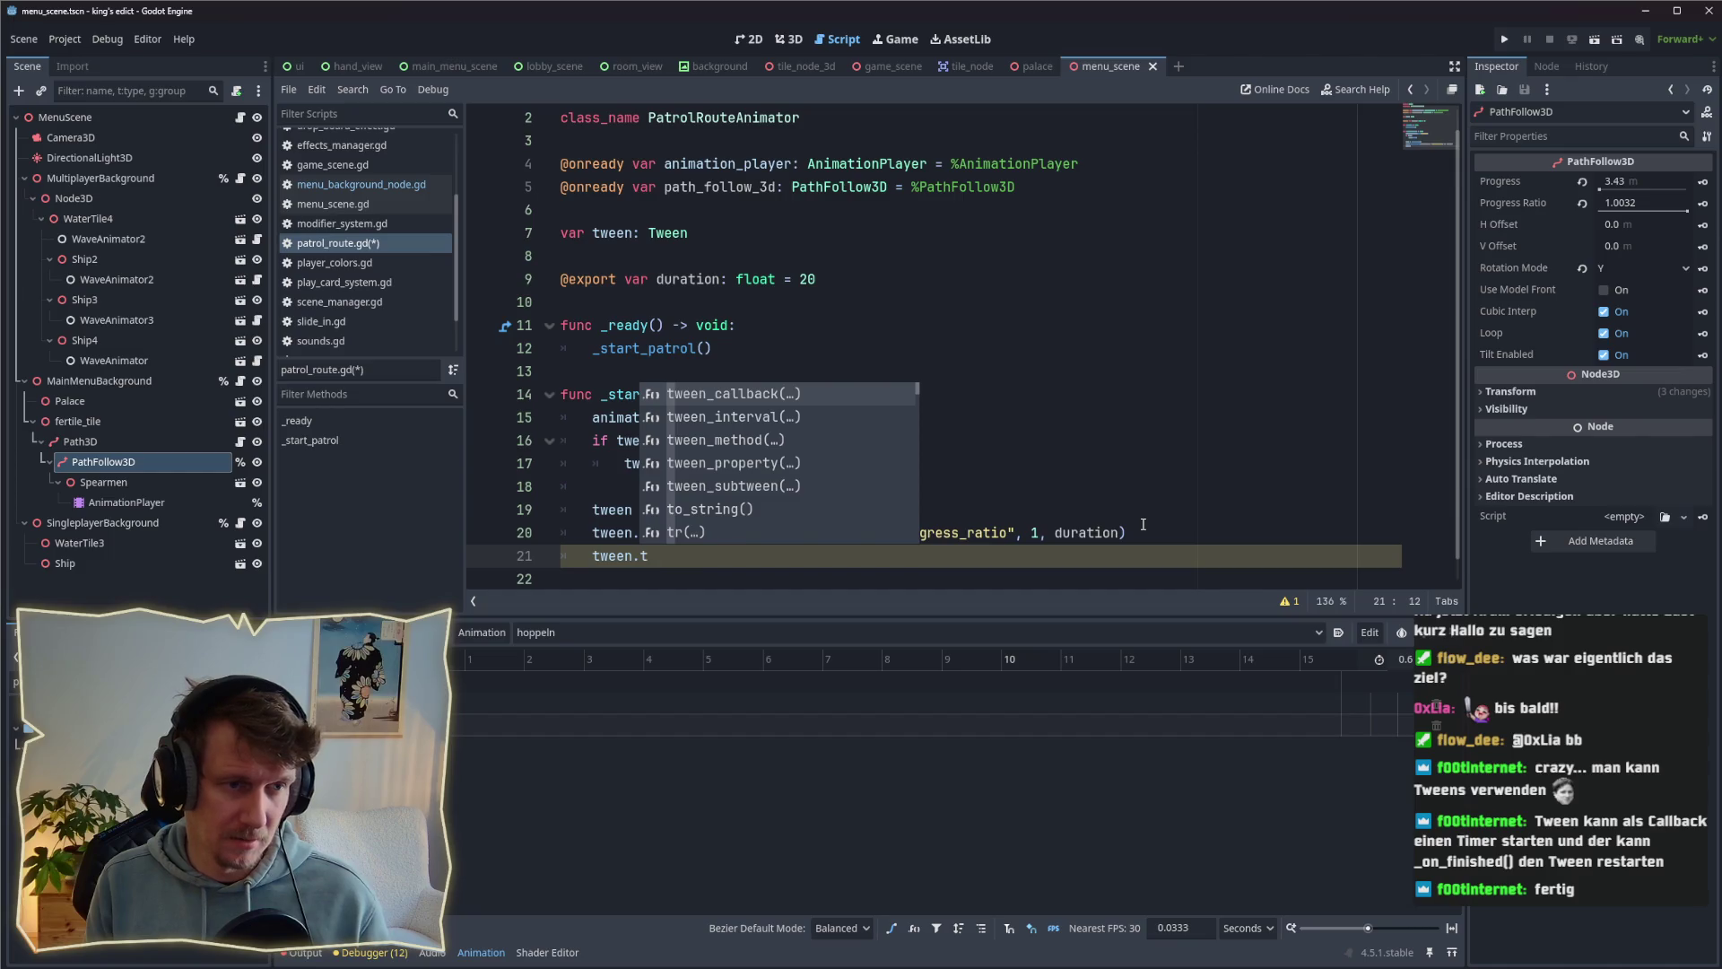
{"action": "key", "text": "Return"}
{"action": "key", "text": "ctrl+BackSpace"}
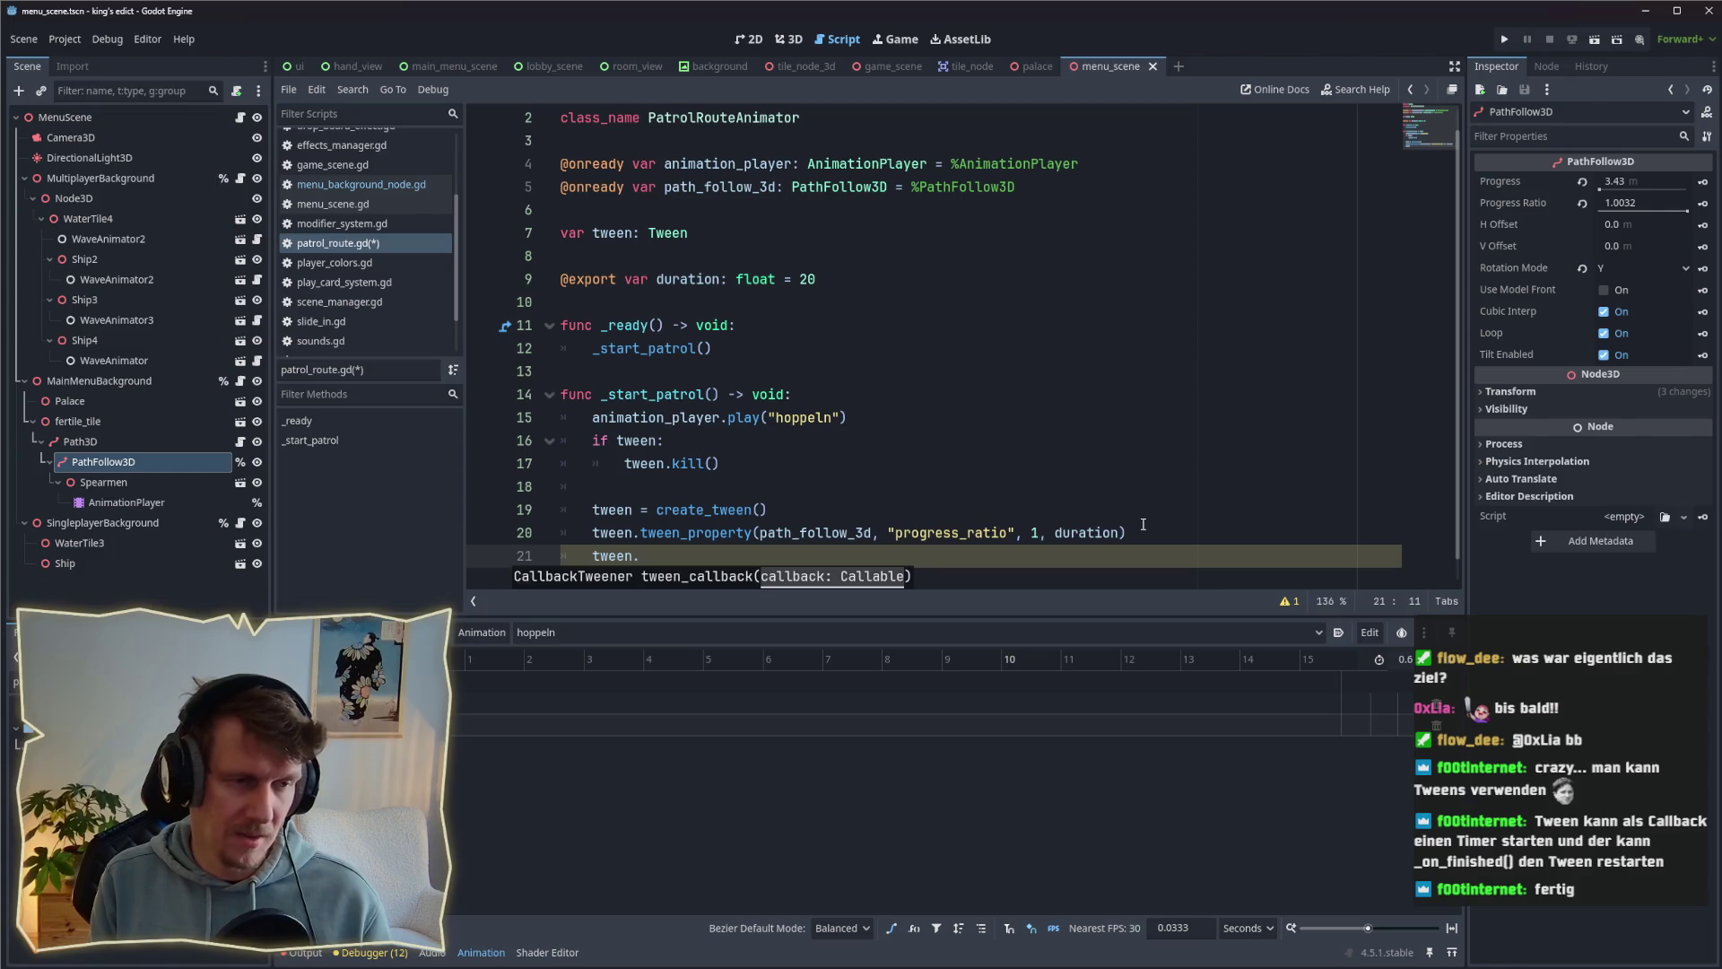
{"action": "type", "text": "twe"}
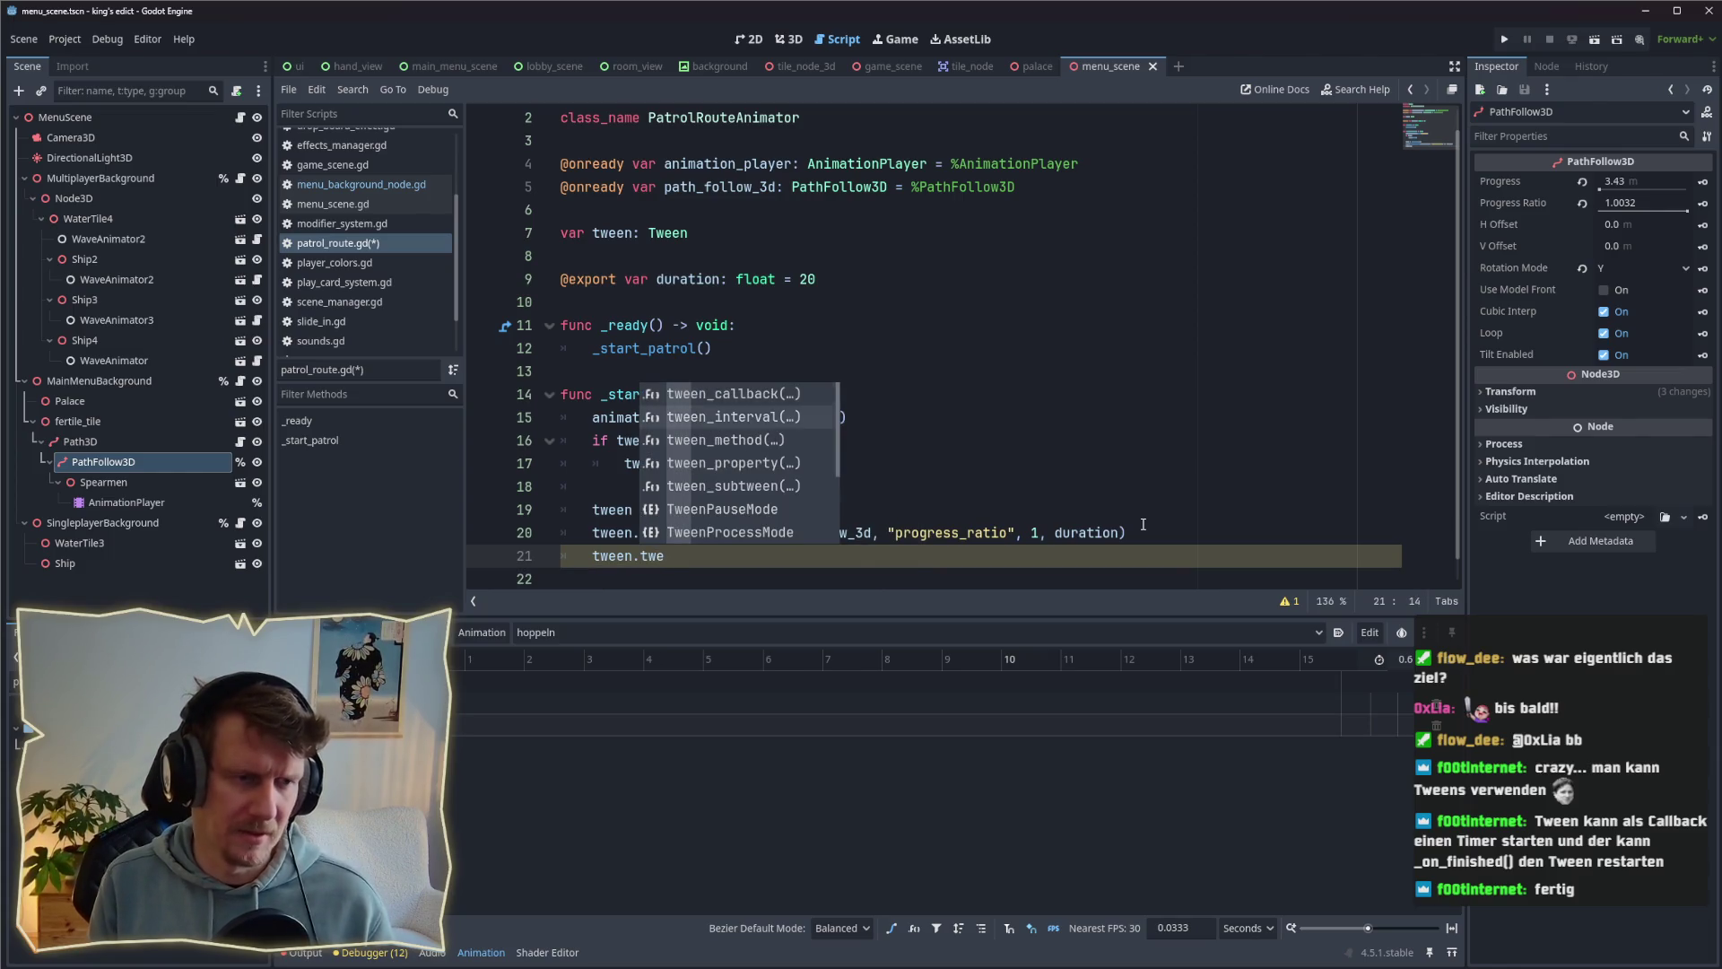
{"action": "key", "text": "Down"}
{"action": "key", "text": "Return"}
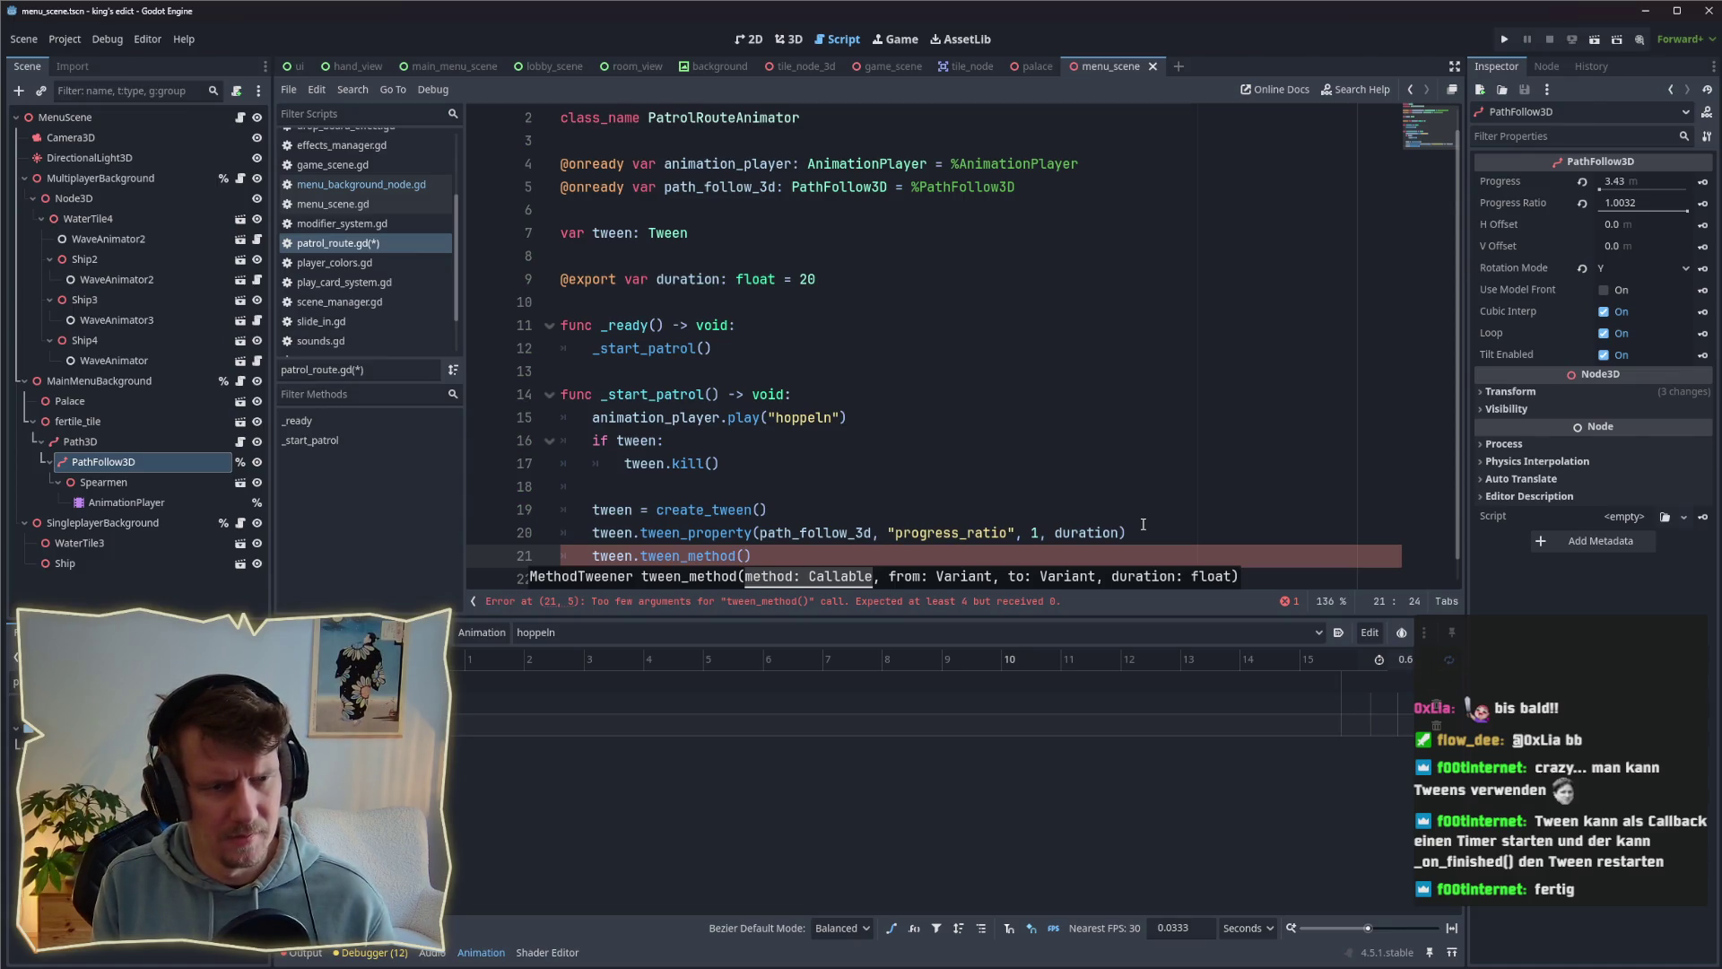
{"action": "key", "text": "BackSpace"}
{"action": "key", "text": "BackSpace"}
{"action": "key", "text": "BackSpace"}
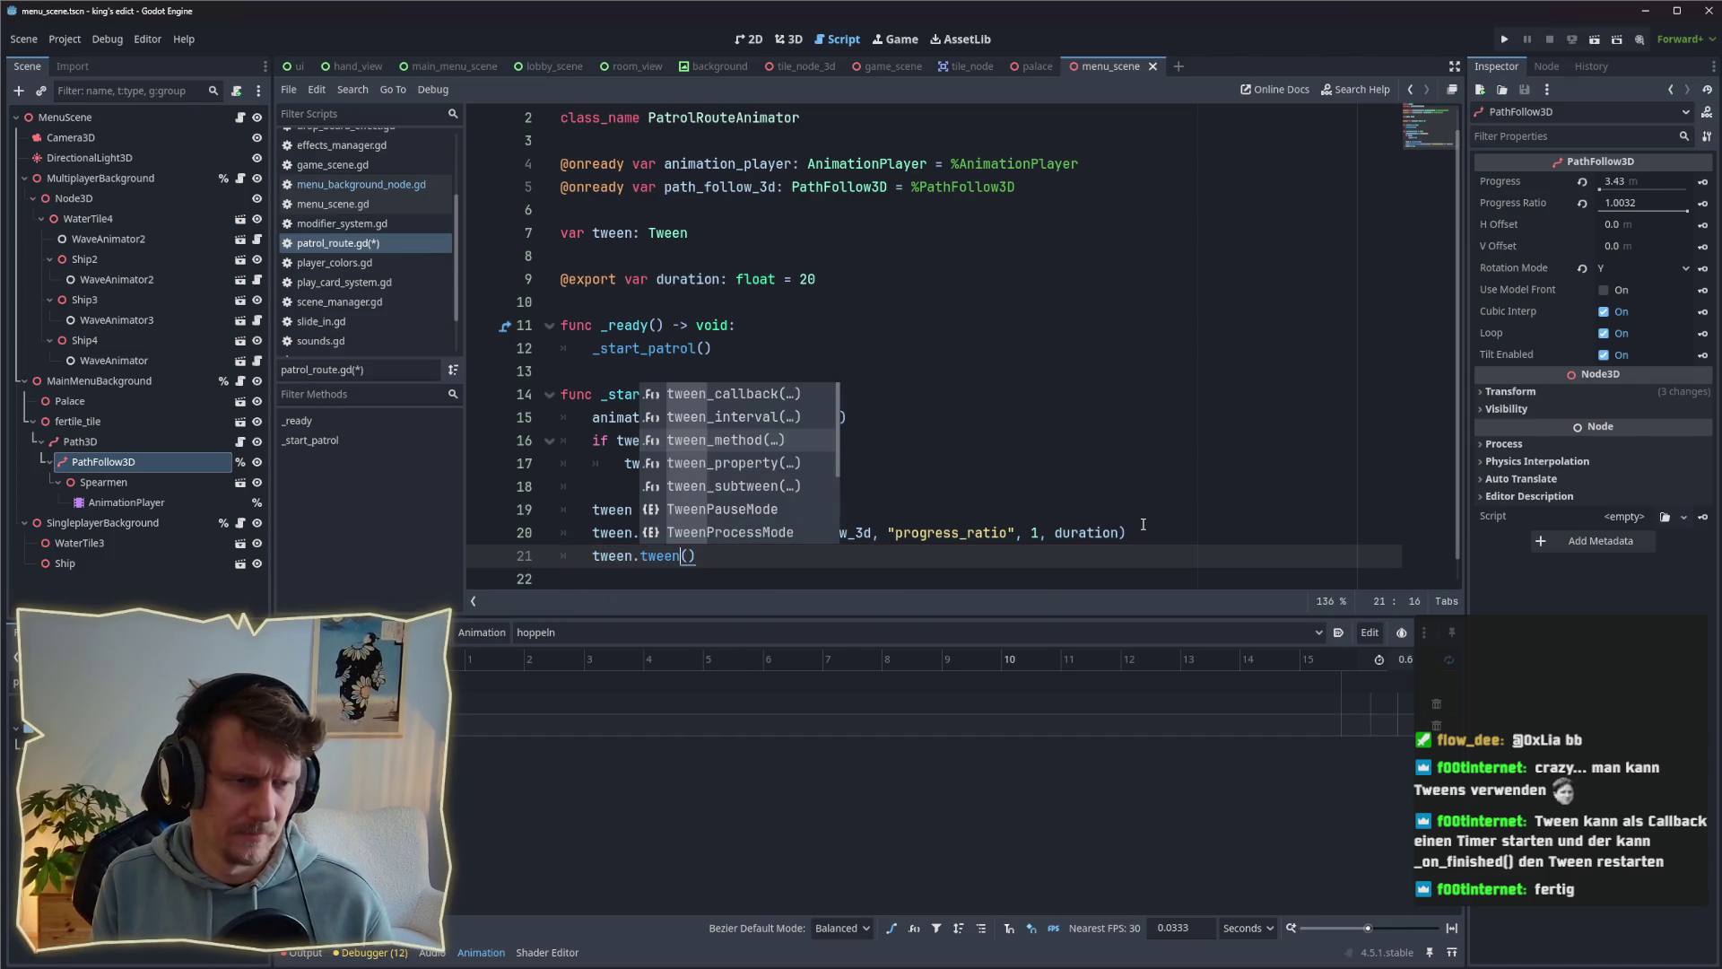
{"action": "key", "text": "Up"}
{"action": "key", "text": "Up"}
{"action": "key", "text": "Return"}
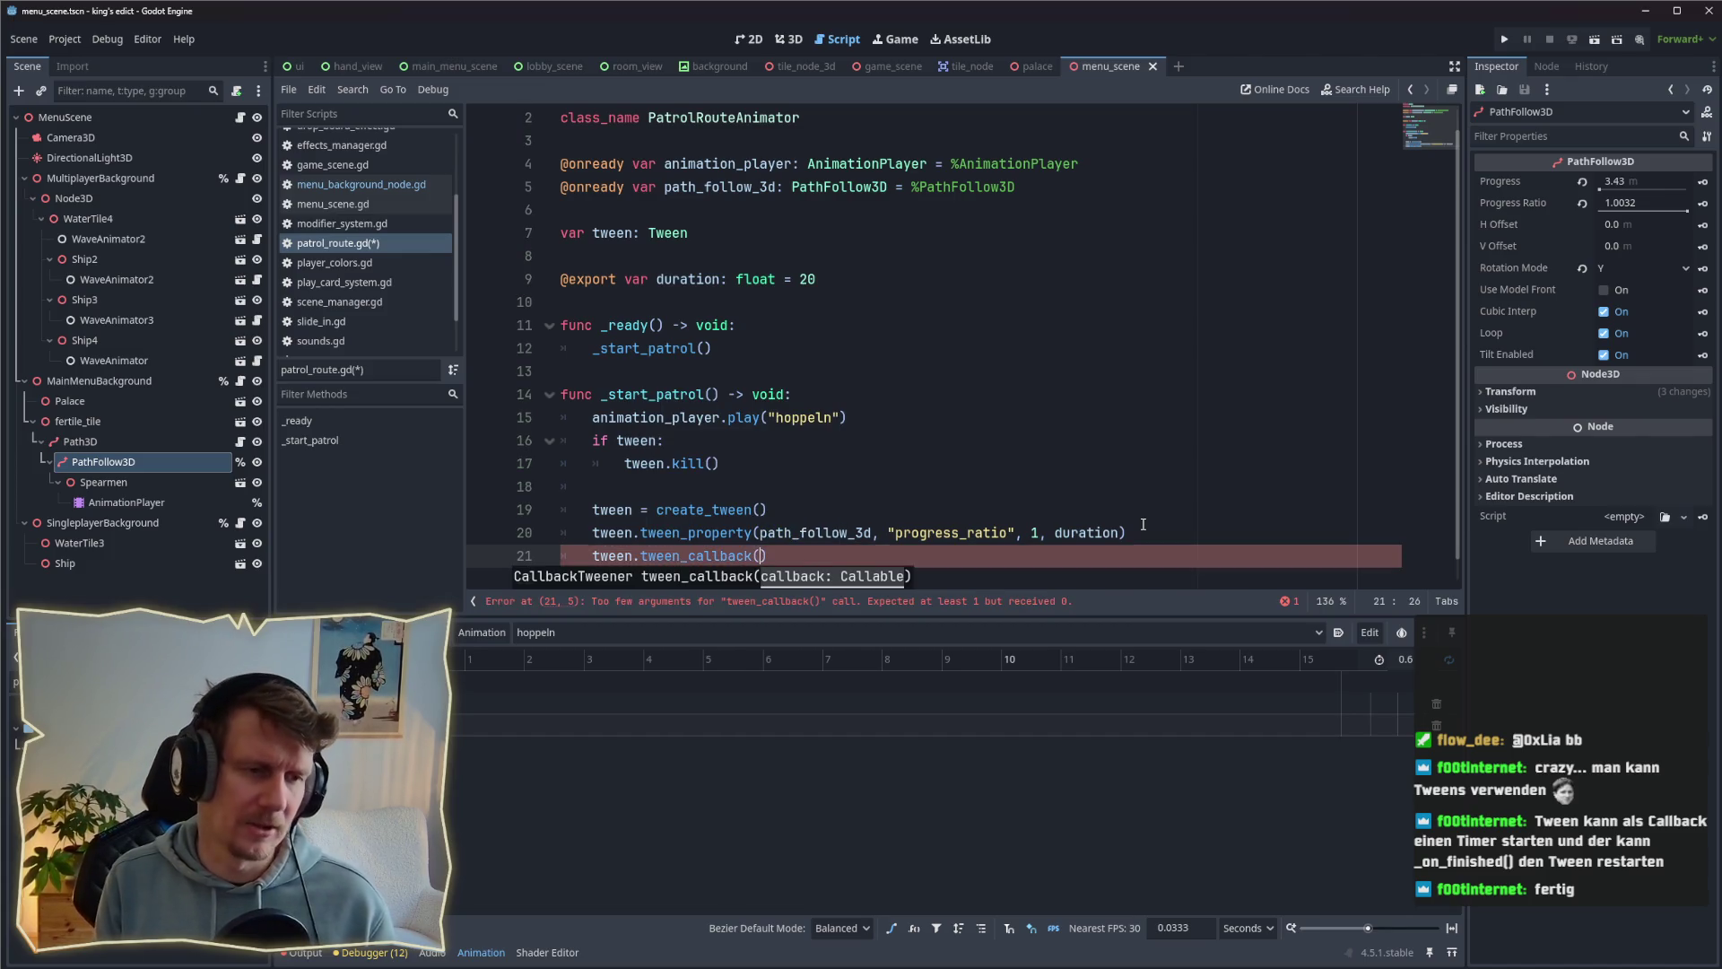
Give the callback animation_player.play.bind("RESET") and save
{"action": "type", "text": "a"}
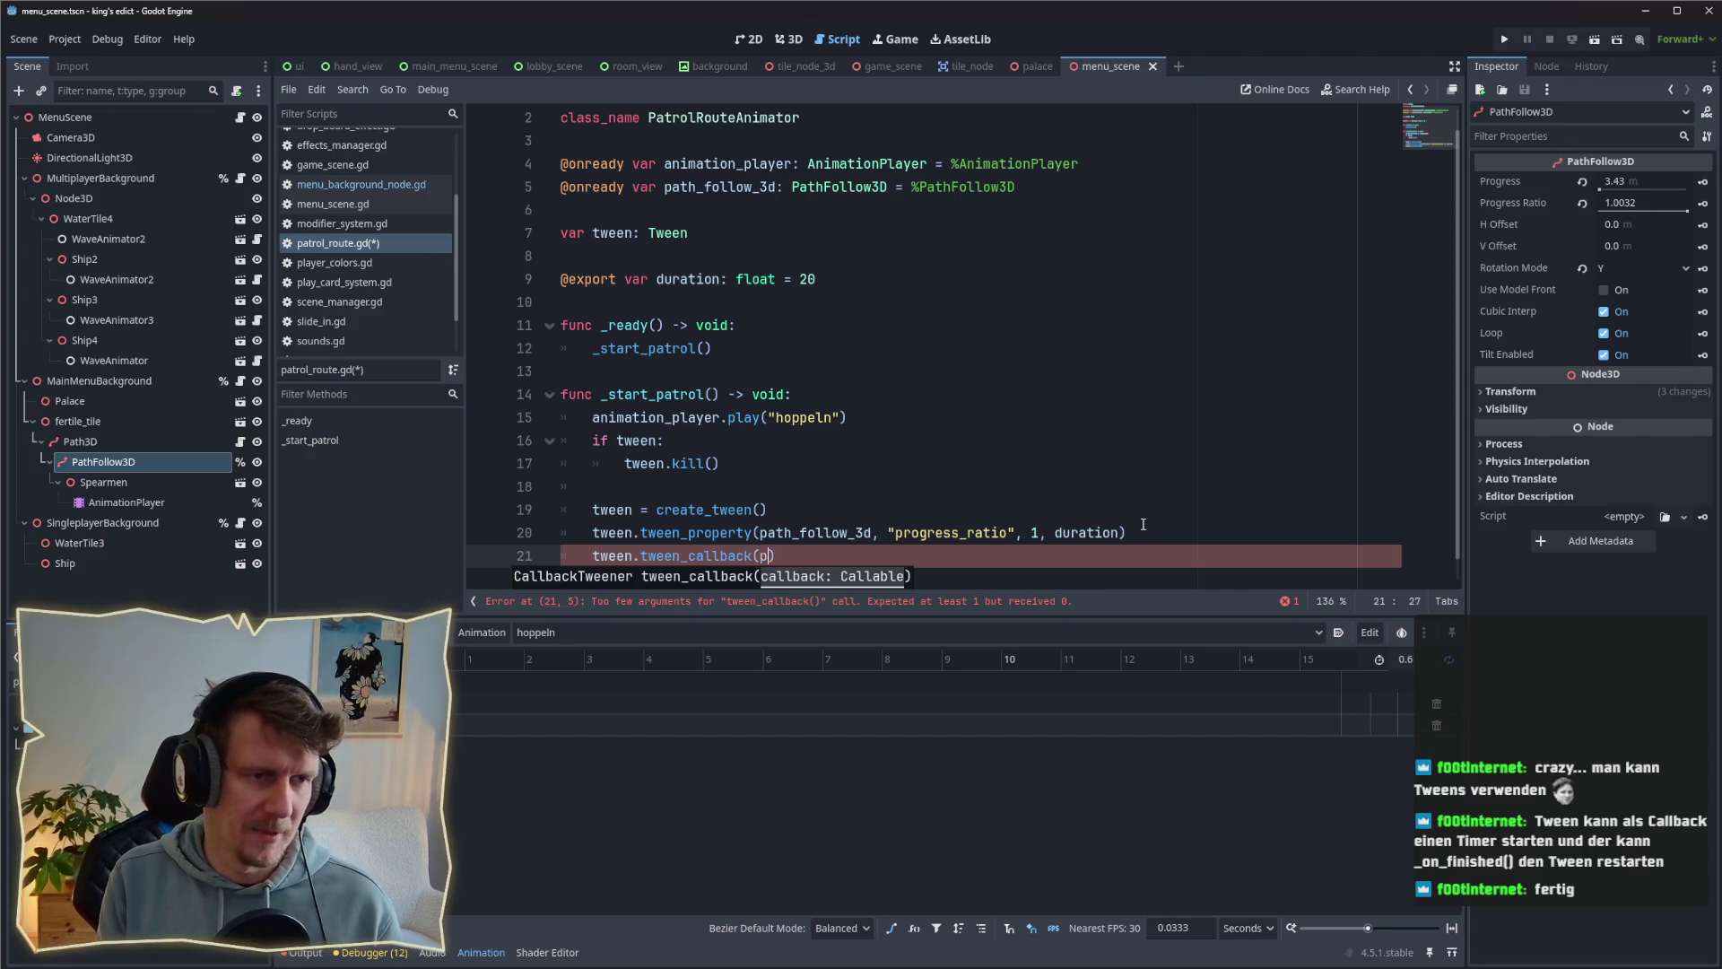
{"action": "key", "text": "Escape"}
{"action": "type", "text": "n"}
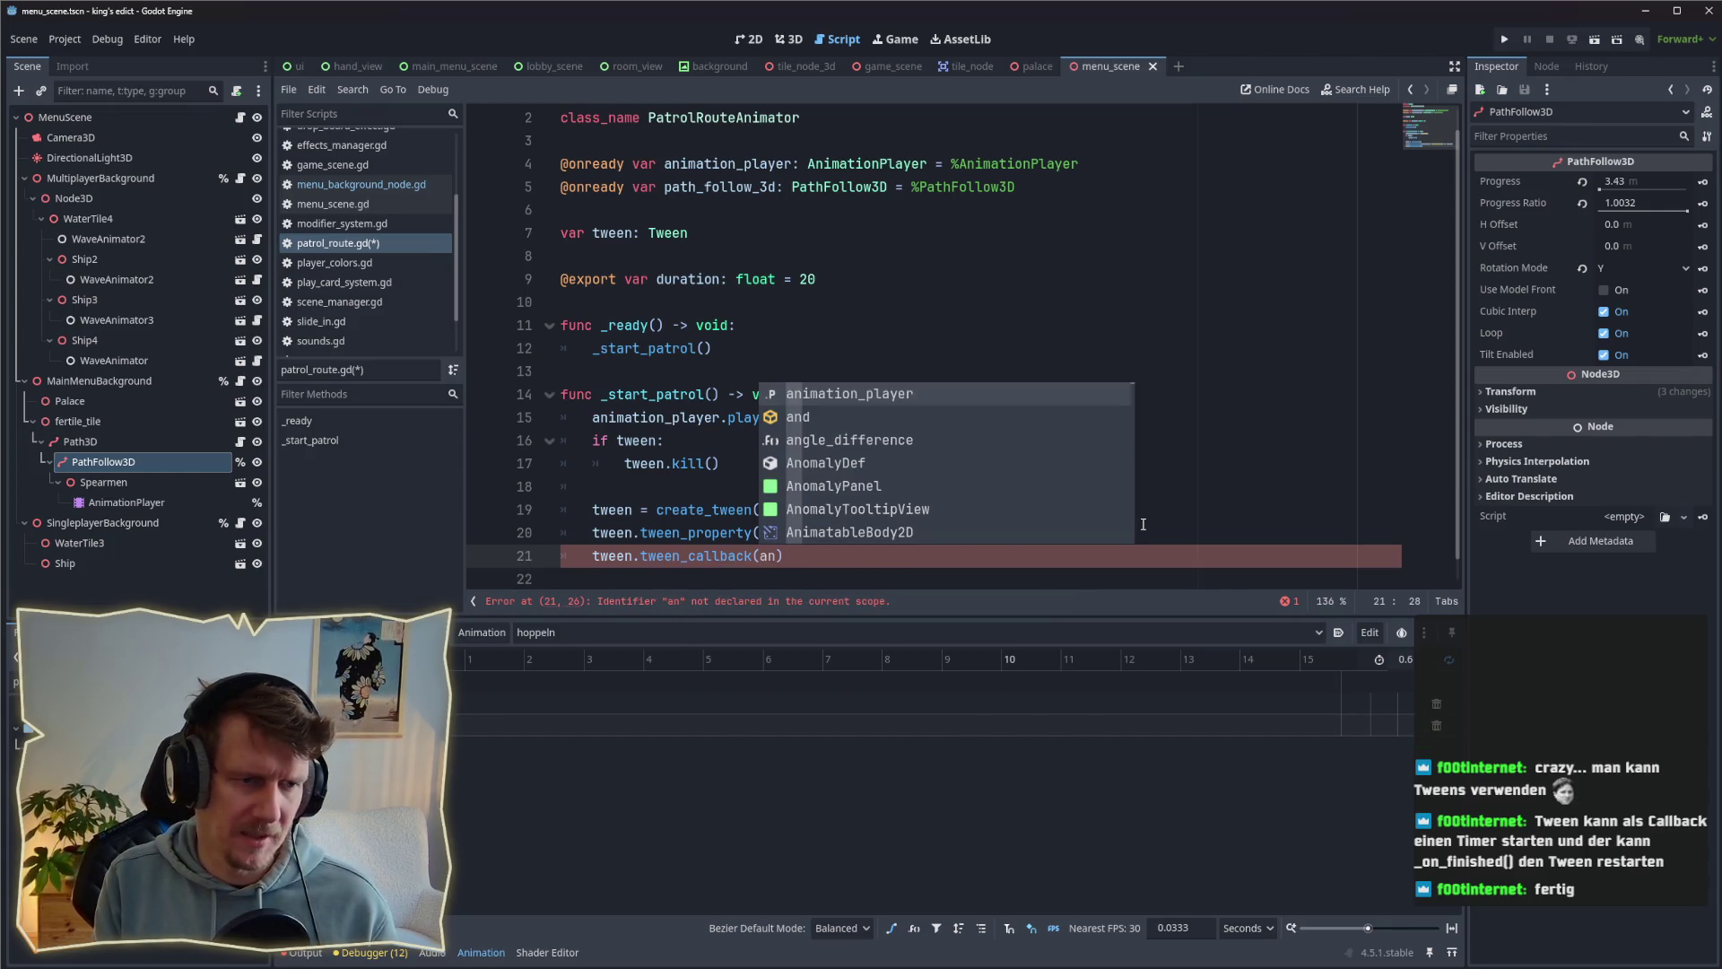
{"action": "key", "text": "Return"}
{"action": "type", "text": "."}
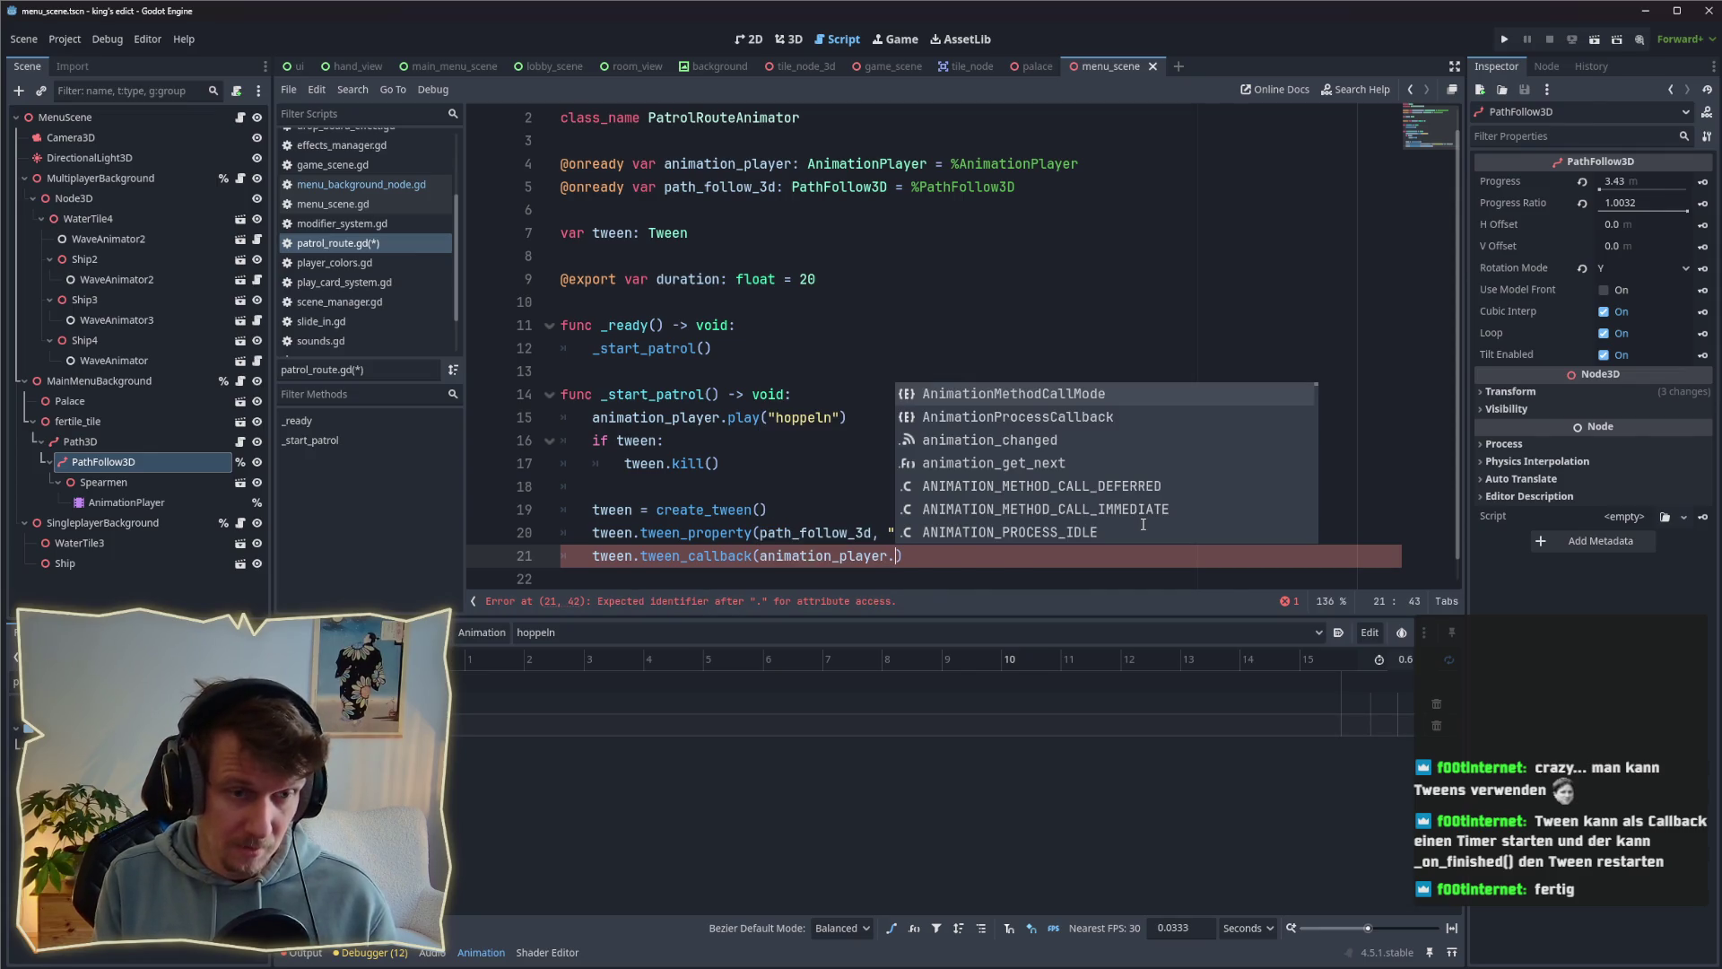
{"action": "type", "text": "play"}
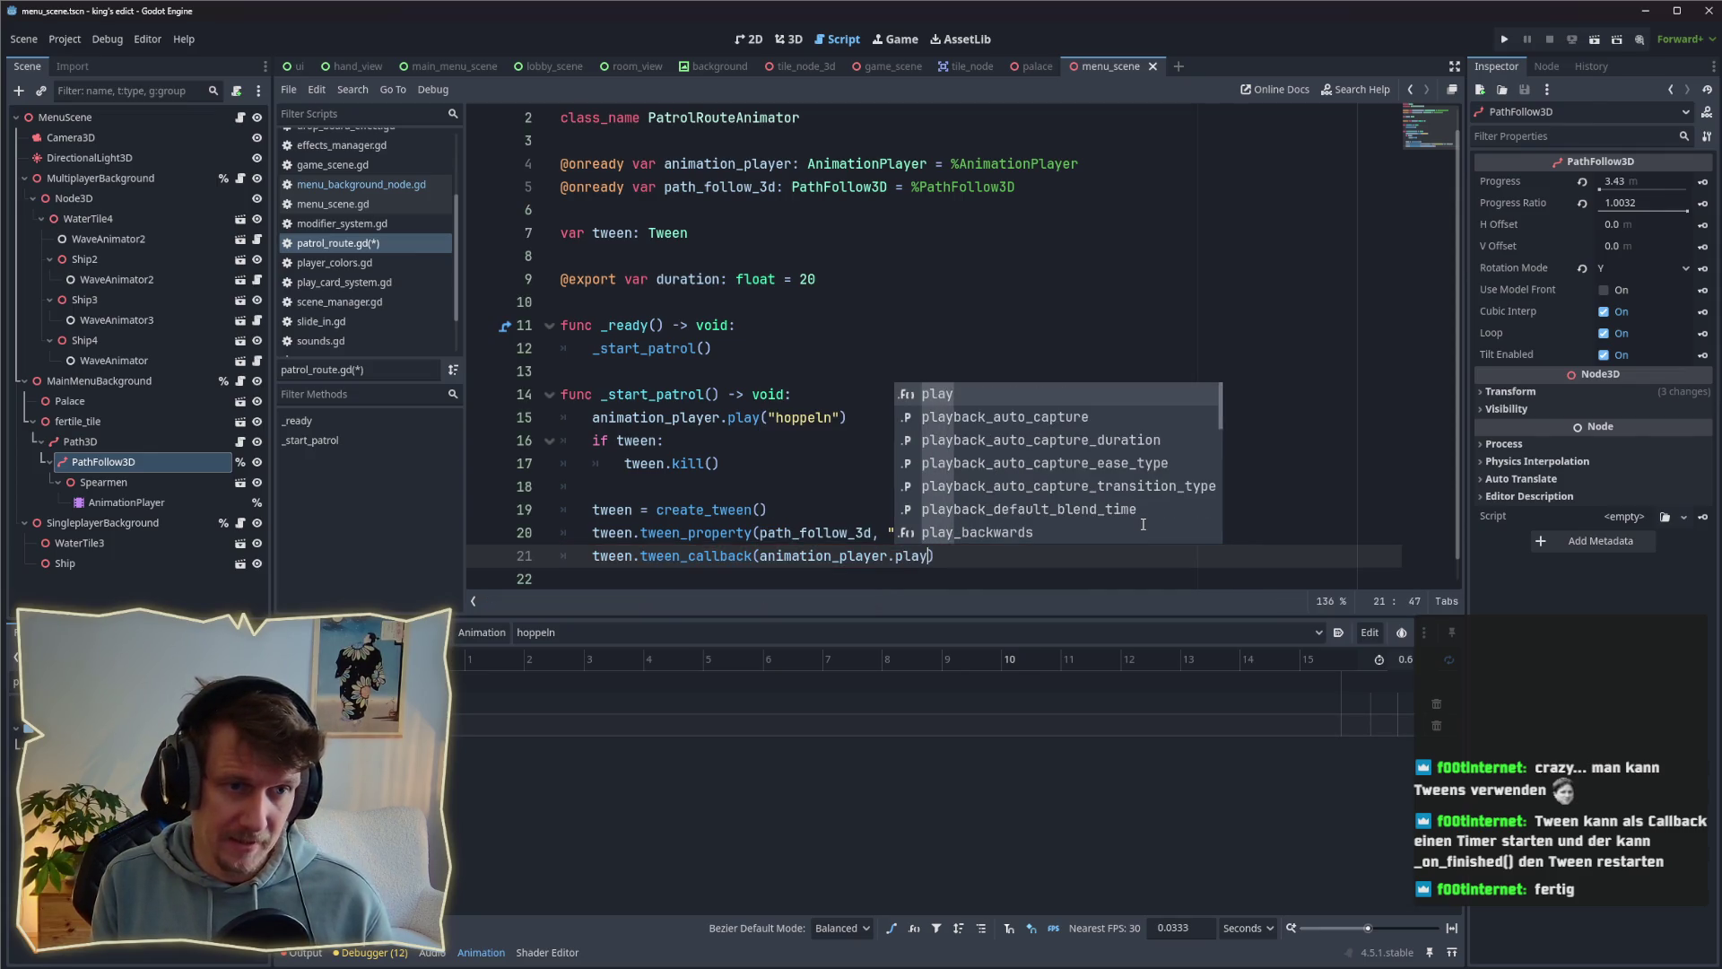
{"action": "type", "text": ".bi"}
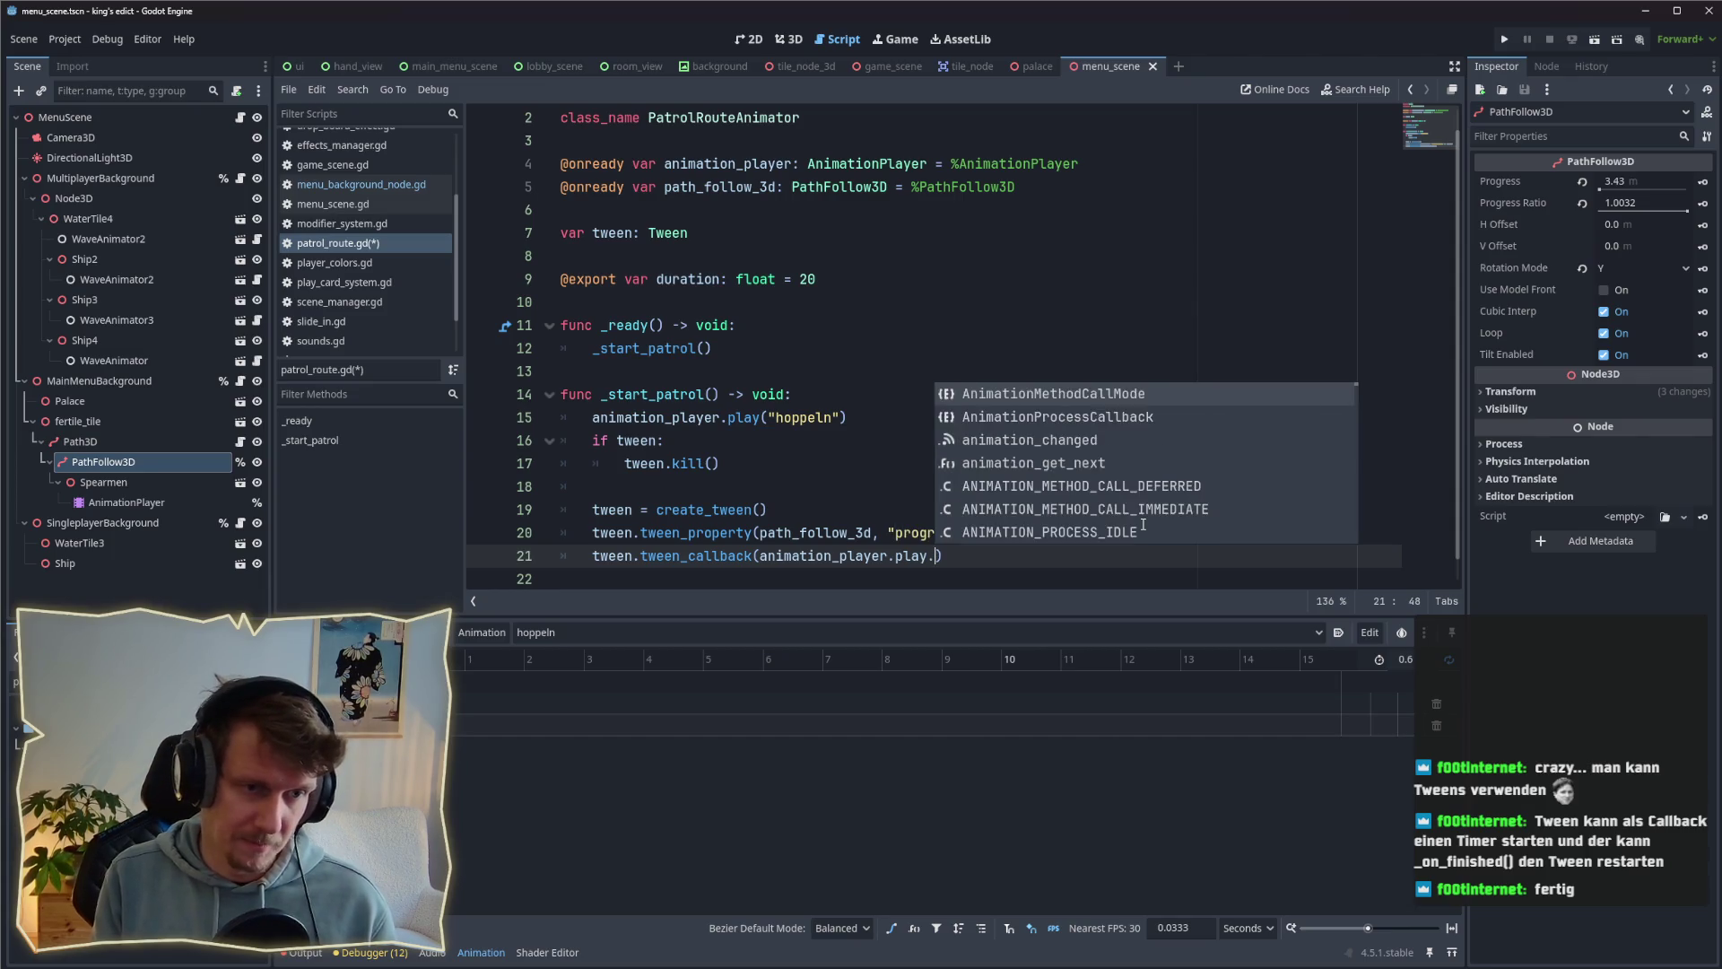
{"action": "key", "text": "Return"}
{"action": "type", "text": "\"RT"}
{"action": "key", "text": "BackSpace"}
{"action": "type", "text": "ESET"}
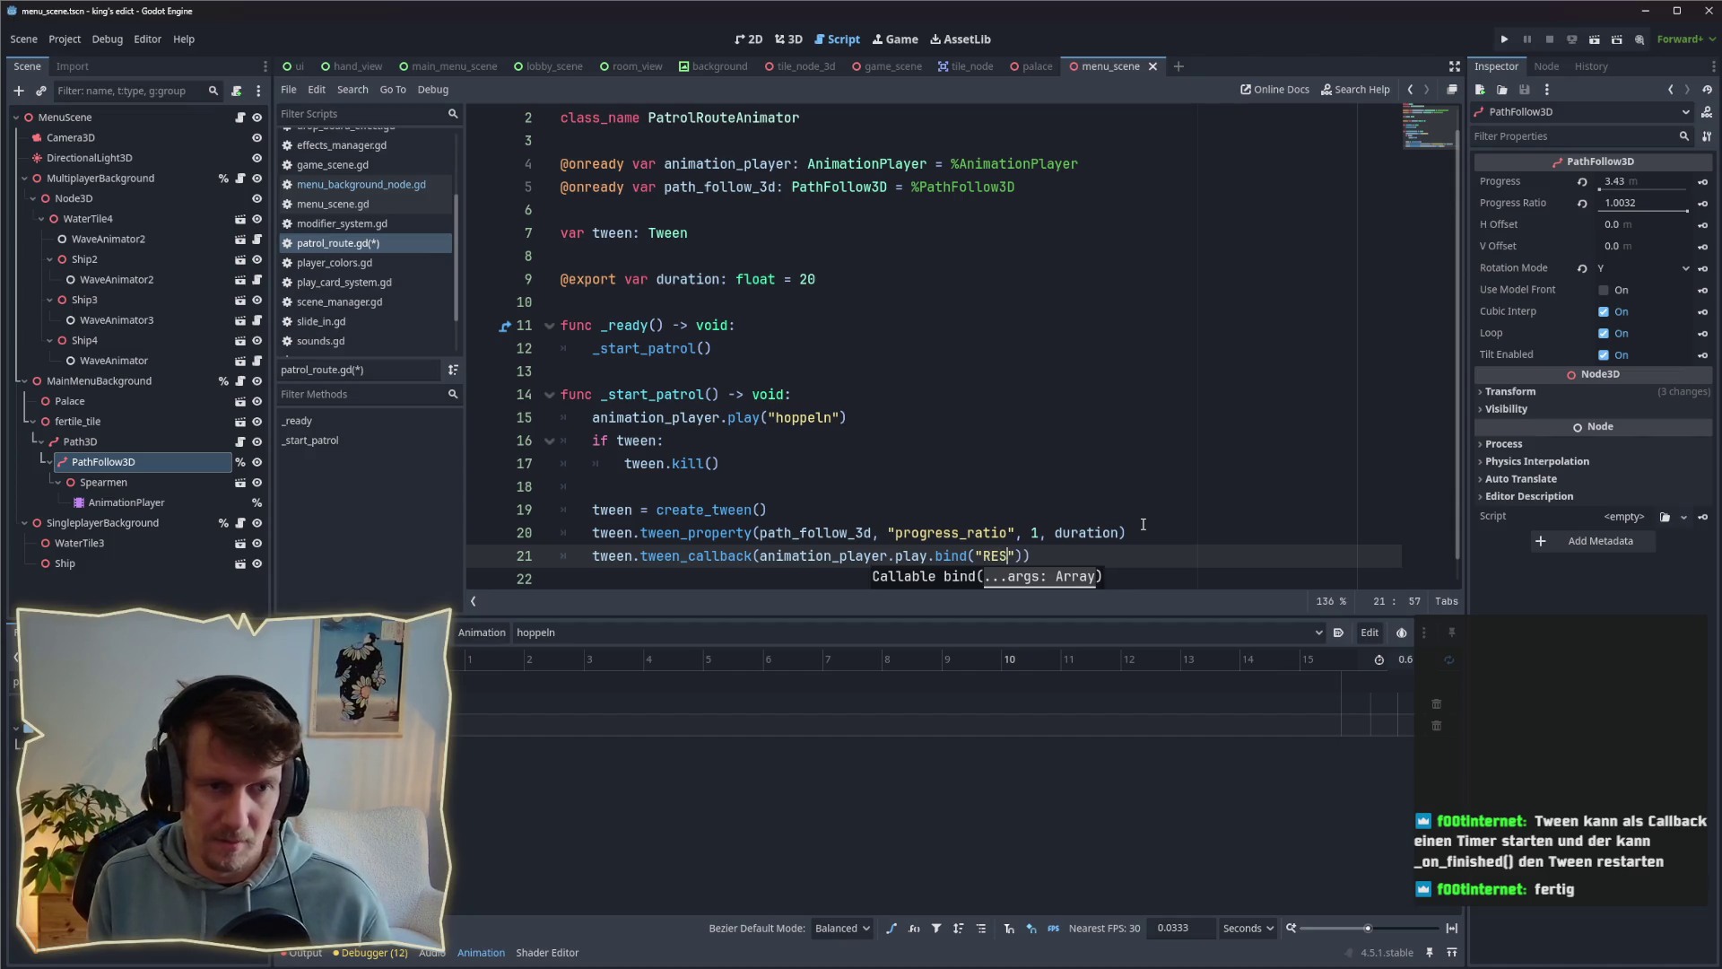
{"action": "key", "text": "ctrl+s"}
Copy the callback after create_tween() with bind("hoppeln") and save
{"action": "left_click", "coordinate": [990, 516]}
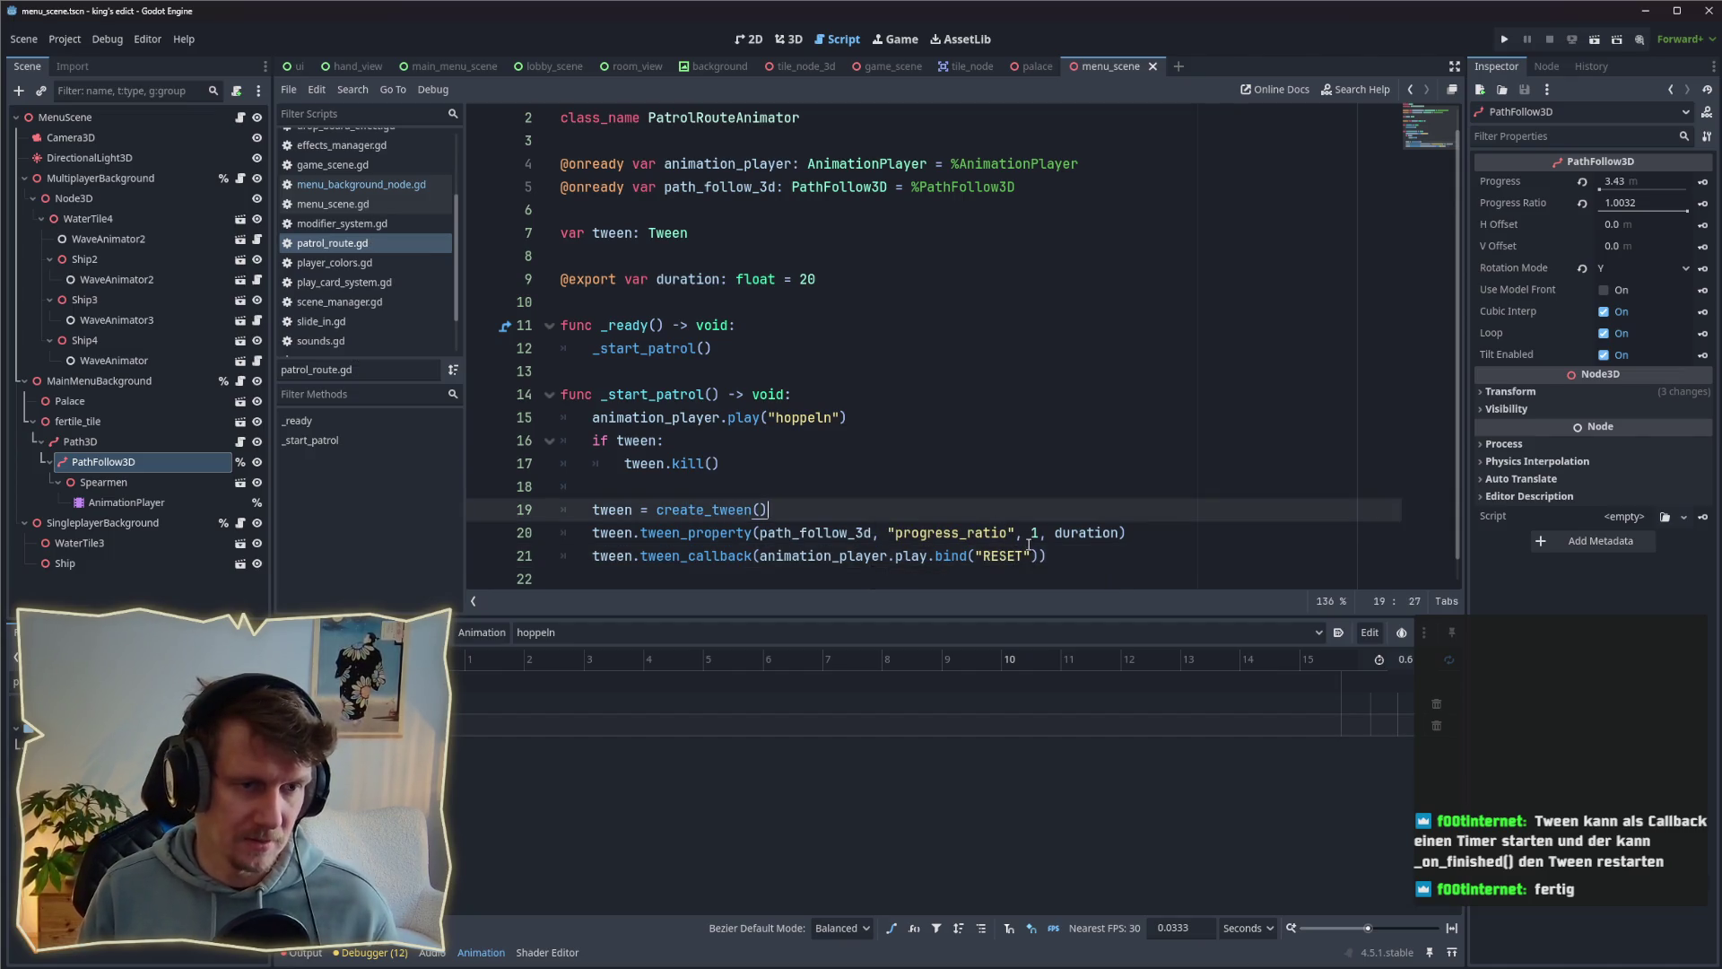
{"action": "key", "text": "Down"}
{"action": "key", "text": "Down"}
{"action": "key", "text": "End"}
{"action": "key", "text": "shift+Home"}
{"action": "key", "text": "ctrl+c"}
{"action": "left_click", "coordinate": [829, 516]}
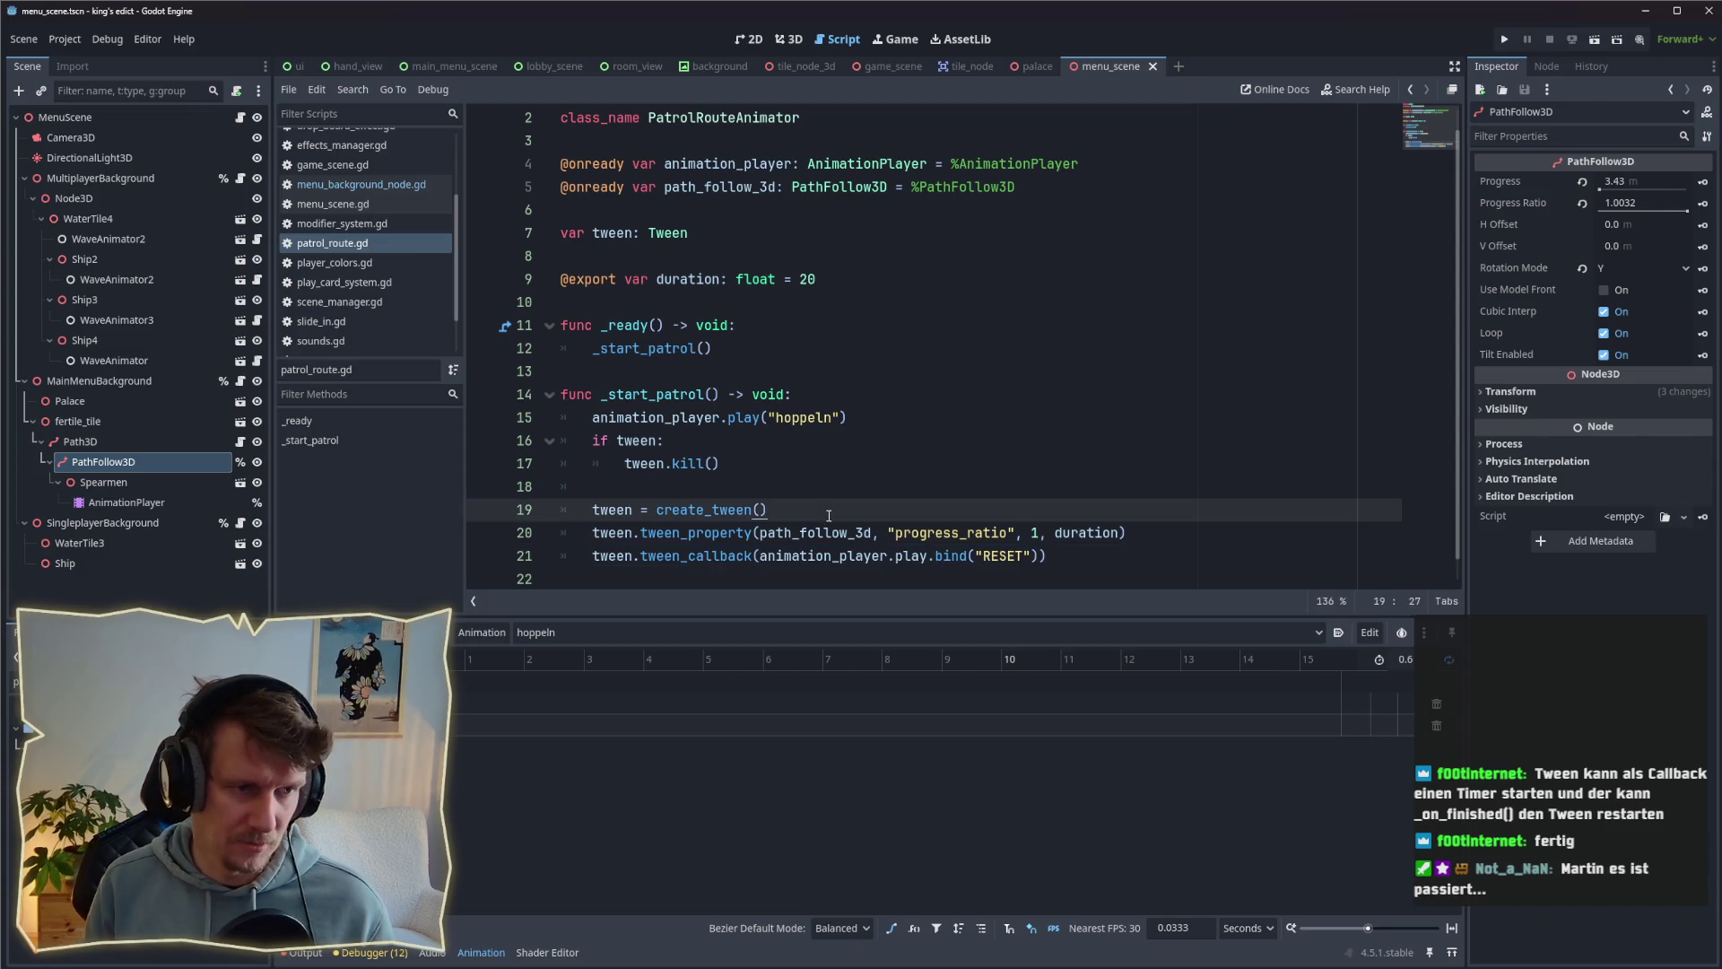
{"action": "key", "text": "Return"}
{"action": "key", "text": "ctrl+v"}
{"action": "double_click", "coordinate": [1010, 532]}
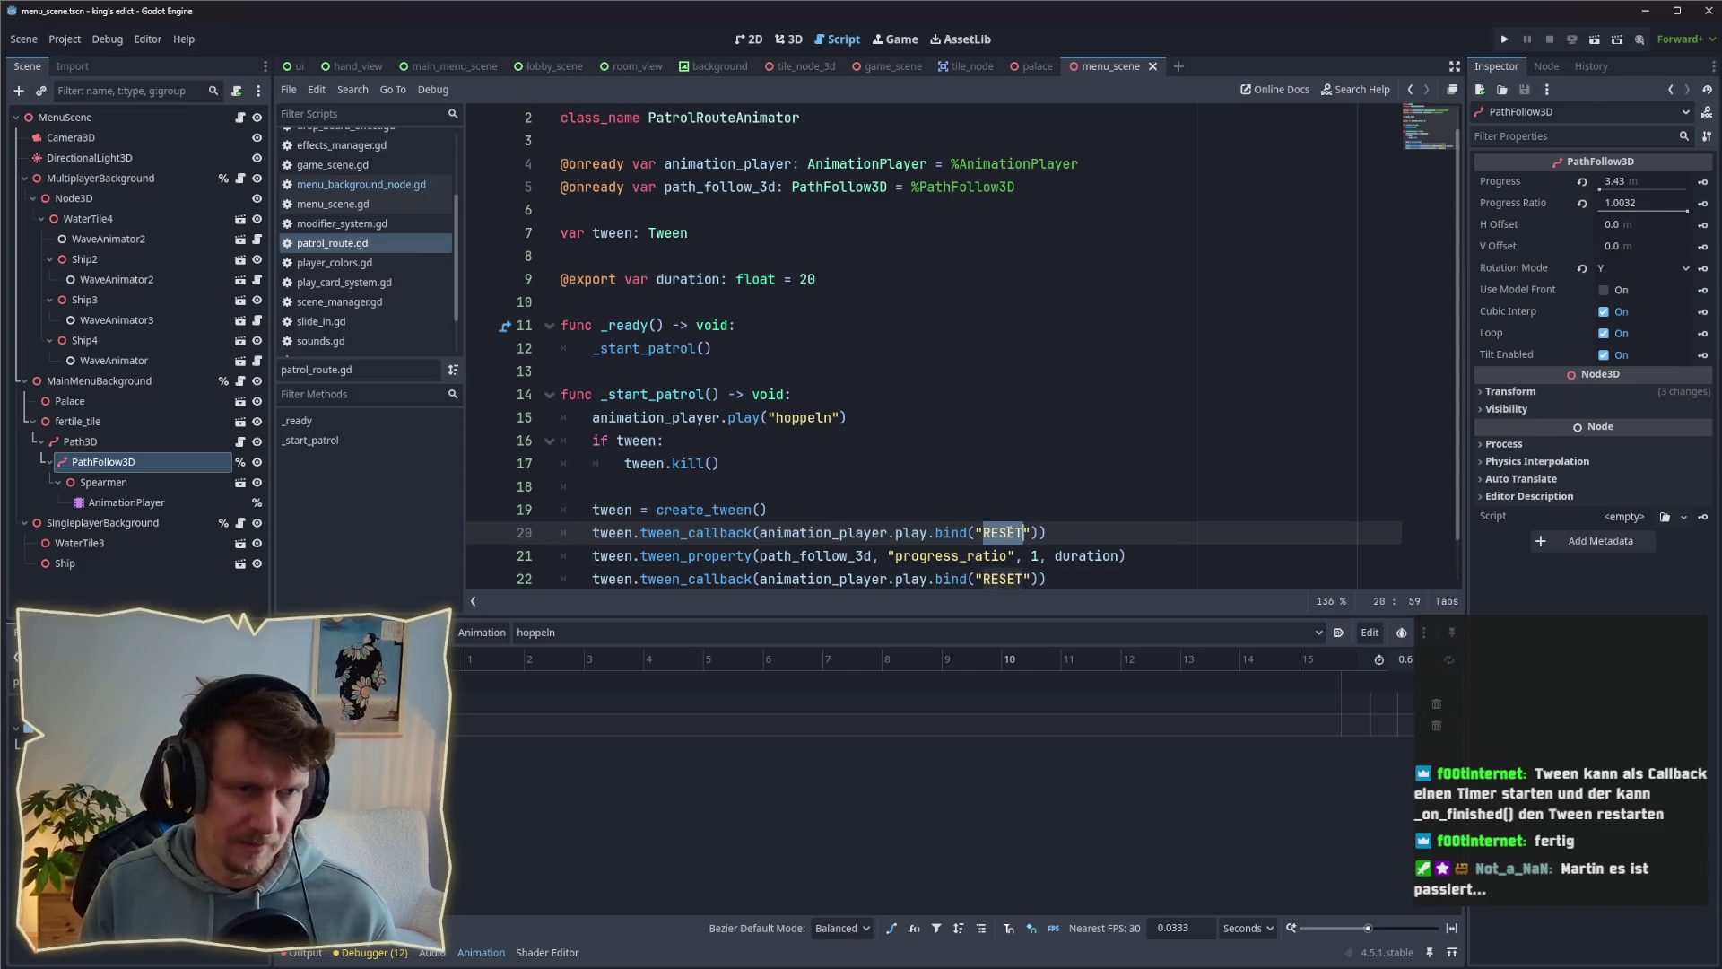
{"action": "type", "text": "hoppeln"}
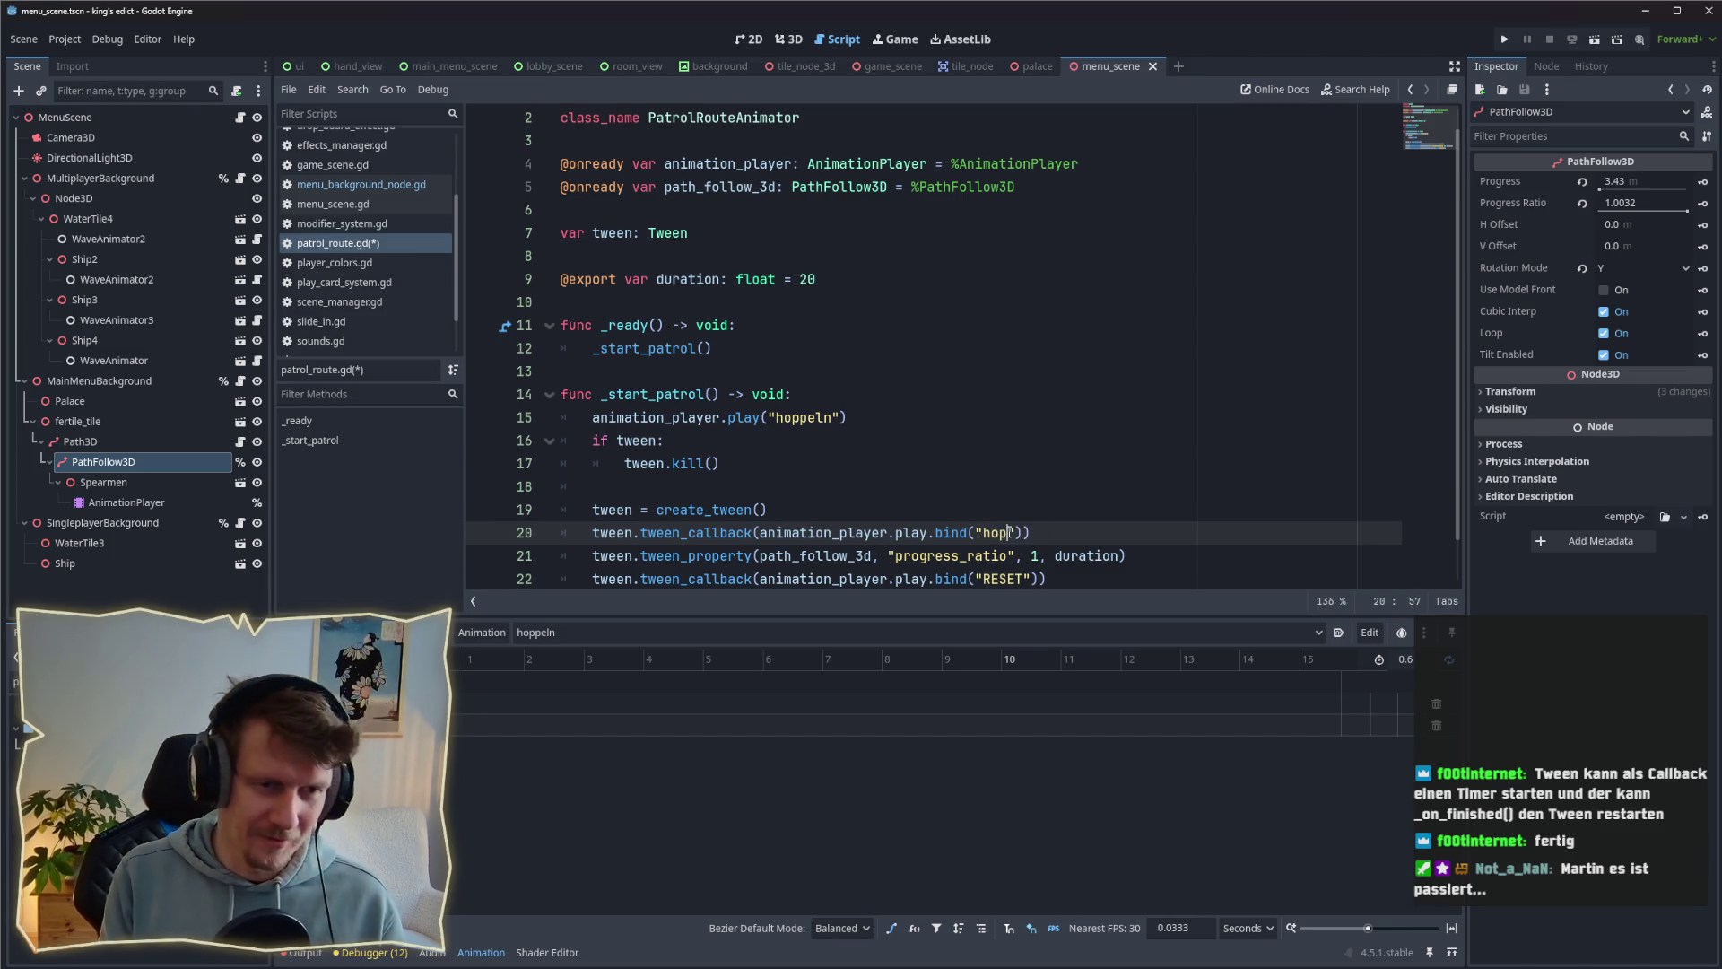
{"action": "key", "text": "ctrl+s"}
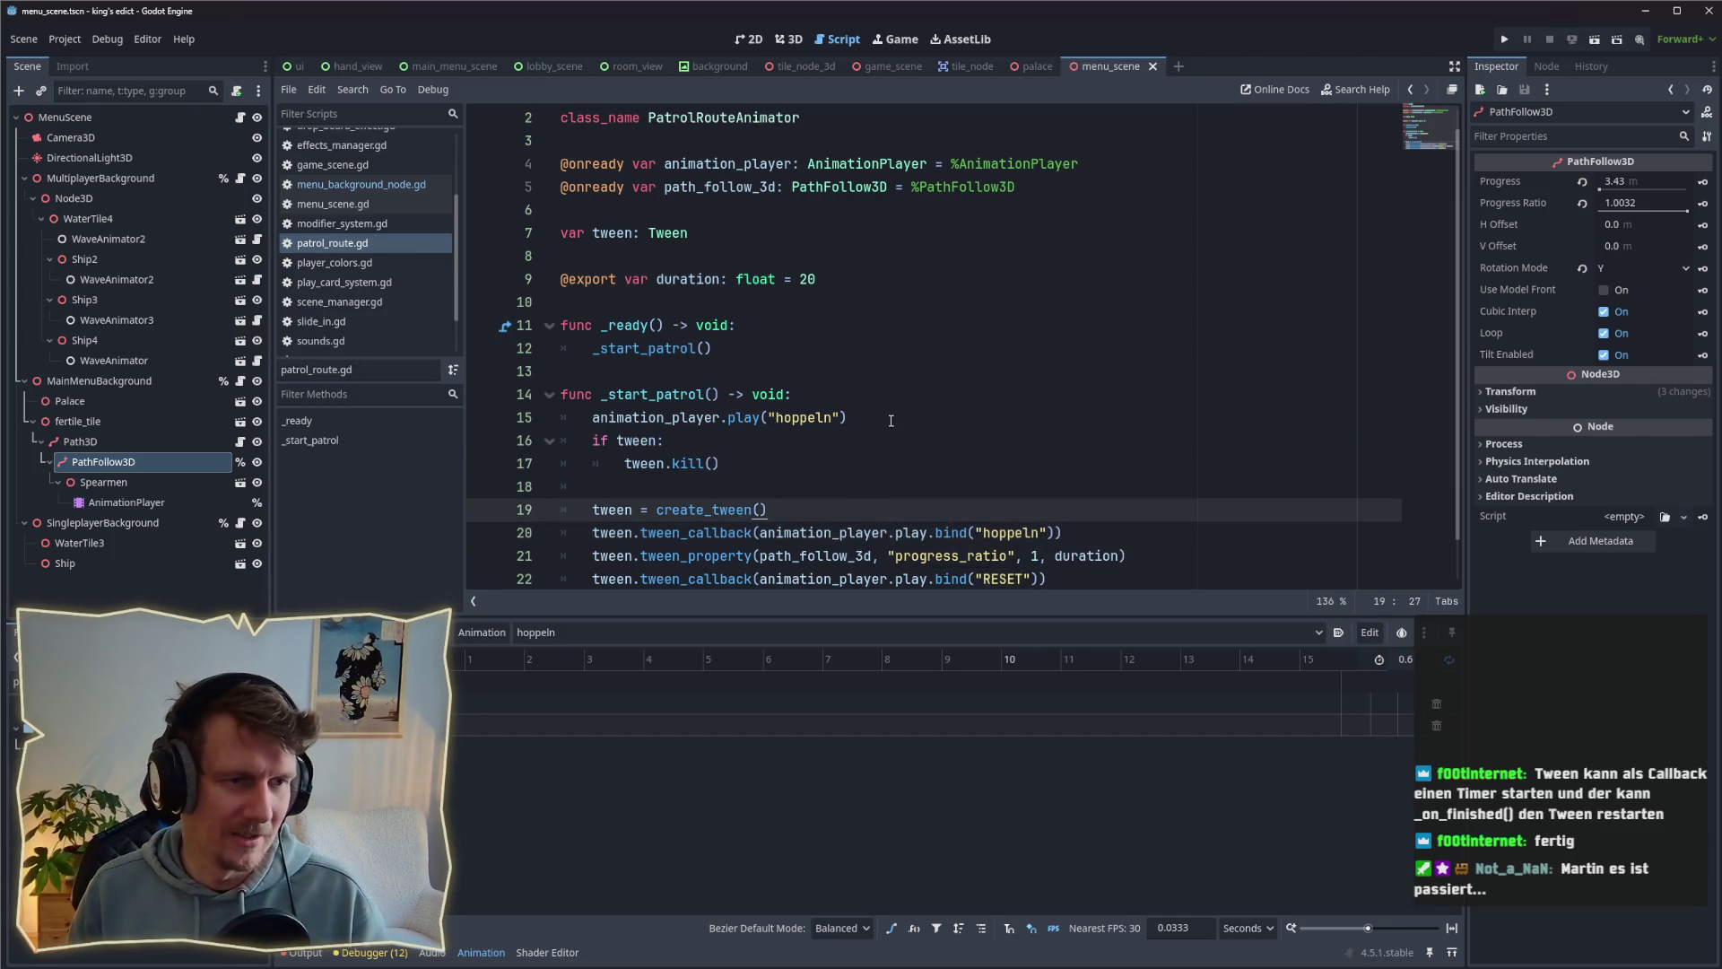
Delete the direct hoppeln play line, keeping 'if tween:' on its own line
{"action": "left_click_drag", "start_coordinate": [847, 417], "coordinate": [503, 414]}
{"action": "key", "text": "BackSpace"}
{"action": "key", "text": "BackSpace"}
{"action": "key", "text": "Delete"}
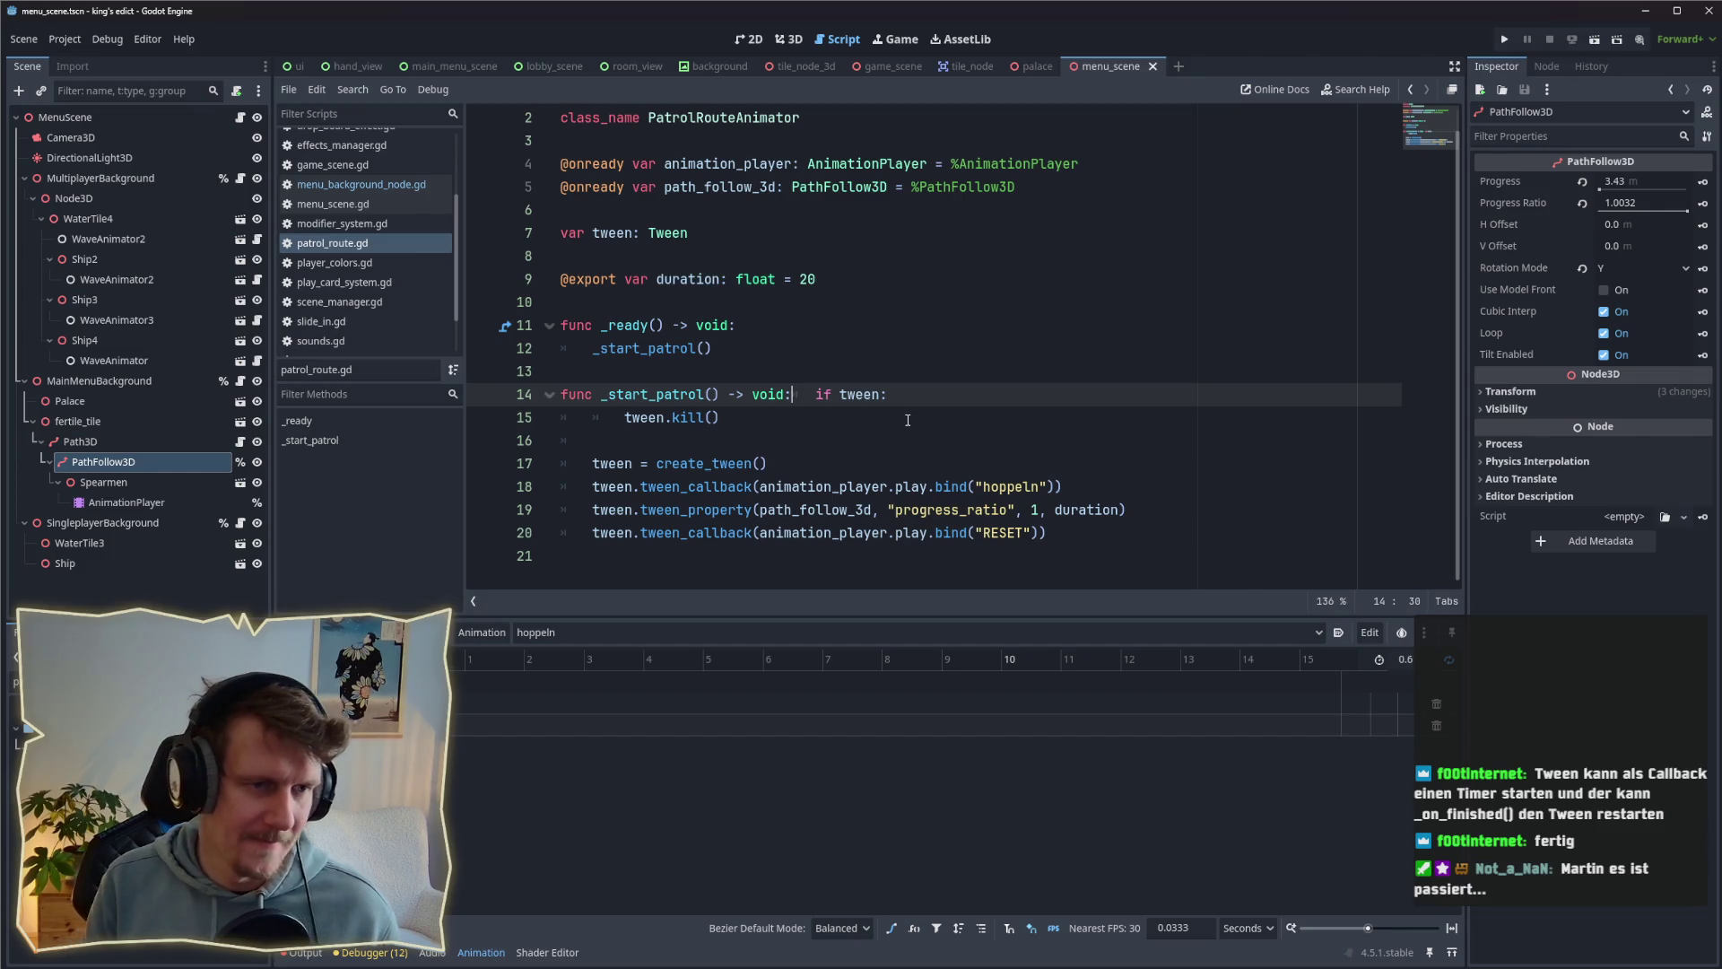
{"action": "key", "text": "Return"}
{"action": "left_click", "coordinate": [880, 442]}
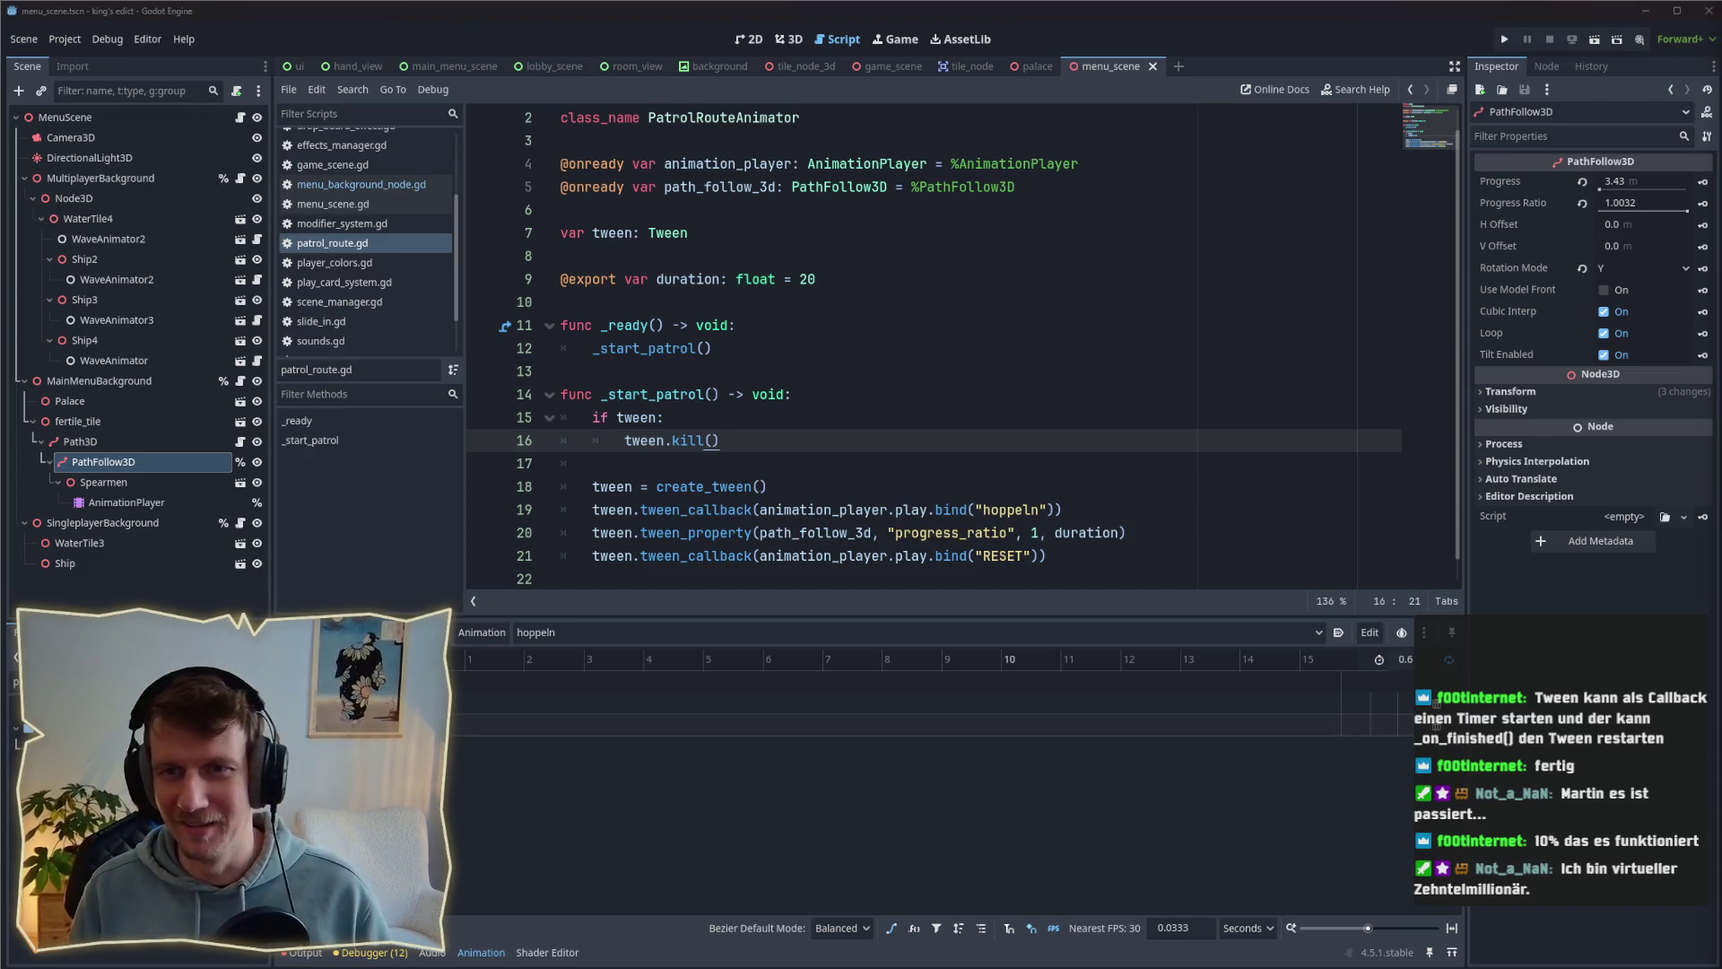
Leave a blank line before create_tween and run the game to test the spearman's patrol
{"action": "left_click", "coordinate": [753, 446]}
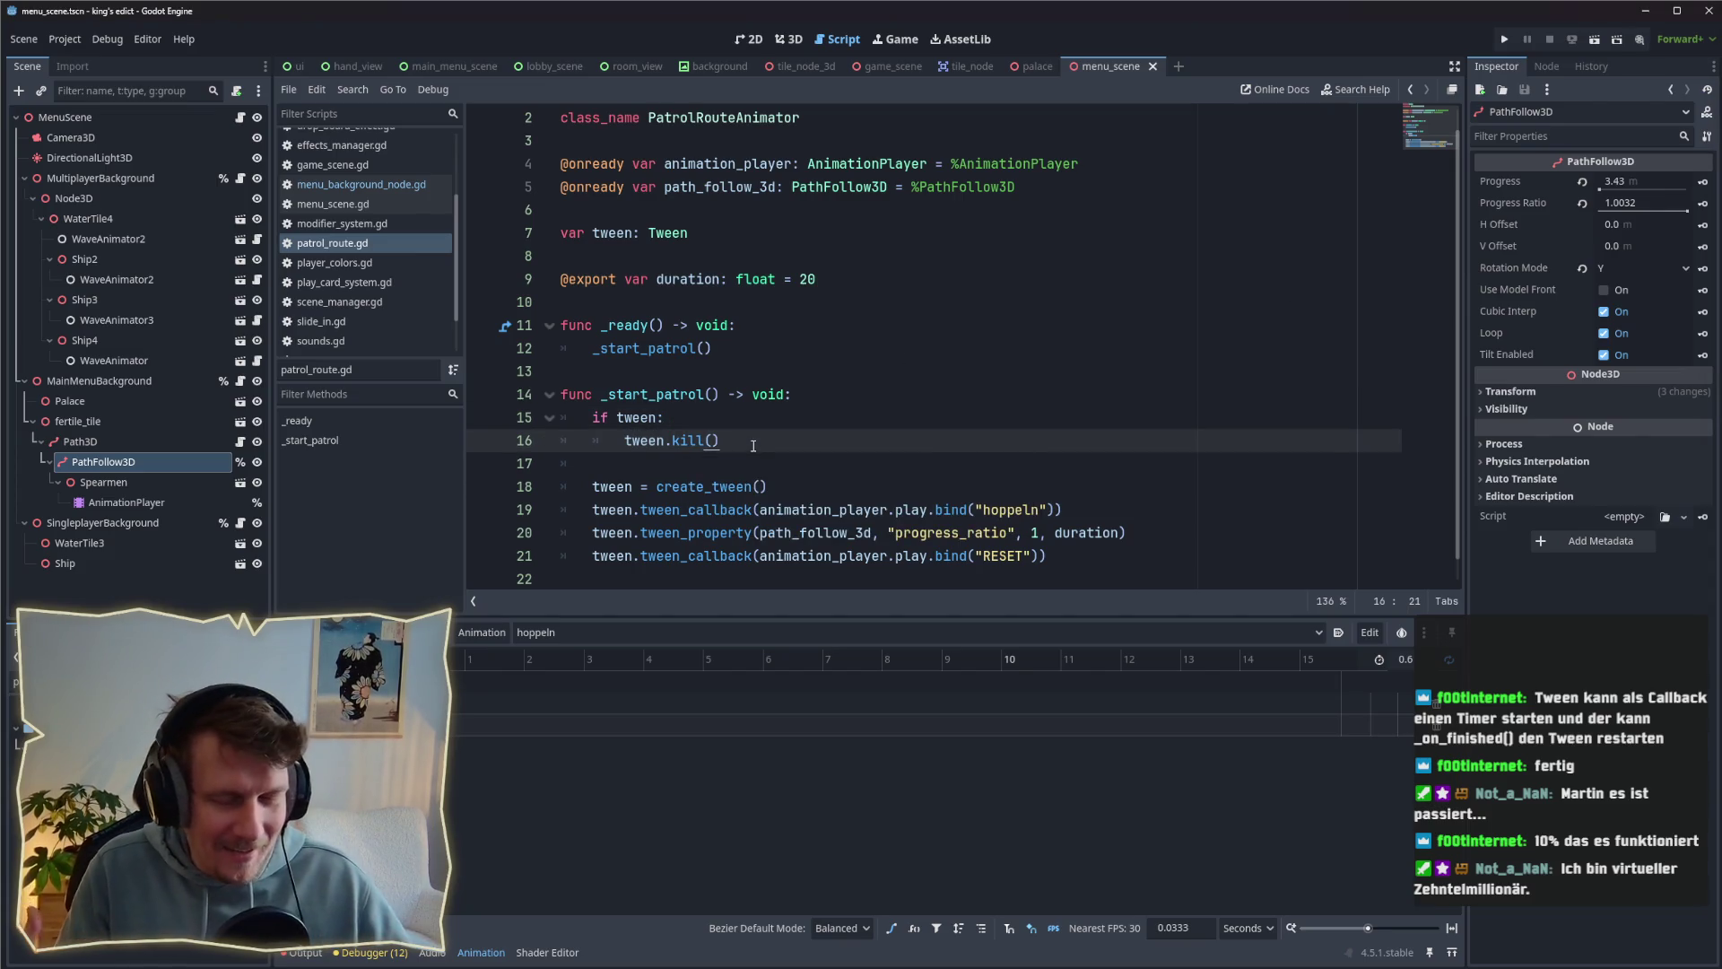
{"action": "left_click", "coordinate": [710, 461]}
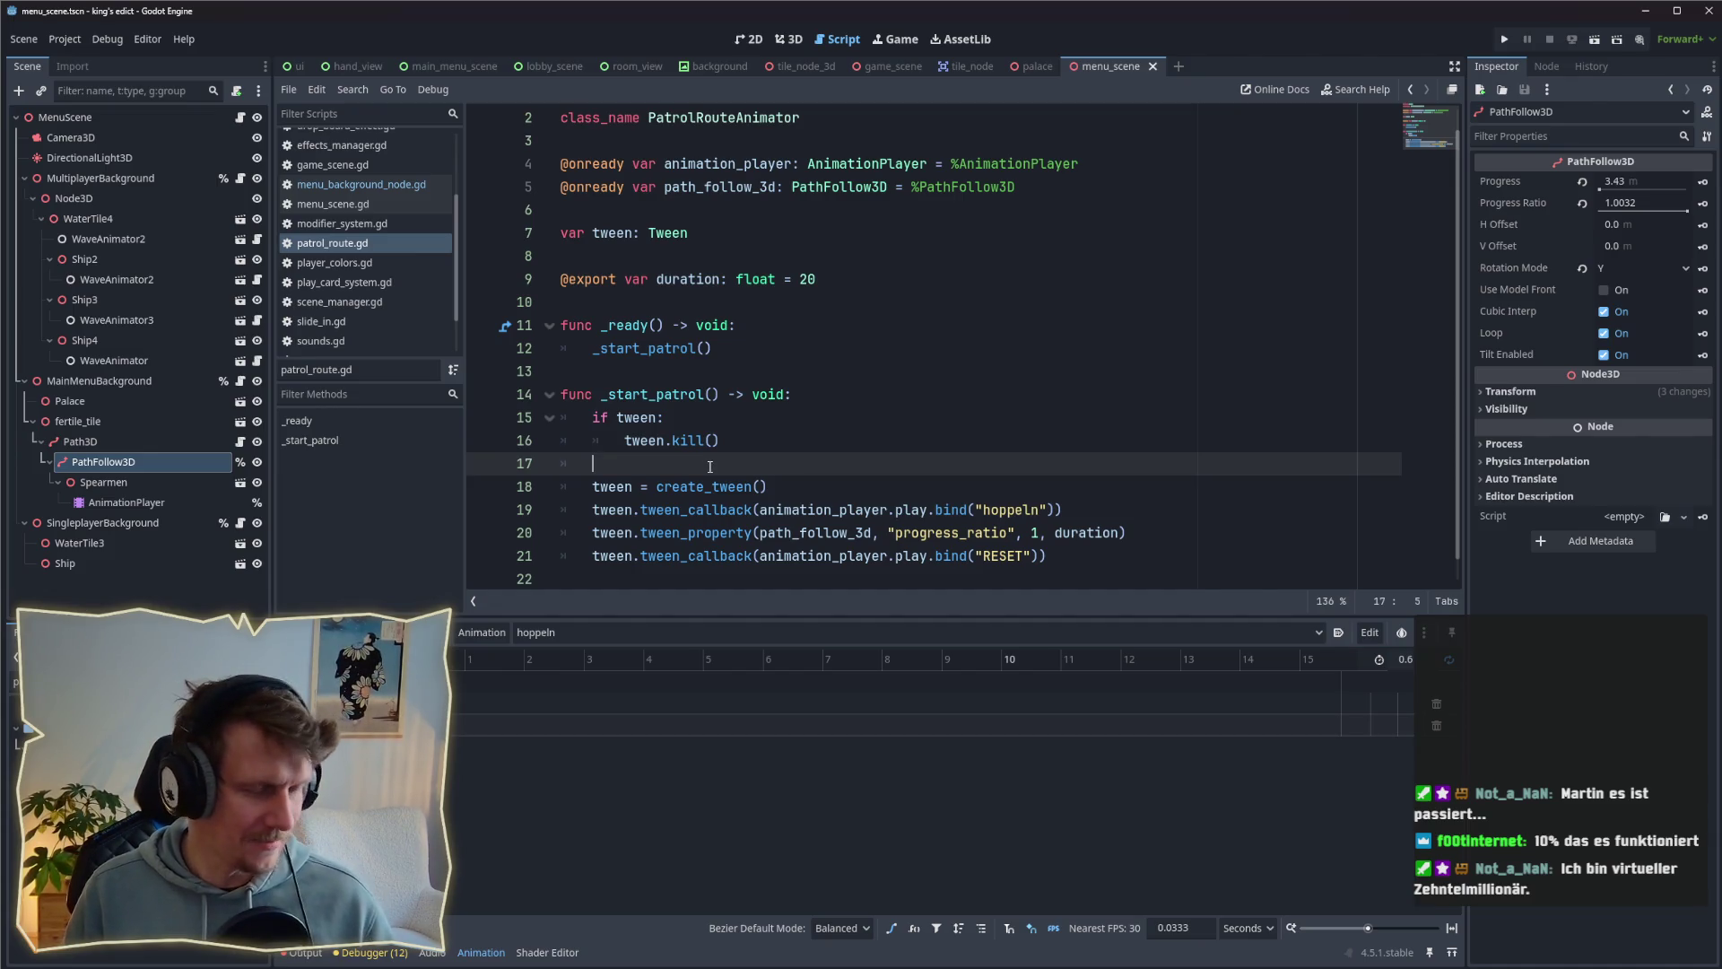
{"action": "scroll", "coordinate": [709, 466], "scroll_direction": "down", "scroll_amount": 1}
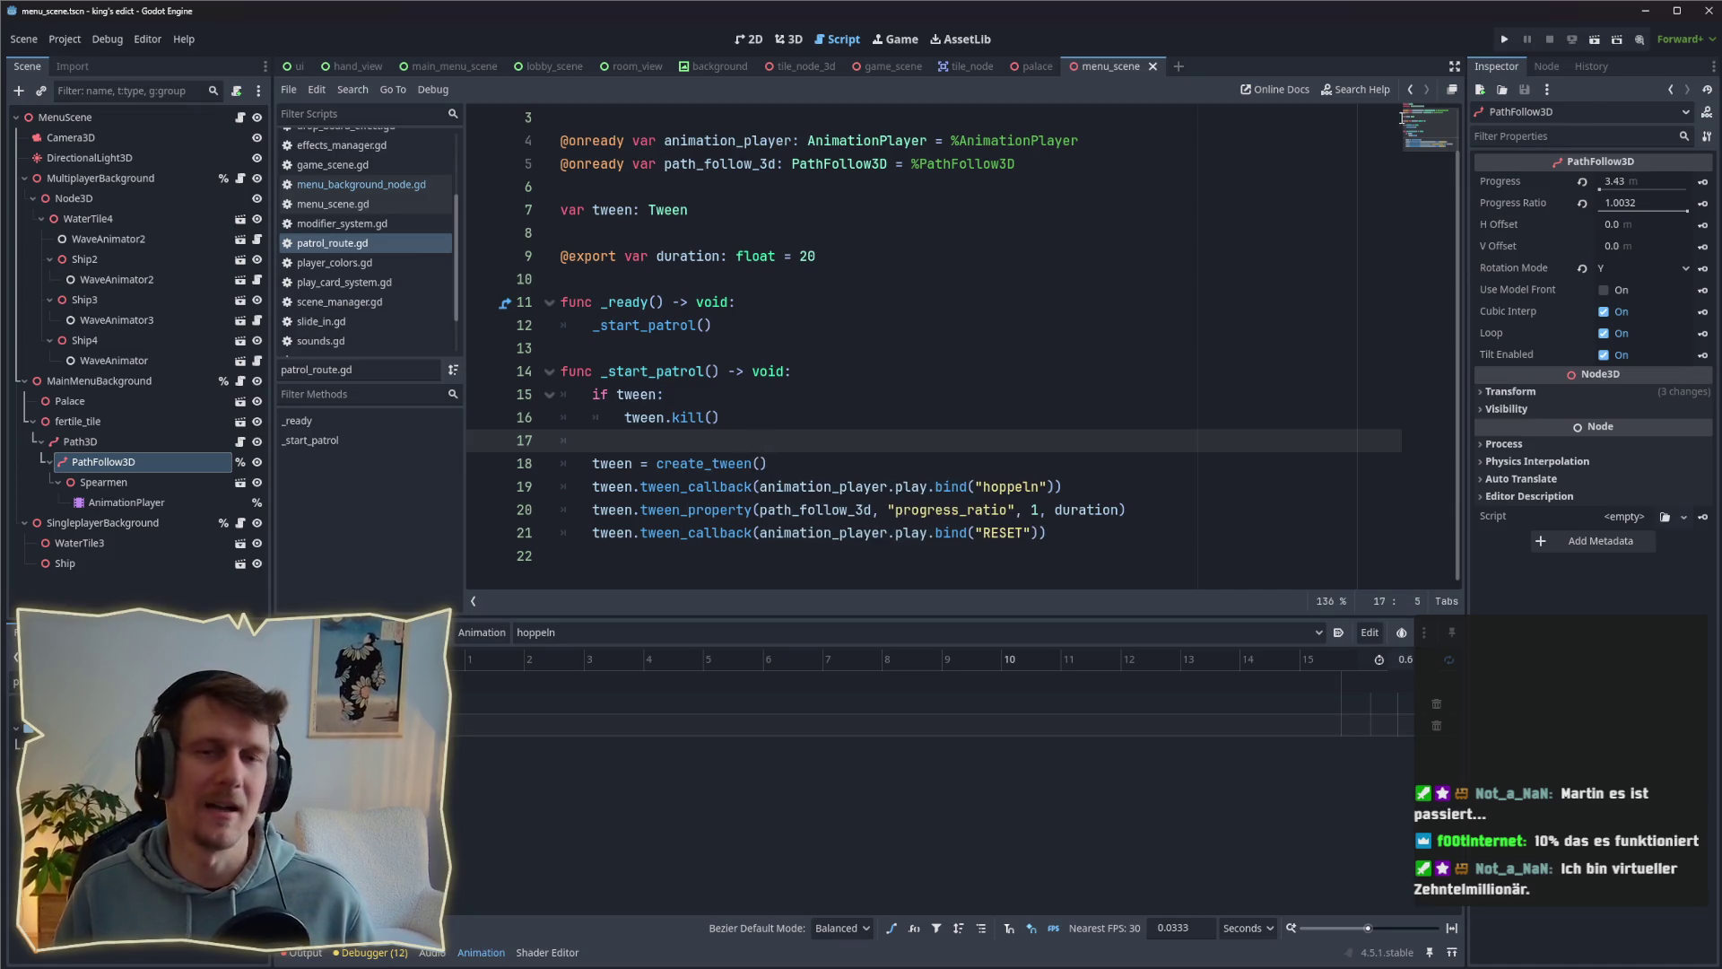
{"action": "left_click", "coordinate": [1504, 40]}
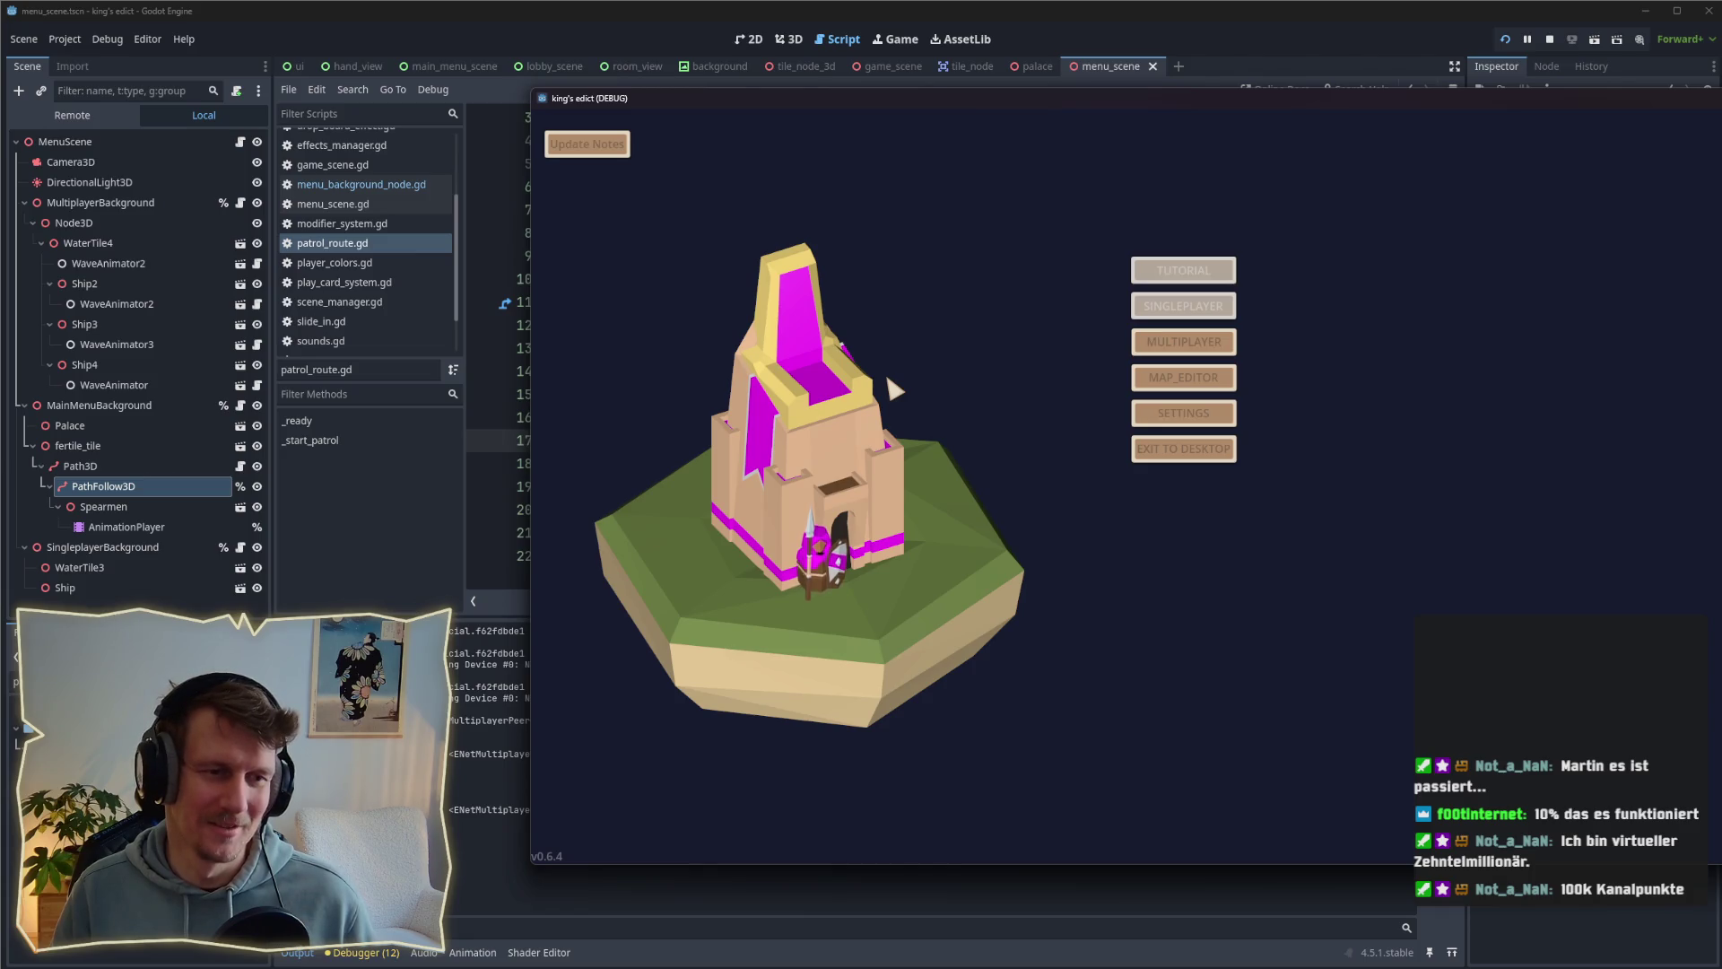
{"action": "left_click", "coordinate": [1557, 39]}
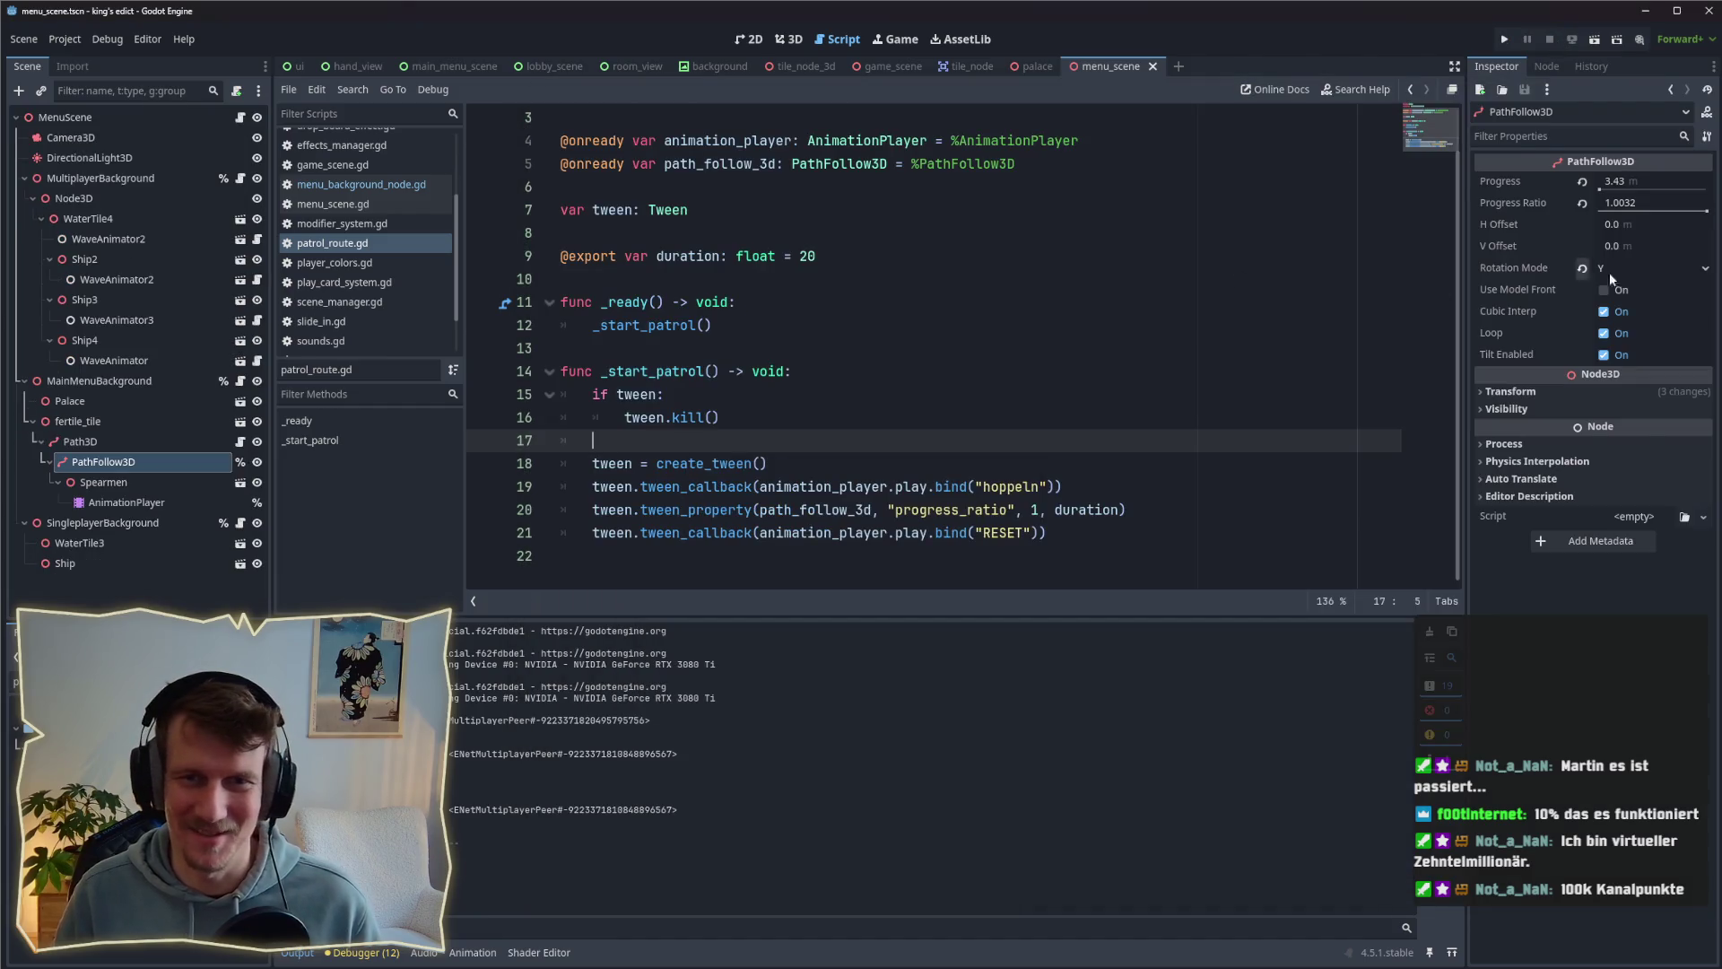
Revert Progress Ratio to 0 and add 'path_follow_3d = 0' on line 18, then save
{"action": "left_click_drag", "start_coordinate": [1706, 210], "coordinate": [1599, 211]}
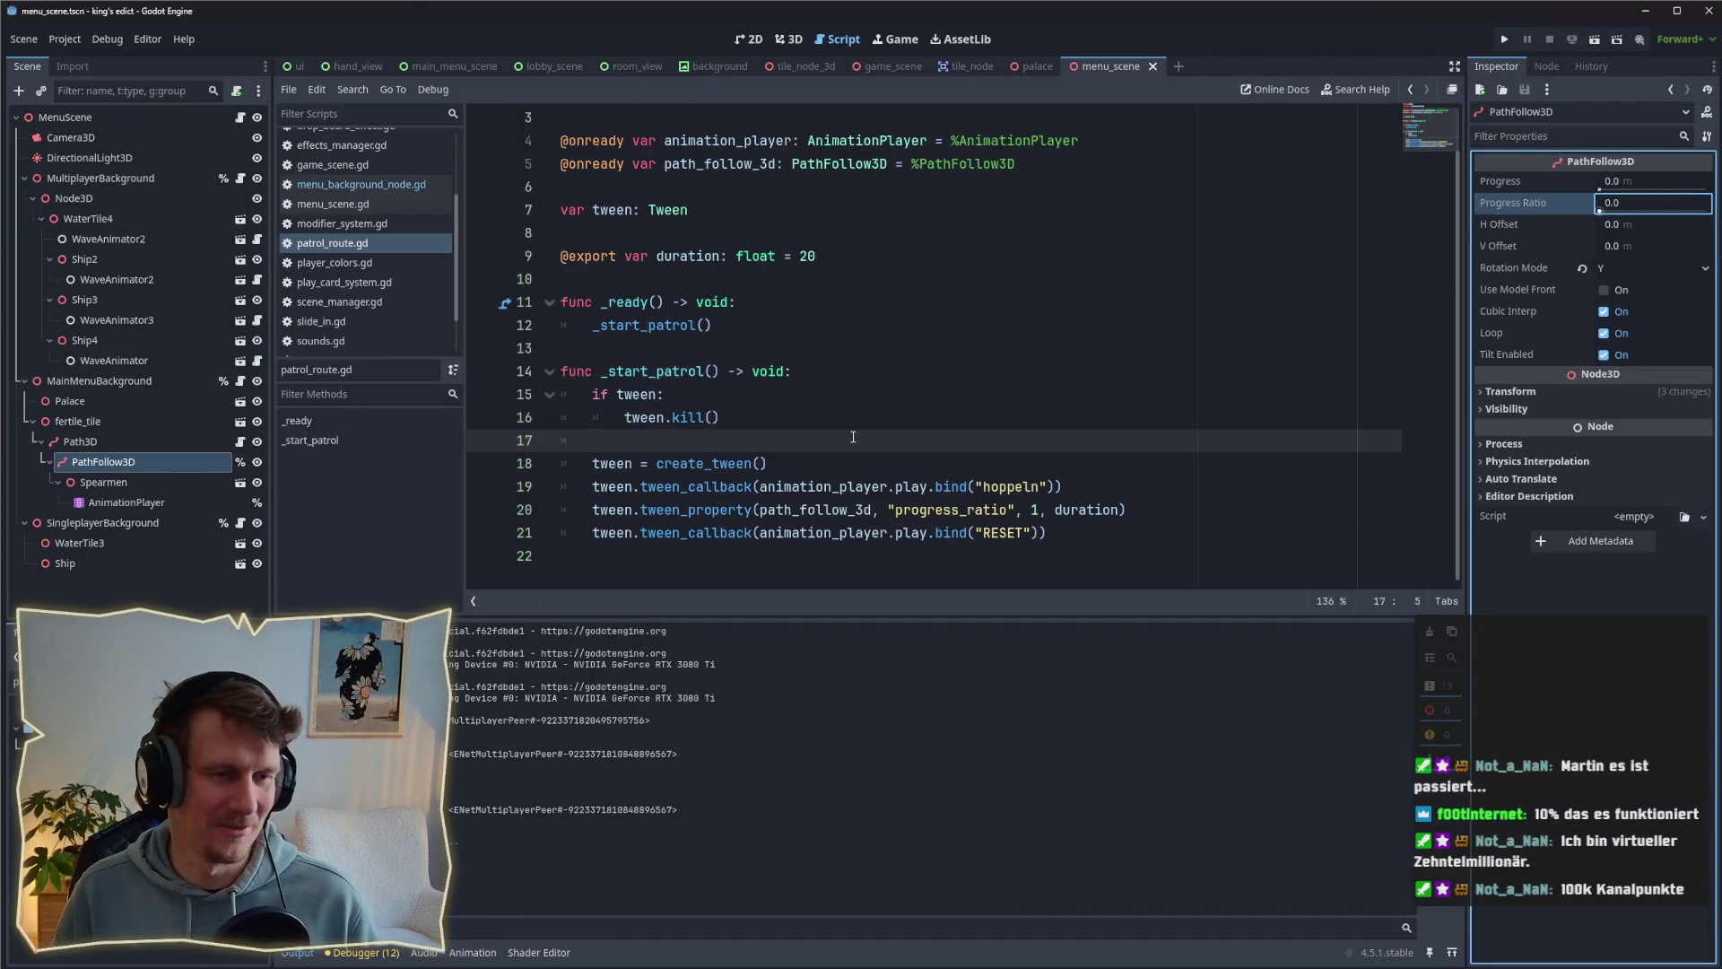
{"action": "key", "text": "Down"}
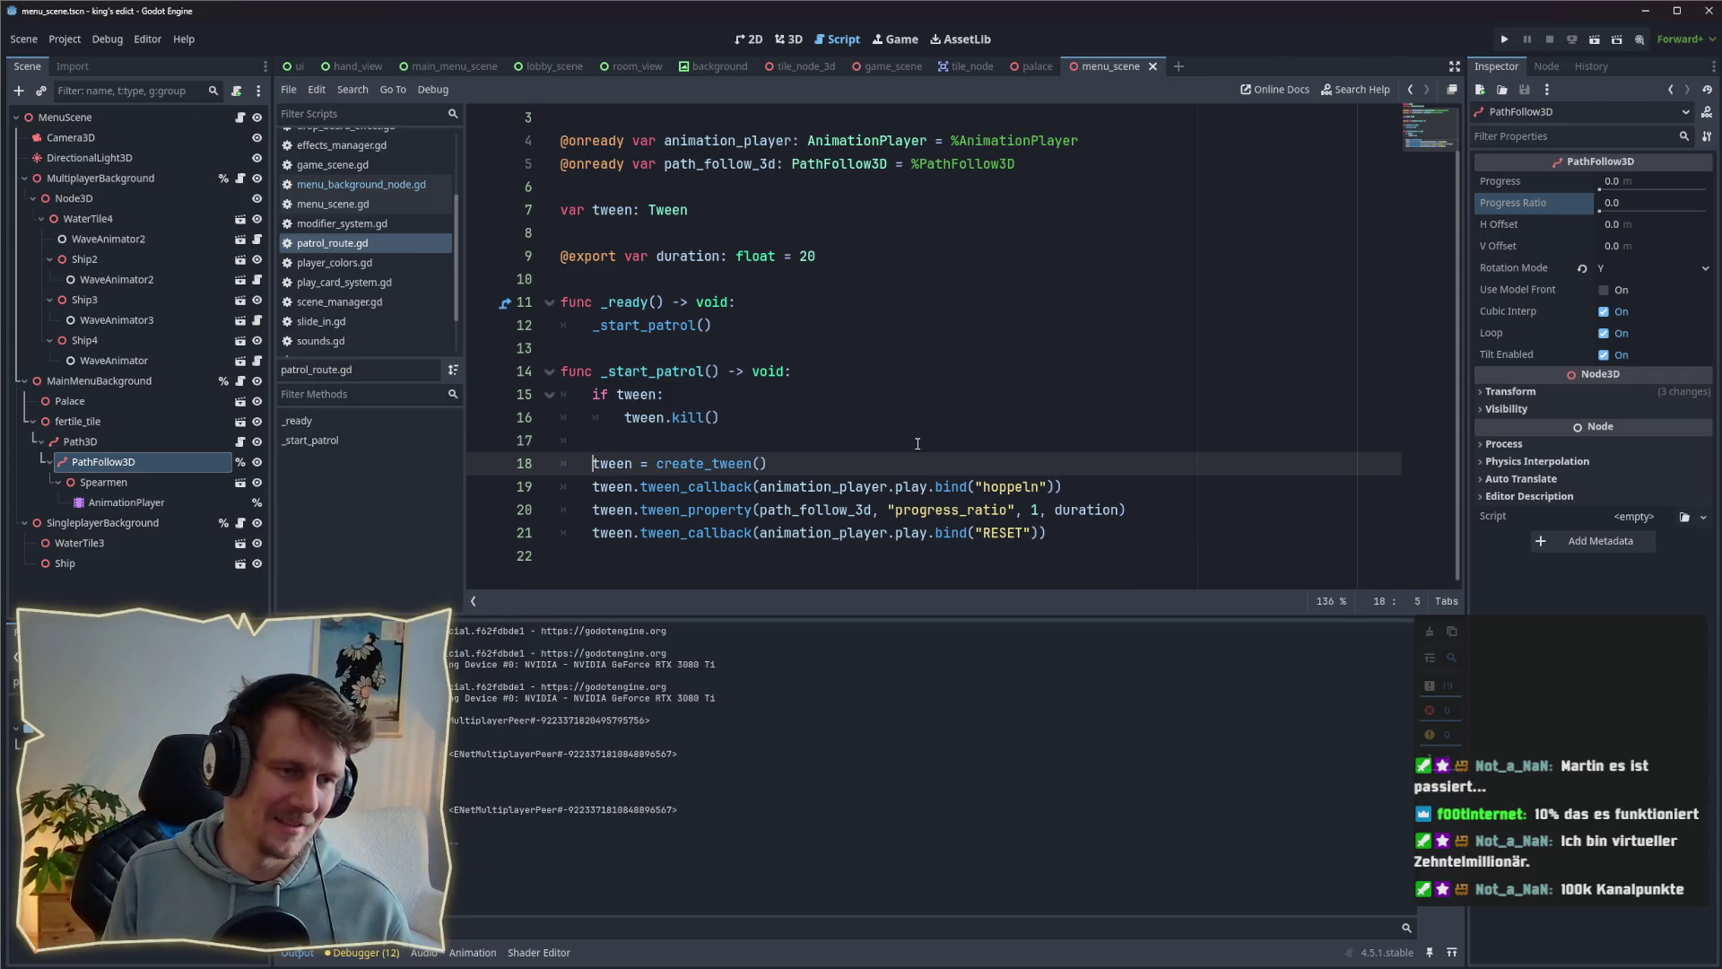
{"action": "key", "text": "Return"}
{"action": "key", "text": "Return"}
{"action": "key", "text": "Up"}
{"action": "key", "text": "Up"}
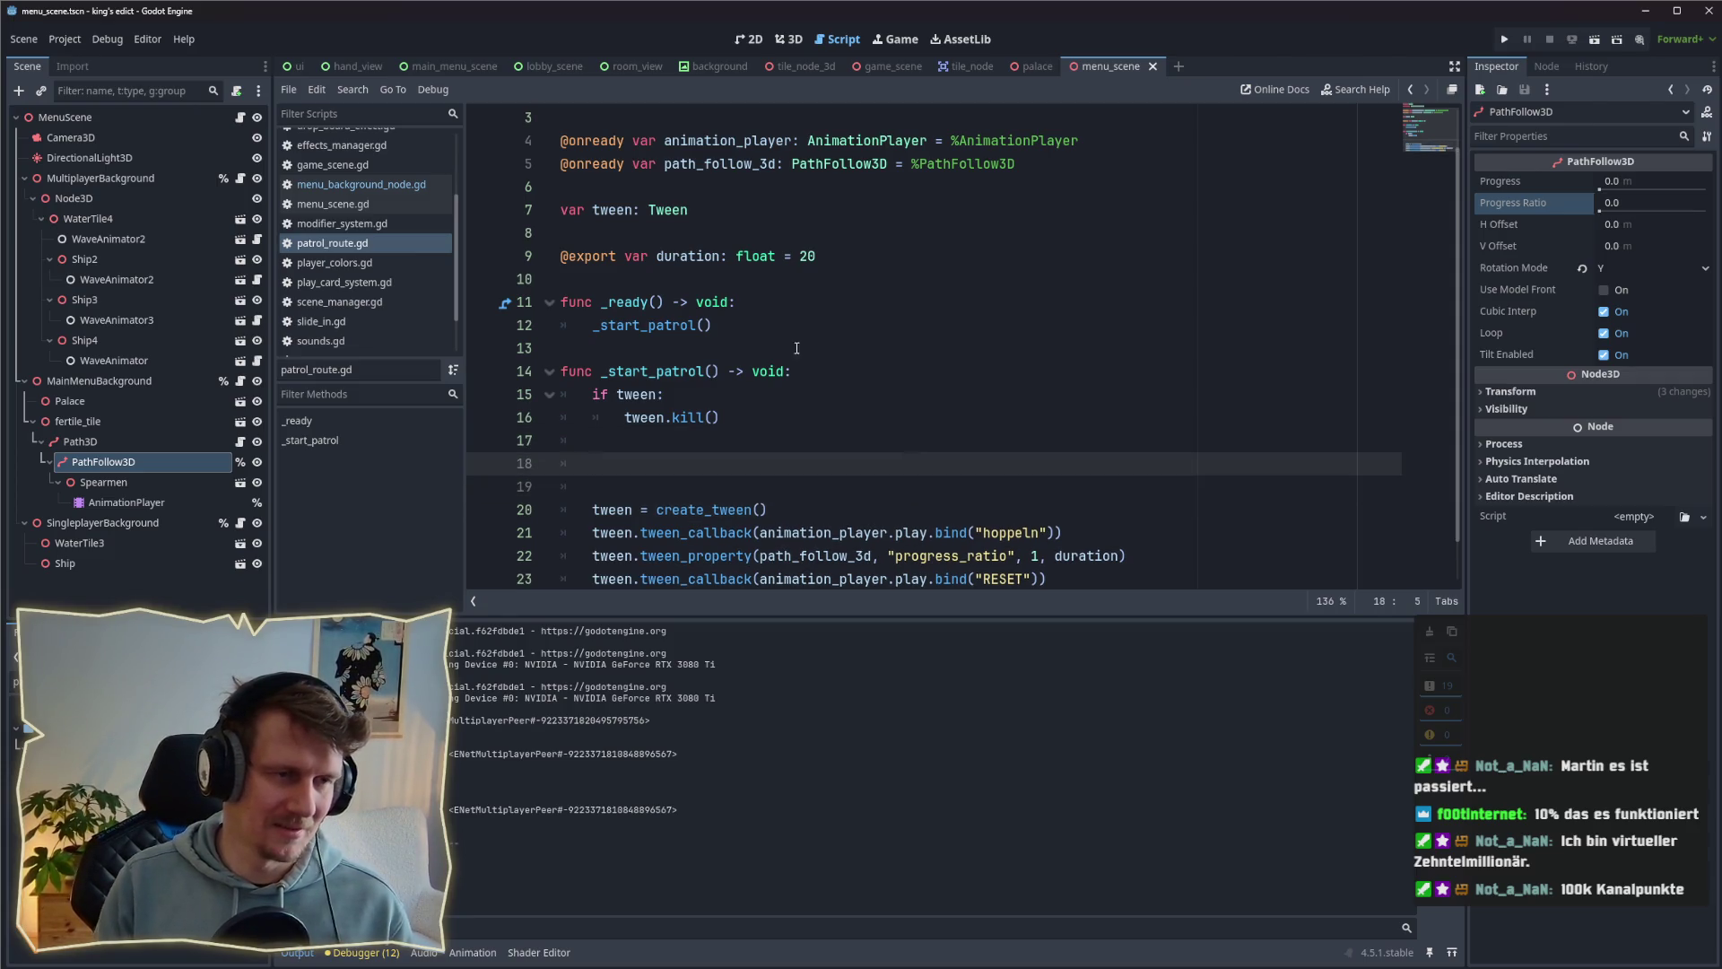
{"action": "double_click", "coordinate": [748, 165]}
{"action": "key", "text": "ctrl+c"}
{"action": "left_click", "coordinate": [620, 474]}
{"action": "key", "text": "ctrl+v"}
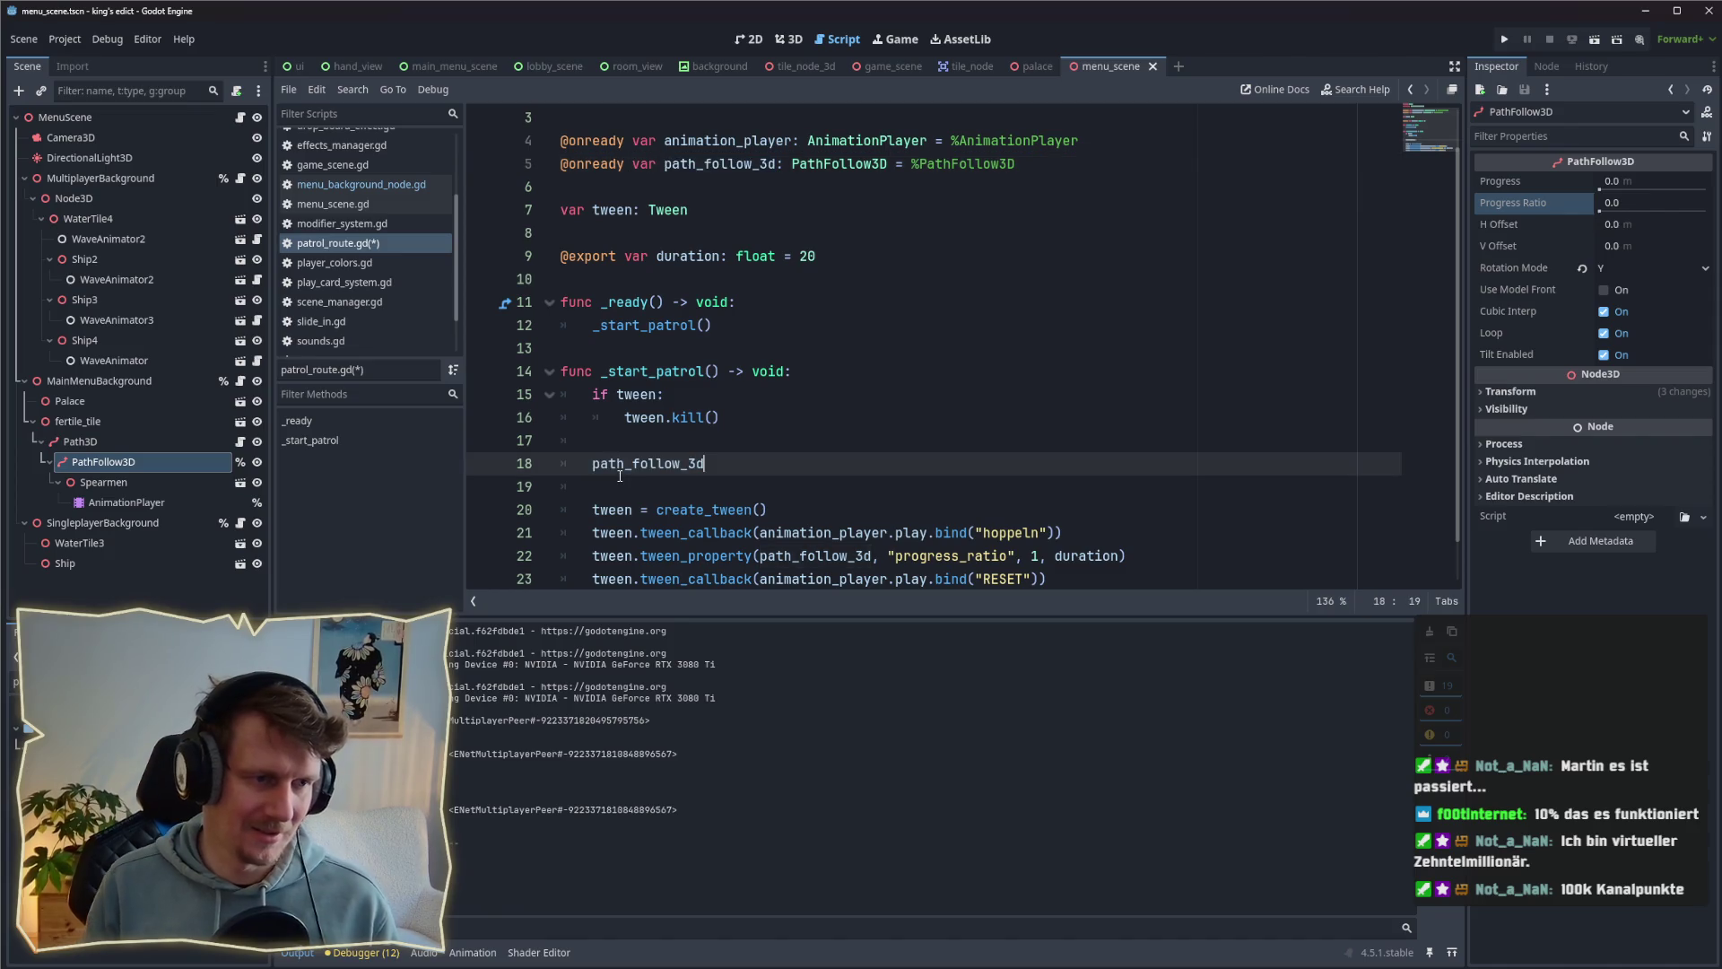
{"action": "type", "text": "= 0"}
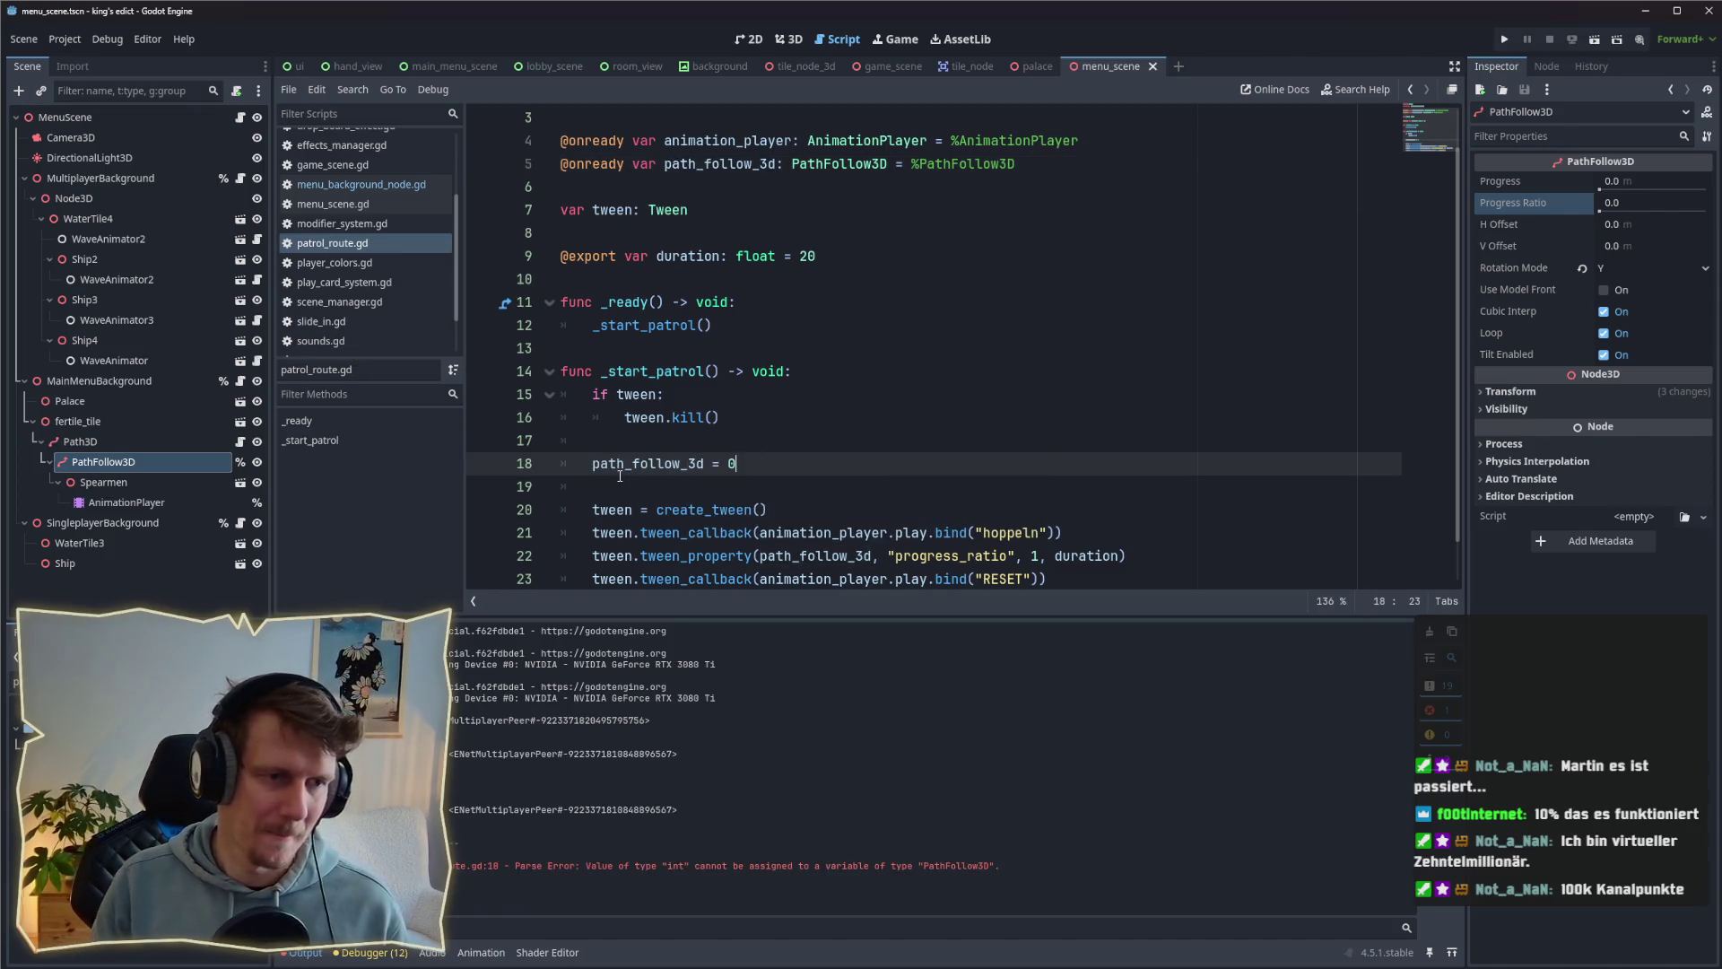
{"action": "key", "text": "ctrl+s"}
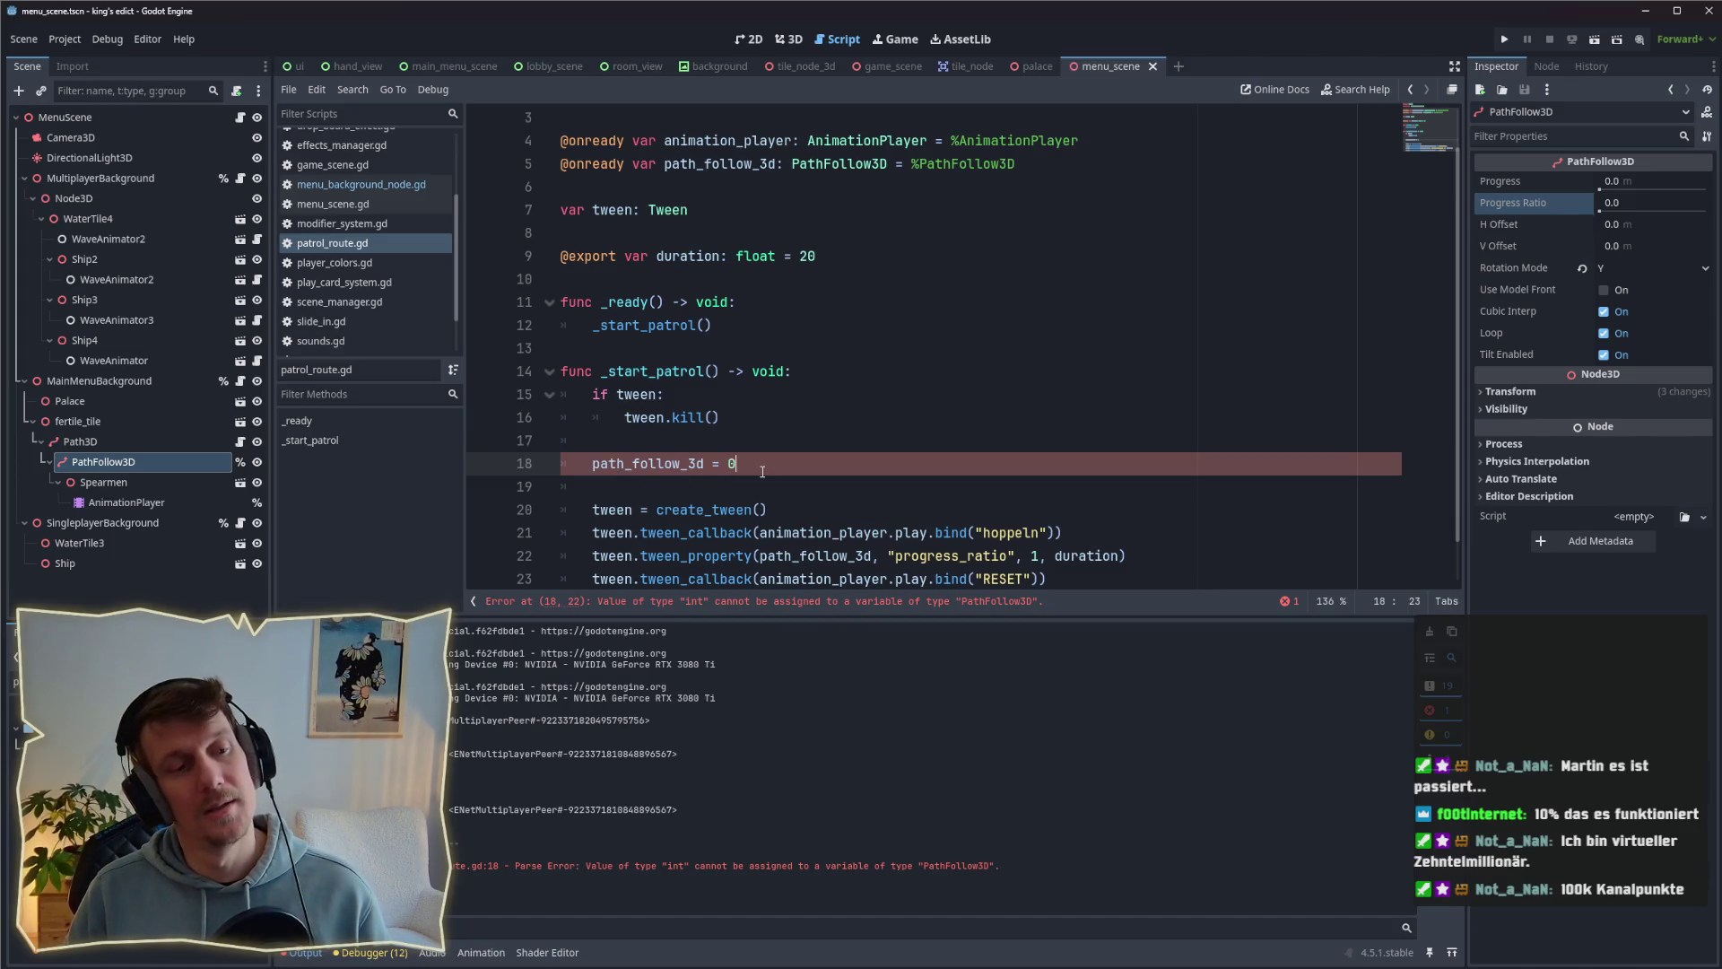
Correct line 18 to 'path_follow_3d.progress_ratio = 0' via autocomplete, save, and run the game
{"action": "key", "text": "BackSpace"}
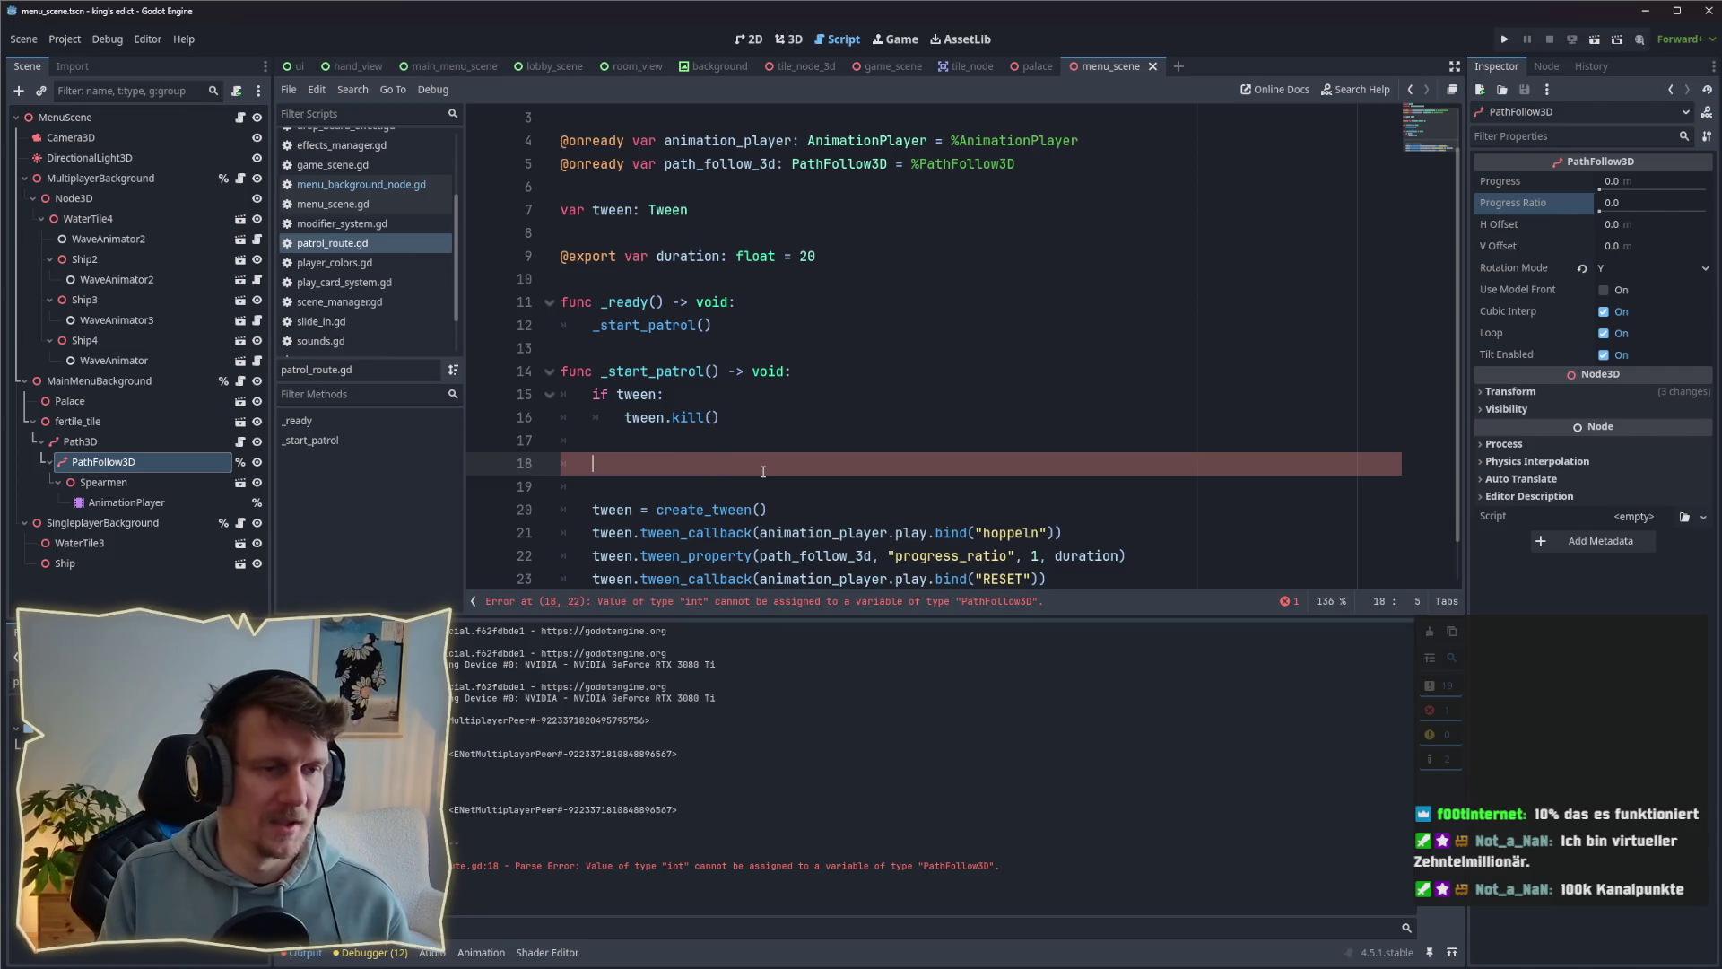
{"action": "type", "text": "0"}
{"action": "key", "text": "BackSpace"}
{"action": "key", "text": "BackSpace"}
{"action": "key", "text": "BackSpace"}
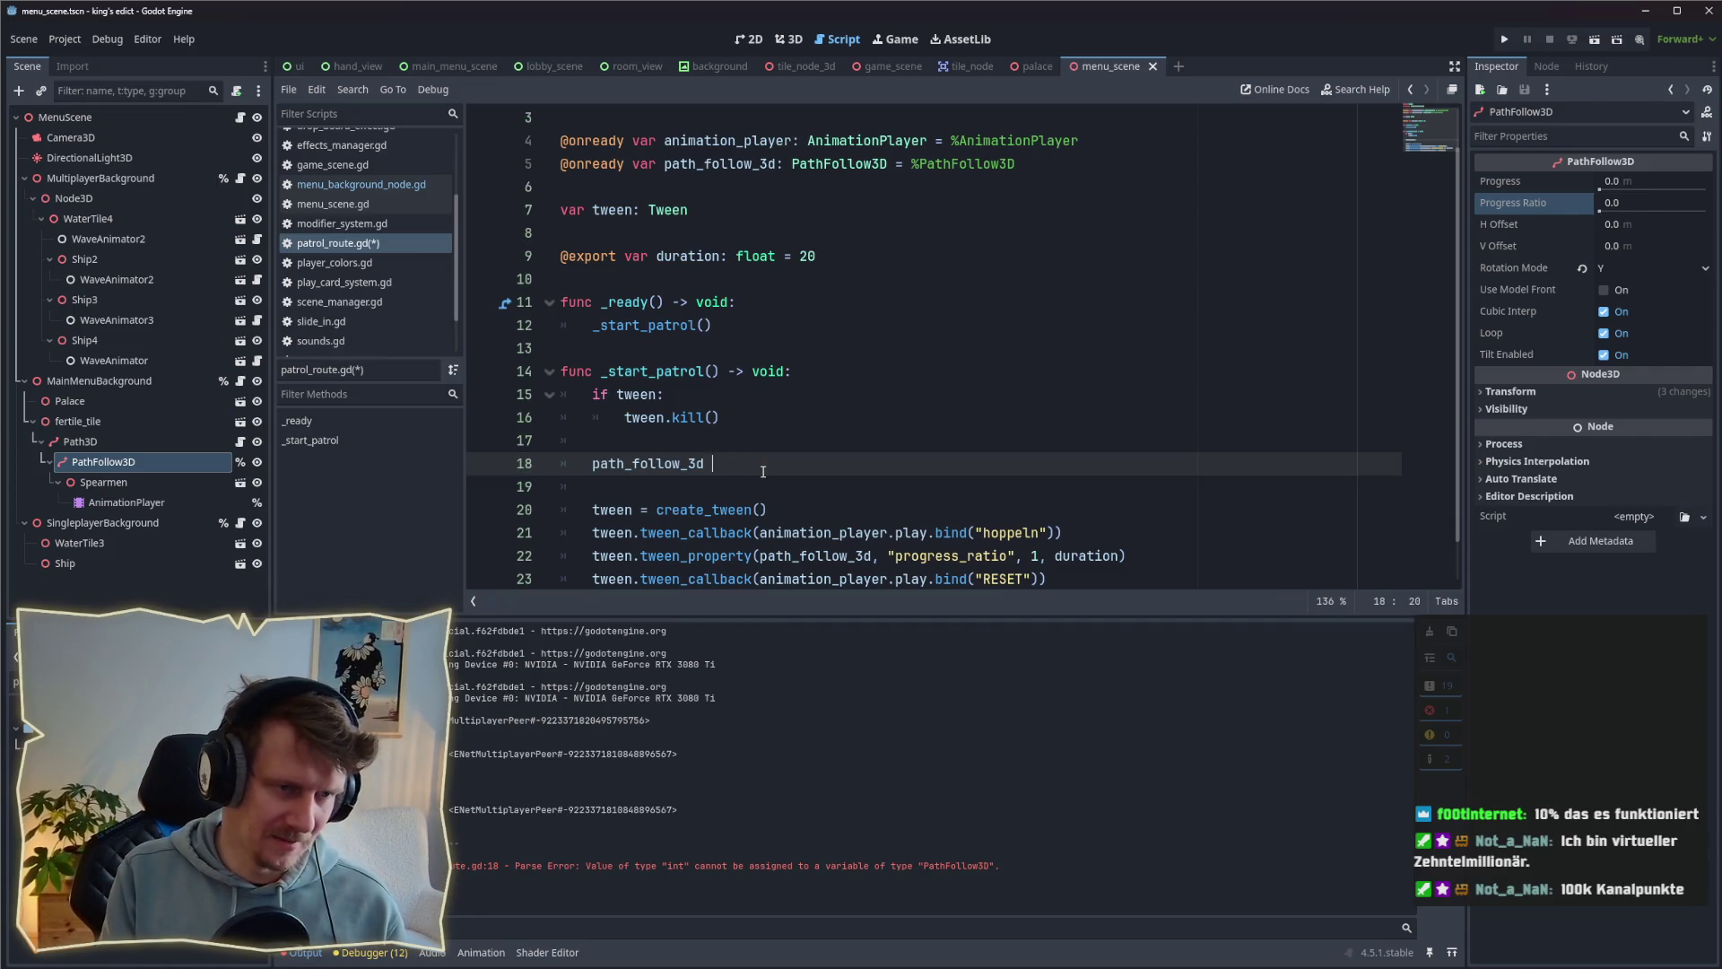
{"action": "type", "text": ".pro"}
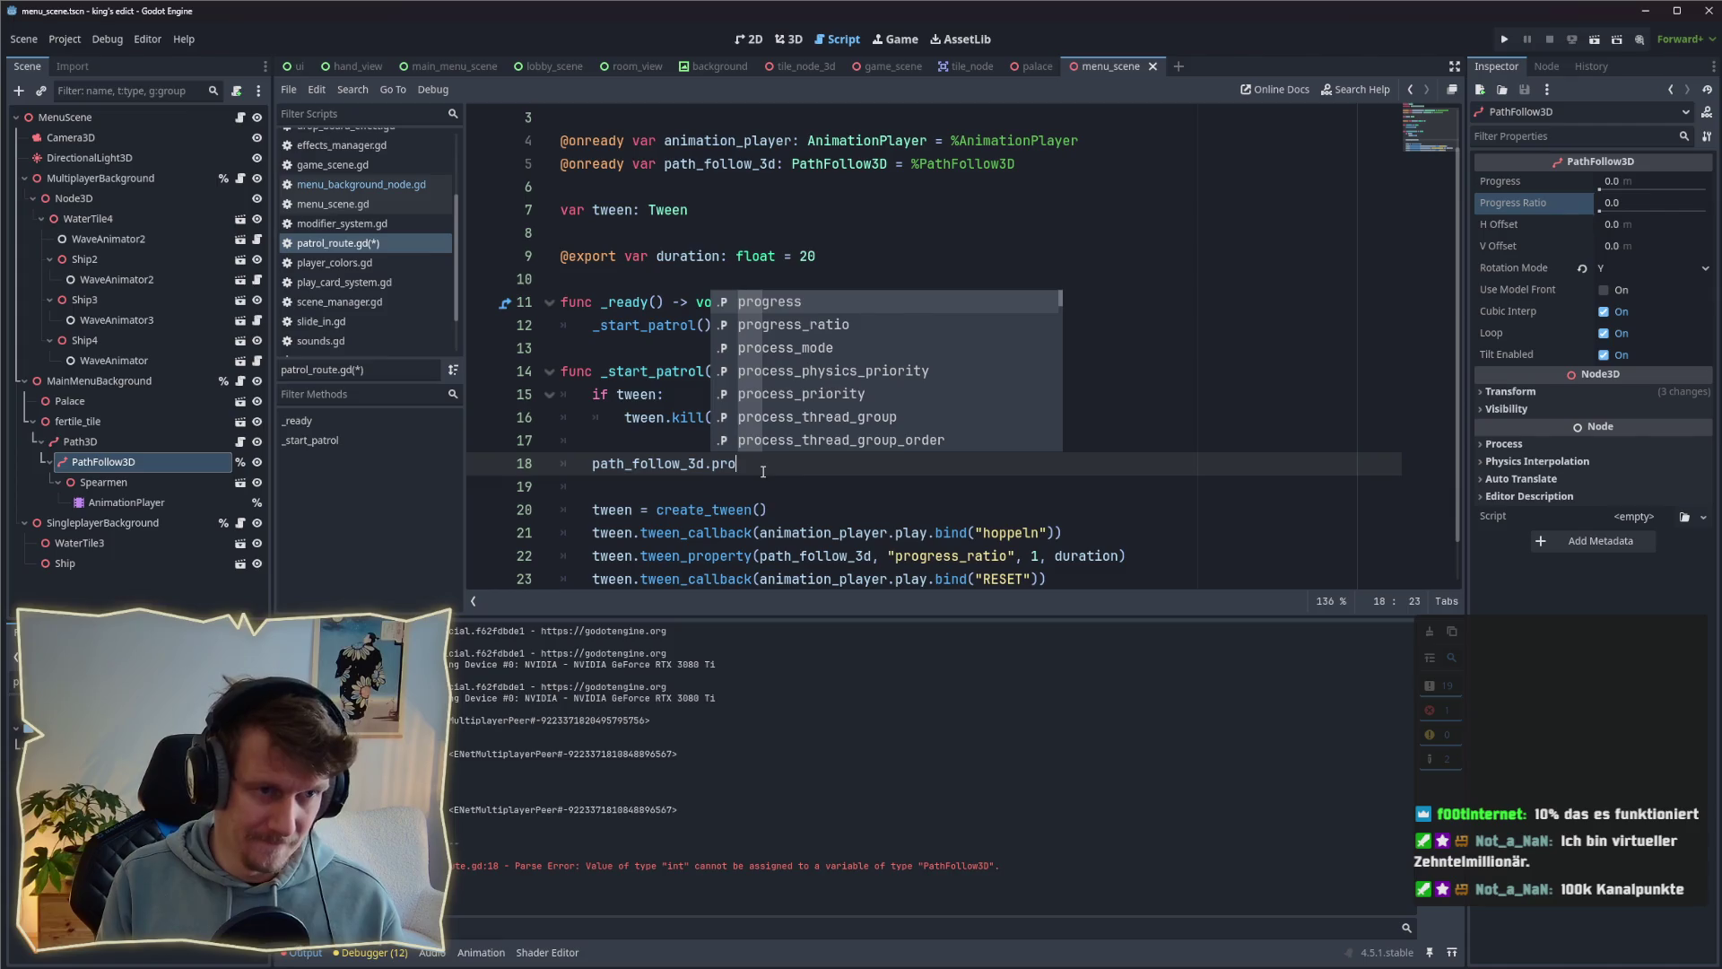
{"action": "key", "text": "Down"}
{"action": "key", "text": "Return"}
{"action": "type", "text": "= 0"}
{"action": "key", "text": "ctrl+s"}
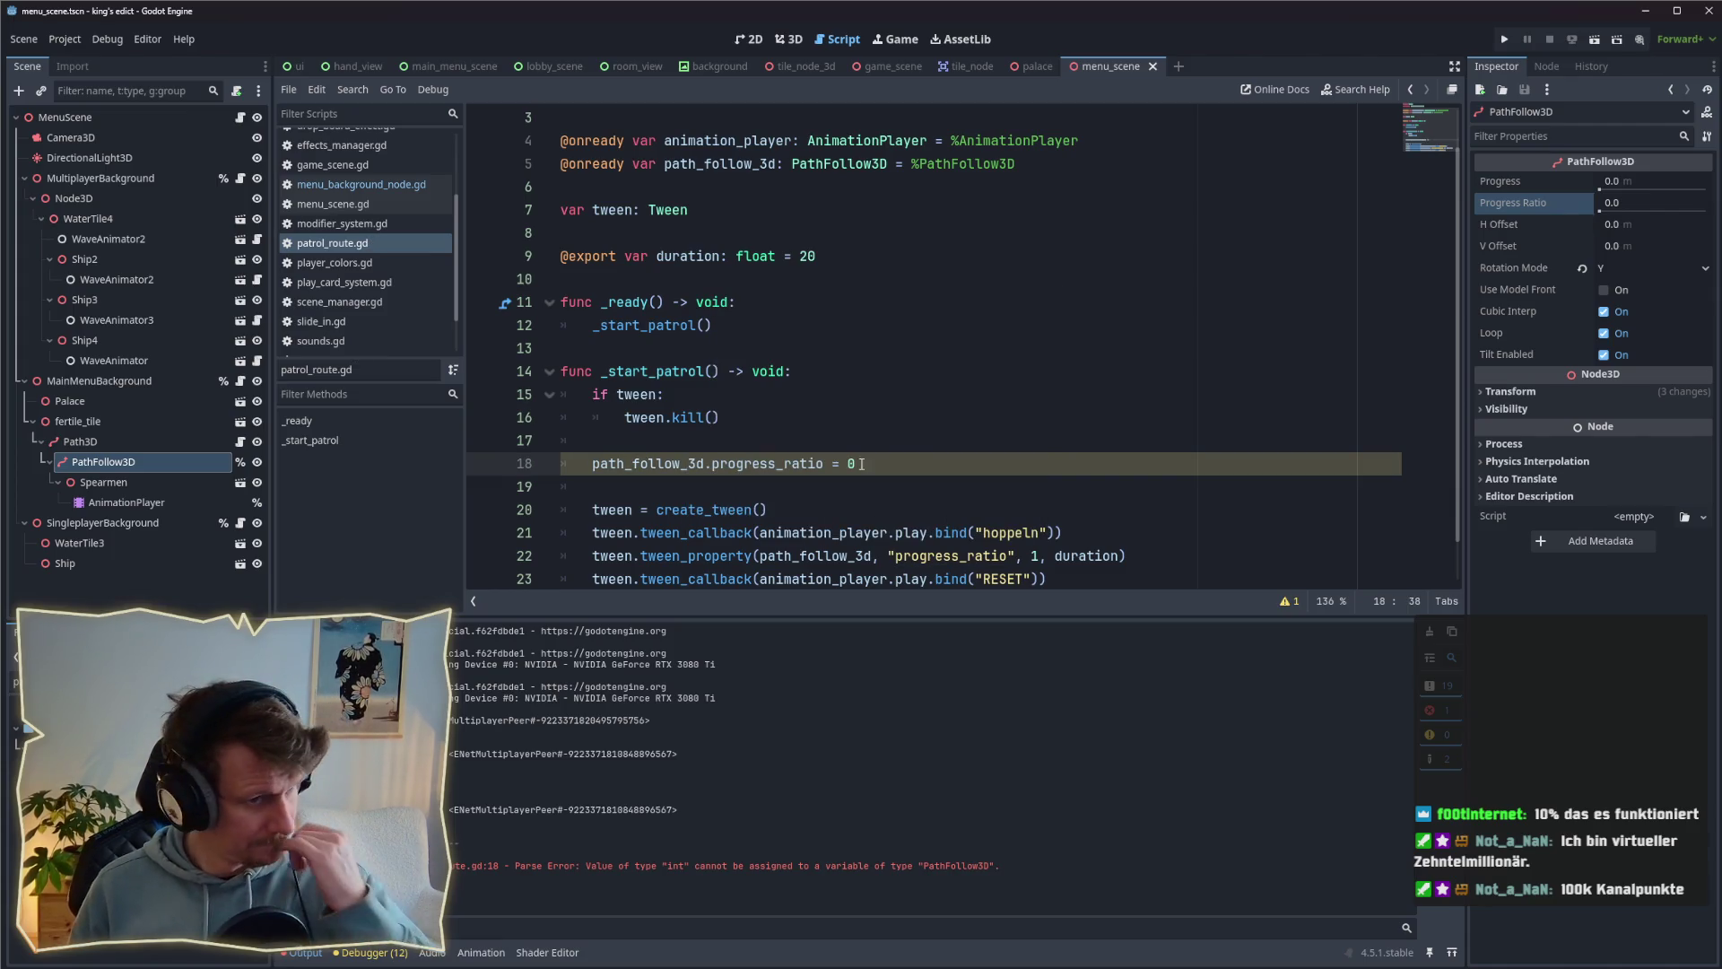
{"action": "left_click", "coordinate": [1503, 41]}
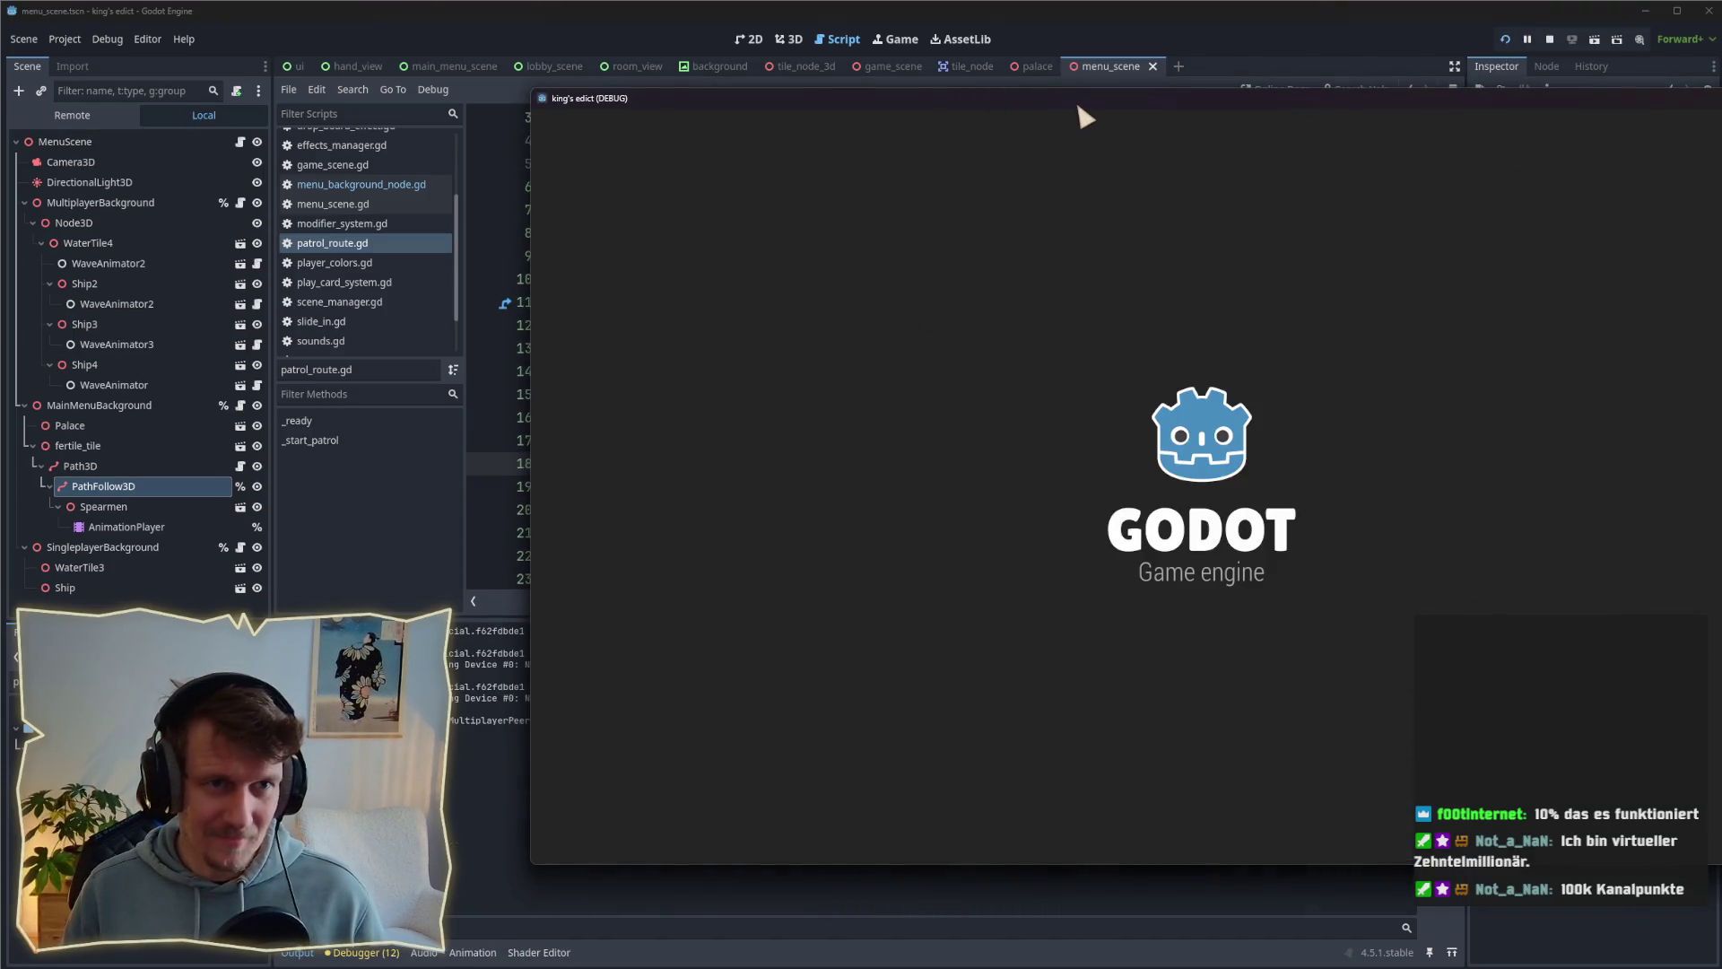
{"action": "left_click_drag", "start_coordinate": [1077, 99], "coordinate": [755, 104]}
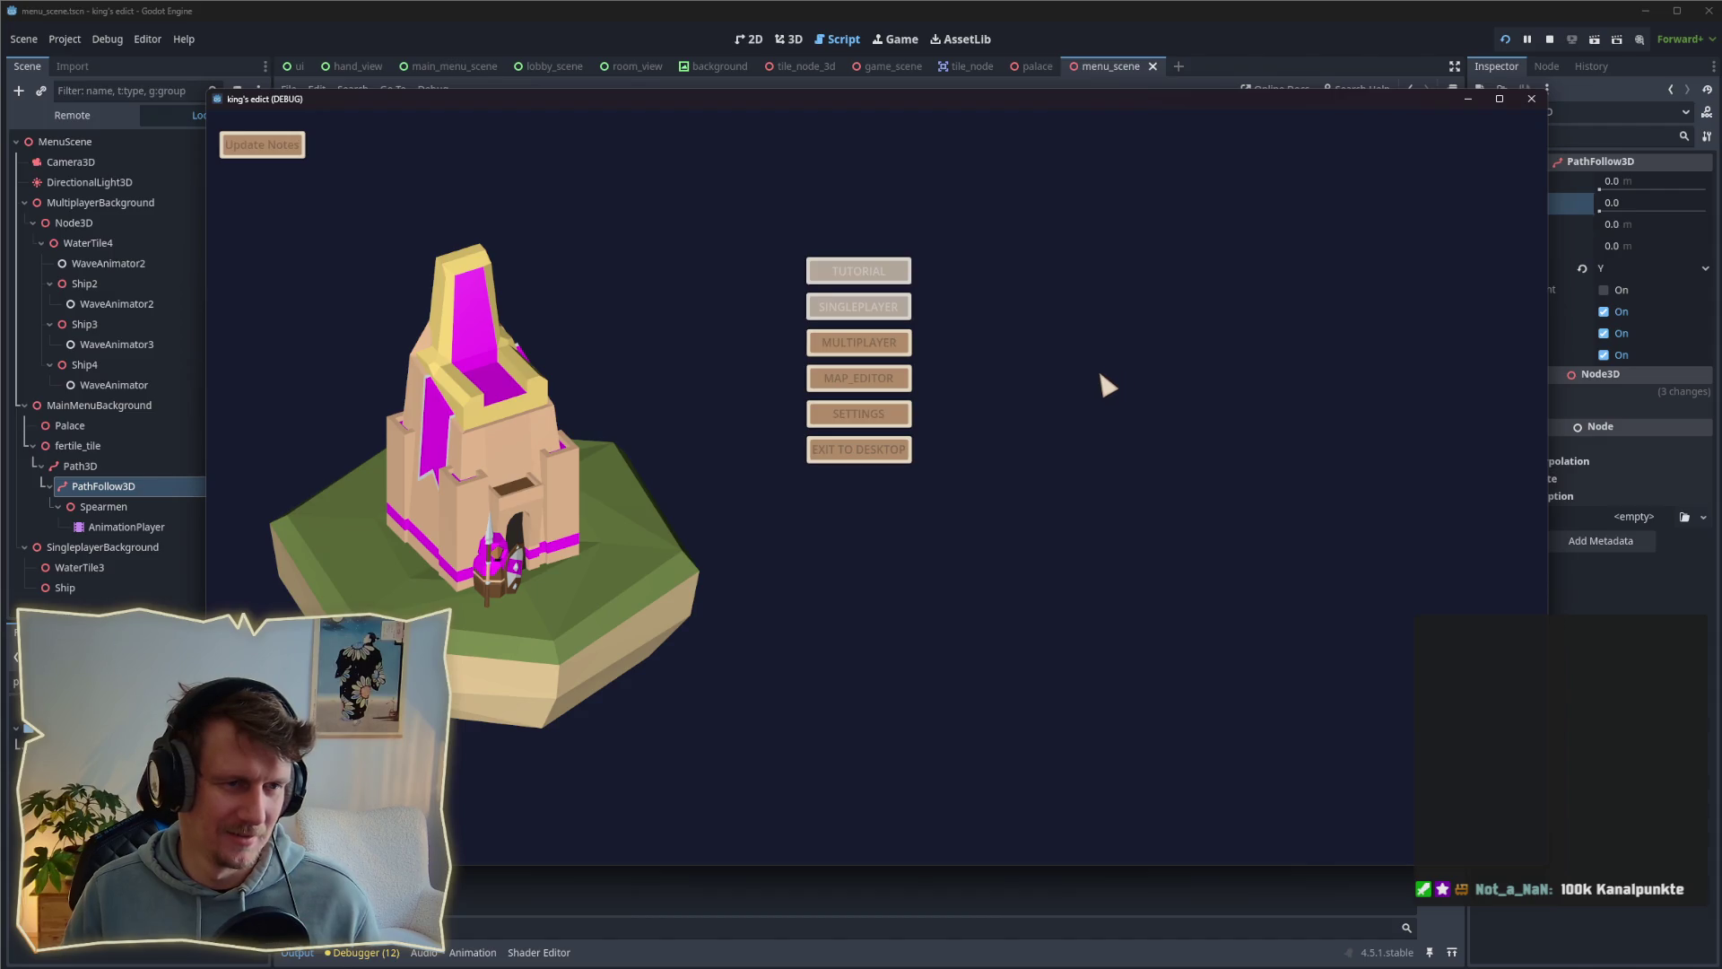
{"action": "left_click", "coordinate": [892, 380]}
{"action": "left_click", "coordinate": [1518, 809]}
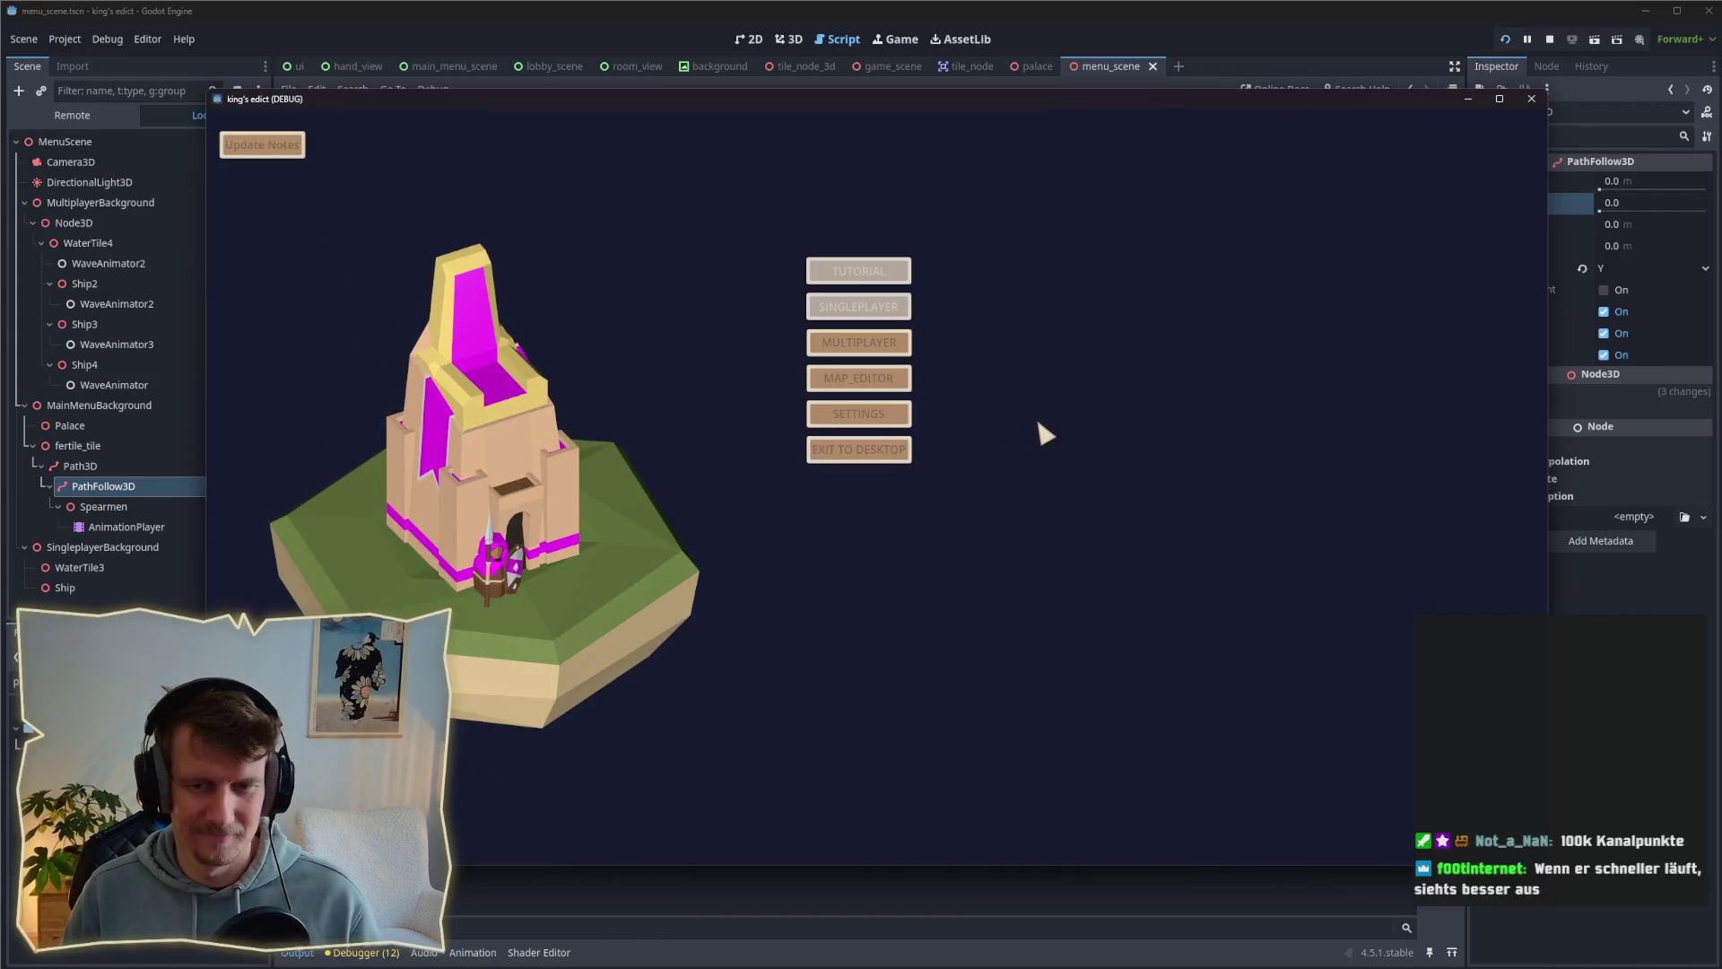
{"action": "left_click", "coordinate": [885, 448]}
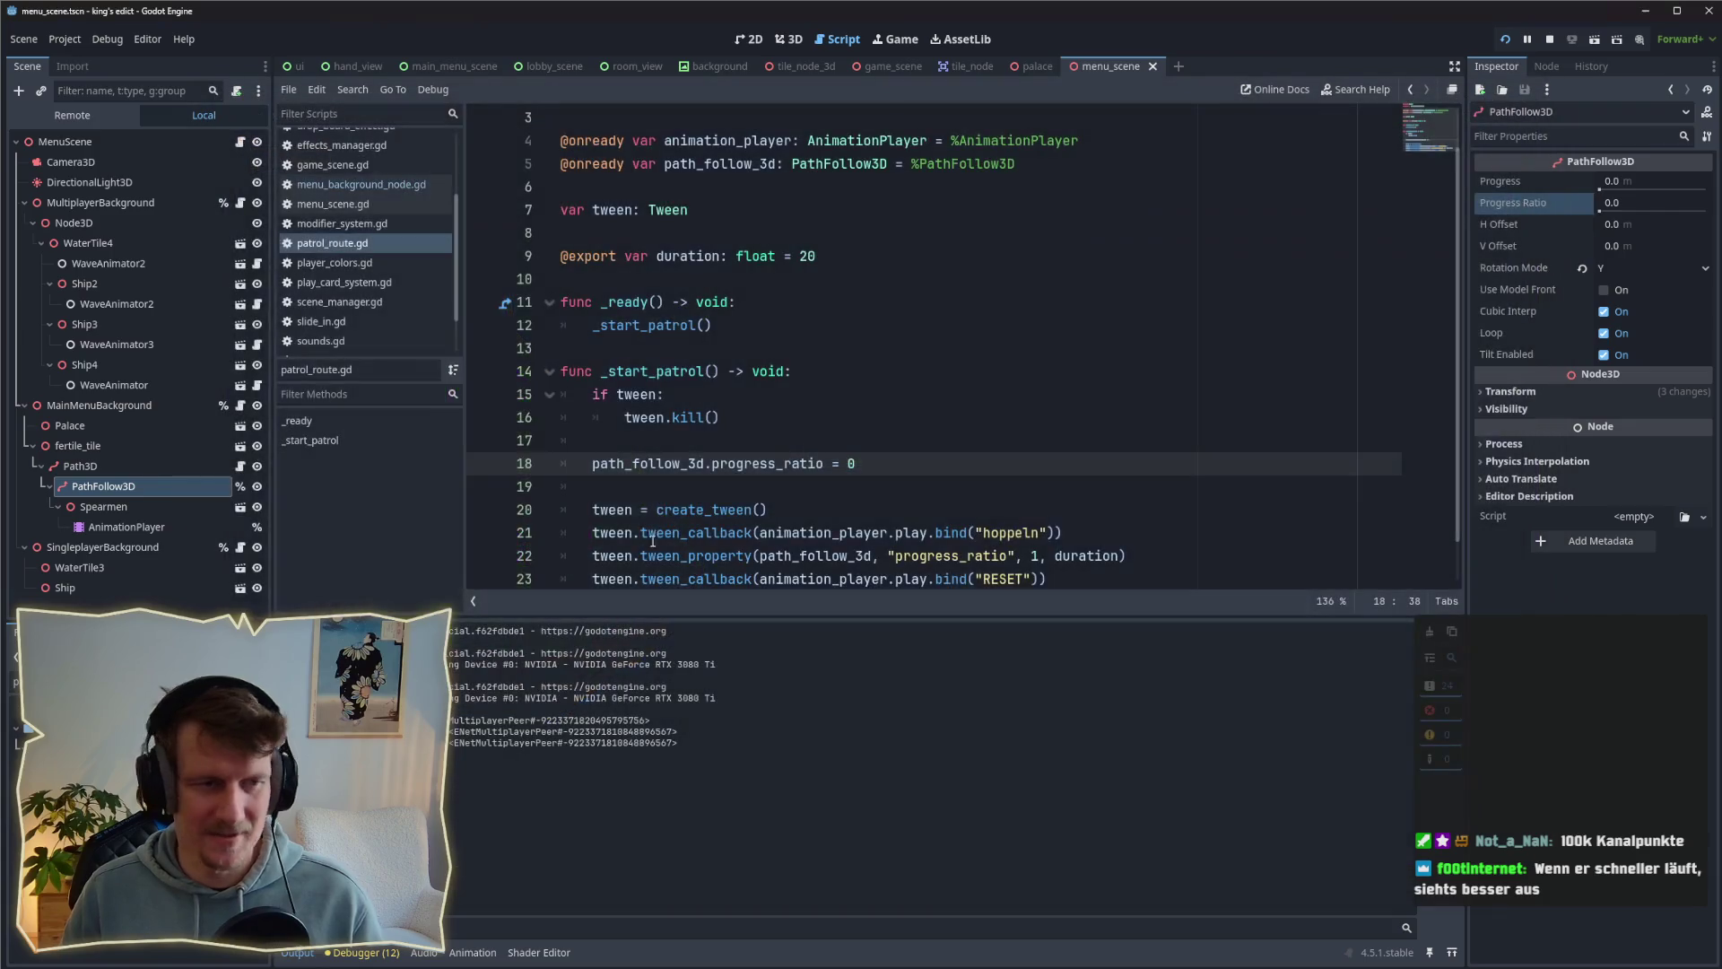
Select the Path3D patrol route, set its Duration to 10, and save
{"action": "left_click", "coordinate": [646, 486]}
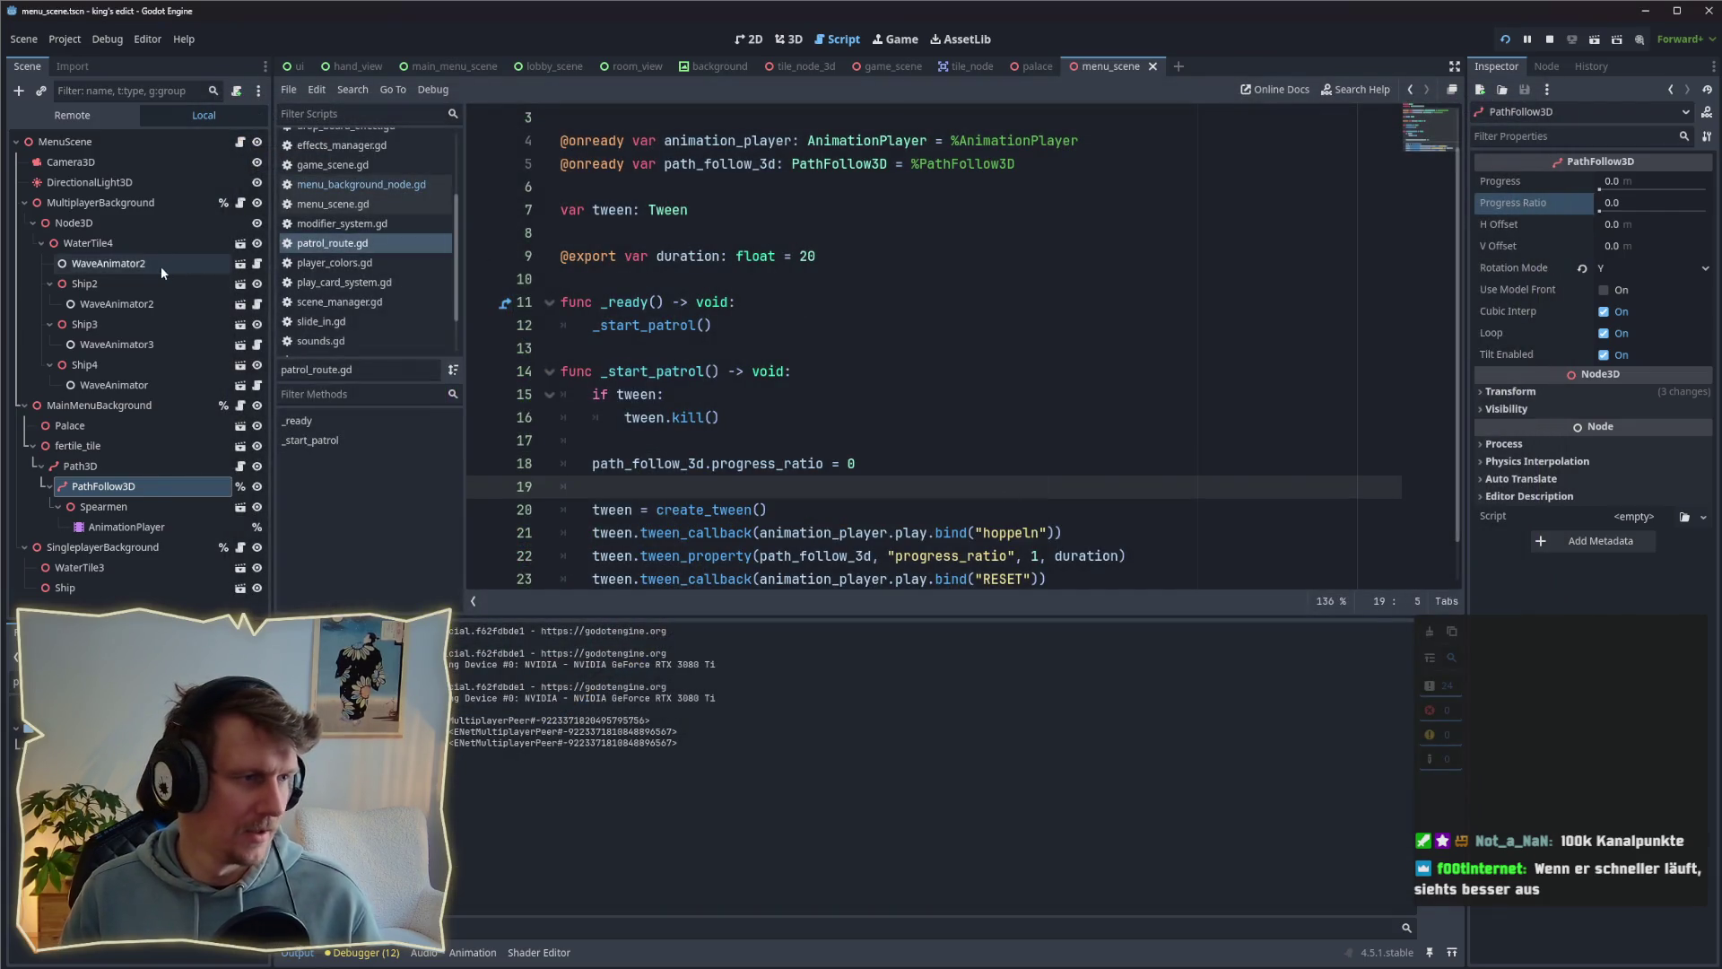
{"action": "left_click", "coordinate": [132, 469]}
{"action": "left_click", "coordinate": [104, 486]}
{"action": "left_click", "coordinate": [142, 468]}
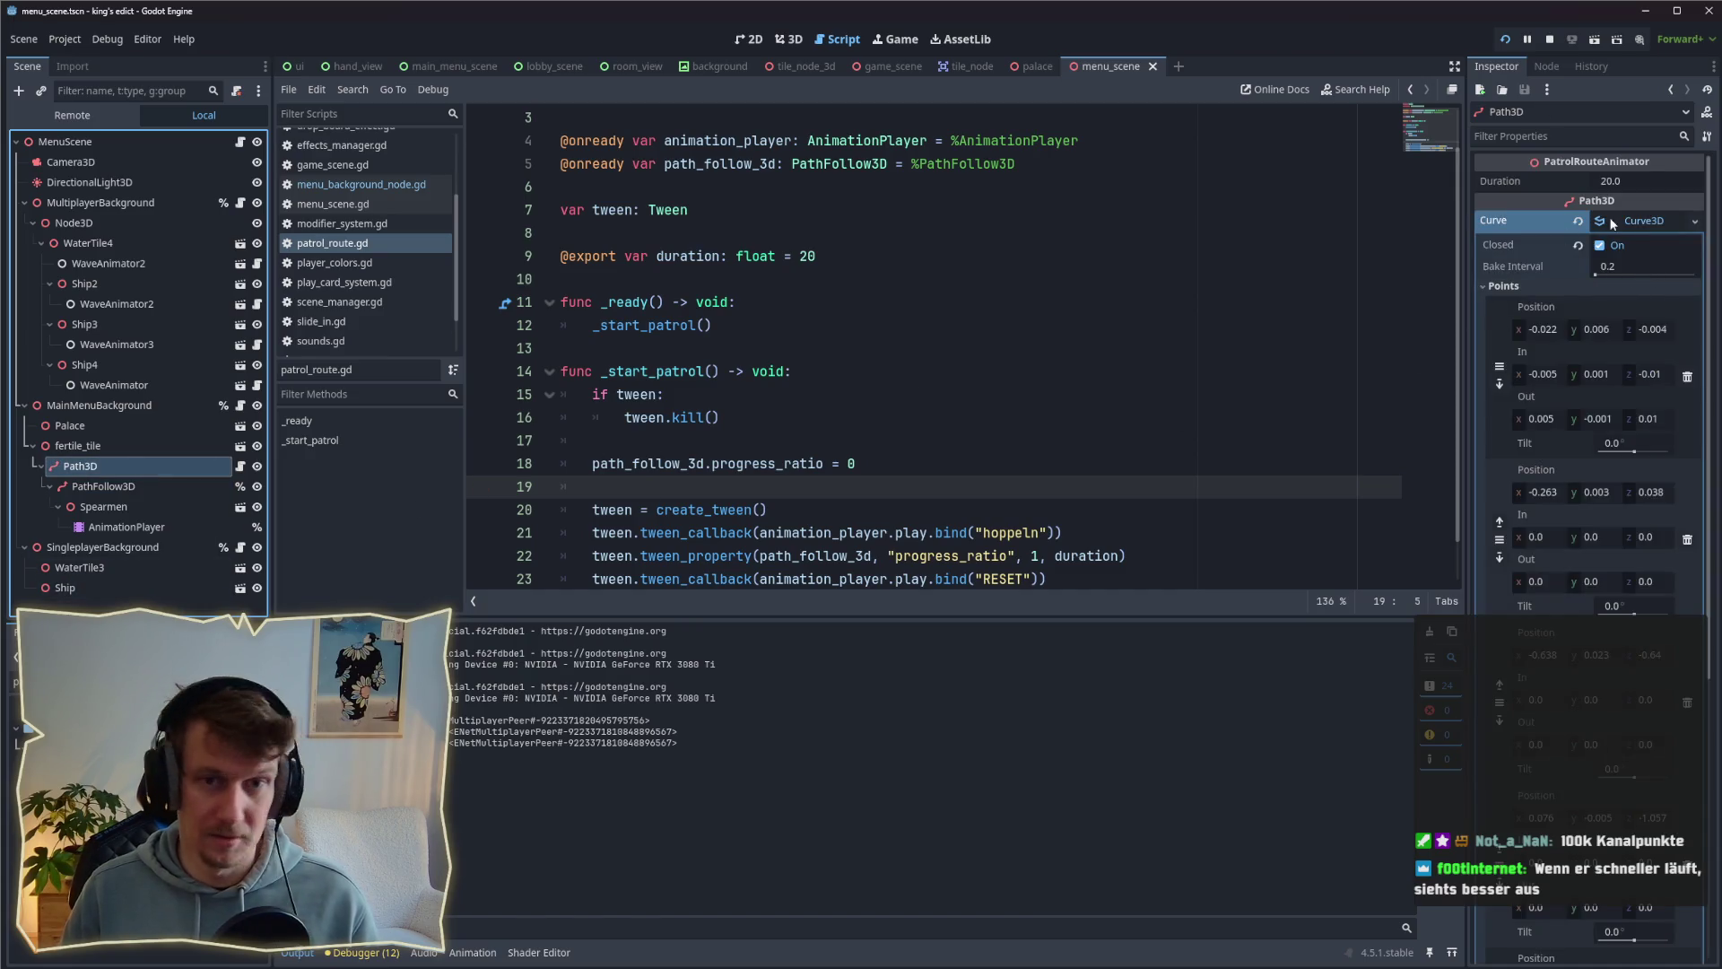
{"action": "left_click", "coordinate": [1615, 222]}
{"action": "left_click", "coordinate": [1622, 183]}
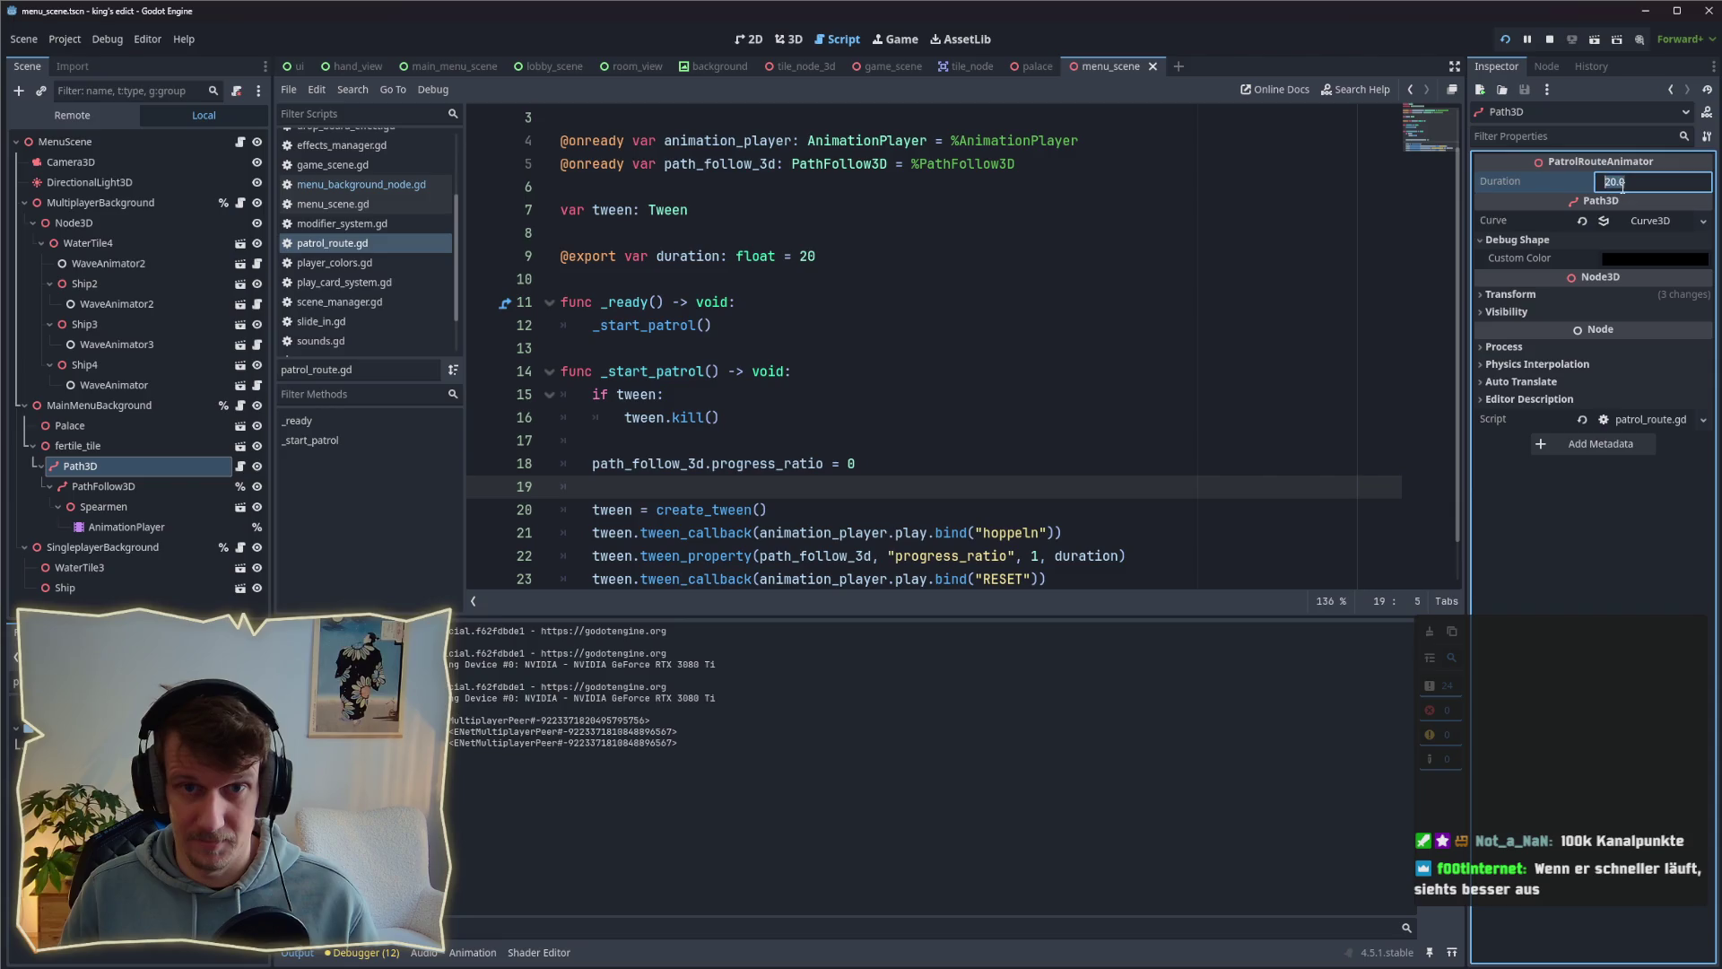
{"action": "type", "text": "10"}
{"action": "key", "text": "Return"}
{"action": "key", "text": "ctrl+s"}
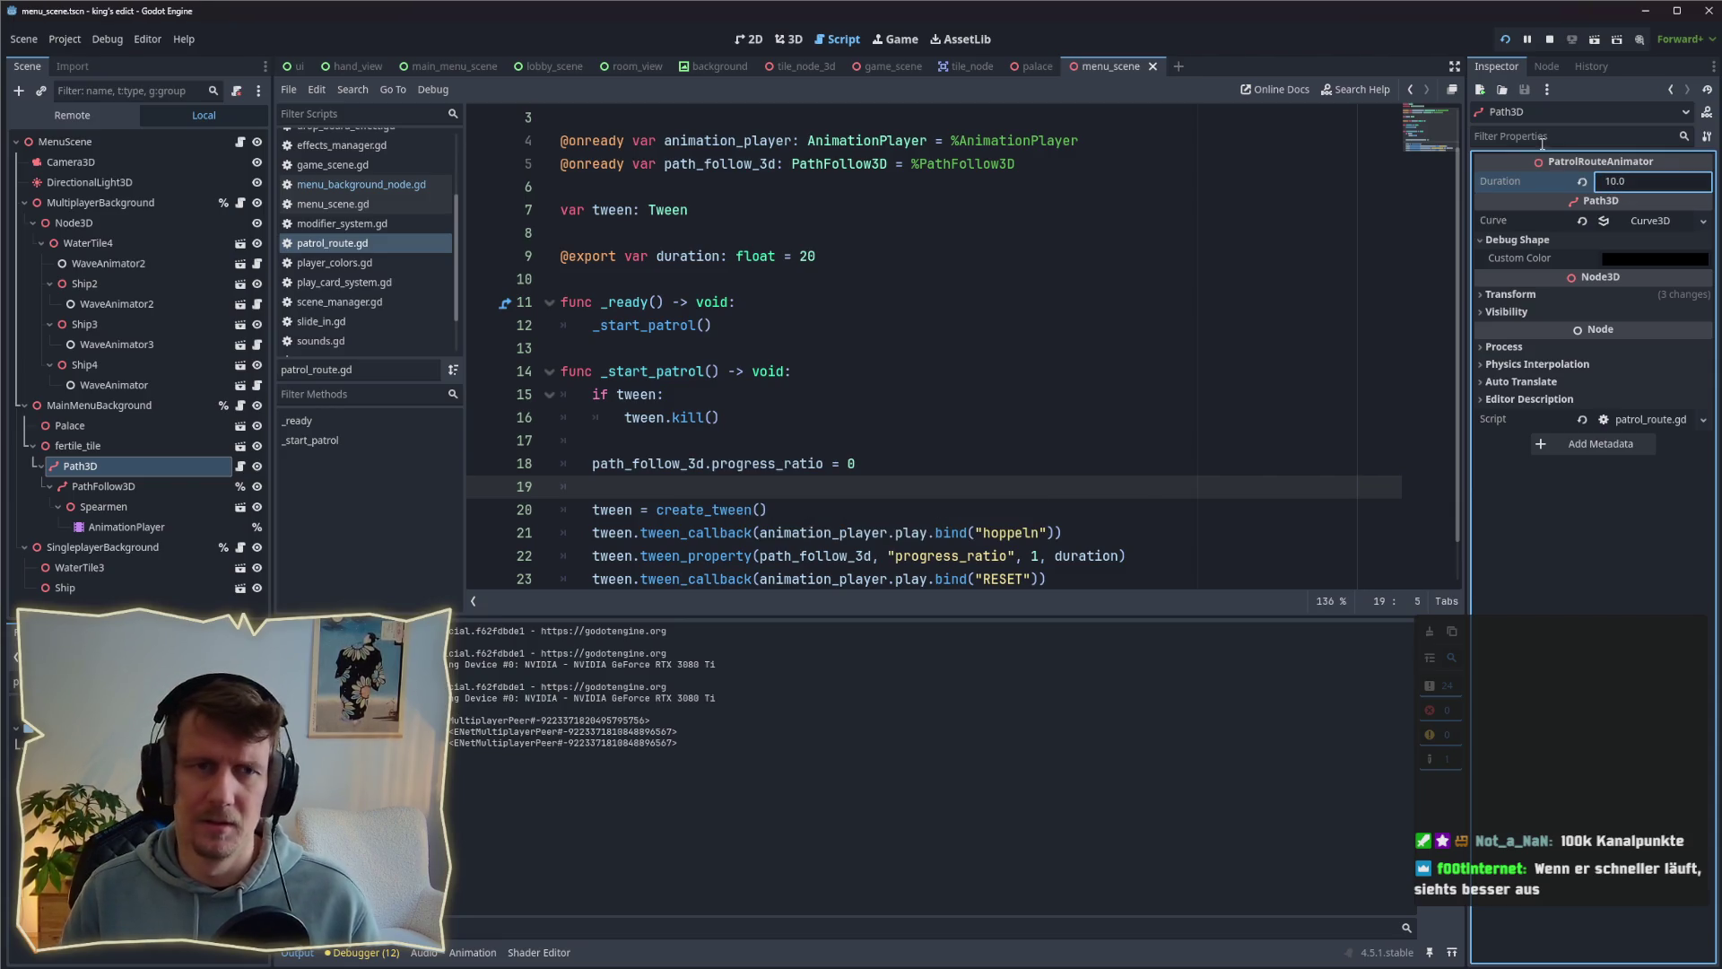
Test-run the game, then change the Duration to 7
{"action": "left_click", "coordinate": [1505, 38]}
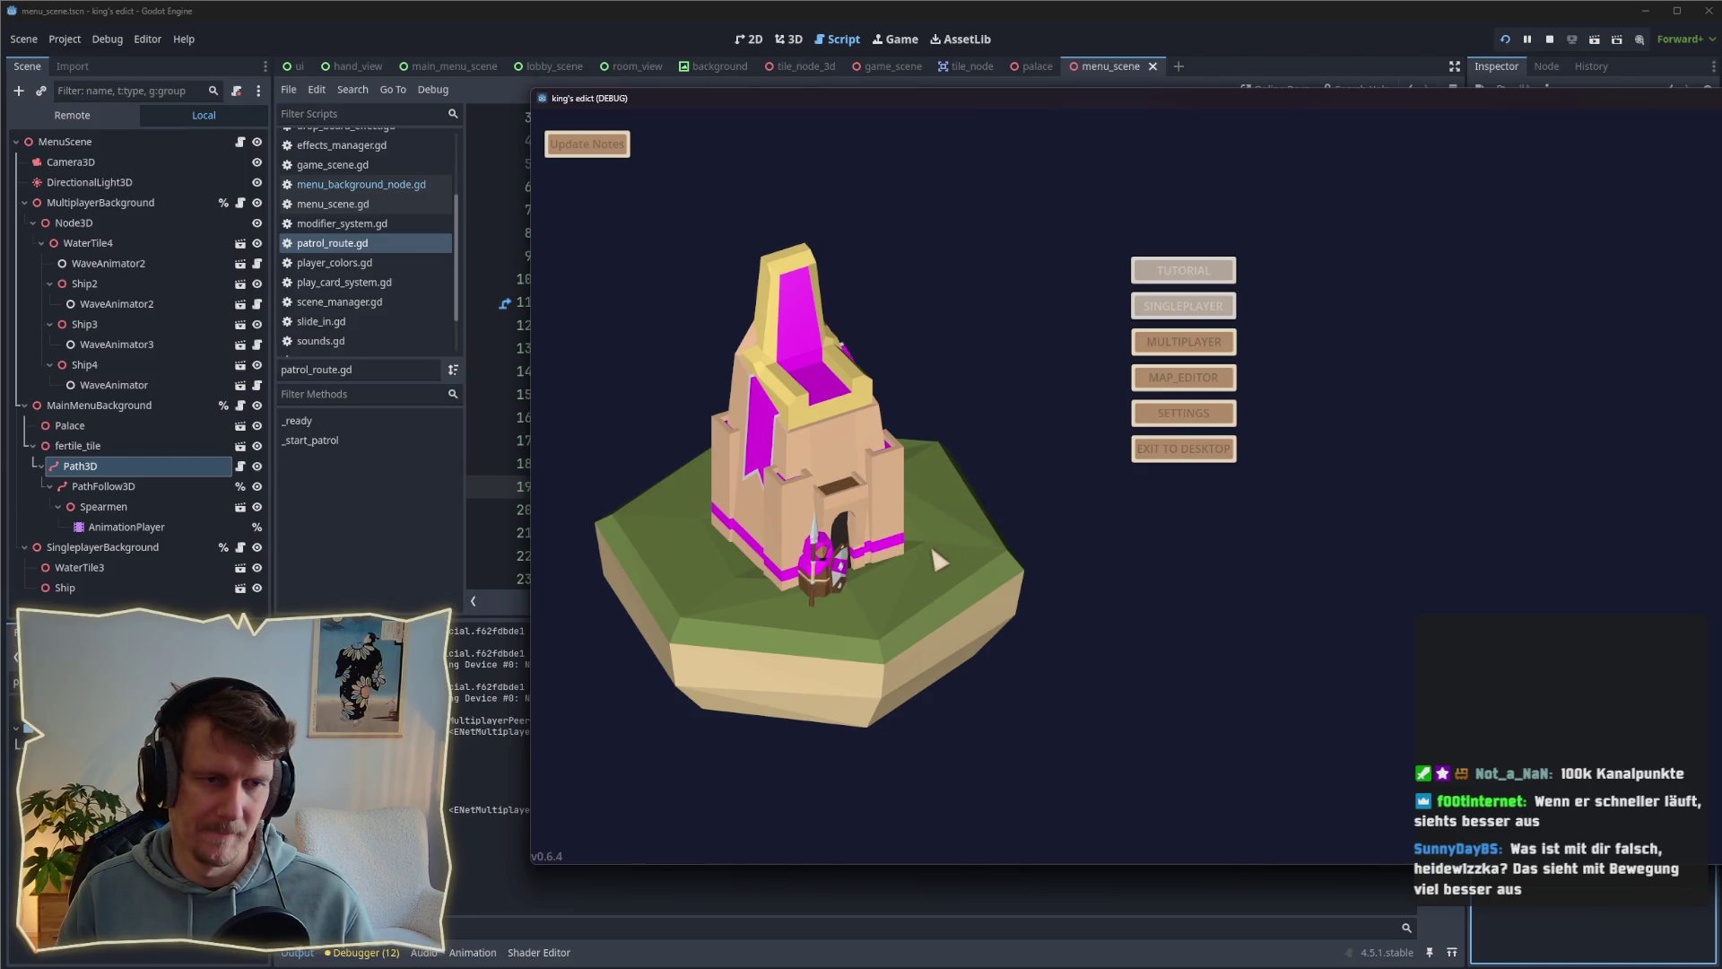
{"action": "left_click", "coordinate": [1550, 39]}
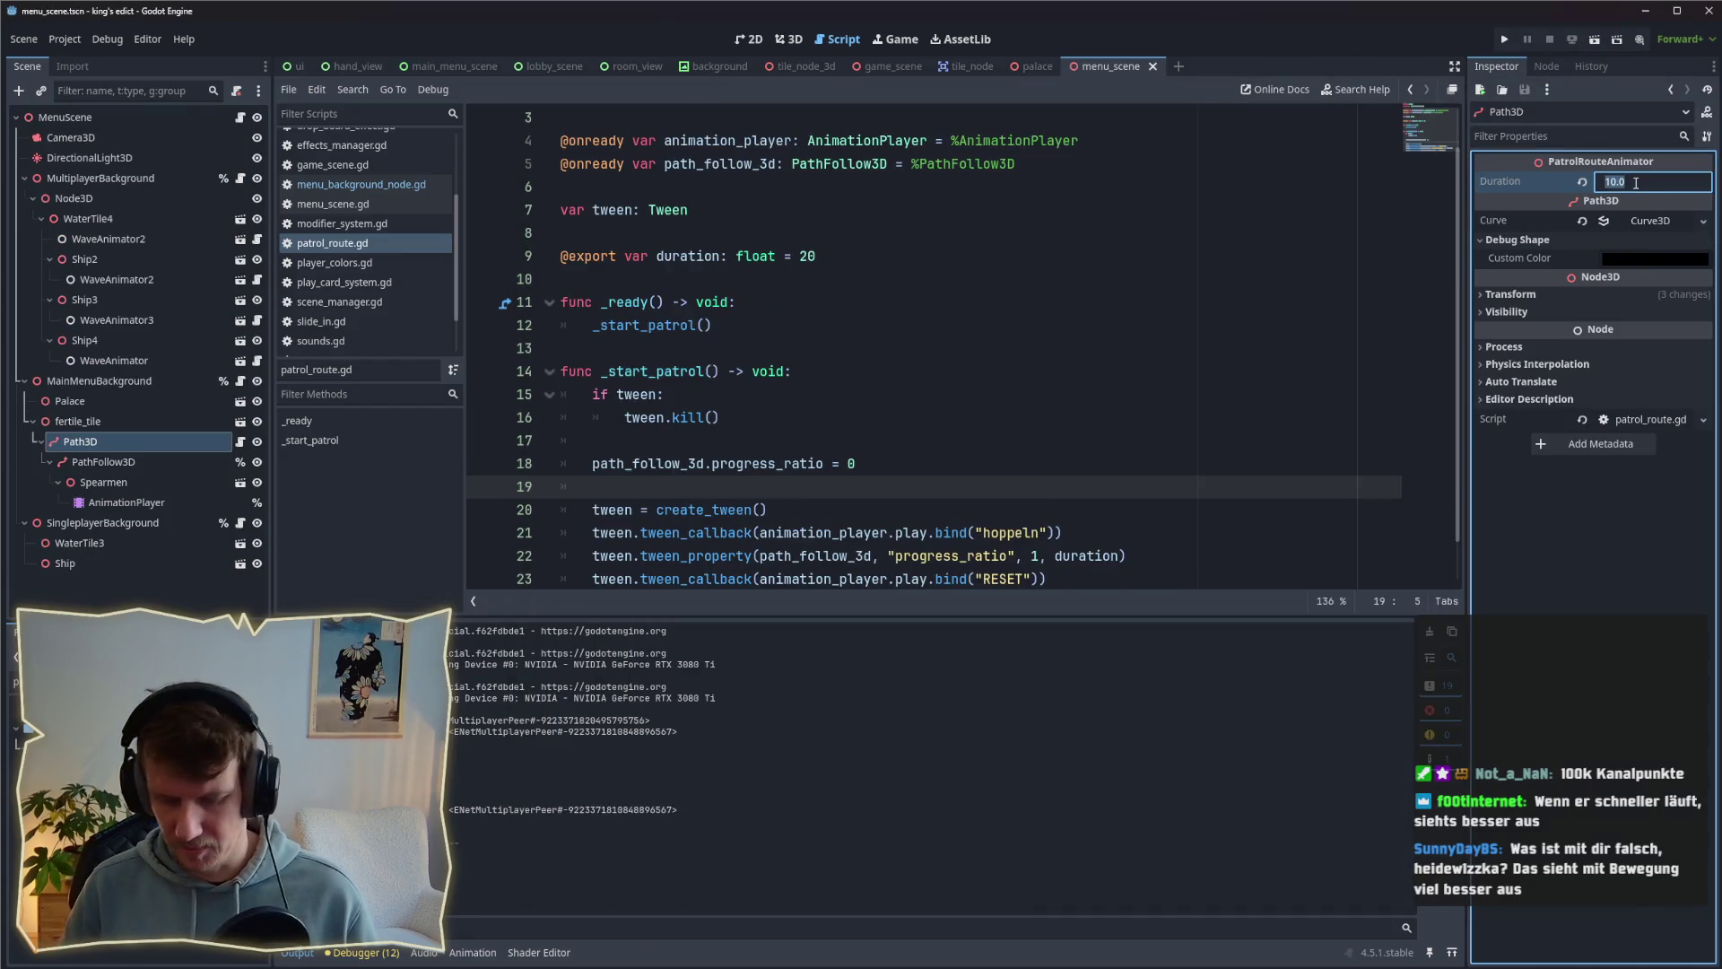
{"action": "type", "text": "7"}
{"action": "key", "text": "Return"}
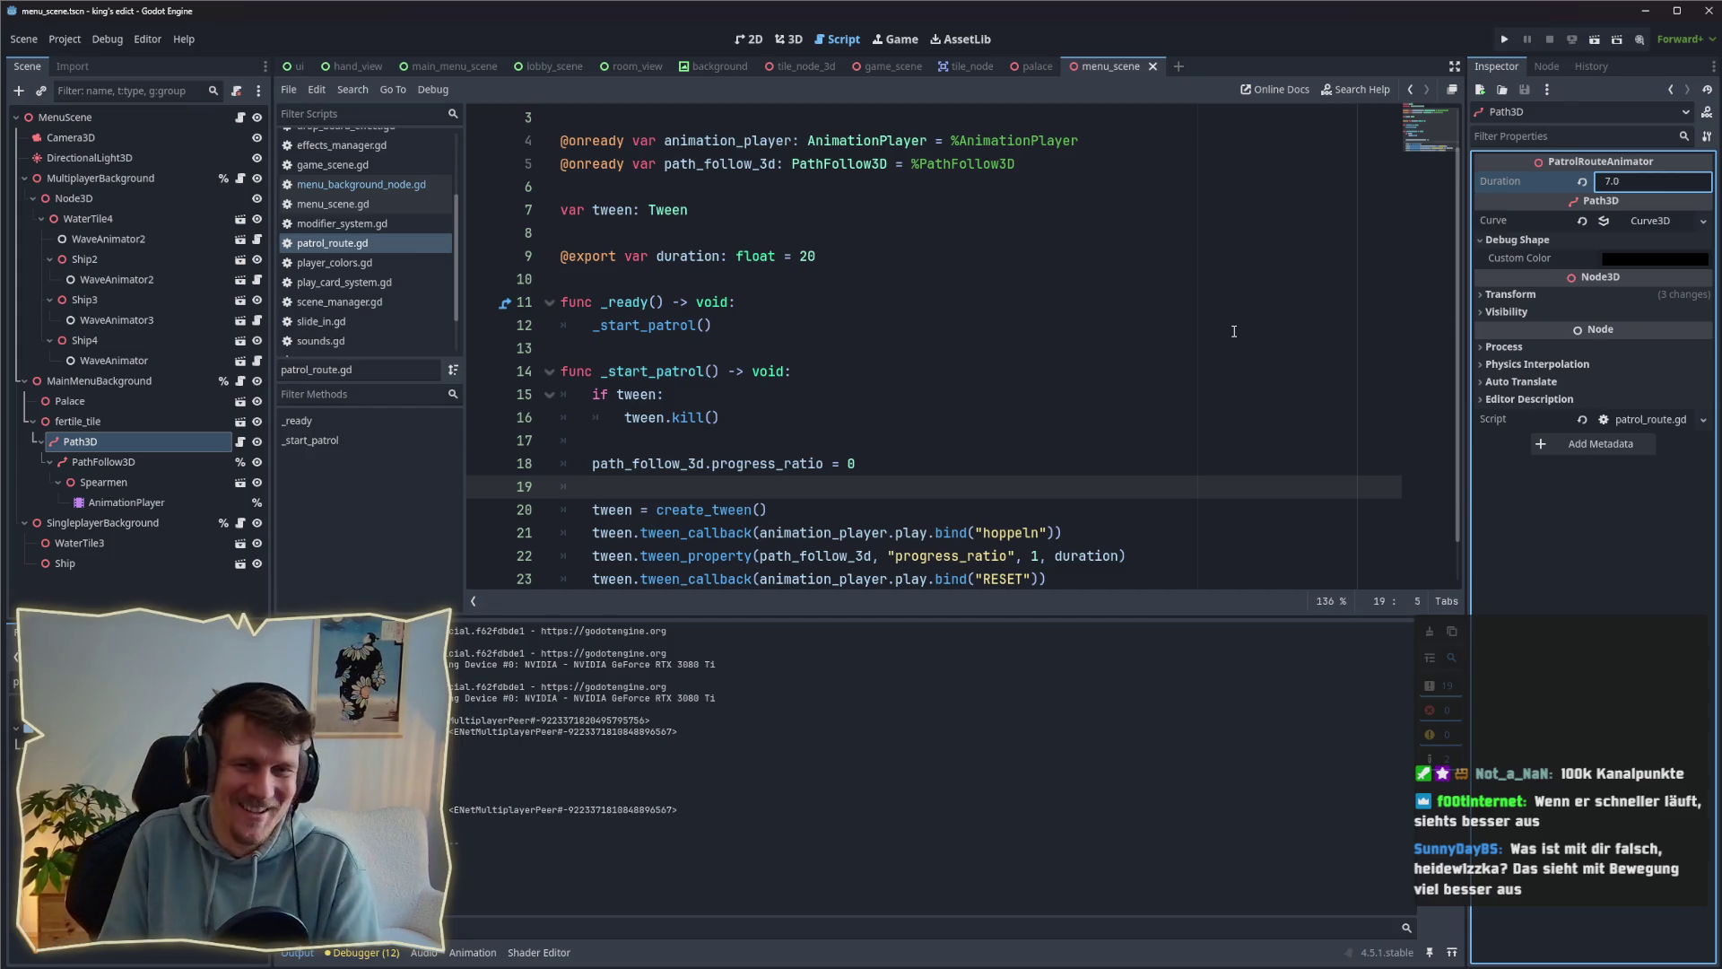
{"action": "left_click", "coordinate": [1210, 344]}
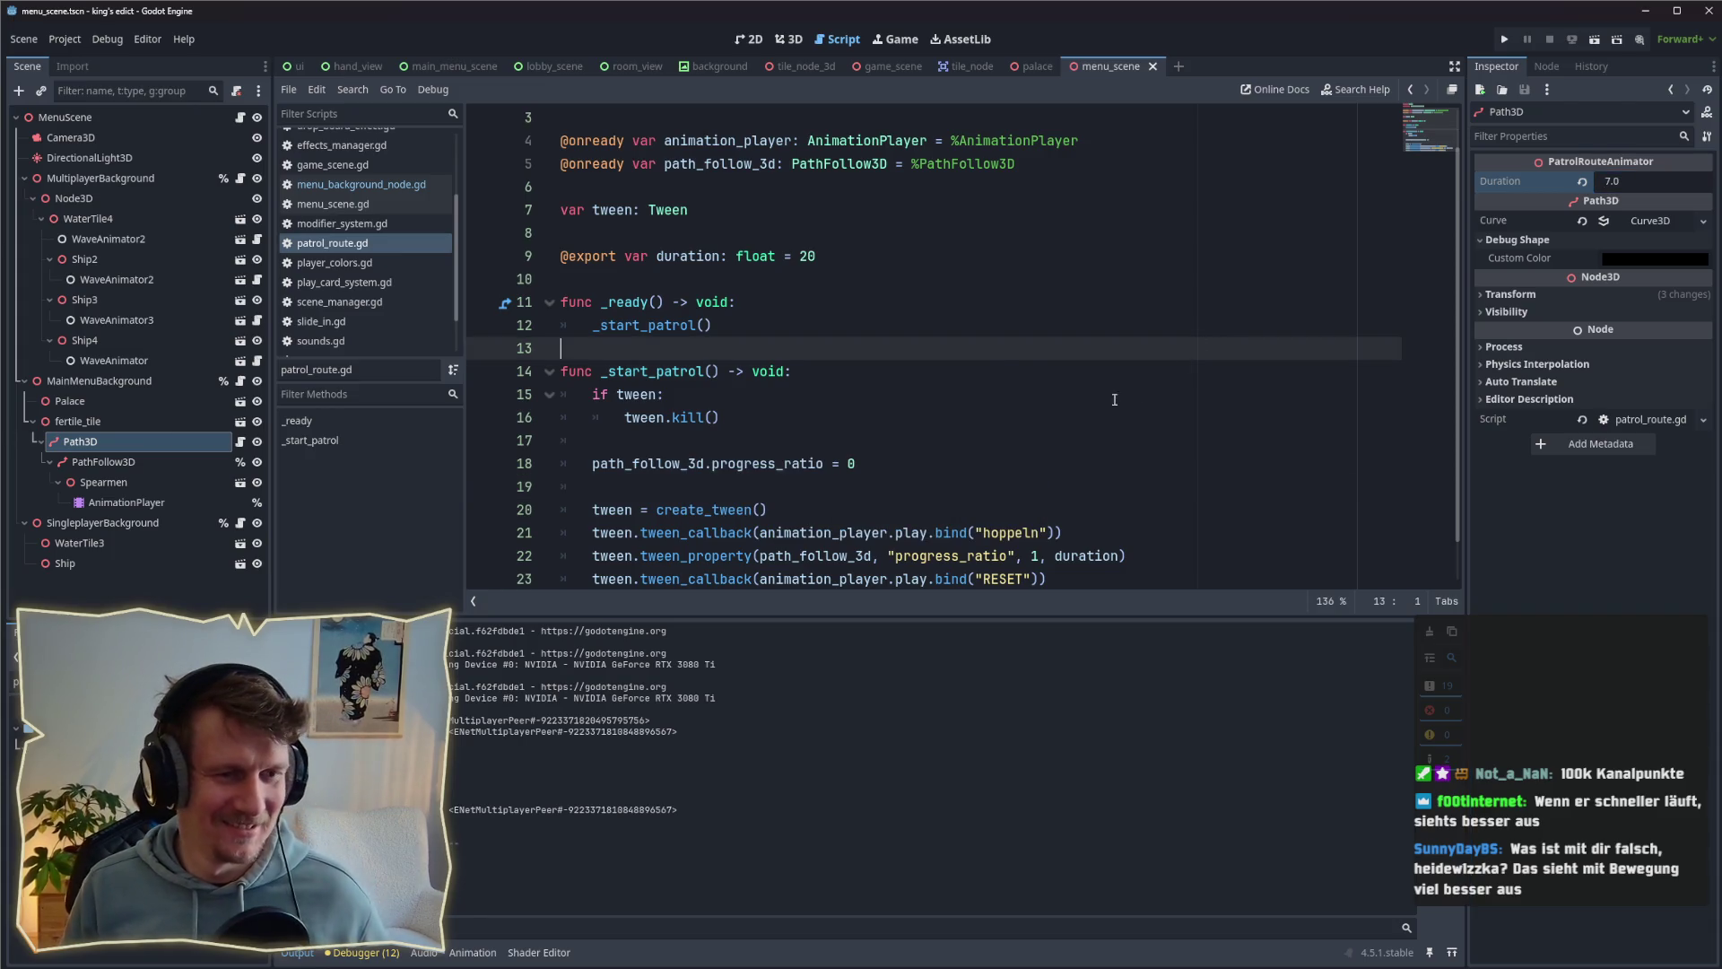
{"action": "scroll", "coordinate": [1127, 391], "scroll_direction": "down", "scroll_amount": 1}
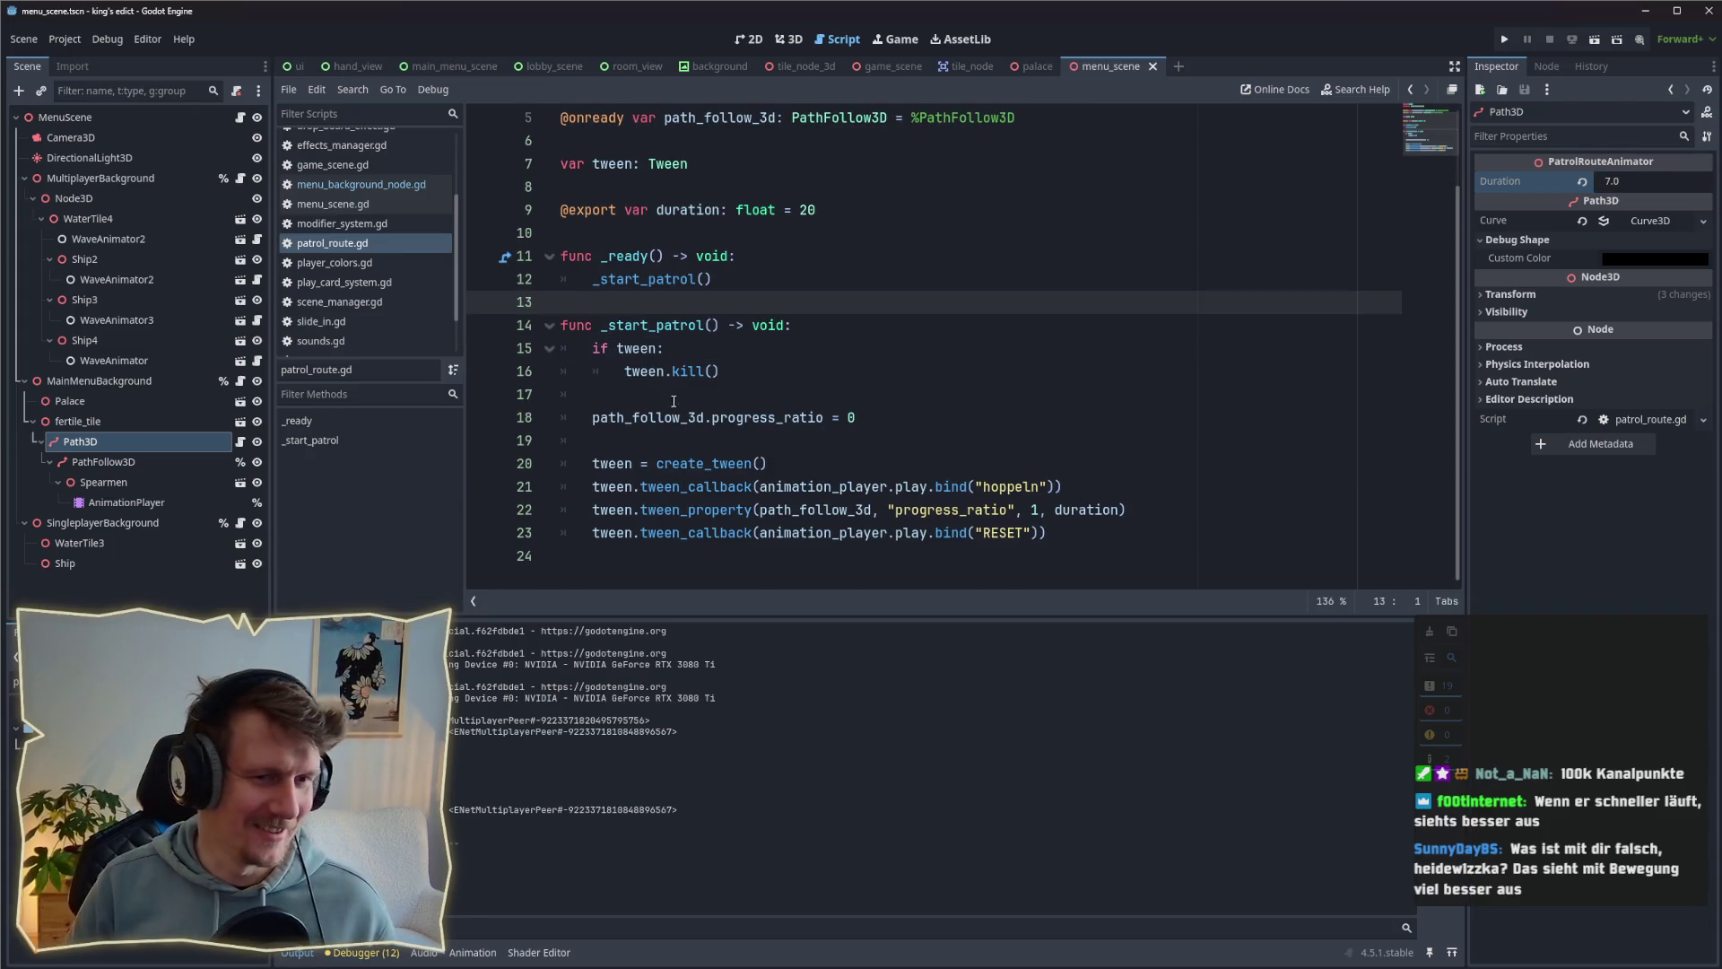
Show the AnimationPlayer's first hoppeln track as zoomed-in bezier curves
{"action": "left_click", "coordinate": [117, 503]}
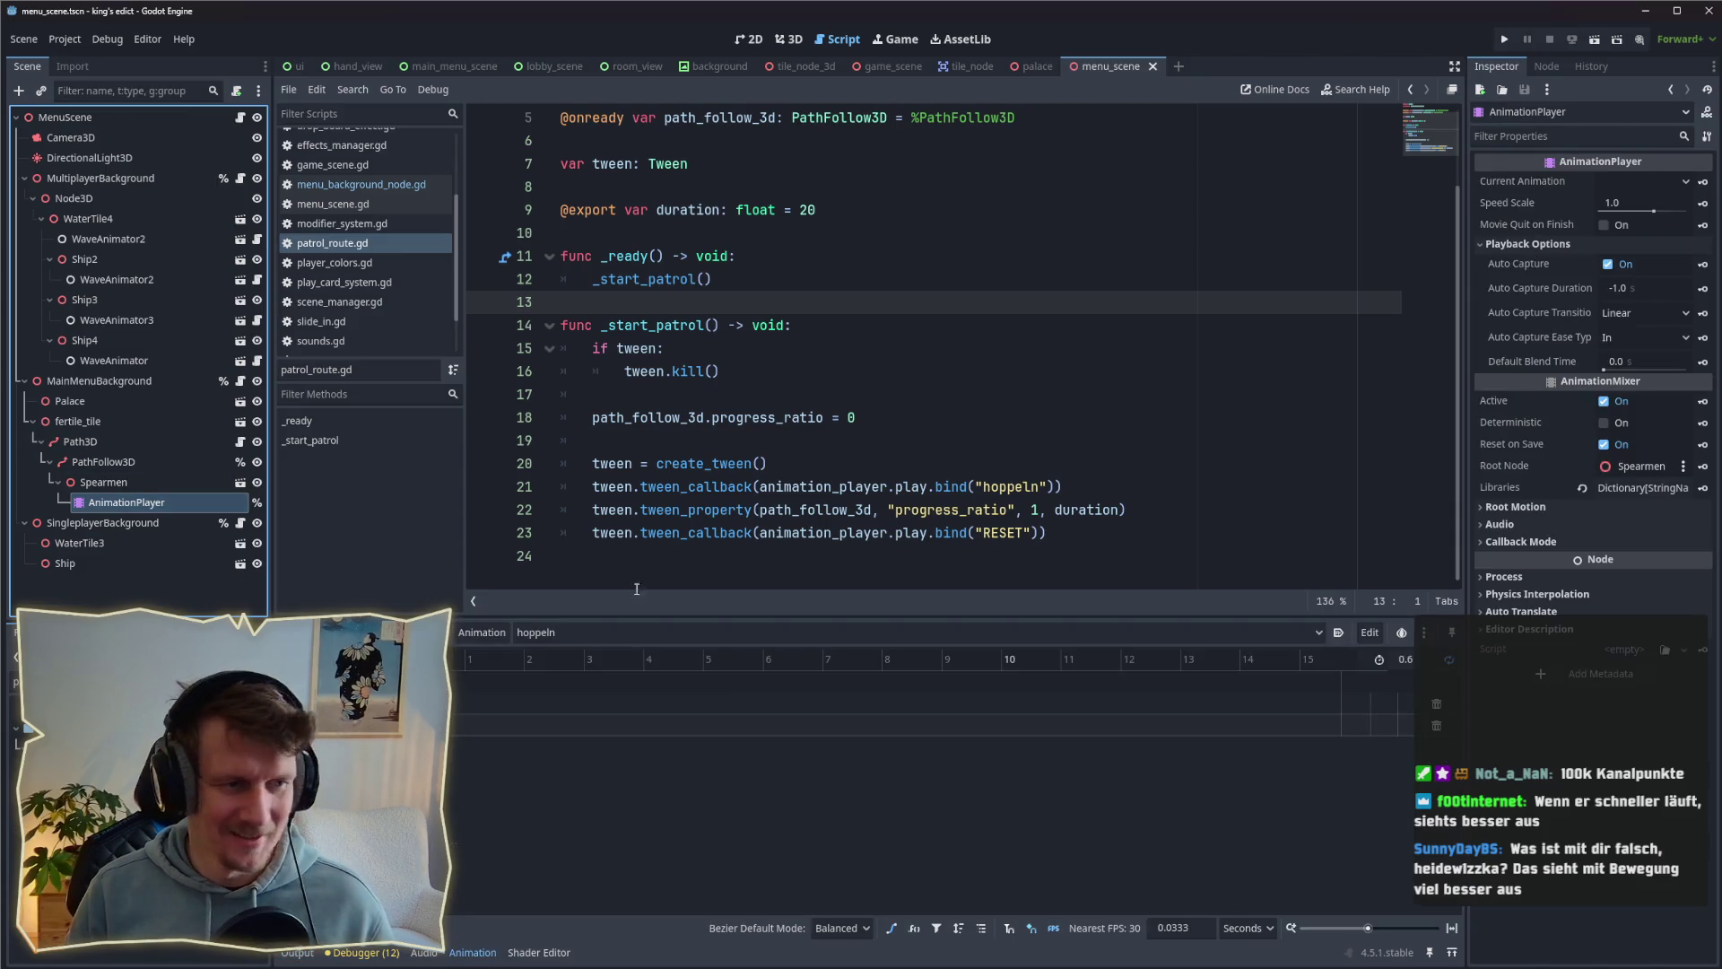
{"action": "left_click", "coordinate": [474, 702]}
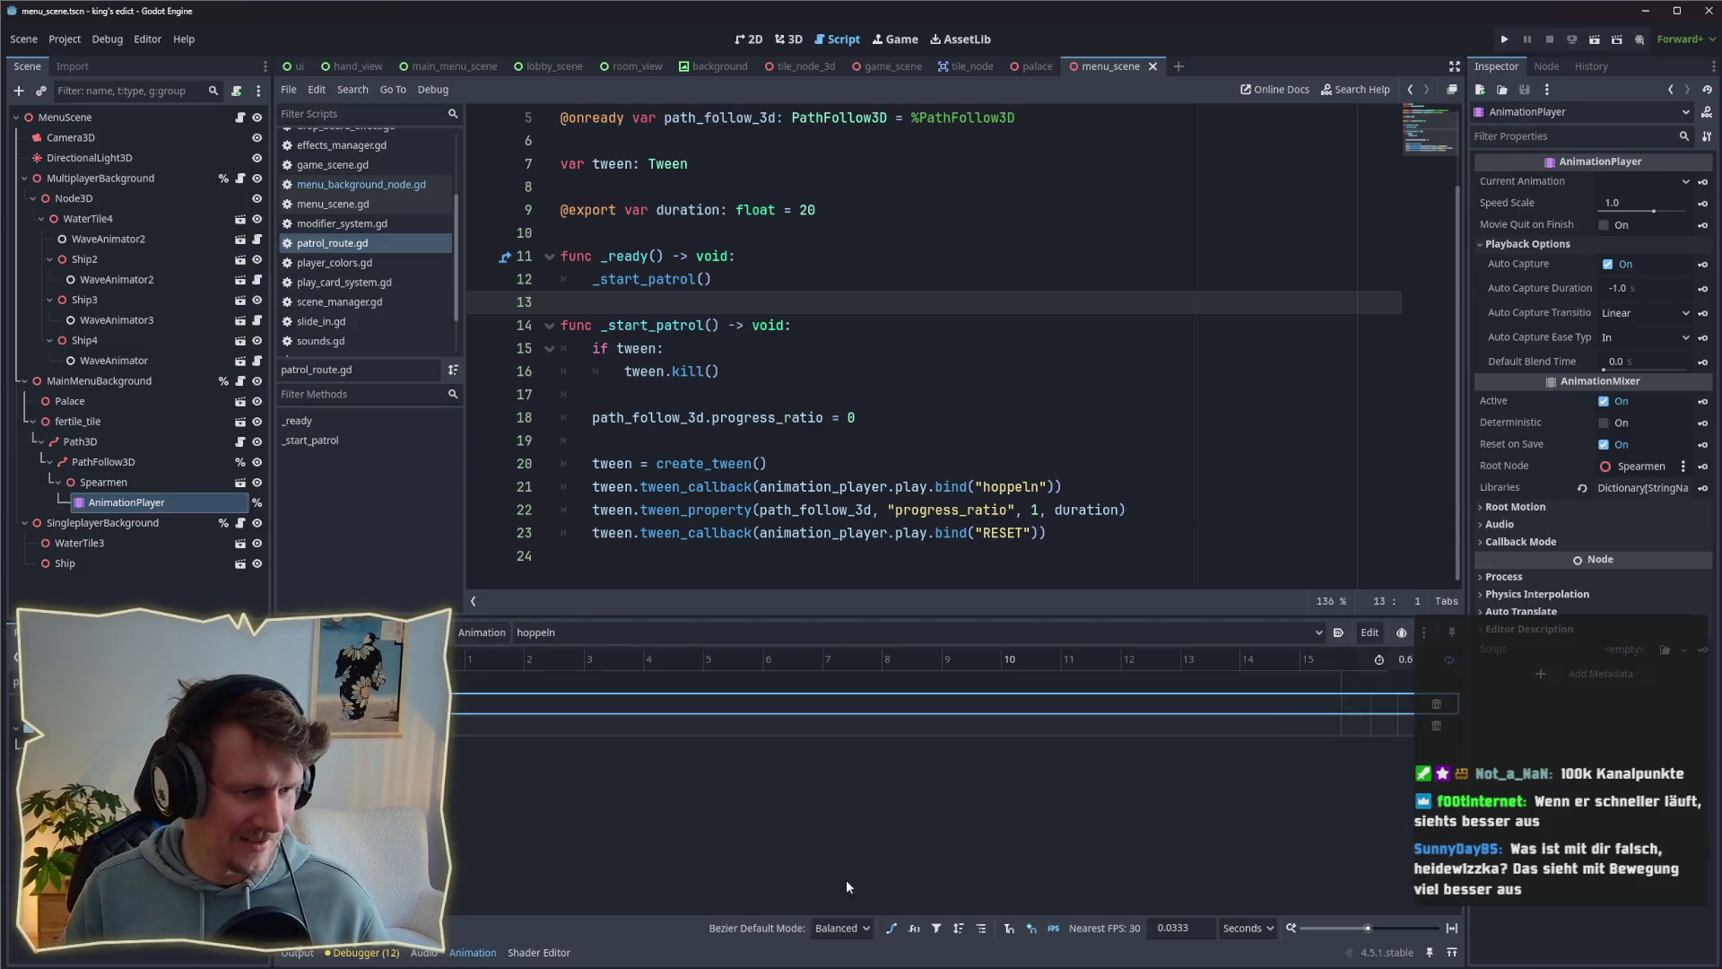
{"action": "left_click", "coordinate": [894, 928]}
{"action": "scroll", "coordinate": [459, 802], "scroll_direction": "up", "scroll_amount": 10}
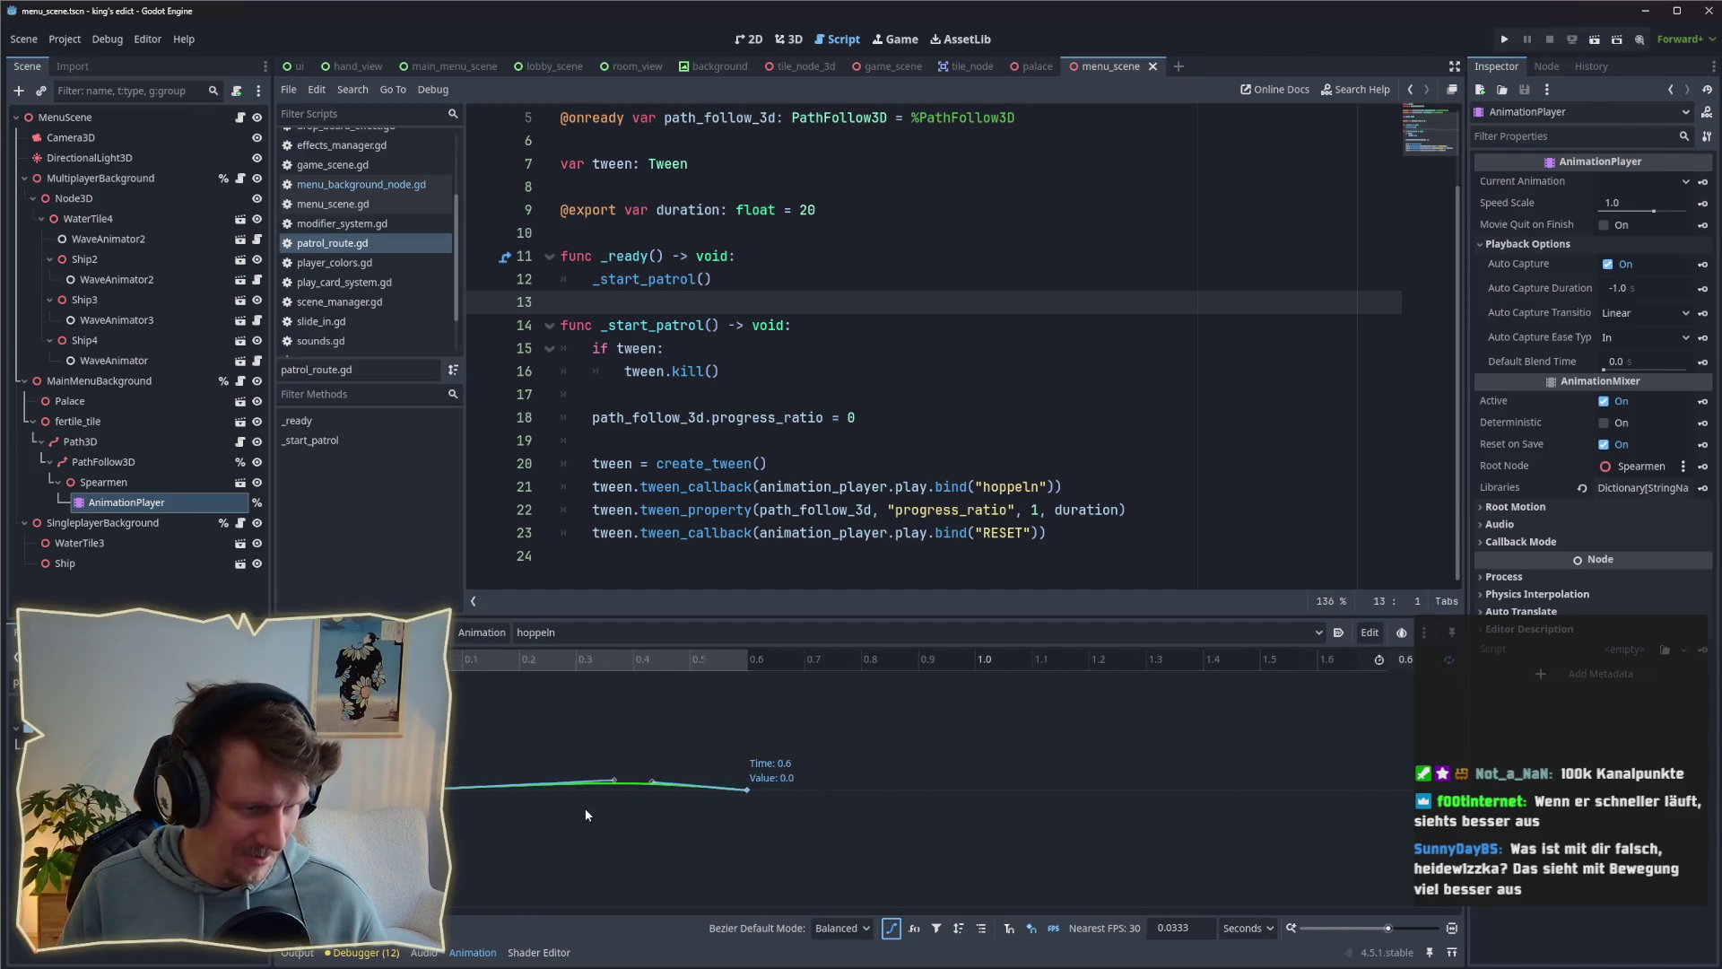
{"action": "scroll", "coordinate": [585, 809], "scroll_direction": "up", "scroll_amount": 5}
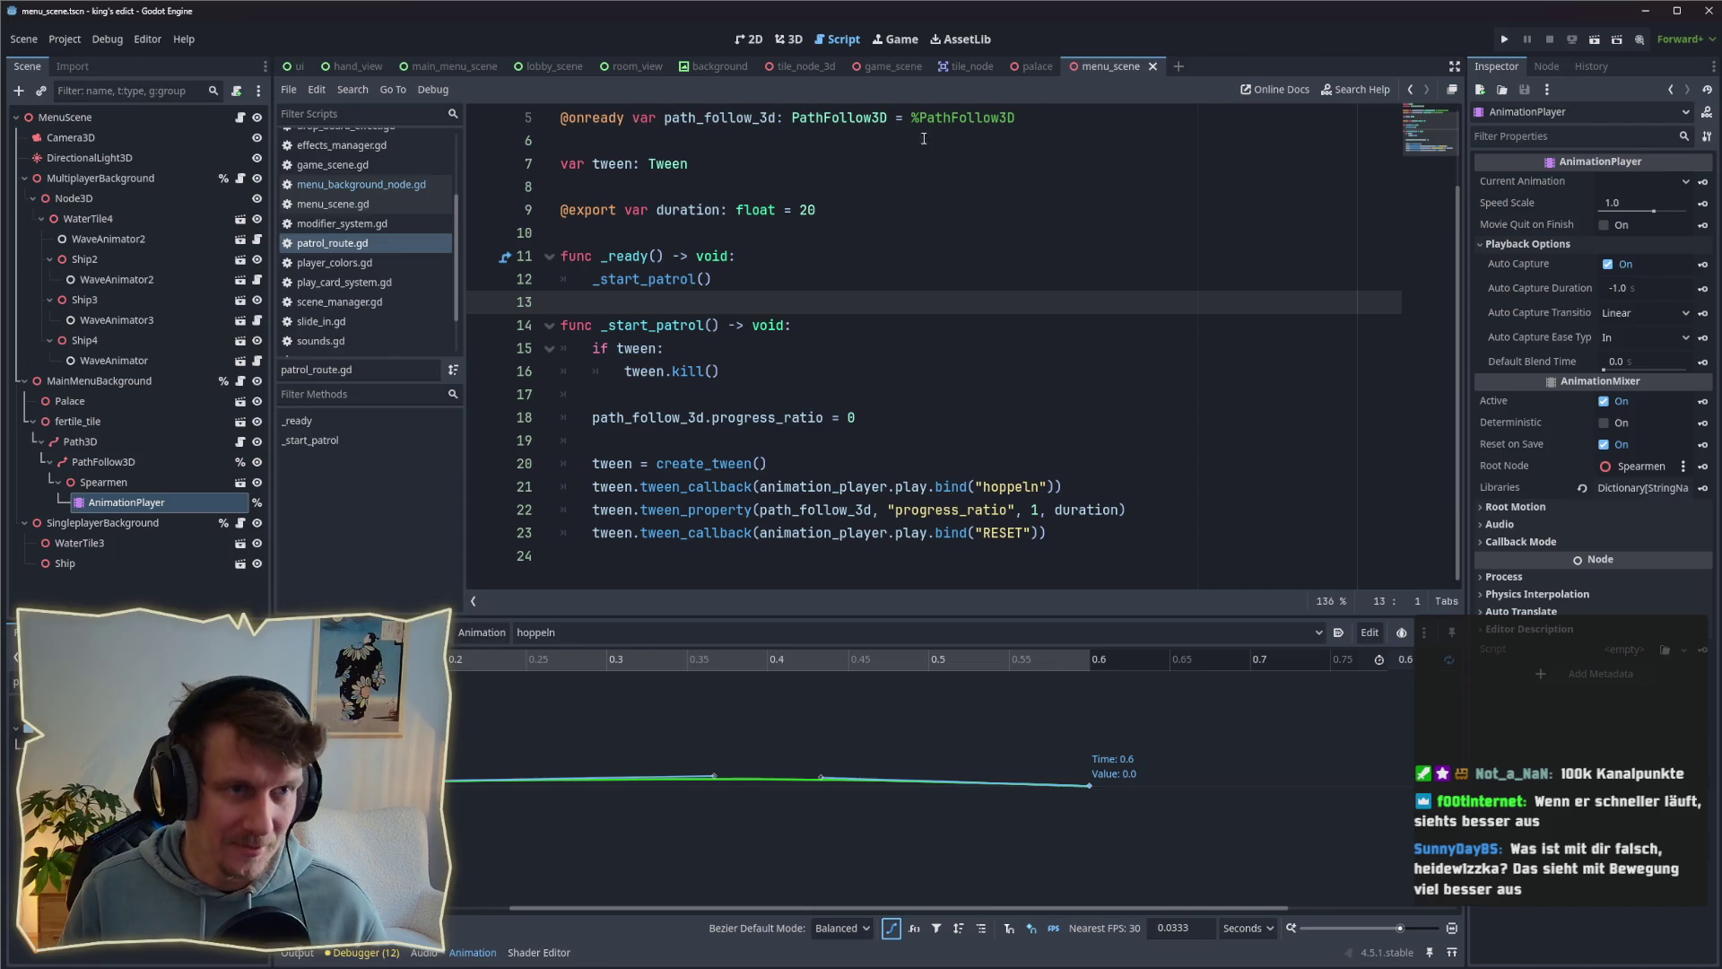
Loop hoppeln, lower the keyframe and its left handle to flatten the hop, and save
{"action": "left_click", "coordinate": [789, 40]}
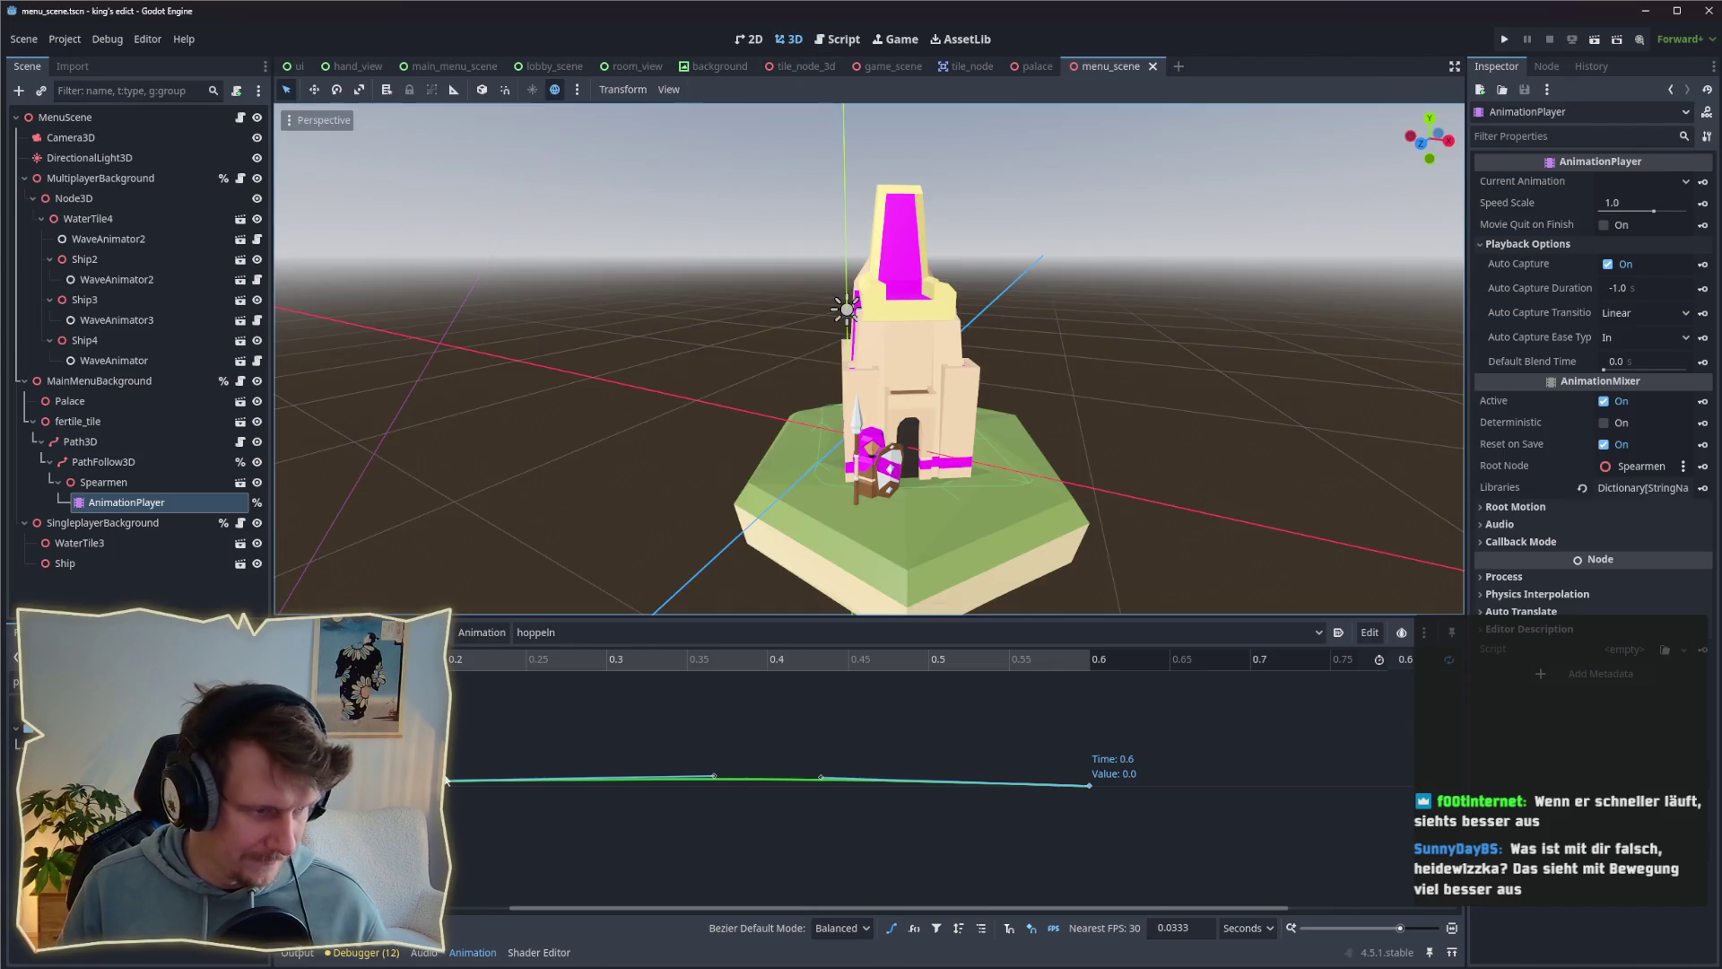
{"action": "key", "text": "shift+d"}
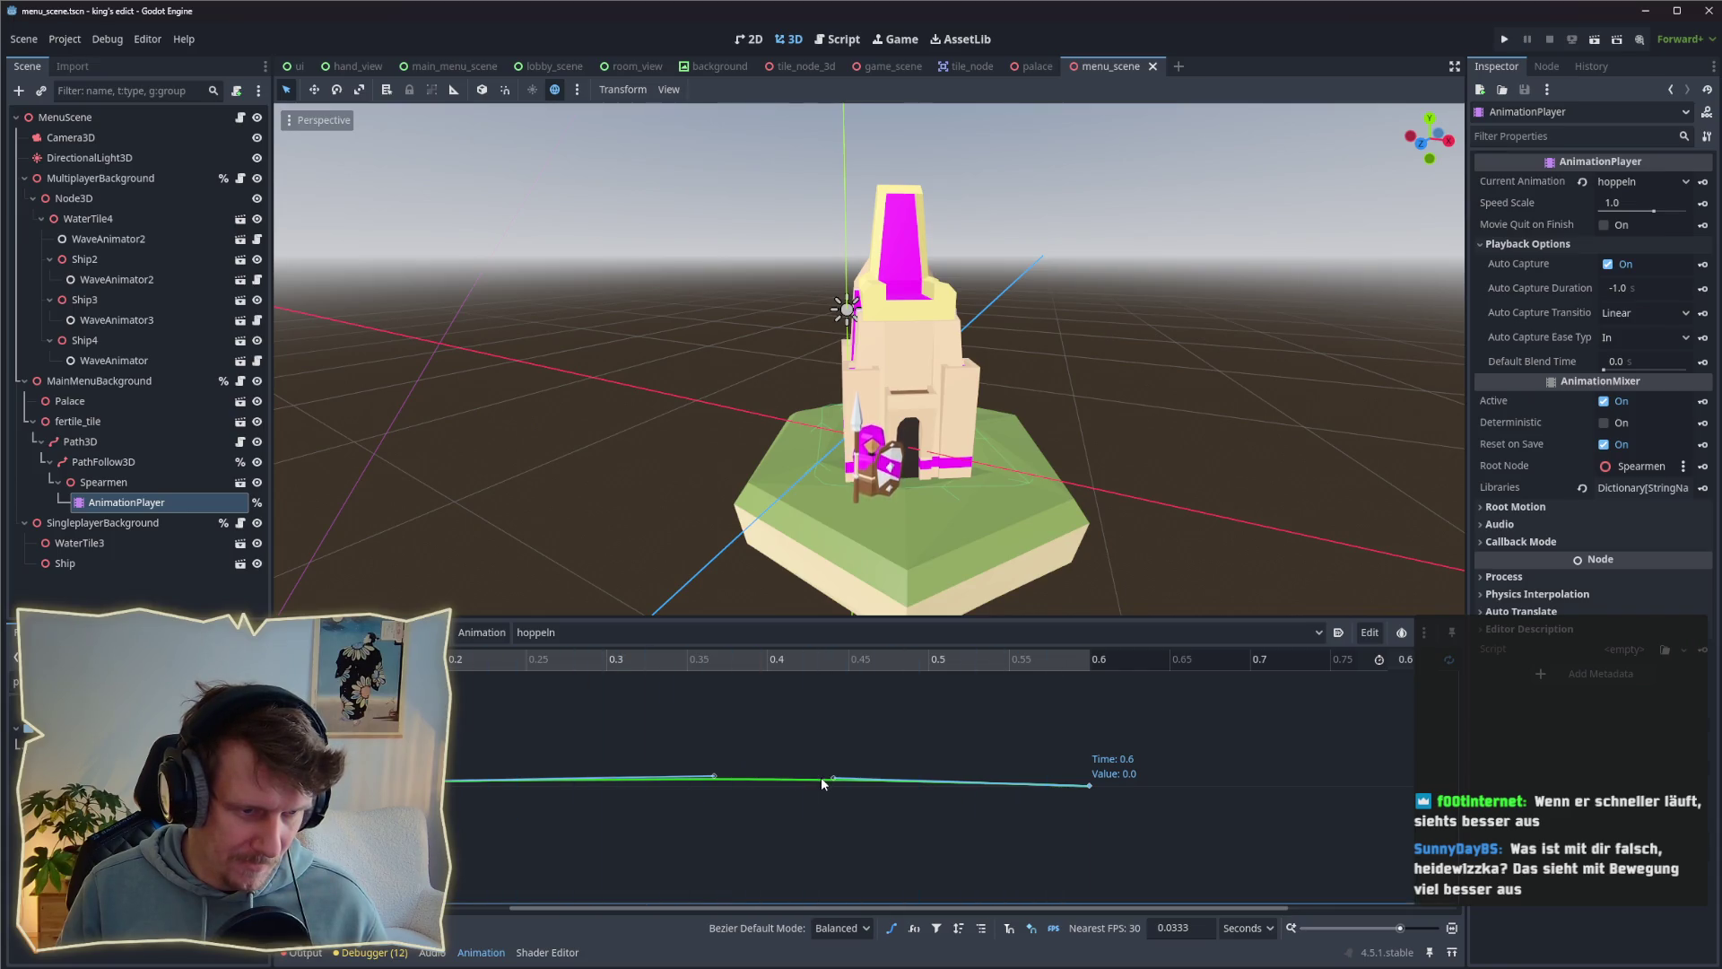
{"action": "left_click_drag", "start_coordinate": [821, 782], "coordinate": [820, 787]}
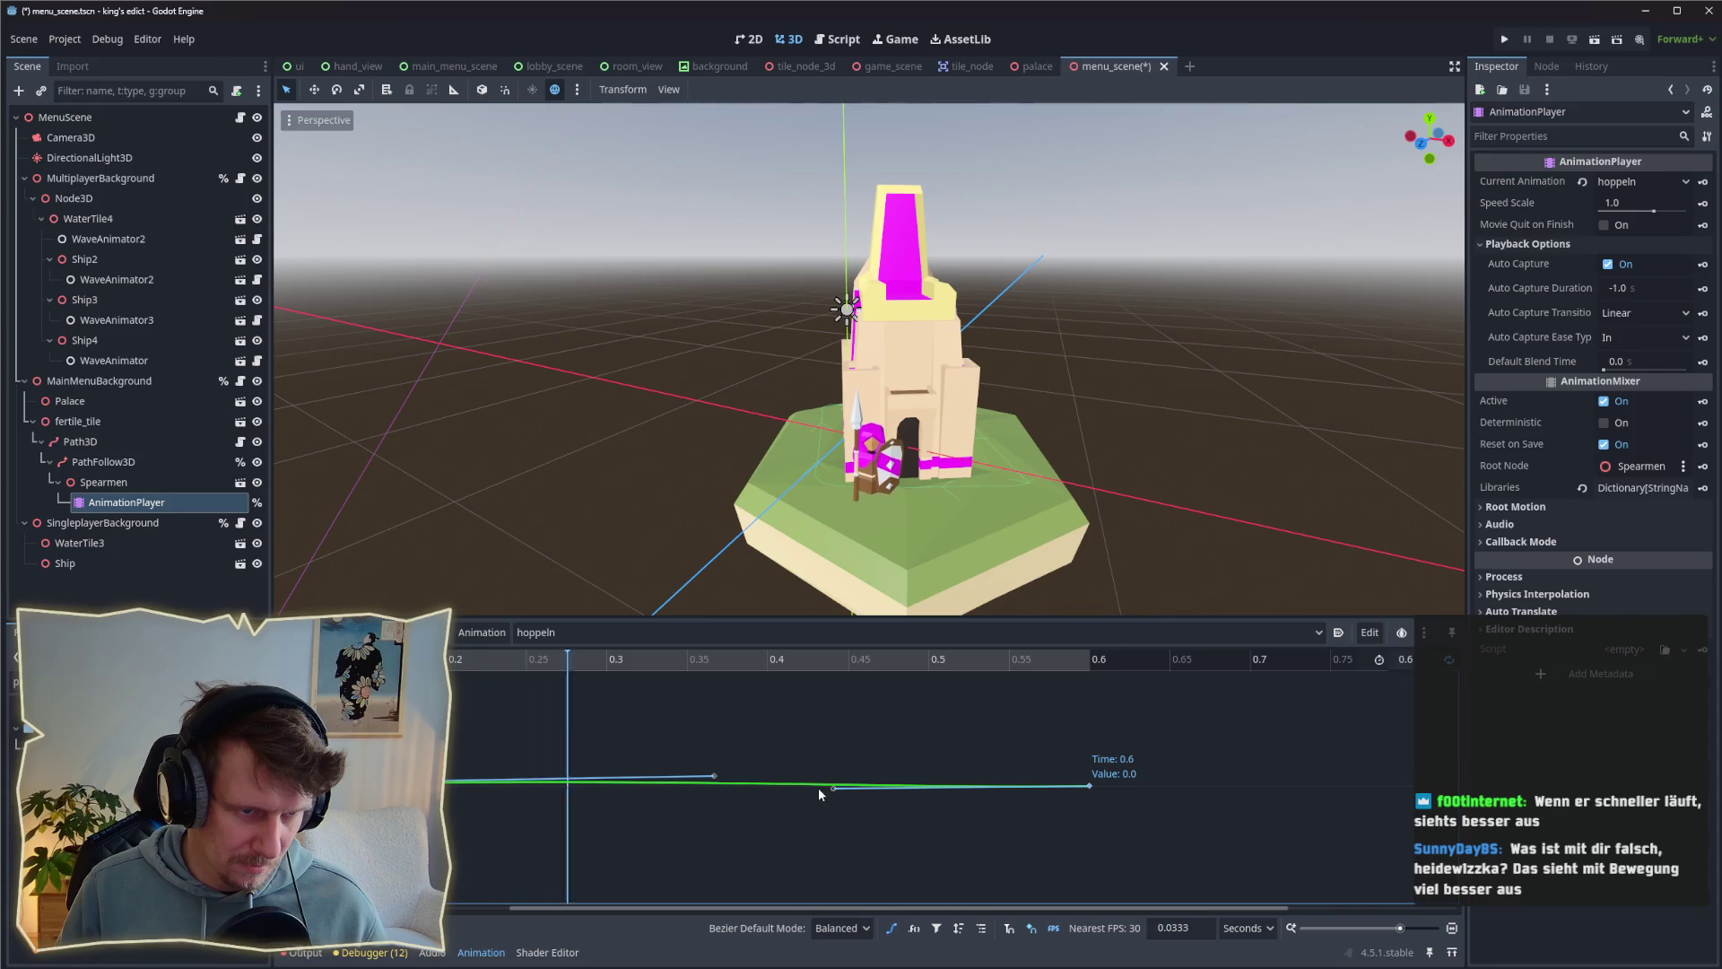
{"action": "left_click_drag", "start_coordinate": [718, 773], "coordinate": [714, 782]}
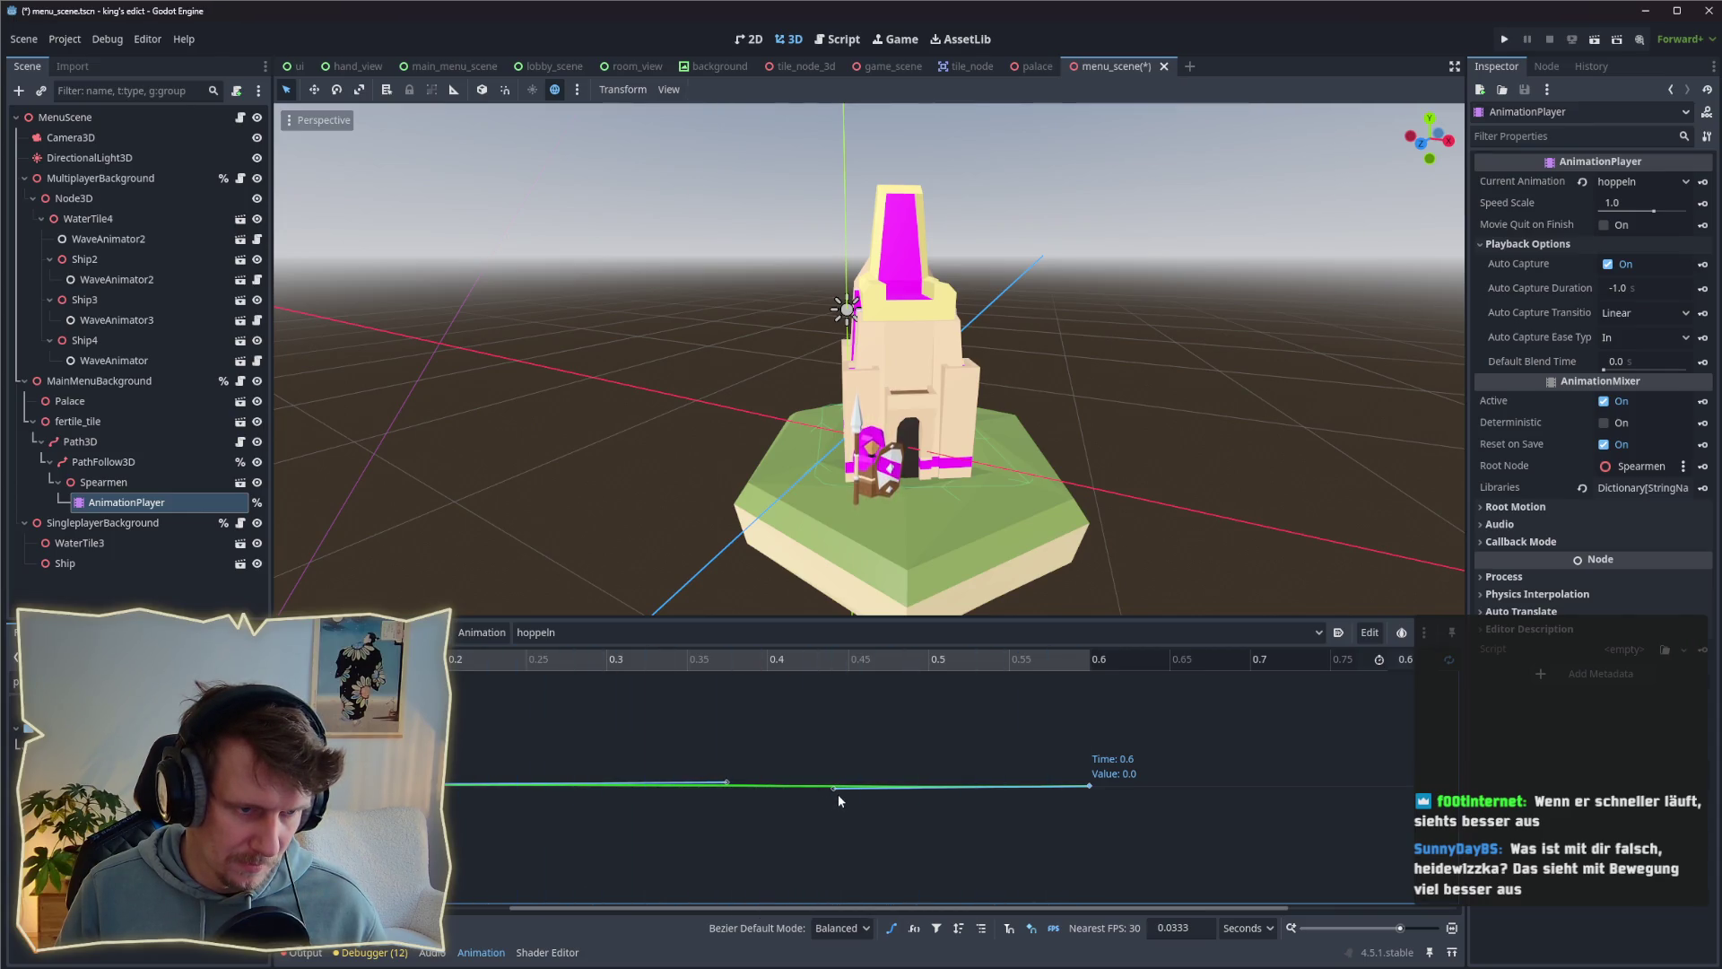
{"action": "key", "text": "ctrl+s"}
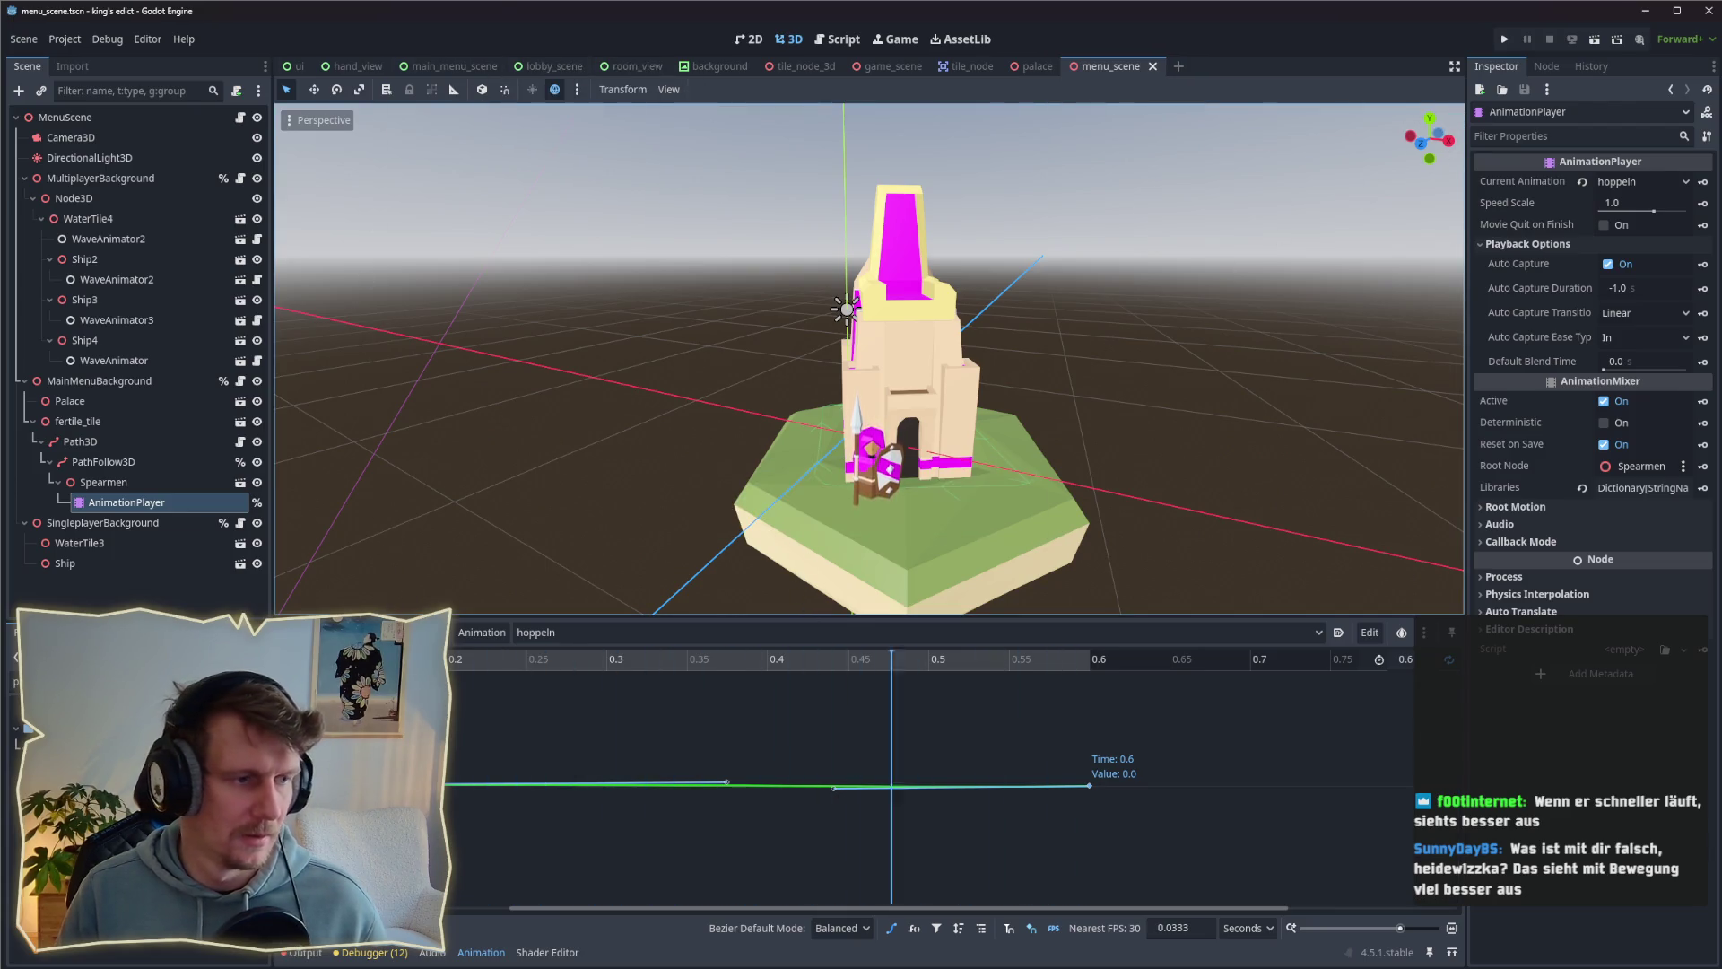
{"action": "left_click", "coordinate": [1504, 40]}
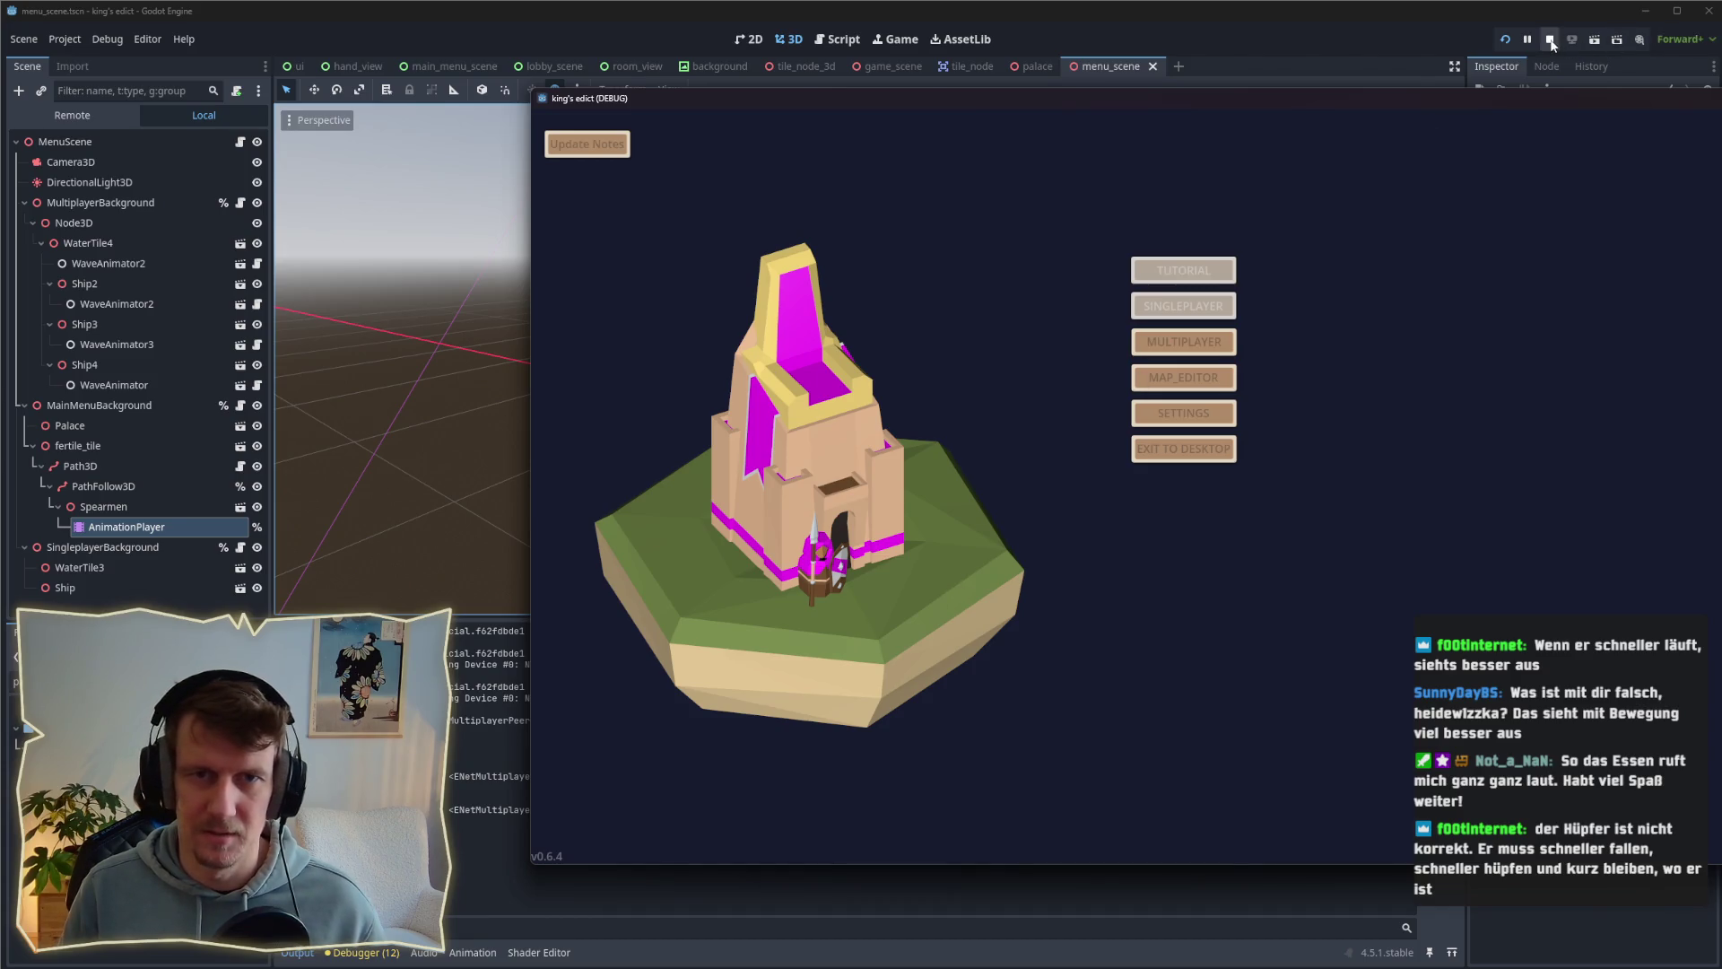
{"action": "key", "text": "F8"}
{"action": "key", "text": "Up"}
{"action": "key", "text": "Up"}
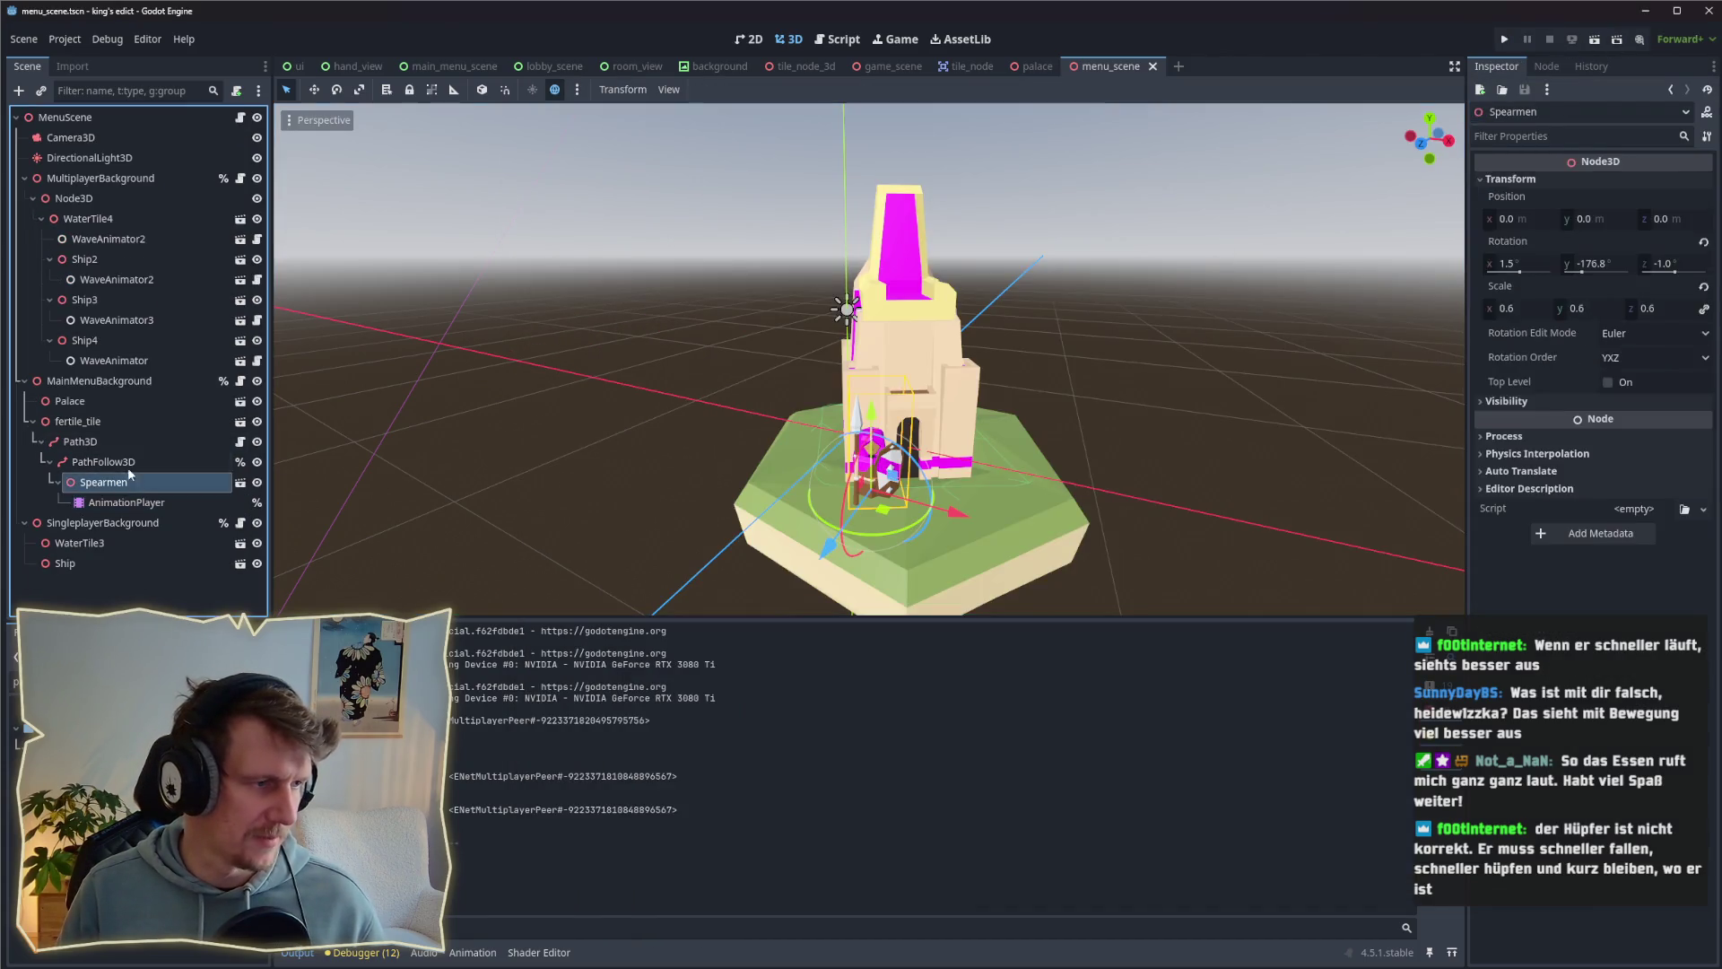
Set the Path3D Duration to 12 and test-run the game to check the slower patrol
{"action": "key", "text": "Up"}
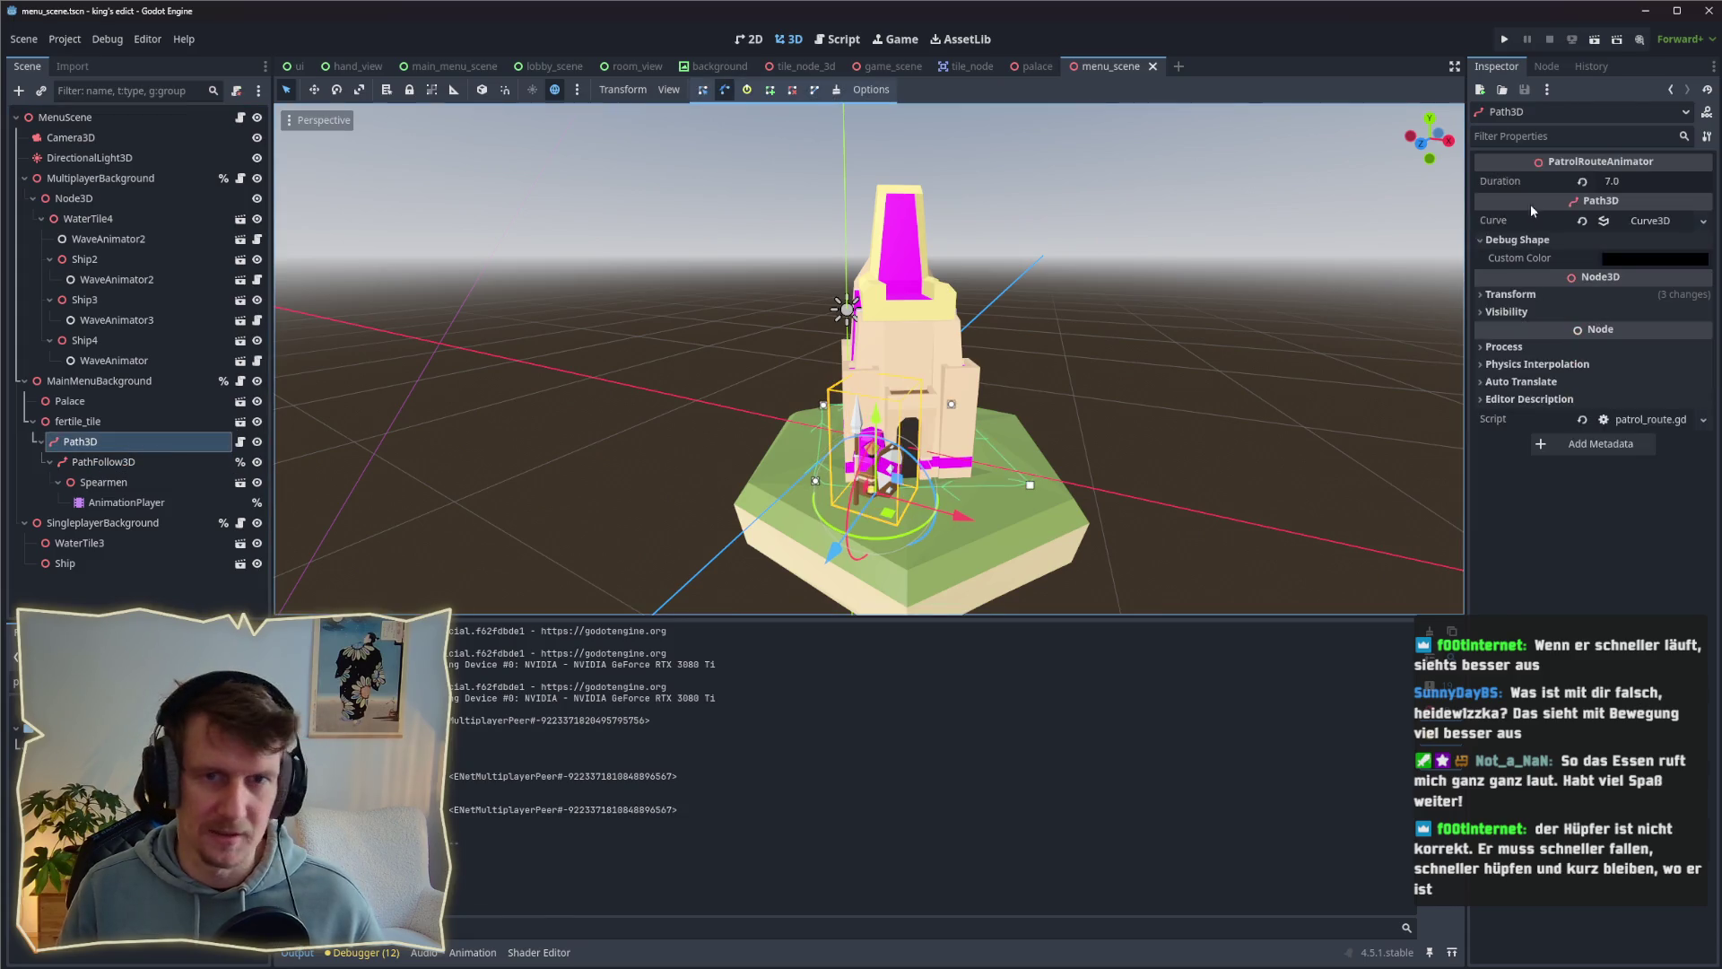
{"action": "left_click", "coordinate": [1632, 183]}
{"action": "type", "text": "12"}
{"action": "key", "text": "Return"}
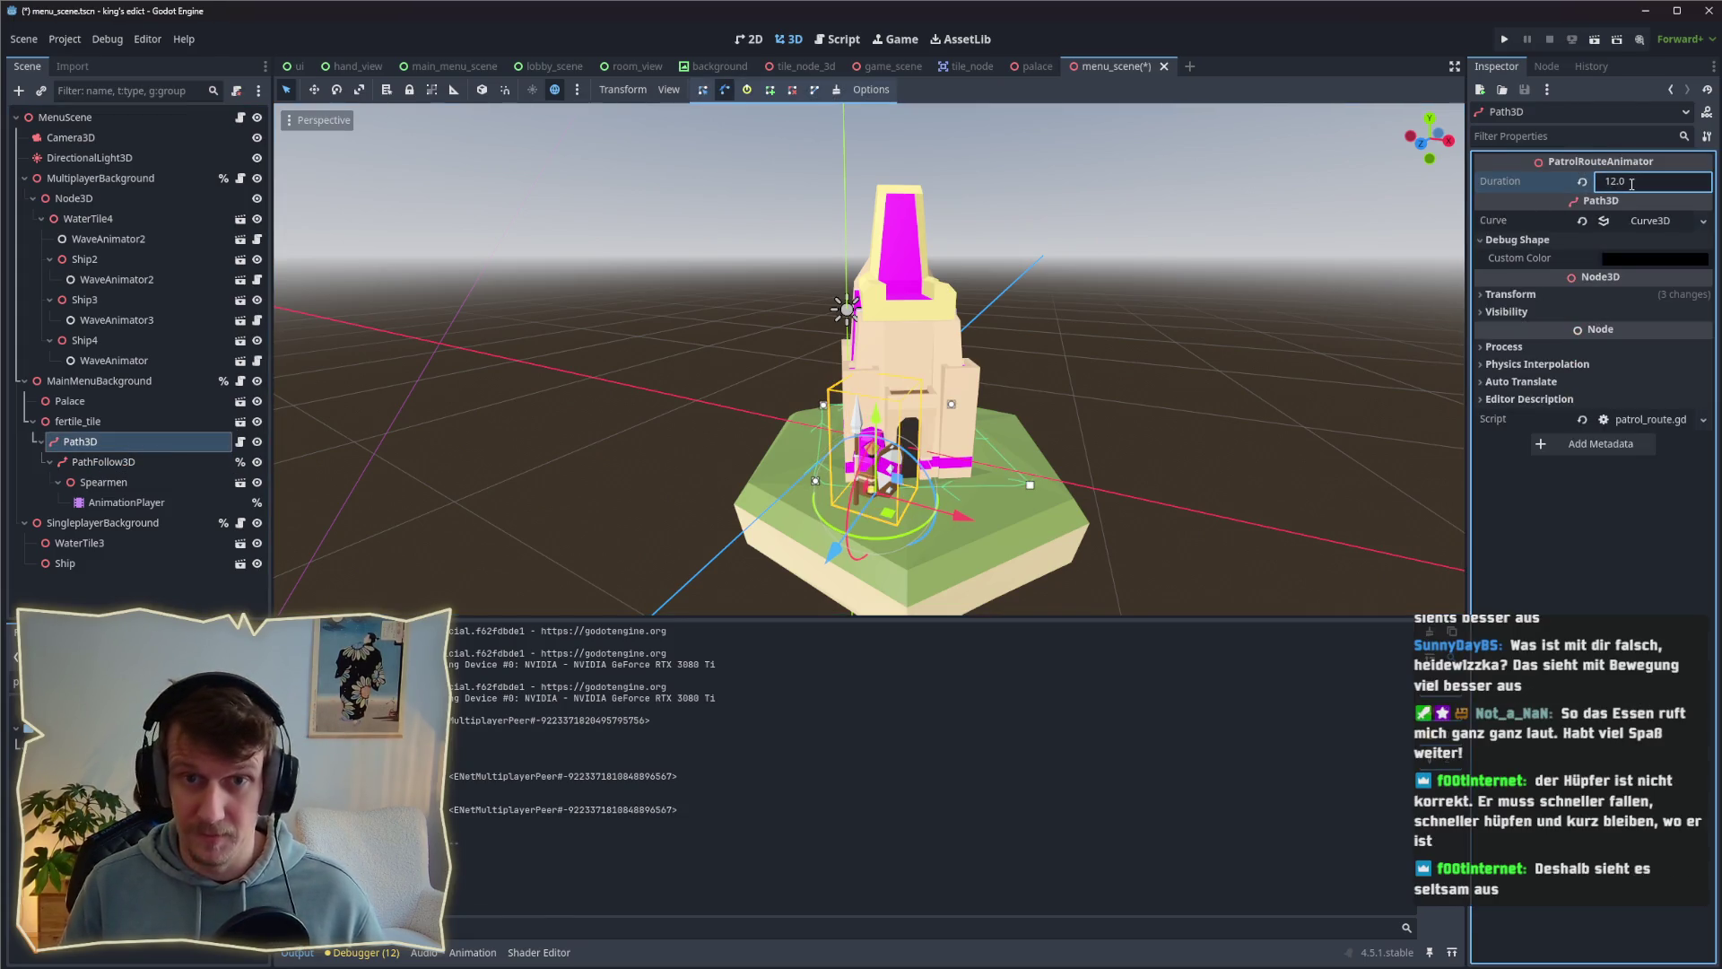
{"action": "left_click", "coordinate": [1507, 40]}
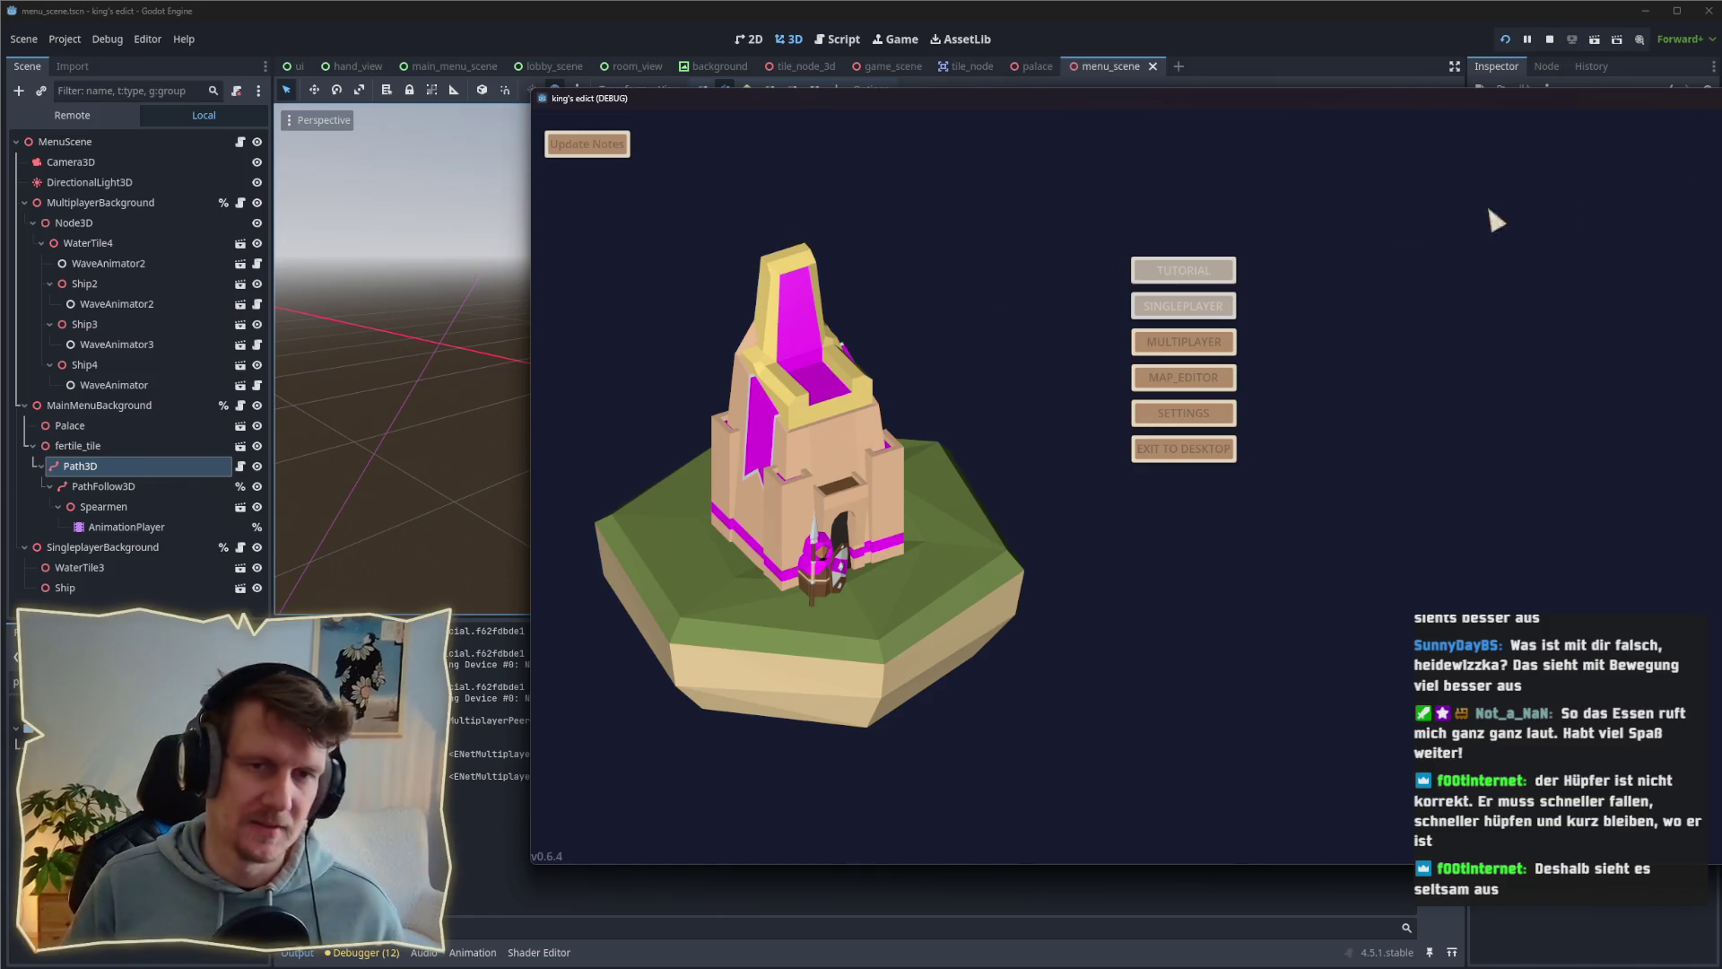
{"action": "left_click", "coordinate": [1553, 42]}
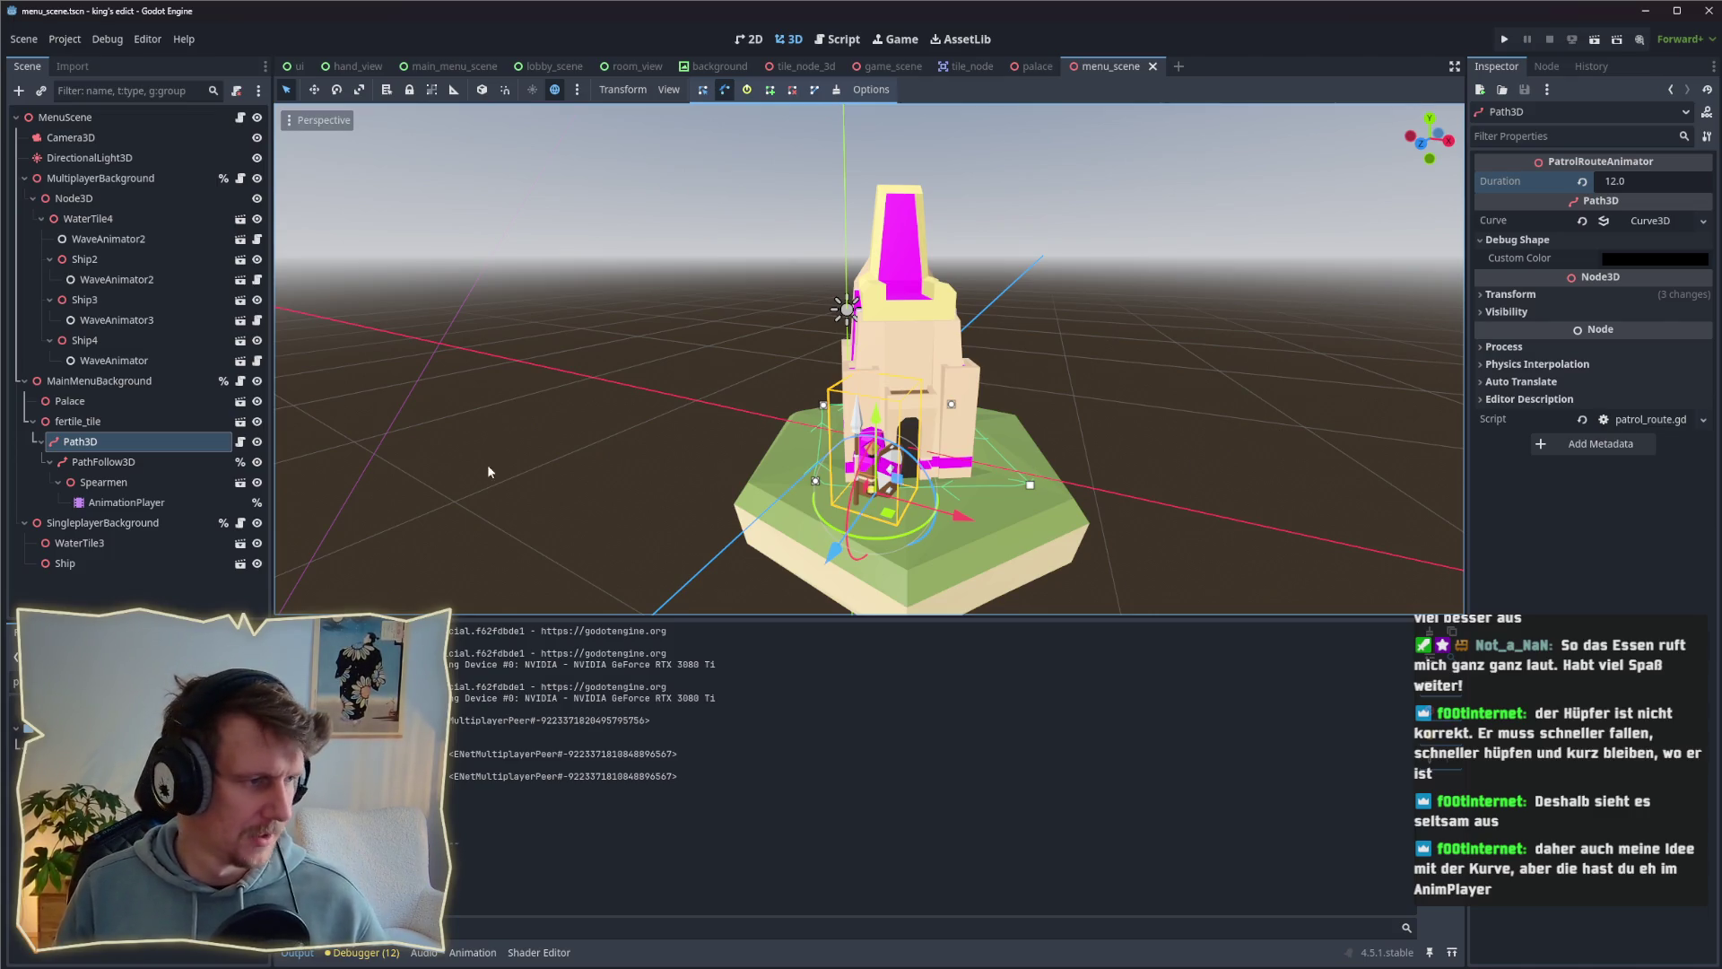
From a level front view, start moving the spearman's PathFollow3D vertically, then cancel
{"action": "left_click_drag", "start_coordinate": [934, 269], "coordinate": [934, 356]}
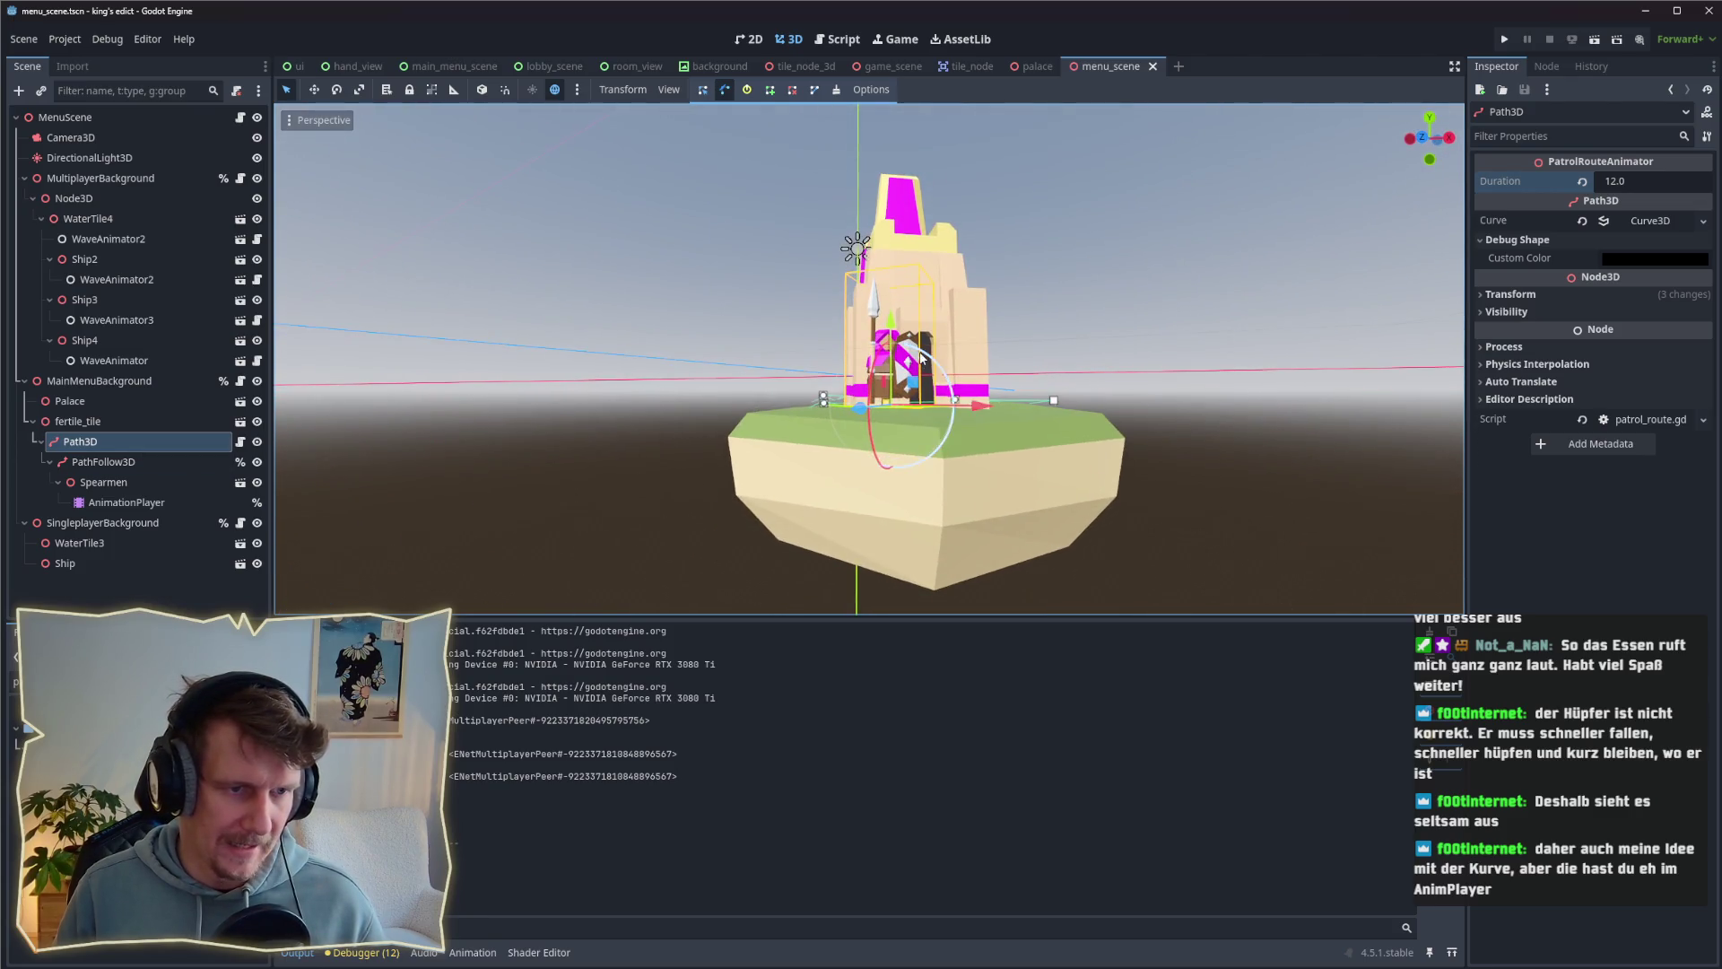
{"action": "left_click", "coordinate": [106, 462]}
{"action": "key", "text": "g"}
{"action": "key", "text": "y"}
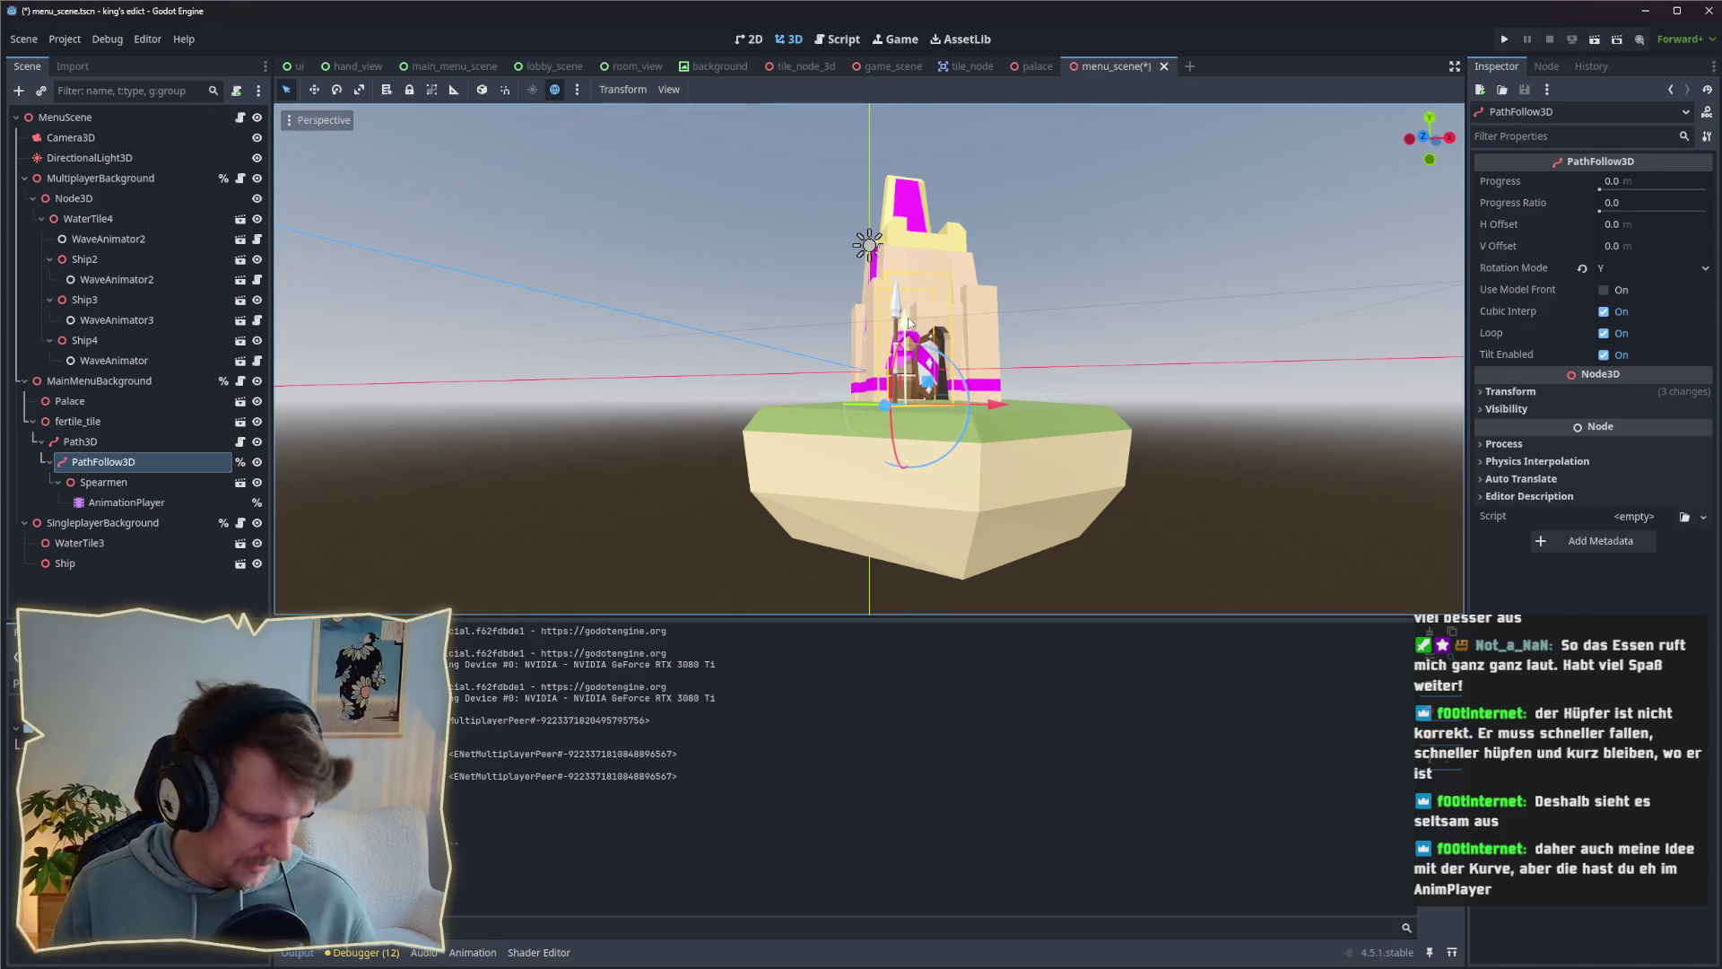
{"action": "key", "text": "Escape"}
Lower the Path3D patrol route along Y and test-run the game
{"action": "left_click", "coordinate": [224, 443]}
{"action": "key", "text": "g"}
{"action": "key", "text": "y"}
{"action": "left_click", "coordinate": [924, 330]}
{"action": "left_click_drag", "start_coordinate": [924, 330], "coordinate": [1096, 343]}
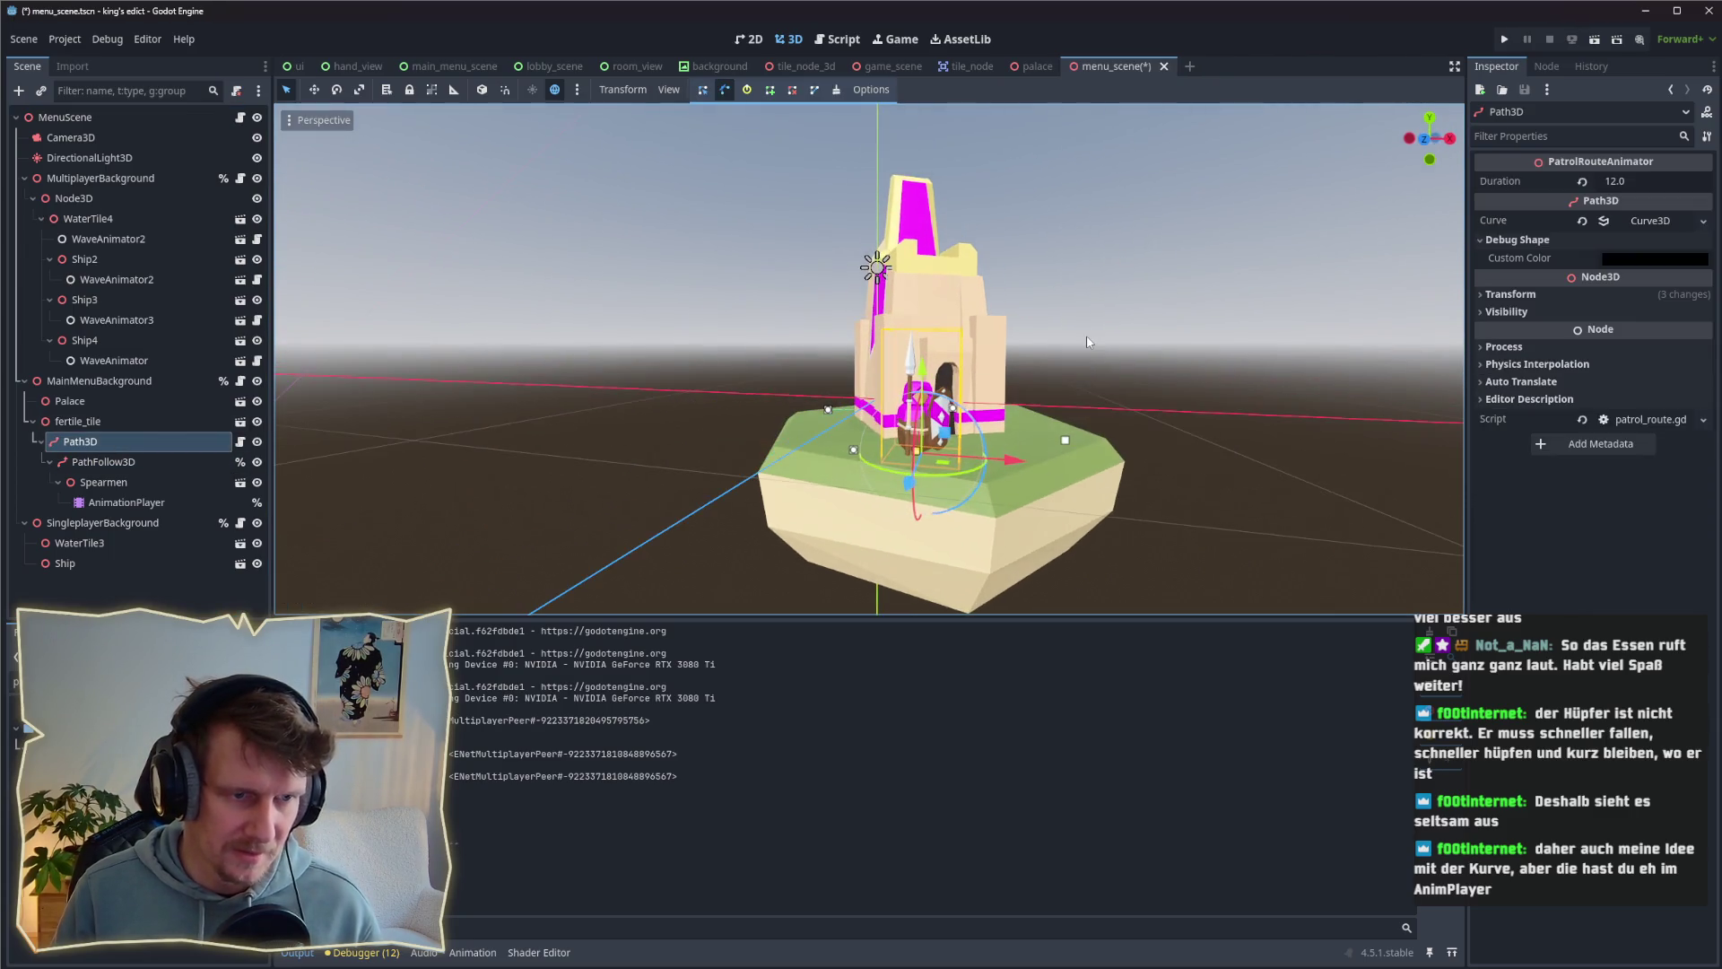
{"action": "left_click", "coordinate": [1504, 38]}
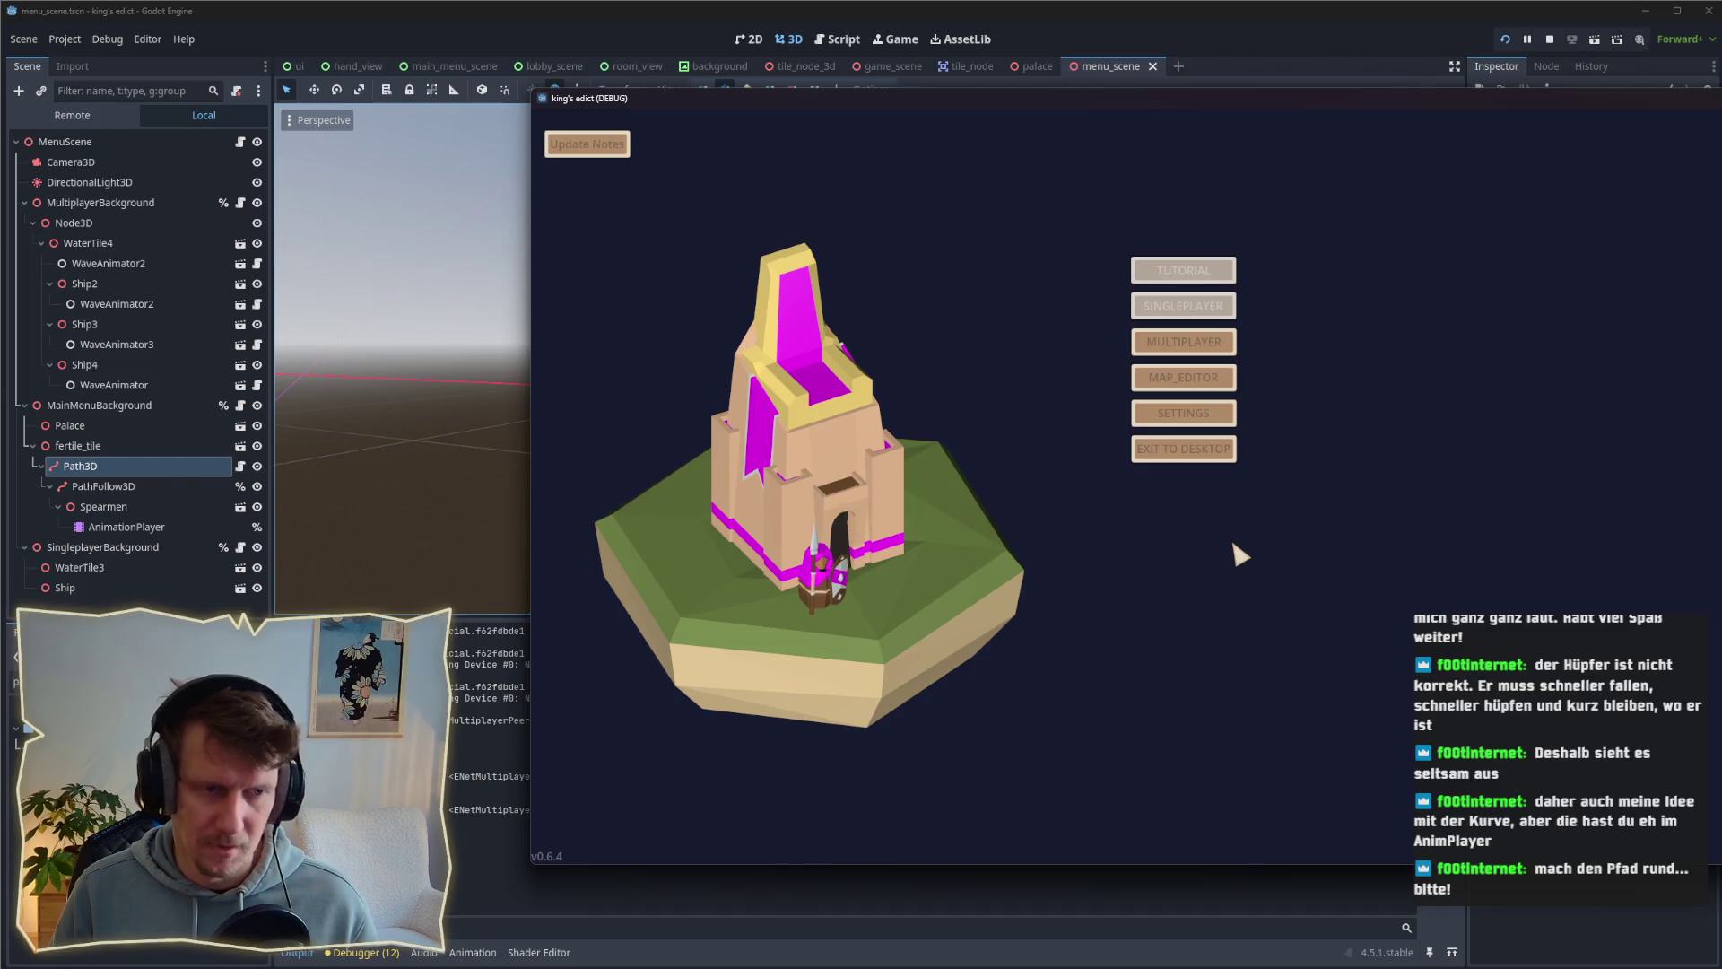
{"action": "left_click", "coordinate": [1551, 39]}
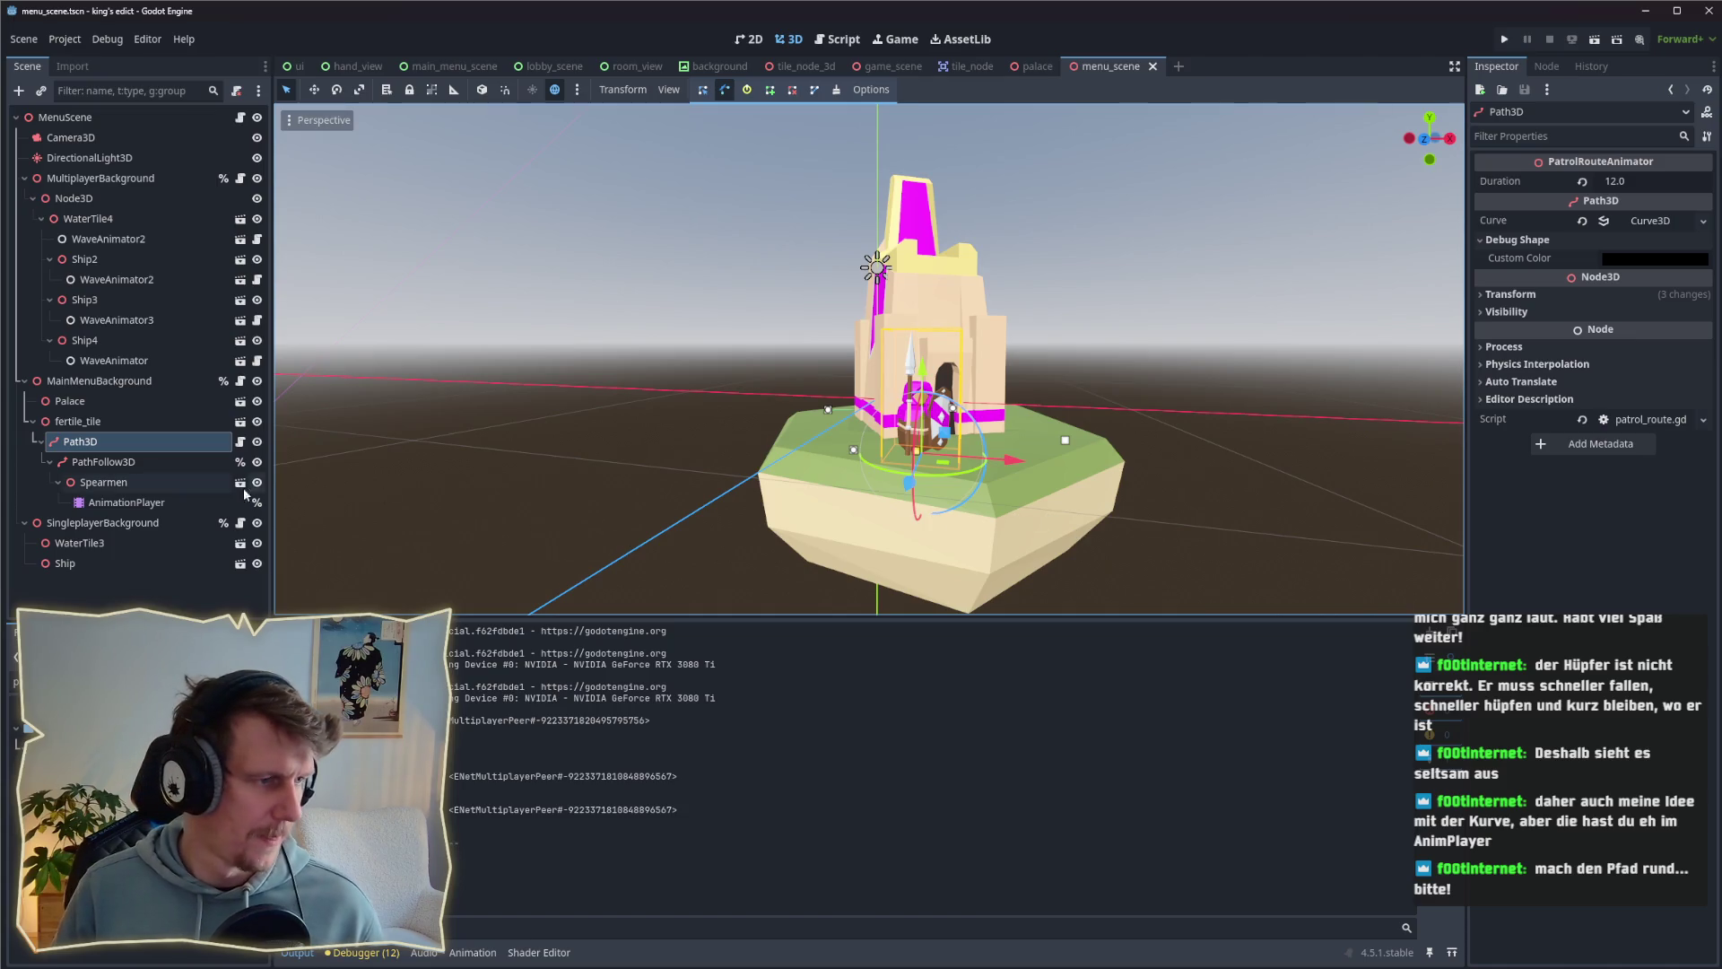
Select the Path3D, raise it slightly, and close the curve into a loop
{"action": "left_click", "coordinate": [134, 462]}
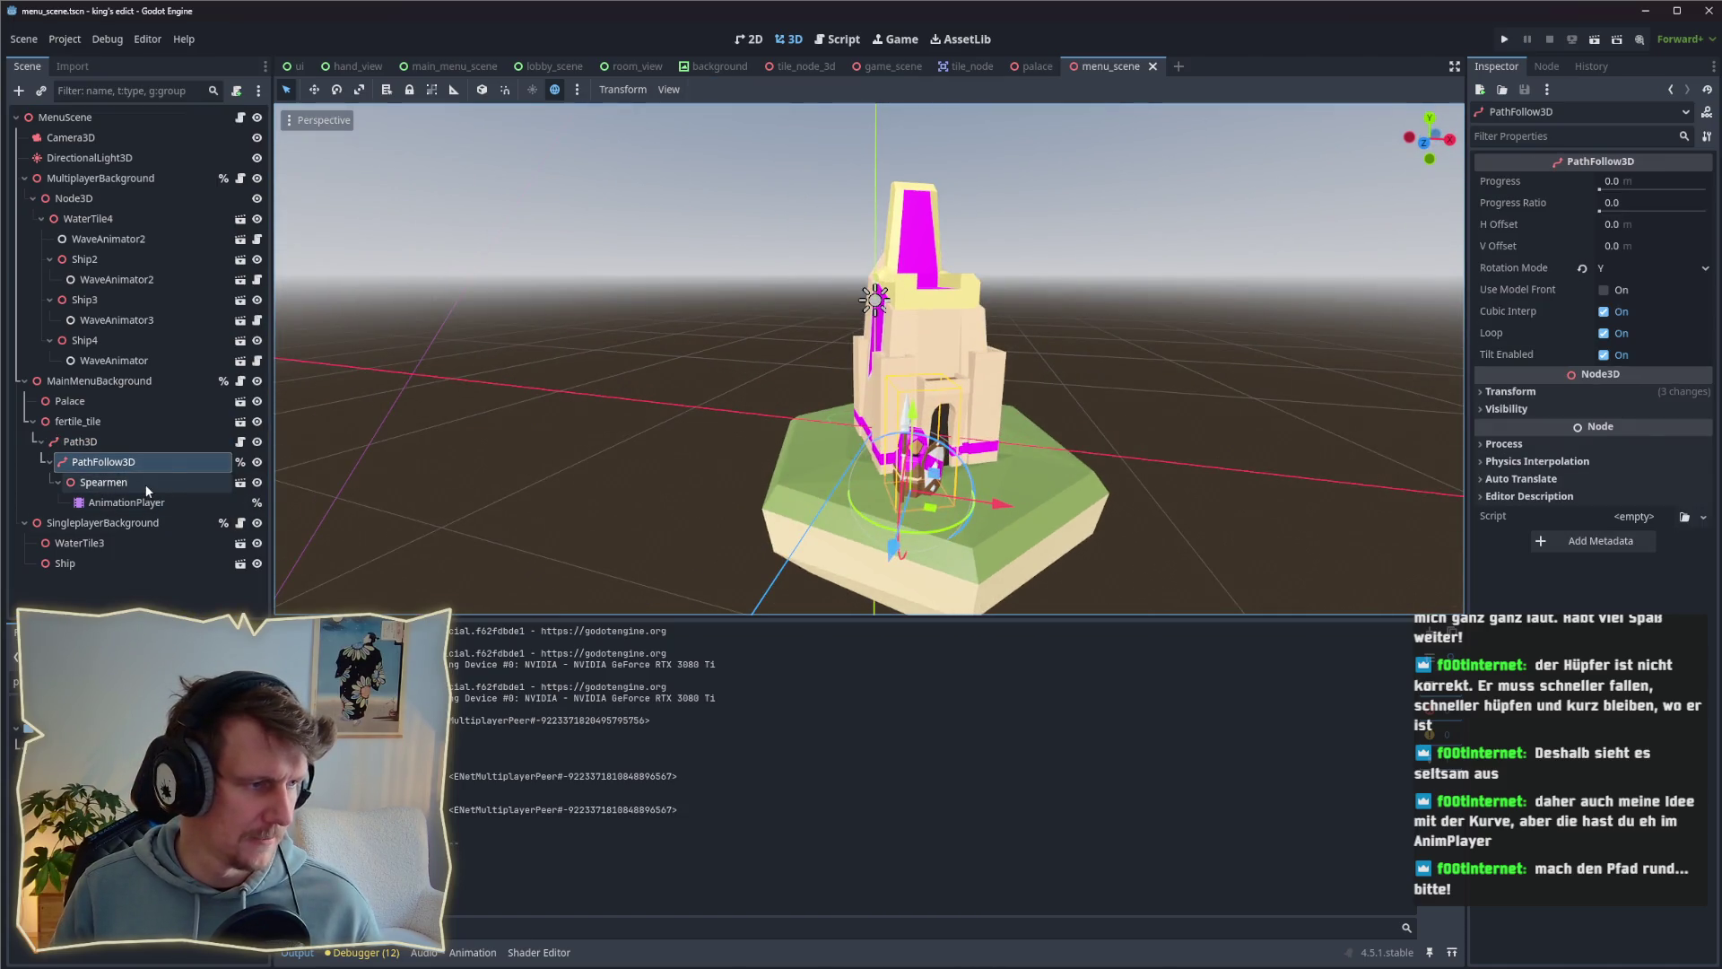
{"action": "key", "text": "Up"}
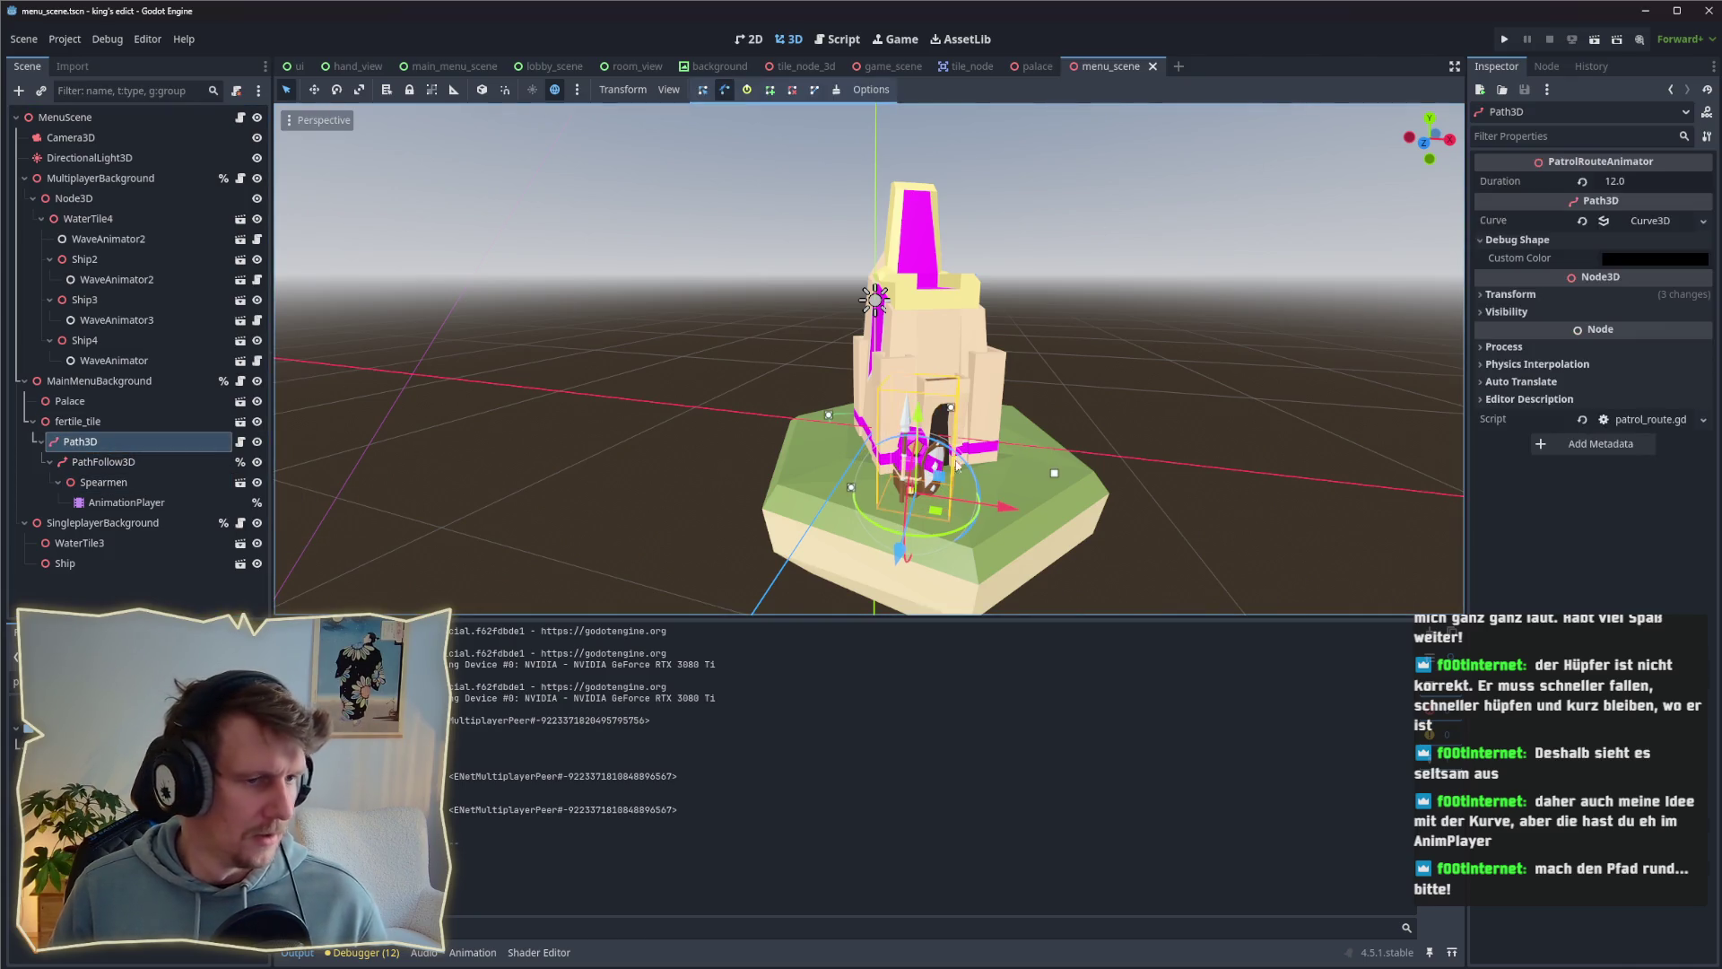
{"action": "left_click_drag", "start_coordinate": [911, 418], "coordinate": [911, 405]}
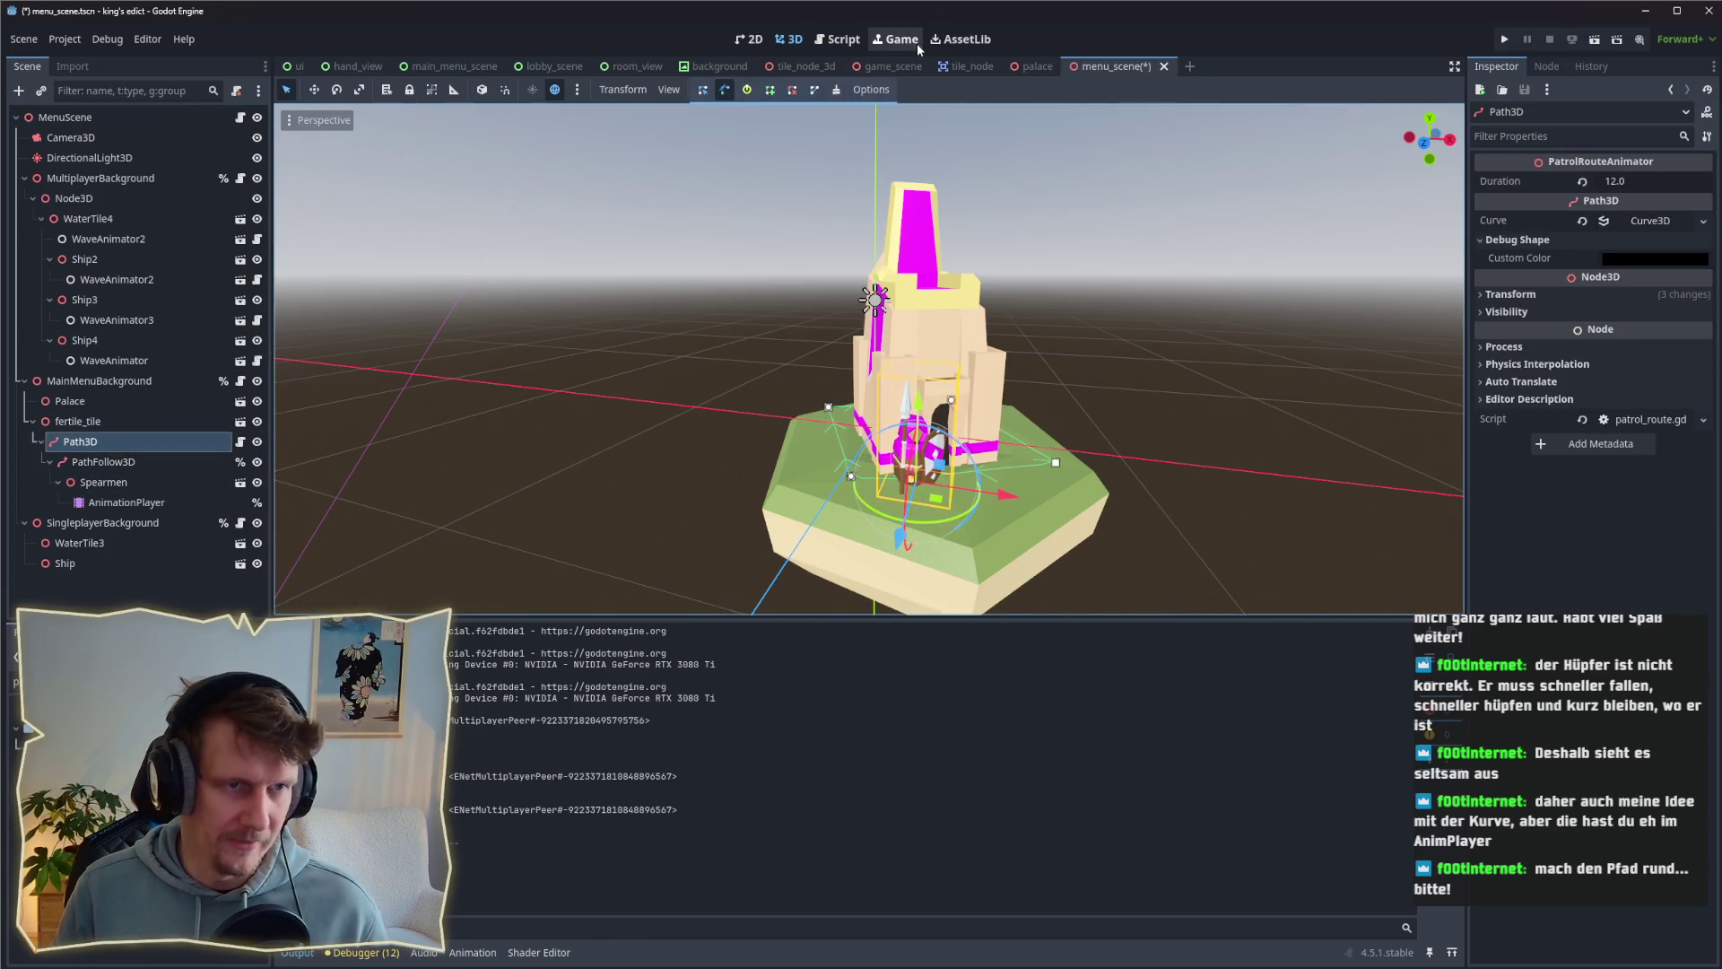
{"action": "left_click", "coordinate": [814, 91]}
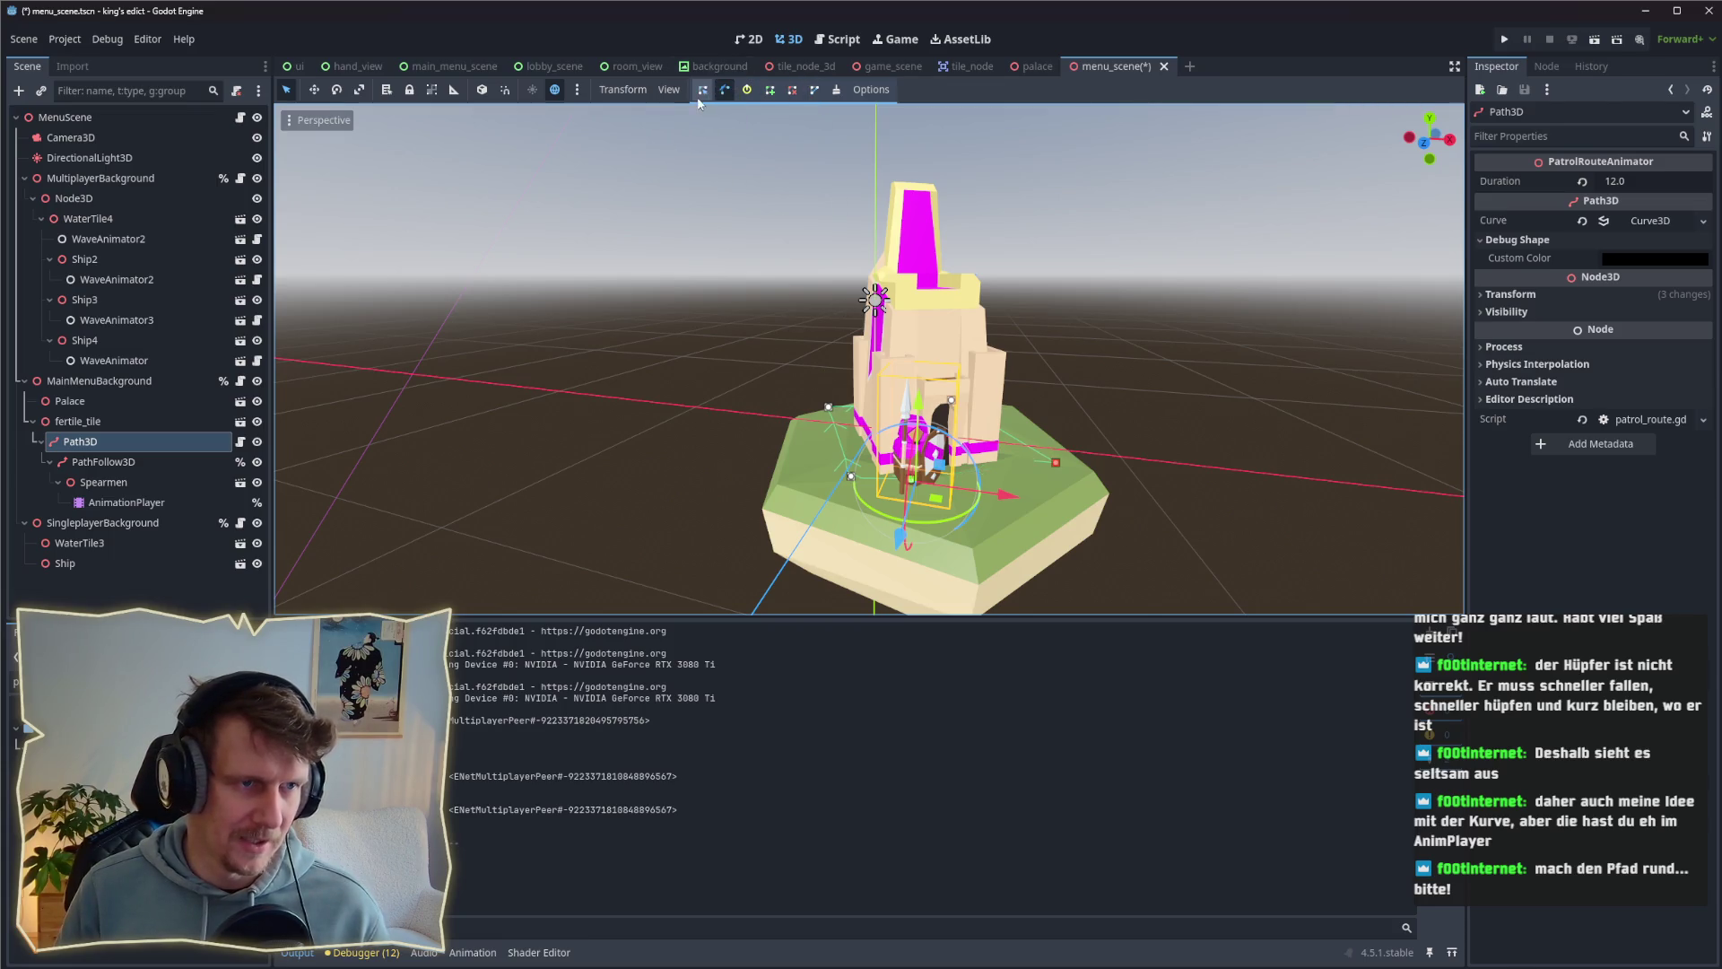
{"action": "scroll", "coordinate": [935, 467], "scroll_direction": "up", "scroll_amount": 5}
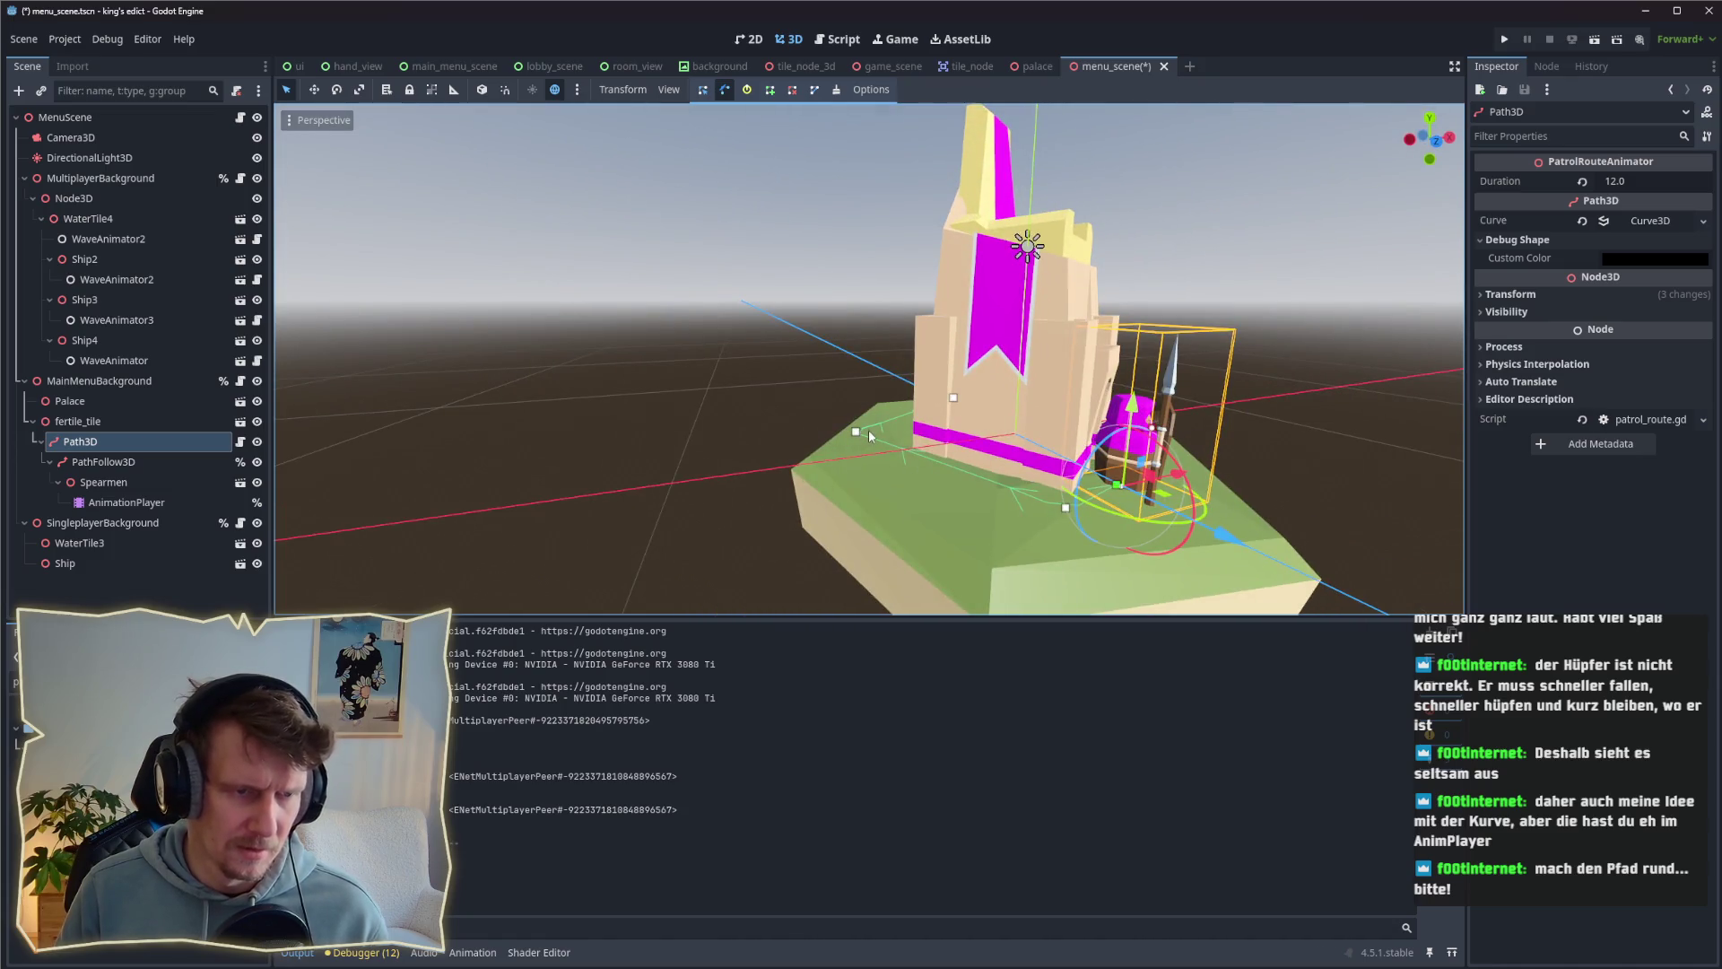
{"action": "mouse_move", "coordinate": [859, 437]}
{"action": "left_mouse_down"}
{"action": "mouse_move", "coordinate": [929, 458]}
{"action": "mouse_move", "coordinate": [912, 436]}
{"action": "left_mouse_up"}
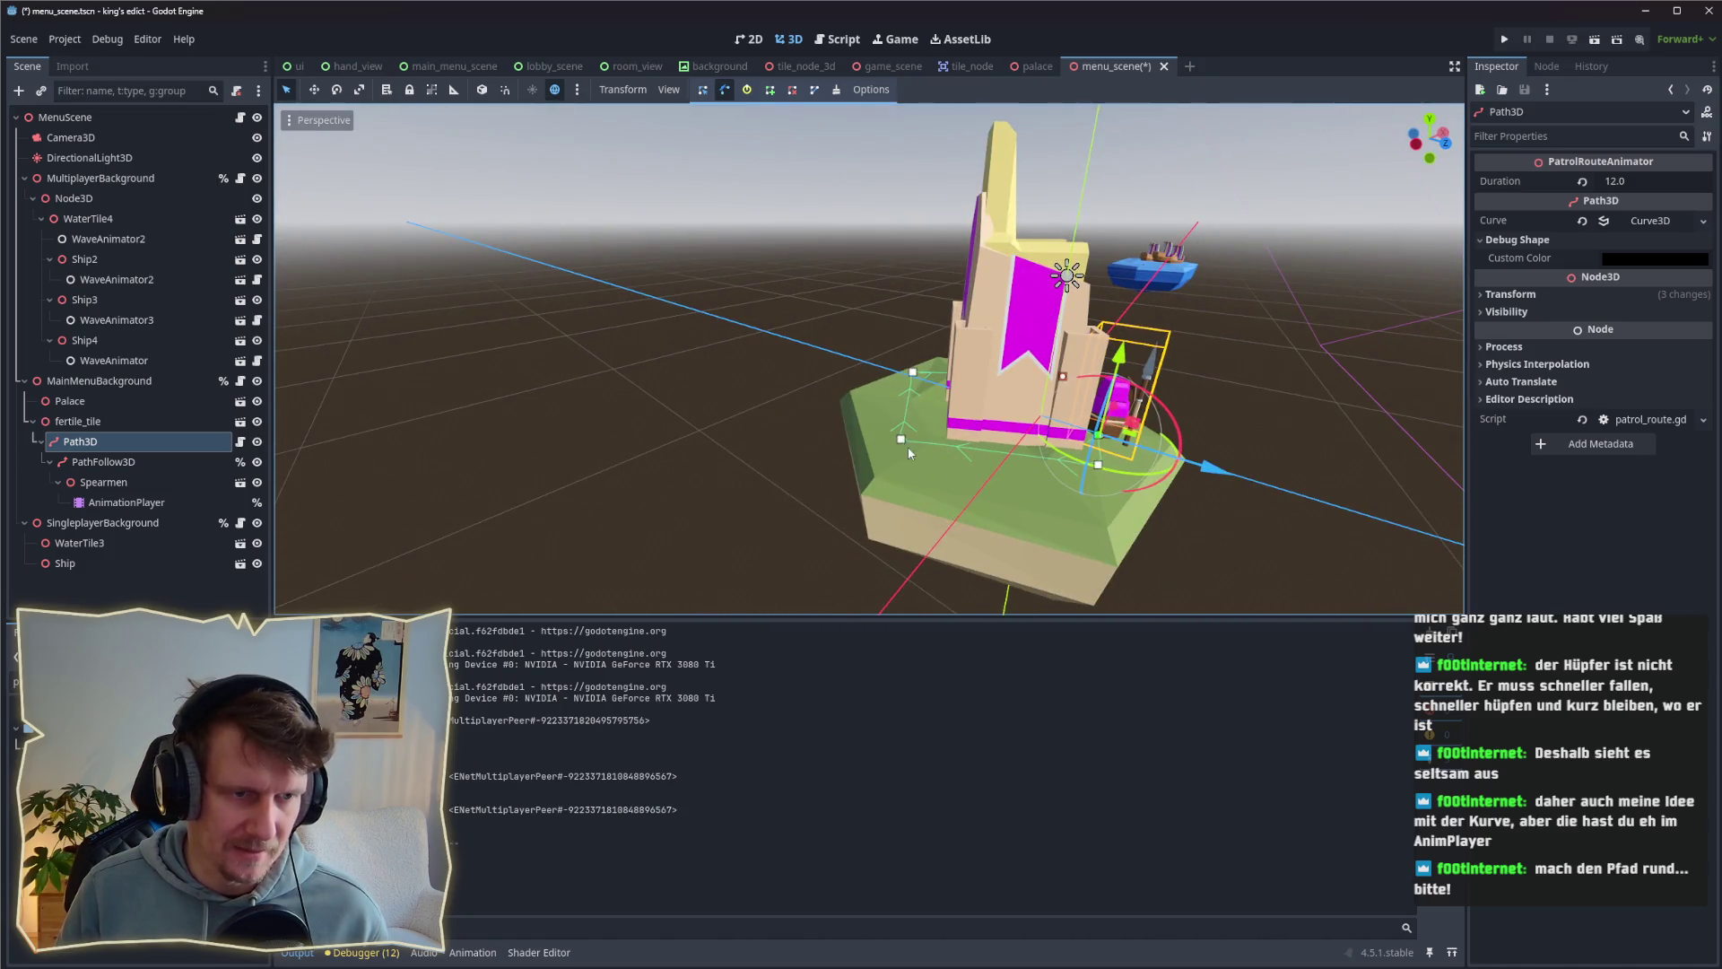
{"action": "scroll", "coordinate": [909, 449], "scroll_direction": "up", "scroll_amount": 3}
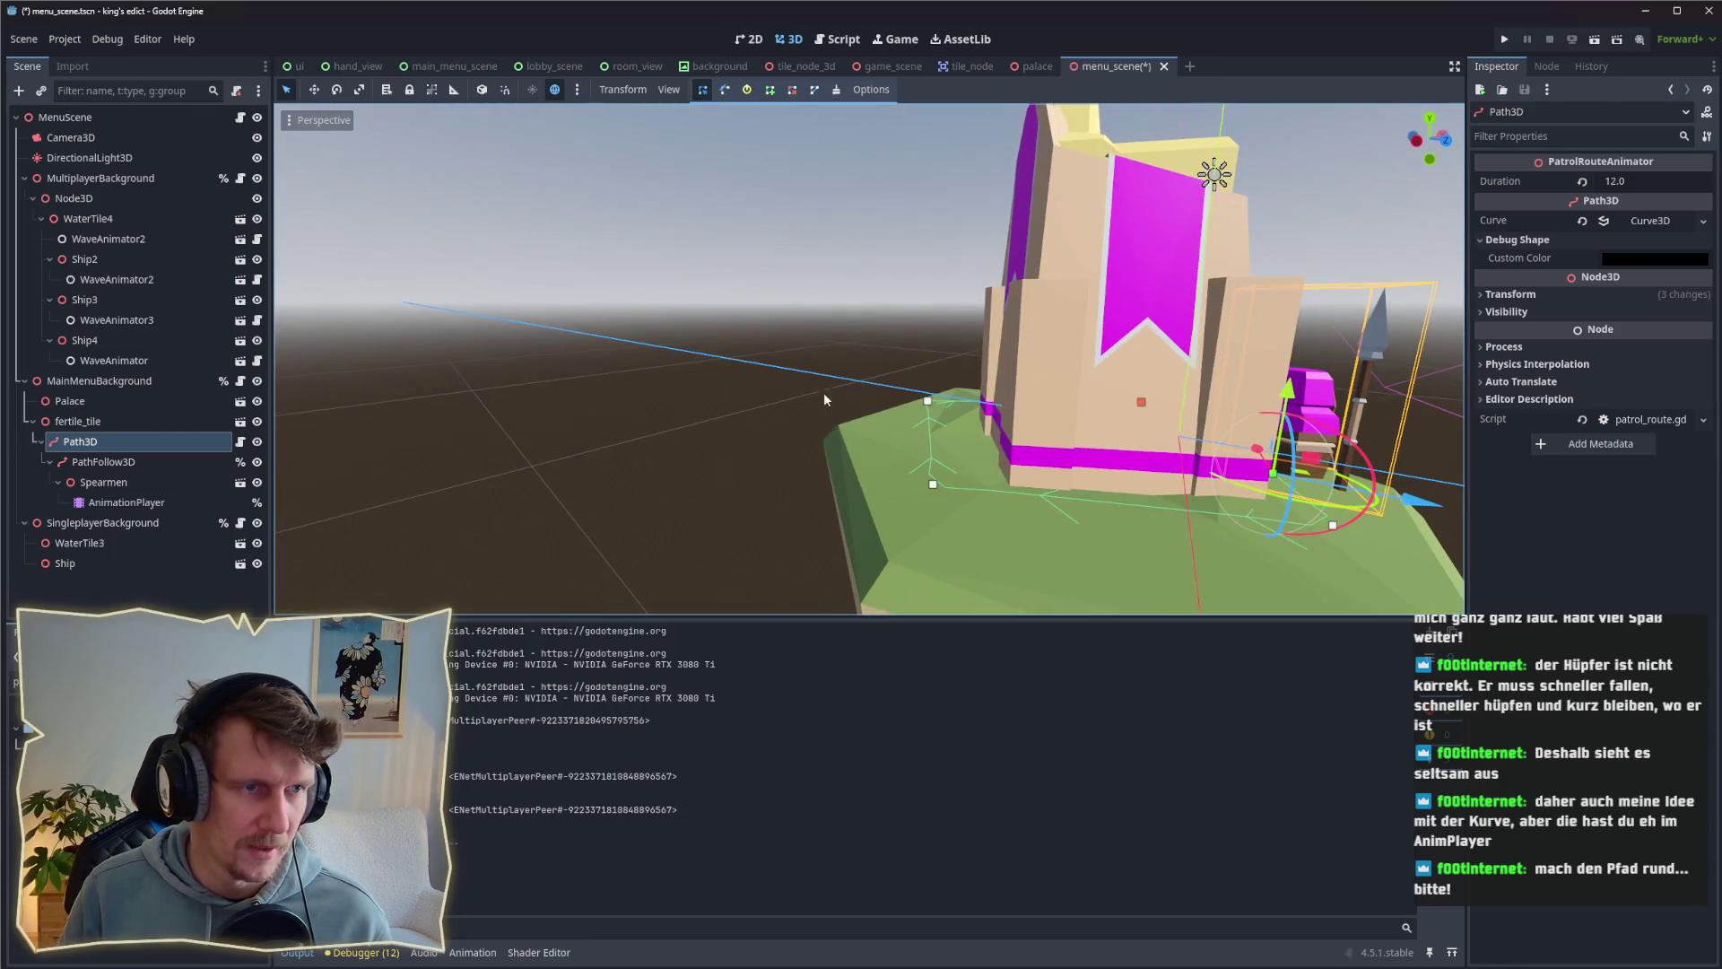
Pull out a handle on a curve point beside the palace and expand the Curve properties
{"action": "left_click", "coordinate": [934, 487]}
{"action": "left_click", "coordinate": [725, 90]}
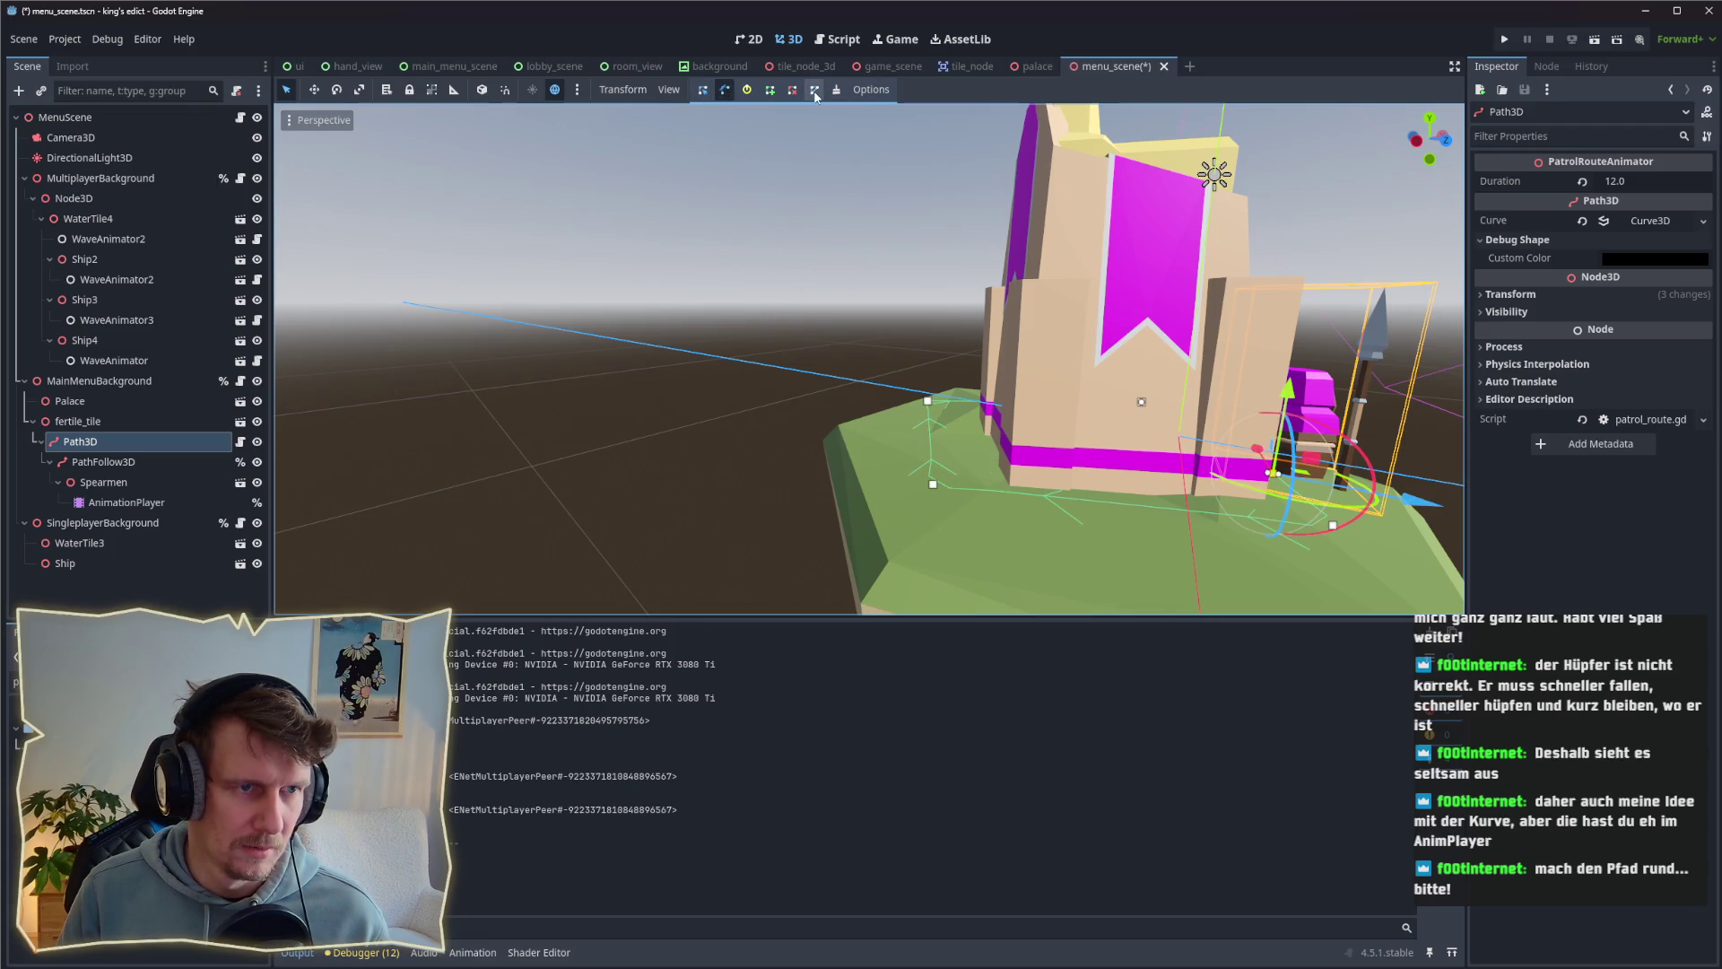
{"action": "left_click_drag", "start_coordinate": [892, 181], "coordinate": [1345, 574]}
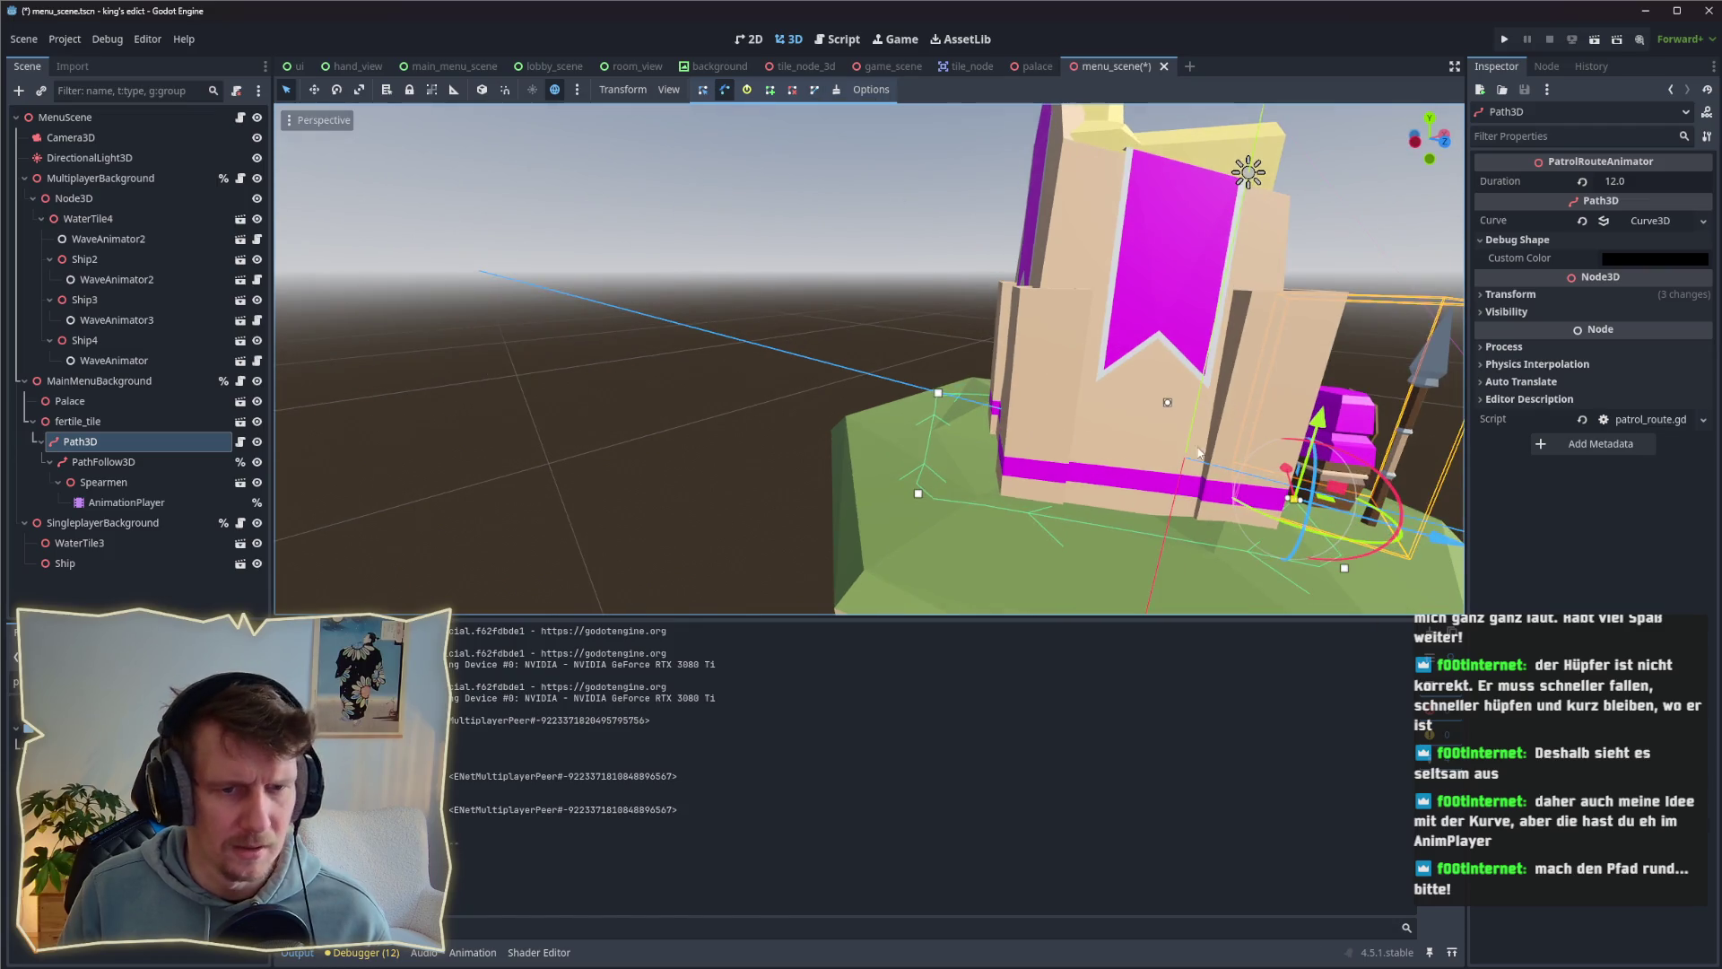
{"action": "scroll", "coordinate": [1345, 574], "scroll_direction": "up", "scroll_amount": 8}
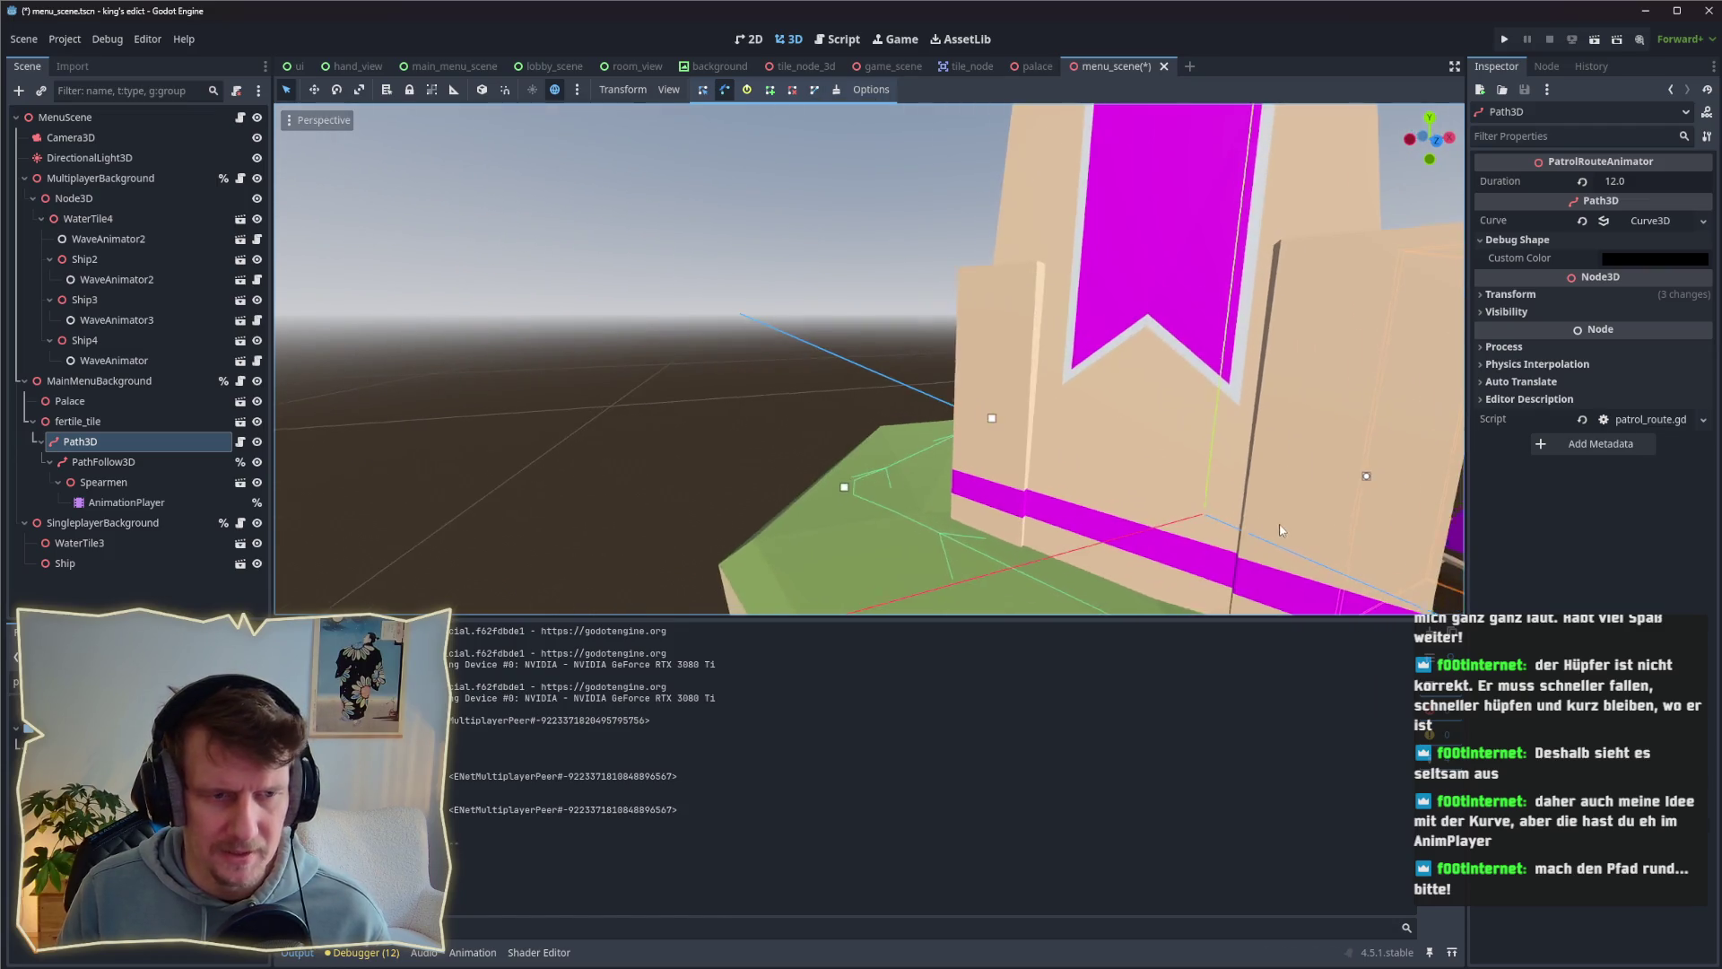
{"action": "left_click_drag", "start_coordinate": [924, 438], "coordinate": [923, 437]}
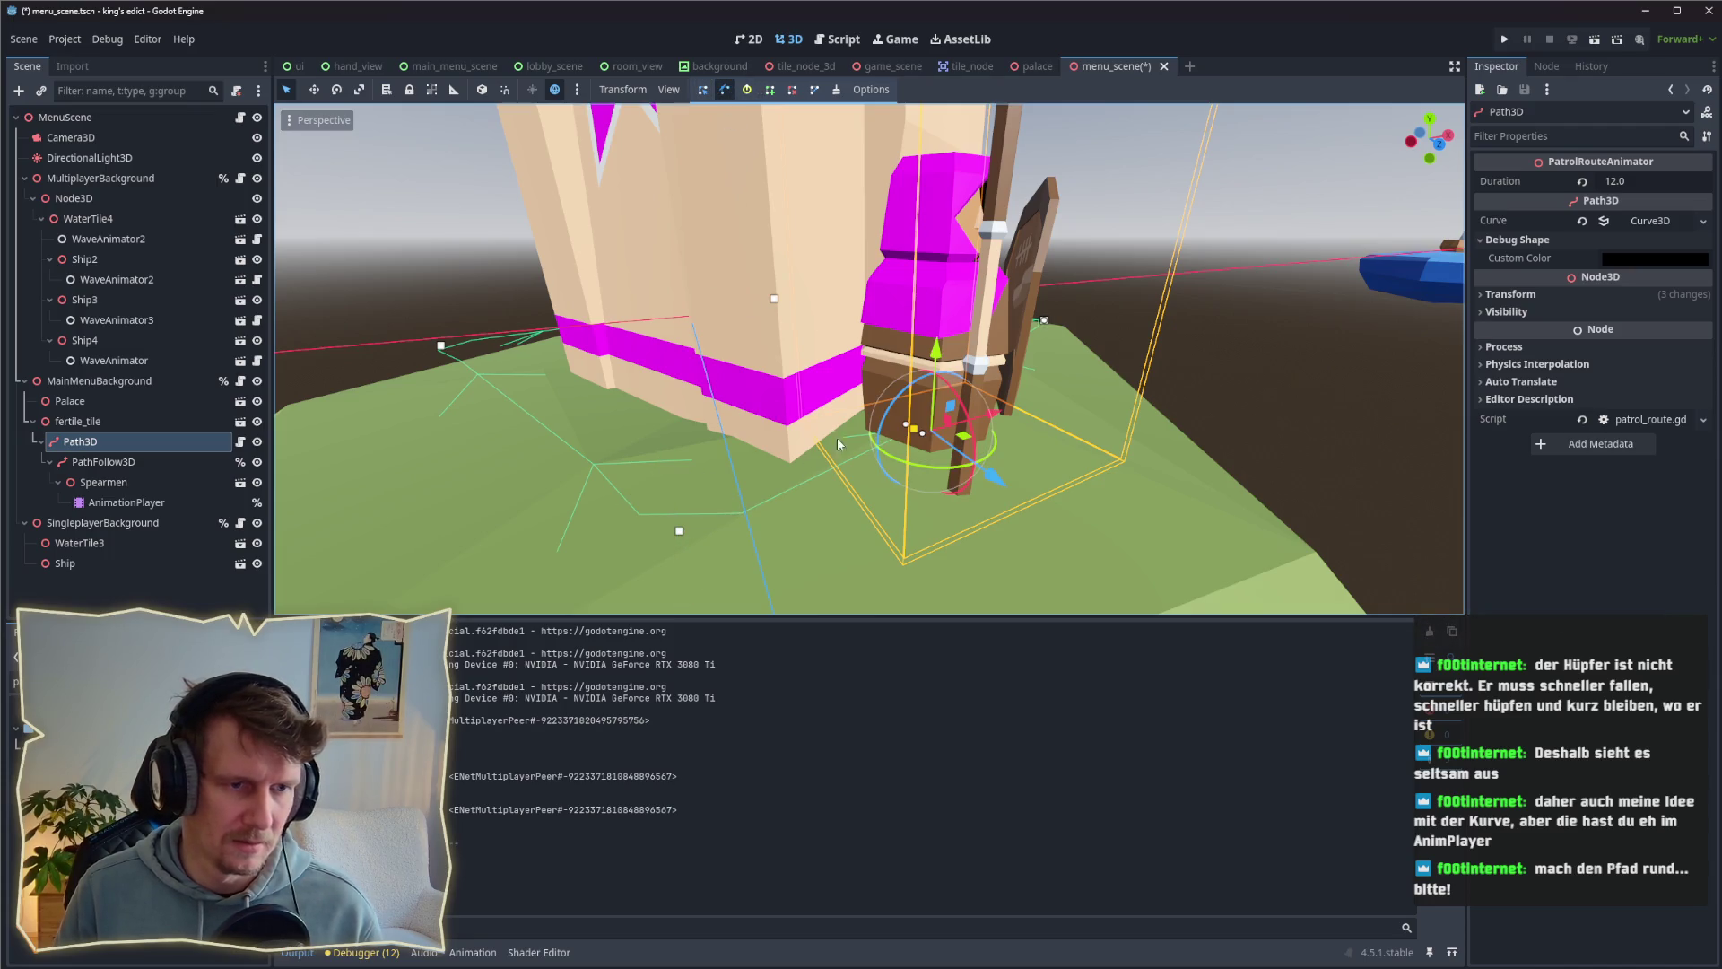
{"action": "scroll", "coordinate": [832, 438], "scroll_direction": "down", "scroll_amount": 3}
{"action": "left_click", "coordinate": [1655, 221]}
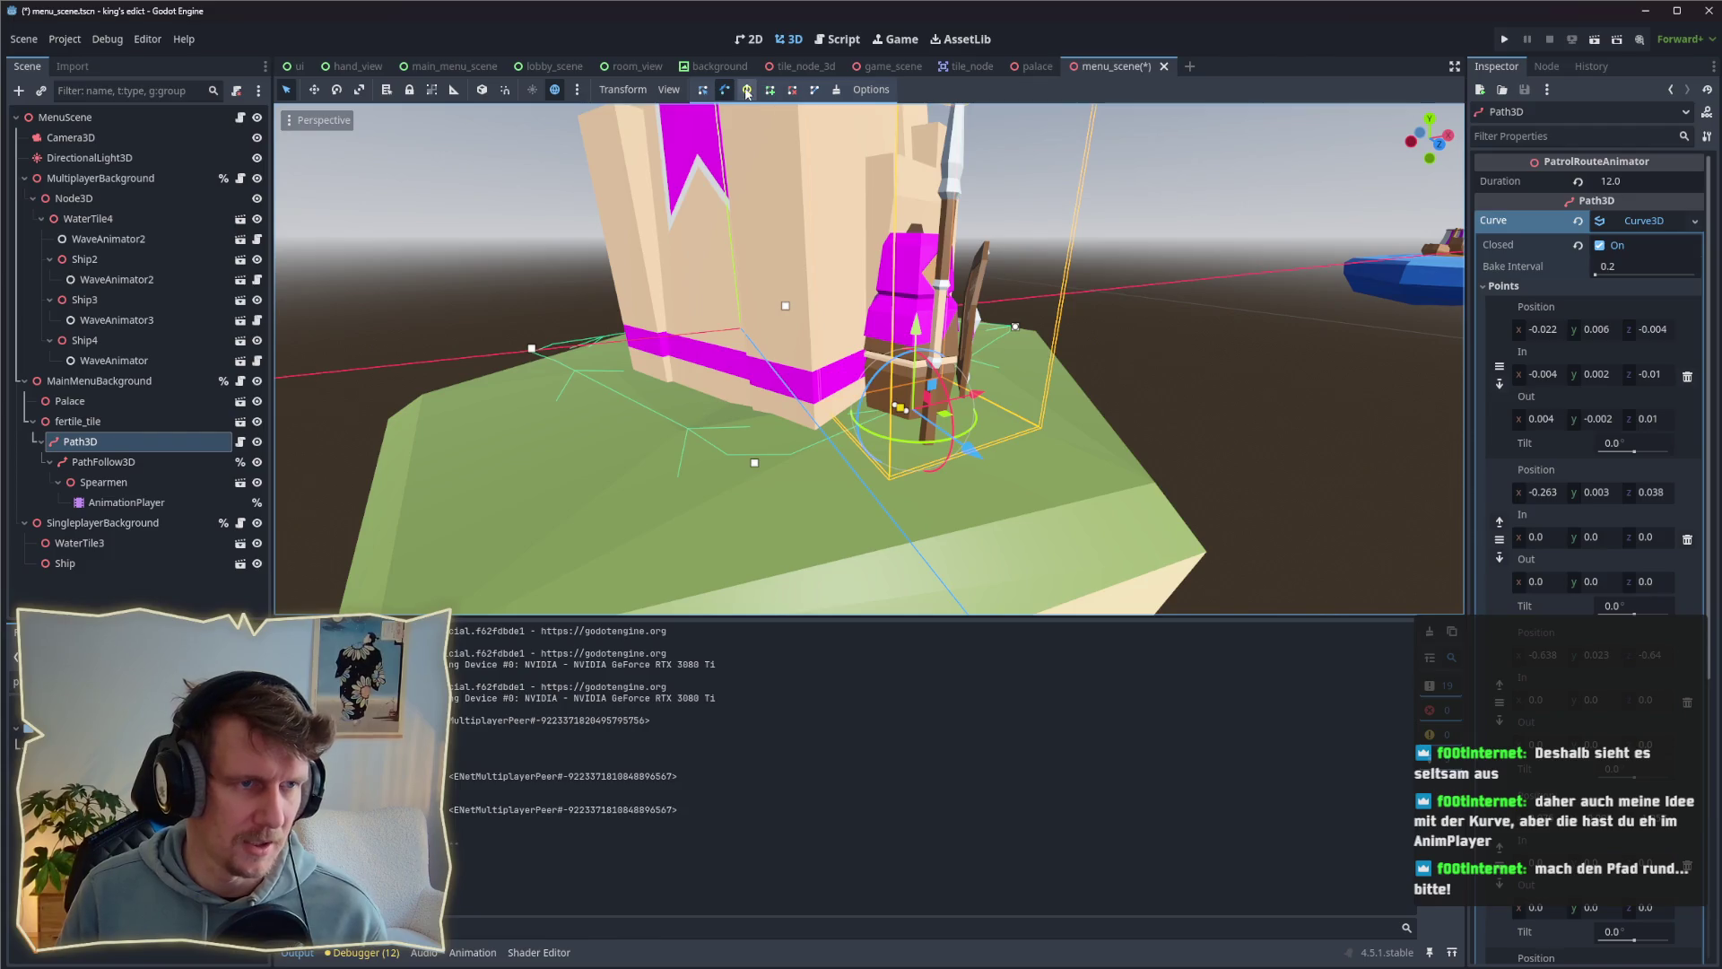
Try the different path editing modes and tilt handles while orbiting the palace
{"action": "left_click", "coordinate": [701, 92]}
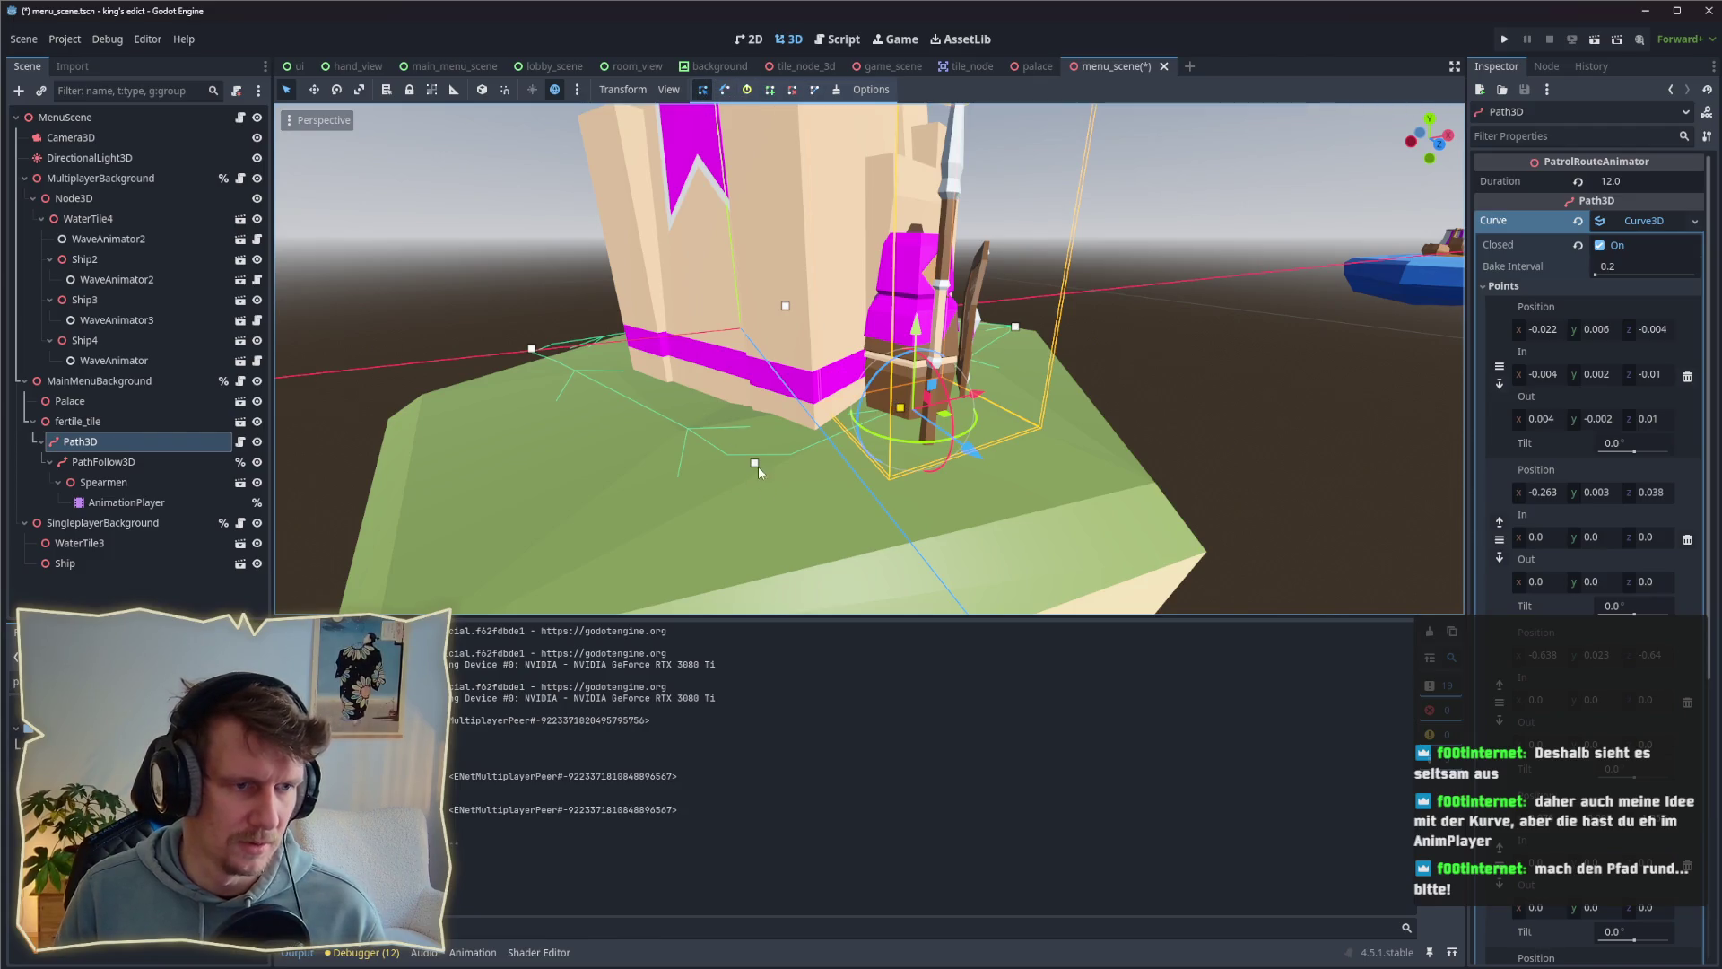
{"action": "mouse_move", "coordinate": [759, 467]}
{"action": "left_mouse_down"}
{"action": "mouse_move", "coordinate": [528, 418]}
{"action": "mouse_move", "coordinate": [520, 394]}
{"action": "left_mouse_up"}
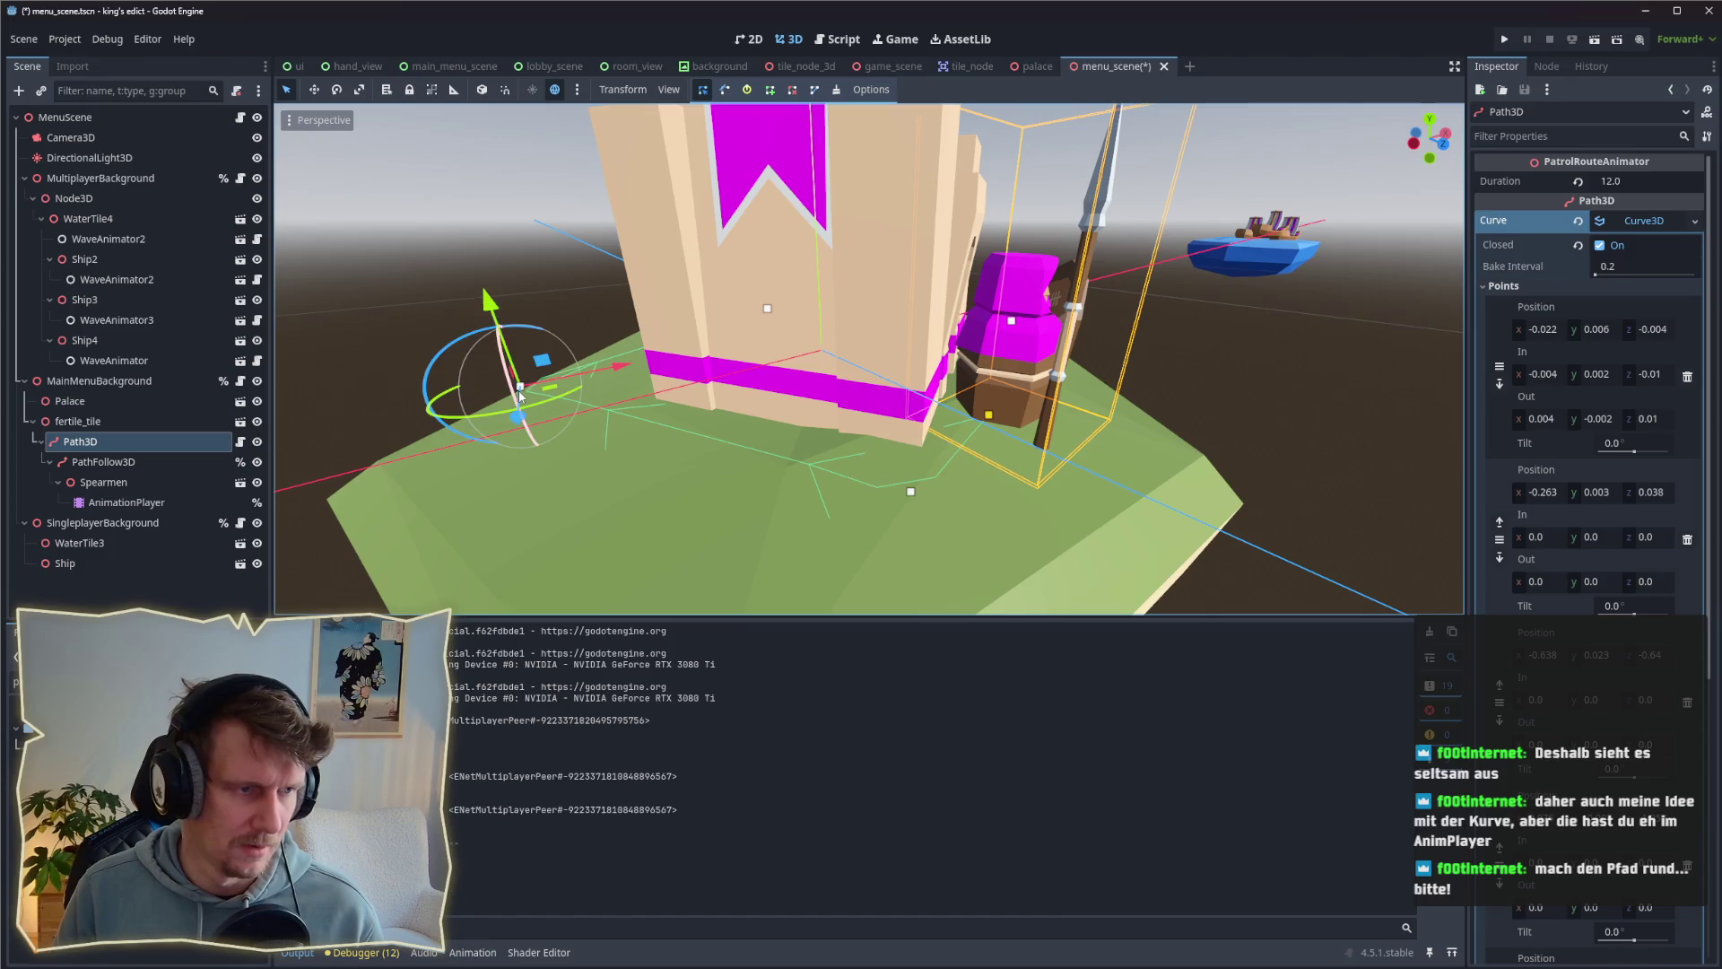
{"action": "left_click", "coordinate": [727, 91]}
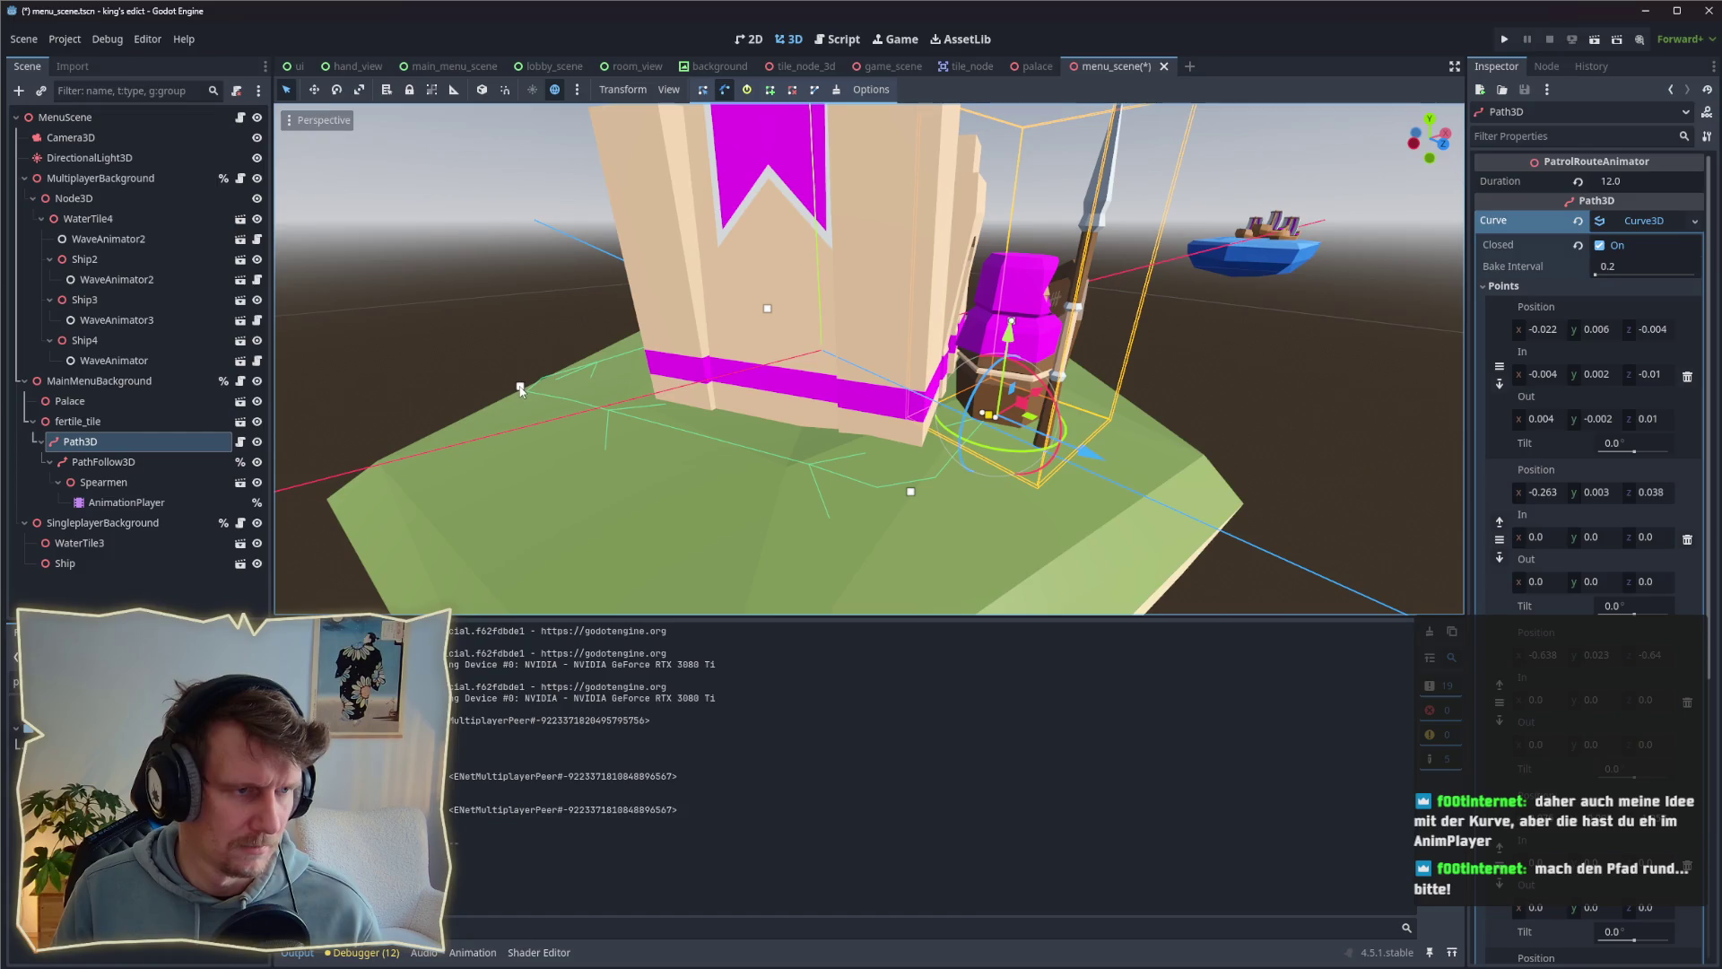
{"action": "mouse_move", "coordinate": [520, 389]}
{"action": "left_mouse_down"}
{"action": "mouse_move", "coordinate": [886, 476]}
{"action": "mouse_move", "coordinate": [955, 407]}
{"action": "left_mouse_up"}
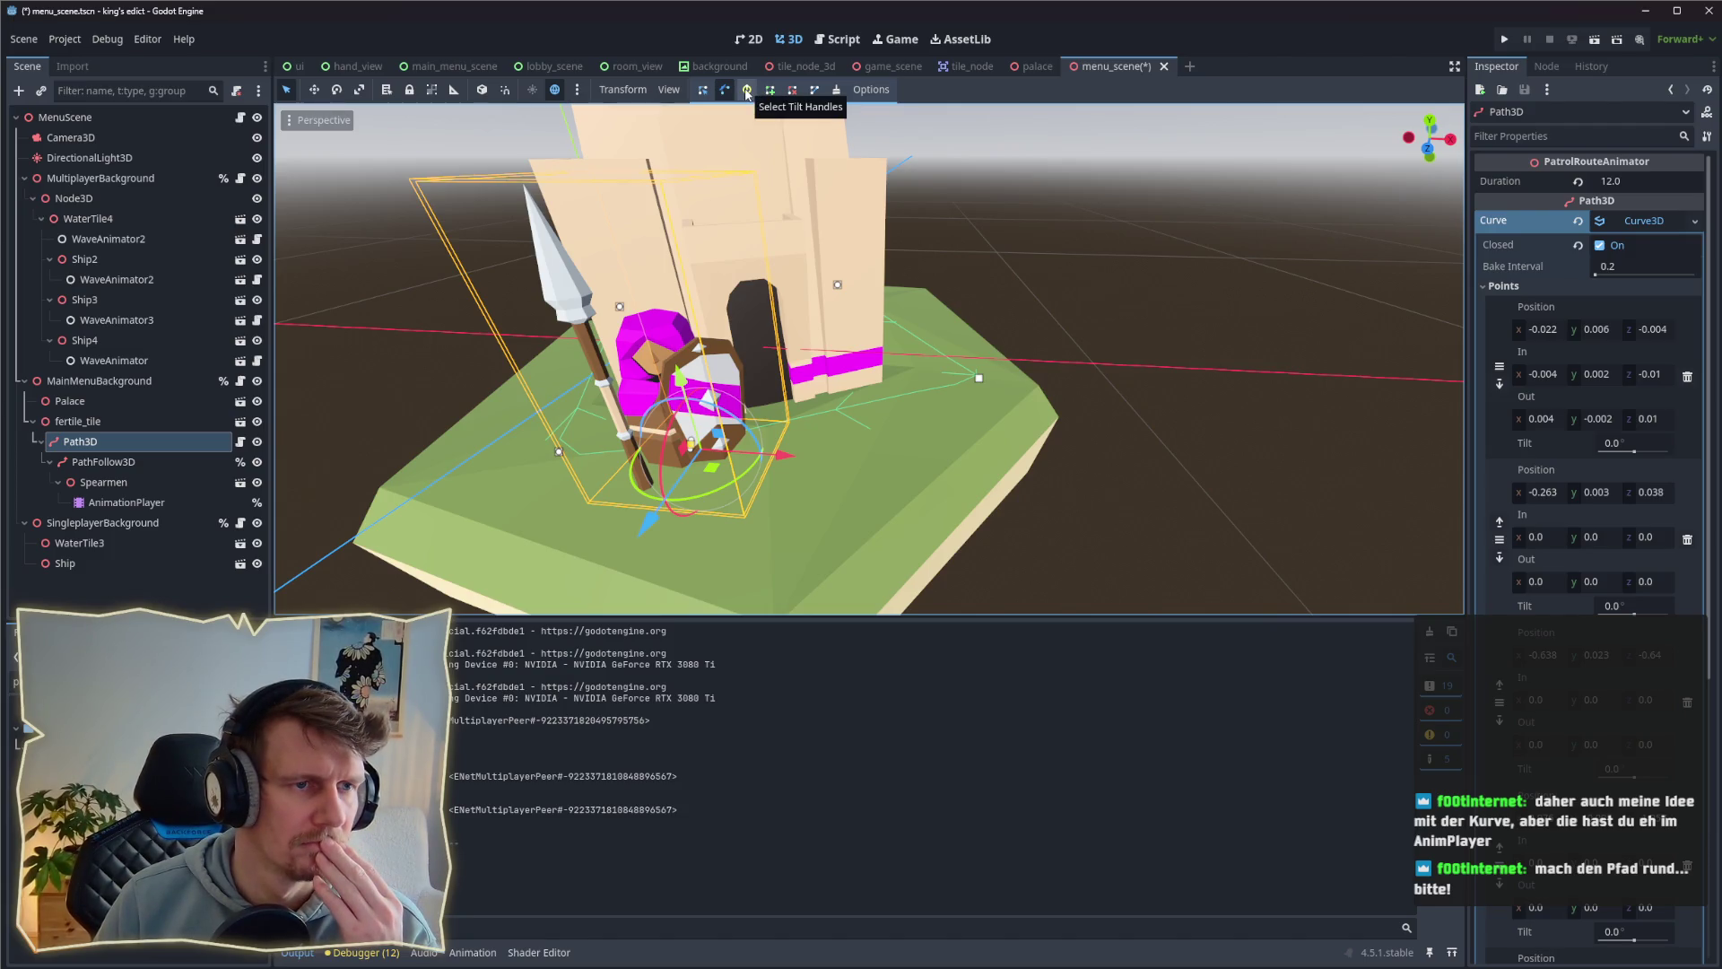
{"action": "left_click", "coordinate": [746, 93]}
{"action": "mouse_move", "coordinate": [807, 314]}
{"action": "left_mouse_down"}
{"action": "mouse_move", "coordinate": [888, 269]}
{"action": "mouse_move", "coordinate": [829, 250]}
{"action": "mouse_move", "coordinate": [877, 255]}
{"action": "mouse_move", "coordinate": [877, 231]}
{"action": "left_mouse_up"}
{"action": "scroll", "coordinate": [888, 270], "scroll_direction": "down", "scroll_amount": 3}
{"action": "left_click", "coordinate": [718, 93]}
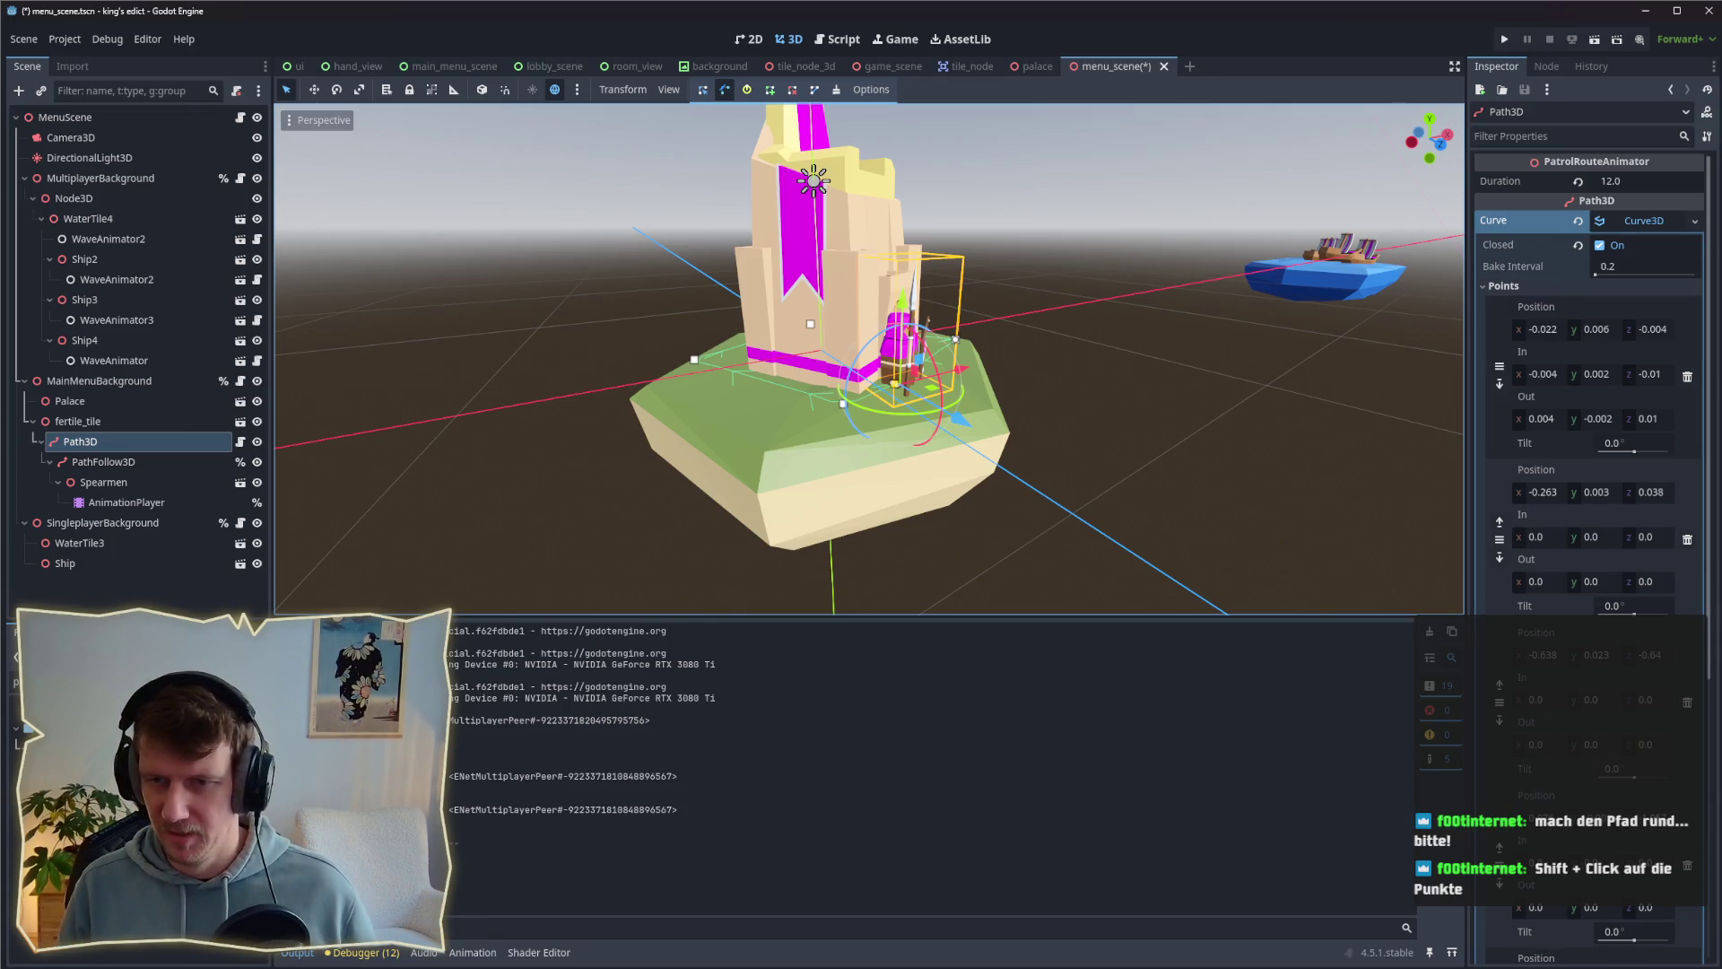
Select the path point left of the palace and return to curve editing
{"action": "left_click_drag", "start_coordinate": [665, 343], "coordinate": [780, 314]}
{"action": "left_click", "coordinate": [702, 90]}
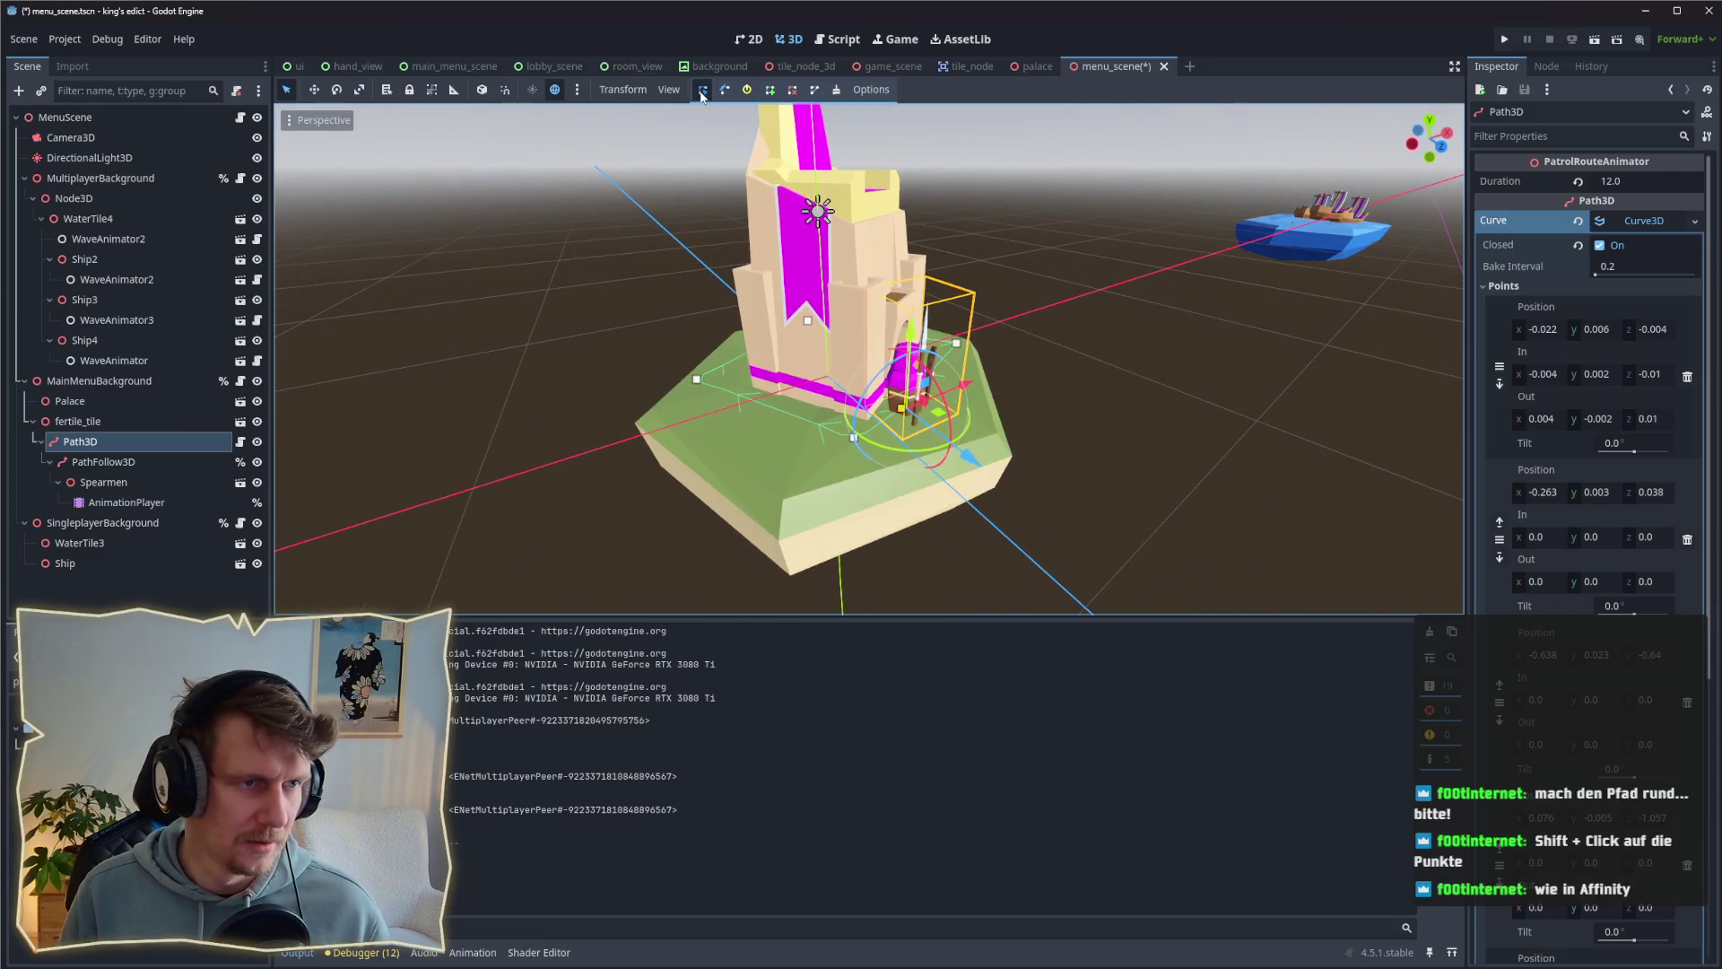
{"action": "left_click", "coordinate": [695, 380]}
{"action": "left_click_drag", "start_coordinate": [788, 440], "coordinate": [817, 438]}
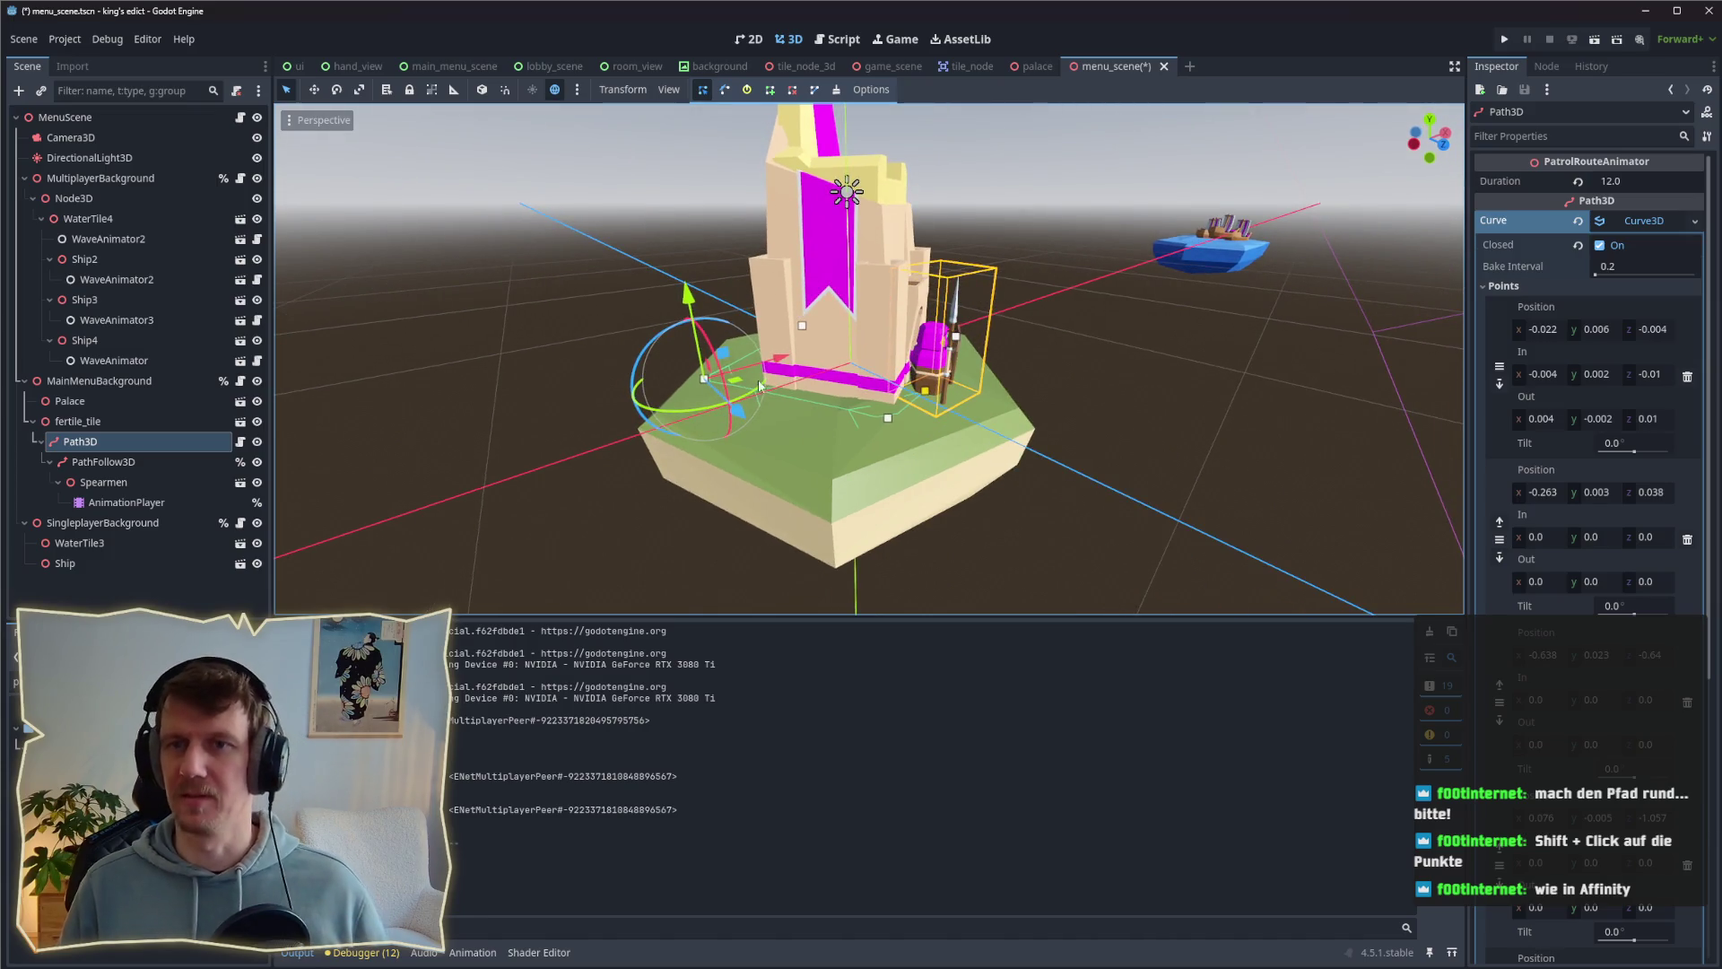
{"action": "left_click", "coordinate": [726, 91]}
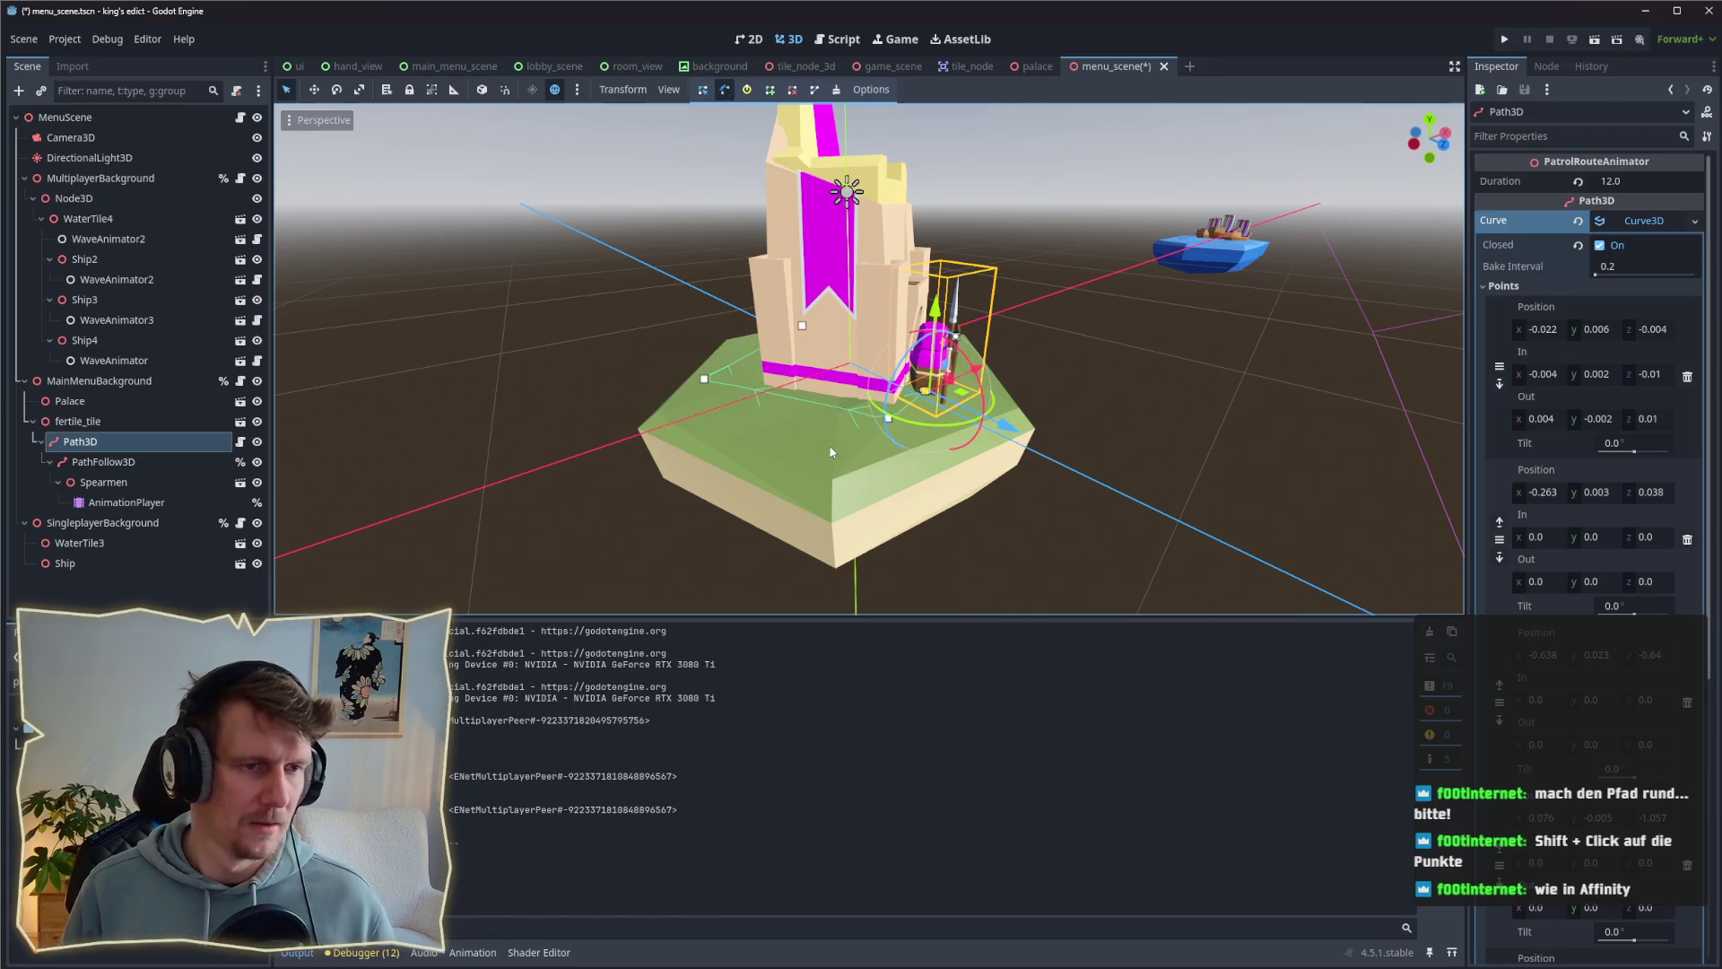
{"action": "mouse_move", "coordinate": [891, 425]}
{"action": "left_mouse_down"}
{"action": "mouse_move", "coordinate": [858, 440]}
{"action": "mouse_move", "coordinate": [882, 449]}
{"action": "left_mouse_up"}
Round curve point #1 with handles, move point #2 outward, and save the scene
{"action": "left_click", "coordinate": [881, 449]}
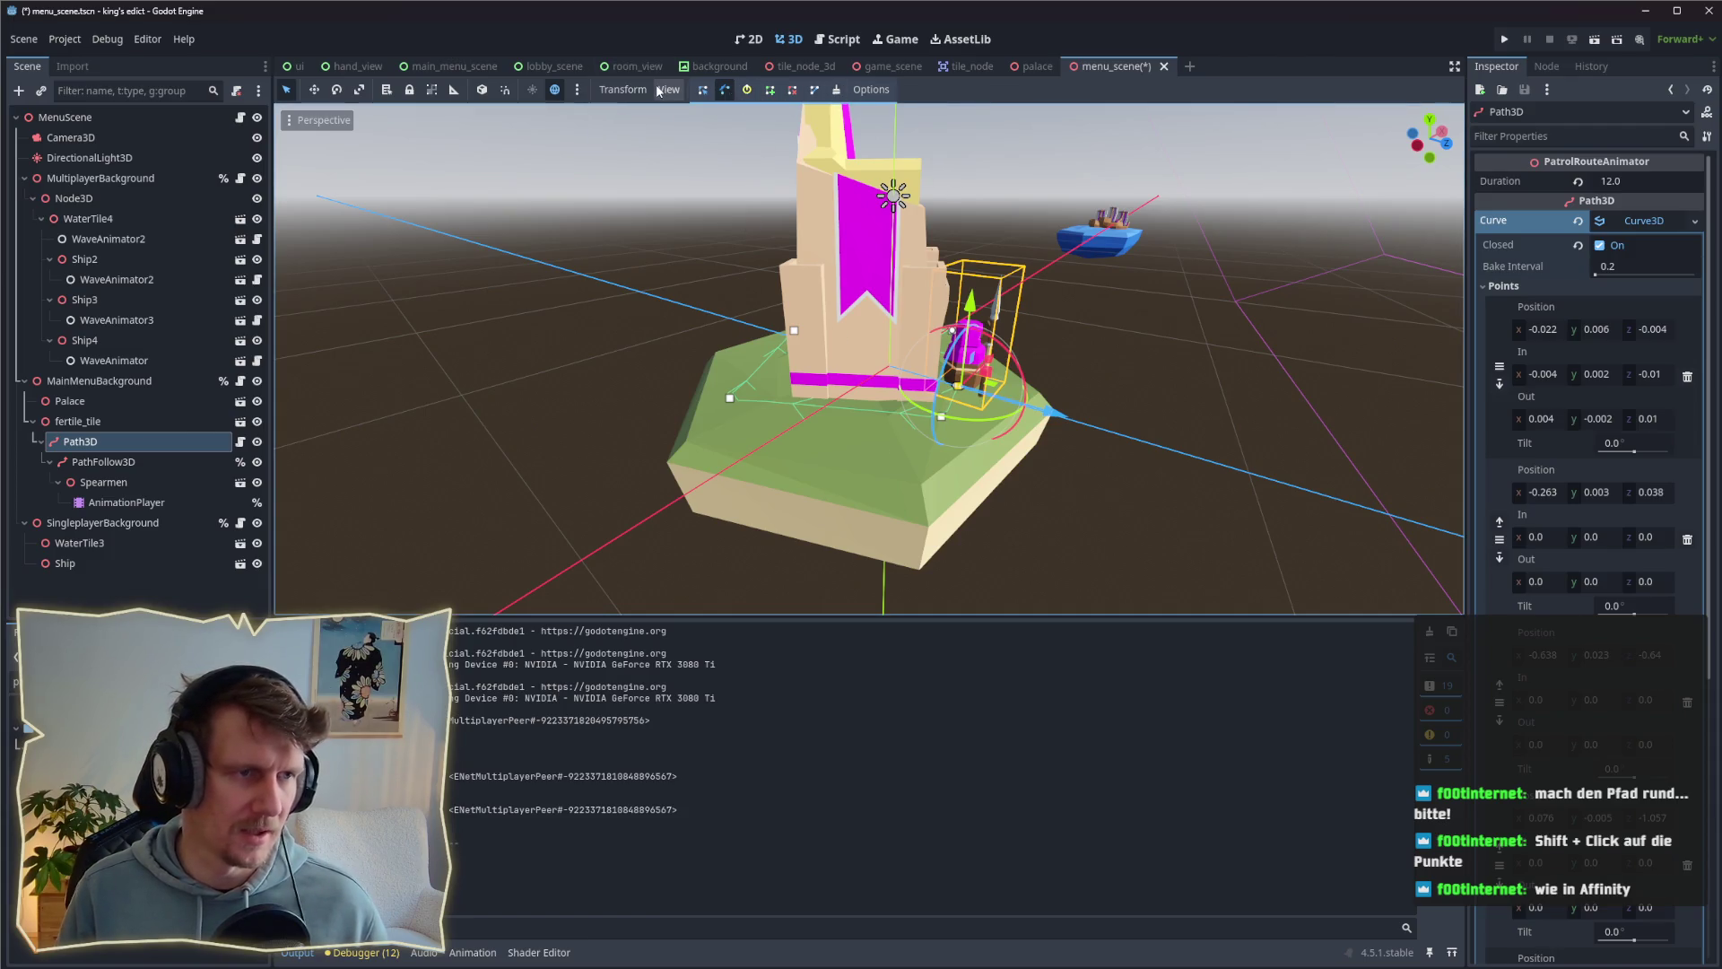
{"action": "left_click_drag", "start_coordinate": [980, 383], "coordinate": [931, 379]}
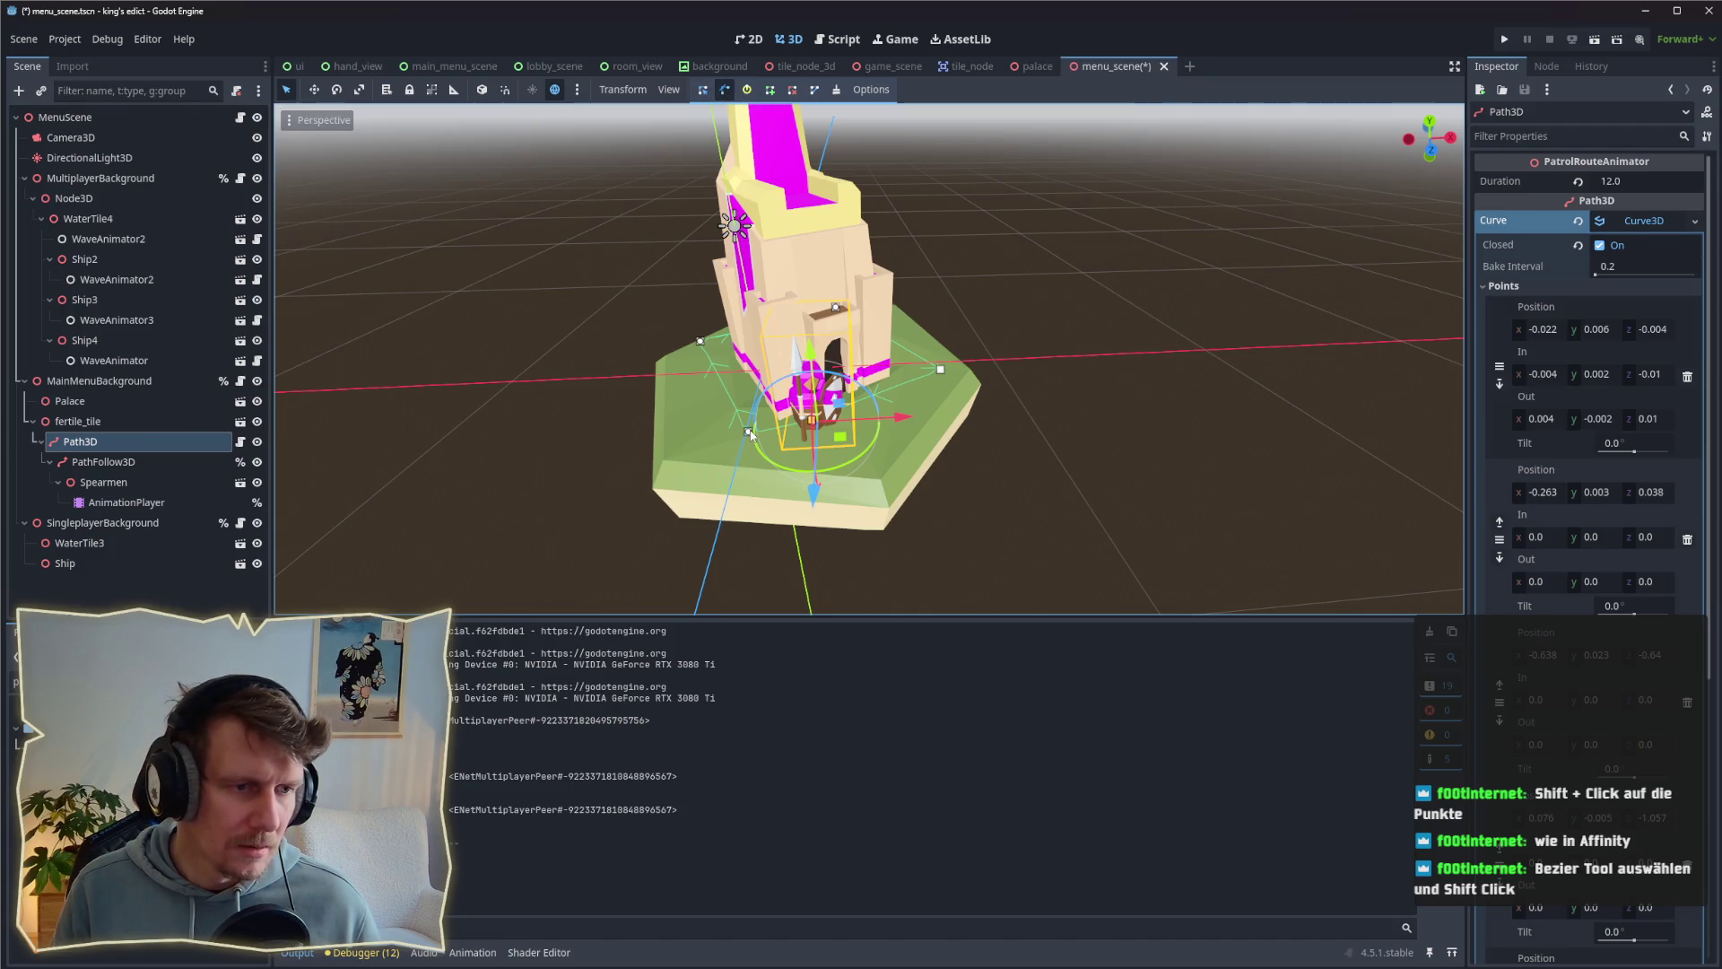
{"action": "scroll", "coordinate": [842, 508], "scroll_direction": "up", "scroll_amount": 3}
{"action": "mouse_move", "coordinate": [839, 508]}
{"action": "left_mouse_down"}
{"action": "mouse_move", "coordinate": [752, 507]}
{"action": "mouse_move", "coordinate": [923, 502]}
{"action": "mouse_move", "coordinate": [859, 451]}
{"action": "mouse_move", "coordinate": [715, 518]}
{"action": "mouse_move", "coordinate": [789, 483]}
{"action": "left_mouse_up"}
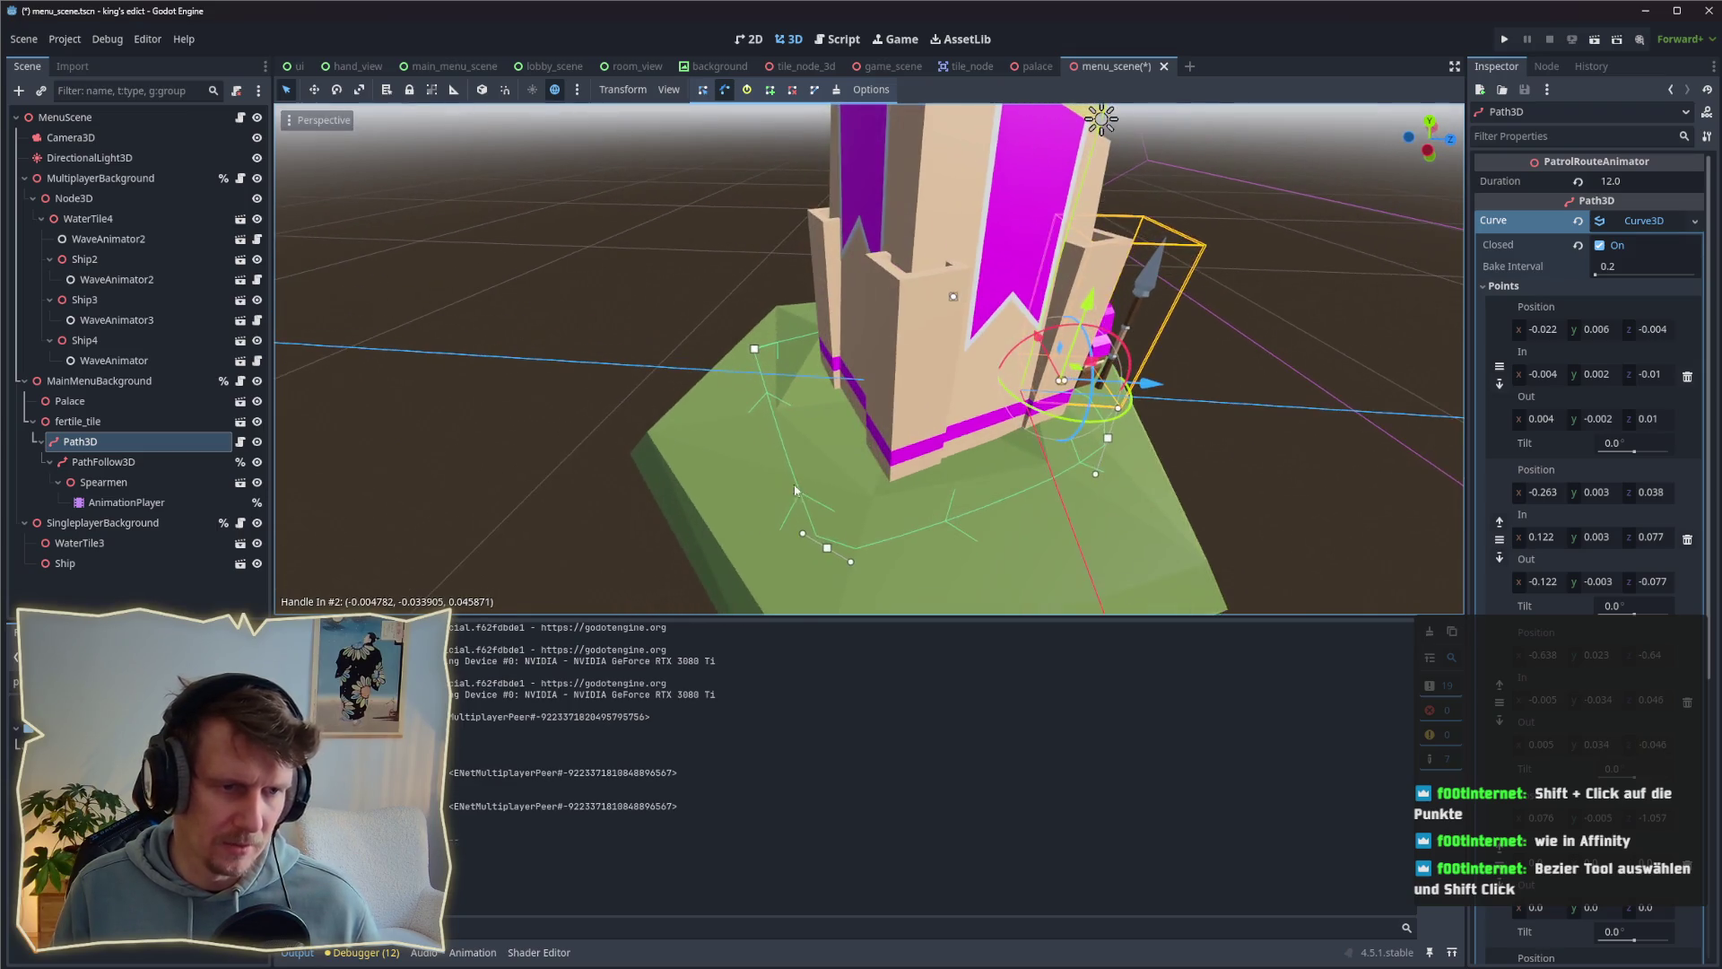
{"action": "mouse_move", "coordinate": [828, 555]}
{"action": "left_mouse_down"}
{"action": "mouse_move", "coordinate": [969, 498]}
{"action": "mouse_move", "coordinate": [872, 382]}
{"action": "mouse_move", "coordinate": [949, 422]}
{"action": "mouse_move", "coordinate": [973, 373]}
{"action": "mouse_move", "coordinate": [790, 408]}
{"action": "mouse_move", "coordinate": [762, 379]}
{"action": "mouse_move", "coordinate": [885, 396]}
{"action": "mouse_move", "coordinate": [1003, 327]}
{"action": "left_mouse_up"}
{"action": "key", "text": "ctrl+s"}
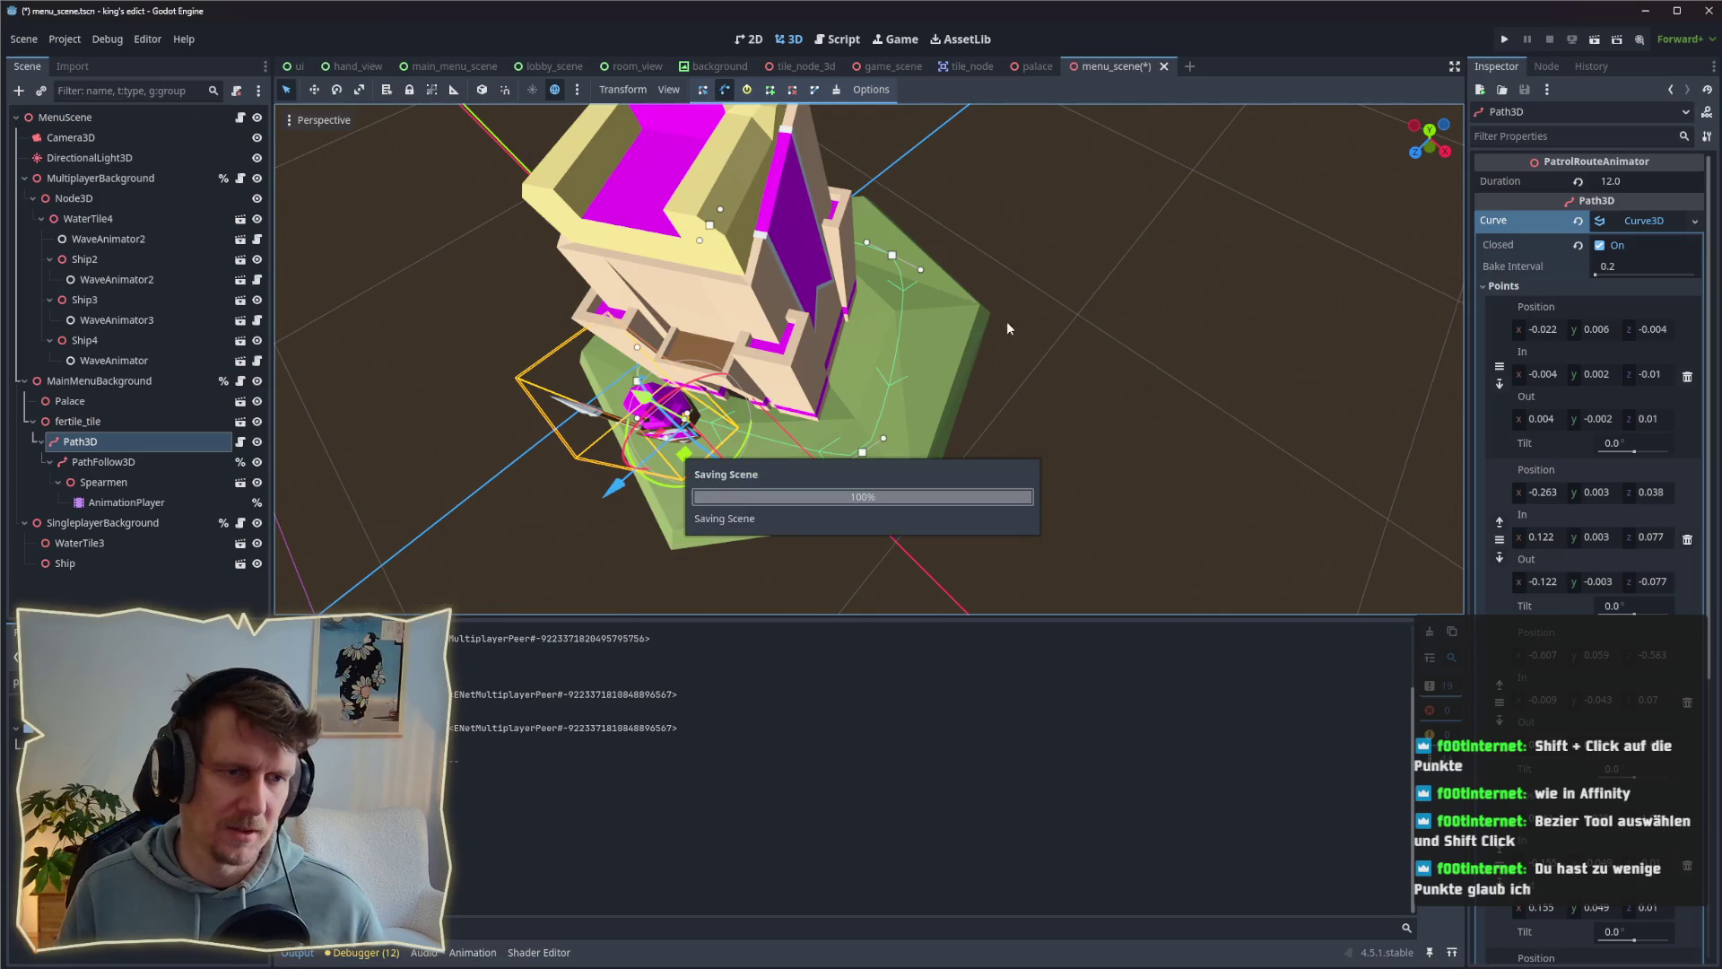
{"action": "left_click", "coordinate": [1504, 38]}
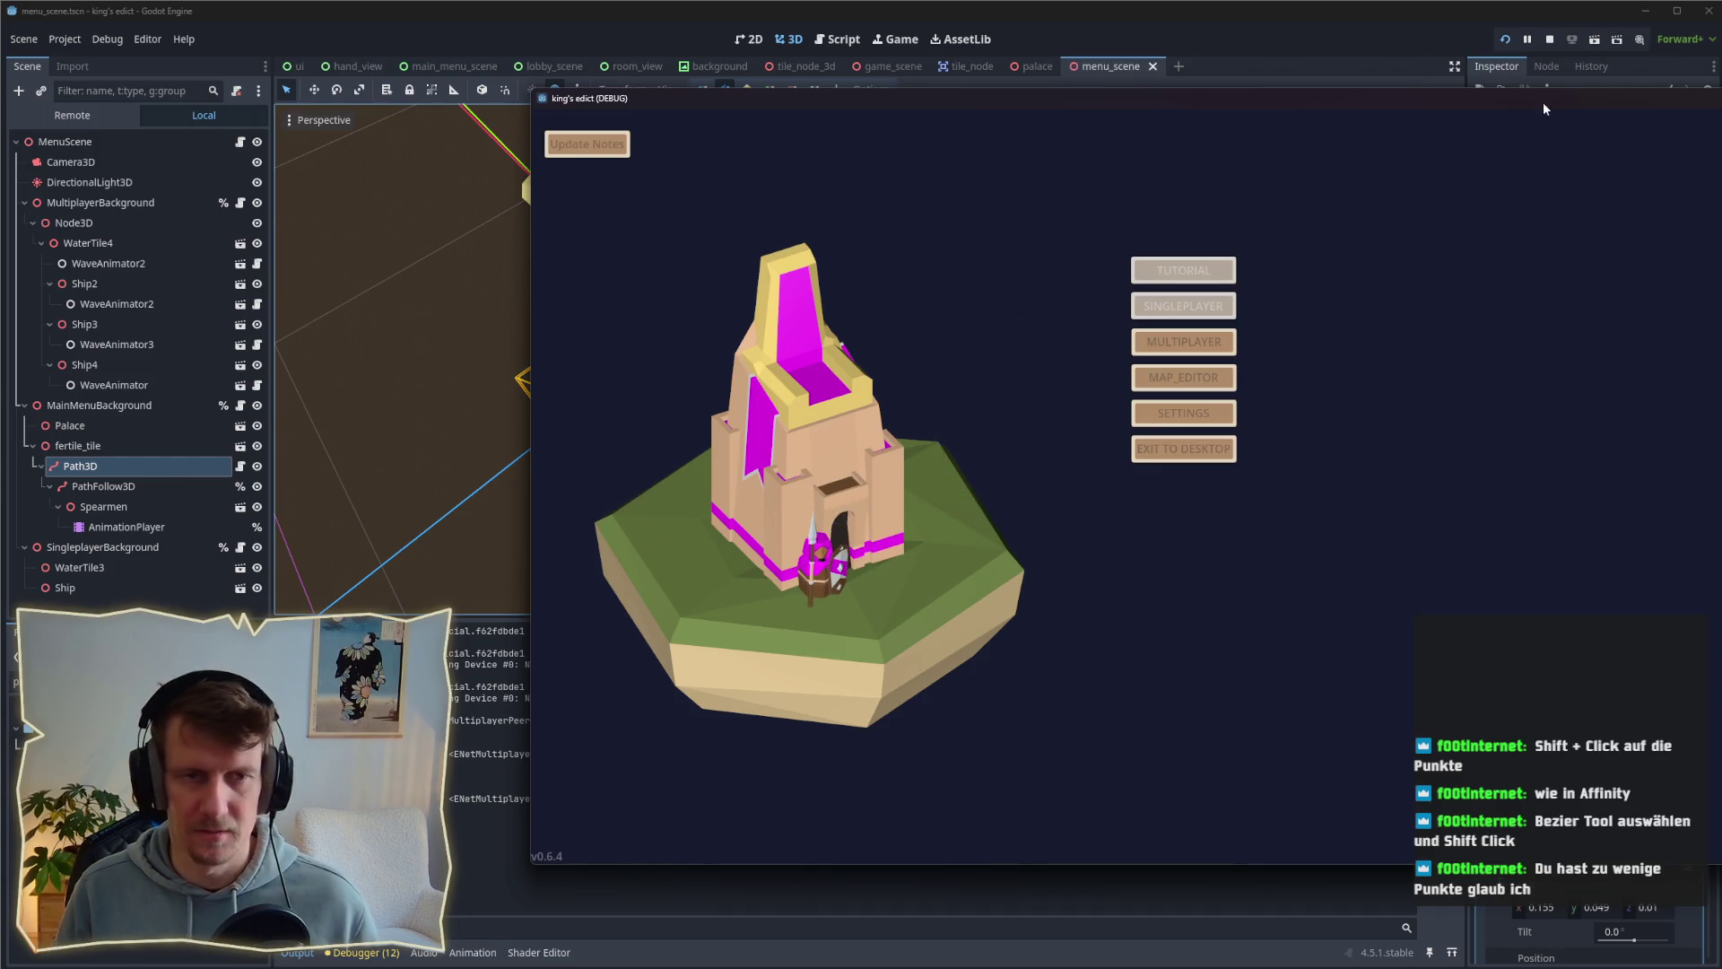
{"action": "left_click", "coordinate": [1549, 41]}
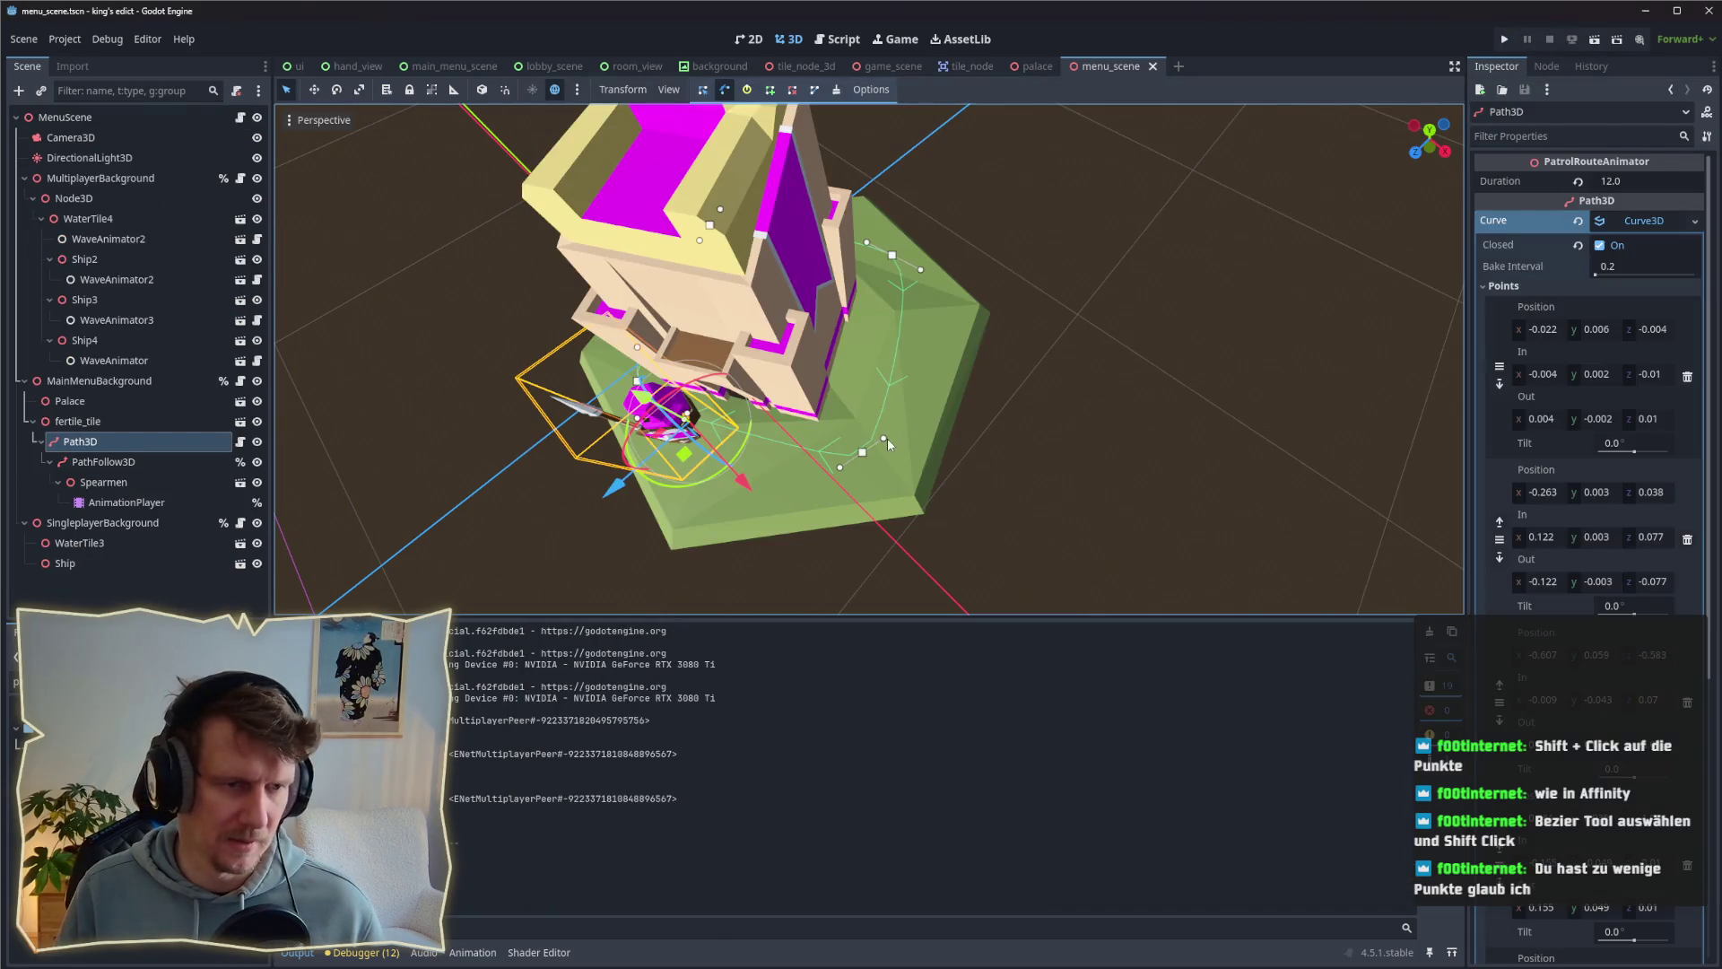
{"action": "left_click_drag", "start_coordinate": [886, 442], "coordinate": [857, 454]}
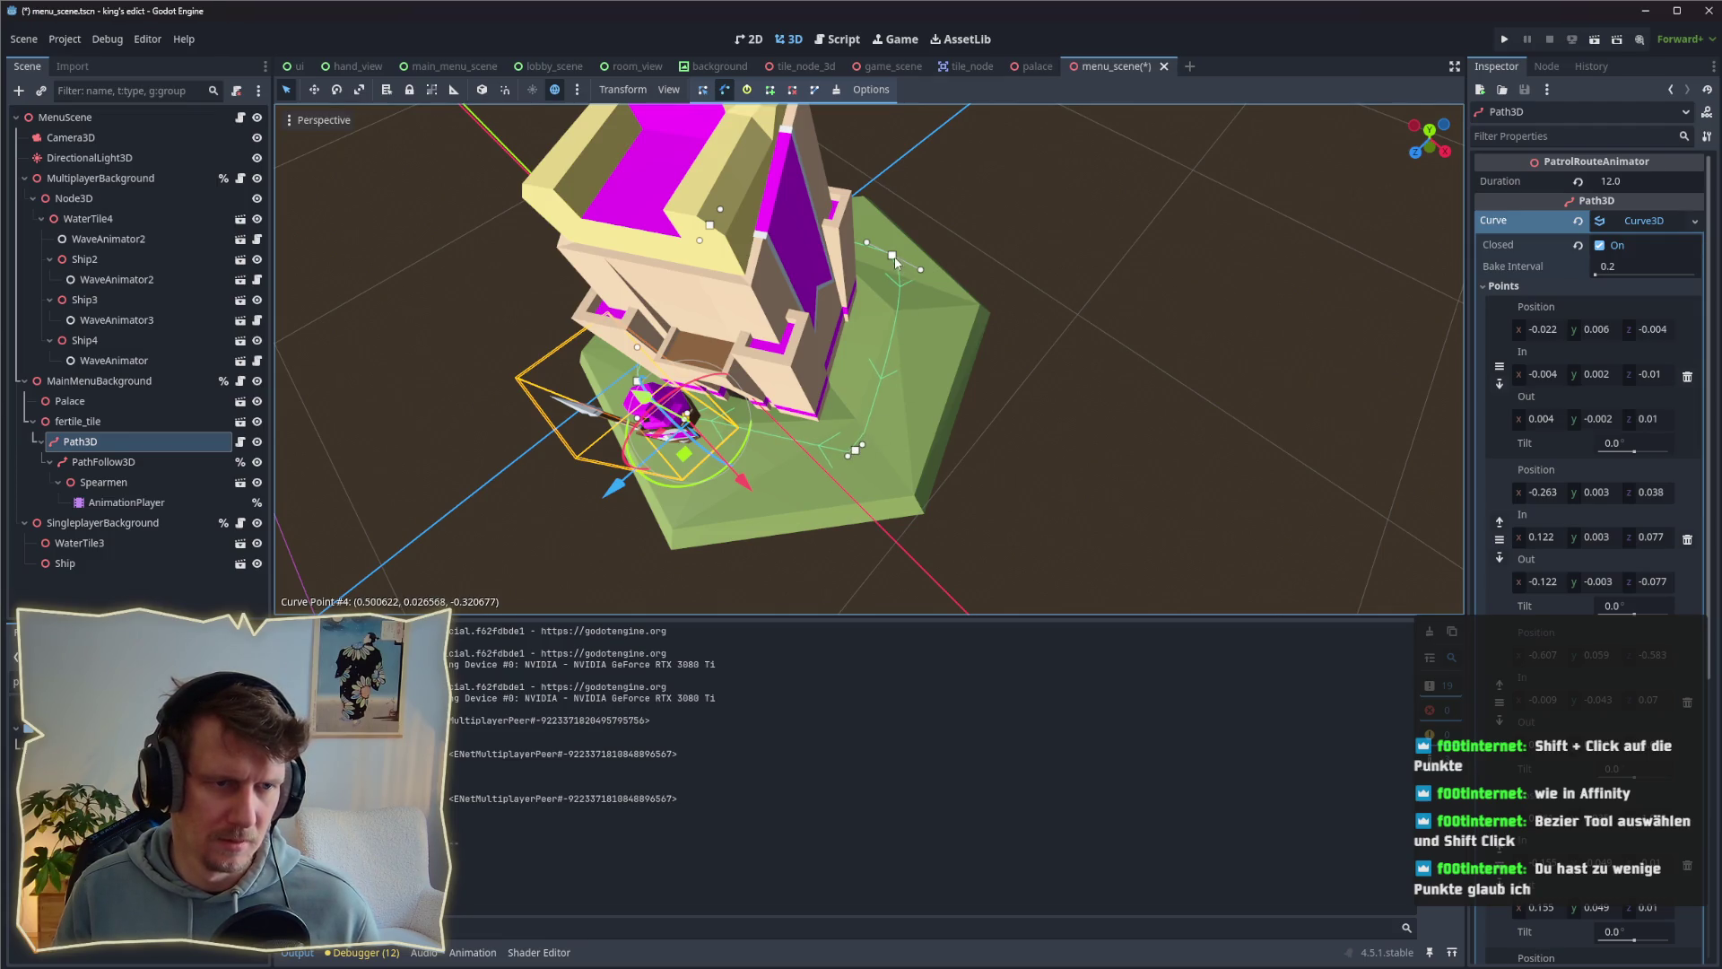
Shorten curve point #3's out-handle, adjust point #1, then save and test-run the patrol
{"action": "mouse_move", "coordinate": [919, 271]}
{"action": "left_mouse_down"}
{"action": "mouse_move", "coordinate": [901, 263]}
{"action": "mouse_move", "coordinate": [1159, 241]}
{"action": "mouse_move", "coordinate": [811, 518]}
{"action": "mouse_move", "coordinate": [744, 534]}
{"action": "mouse_move", "coordinate": [737, 521]}
{"action": "mouse_move", "coordinate": [737, 536]}
{"action": "left_mouse_up"}
{"action": "mouse_move", "coordinate": [1056, 500]}
{"action": "left_mouse_down"}
{"action": "mouse_move", "coordinate": [1064, 513]}
{"action": "mouse_move", "coordinate": [1025, 544]}
{"action": "mouse_move", "coordinate": [1047, 531]}
{"action": "left_mouse_up"}
{"action": "key", "text": "F5"}
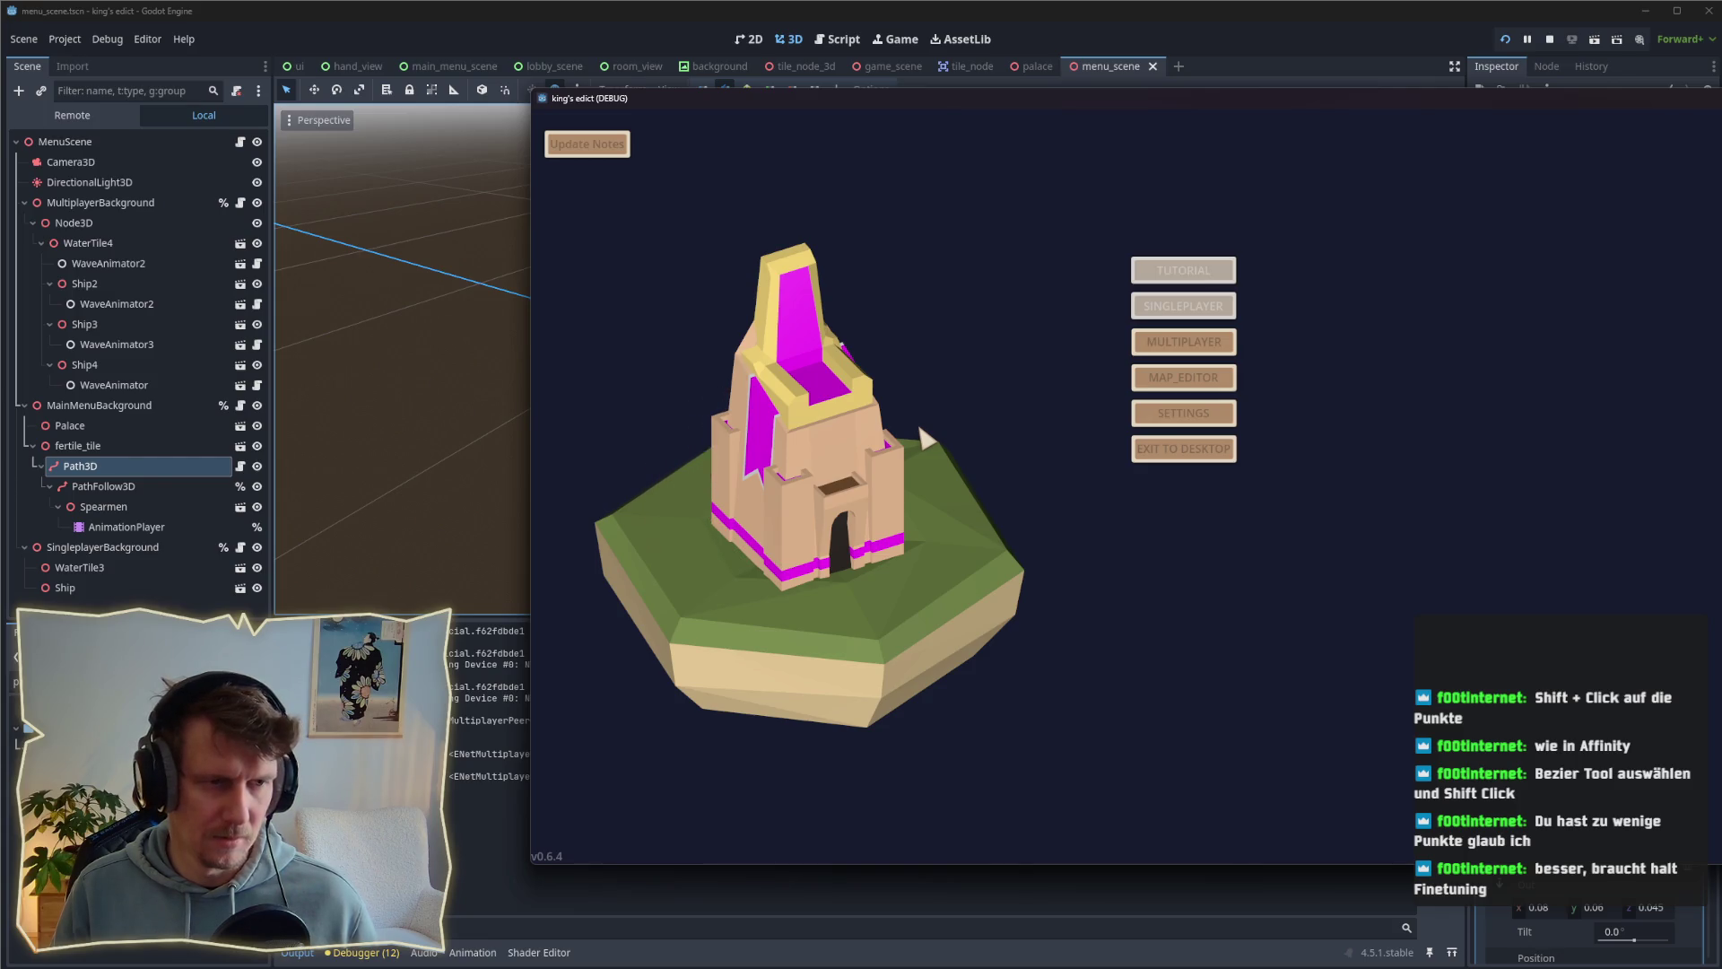
{"action": "left_click_drag", "start_coordinate": [977, 99], "coordinate": [752, 82]}
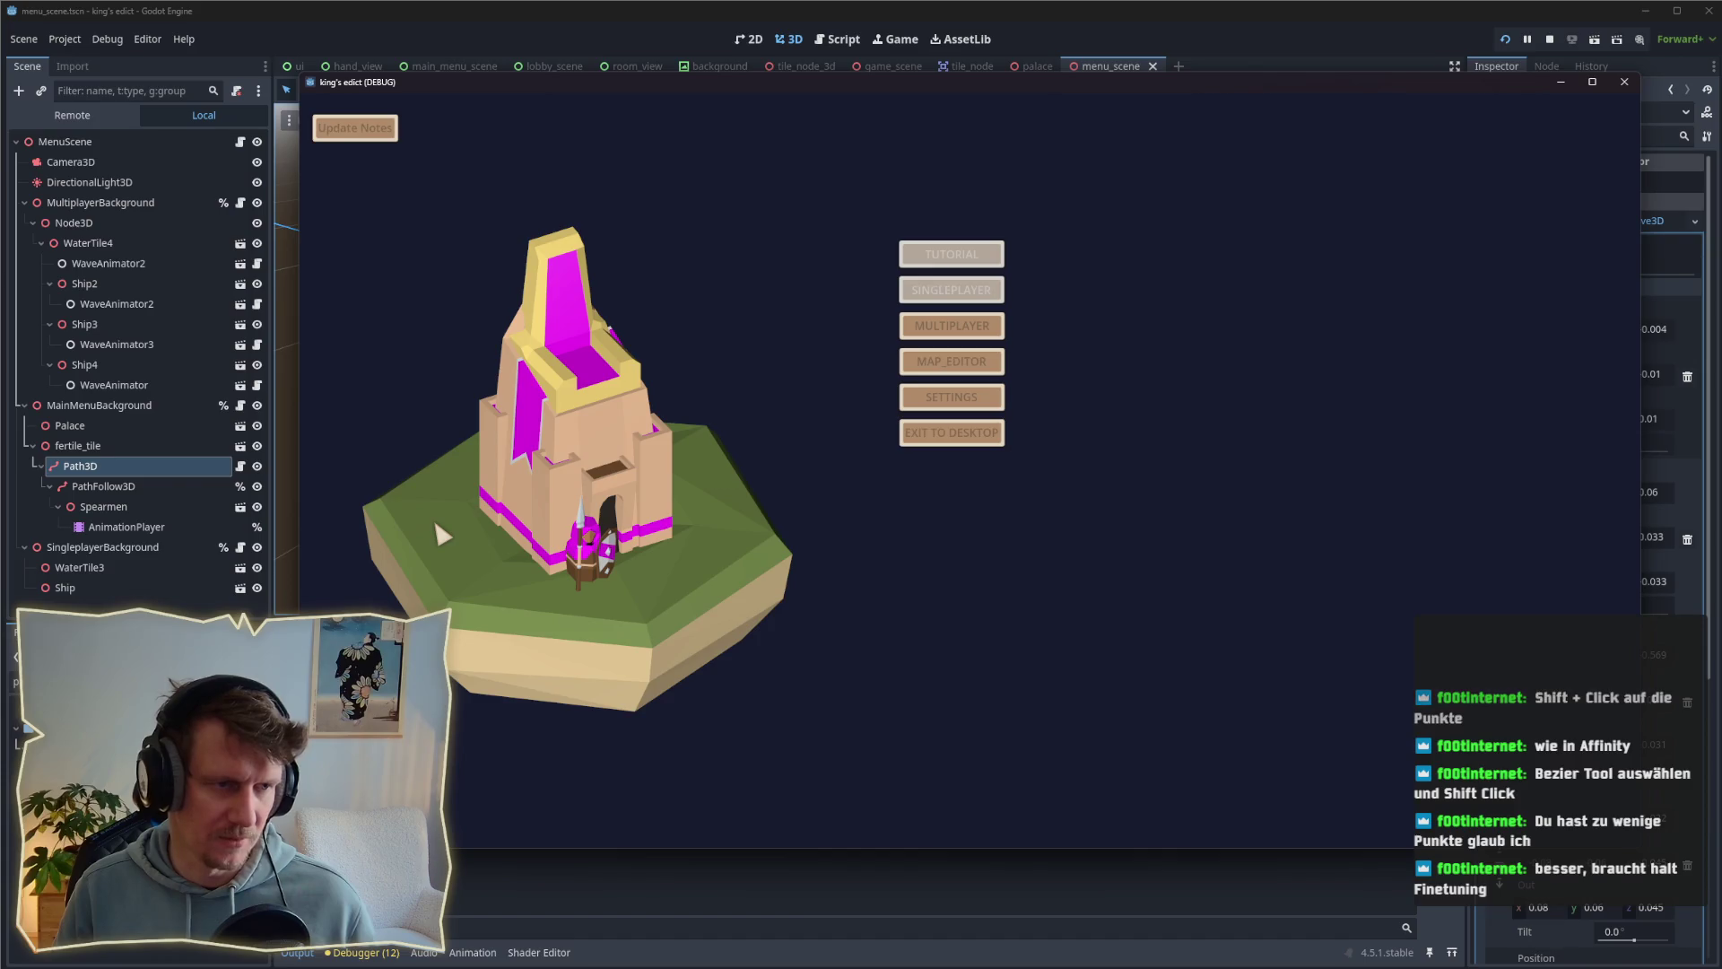
{"action": "left_click", "coordinate": [1549, 41]}
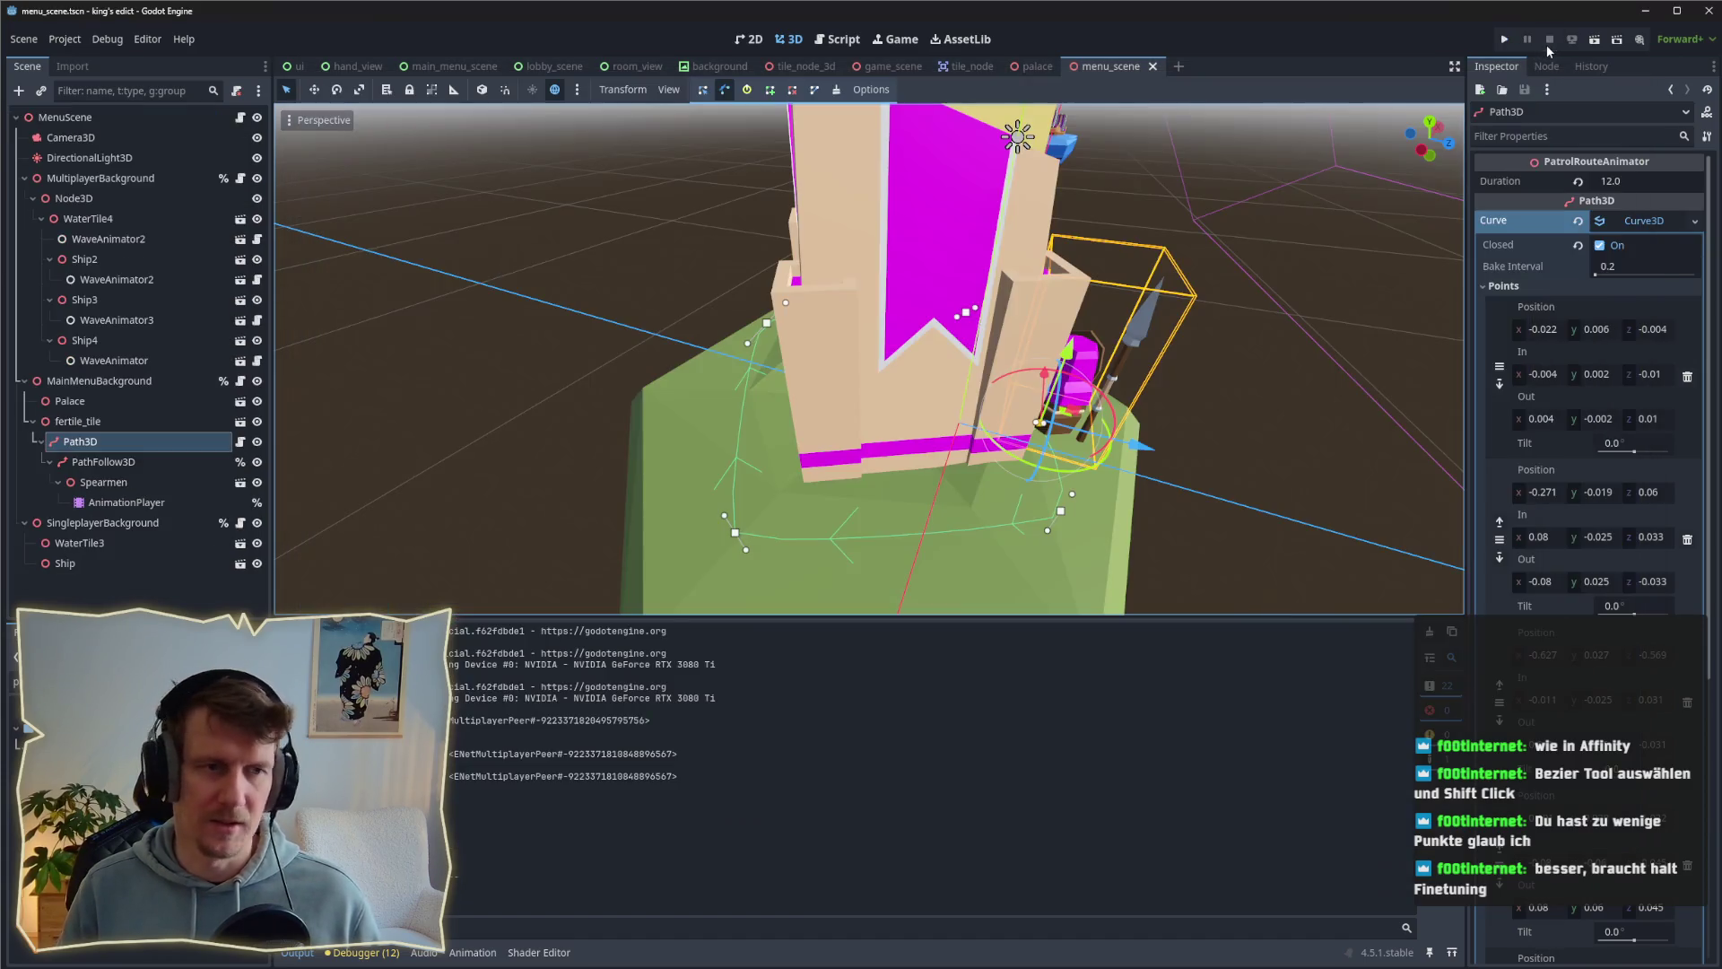
Lower a curve point on the island's edge, select the one right of the palace, and save
{"action": "left_click", "coordinate": [103, 461]}
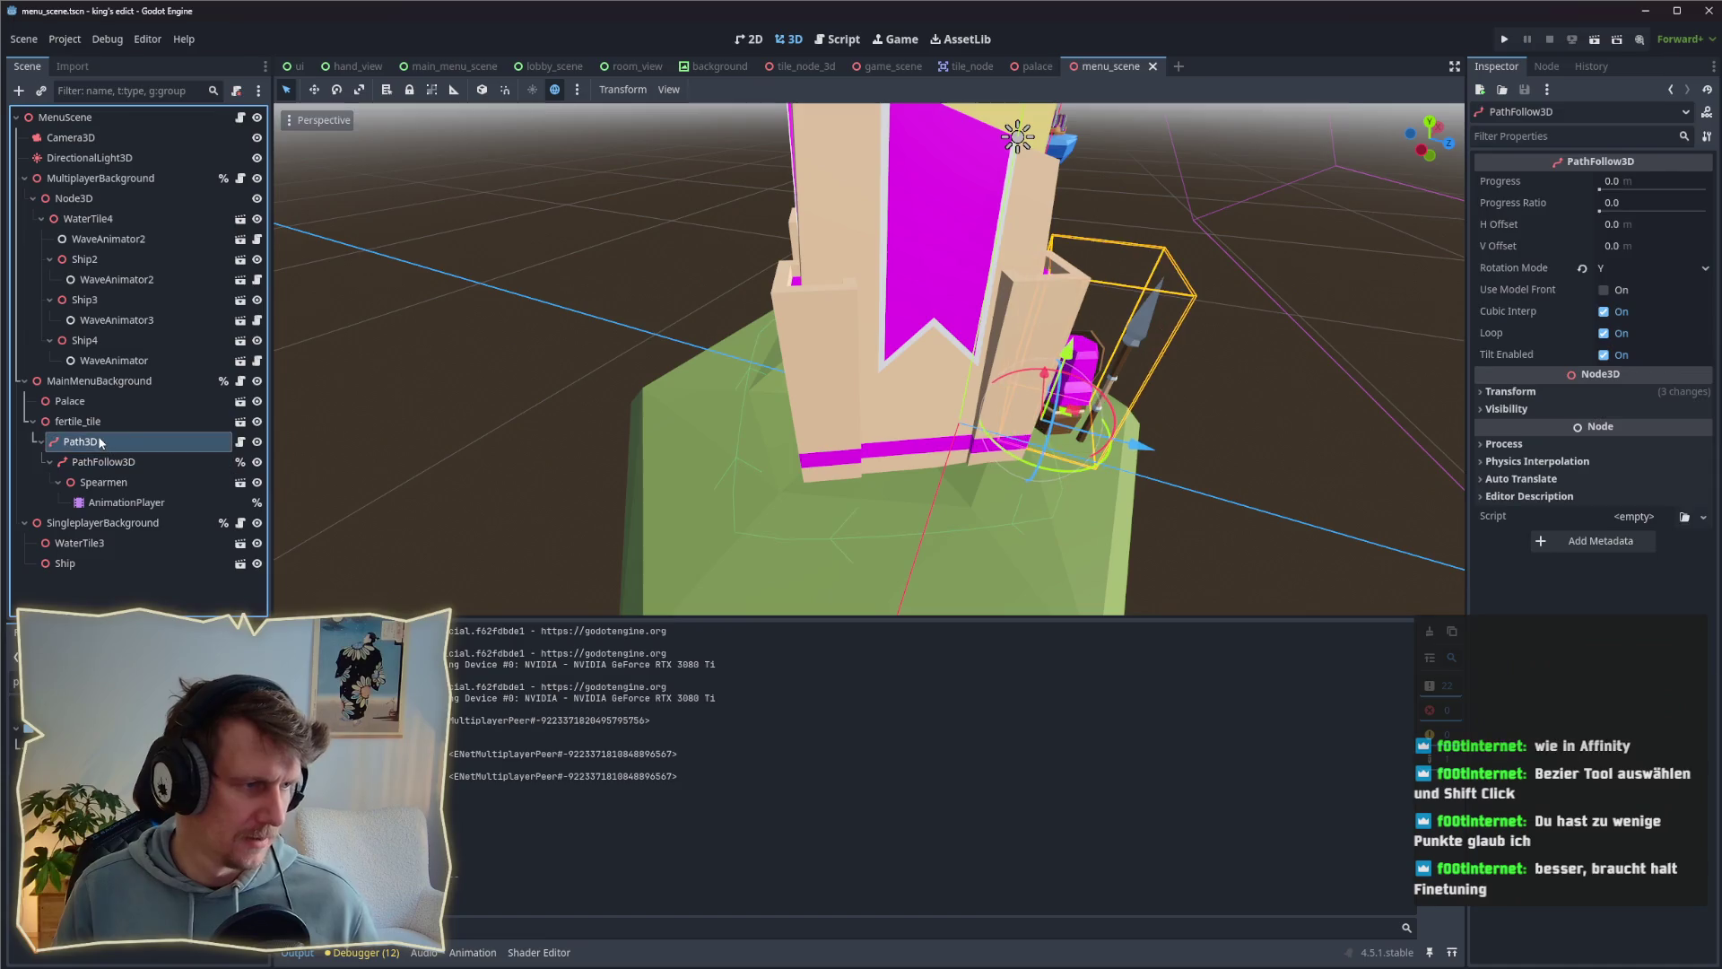
{"action": "left_click", "coordinate": [1009, 341]}
{"action": "mouse_move", "coordinate": [1009, 337]}
{"action": "left_mouse_down"}
{"action": "mouse_move", "coordinate": [937, 321]}
{"action": "mouse_move", "coordinate": [1030, 290]}
{"action": "mouse_move", "coordinate": [1052, 303]}
{"action": "mouse_move", "coordinate": [1007, 260]}
{"action": "mouse_move", "coordinate": [916, 328]}
{"action": "mouse_move", "coordinate": [1005, 400]}
{"action": "mouse_move", "coordinate": [897, 296]}
{"action": "left_mouse_up"}
{"action": "left_click", "coordinate": [819, 298]}
{"action": "mouse_move", "coordinate": [843, 215]}
{"action": "left_mouse_down"}
{"action": "mouse_move", "coordinate": [843, 251]}
{"action": "mouse_move", "coordinate": [1129, 284]}
{"action": "left_mouse_up"}
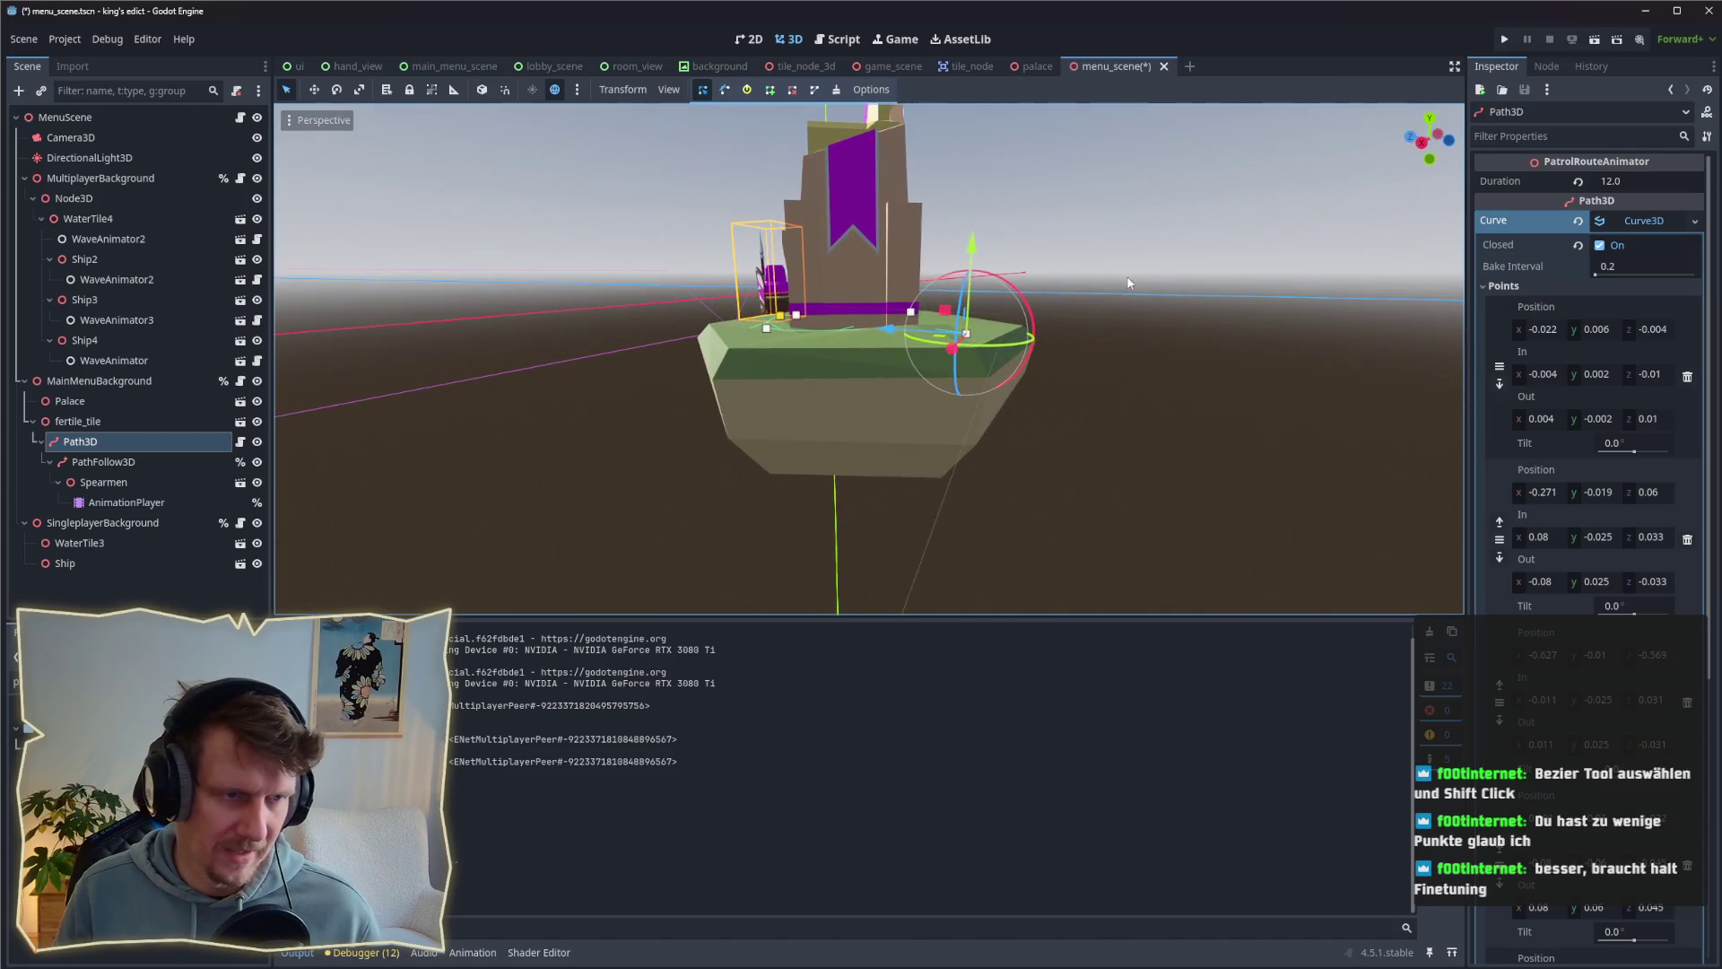
{"action": "left_click", "coordinate": [768, 330]}
{"action": "mouse_move", "coordinate": [807, 296]}
{"action": "left_mouse_down"}
{"action": "mouse_move", "coordinate": [1123, 296]}
{"action": "mouse_move", "coordinate": [1082, 334]}
{"action": "left_mouse_up"}
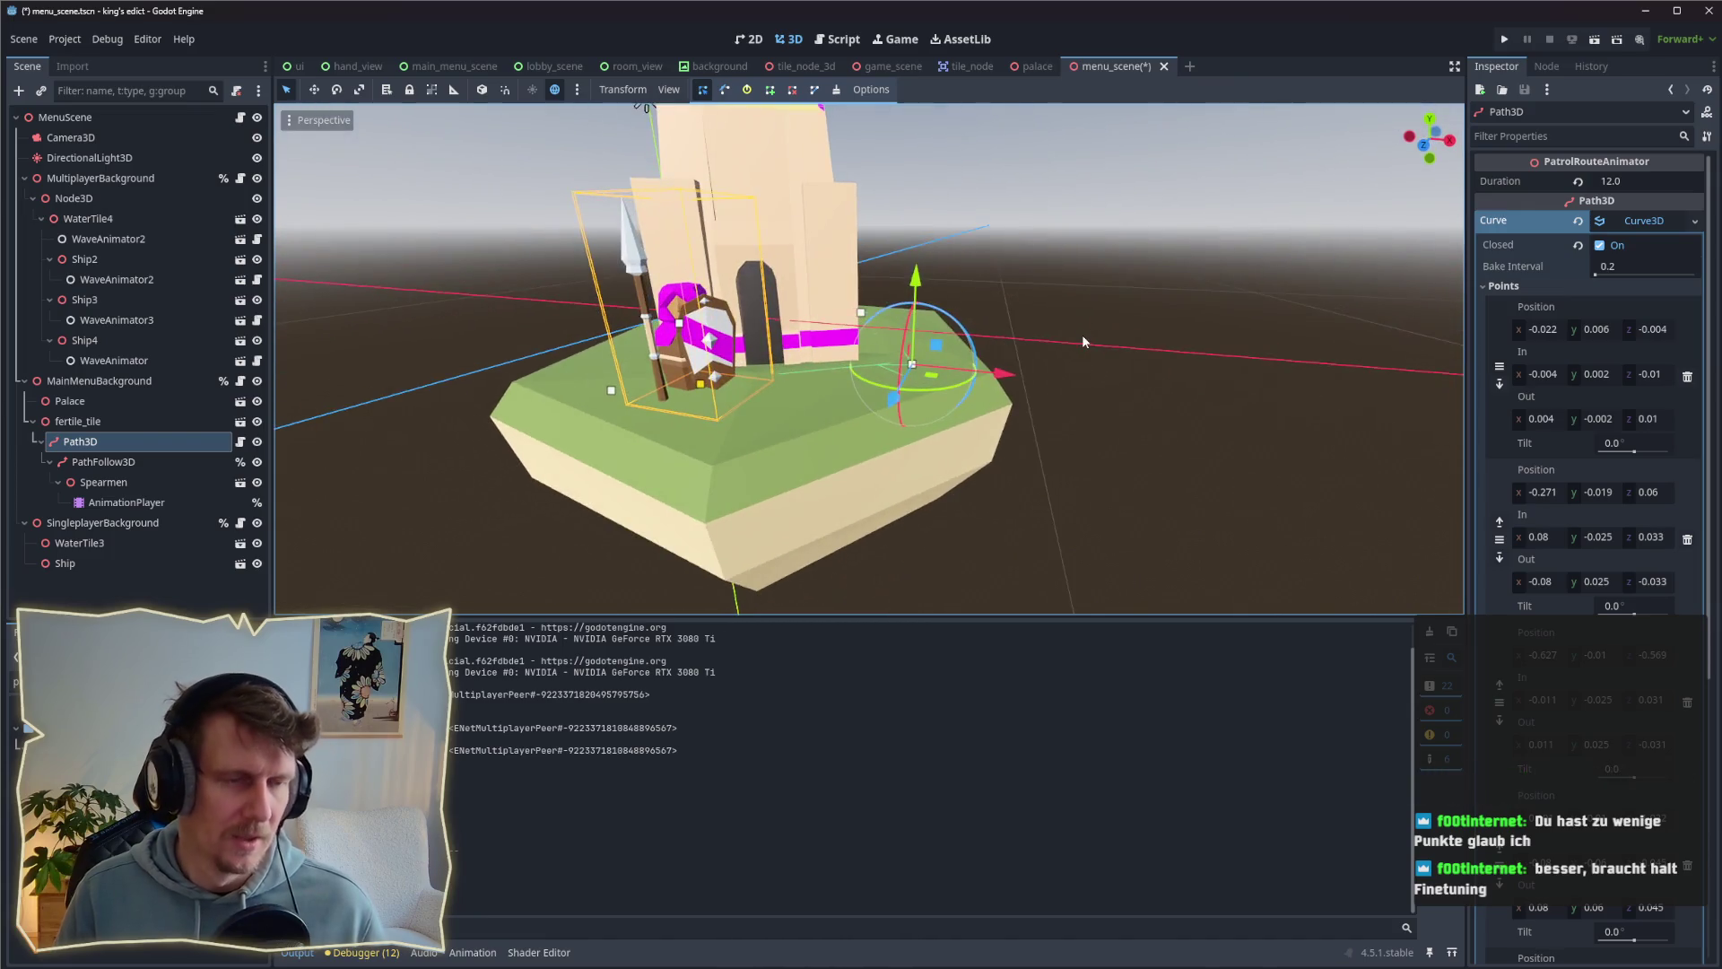
{"action": "key", "text": "ctrl+s"}
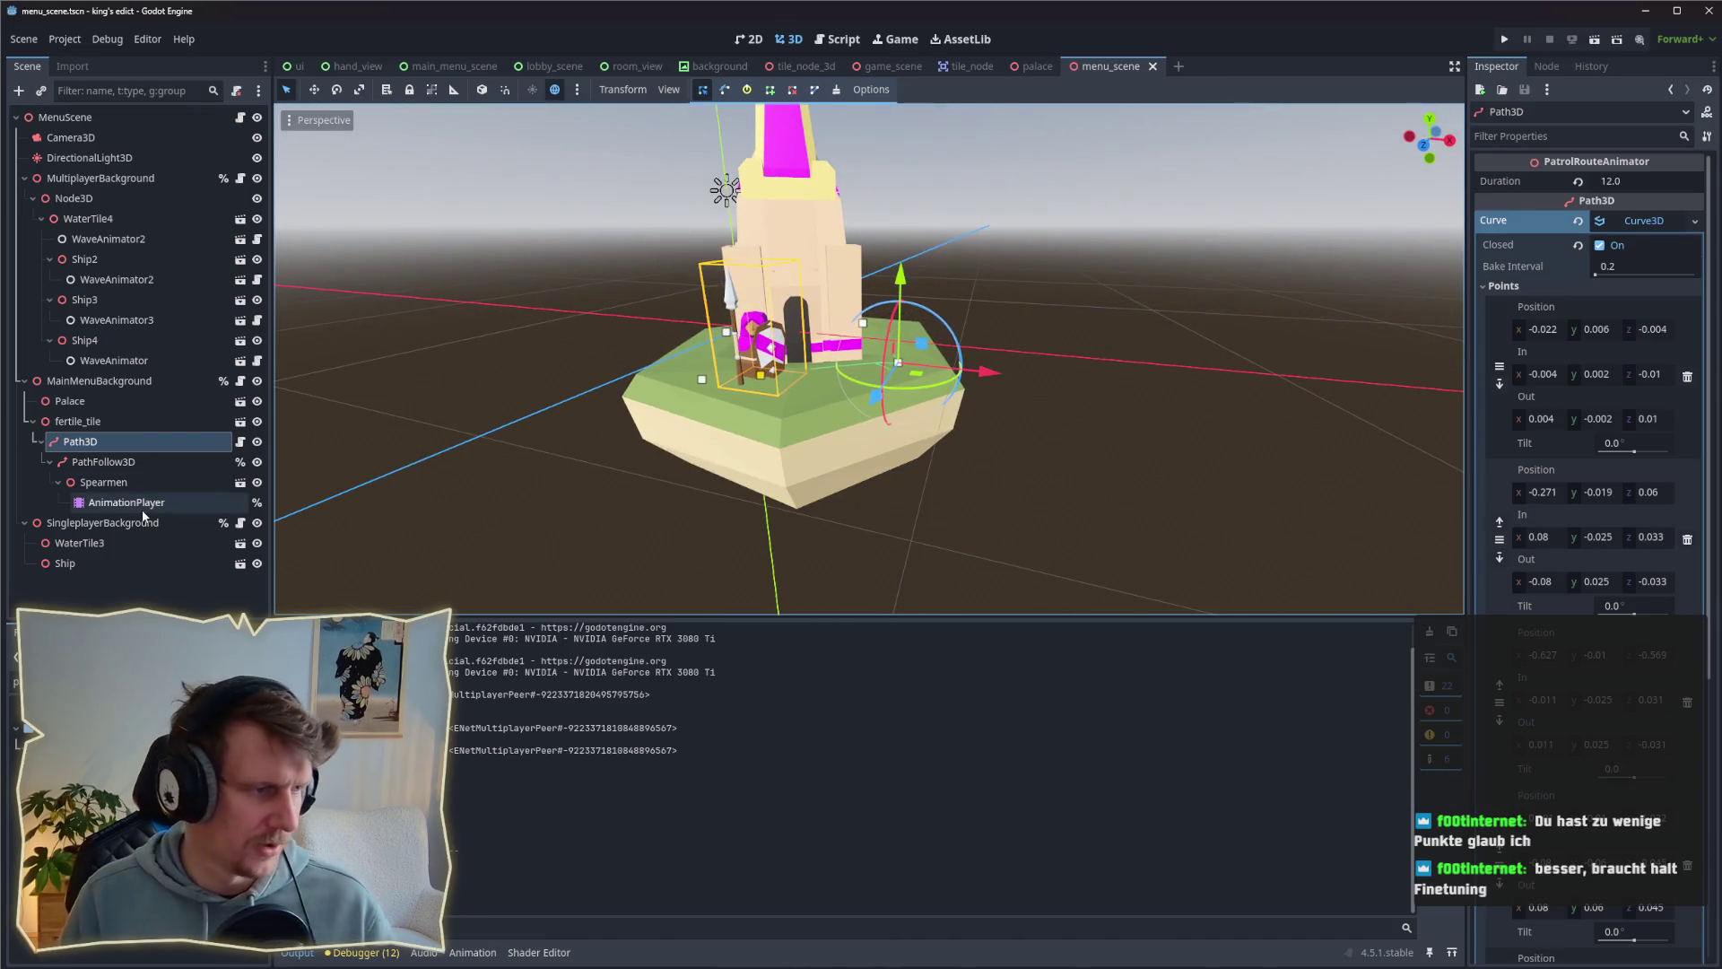
Select the Spearmen node and open its scene in its own tab
{"action": "left_click", "coordinate": [104, 483]}
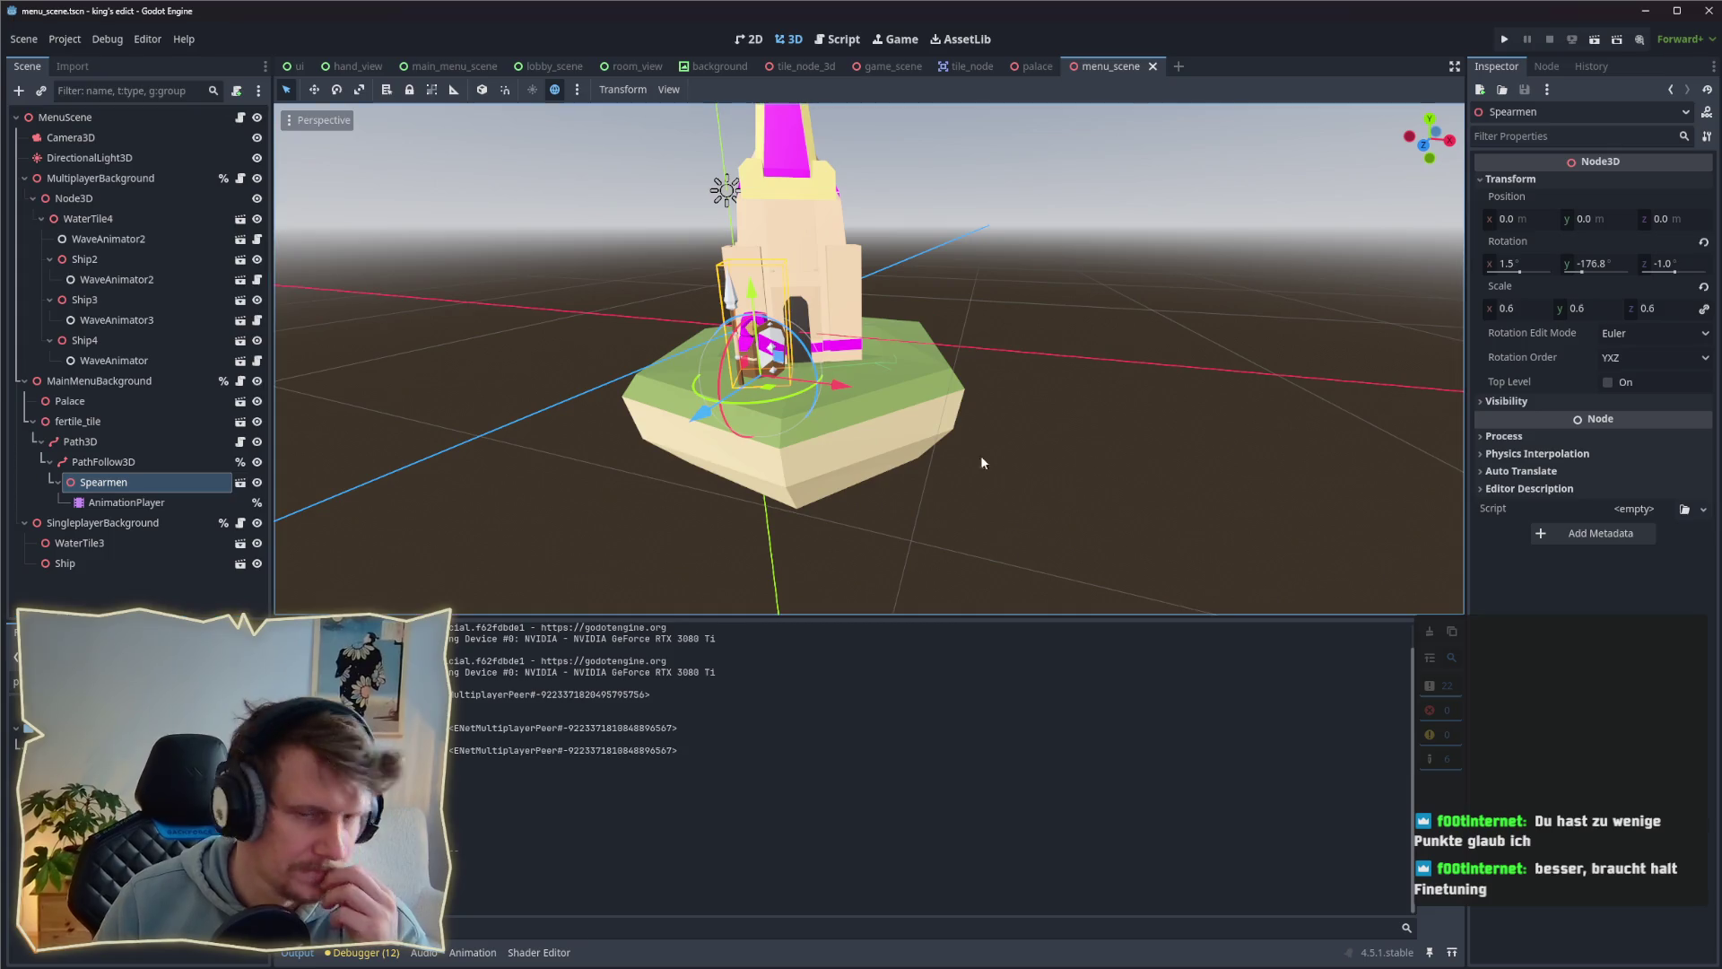
{"action": "left_click", "coordinate": [1548, 437]}
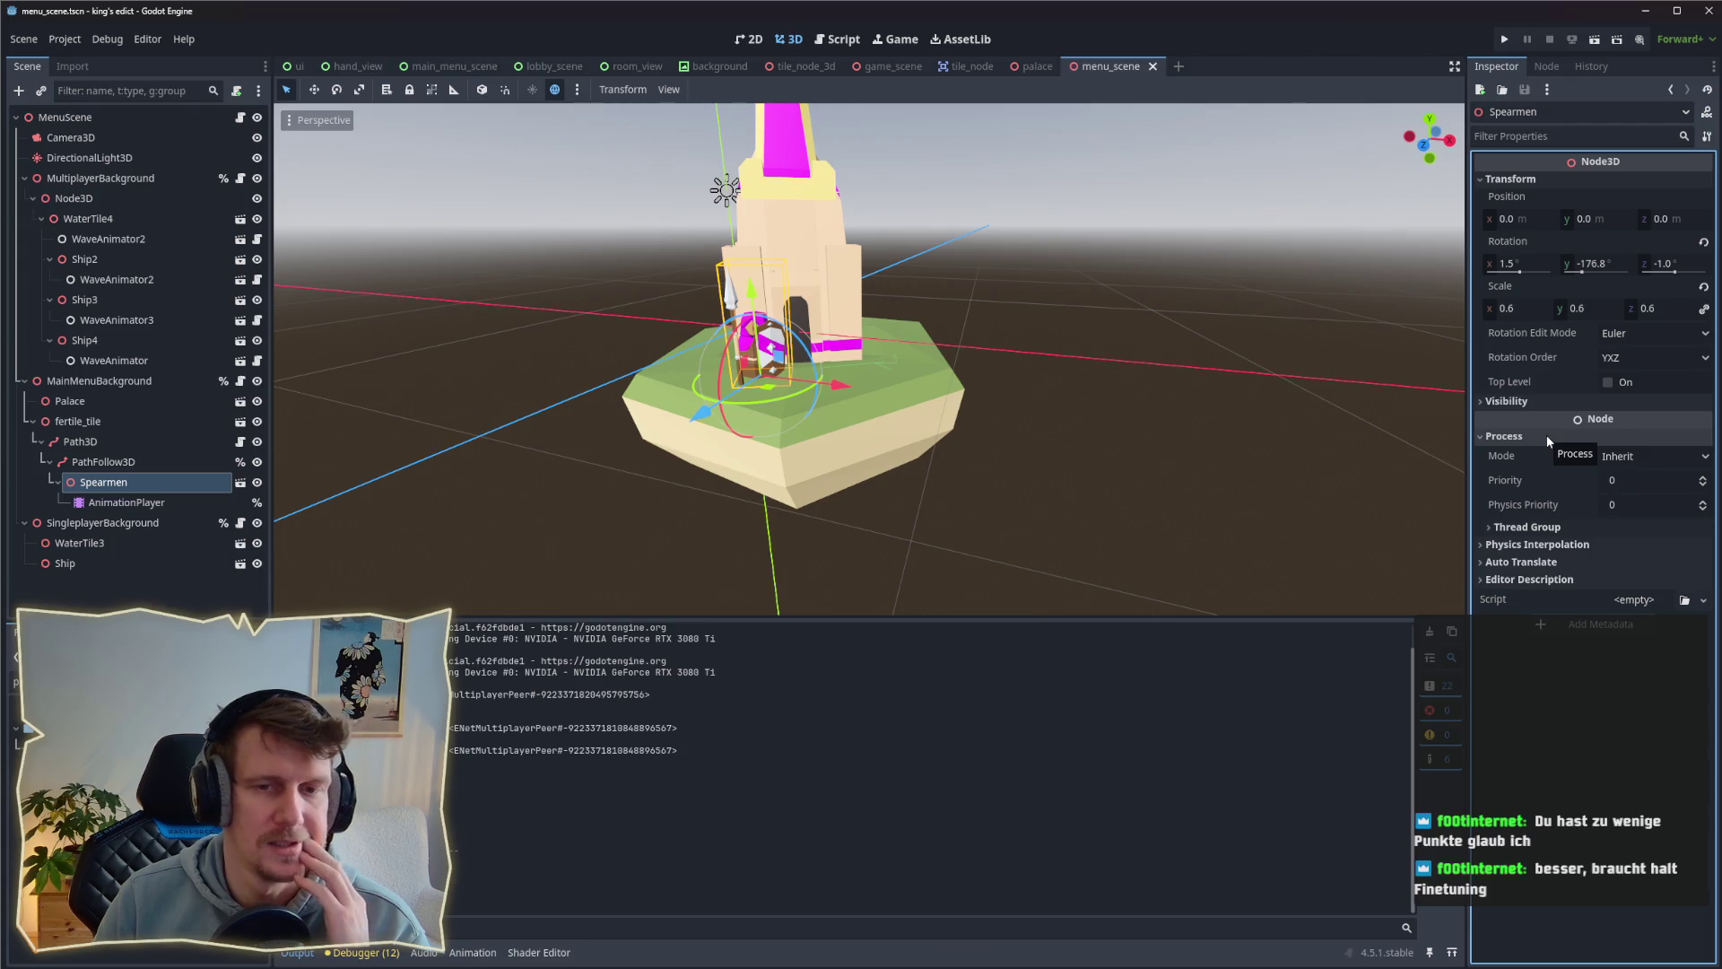
{"action": "left_click", "coordinate": [1547, 437]}
{"action": "left_click", "coordinate": [240, 482]}
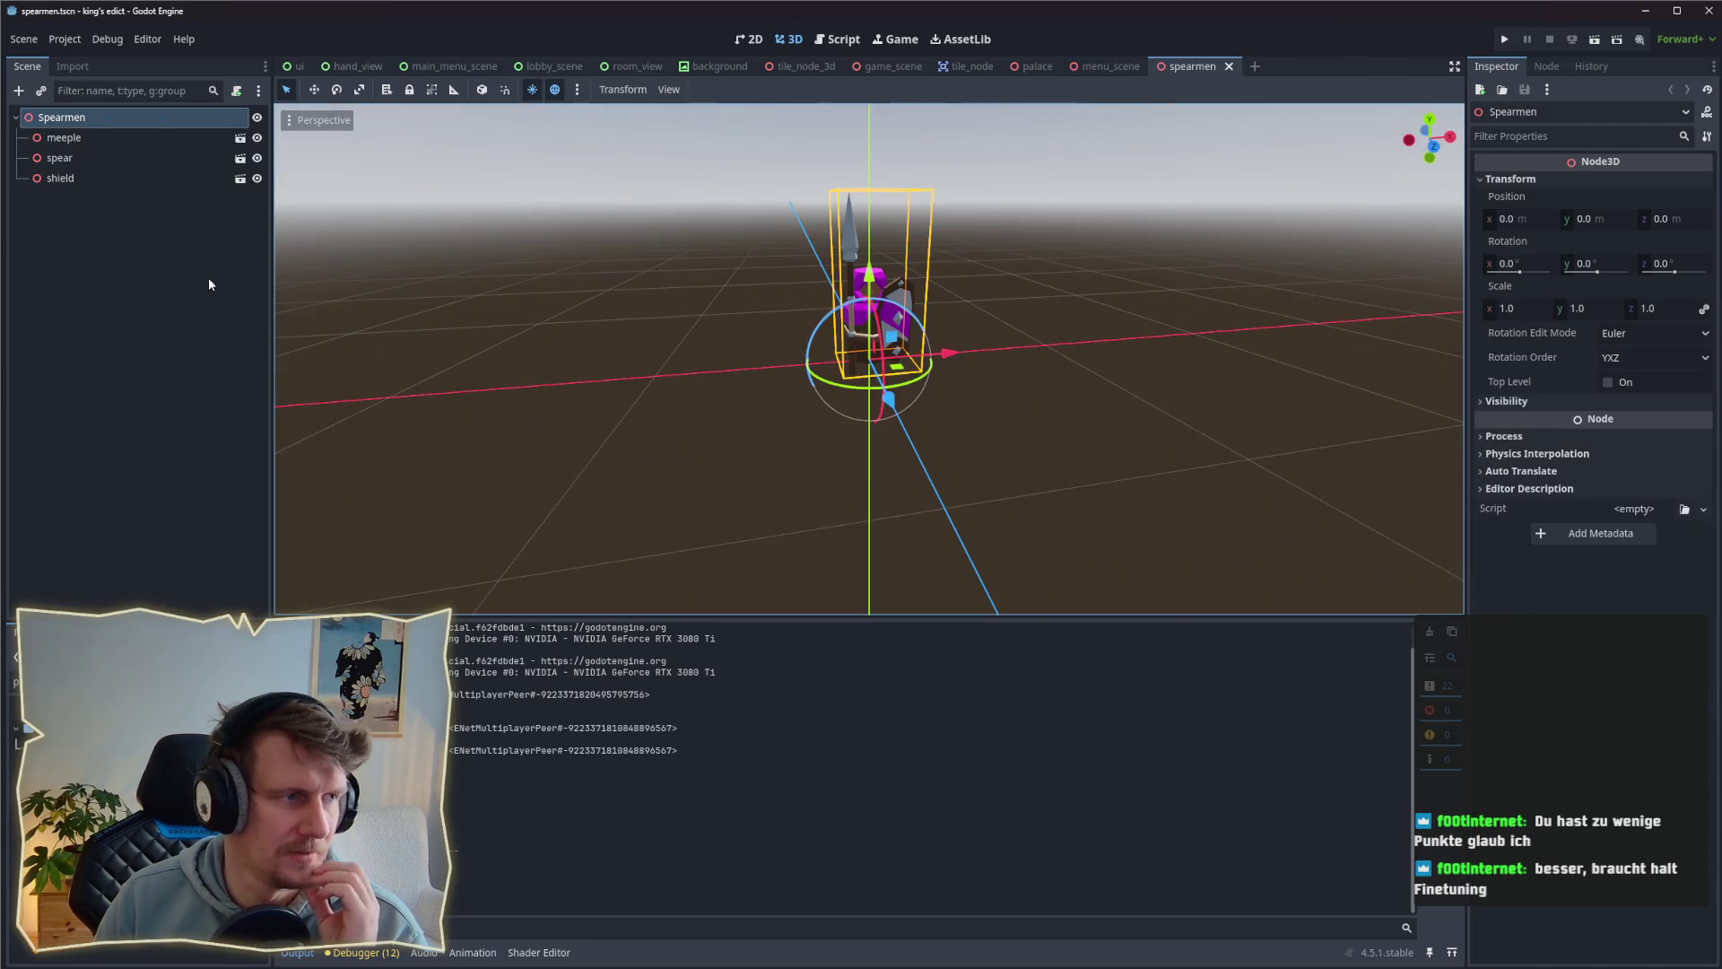
{"action": "left_click", "coordinate": [86, 140]}
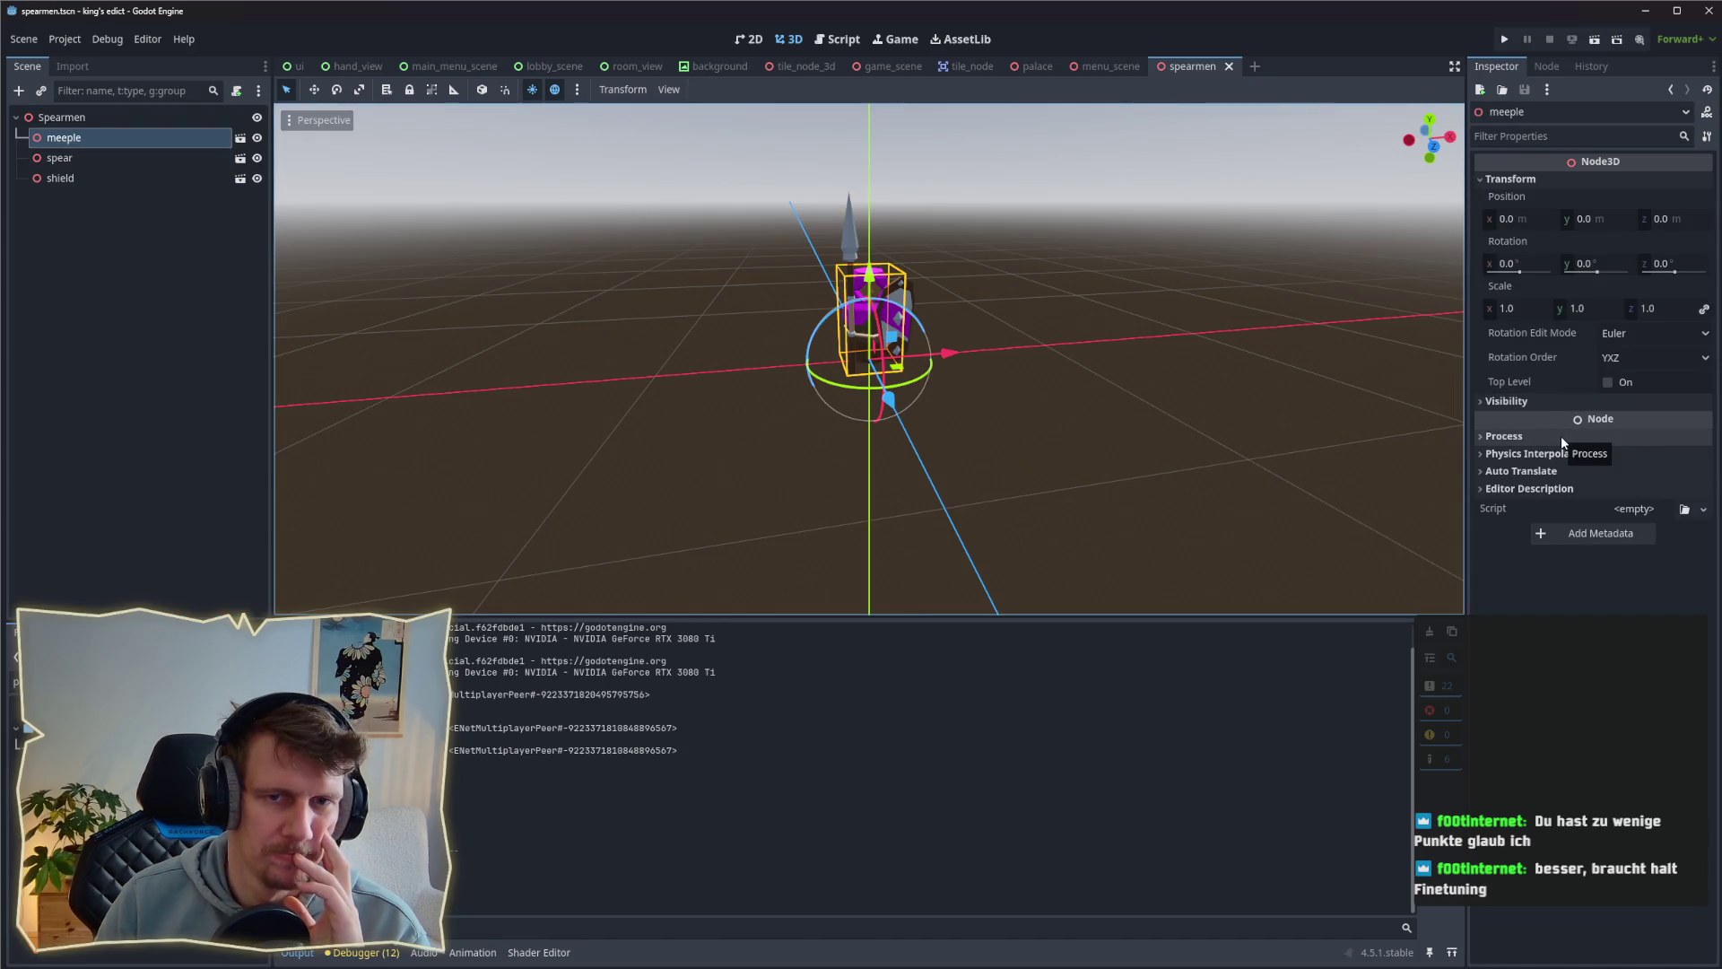
{"action": "left_click", "coordinate": [239, 139]}
{"action": "left_click", "coordinate": [1362, 454]}
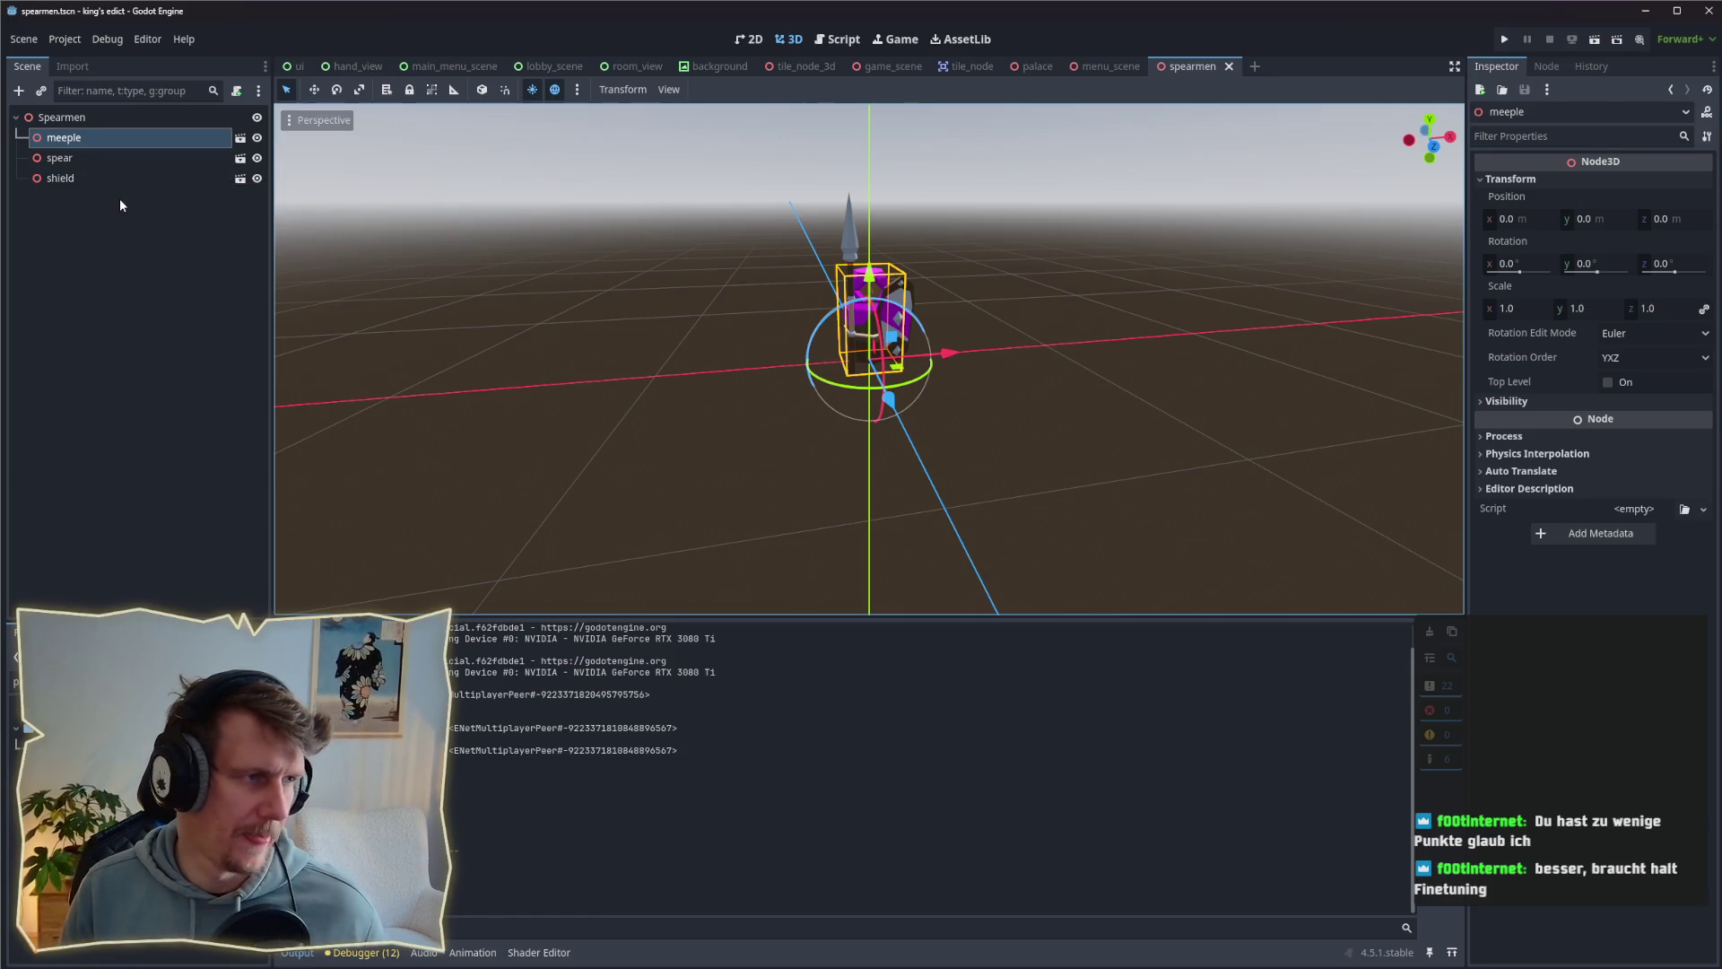
{"action": "left_click", "coordinate": [75, 159]}
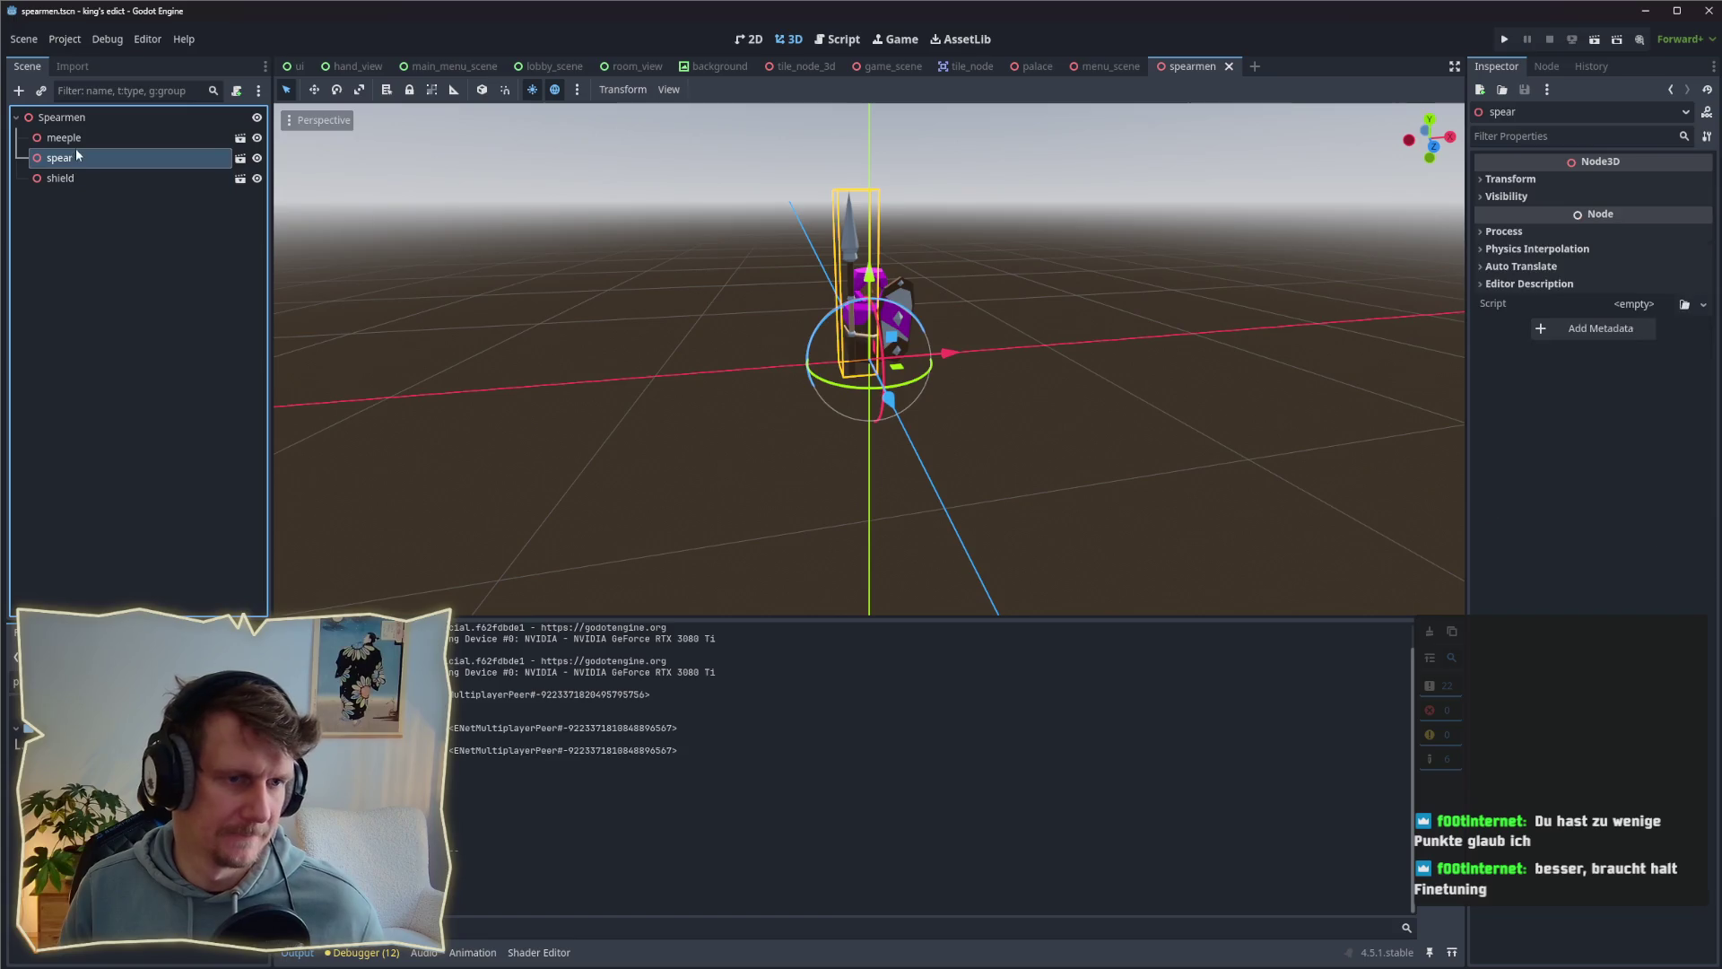
{"action": "left_click", "coordinate": [75, 146]}
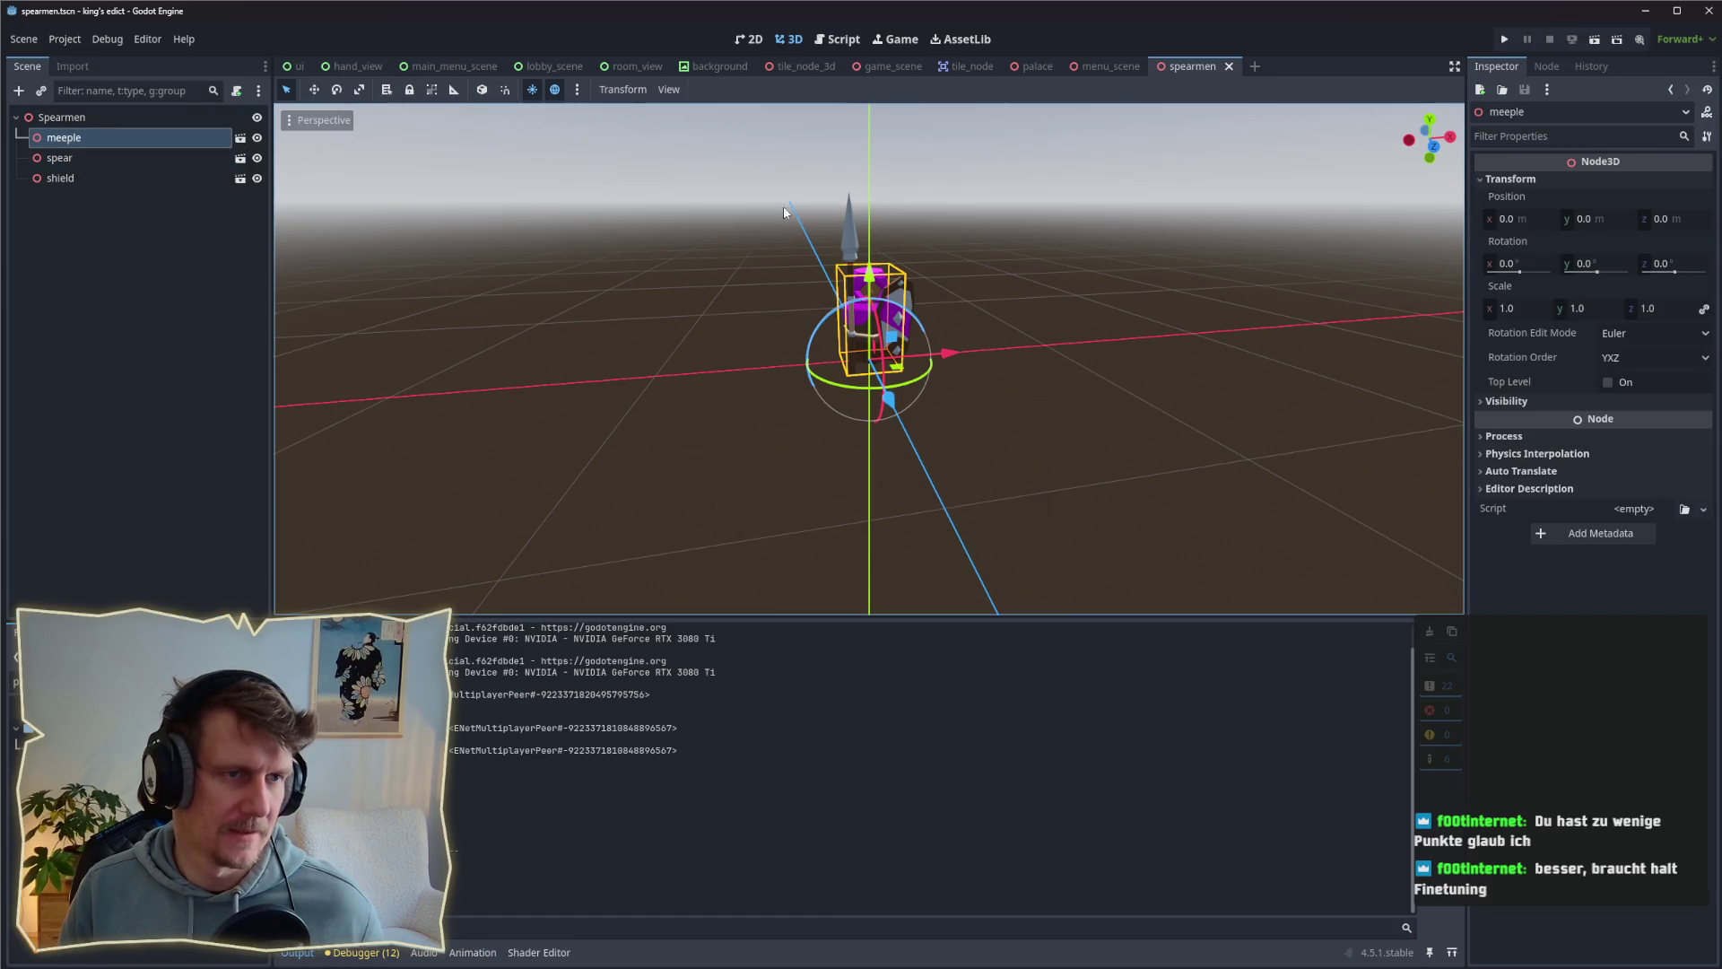
{"action": "left_click", "coordinate": [837, 39]}
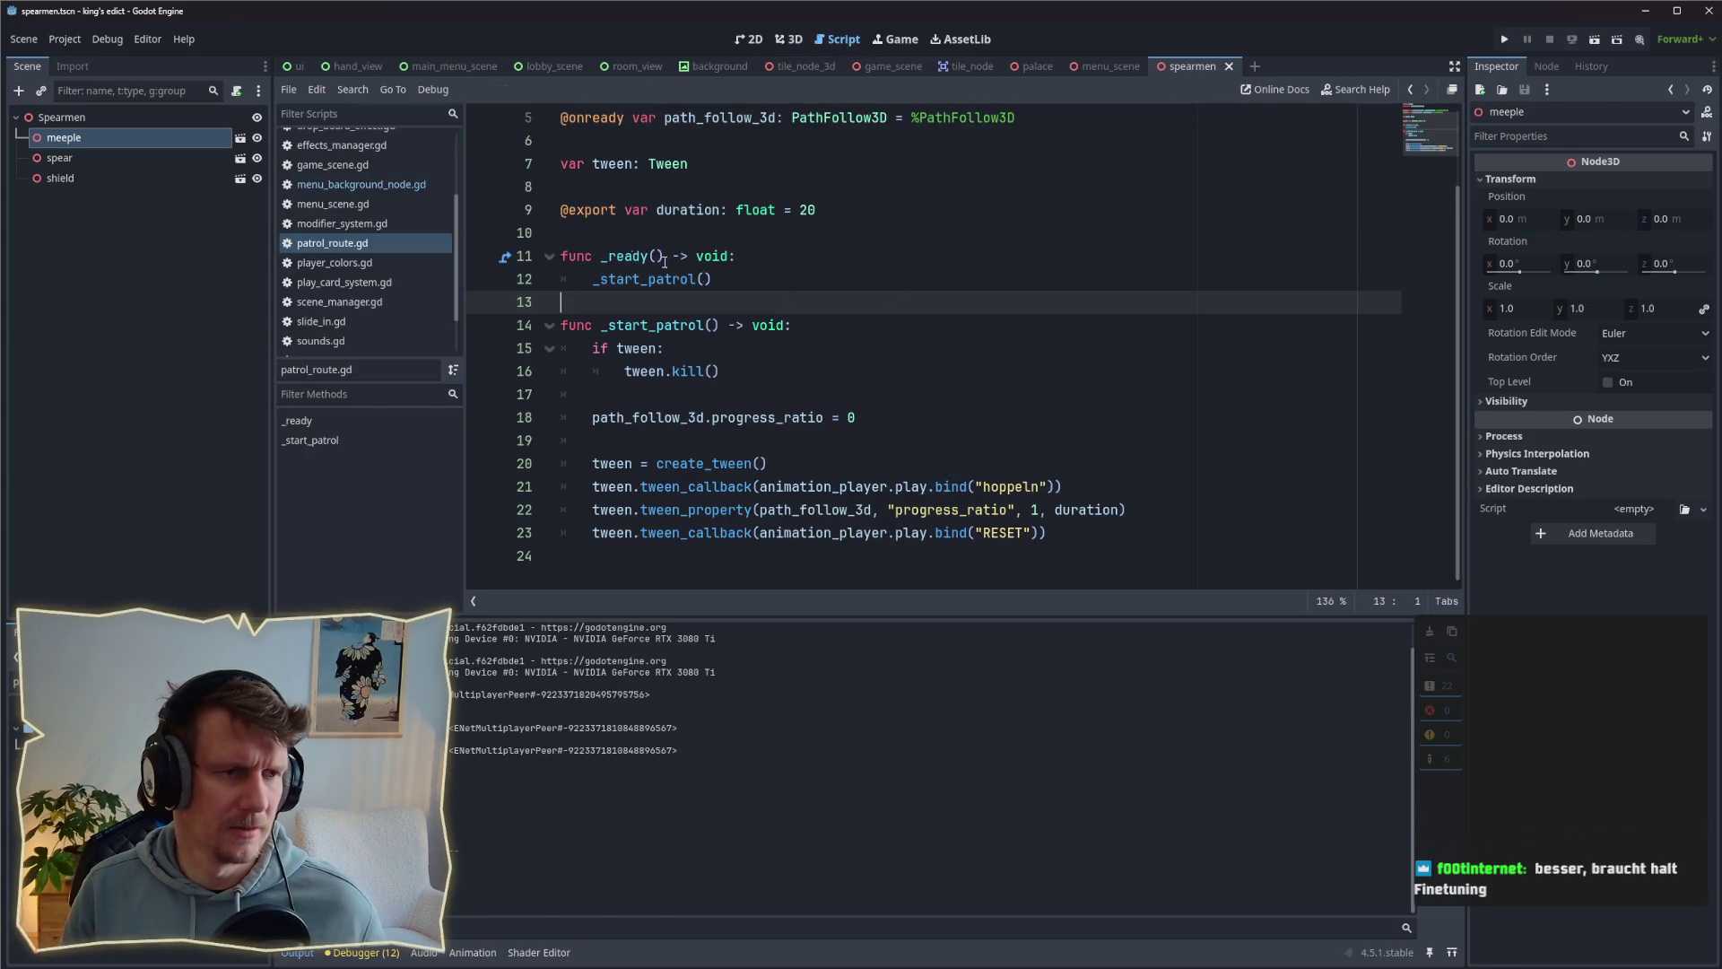
Run the game from the 3D view to watch the patrol, then stop it
{"action": "key", "text": "ctrl+F2"}
{"action": "left_click", "coordinate": [1505, 39]}
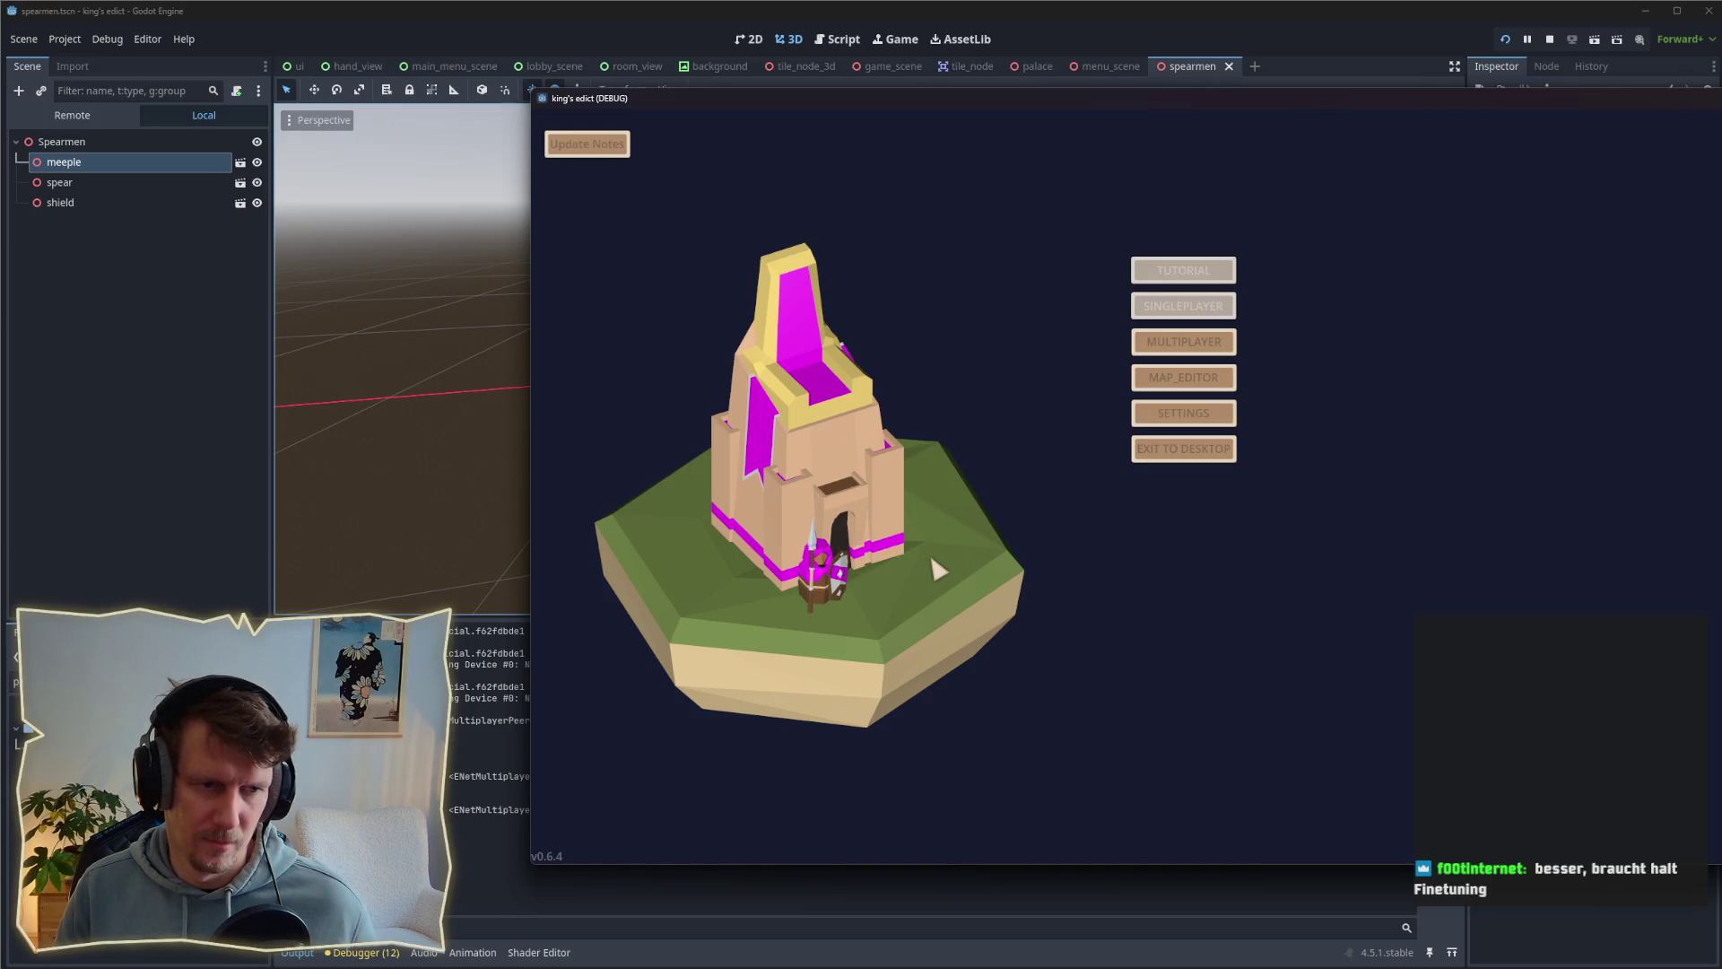
{"action": "left_click", "coordinate": [1550, 39]}
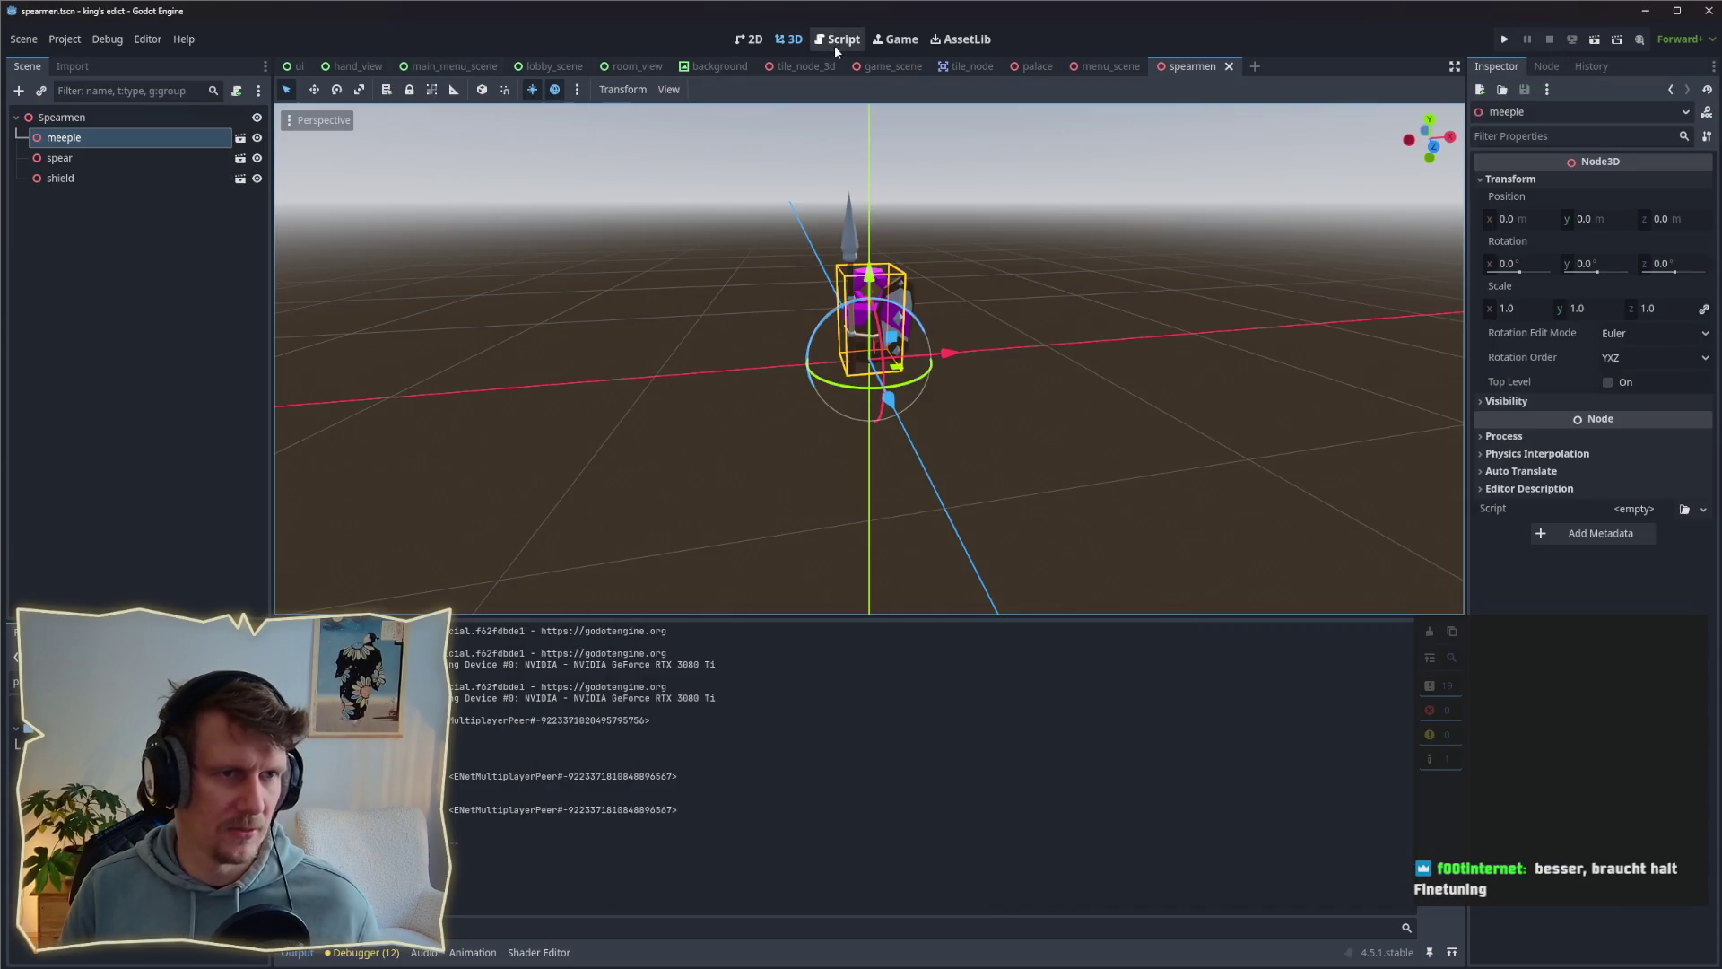
In patrol_route.gd, add new empty lines after line 23's tween code
{"action": "left_click", "coordinate": [836, 45]}
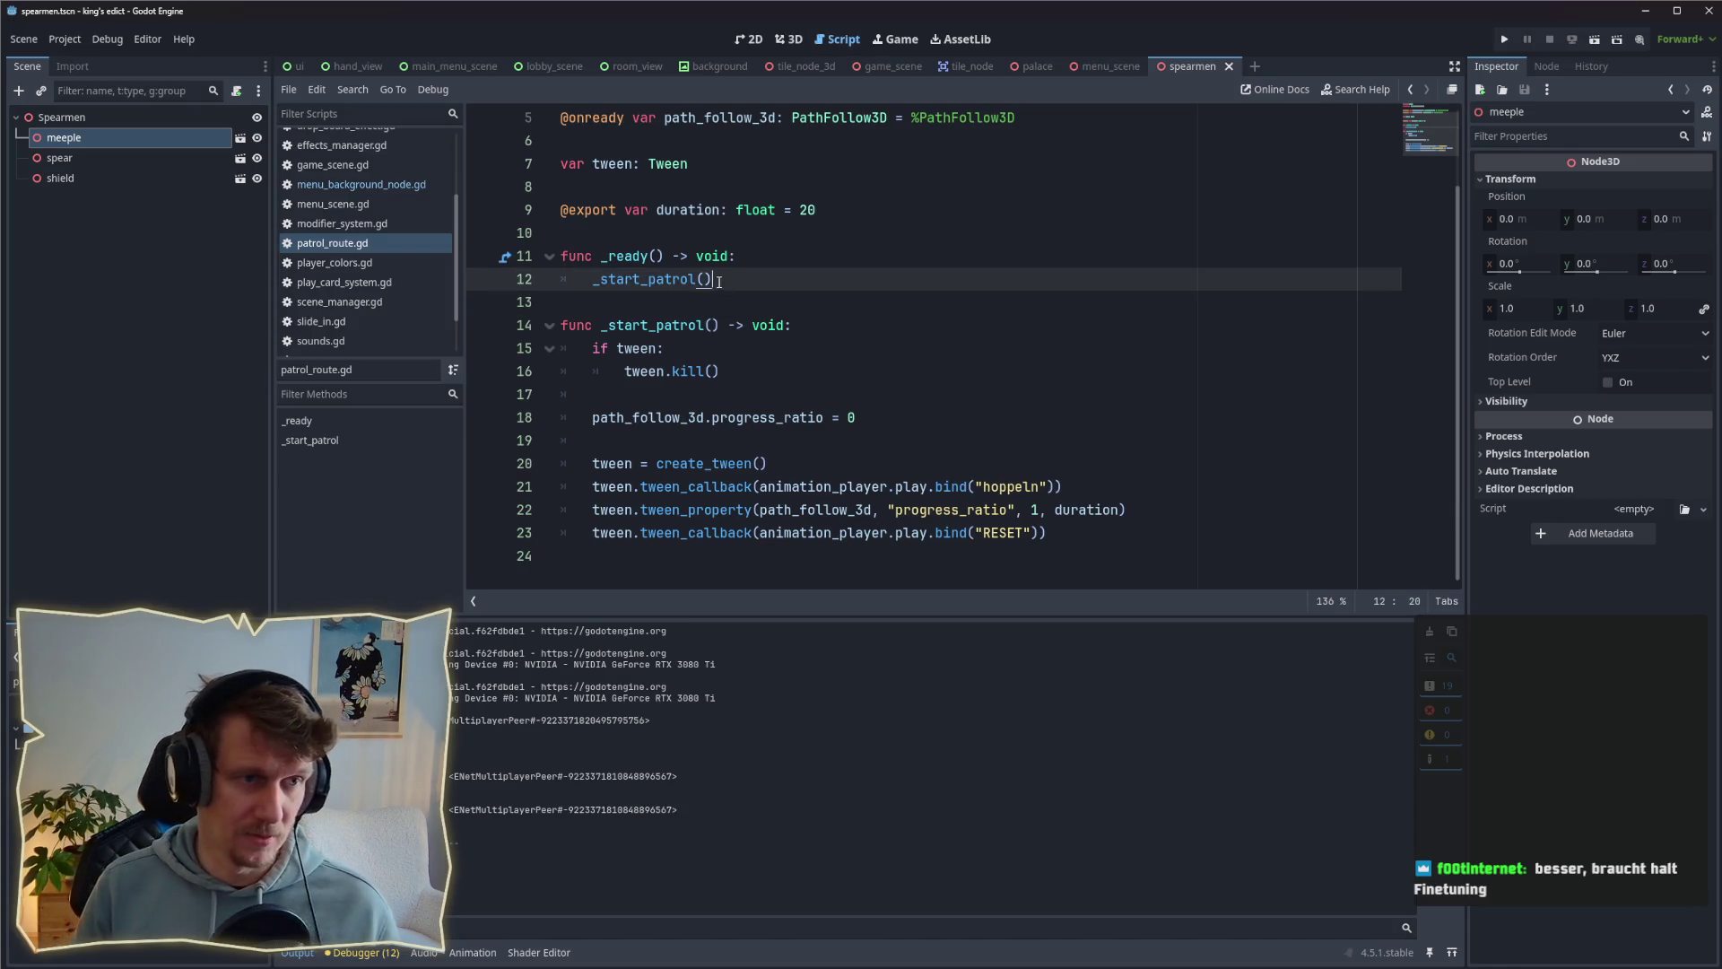
{"action": "left_click", "coordinate": [750, 261]}
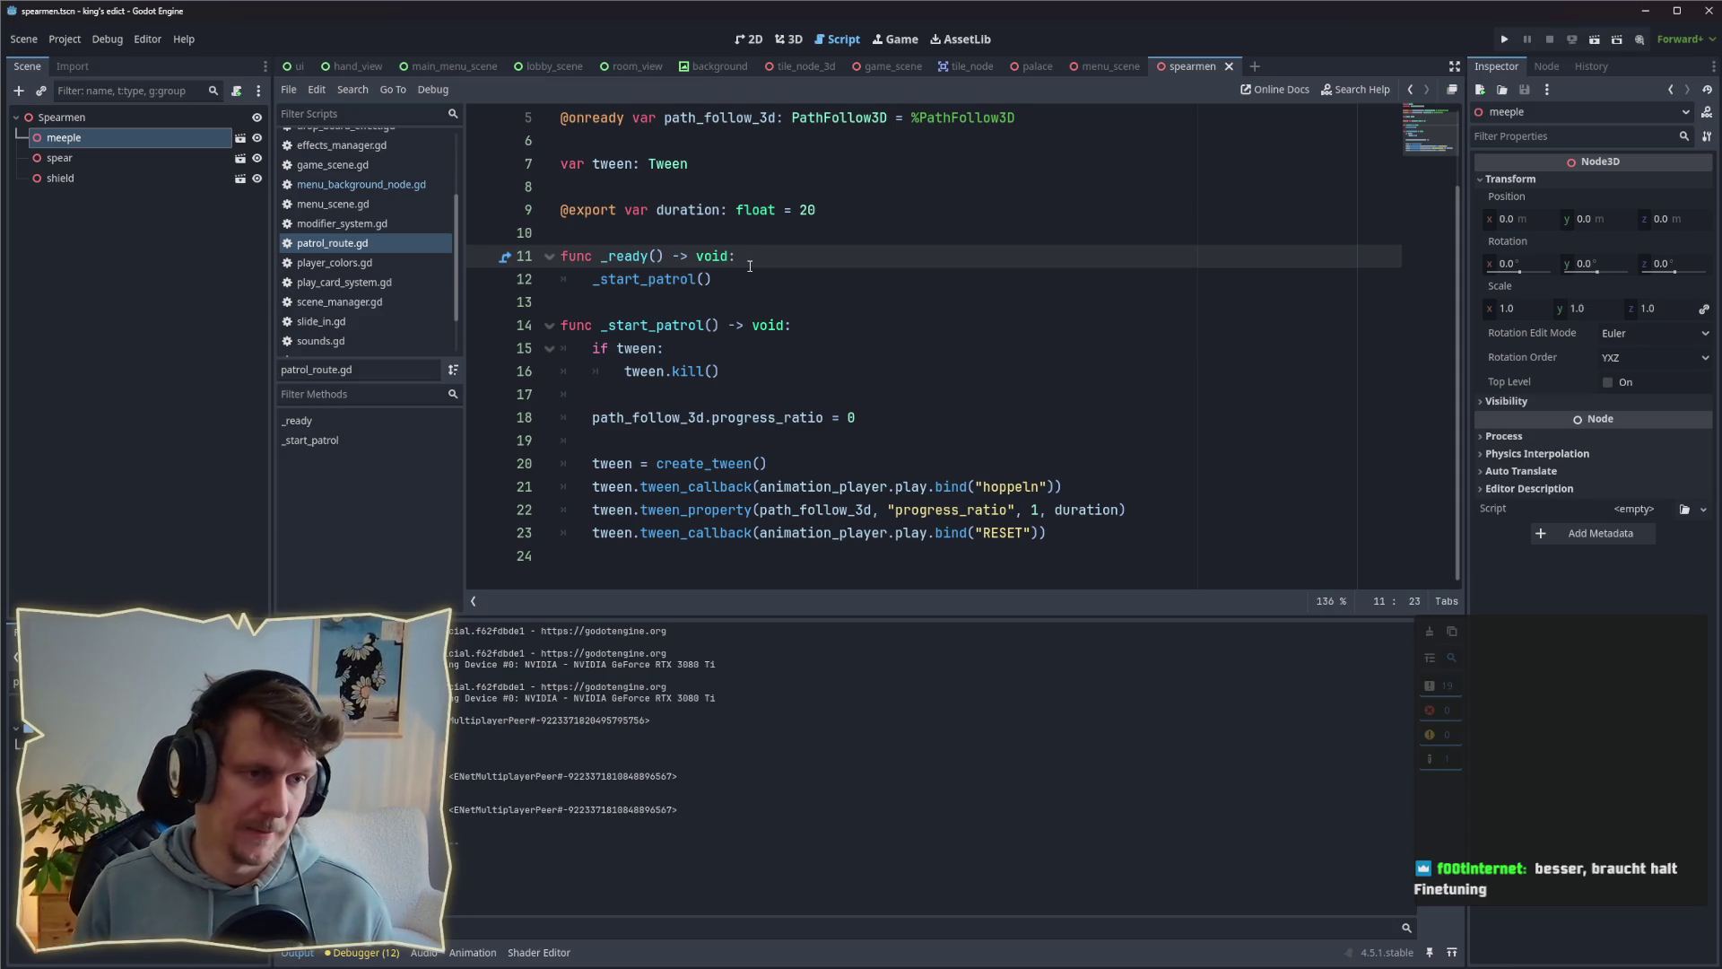
{"action": "left_click", "coordinate": [1075, 529]}
{"action": "key", "text": "Return"}
{"action": "key", "text": "Return"}
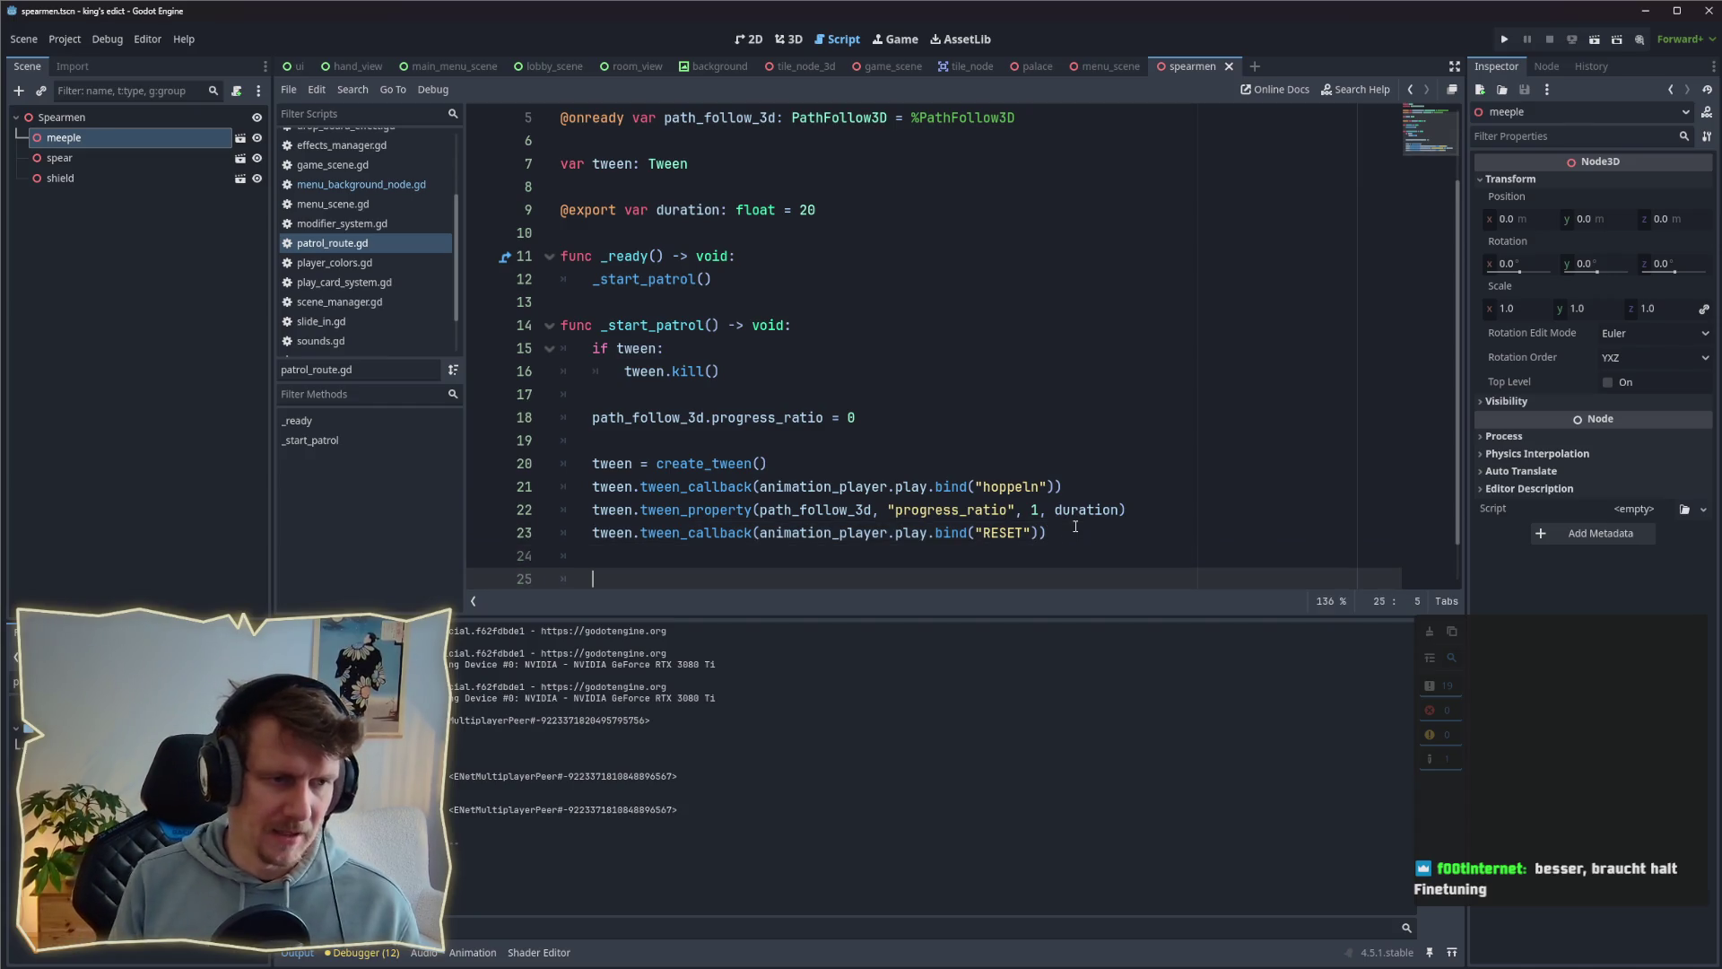
Start the timer line get_tree().create_timer(randf_range(...)) on line 25
{"action": "mouse_move", "coordinate": [931, 482]}
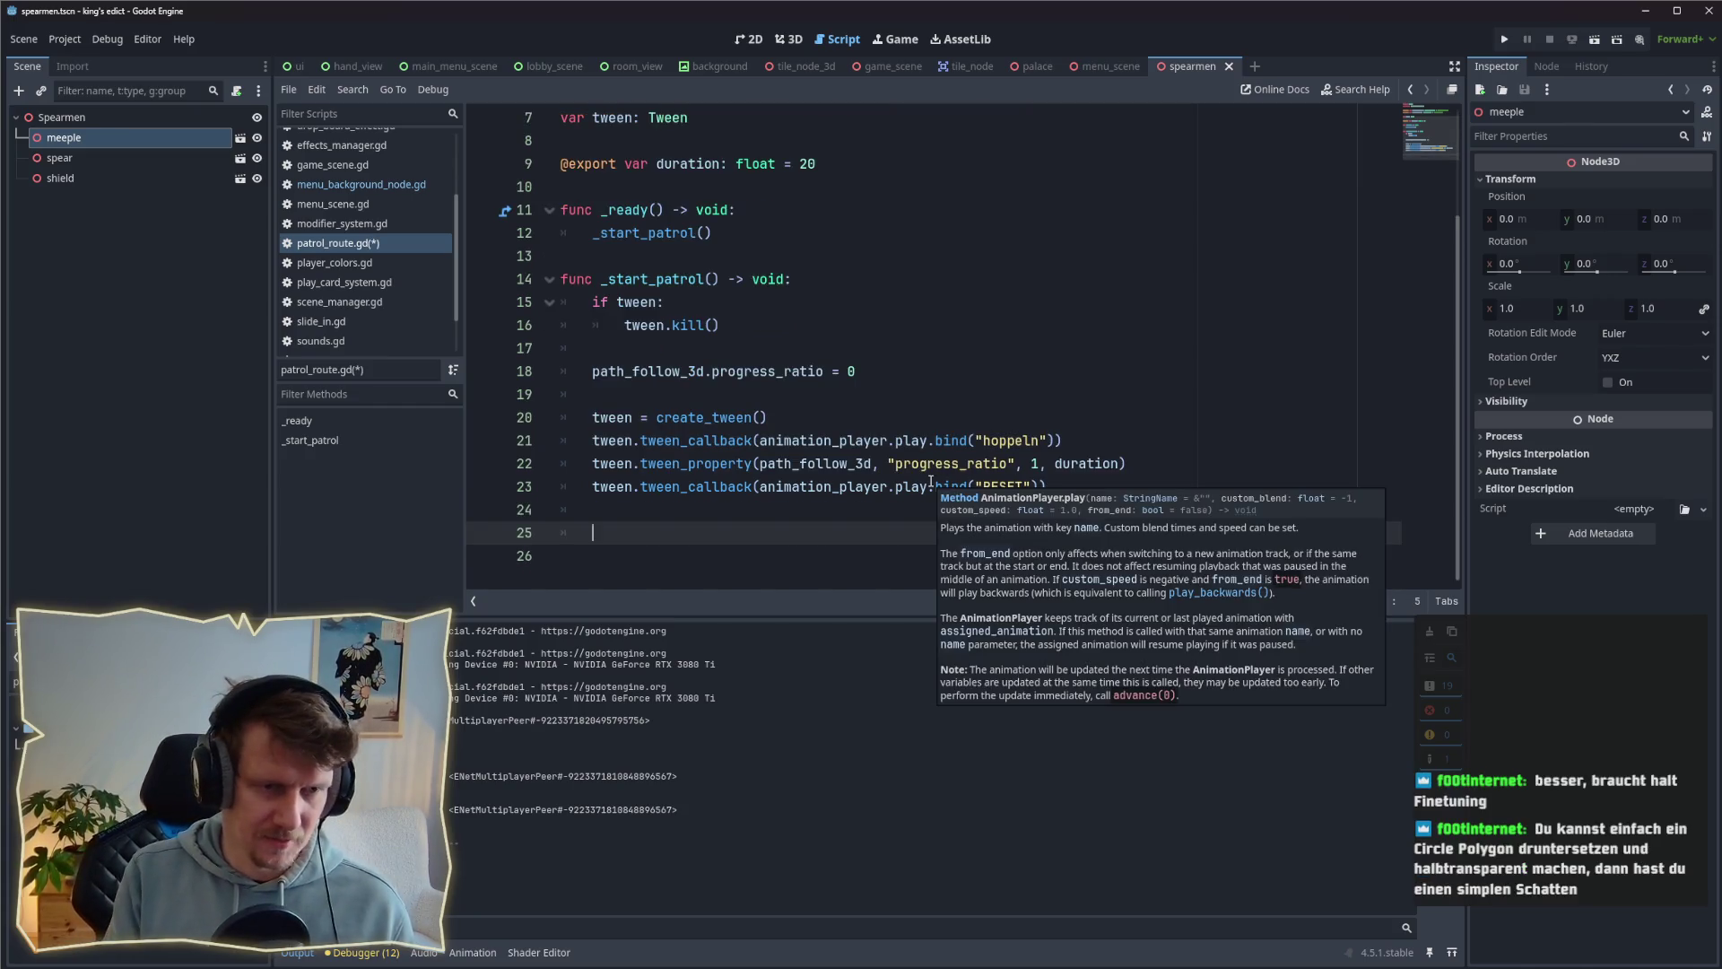
{"action": "left_click", "coordinate": [768, 513]}
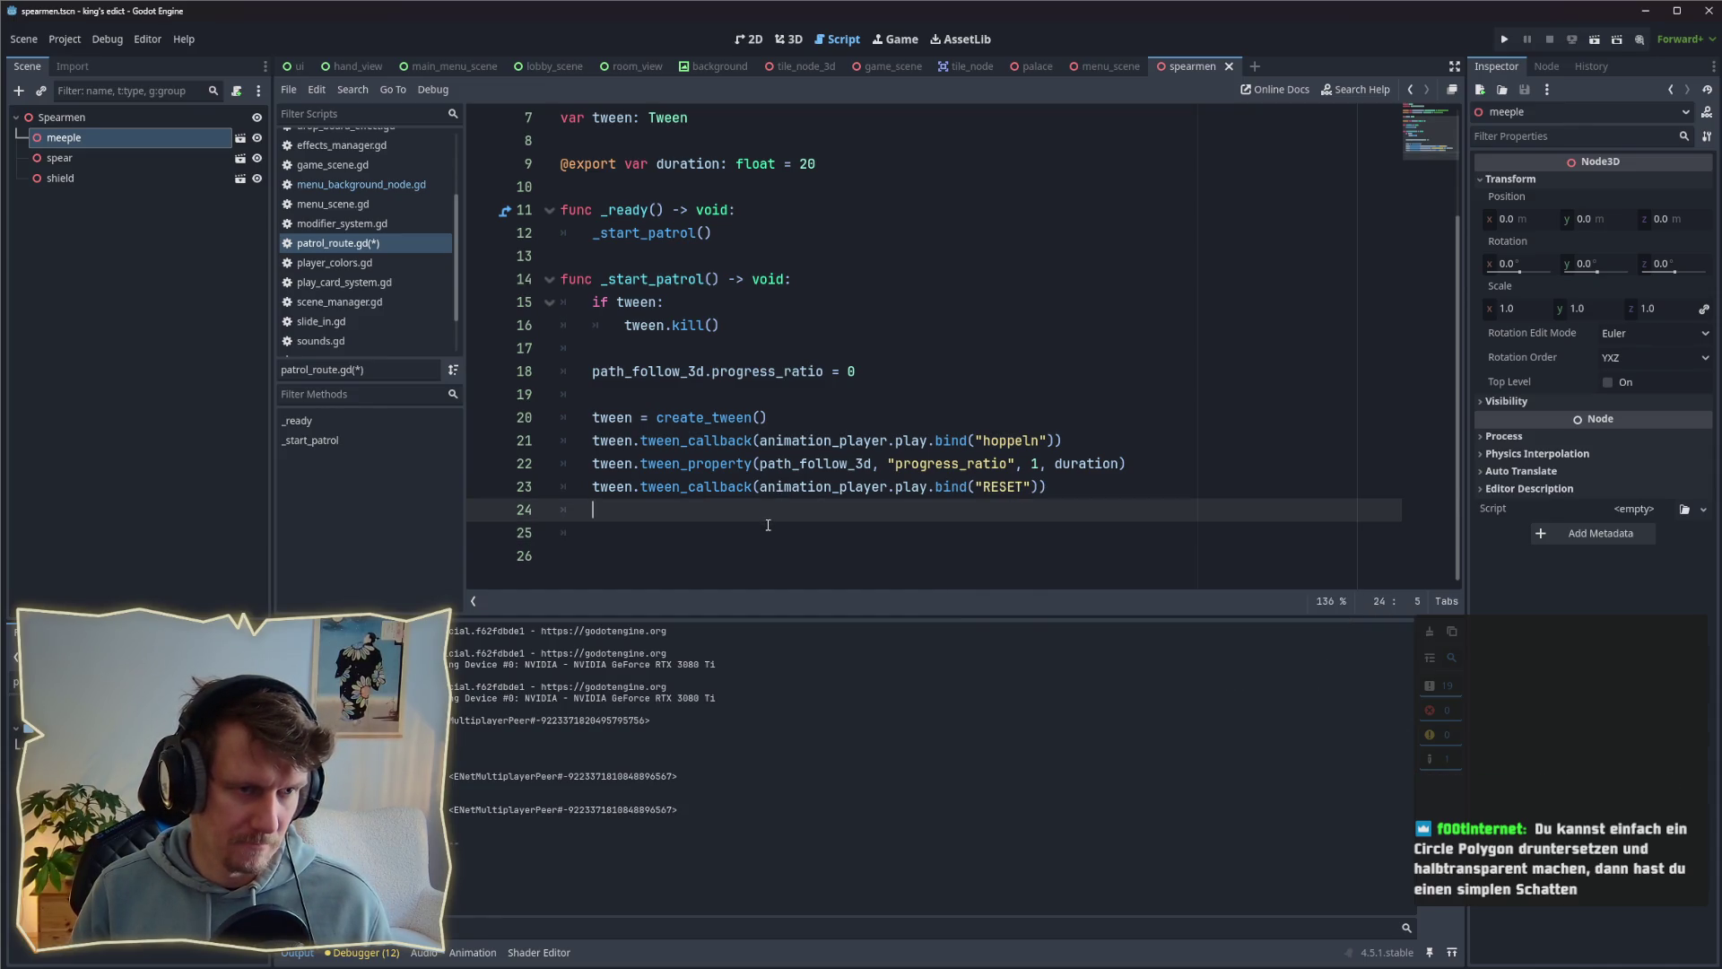
{"action": "left_click", "coordinate": [764, 527]}
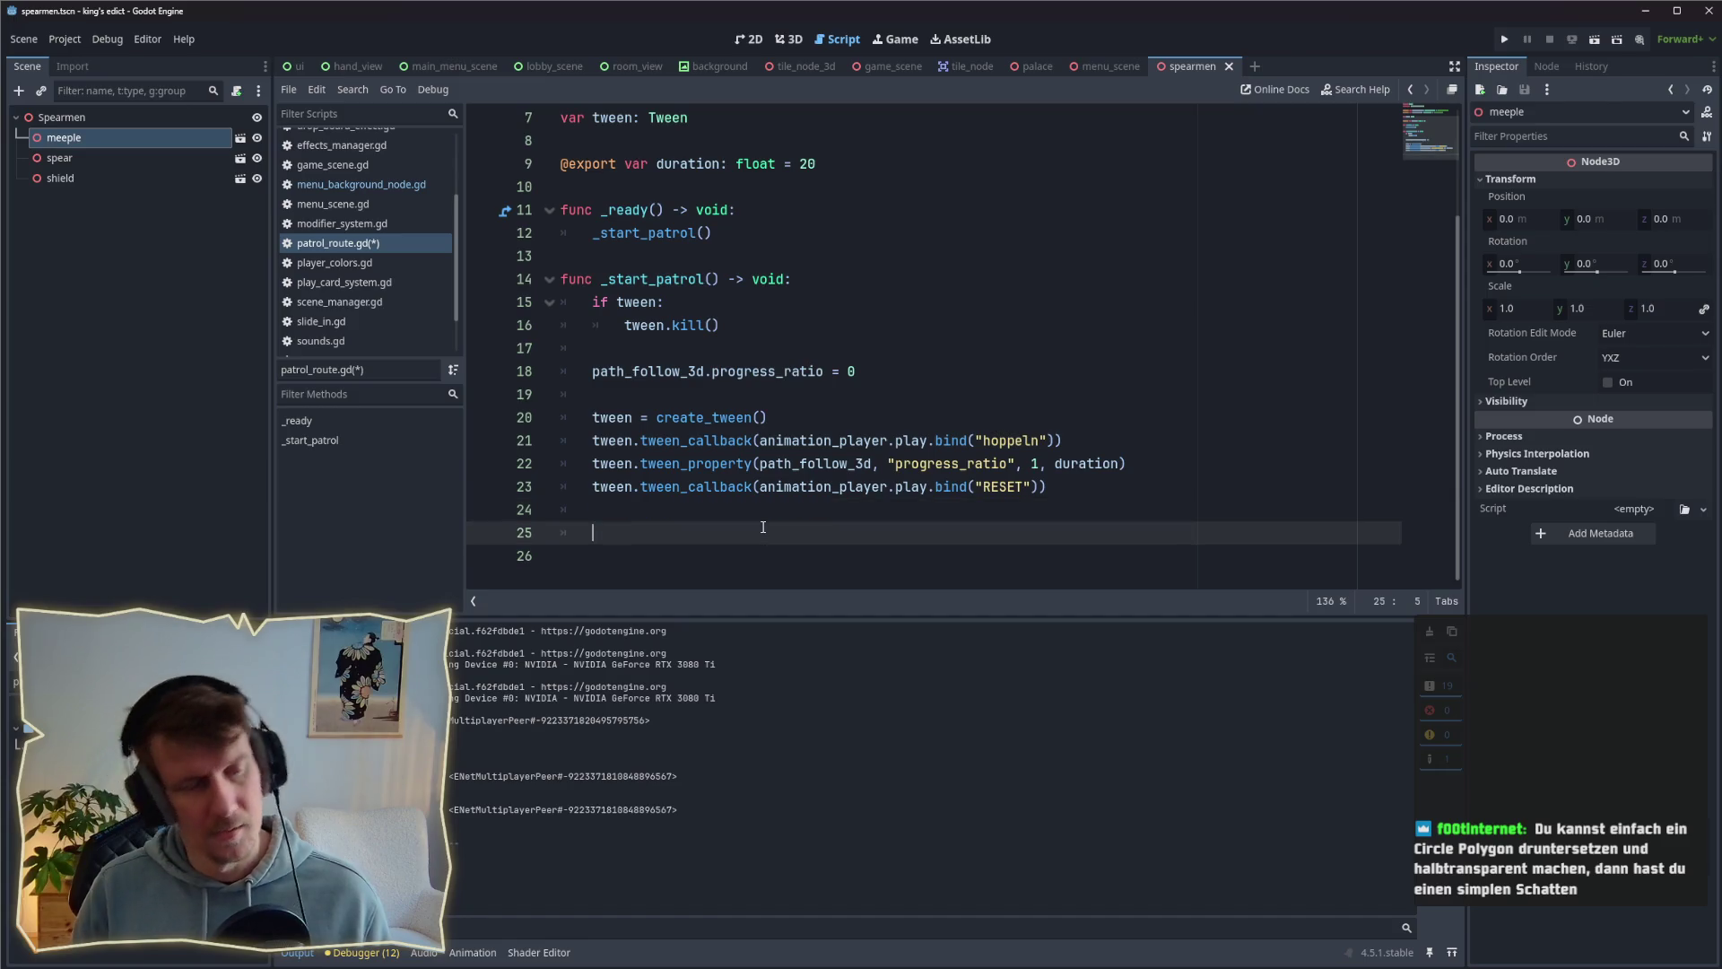
{"action": "type", "text": "create_"}
{"action": "key", "text": "Return"}
{"action": "key", "text": "ctrl+z"}
{"action": "type", "text": "get-"}
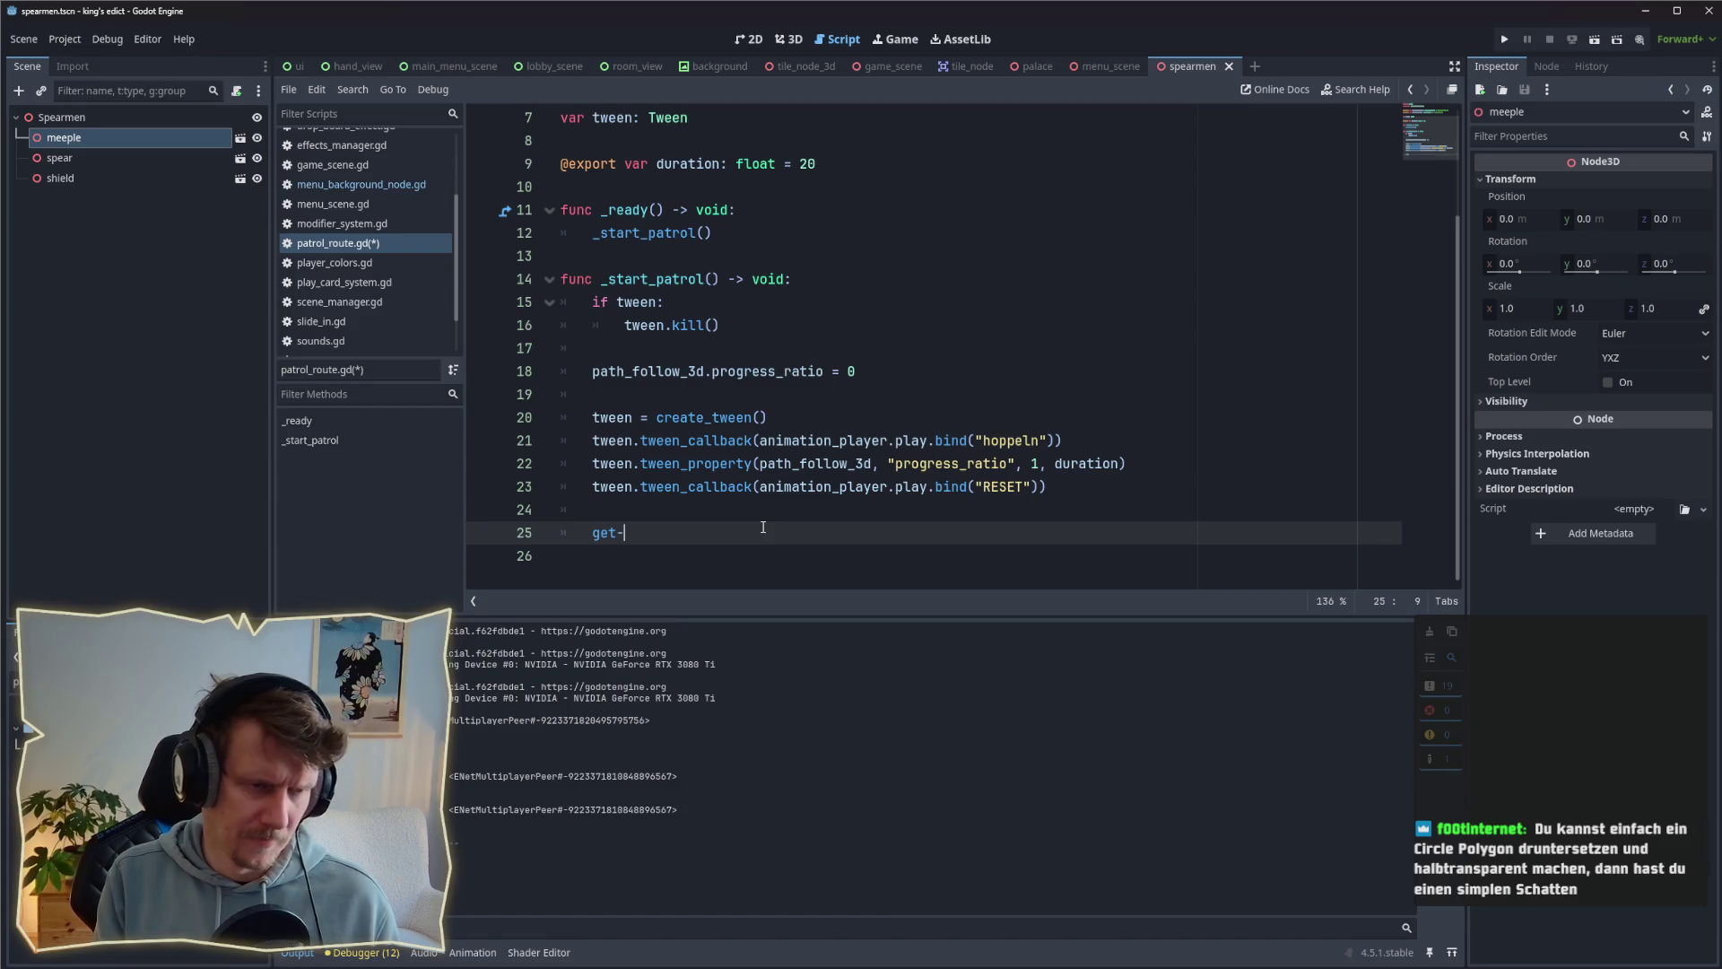
{"action": "type", "text": "_"}
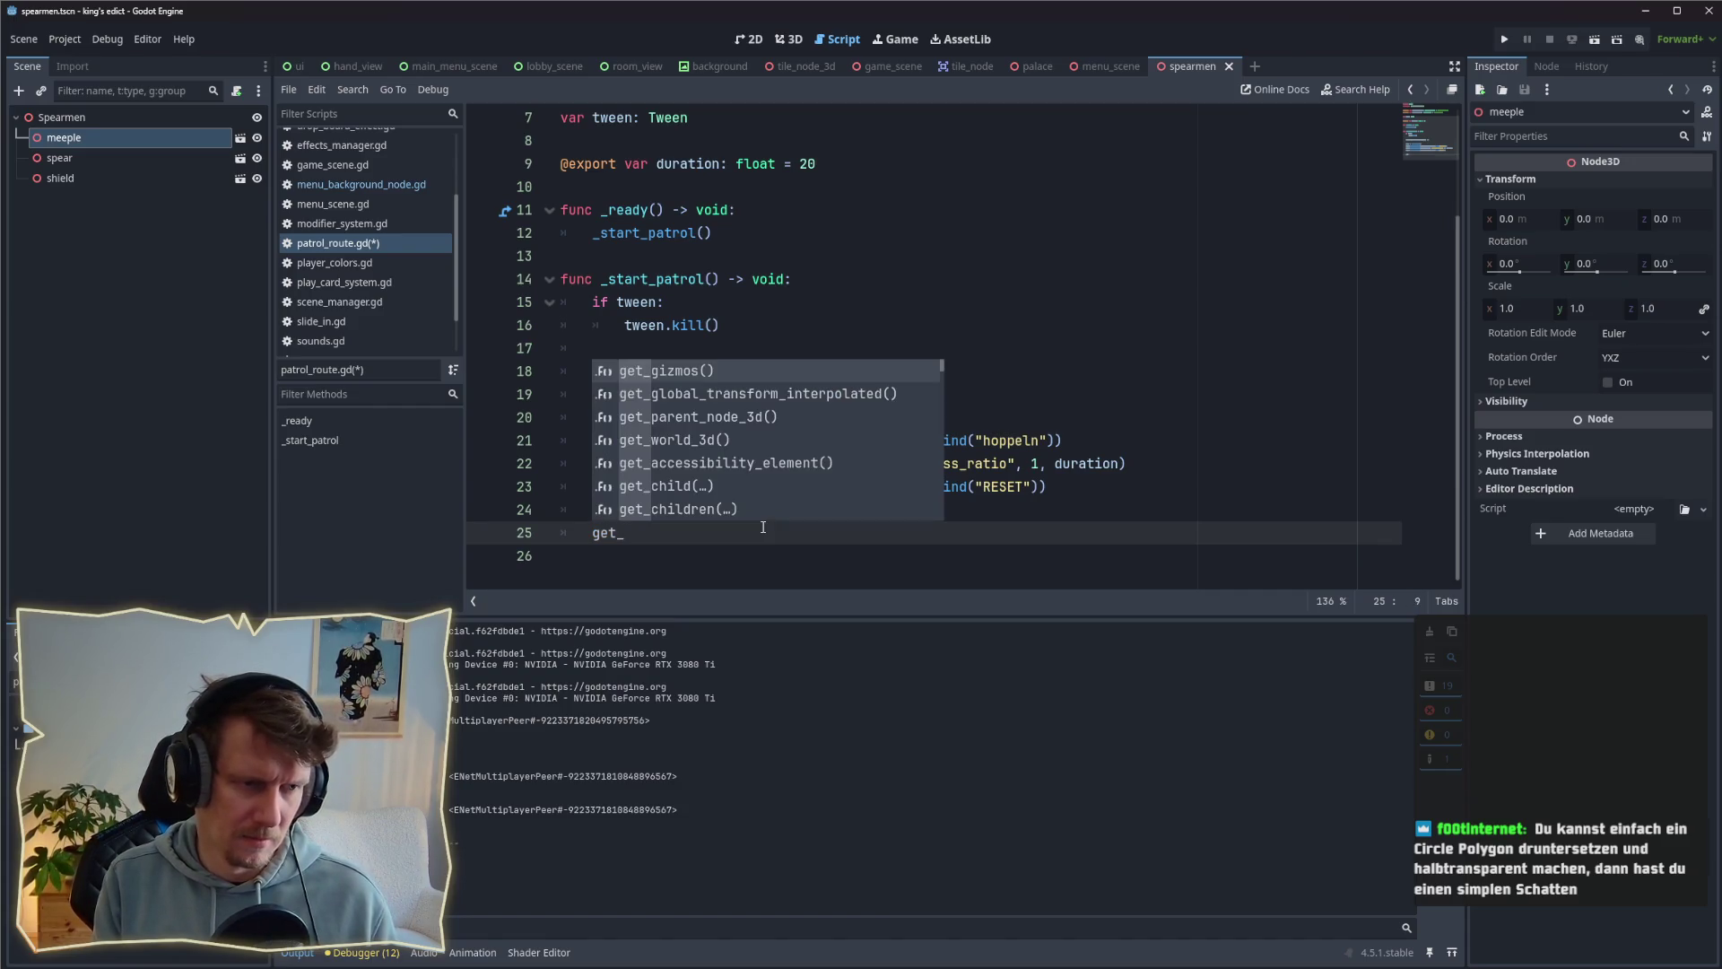
{"action": "type", "text": "r"}
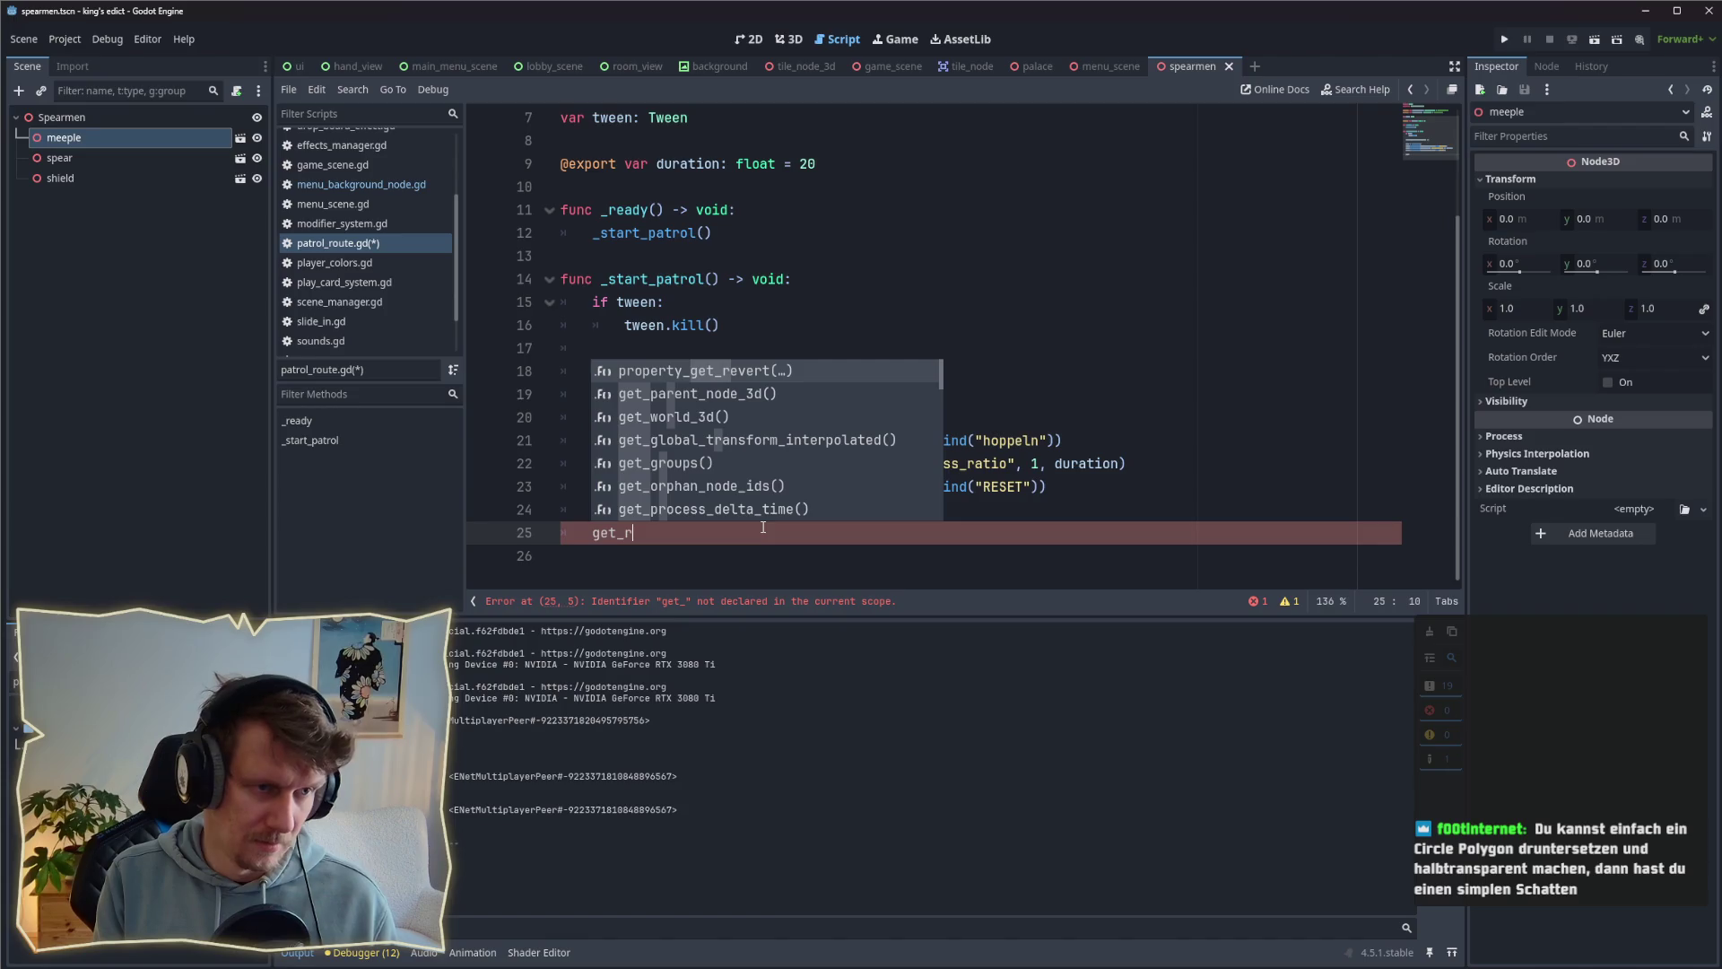
{"action": "key", "text": "BackSpace"}
{"action": "type", "text": "tree"}
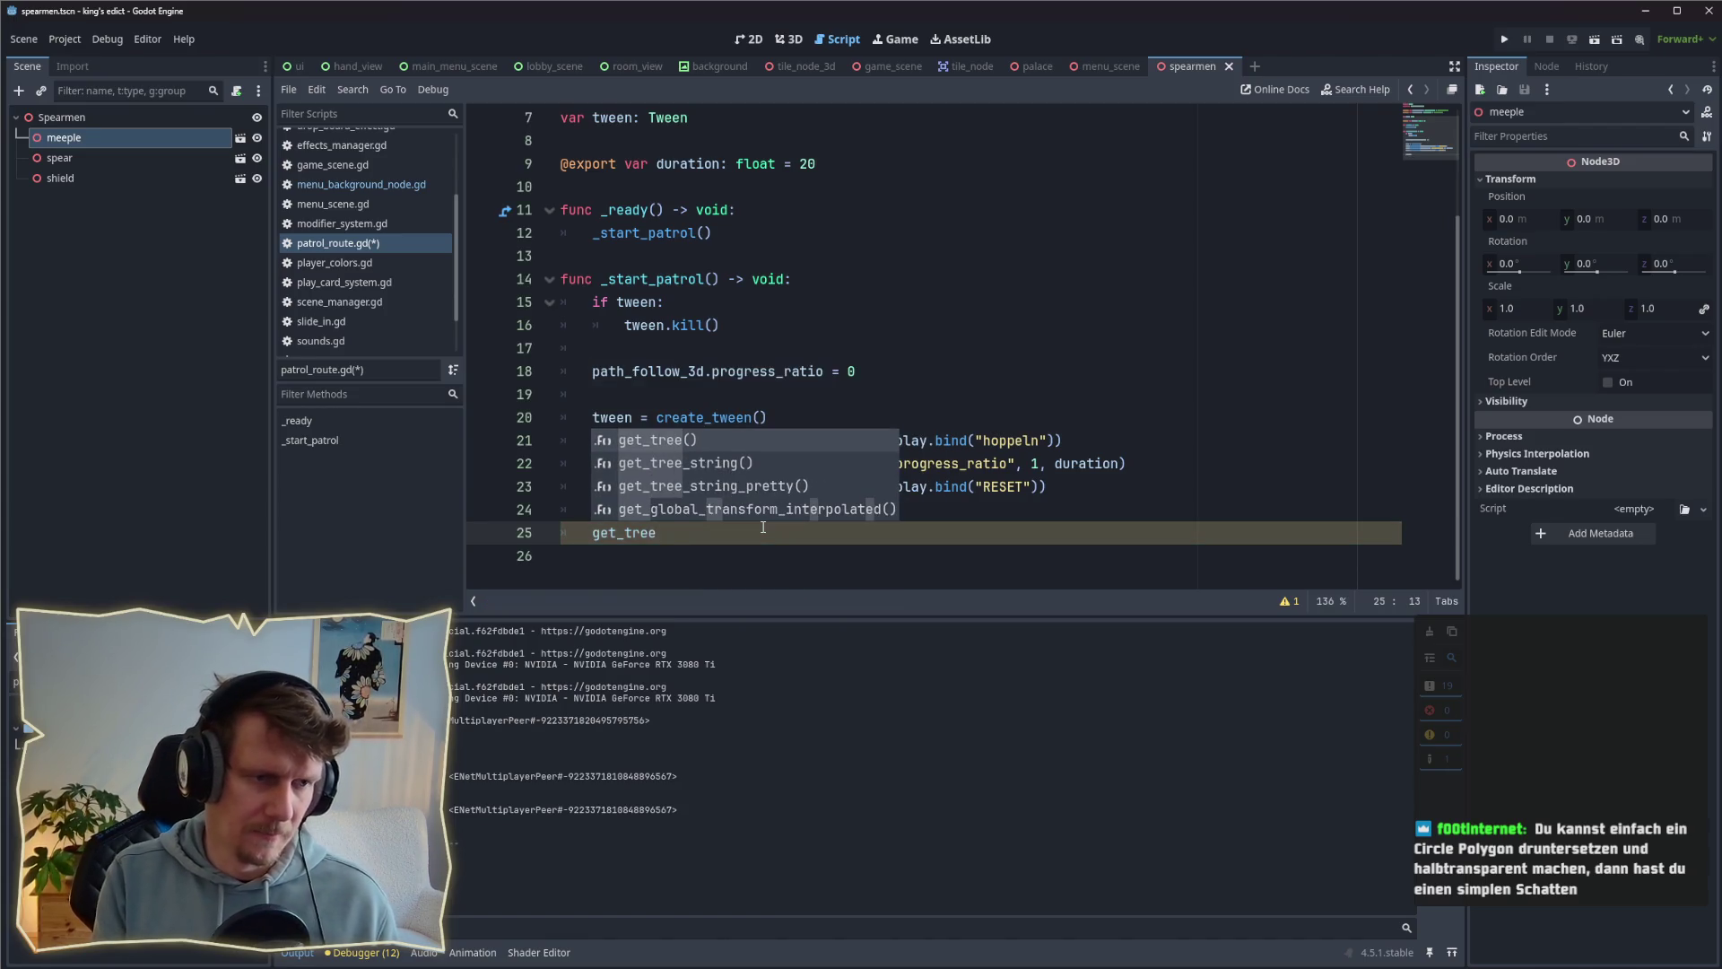
{"action": "key", "text": "Return"}
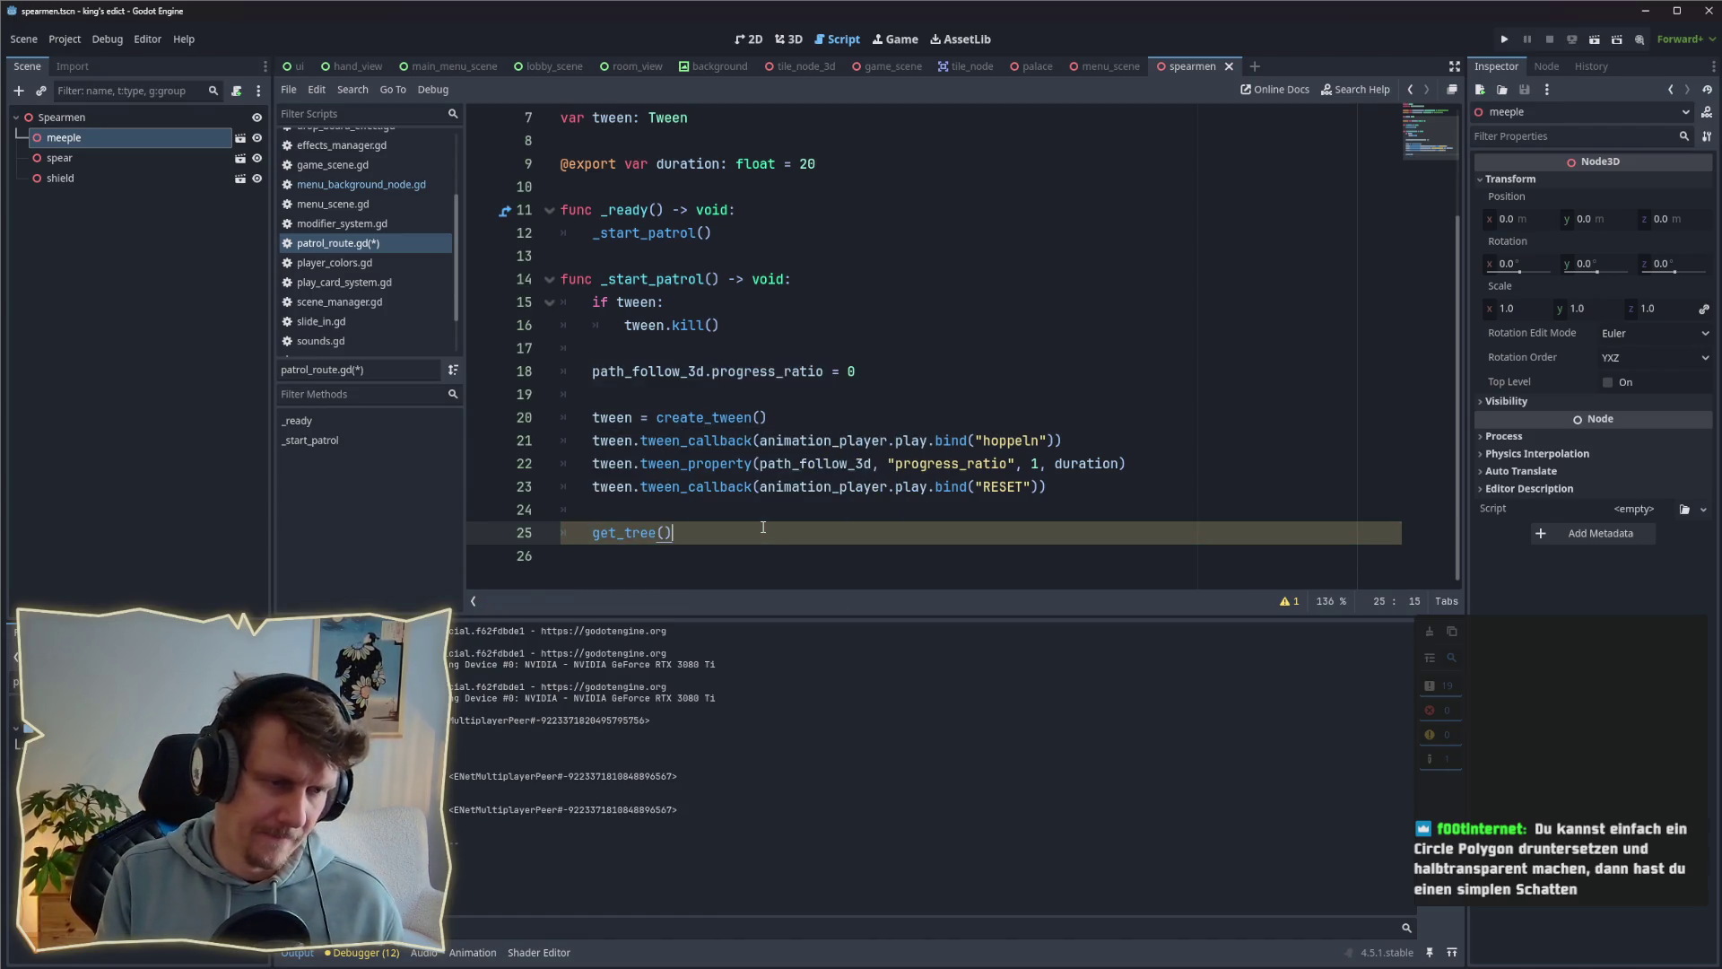
{"action": "type", "text": "reate_ti"}
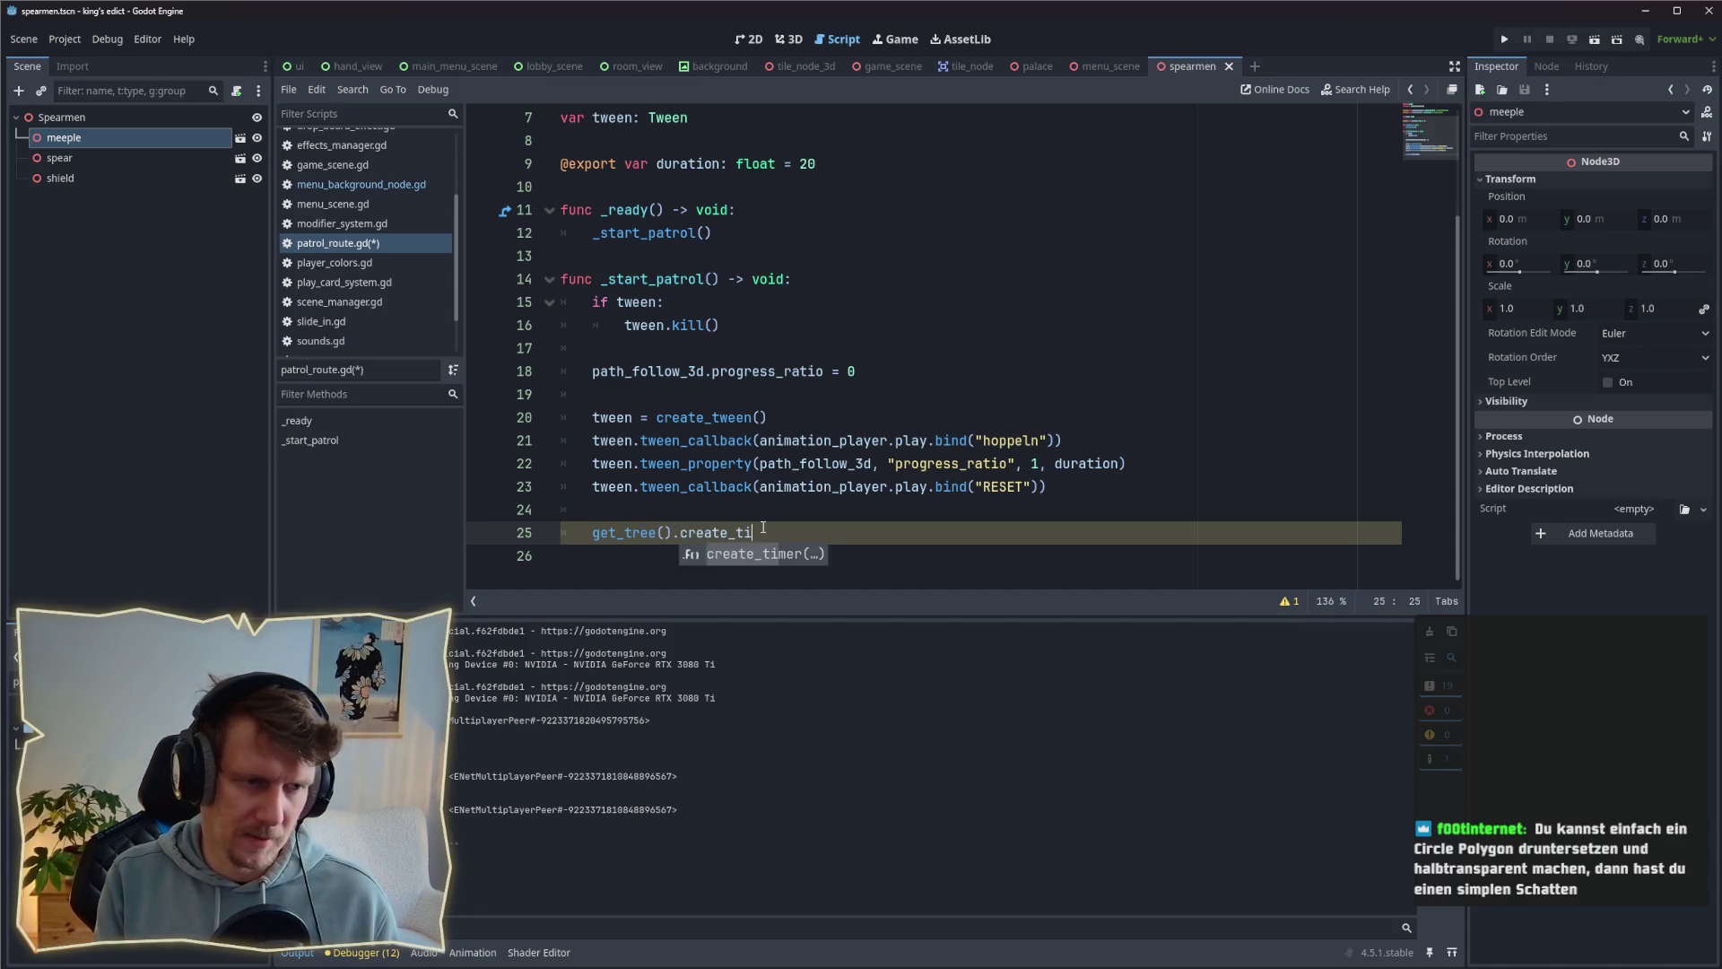
{"action": "key", "text": "Return"}
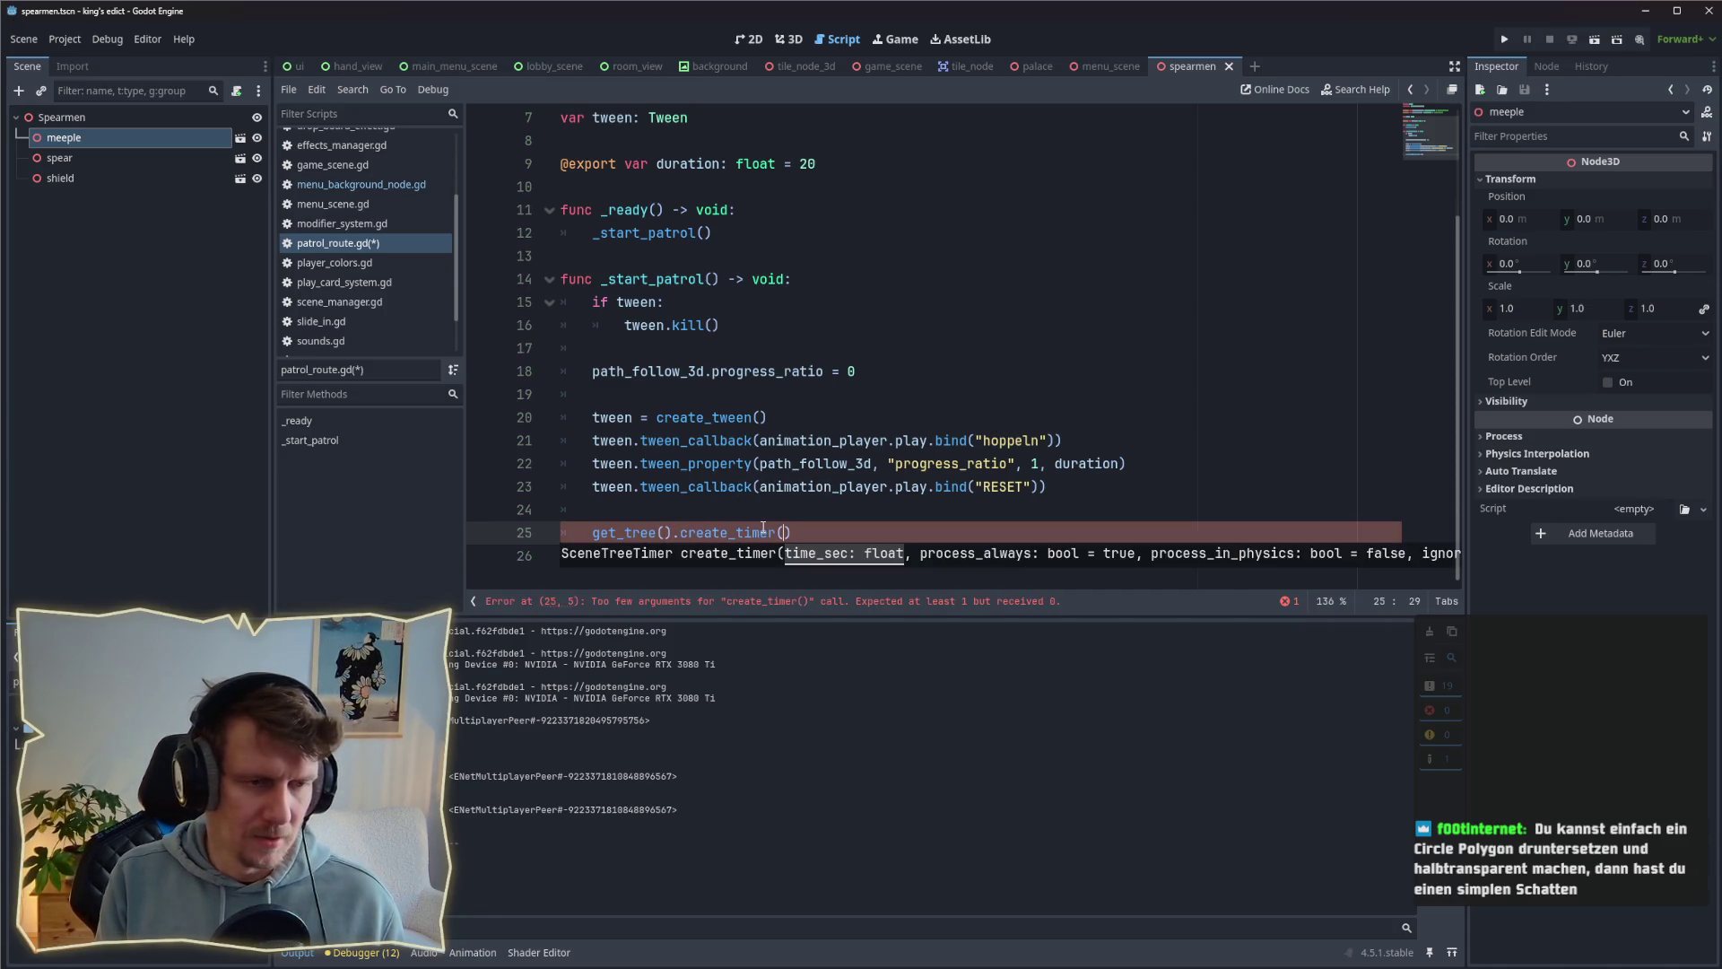
{"action": "type", "text": "rand"}
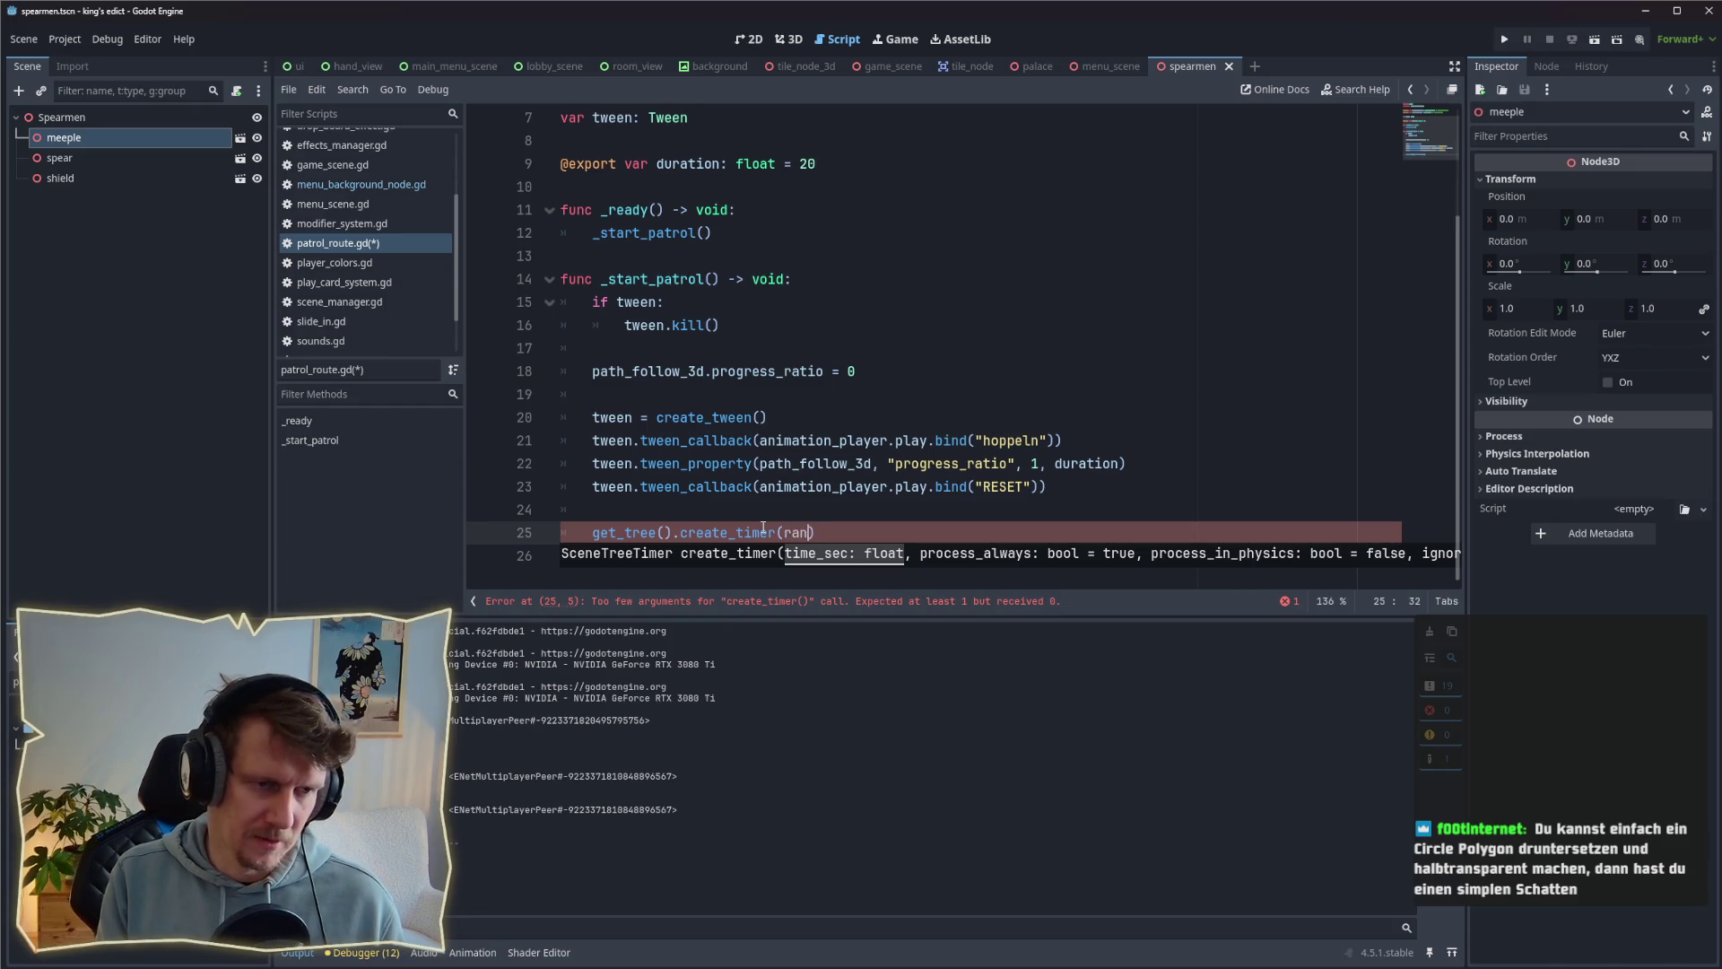
{"action": "key", "text": "Down"}
{"action": "key", "text": "Down"}
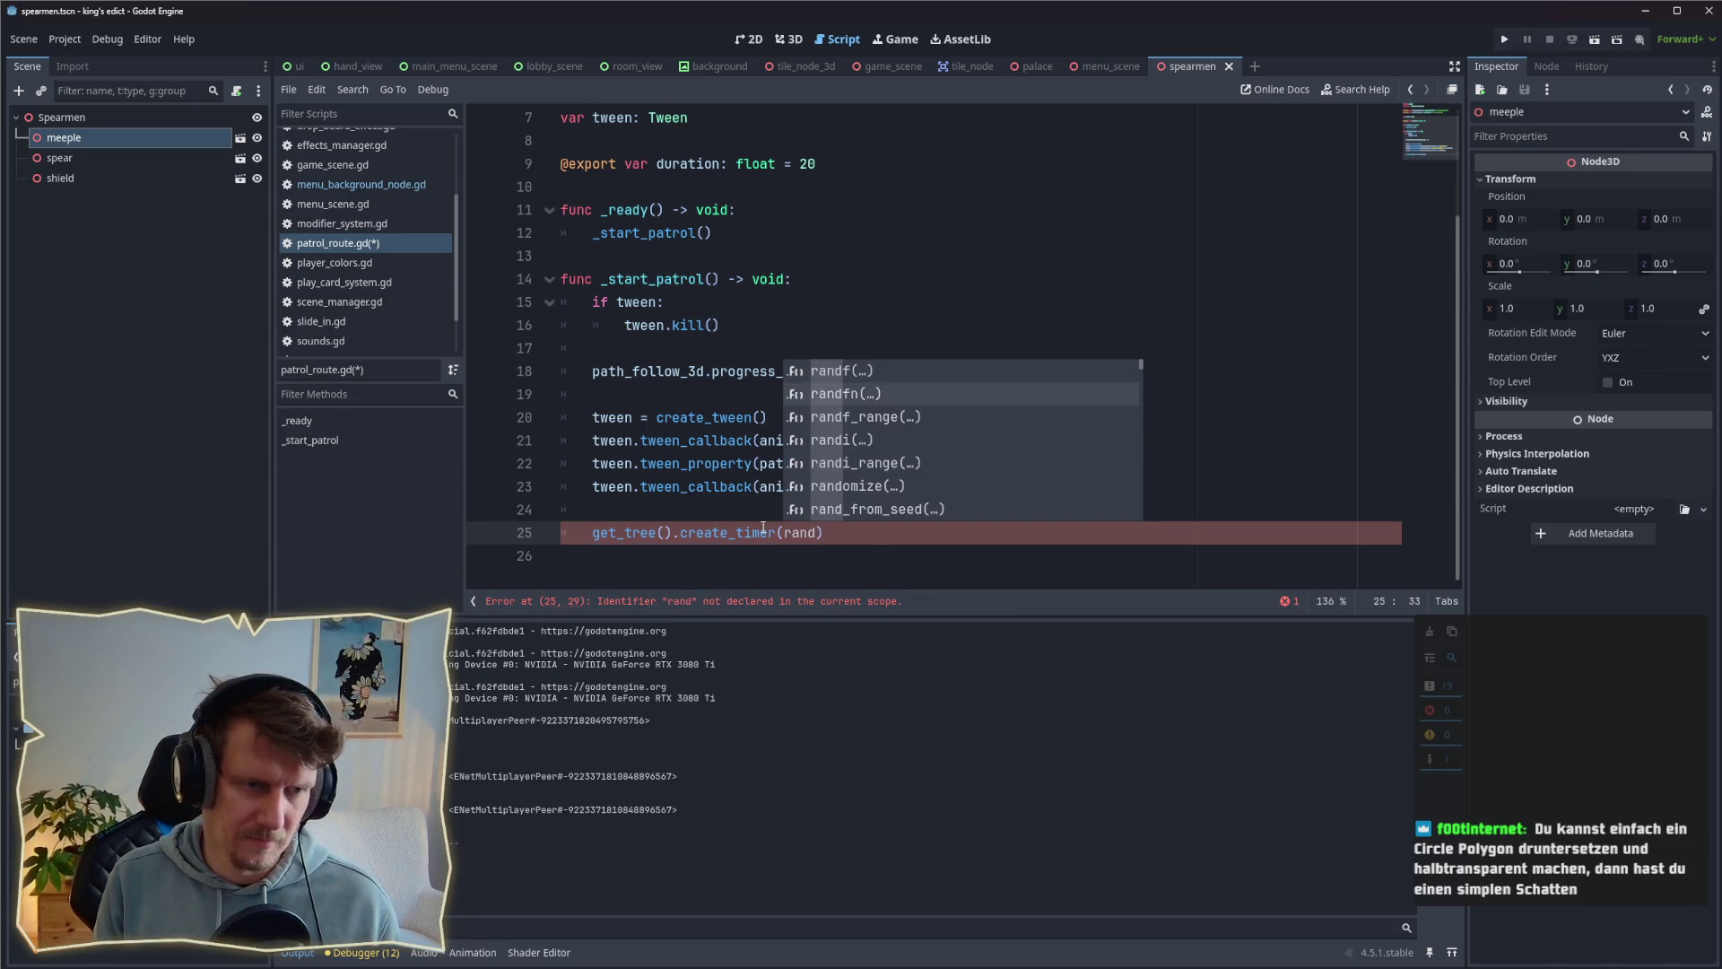
{"action": "key", "text": "Return"}
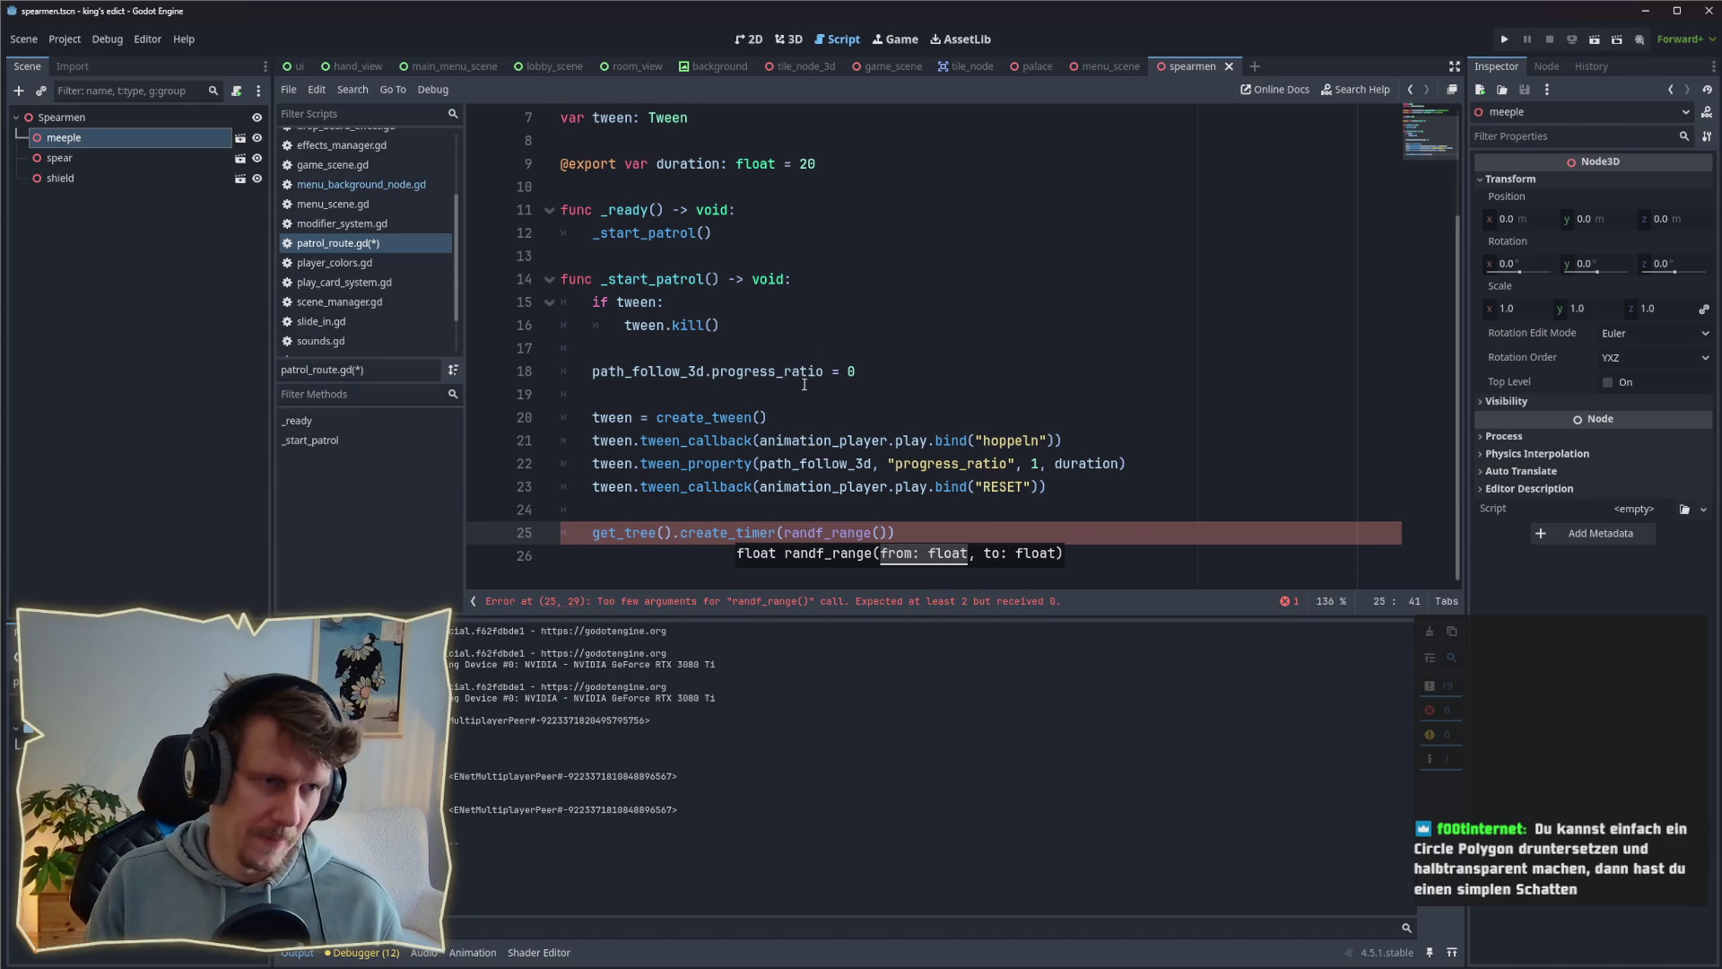
Add exports min_break = 30 and max_break = 60 below the duration export
{"action": "scroll", "coordinate": [798, 386], "scroll_direction": "up", "scroll_amount": 1}
{"action": "left_click", "coordinate": [836, 235]}
{"action": "key", "text": "Return"}
{"action": "type", "text": "@export v"}
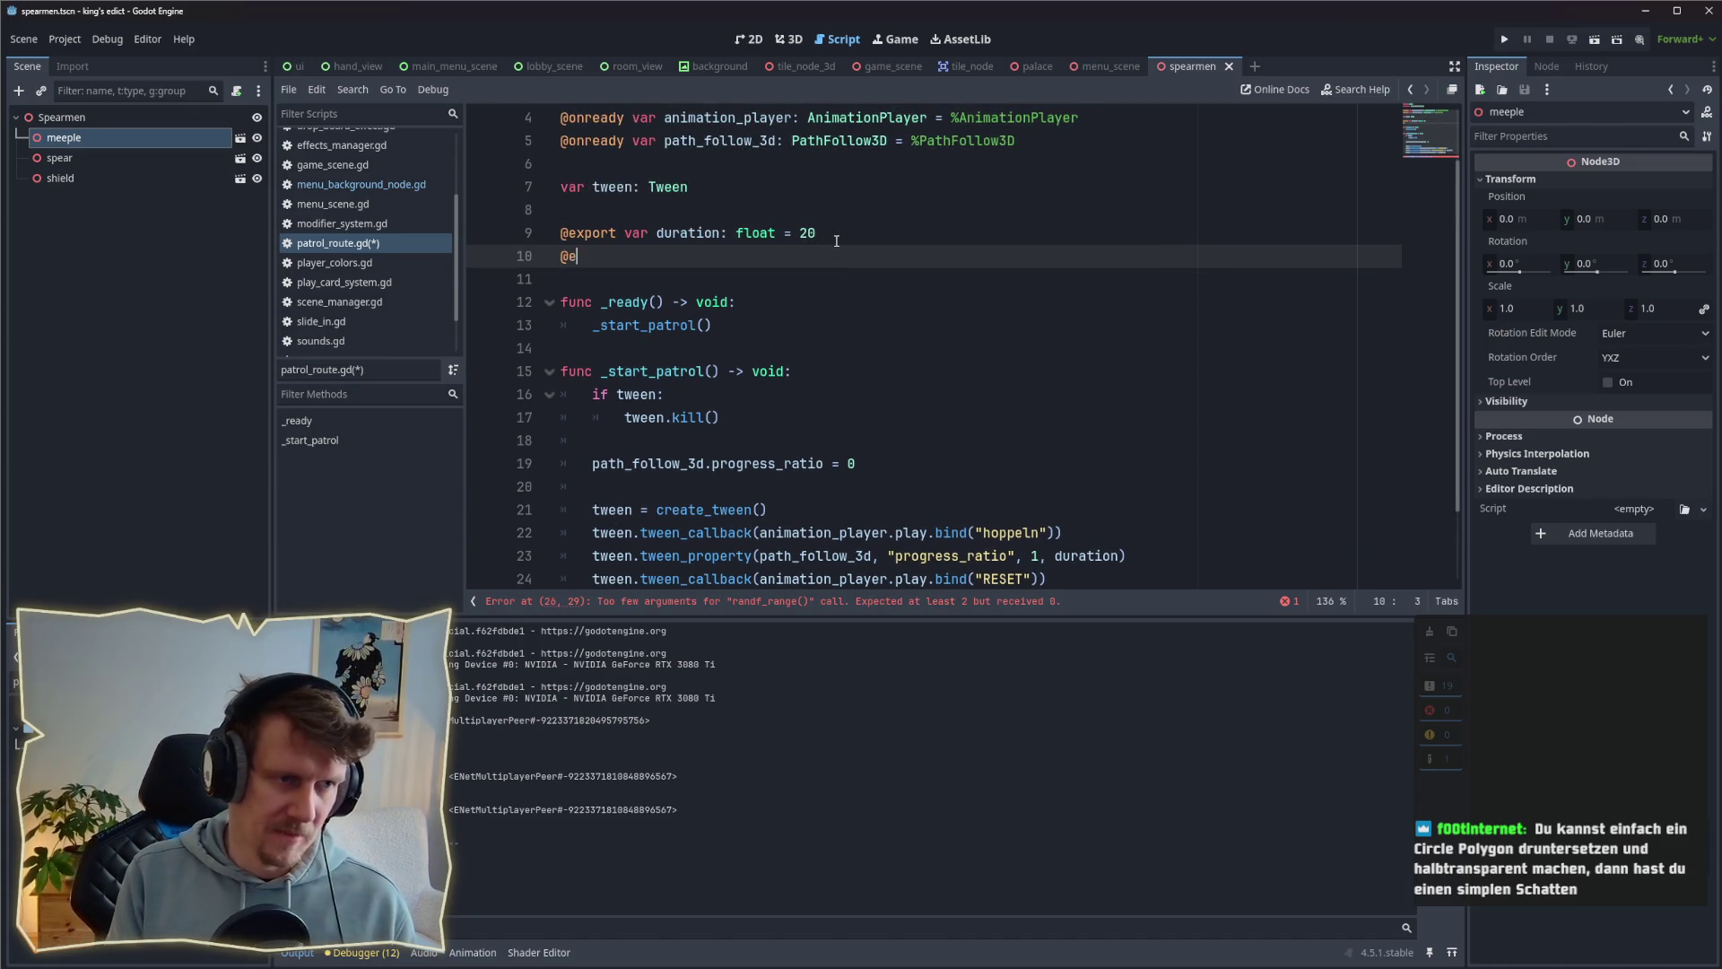
{"action": "type", "text": "ar min_bre"}
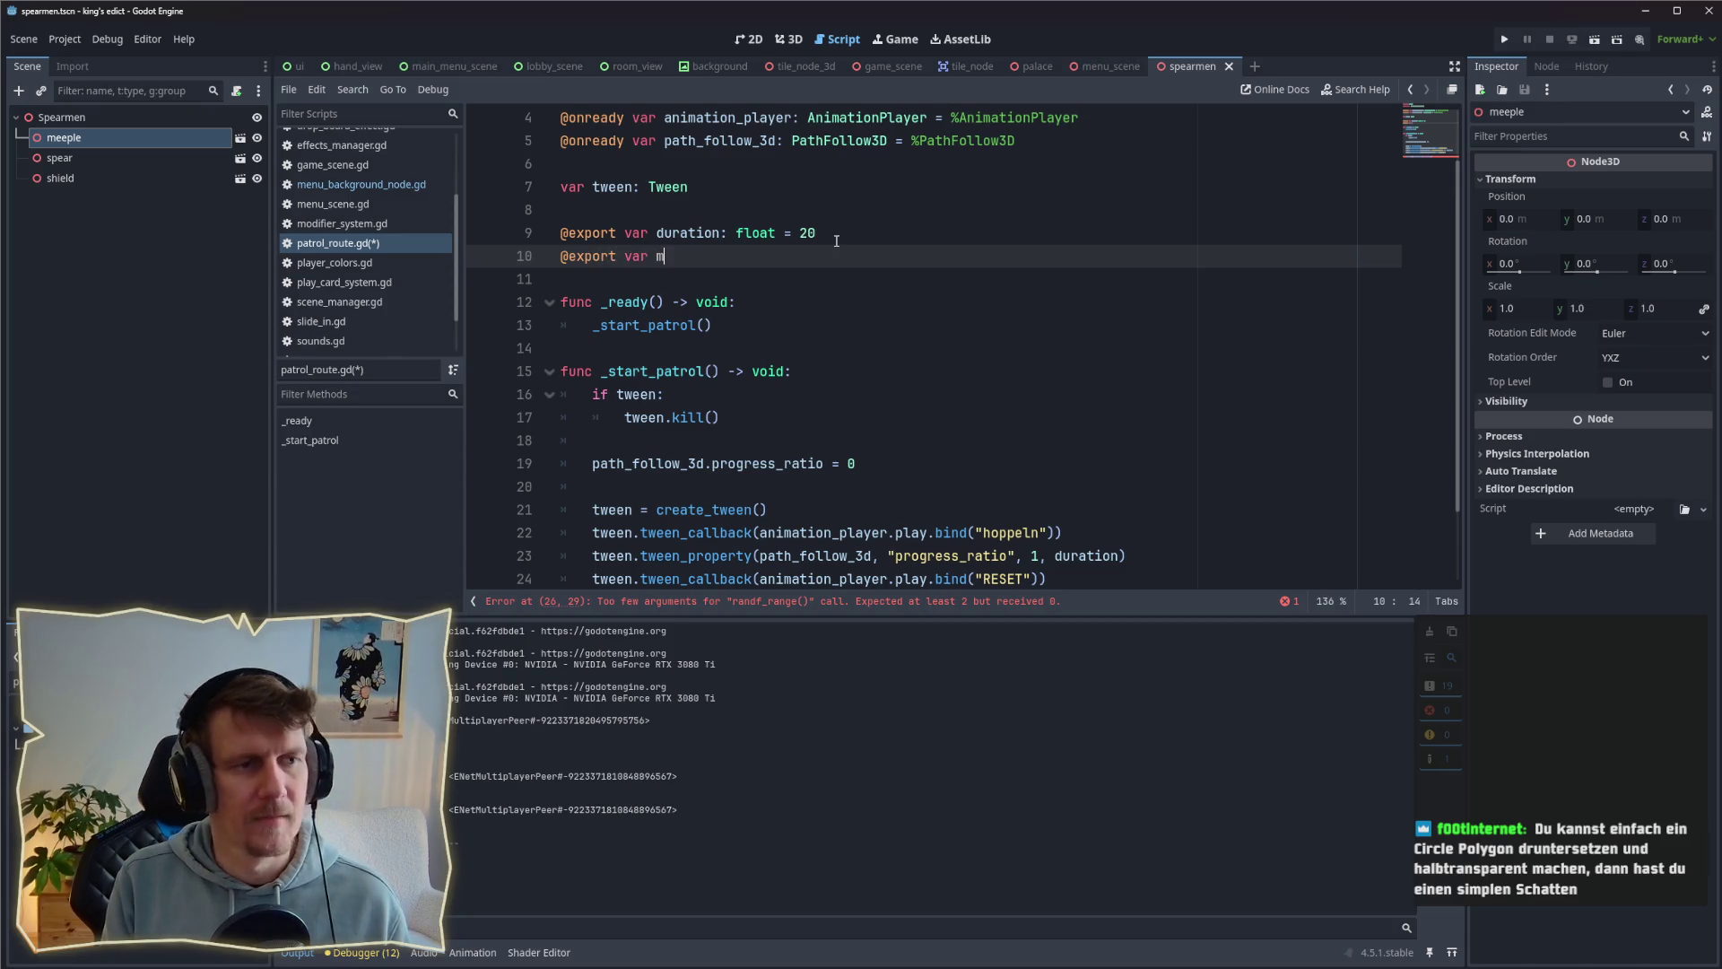
{"action": "type", "text": "ak: fl"}
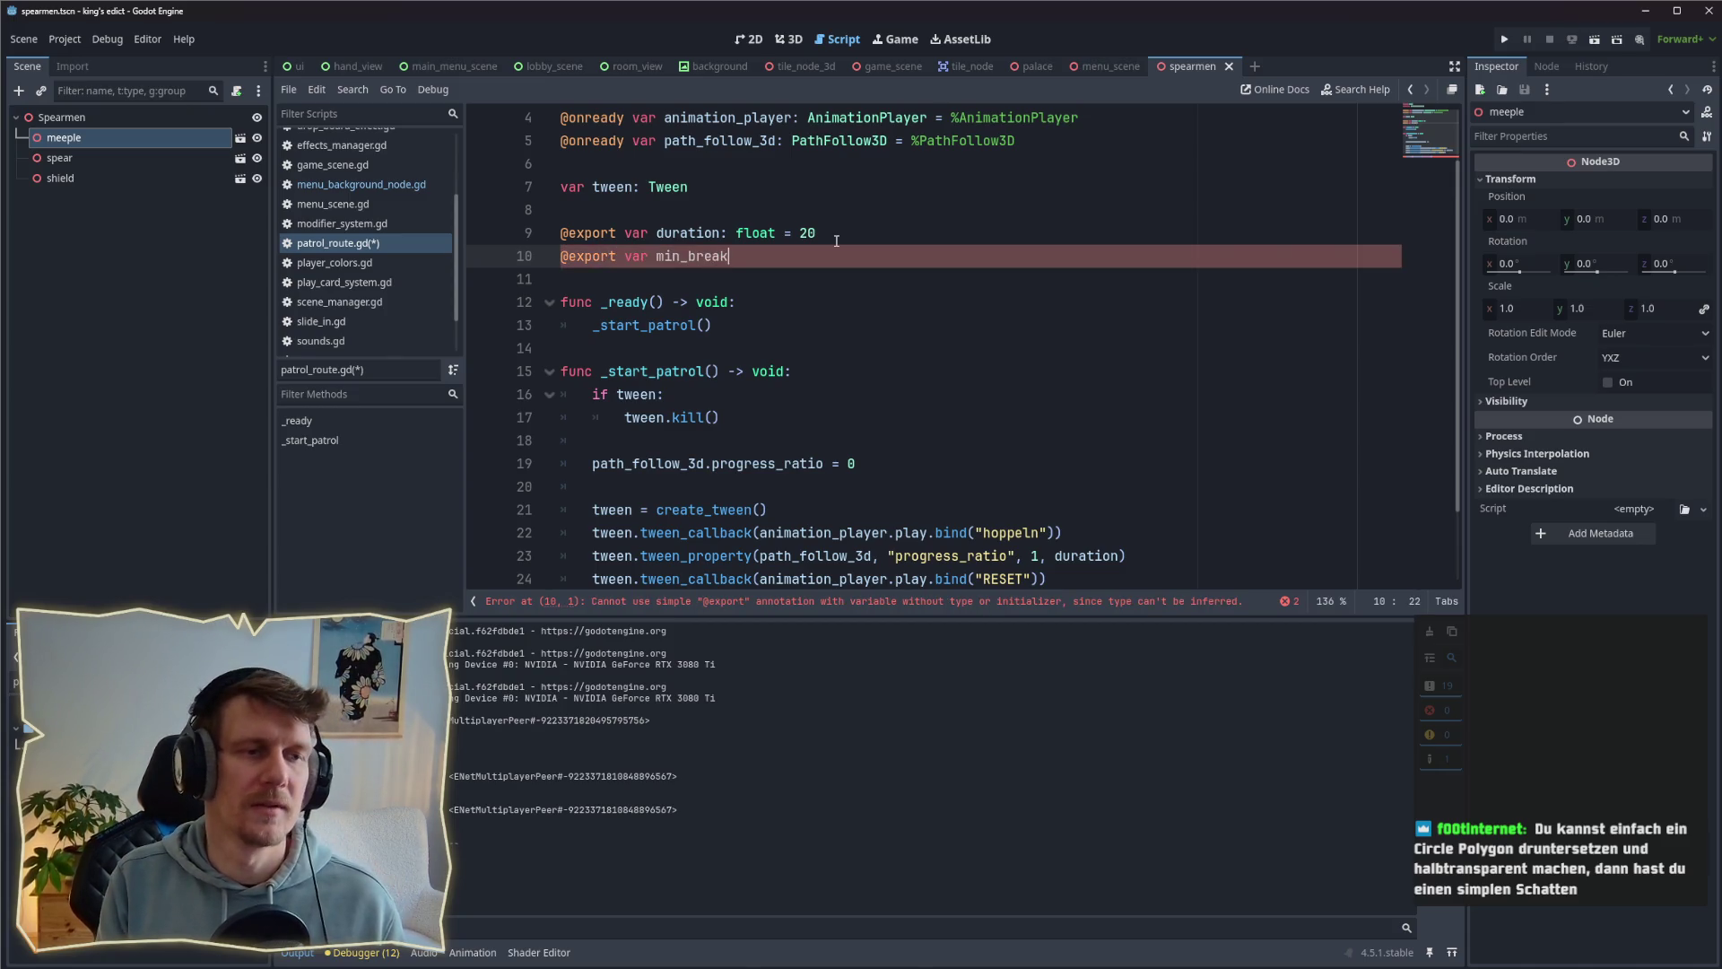
{"action": "type", "text": "oat ="}
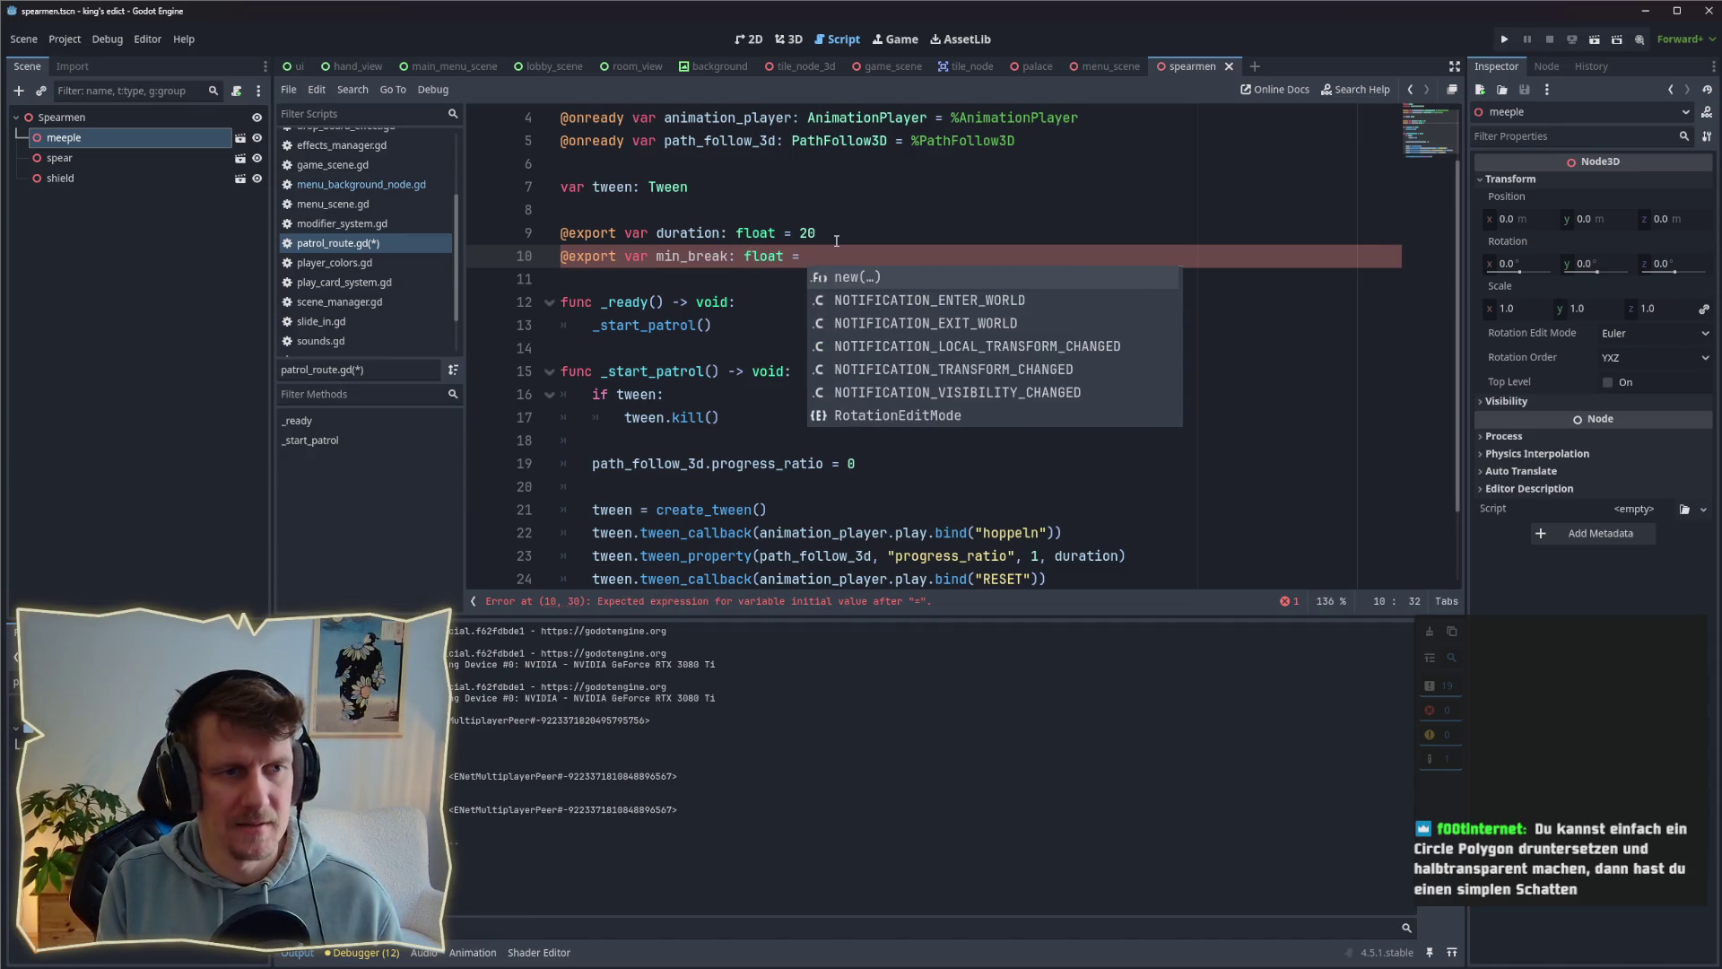
{"action": "key", "text": "Escape"}
{"action": "type", "text": "30"}
{"action": "key", "text": "ctrl+shift+d"}
{"action": "key", "text": "Left"}
{"action": "key", "text": "BackSpace"}
{"action": "type", "text": "6"}
{"action": "key", "text": "ctrl+s"}
{"action": "scroll", "coordinate": [853, 437], "scroll_direction": "down", "scroll_amount": 2}
{"action": "left_click", "coordinate": [698, 163]}
{"action": "key", "text": "BackSpace"}
{"action": "key", "text": "Delete"}
{"action": "type", "text": "ax"}
Finish the line as randf_range(min_break, max_break)).timeout.connect(_start_patrol) and save
{"action": "left_click", "coordinate": [877, 533]}
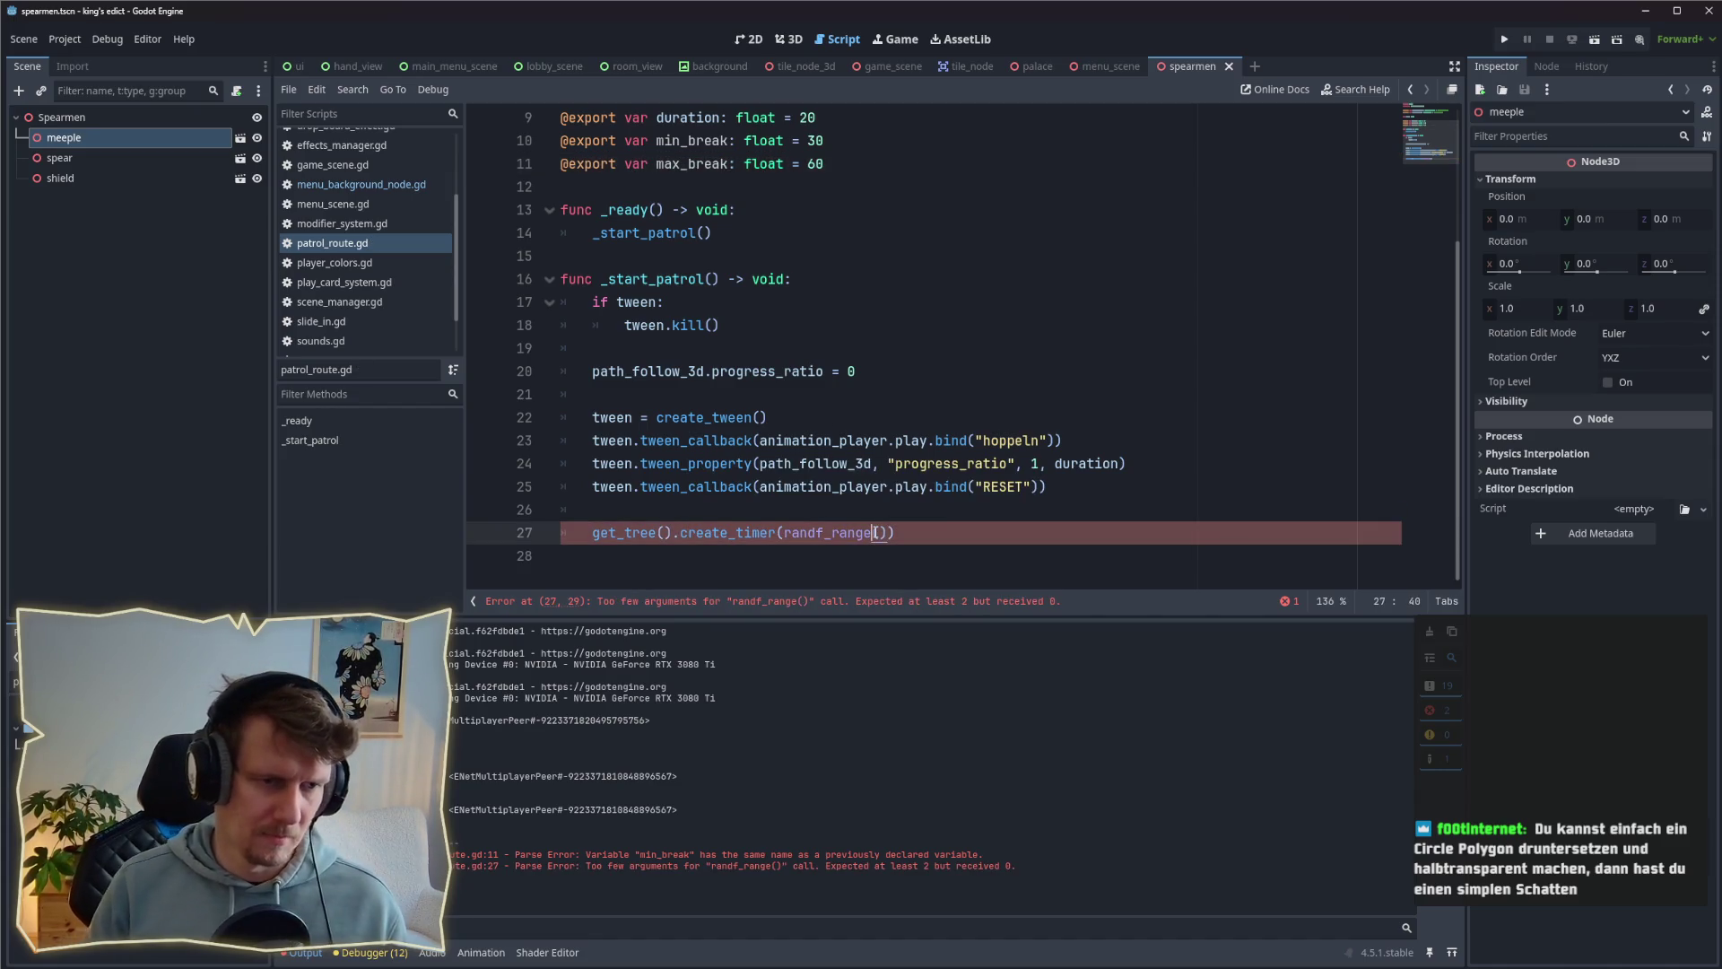
{"action": "type", "text": "min_br"}
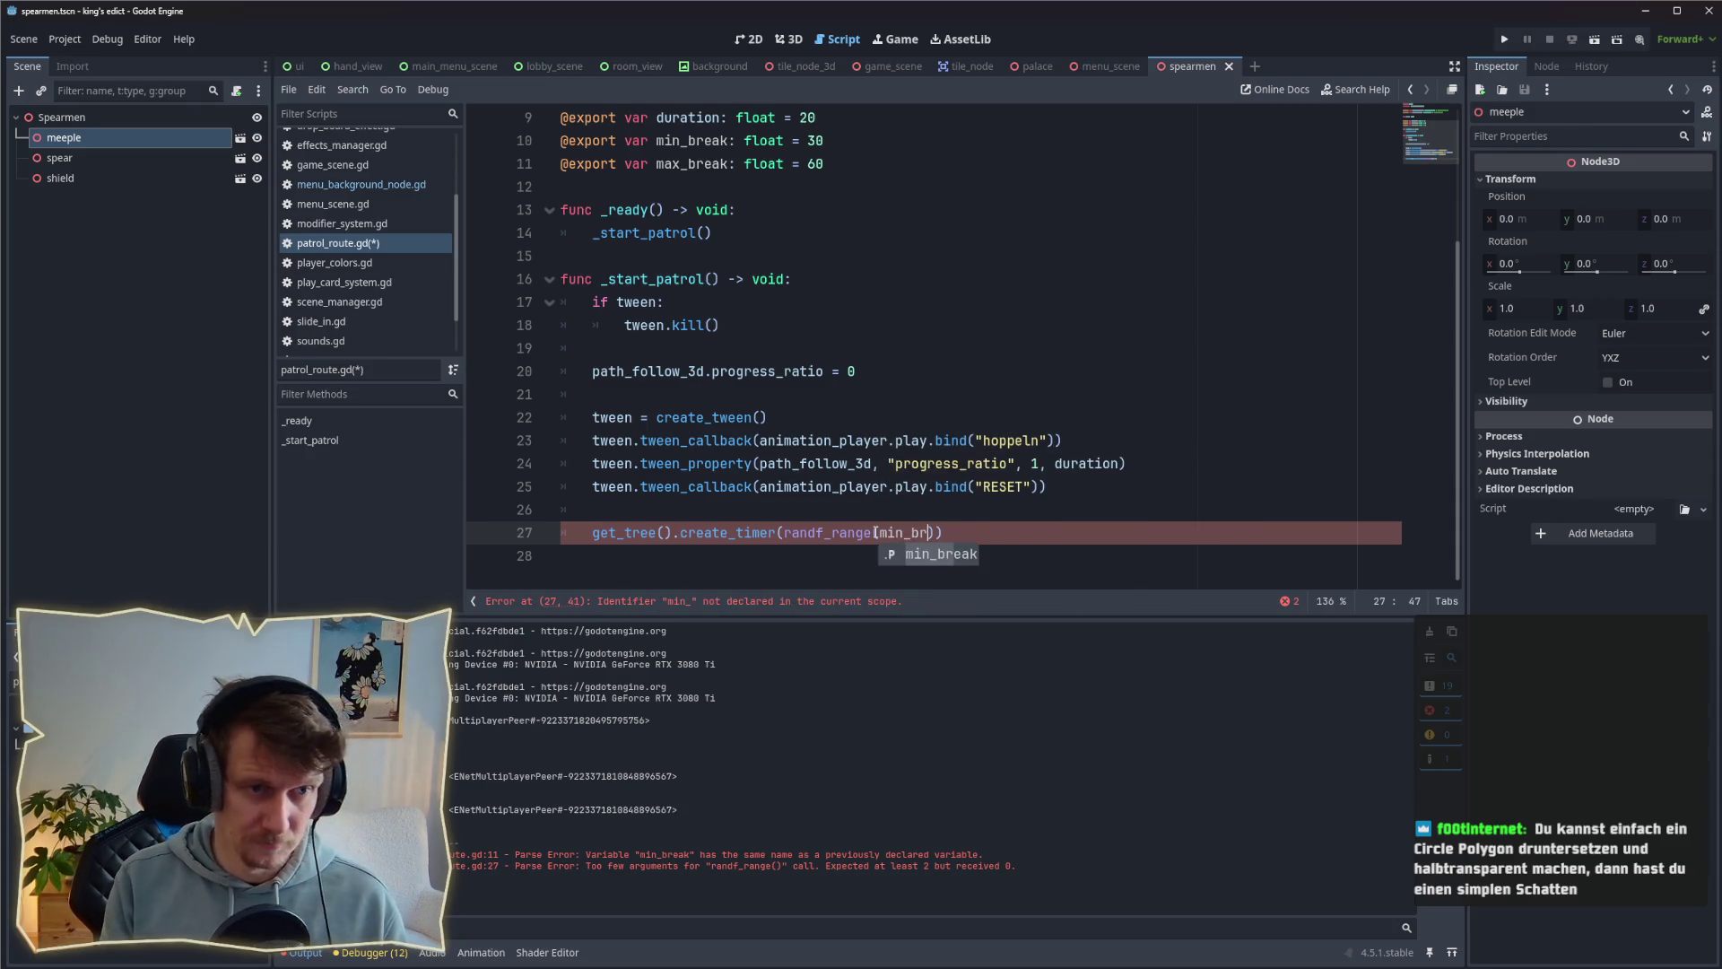
{"action": "key", "text": "Return"}
{"action": "type", "text": ", max"}
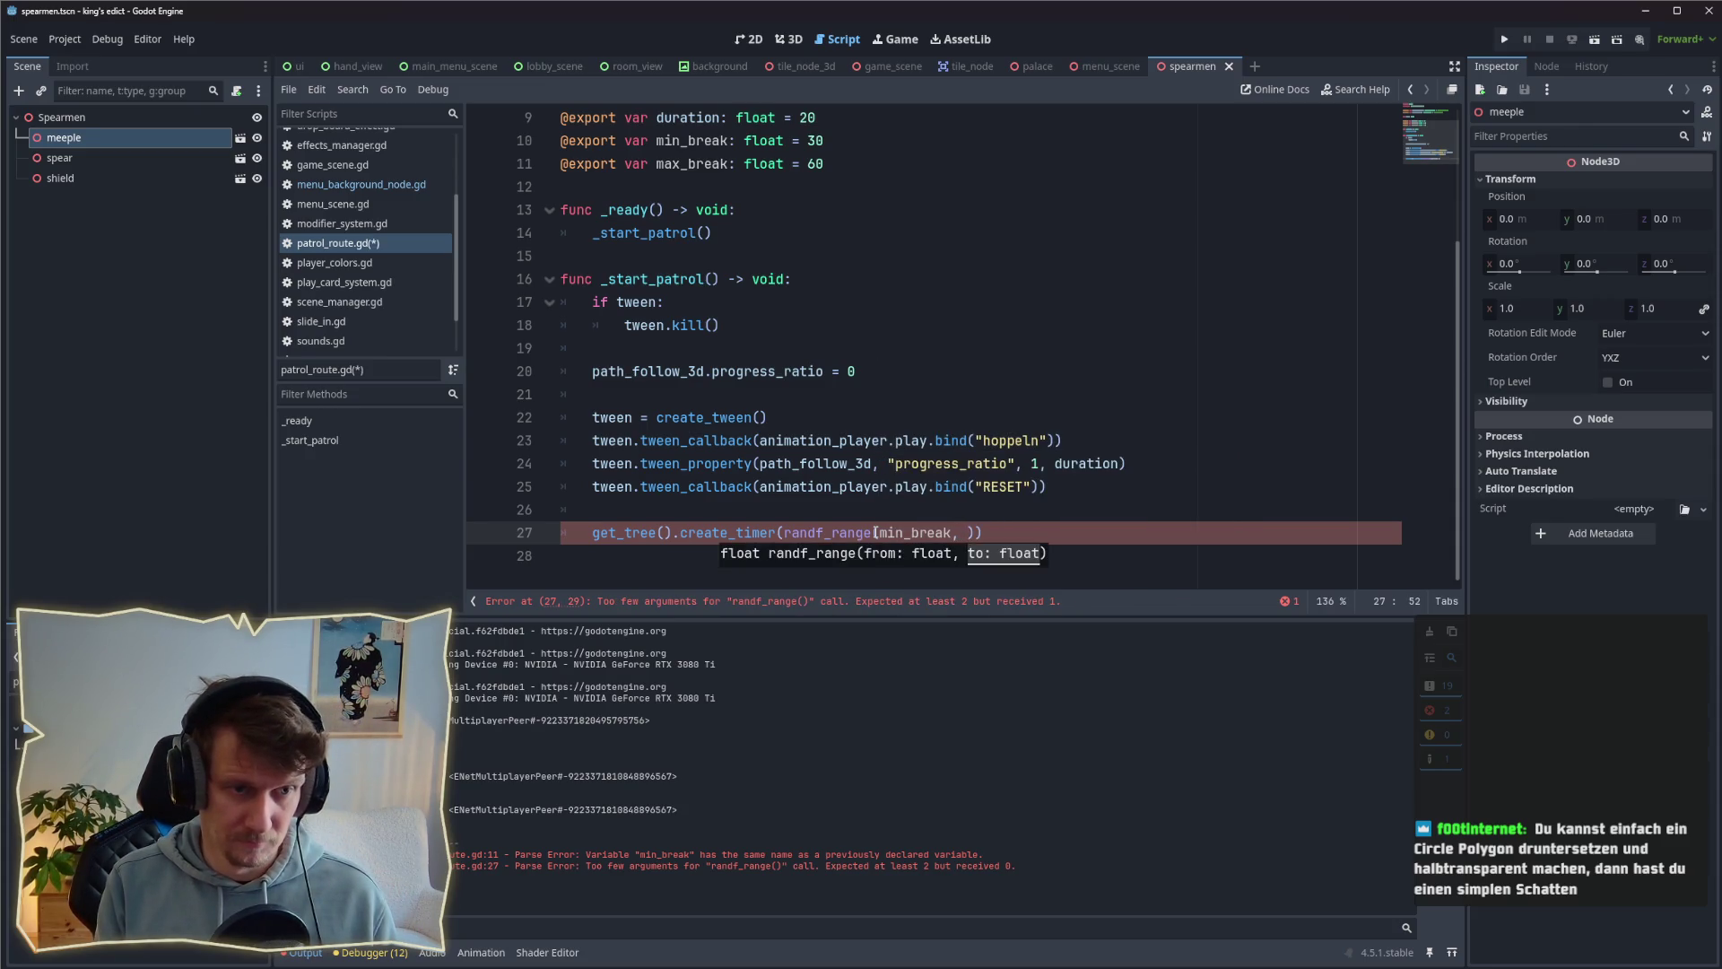
{"action": "key", "text": "Return"}
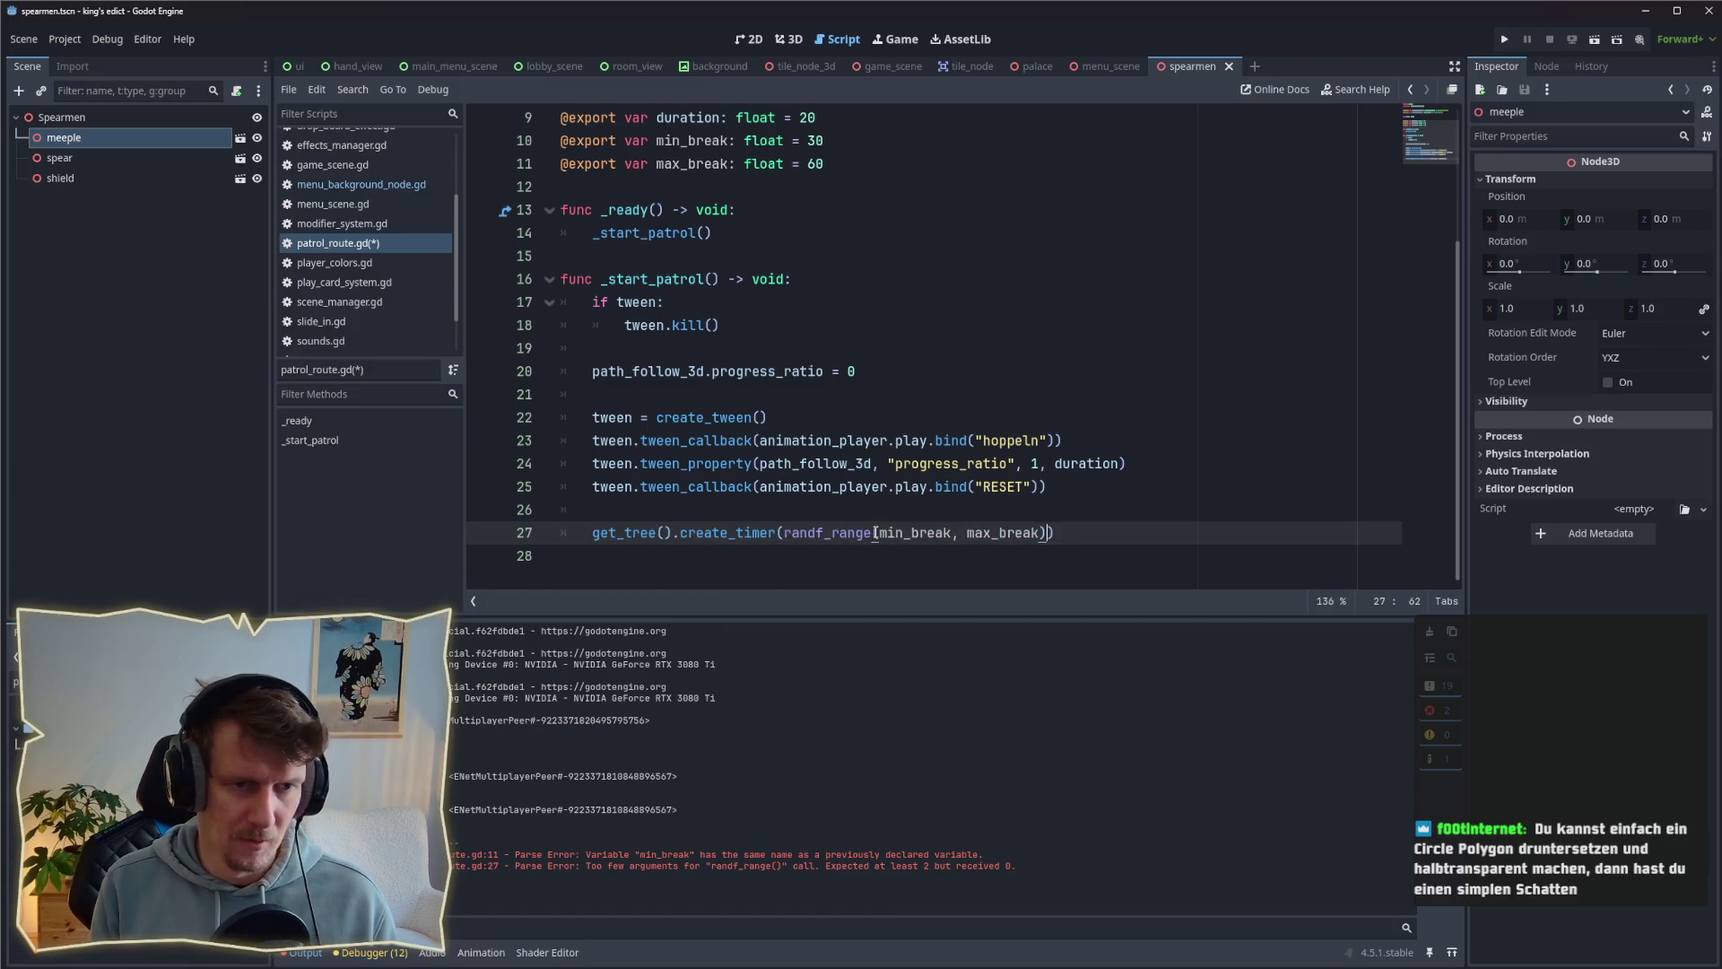
{"action": "type", "text": ").timeout."}
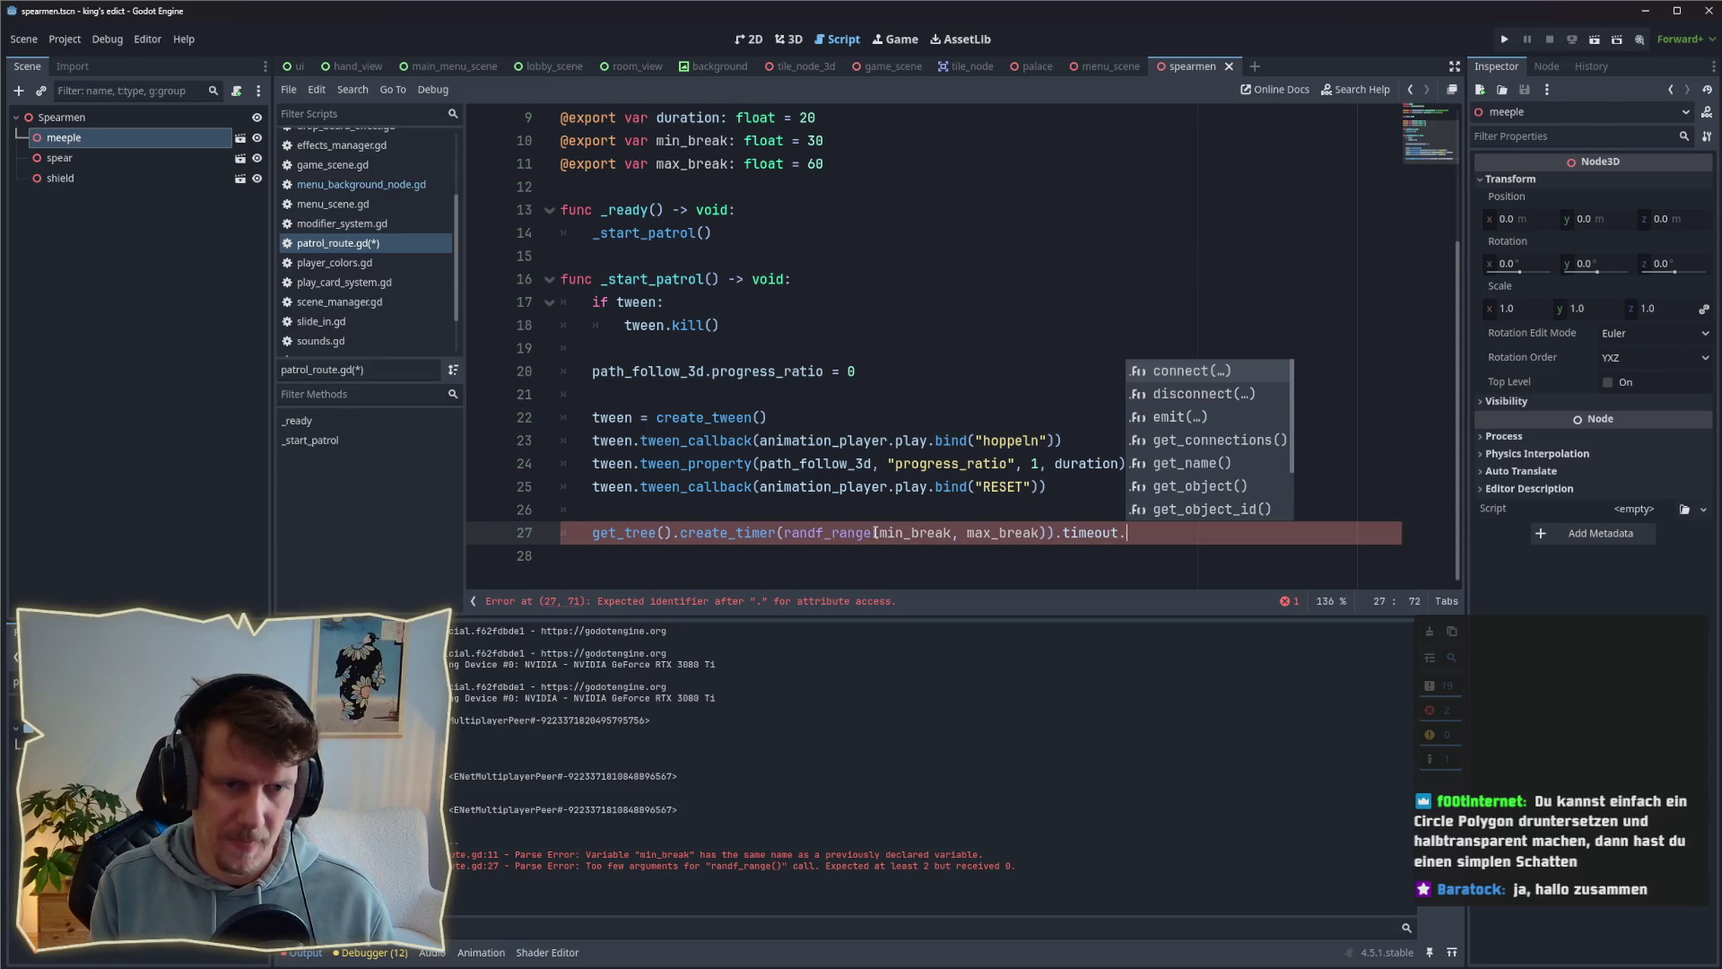
{"action": "type", "text": "c"}
{"action": "key", "text": "Return"}
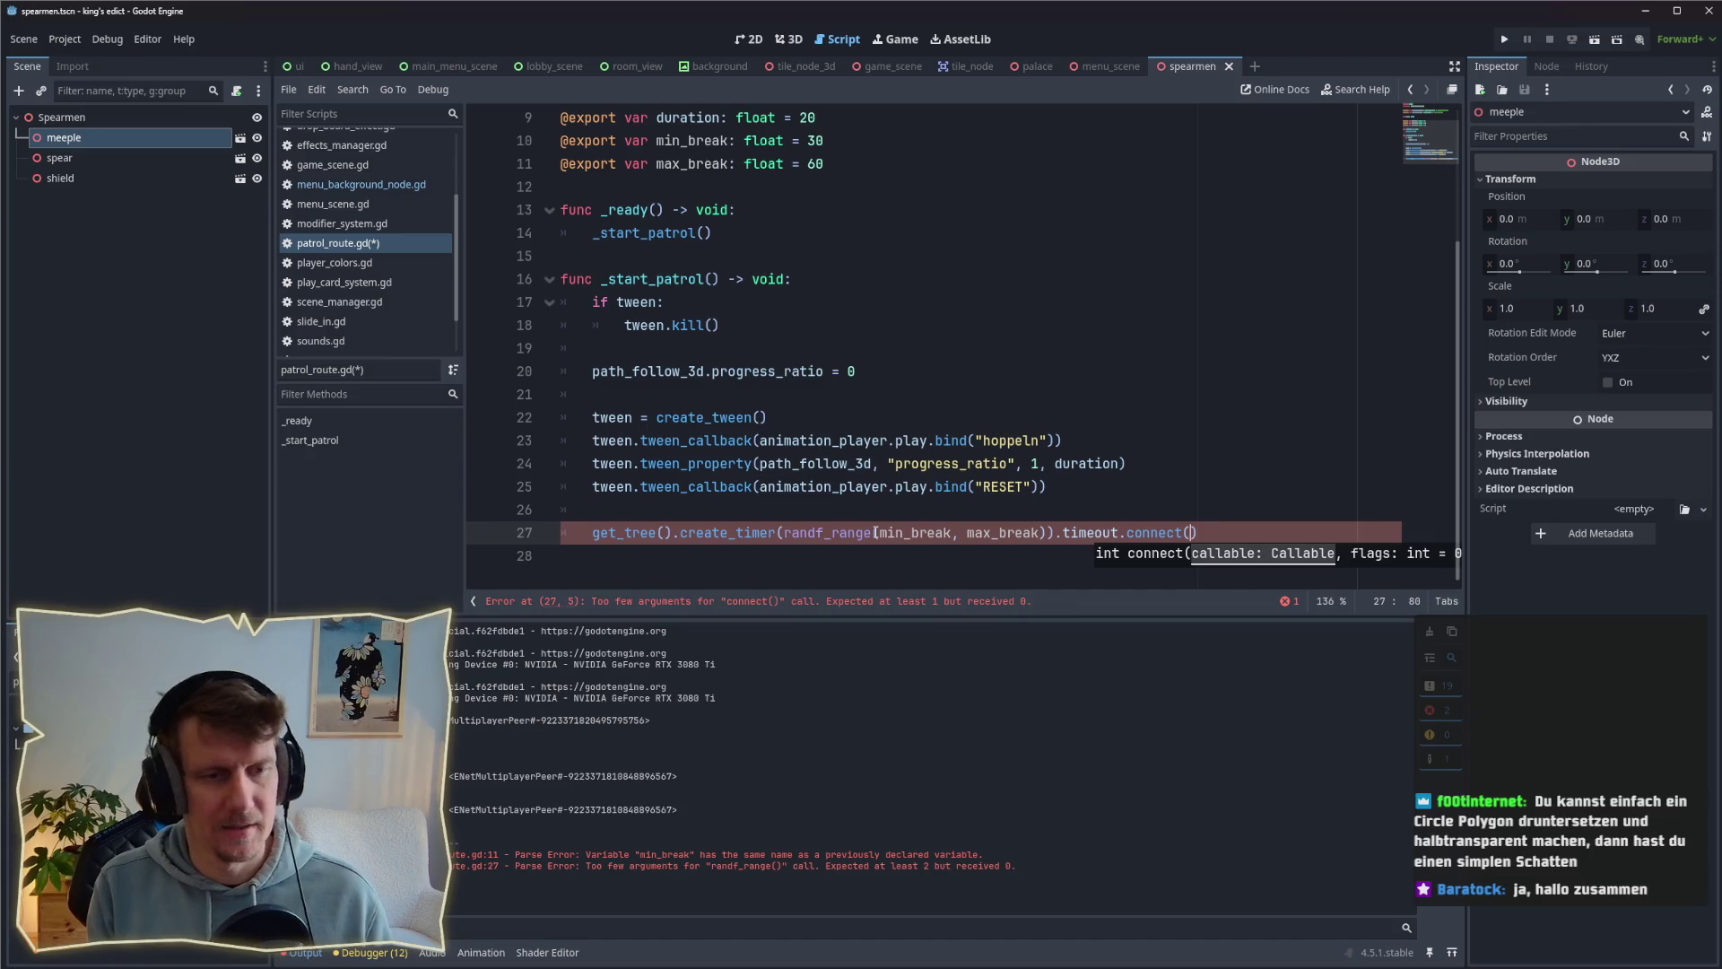
{"action": "type", "text": "_star"}
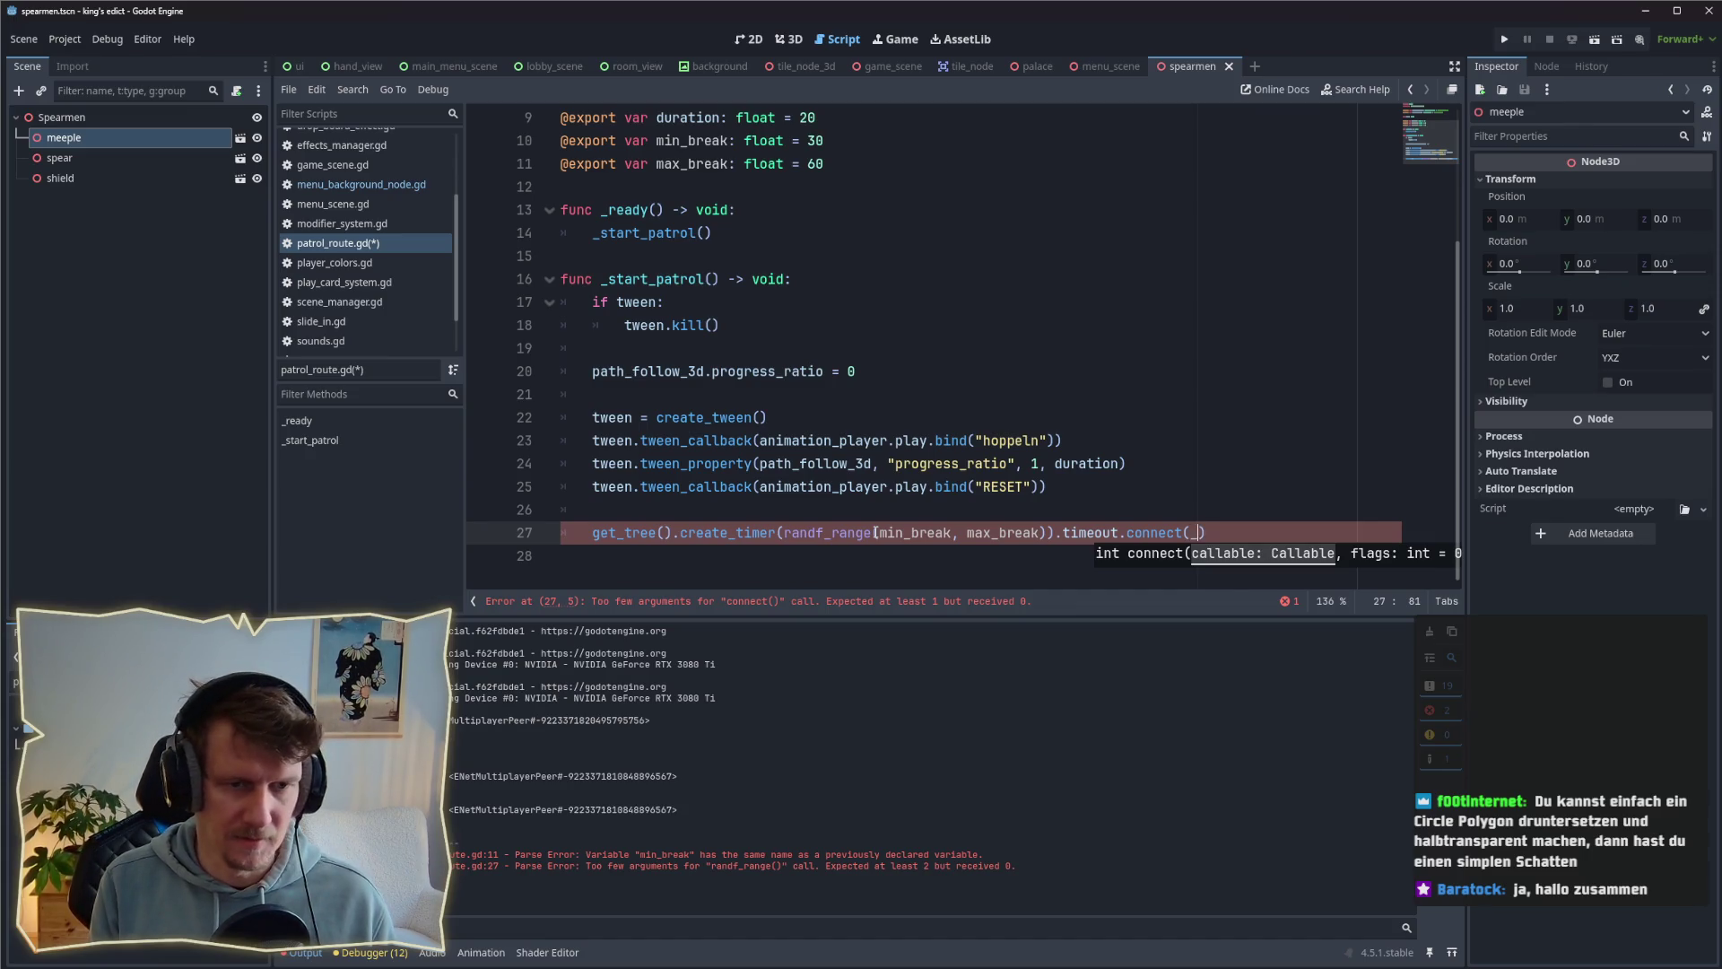
{"action": "key", "text": "Return"}
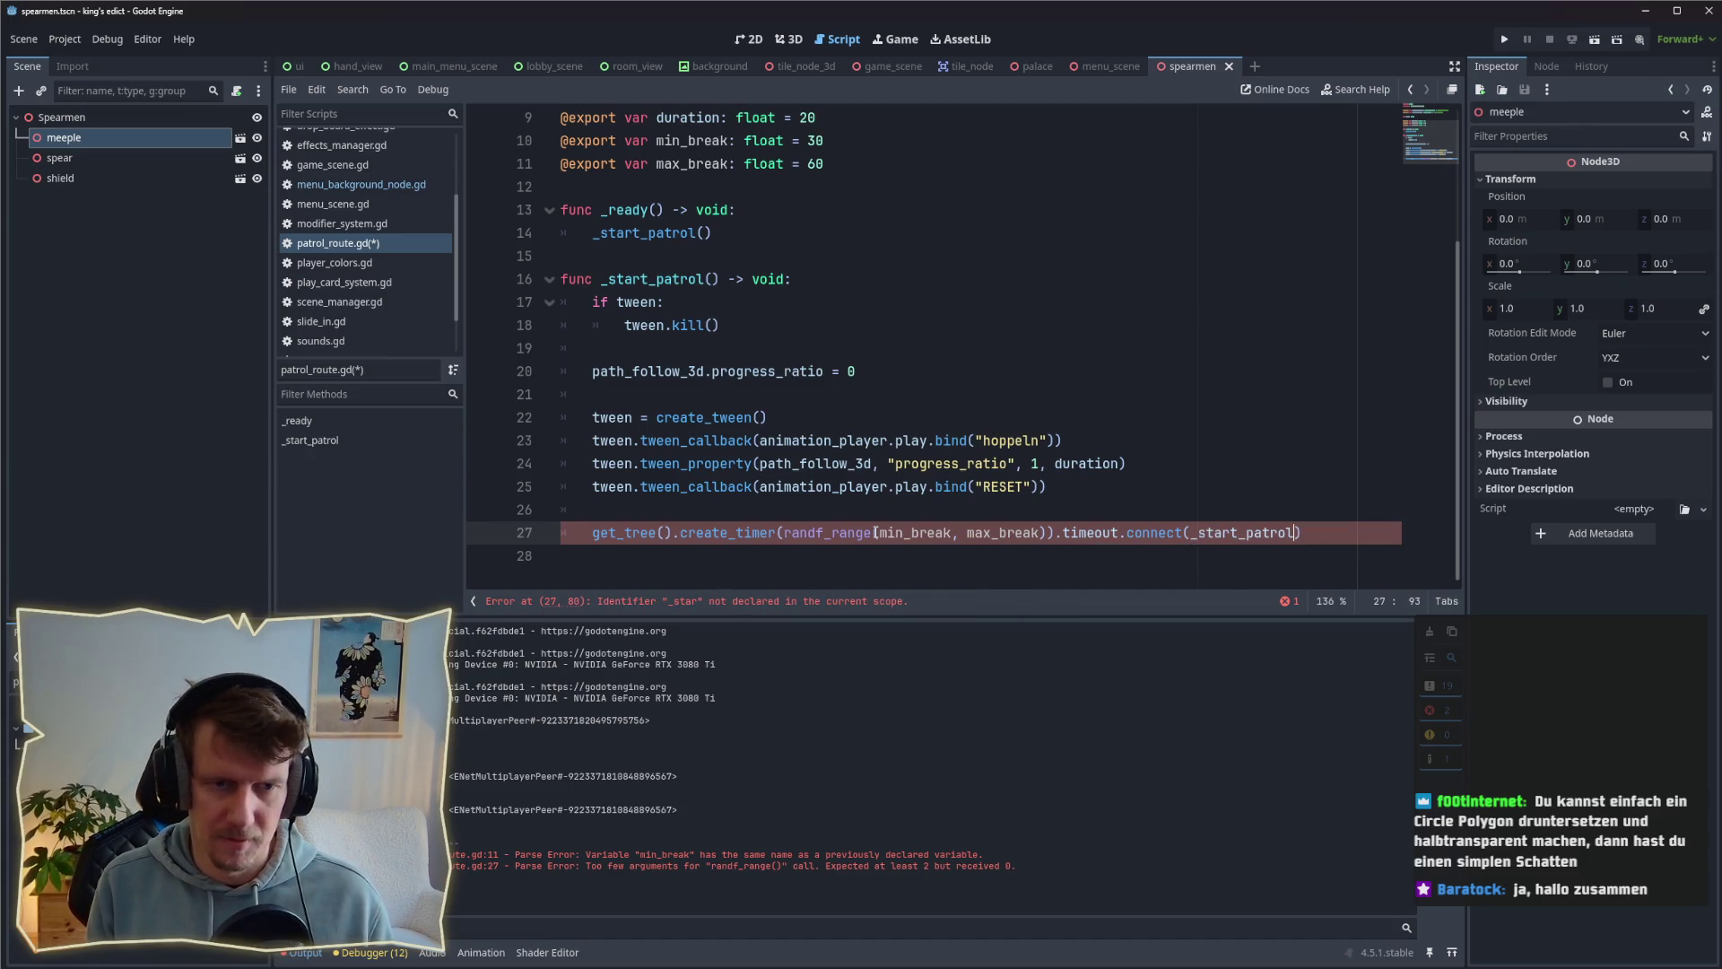
{"action": "key", "text": "ctrl+s"}
Paste the copied timer line over the _start_patrol() call in _ready
{"action": "mouse_move", "coordinate": [1300, 533]}
{"action": "left_mouse_down"}
{"action": "mouse_move", "coordinate": [592, 533]}
{"action": "mouse_move", "coordinate": [1298, 533]}
{"action": "left_mouse_up"}
{"action": "left_click_drag", "start_coordinate": [712, 233], "coordinate": [585, 233]}
{"action": "type", "text": "get_tree().create_timer(randf_range(min_break, max_break)).timeout.connect(_start_patrol)"}
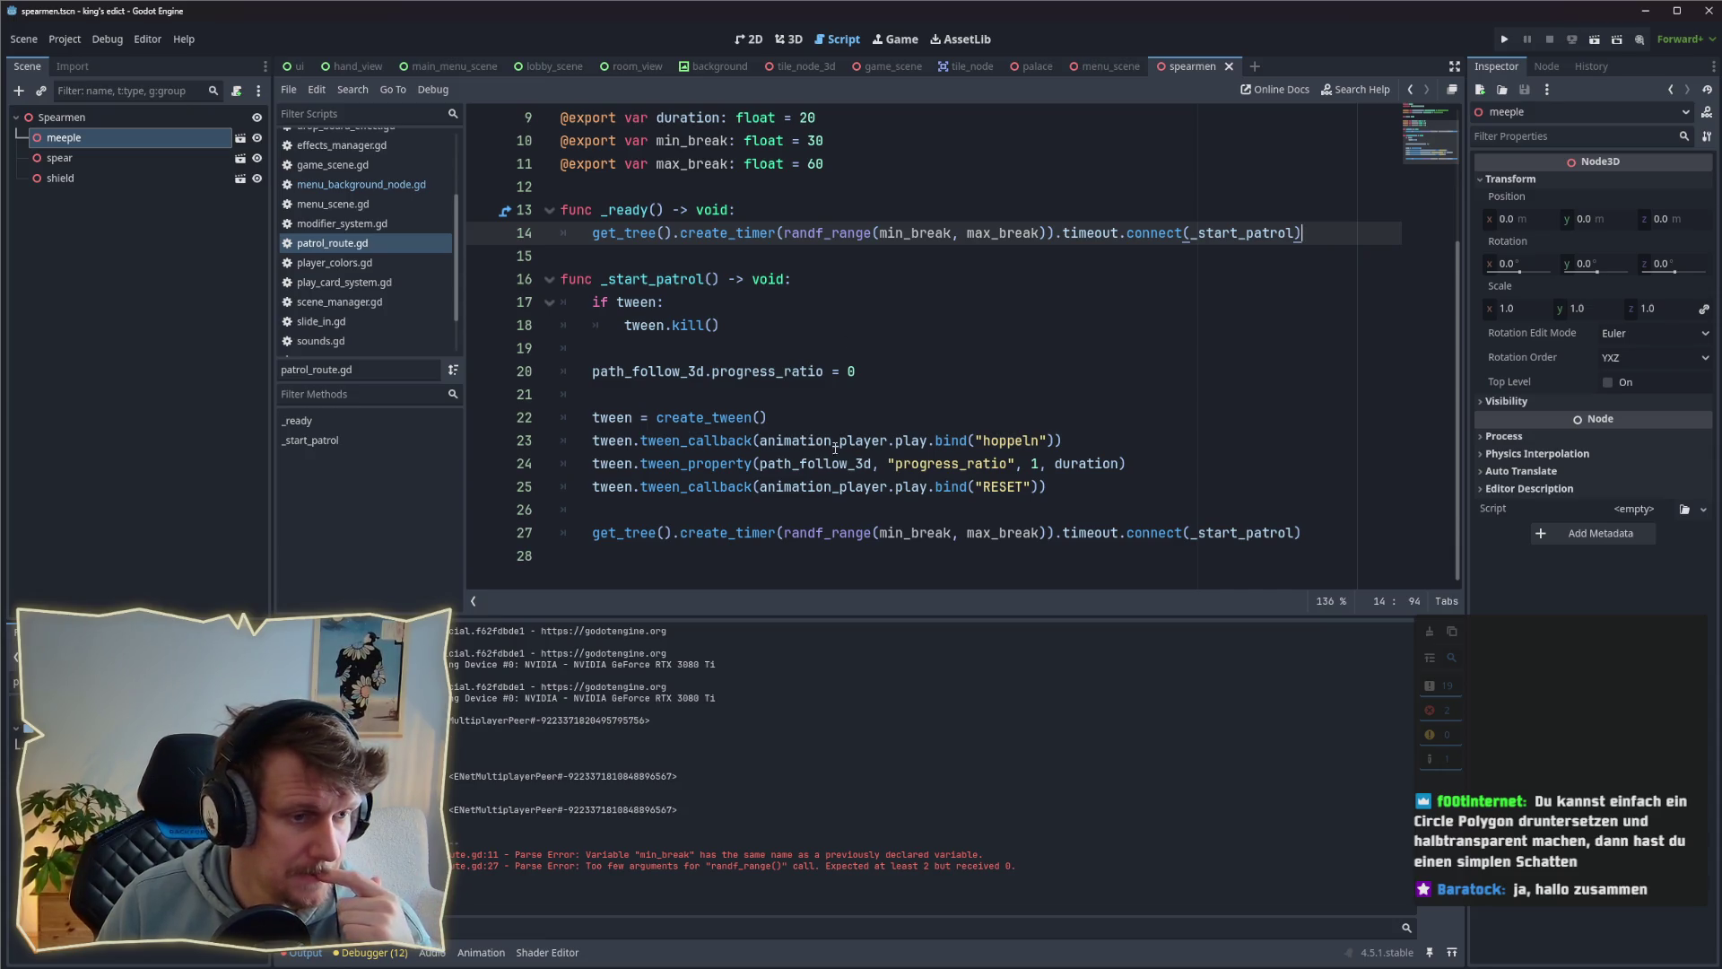
{"action": "mouse_move", "coordinate": [822, 487]}
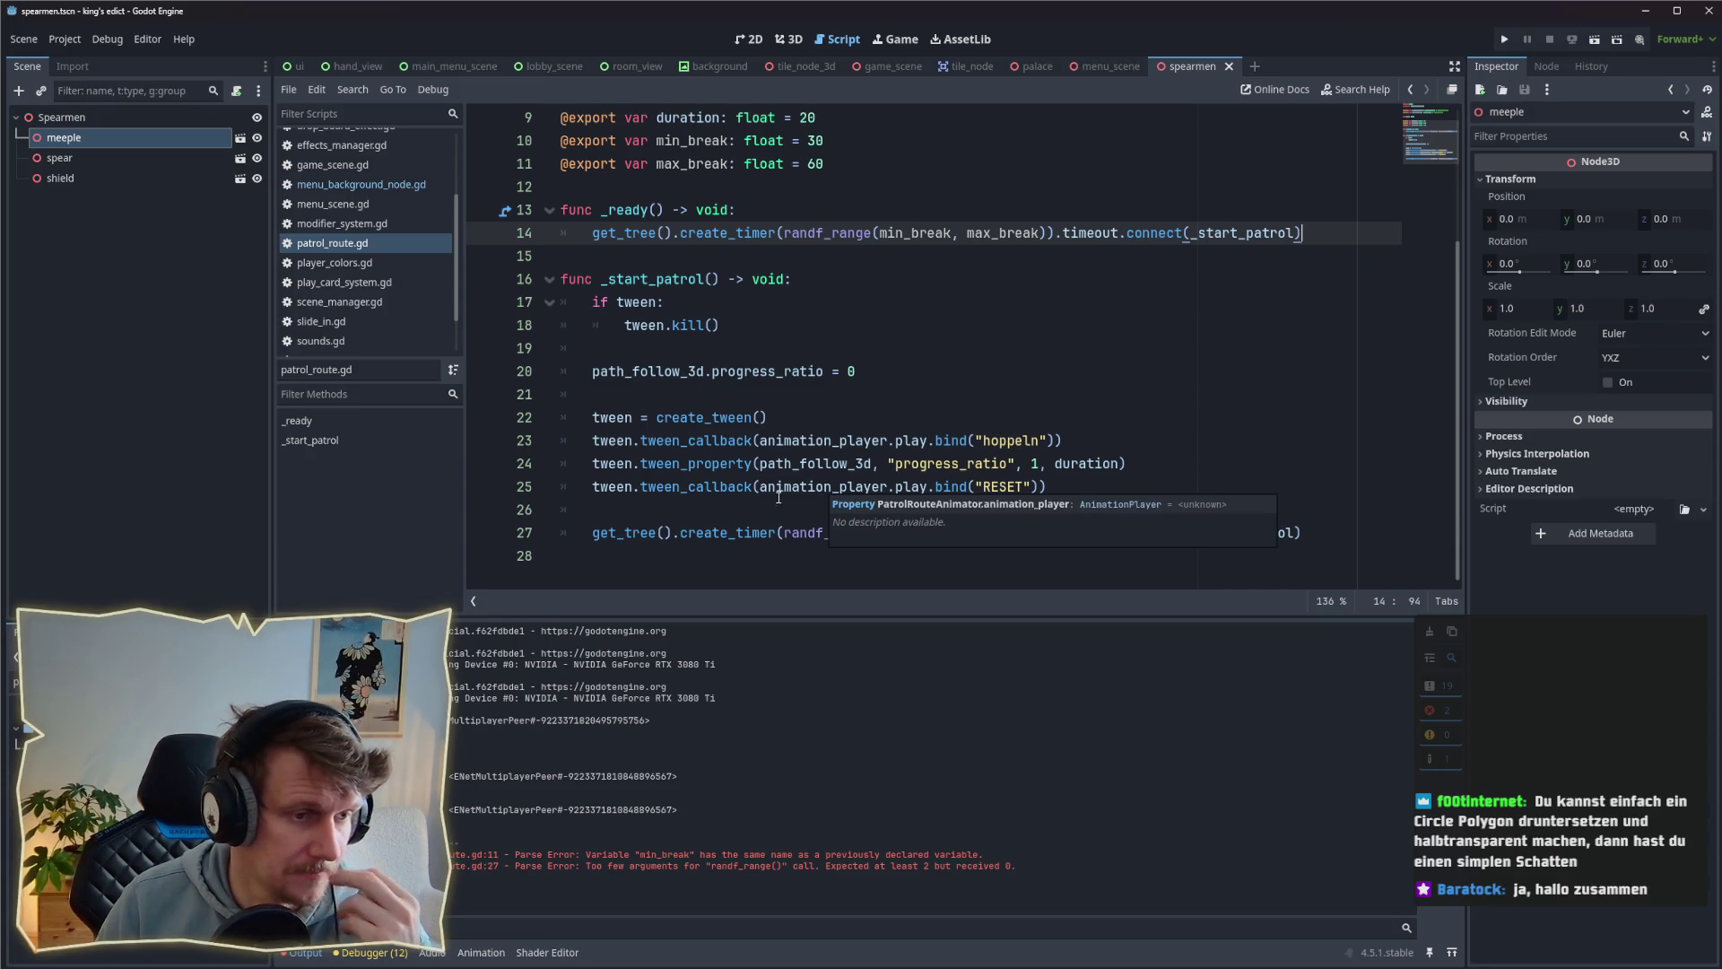
{"action": "left_click", "coordinate": [700, 492]}
{"action": "left_click", "coordinate": [698, 516]}
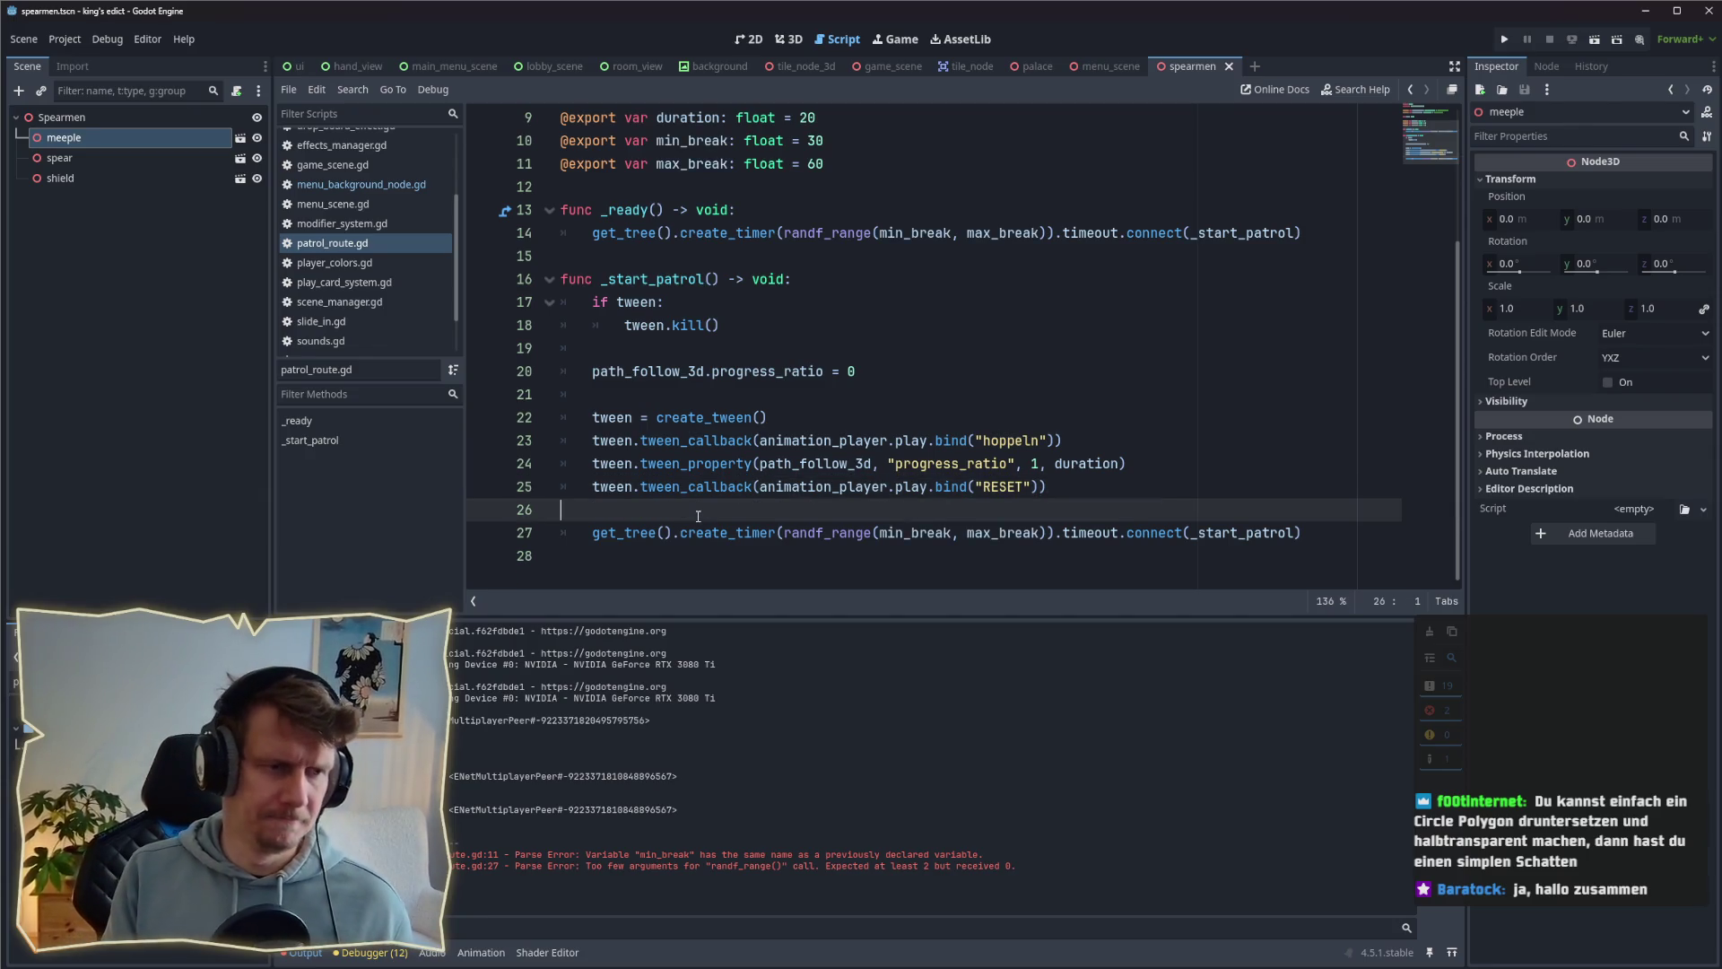
Declare func _start_break() -> void above the timer line
{"action": "key", "text": "Return"}
{"action": "type", "text": "func _sta"}
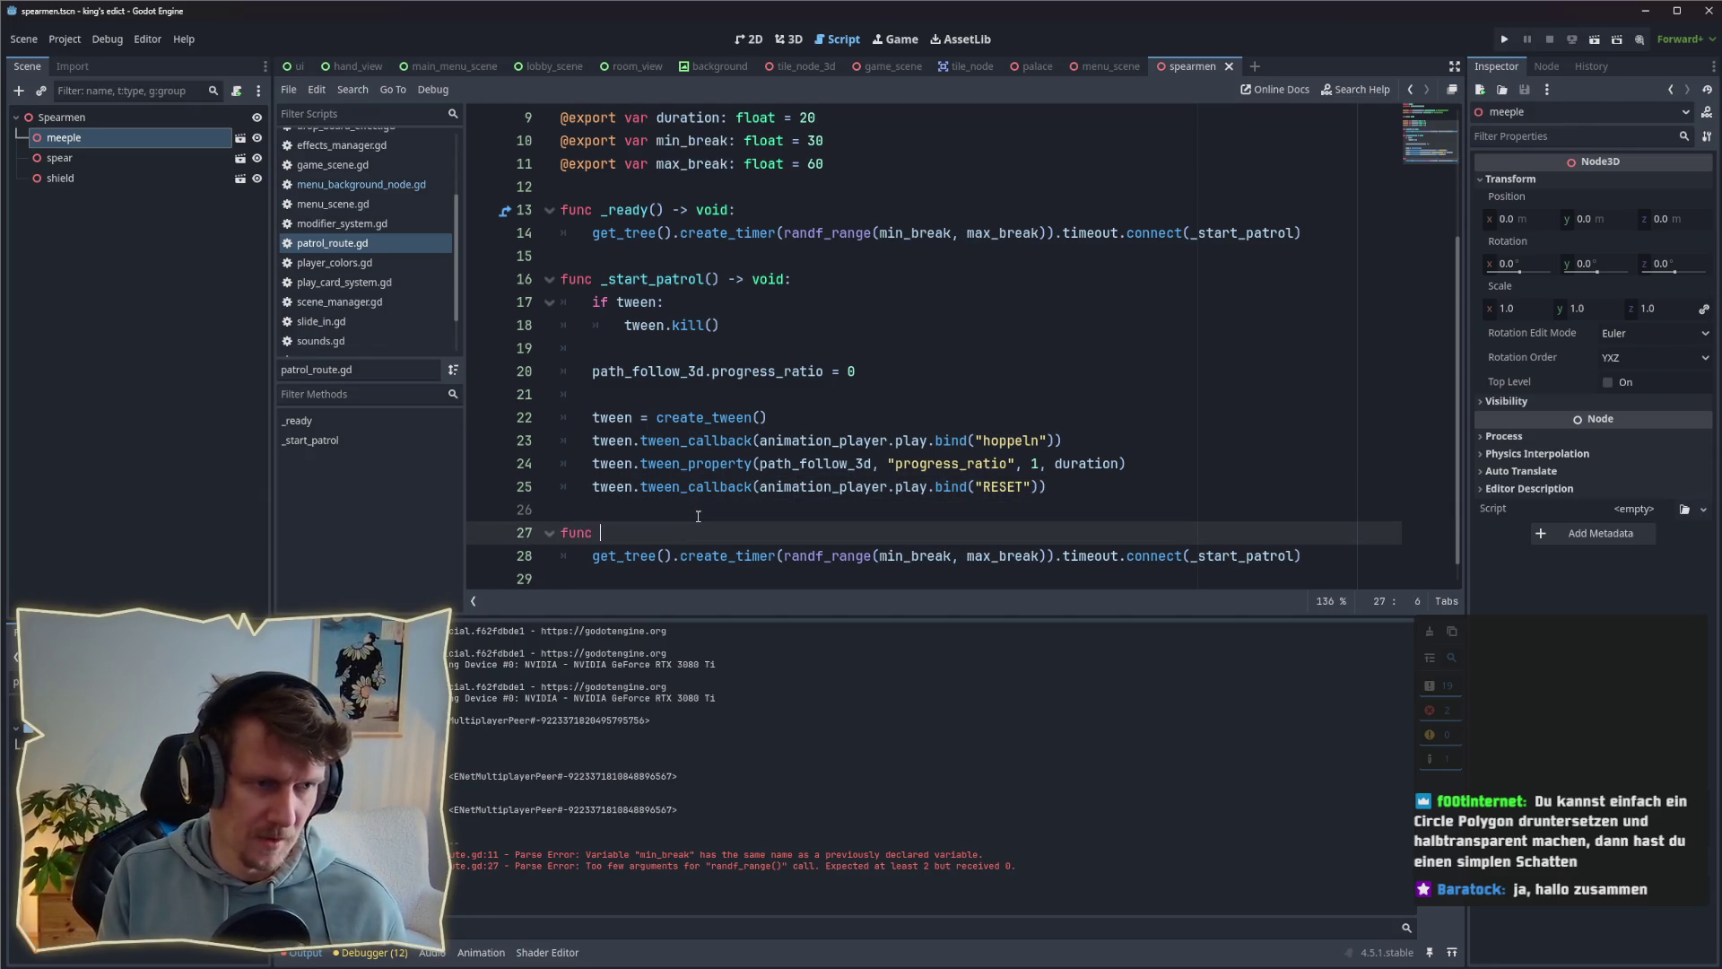
{"action": "type", "text": "rt_brac"}
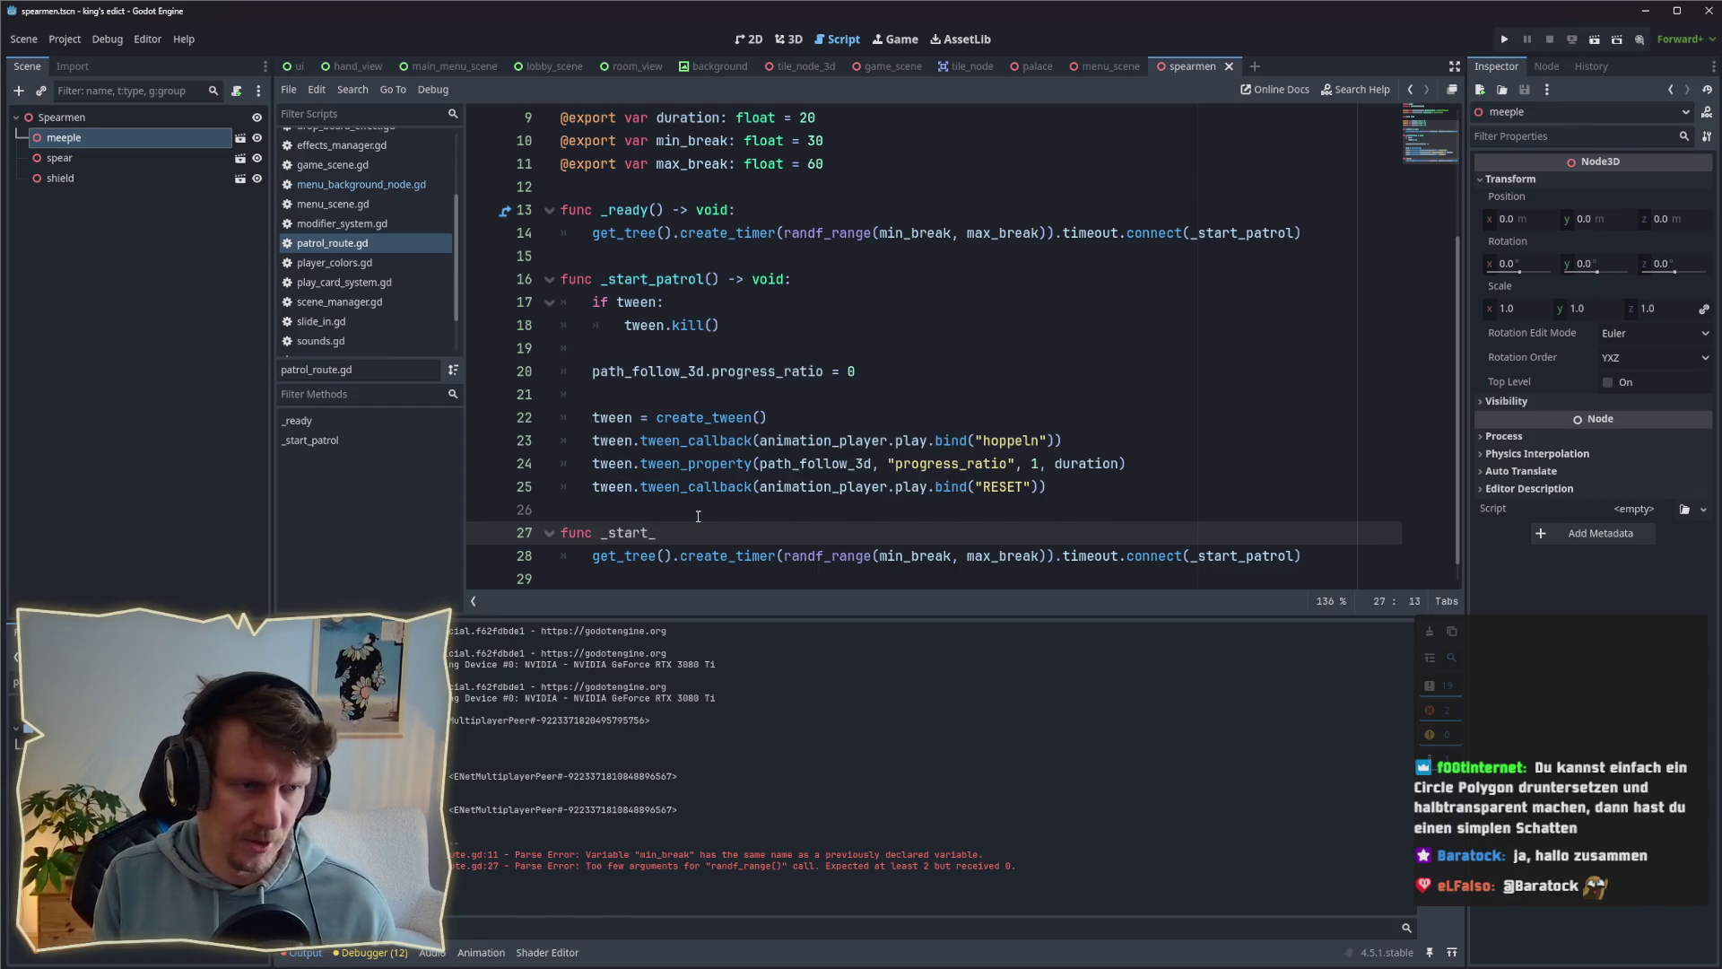
{"action": "key", "text": "BackSpace"}
{"action": "type", "text": "eak()"}
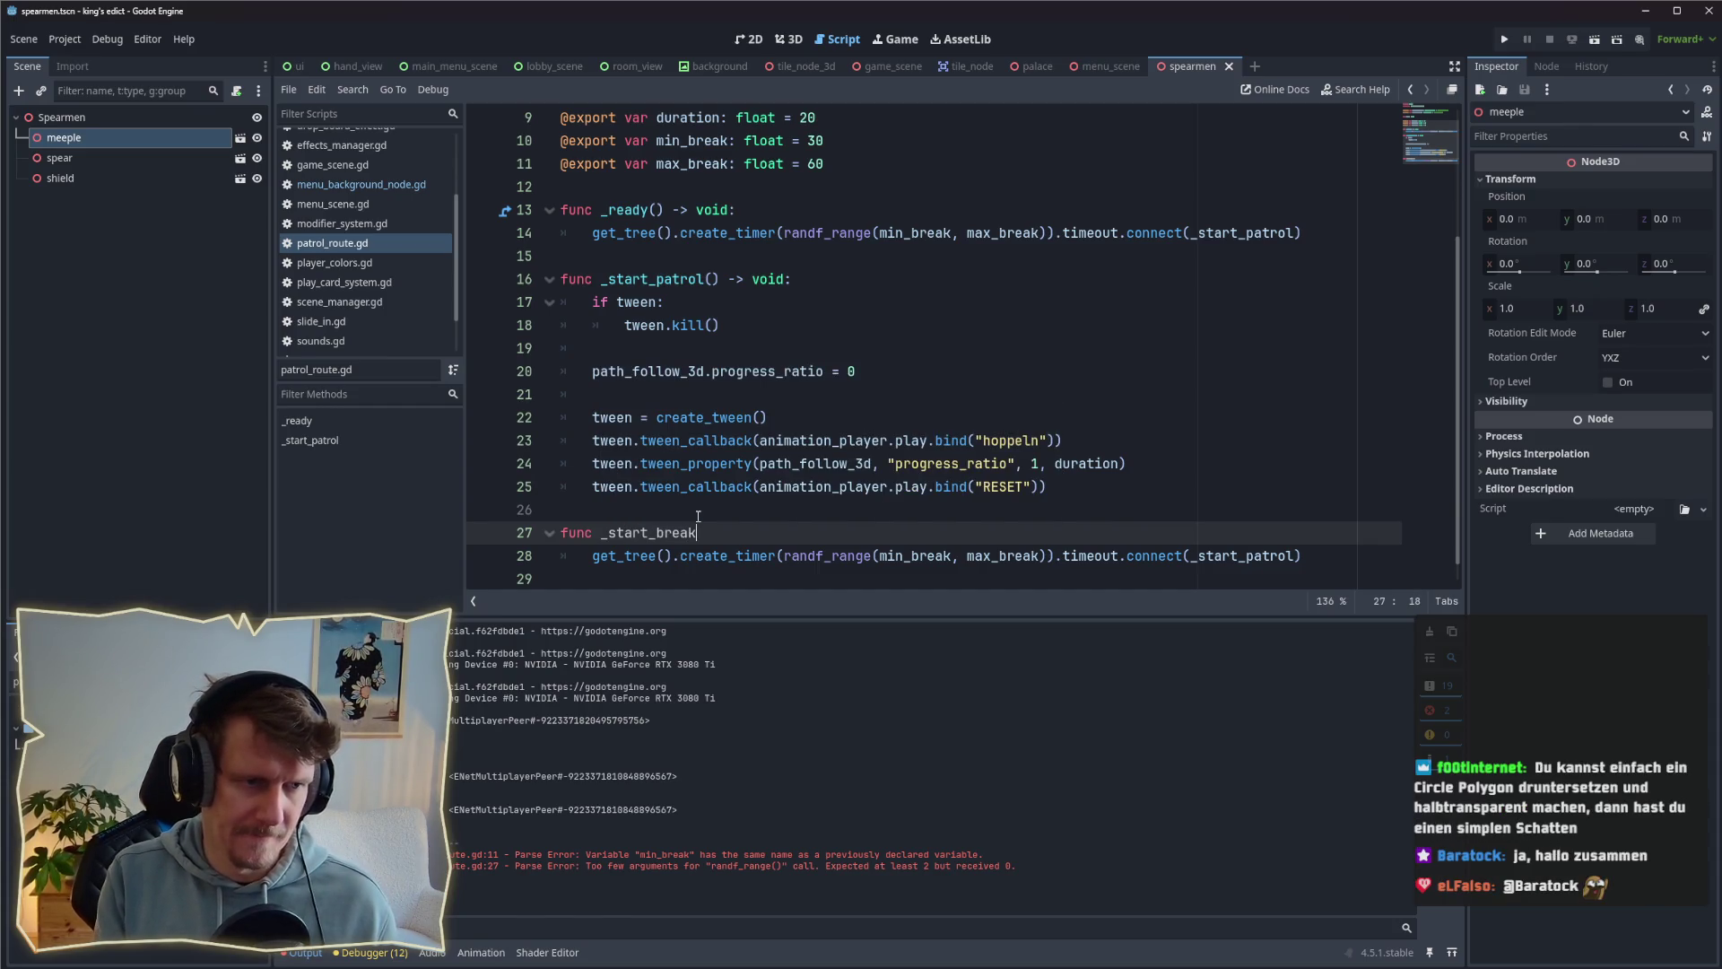
{"action": "type", "text": ":"}
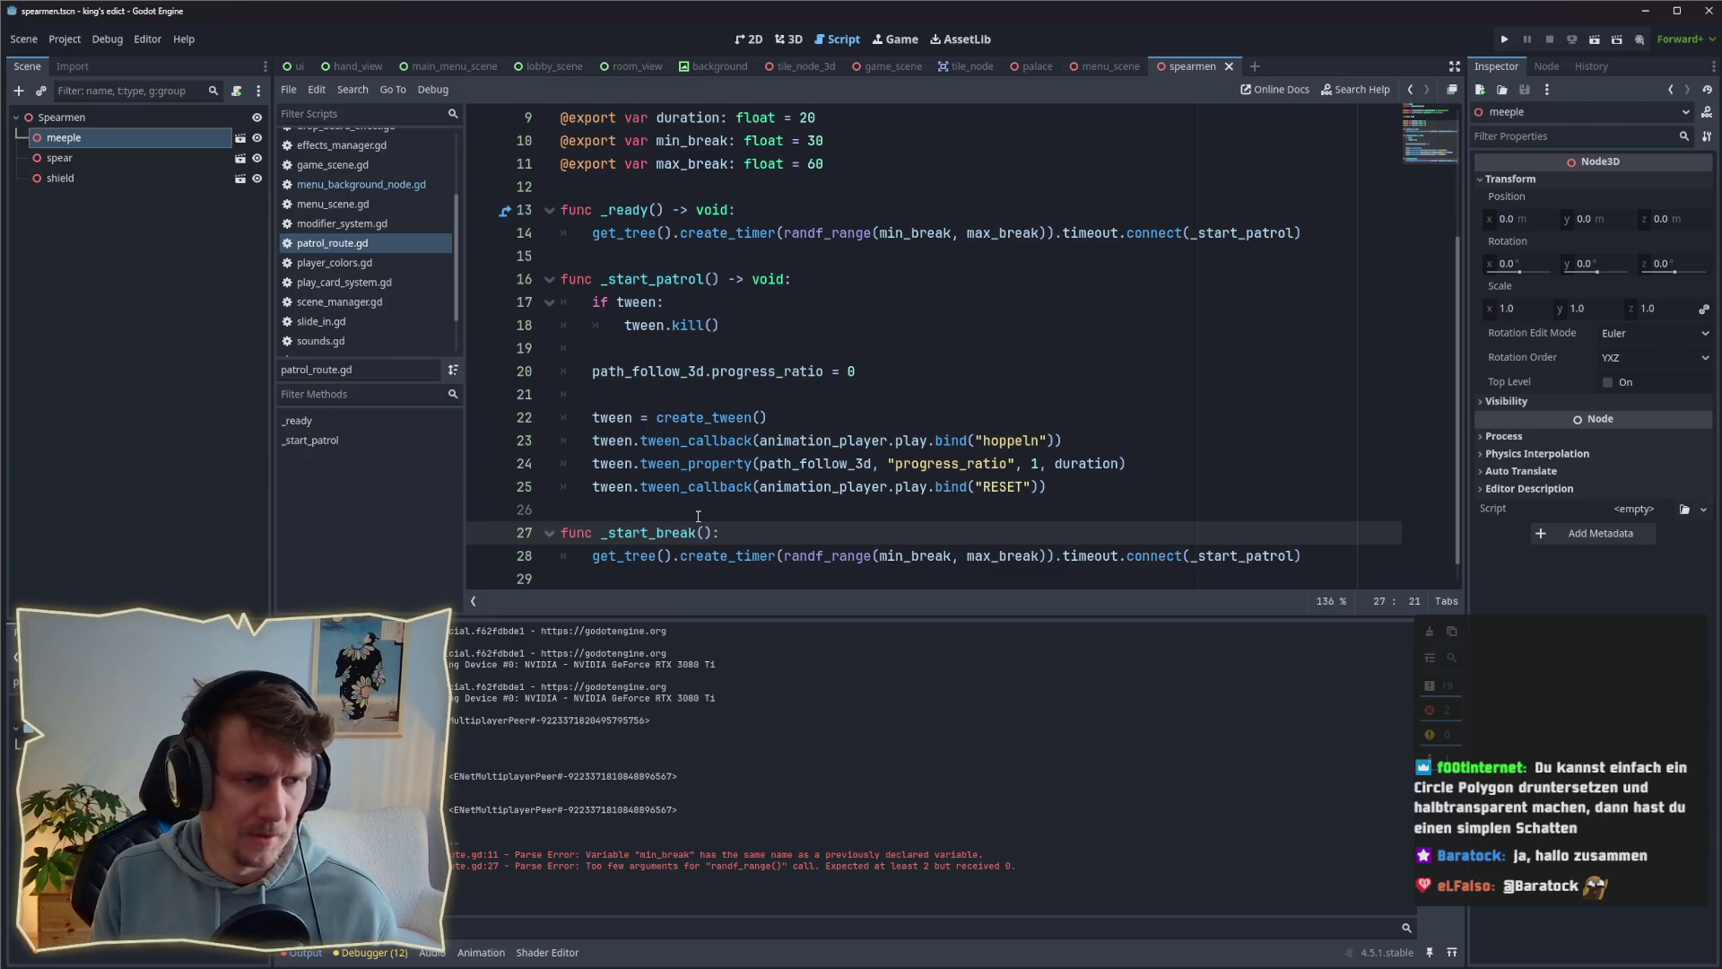
{"action": "key", "text": "Left"}
{"action": "type", "text": "-> void"}
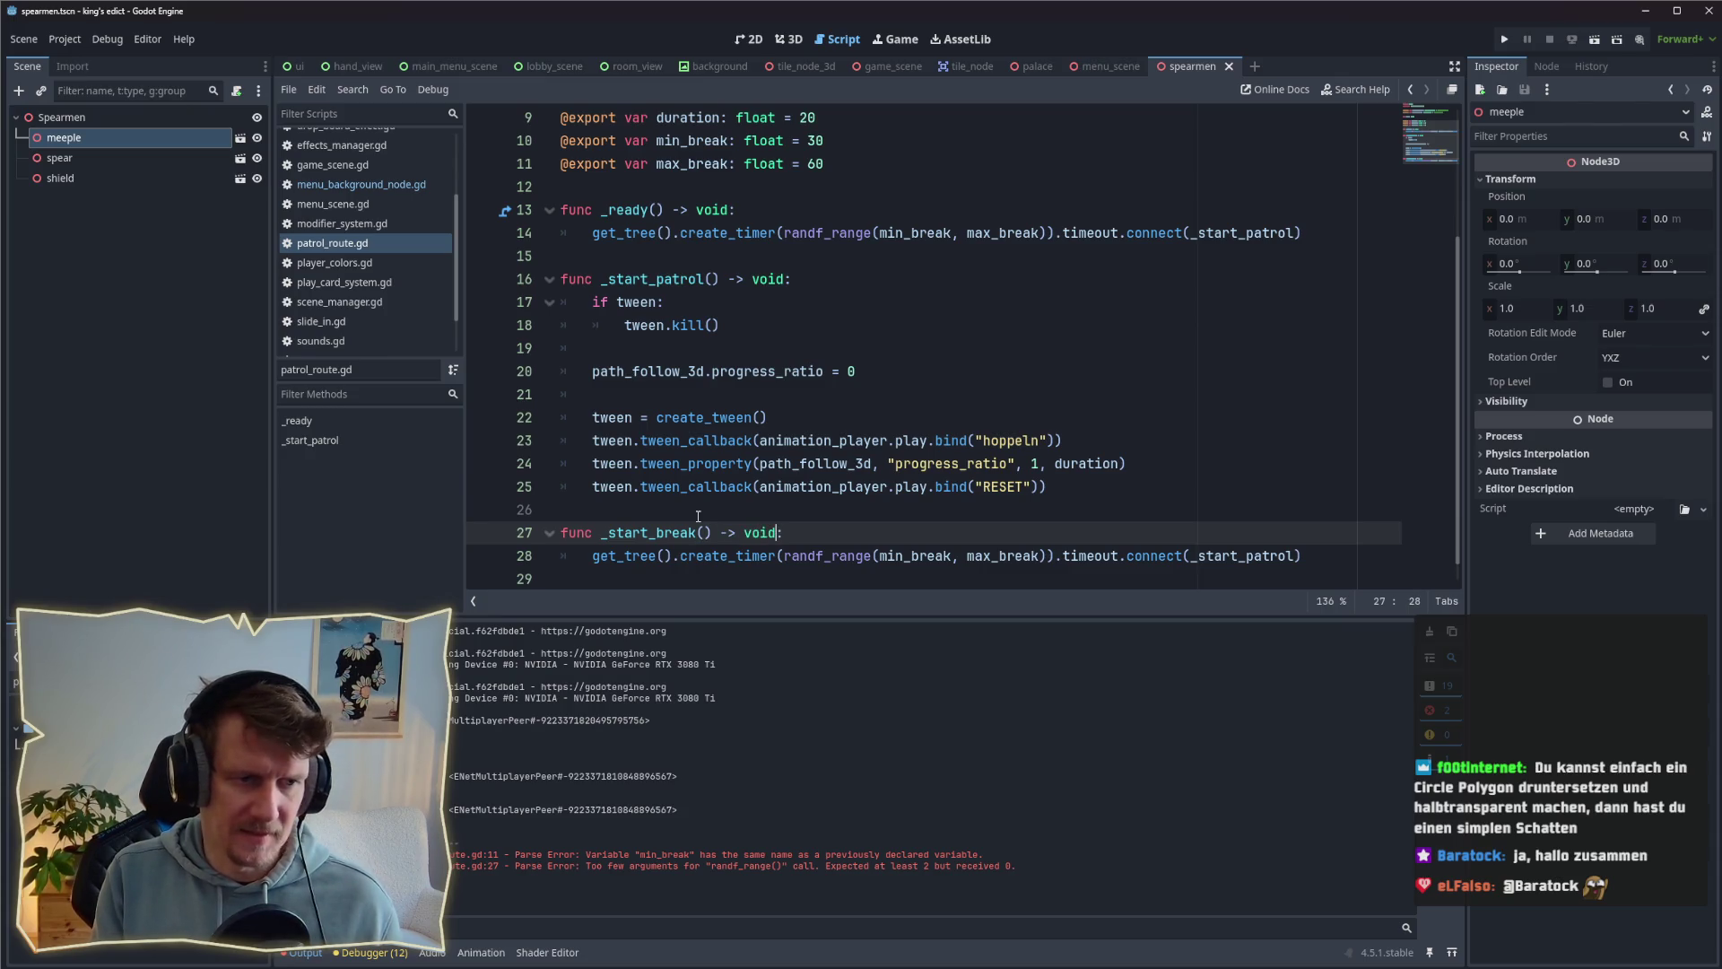
{"action": "key", "text": "Escape"}
{"action": "key", "text": "Up"}
{"action": "key", "text": "Up"}
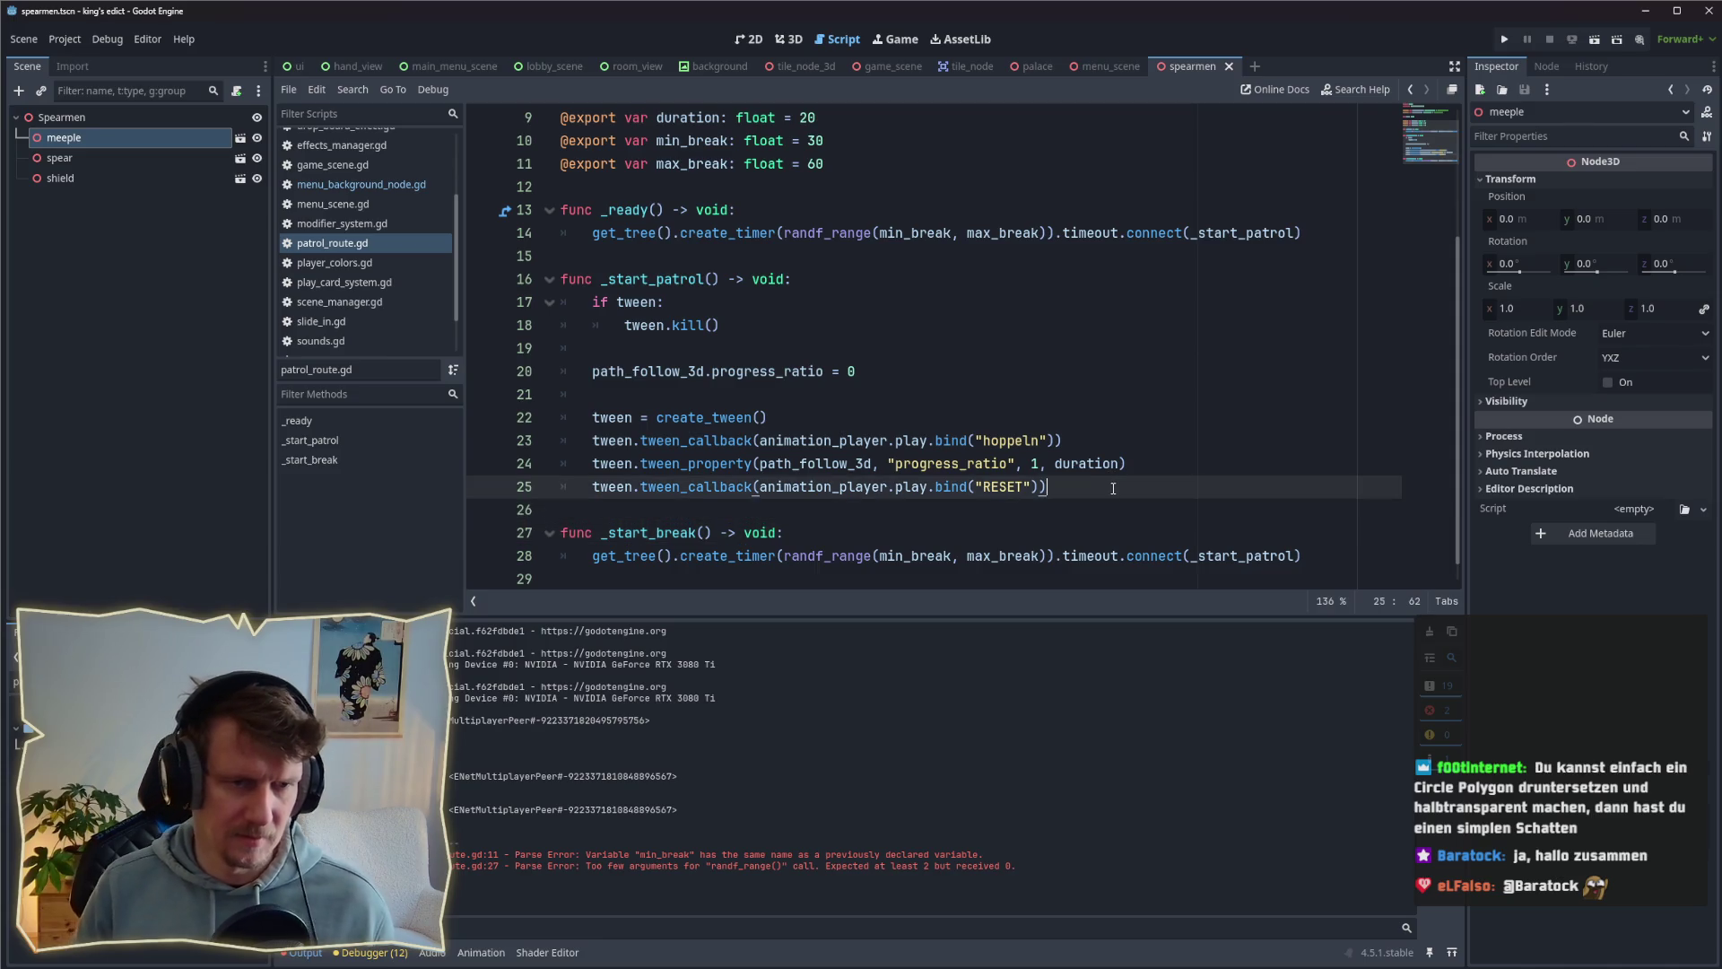
Add tween.tween_callback(_start_break) after the RESET callback line
{"action": "left_click", "coordinate": [1114, 488]}
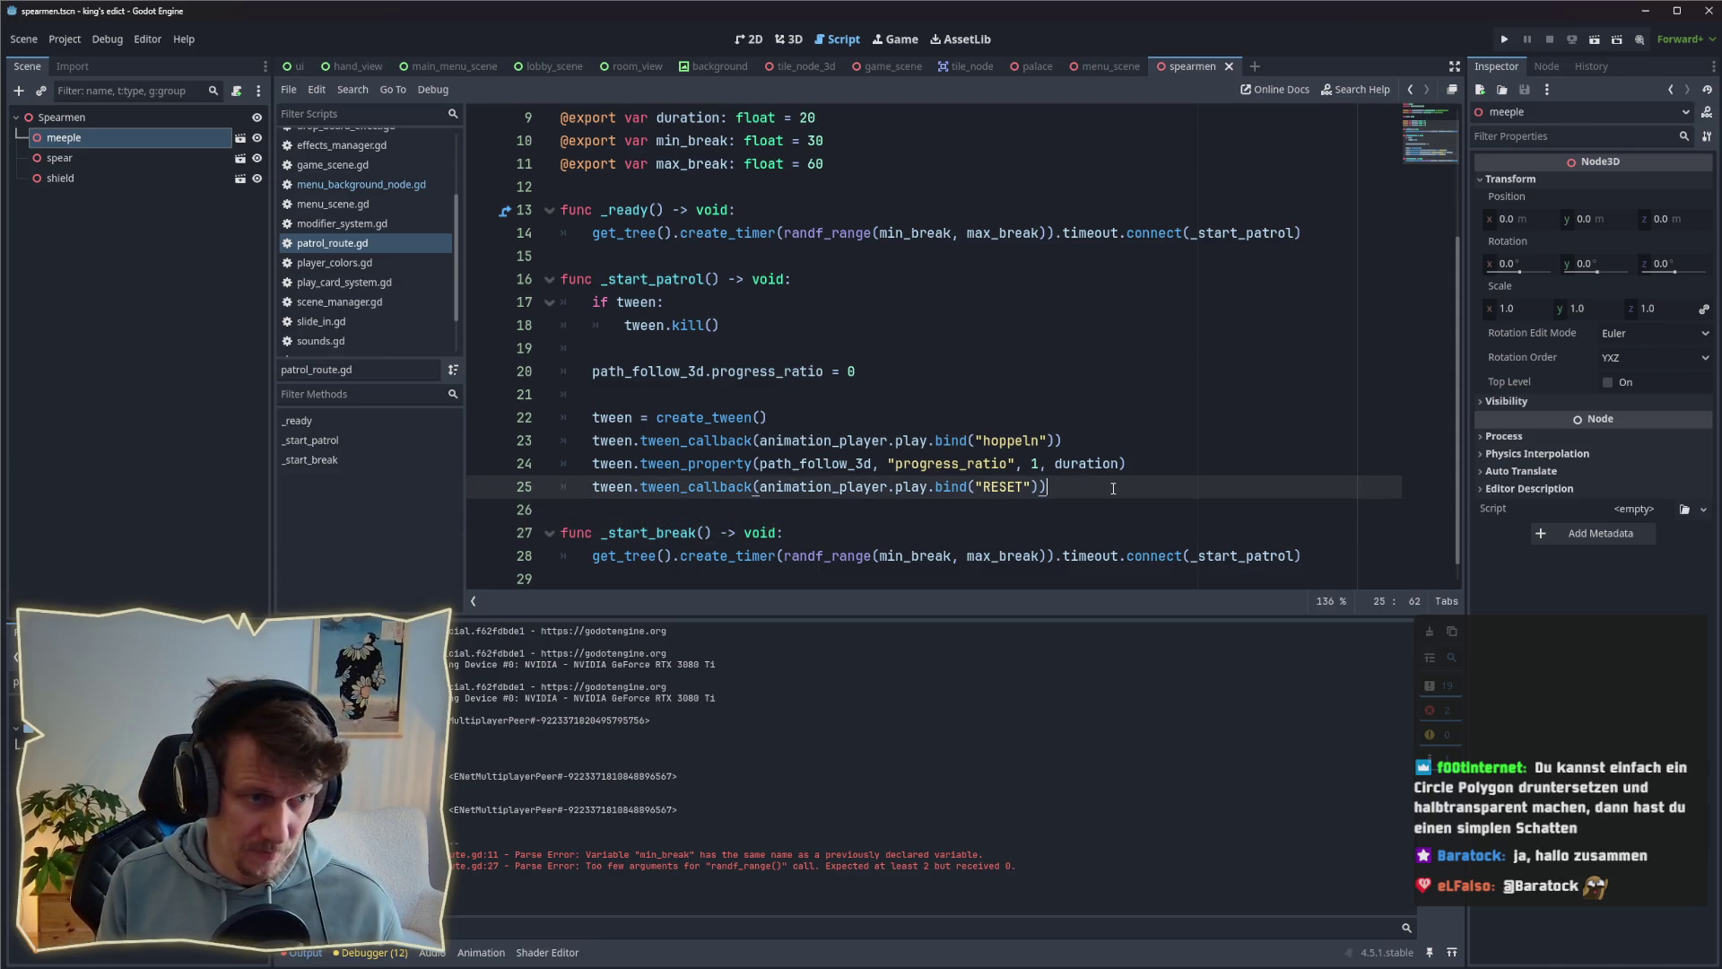
{"action": "key", "text": "Return"}
{"action": "type", "text": "tween.t"}
{"action": "key", "text": "Return"}
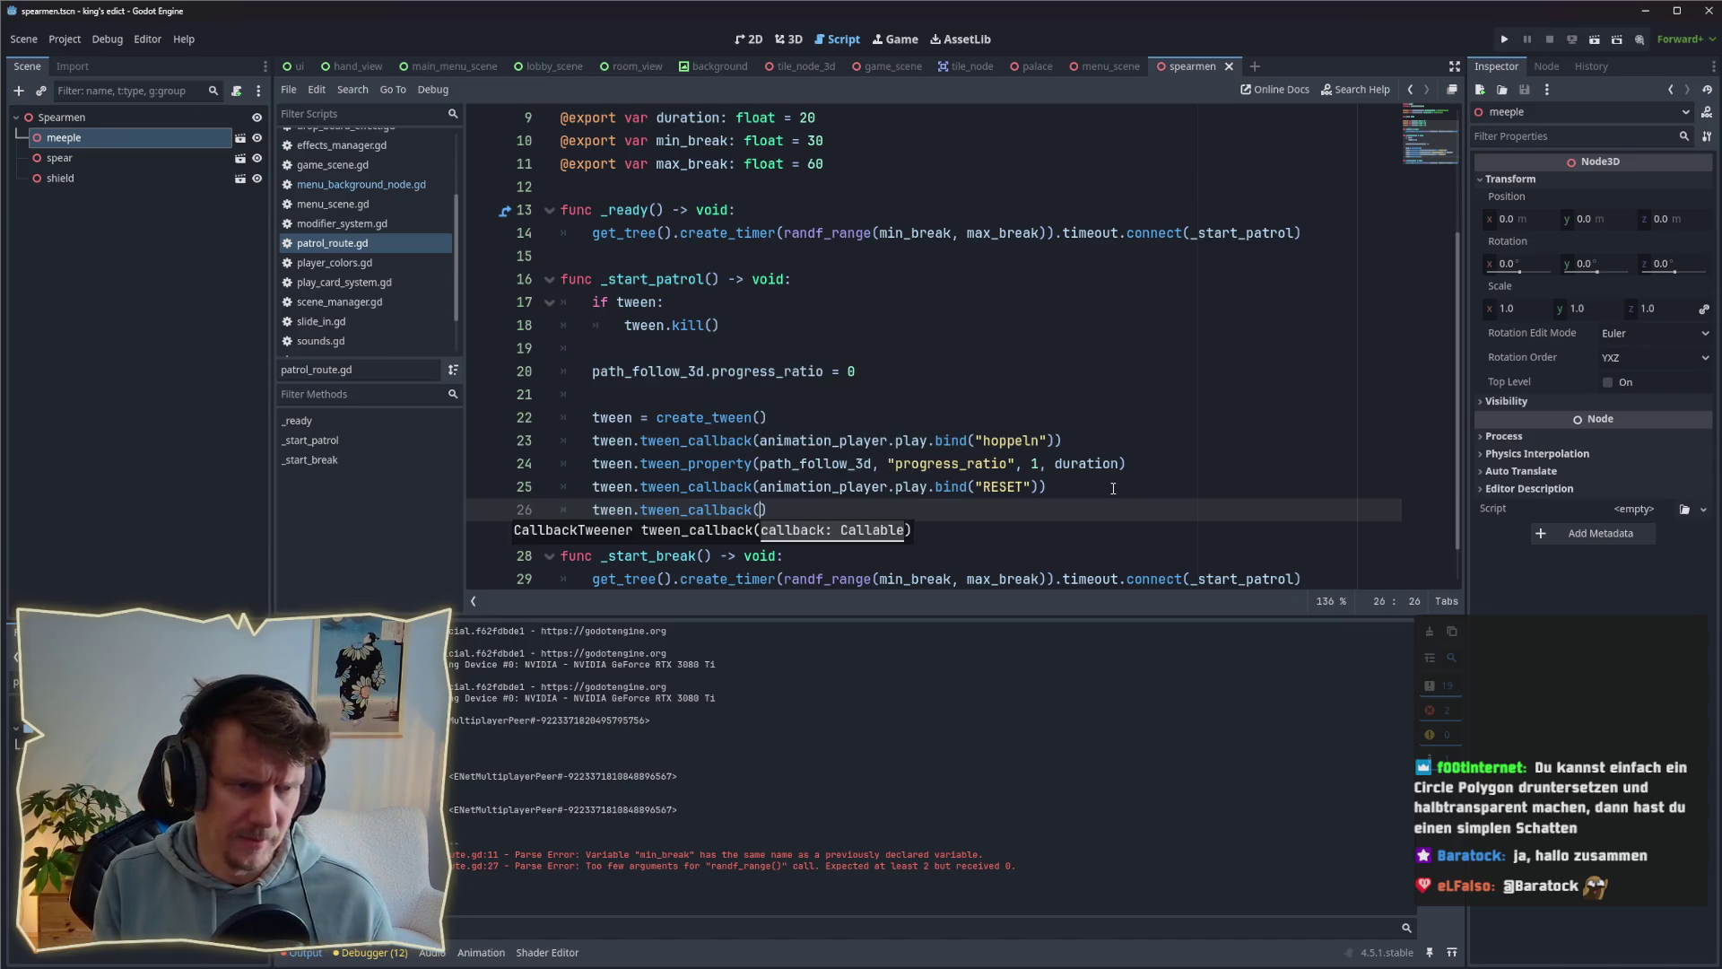
{"action": "type", "text": "_st"}
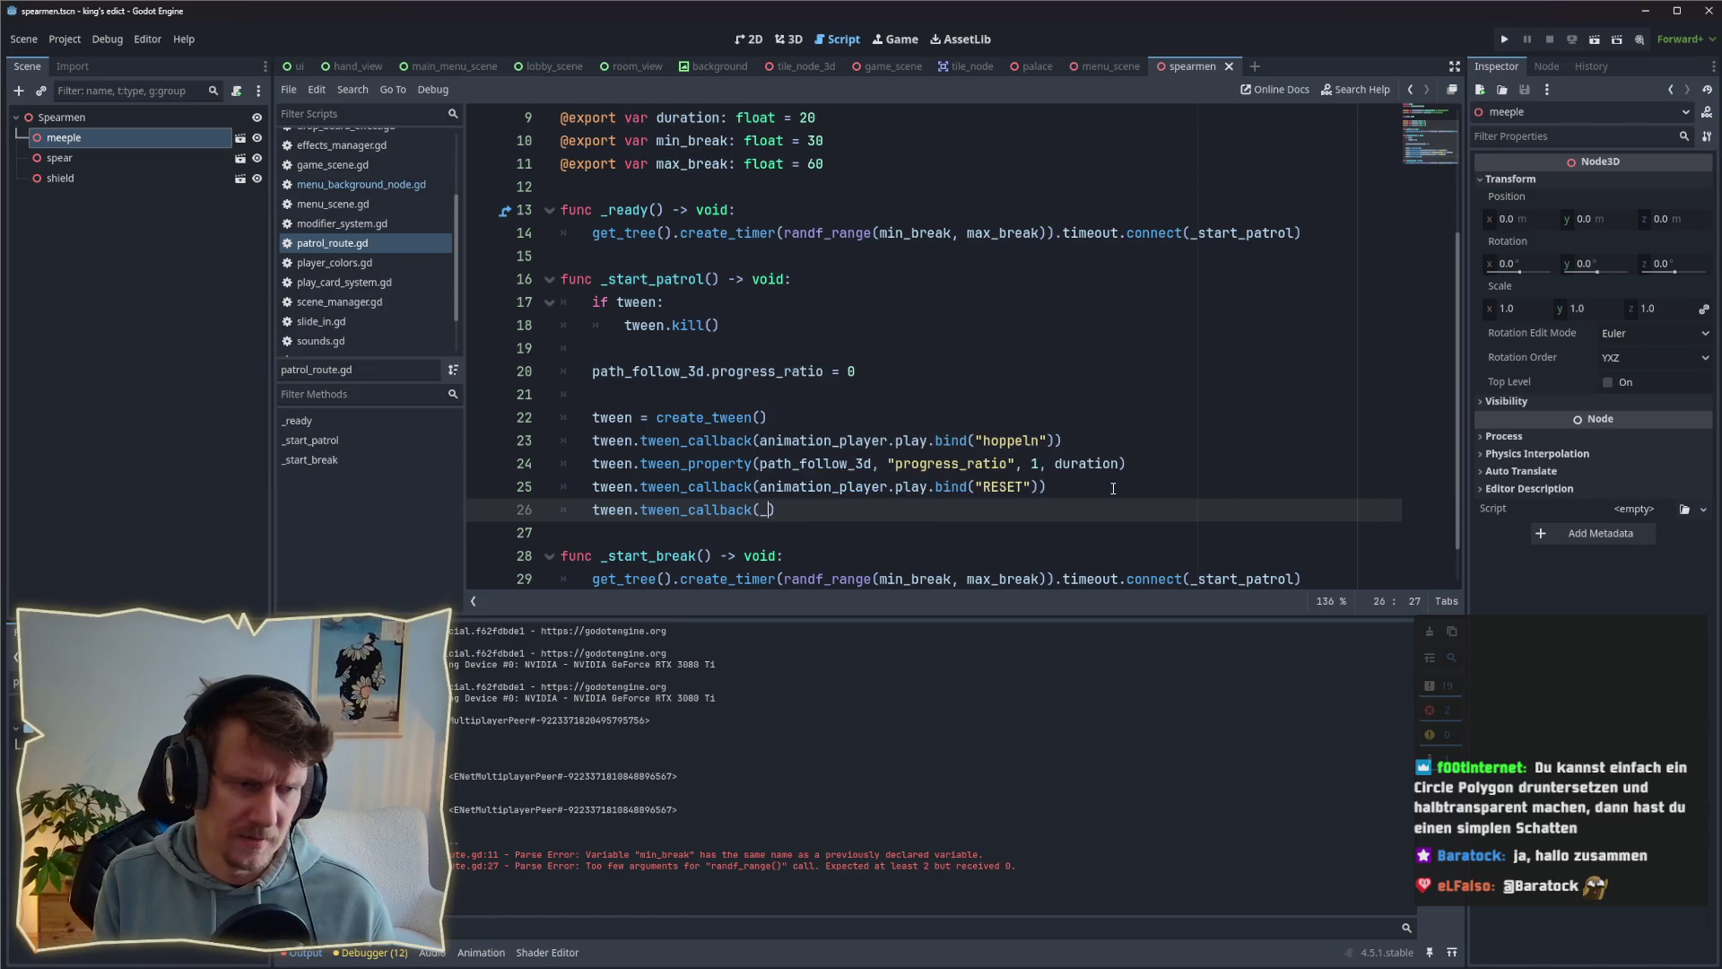
{"action": "type", "text": "art_"}
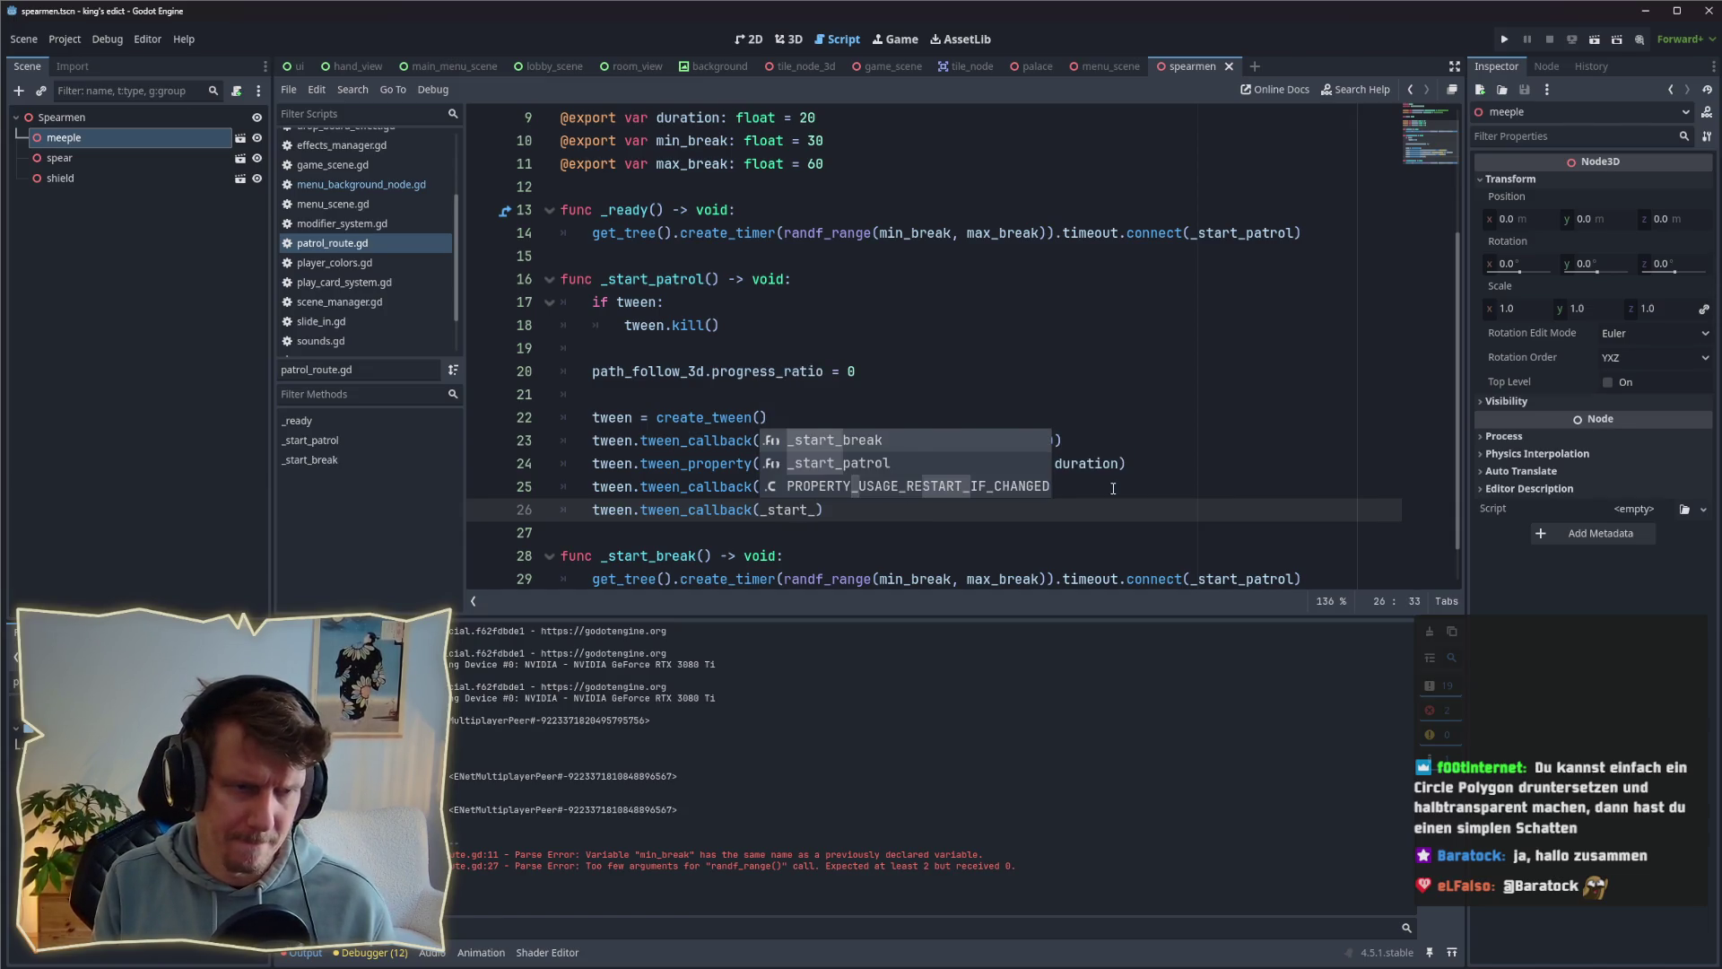
{"action": "key", "text": "Return"}
Replace the timer call in _ready with a _start_break() call
{"action": "scroll", "coordinate": [791, 490], "scroll_direction": "down", "scroll_amount": 1}
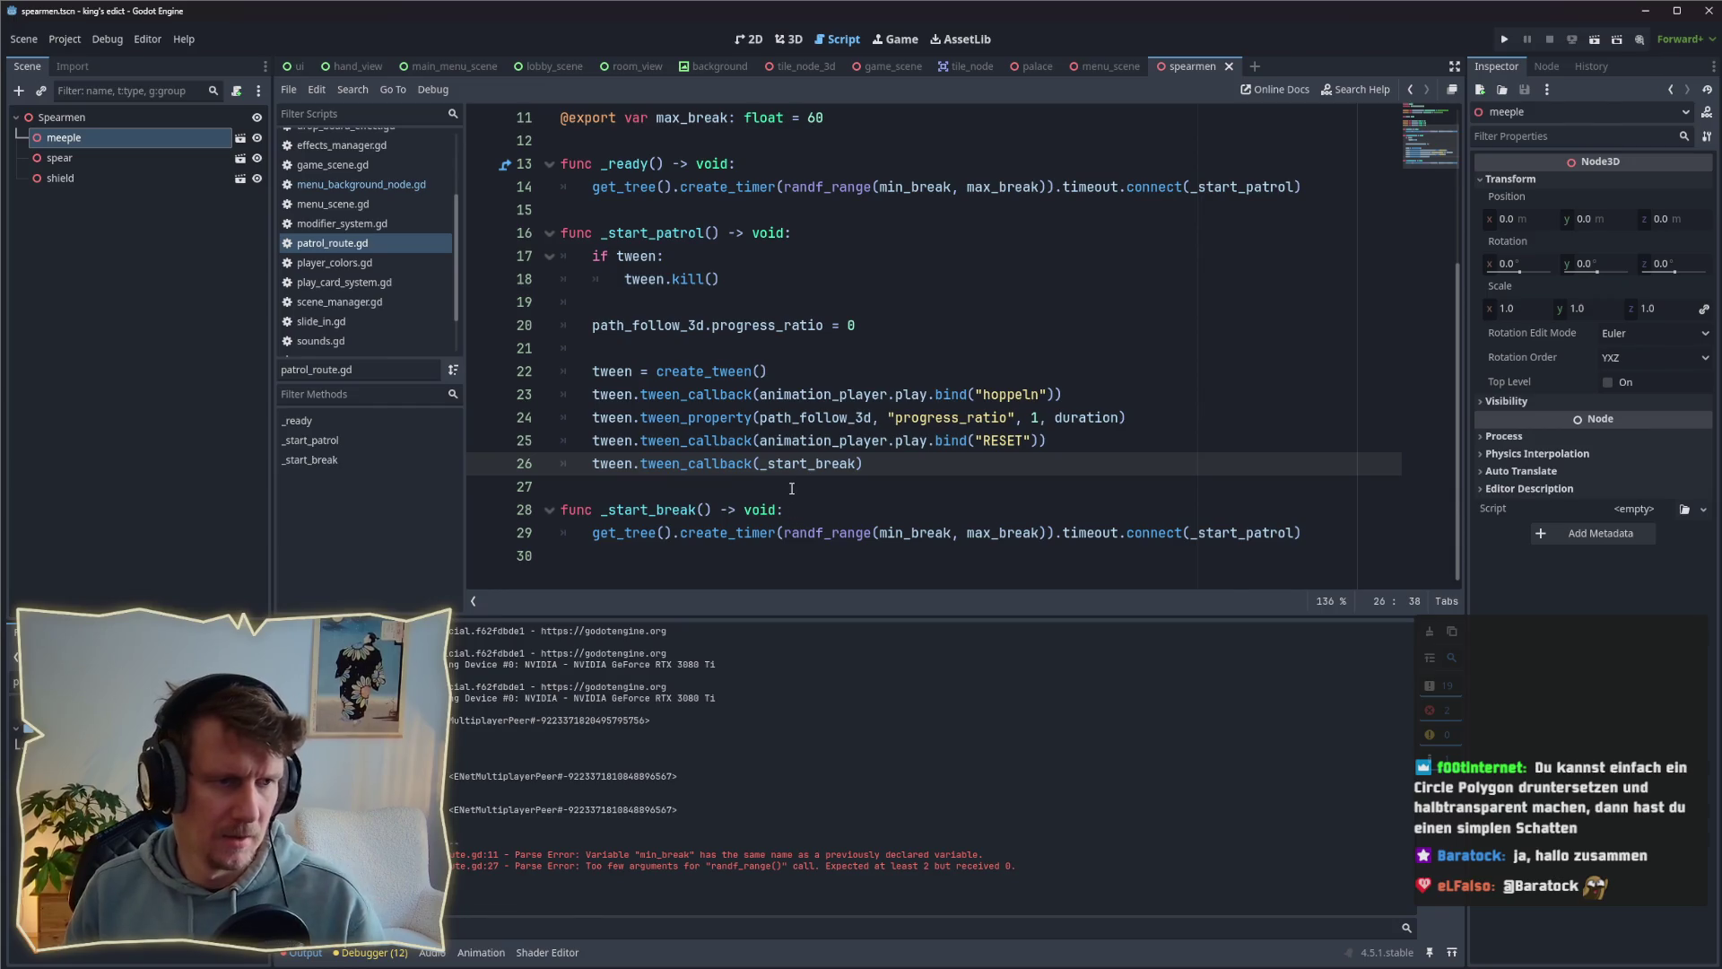
{"action": "left_click", "coordinate": [546, 216]}
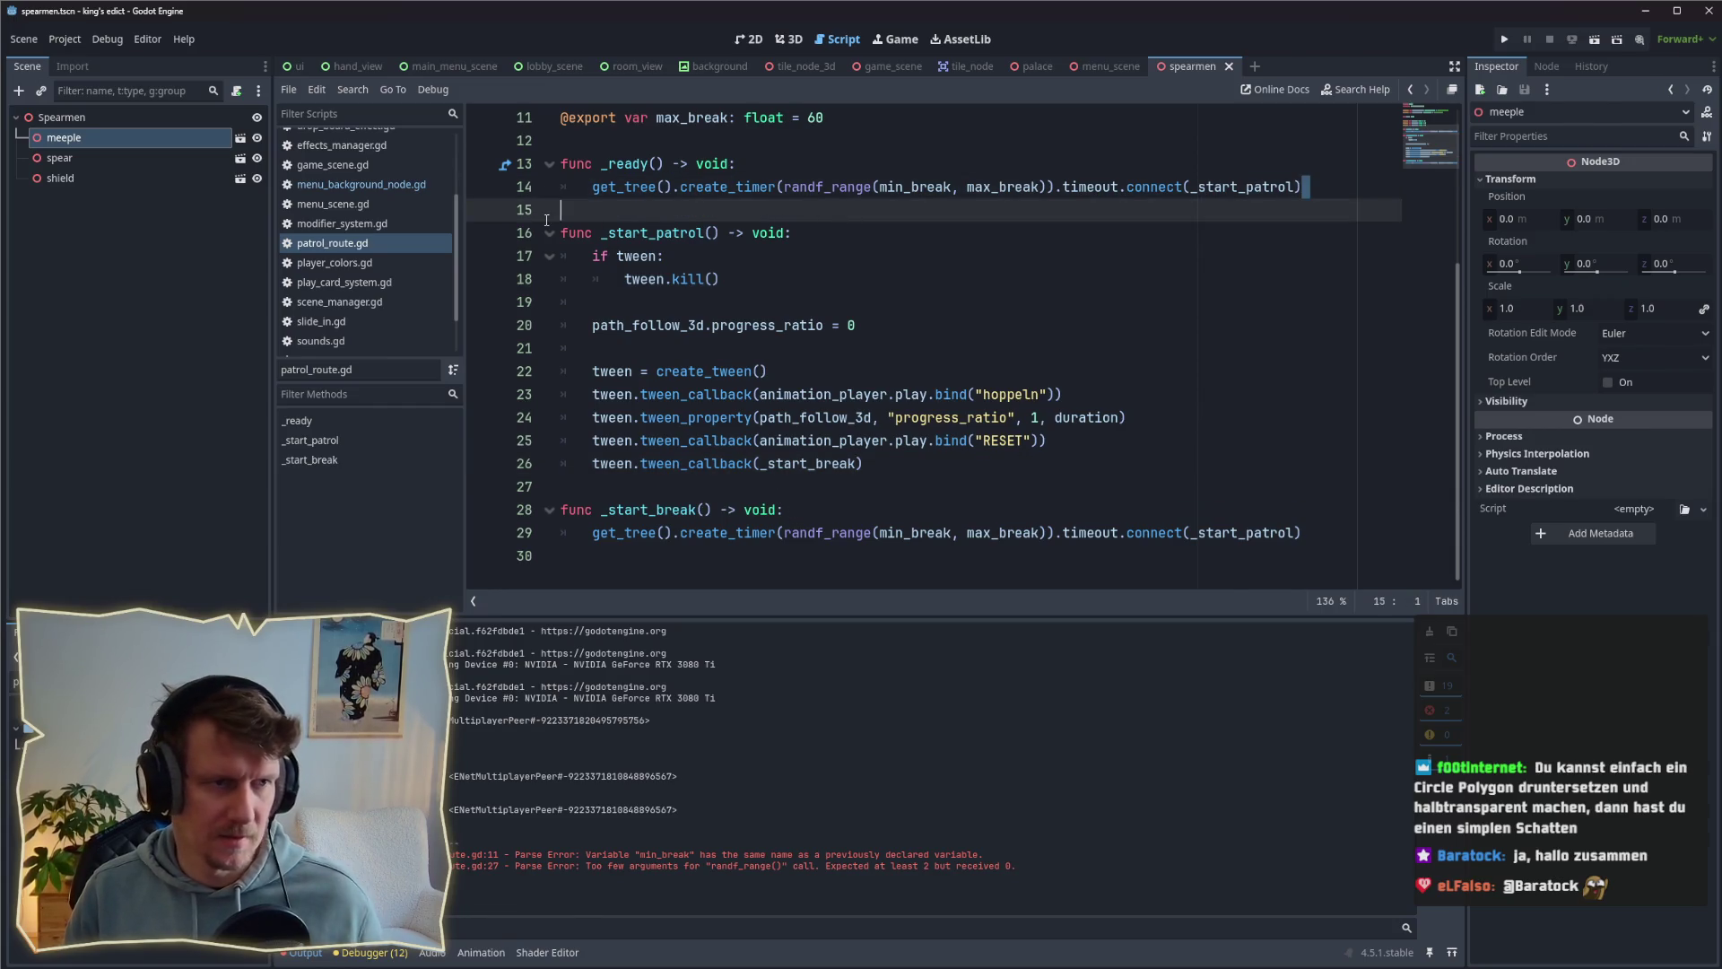
{"action": "left_click_drag", "start_coordinate": [547, 215], "coordinate": [600, 195]}
{"action": "left_click", "coordinate": [601, 194]}
{"action": "left_click_drag", "start_coordinate": [1301, 187], "coordinate": [594, 189]}
{"action": "key", "text": "BackSpace"}
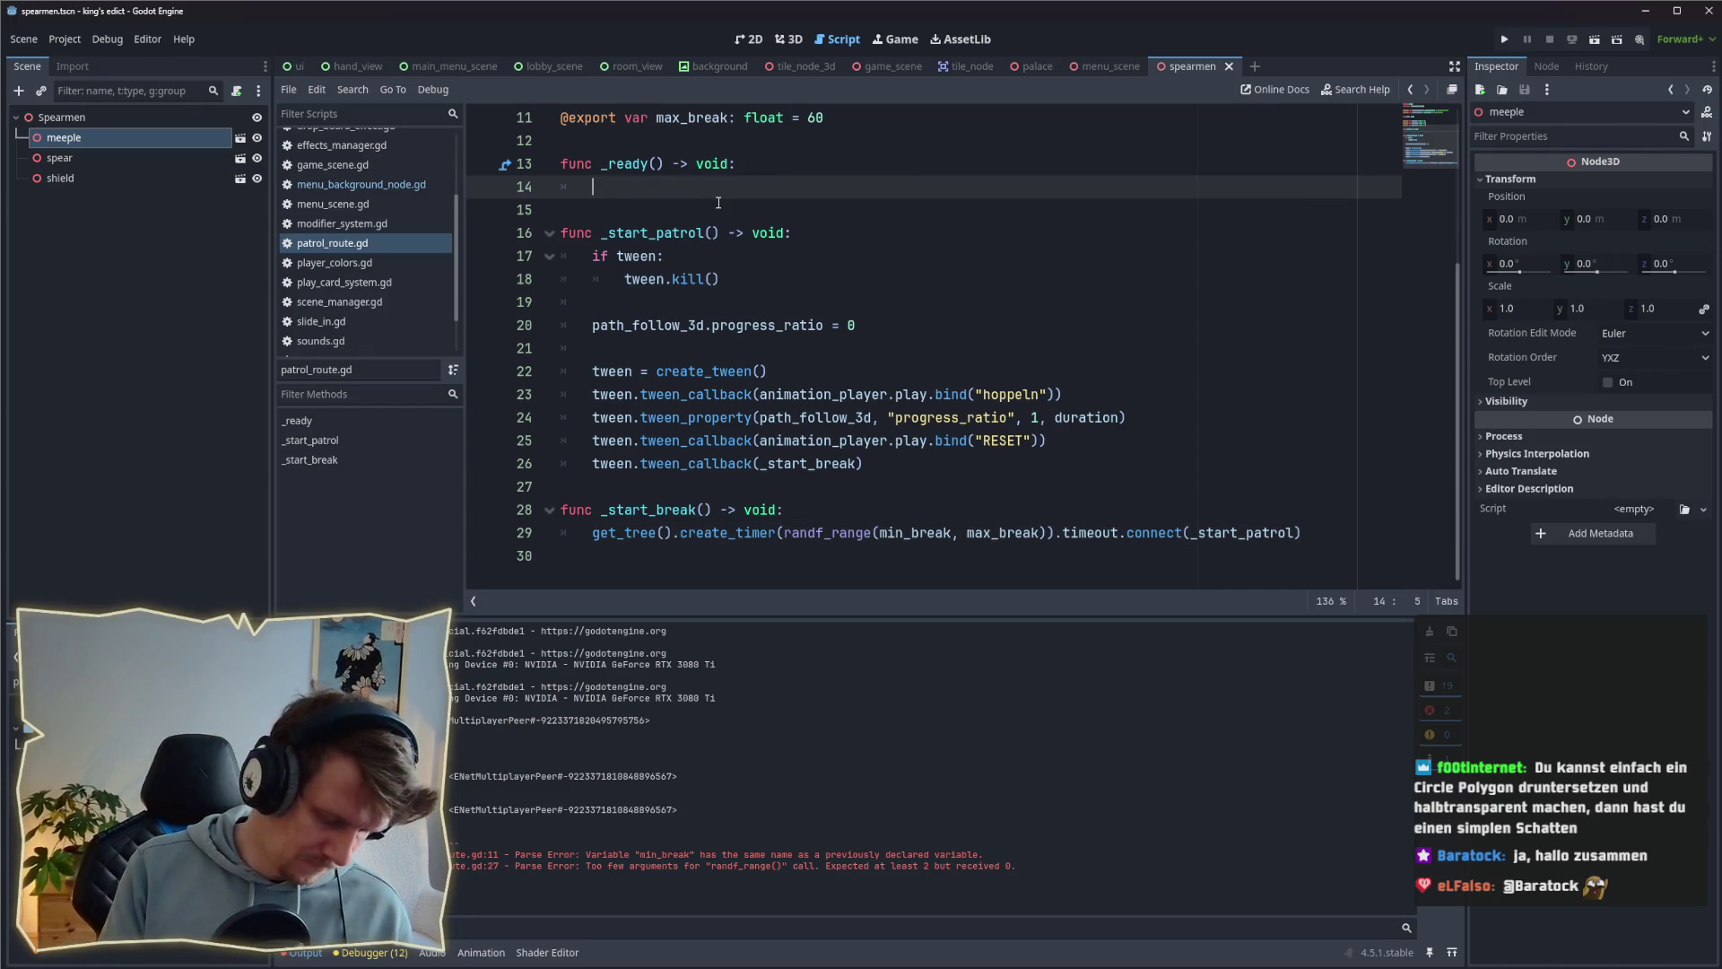
{"action": "type", "text": "_st"}
{"action": "key", "text": "Return"}
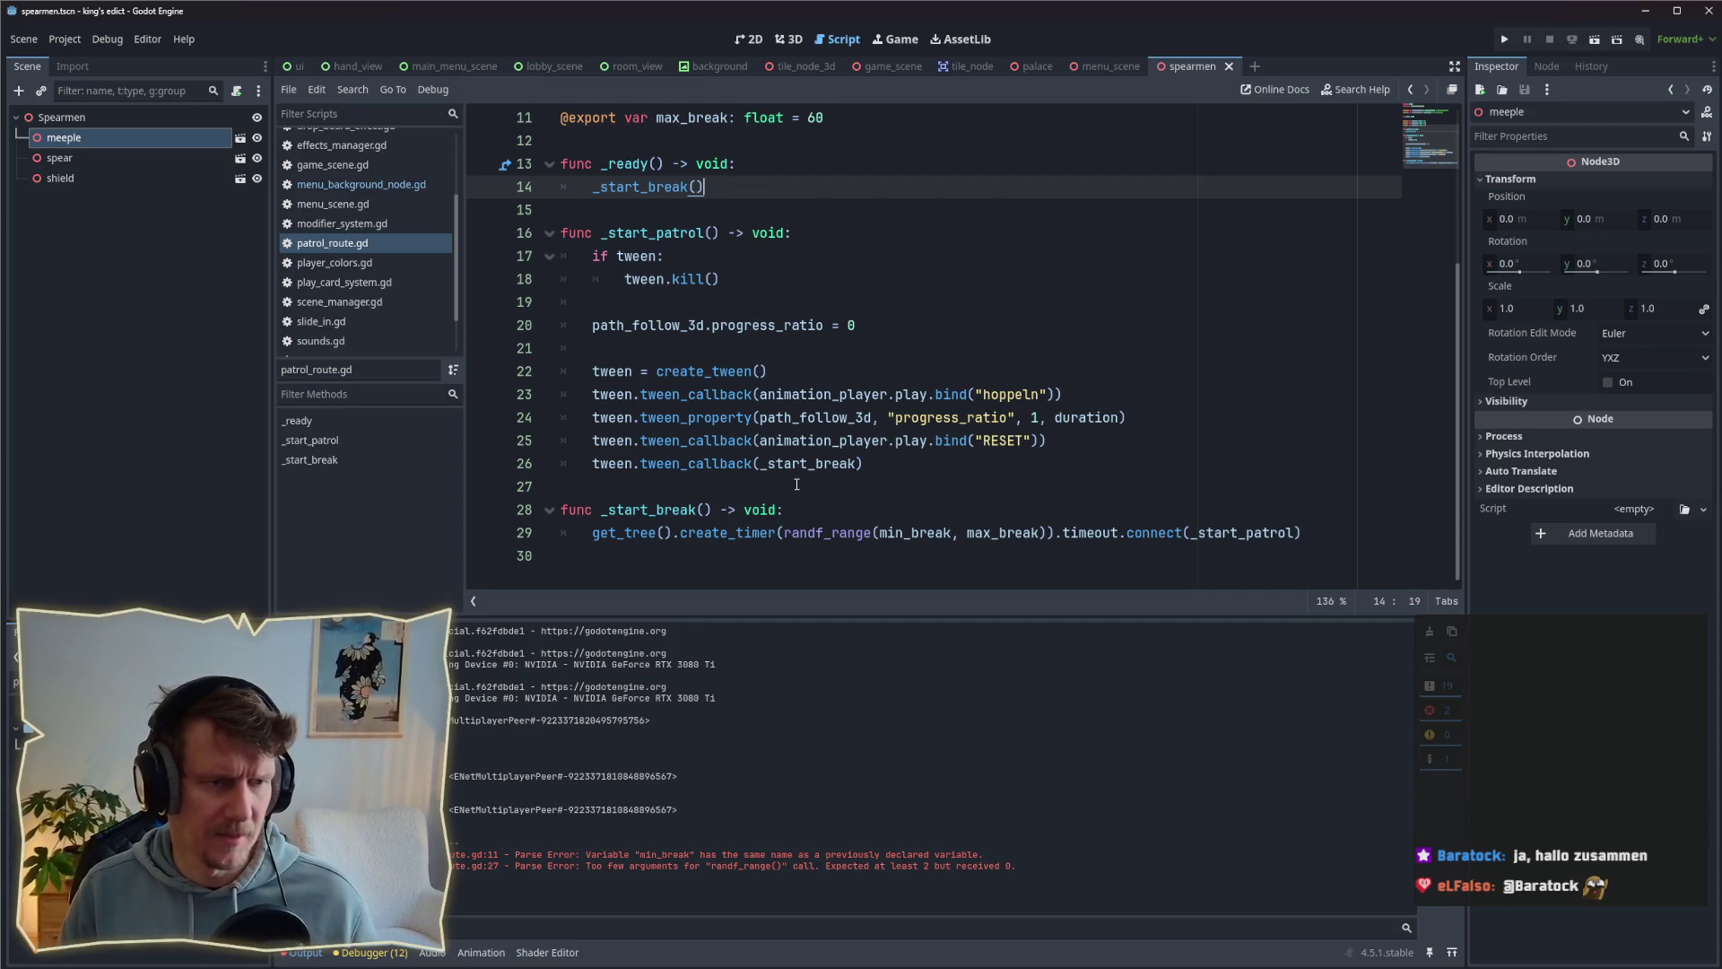
Run the project with F5 to test the patrol
{"action": "left_click", "coordinate": [867, 464]}
{"action": "key", "text": "shift+Home"}
{"action": "key", "text": "shift+Home"}
{"action": "key", "text": "shift+Home"}
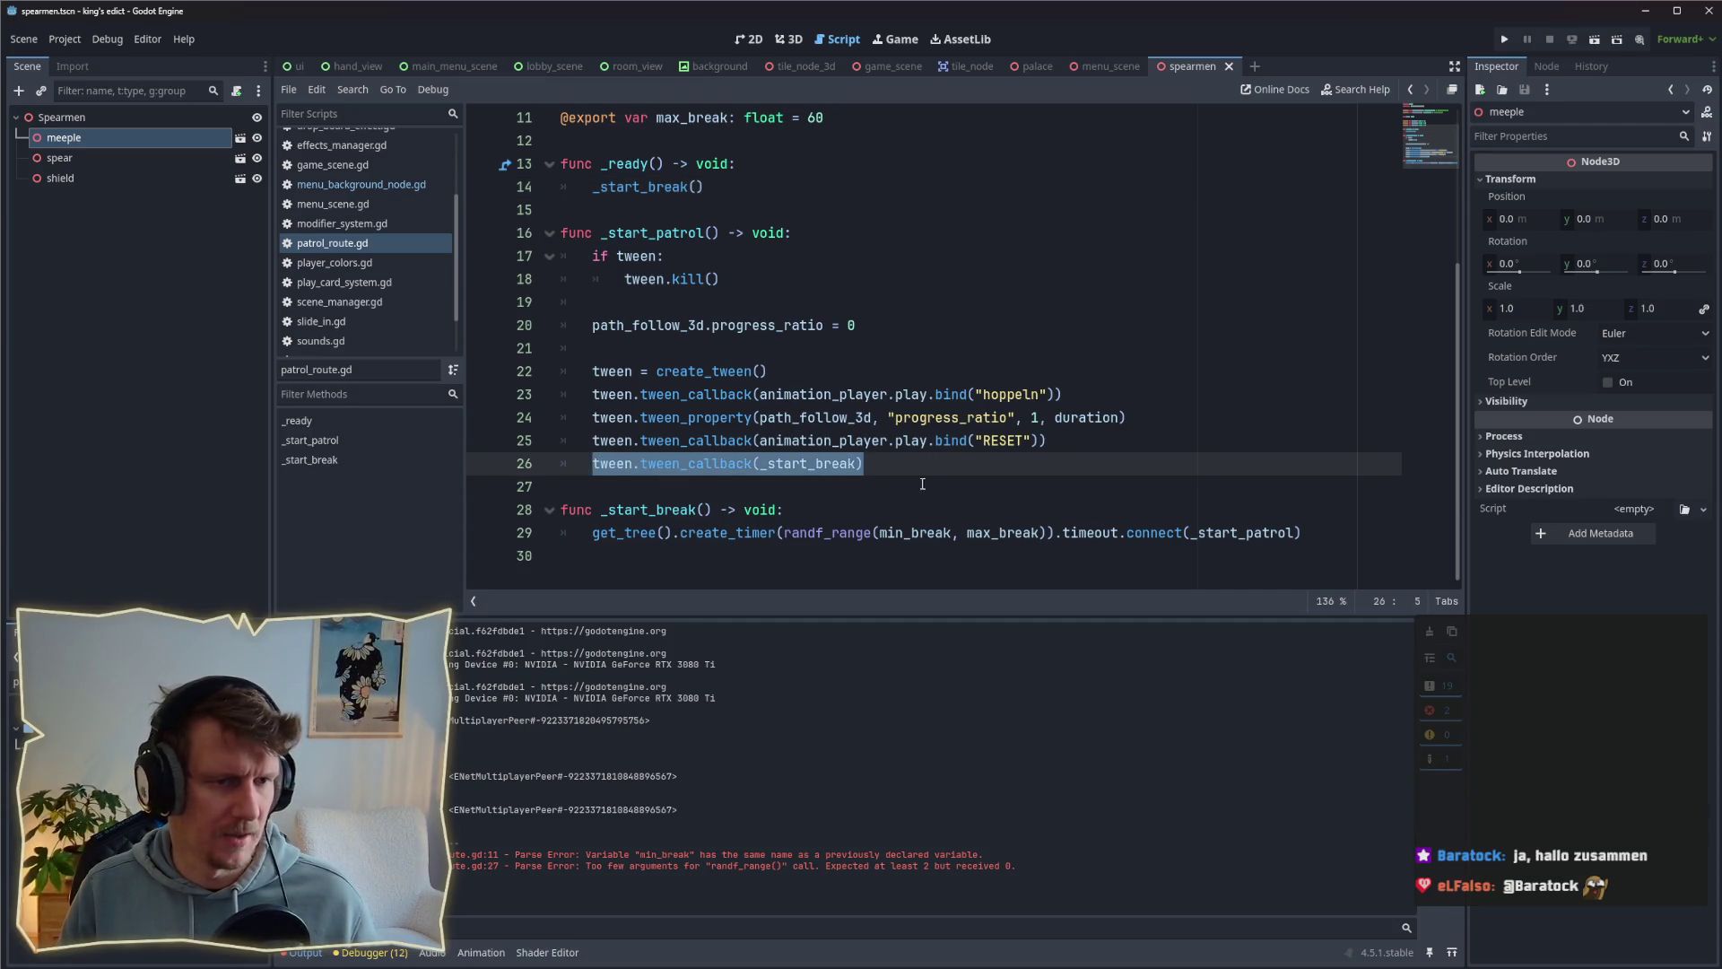
{"action": "left_click", "coordinate": [931, 483]}
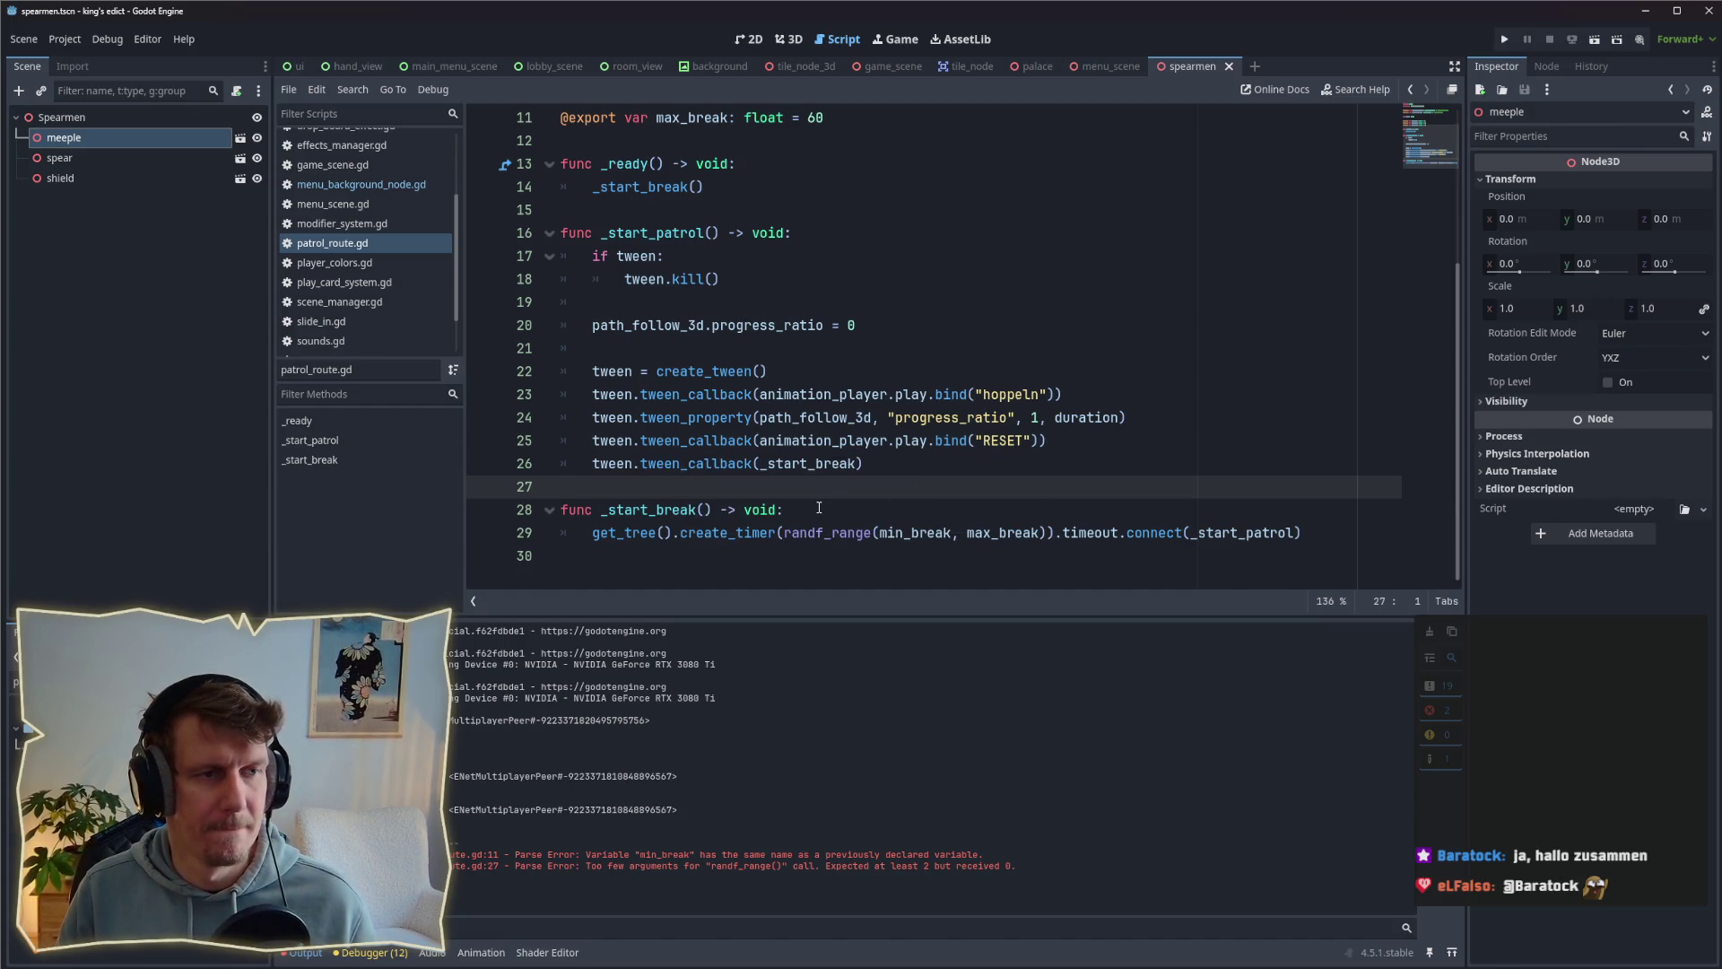
{"action": "key", "text": "F5"}
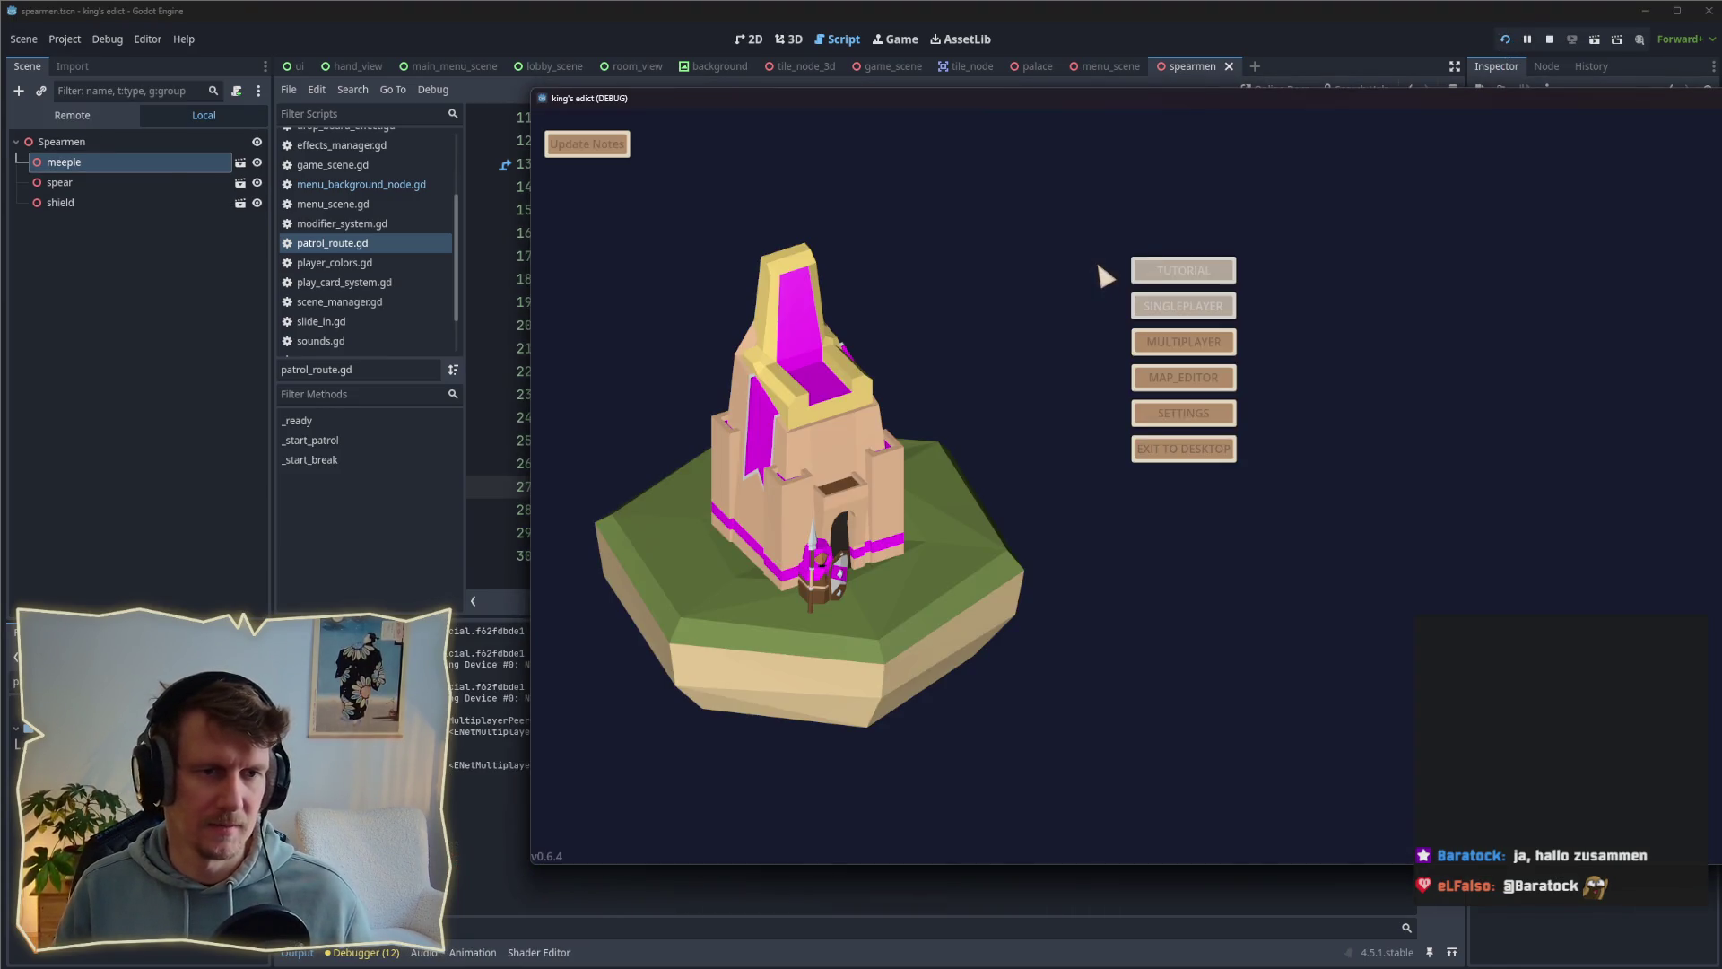
Move the game window into view, watch the spearman patrol the palace, then close it
{"action": "left_click_drag", "start_coordinate": [1631, 109], "coordinate": [1303, 108]}
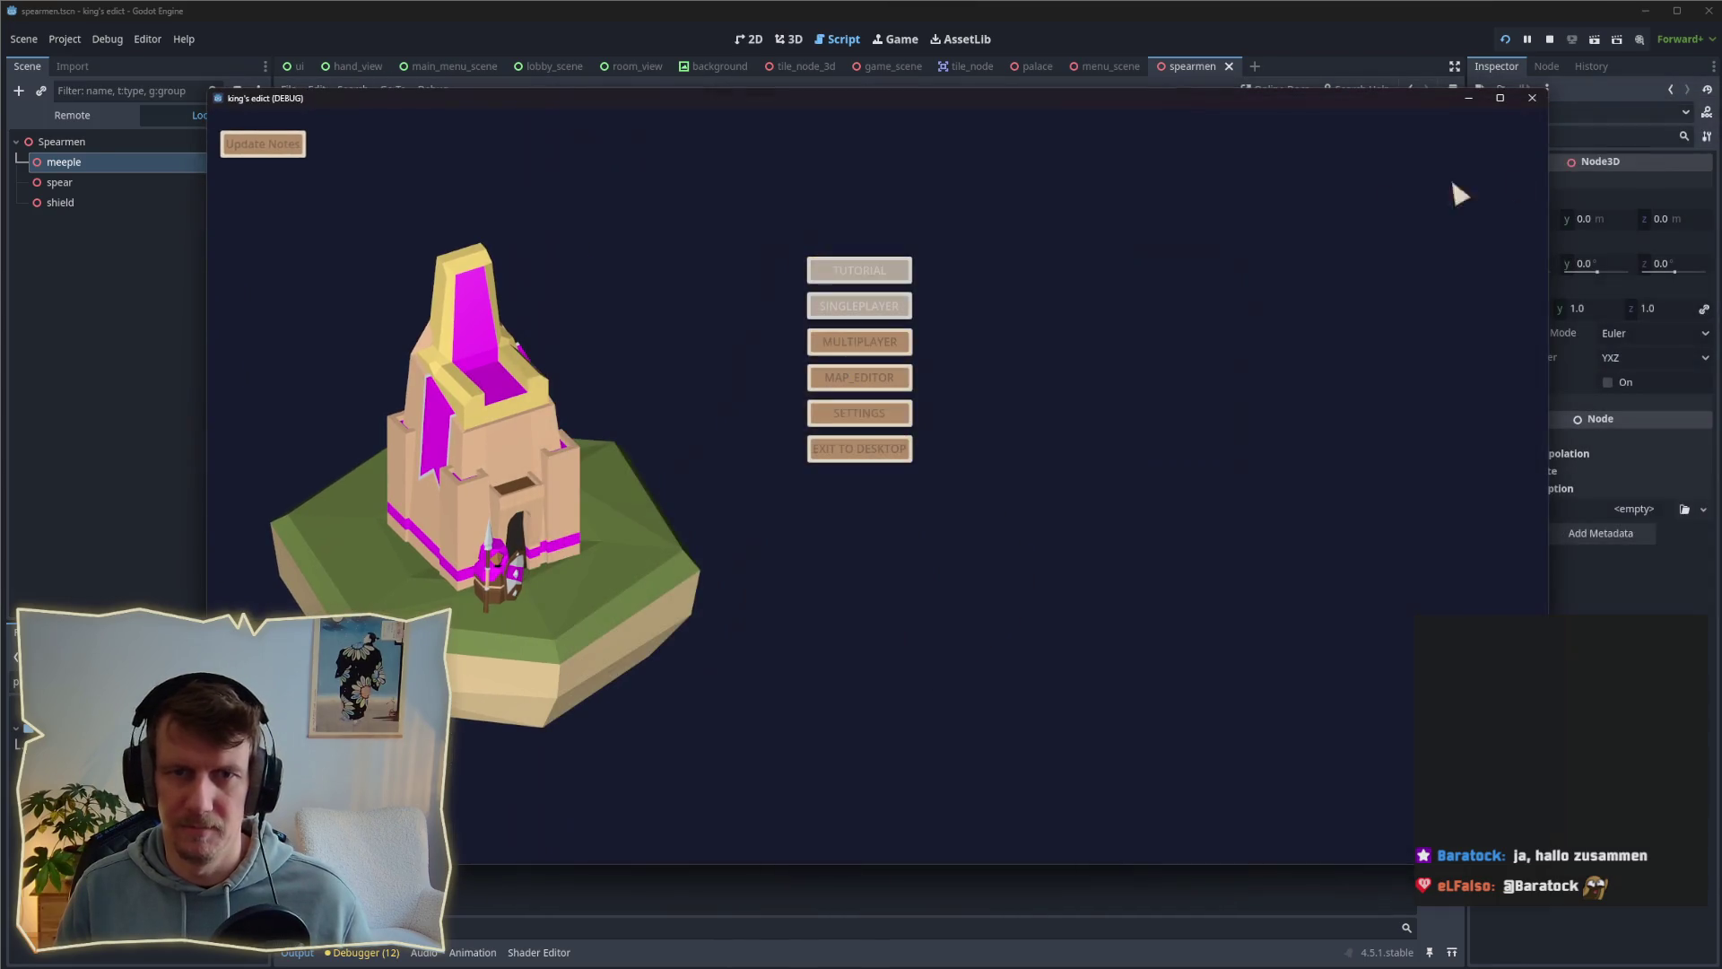
{"action": "left_click_drag", "start_coordinate": [739, 101], "coordinate": [731, 40]}
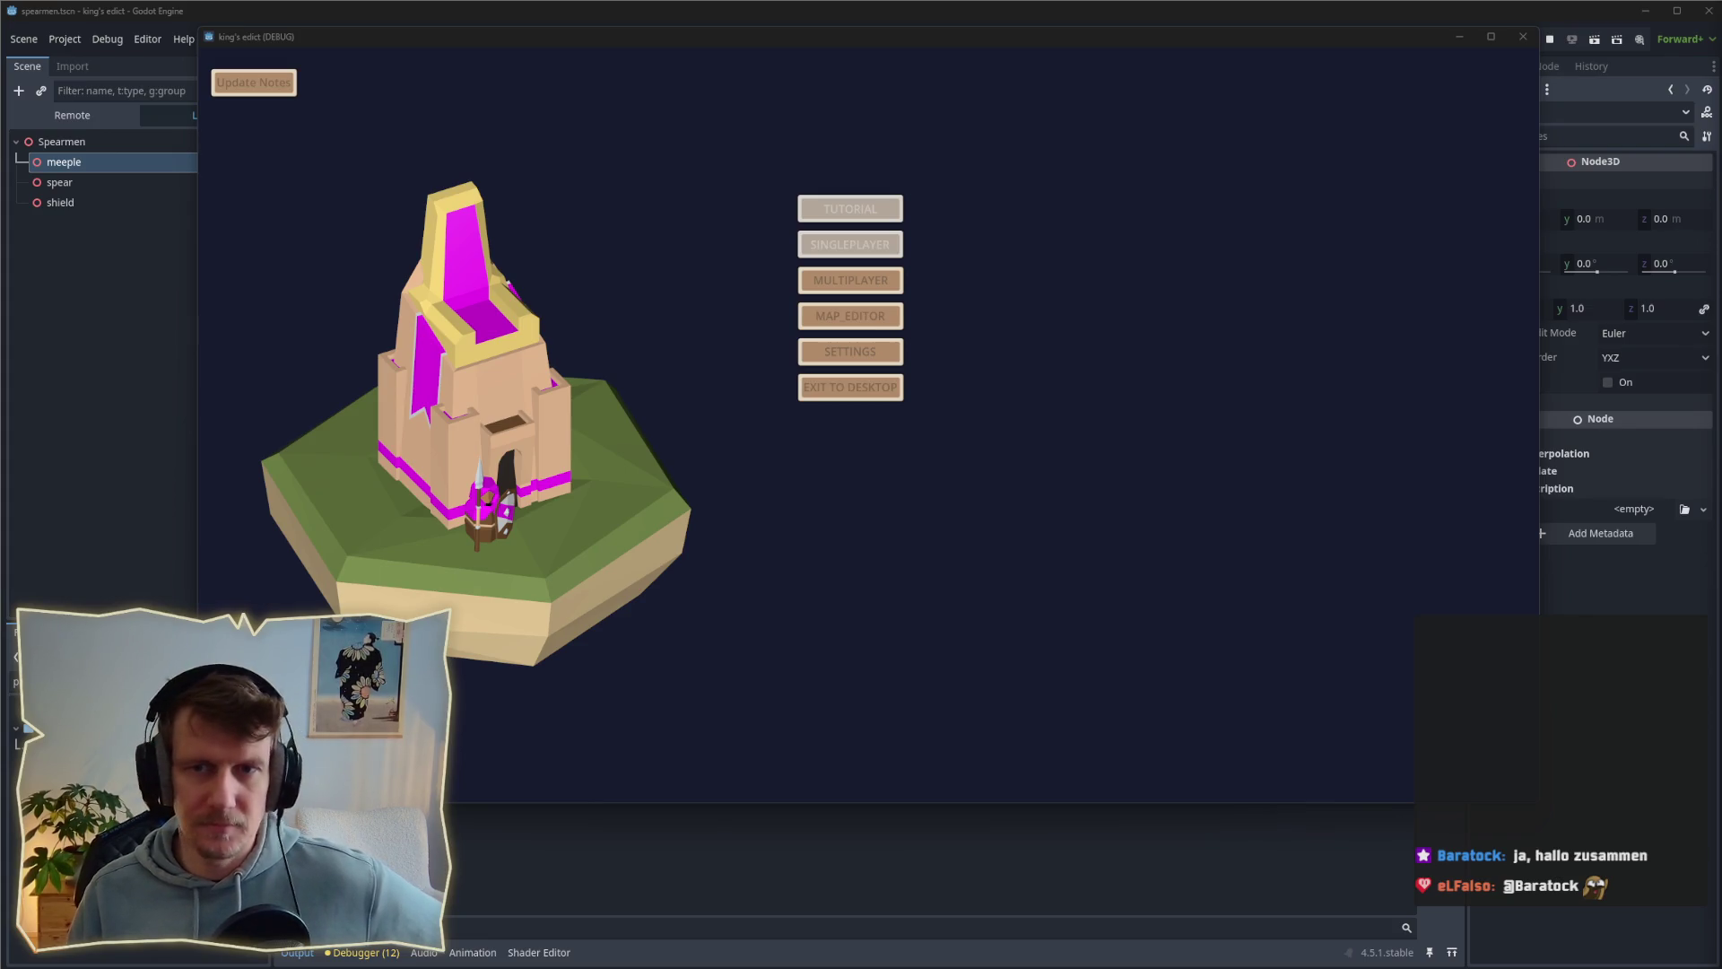
{"action": "left_click", "coordinate": [1221, 371]}
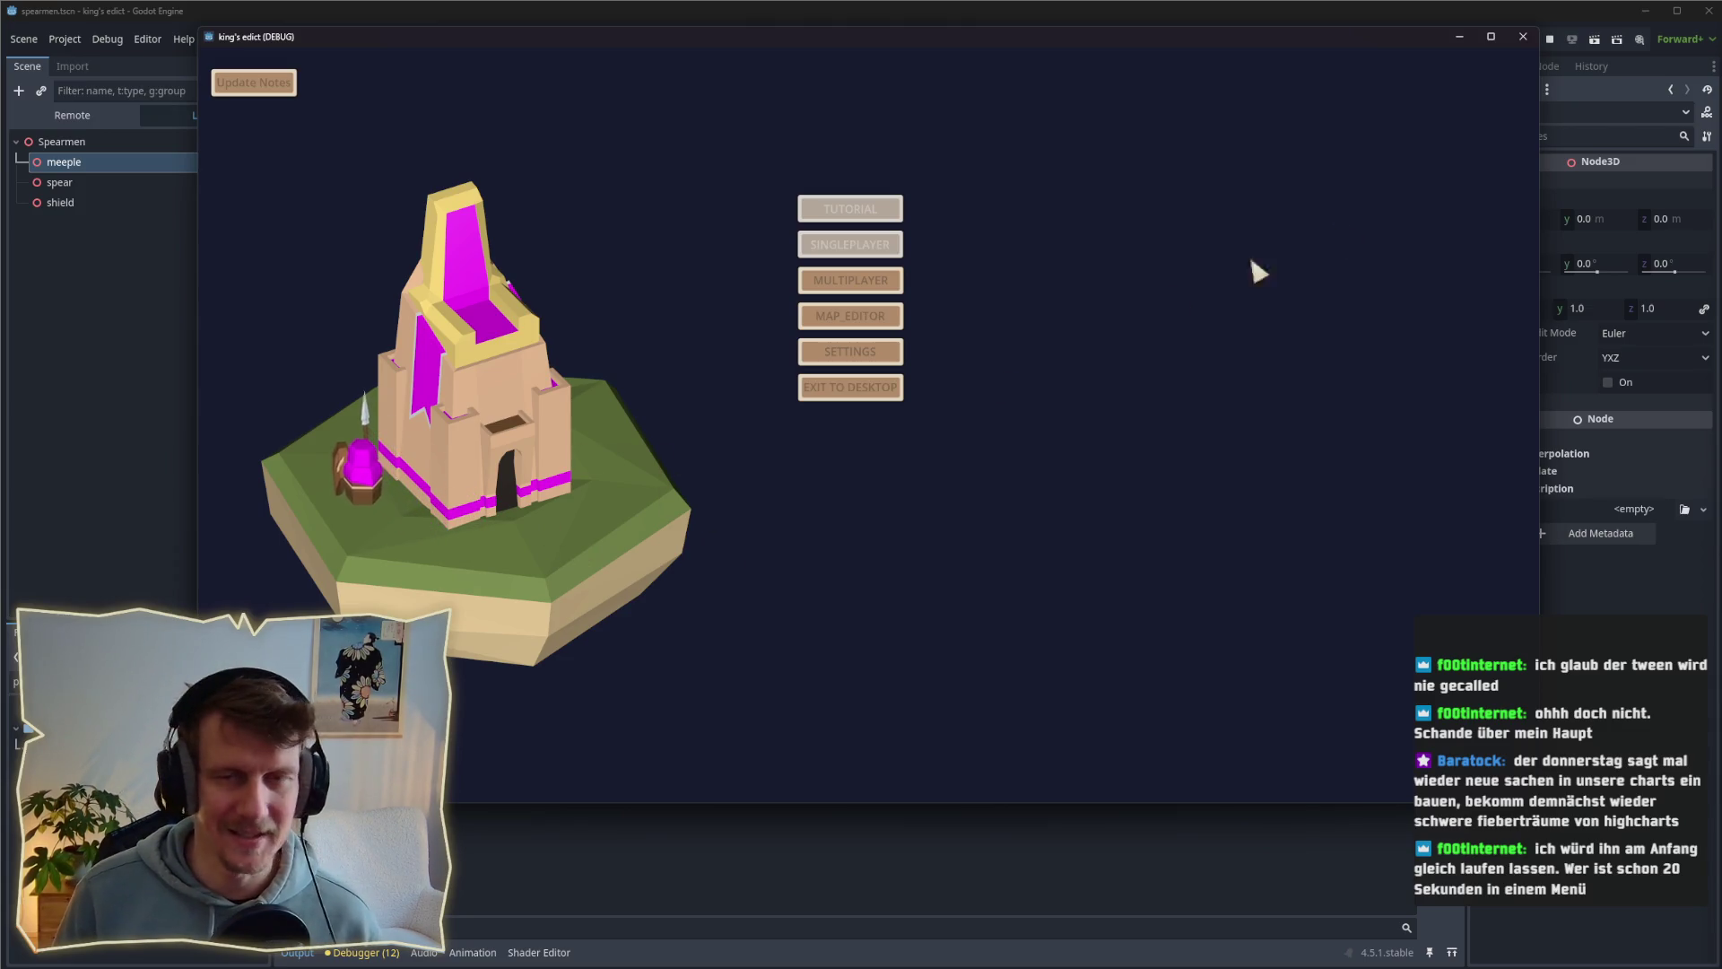
{"action": "left_click", "coordinate": [1529, 40]}
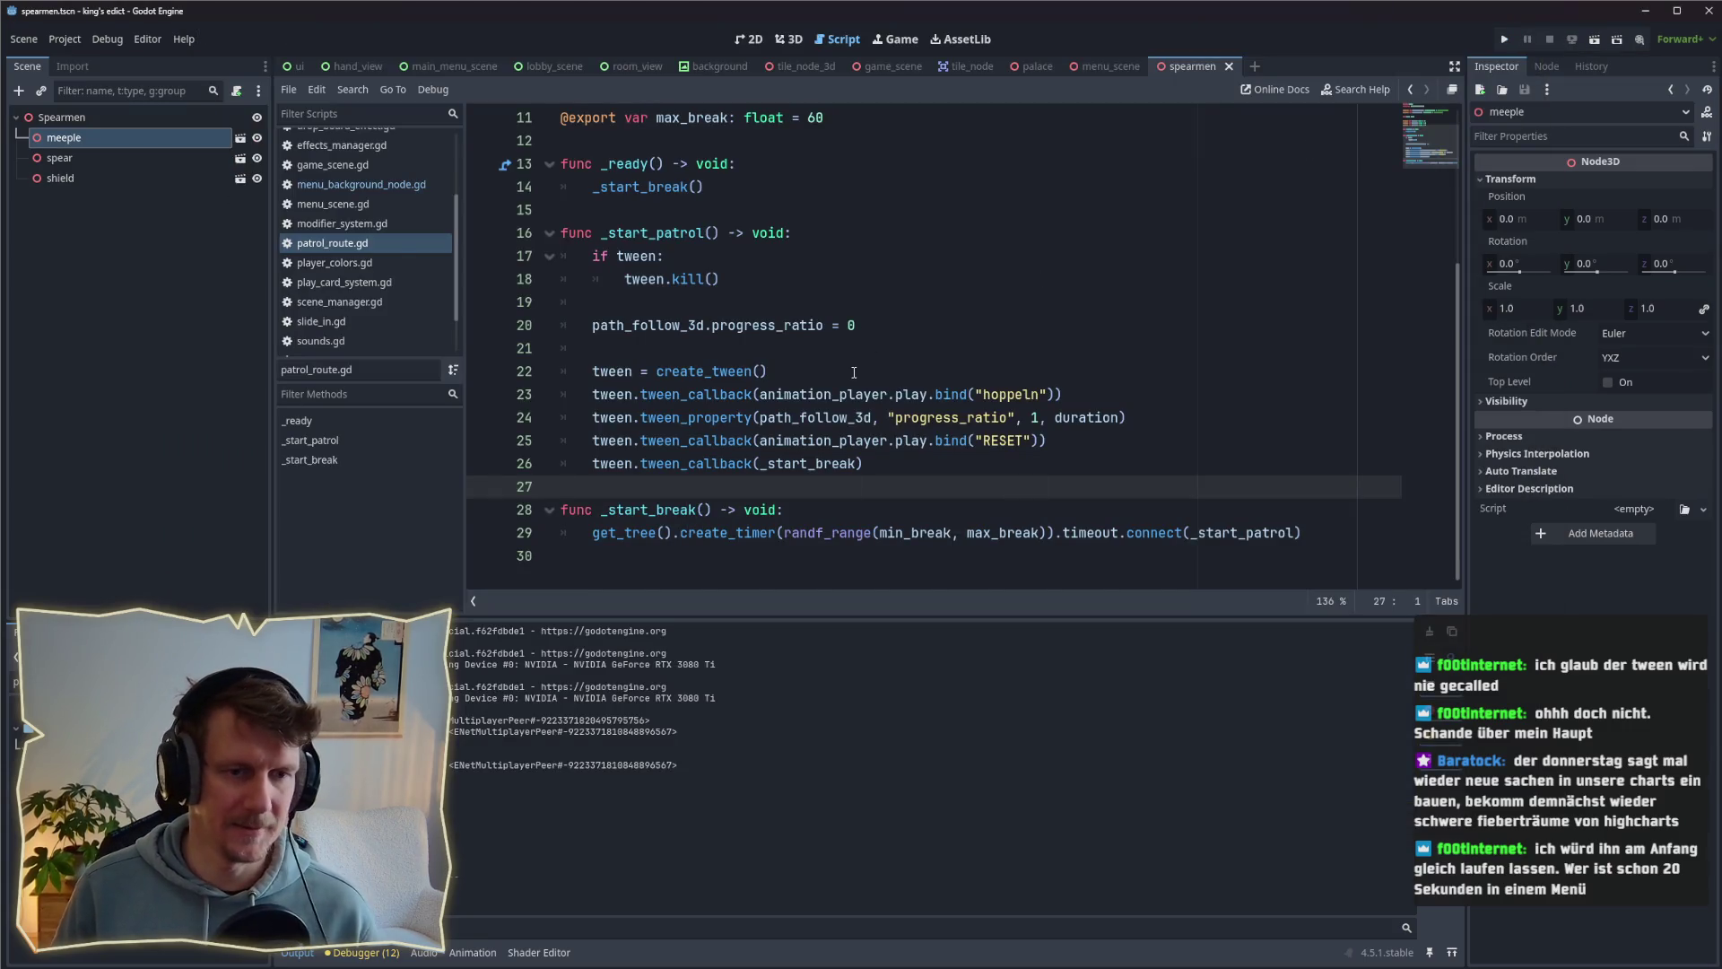
Duplicate the min_break export line below the duration export
{"action": "scroll", "coordinate": [866, 404], "scroll_direction": "up", "scroll_amount": 2}
{"action": "left_click", "coordinate": [854, 235]}
{"action": "left_click", "coordinate": [858, 220]}
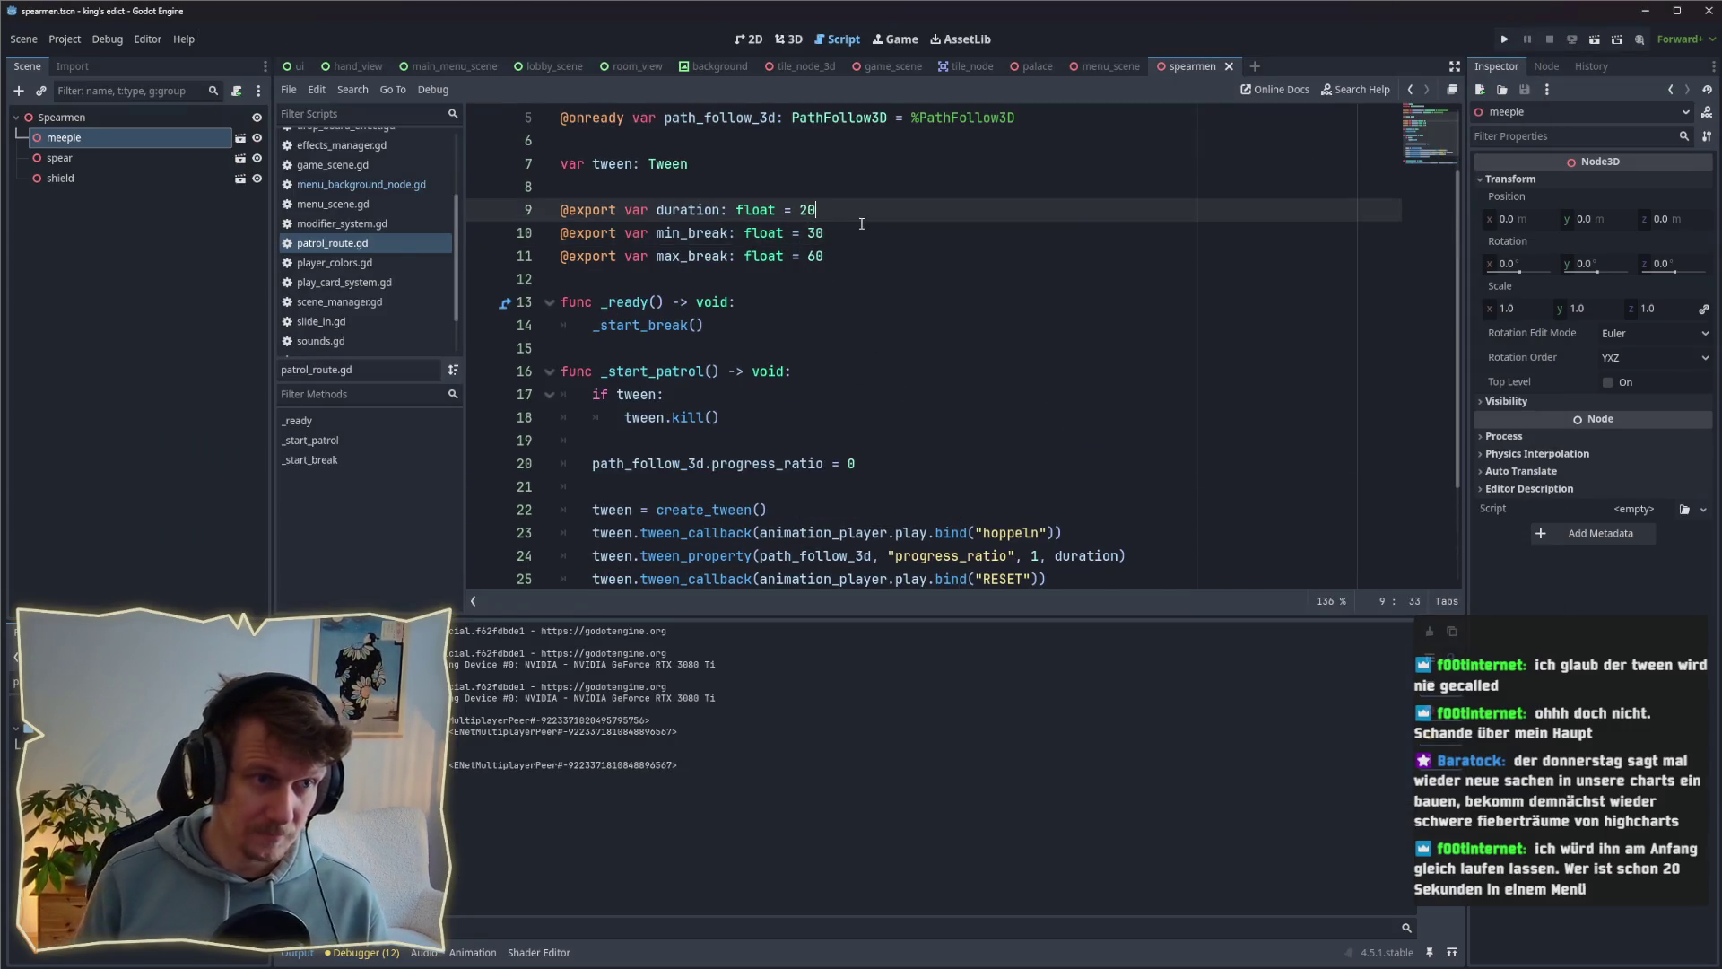
{"action": "key", "text": "Return"}
{"action": "left_click_drag", "start_coordinate": [855, 243], "coordinate": [585, 241]}
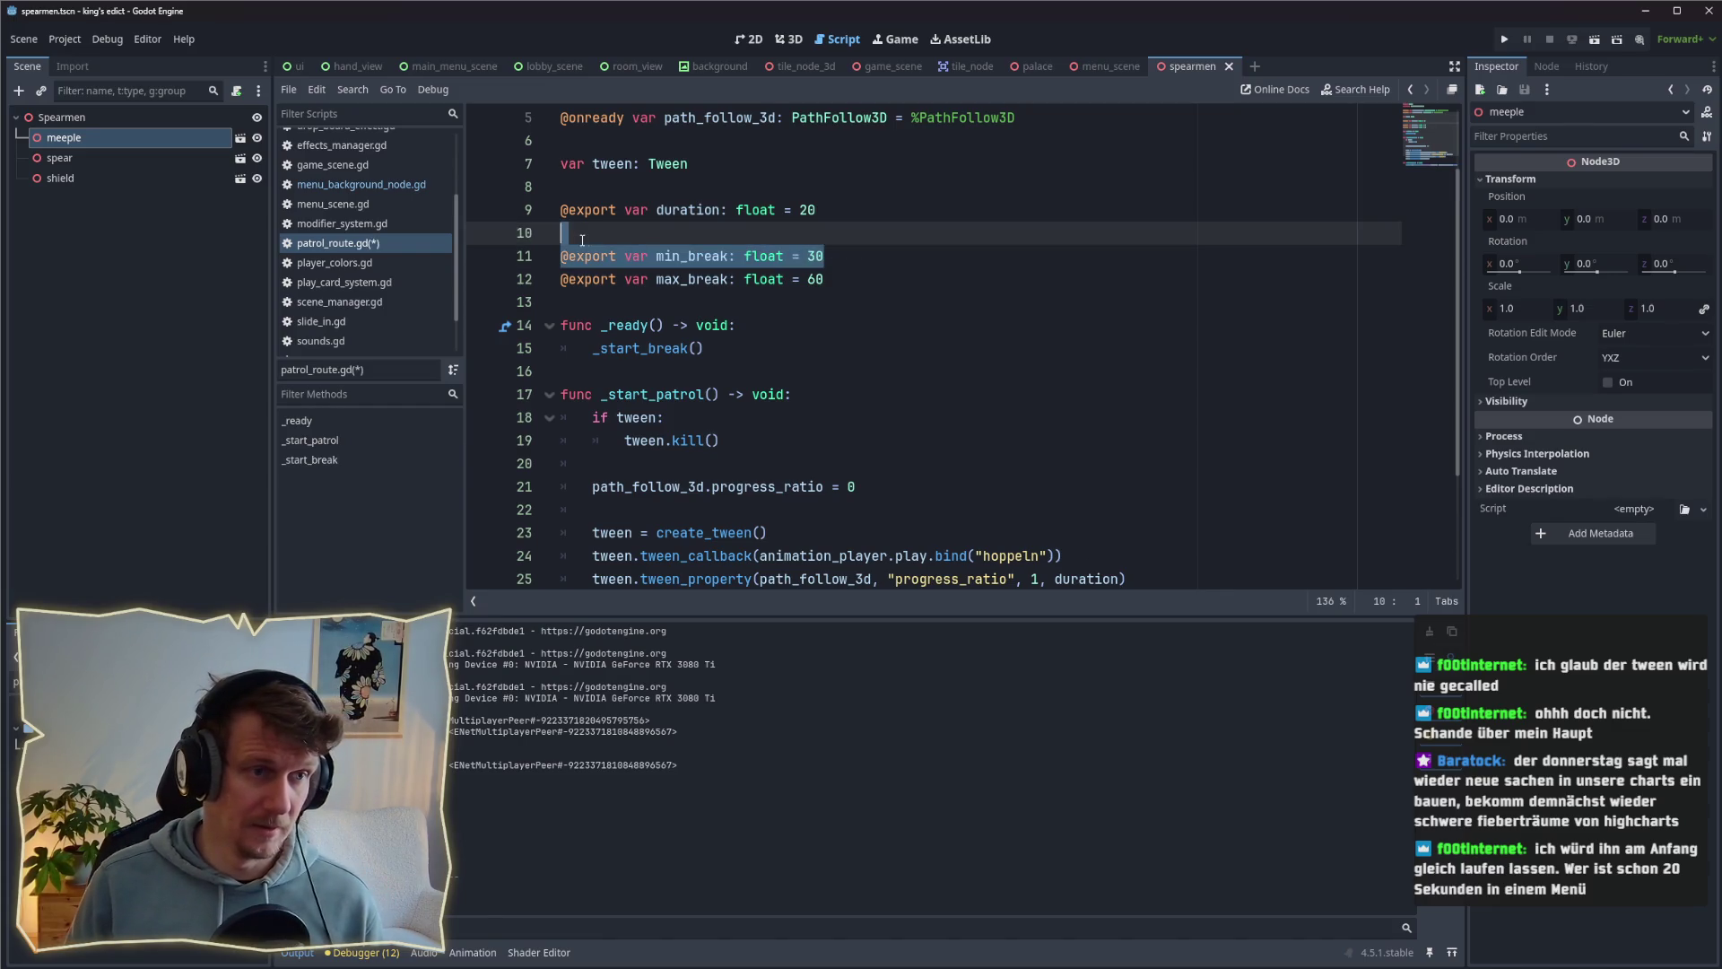
{"action": "key", "text": "ctrl+shift+d"}
{"action": "left_click", "coordinate": [808, 257]}
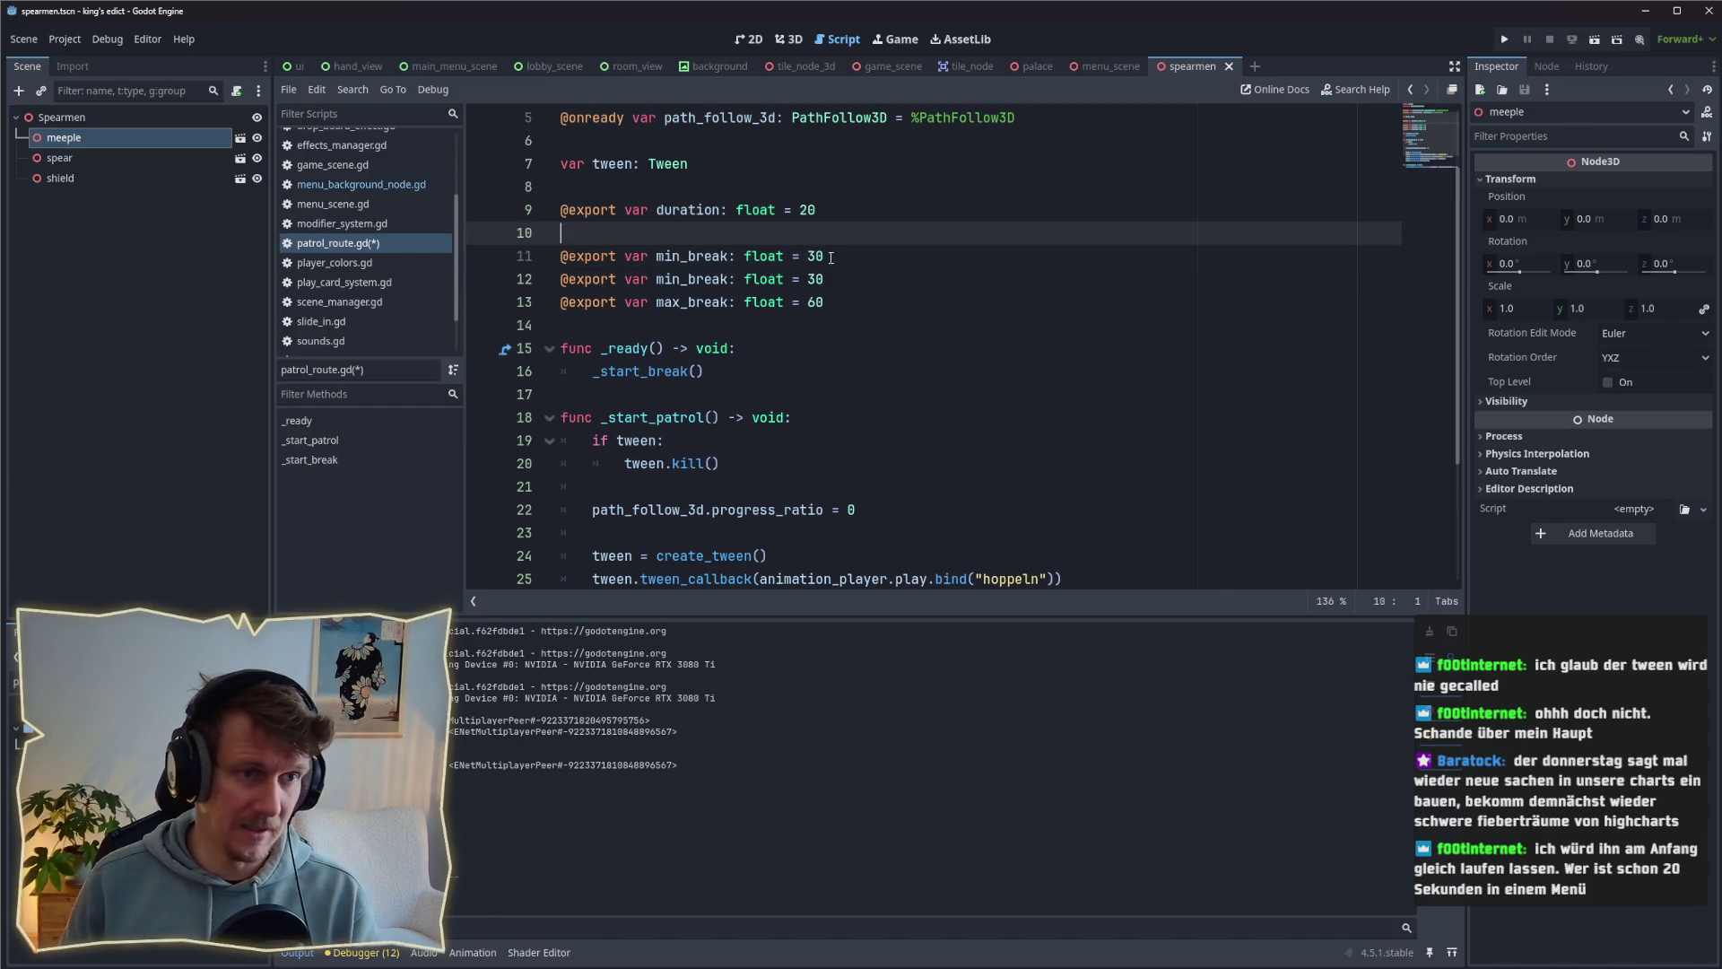
{"action": "left_click", "coordinate": [815, 279]}
Set min_break to 20 and max_break to 40, rename the copy first_break = 10, and save
{"action": "key", "text": "BackSpace"}
{"action": "type", "text": "2"}
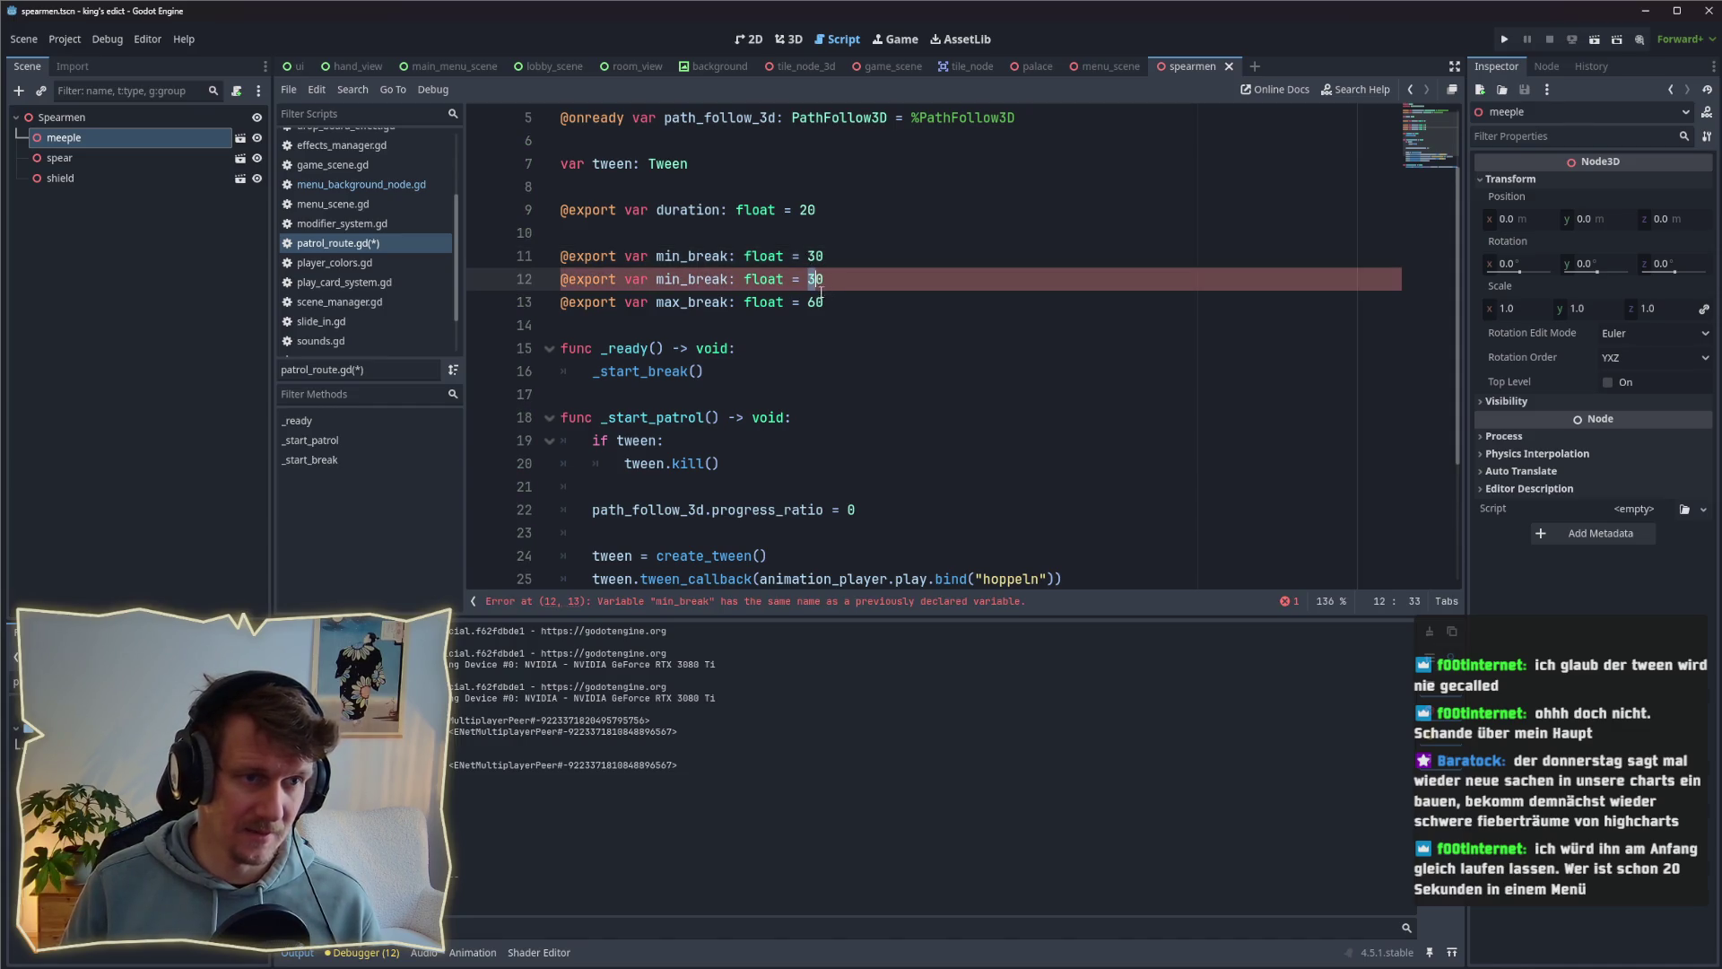
{"action": "left_click", "coordinate": [814, 303]}
{"action": "key", "text": "BackSpace"}
{"action": "type", "text": "4"}
{"action": "key", "text": "Up"}
{"action": "key", "text": "Up"}
{"action": "key", "text": "BackSpace"}
{"action": "type", "text": "1"}
{"action": "key", "text": "ctrl+s"}
{"action": "double_click", "coordinate": [726, 255]}
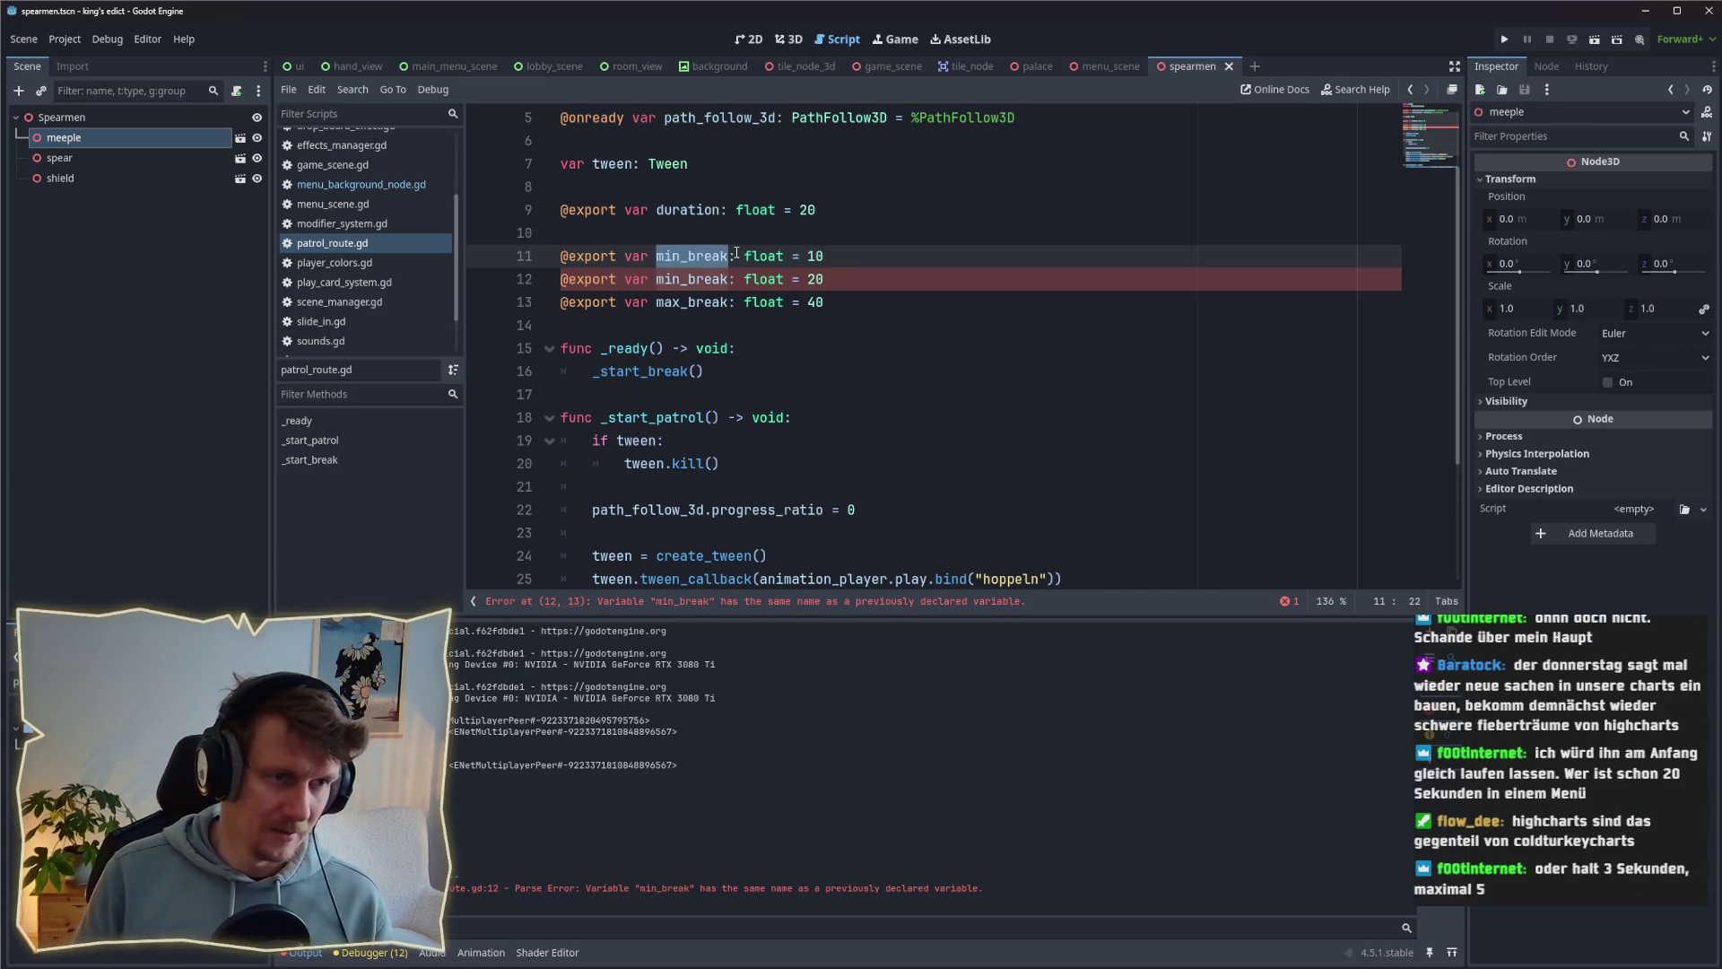
{"action": "type", "text": "first_bre"}
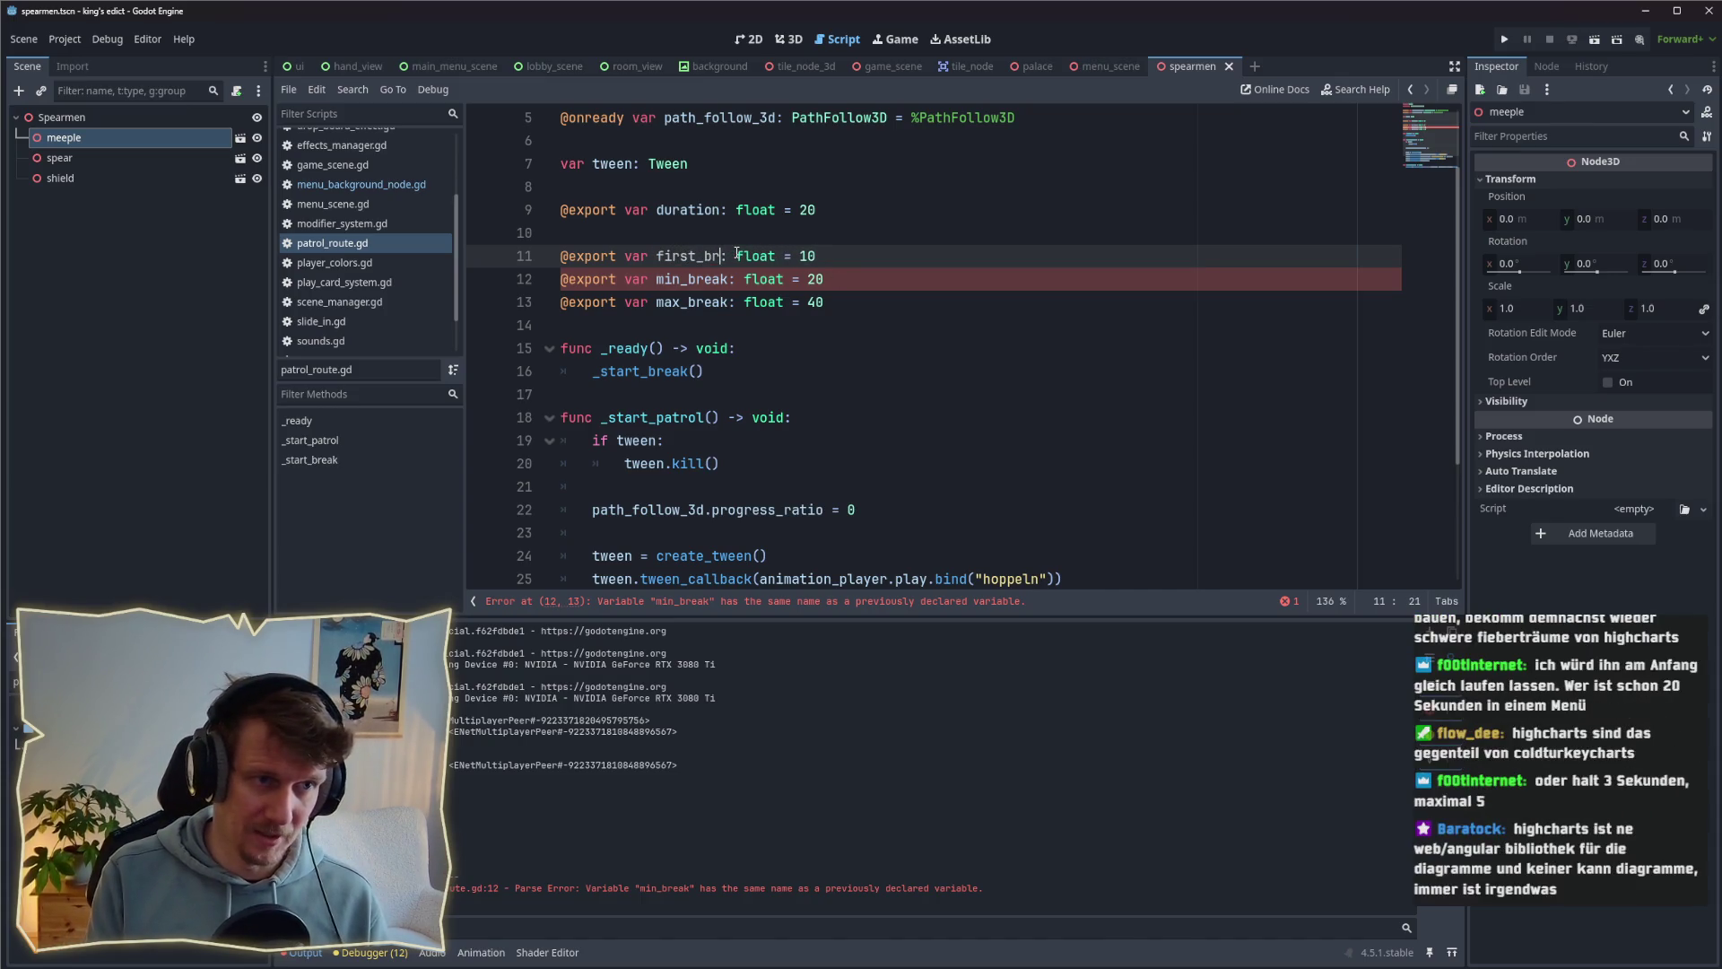
{"action": "type", "text": "ak"}
{"action": "key", "text": "ctrl+s"}
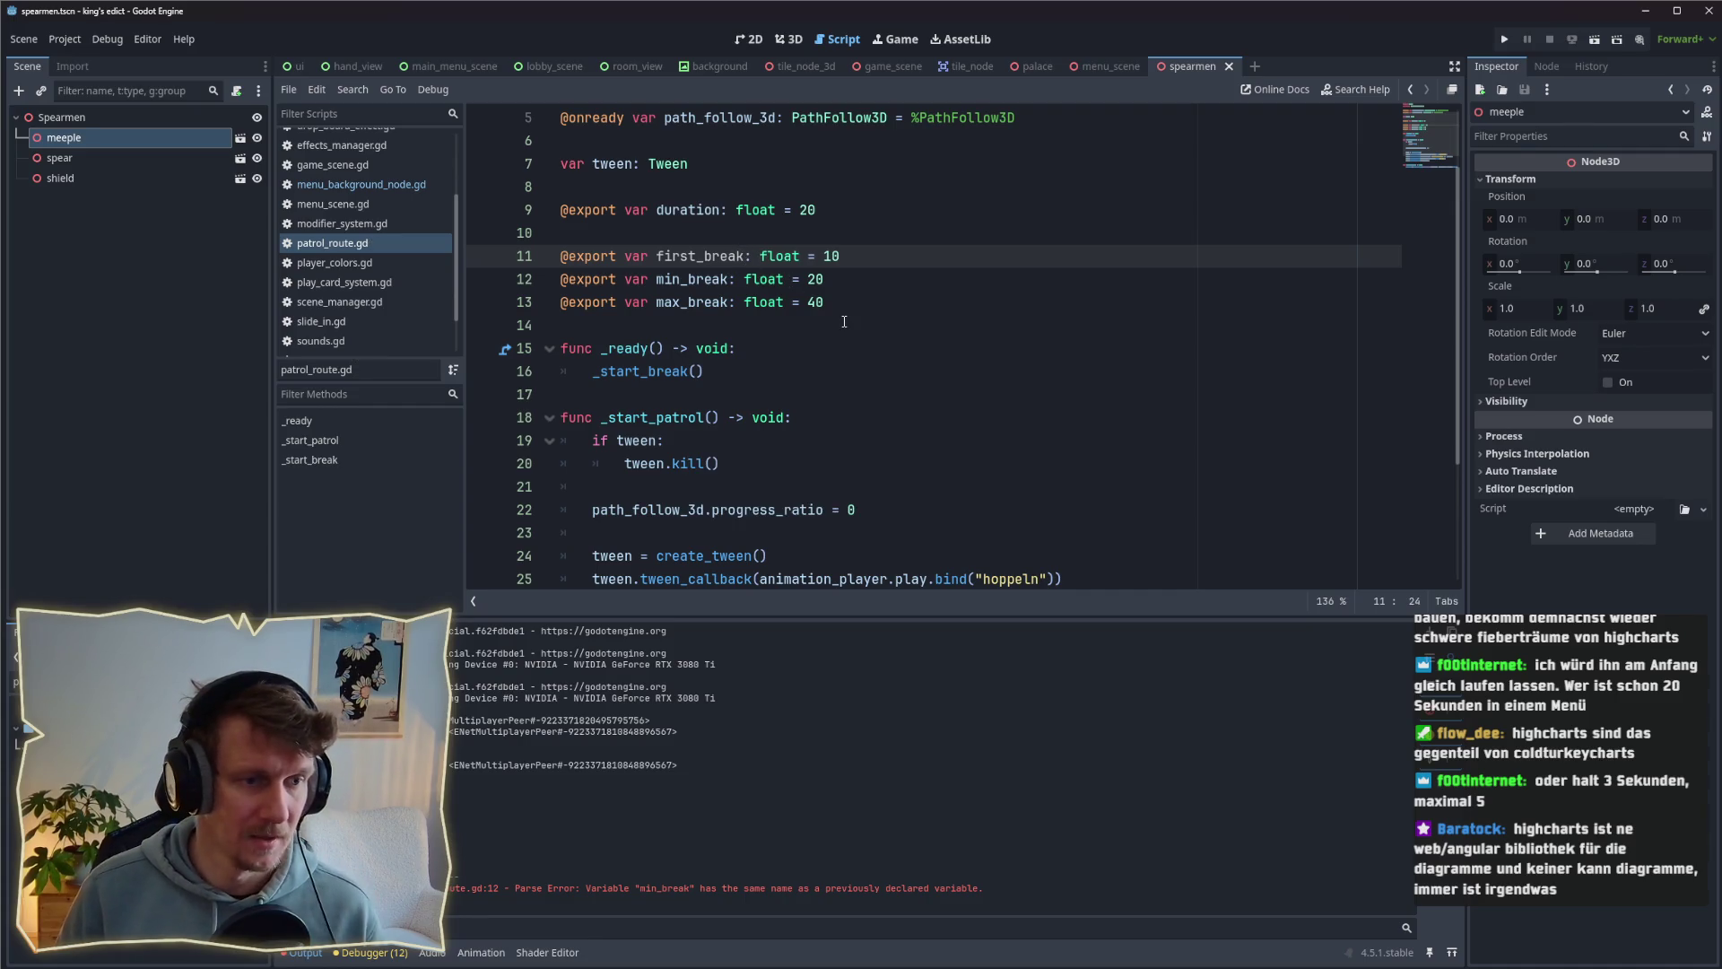
Give _start_break a time: float parameter
{"action": "scroll", "coordinate": [840, 321], "scroll_direction": "down", "scroll_amount": 3}
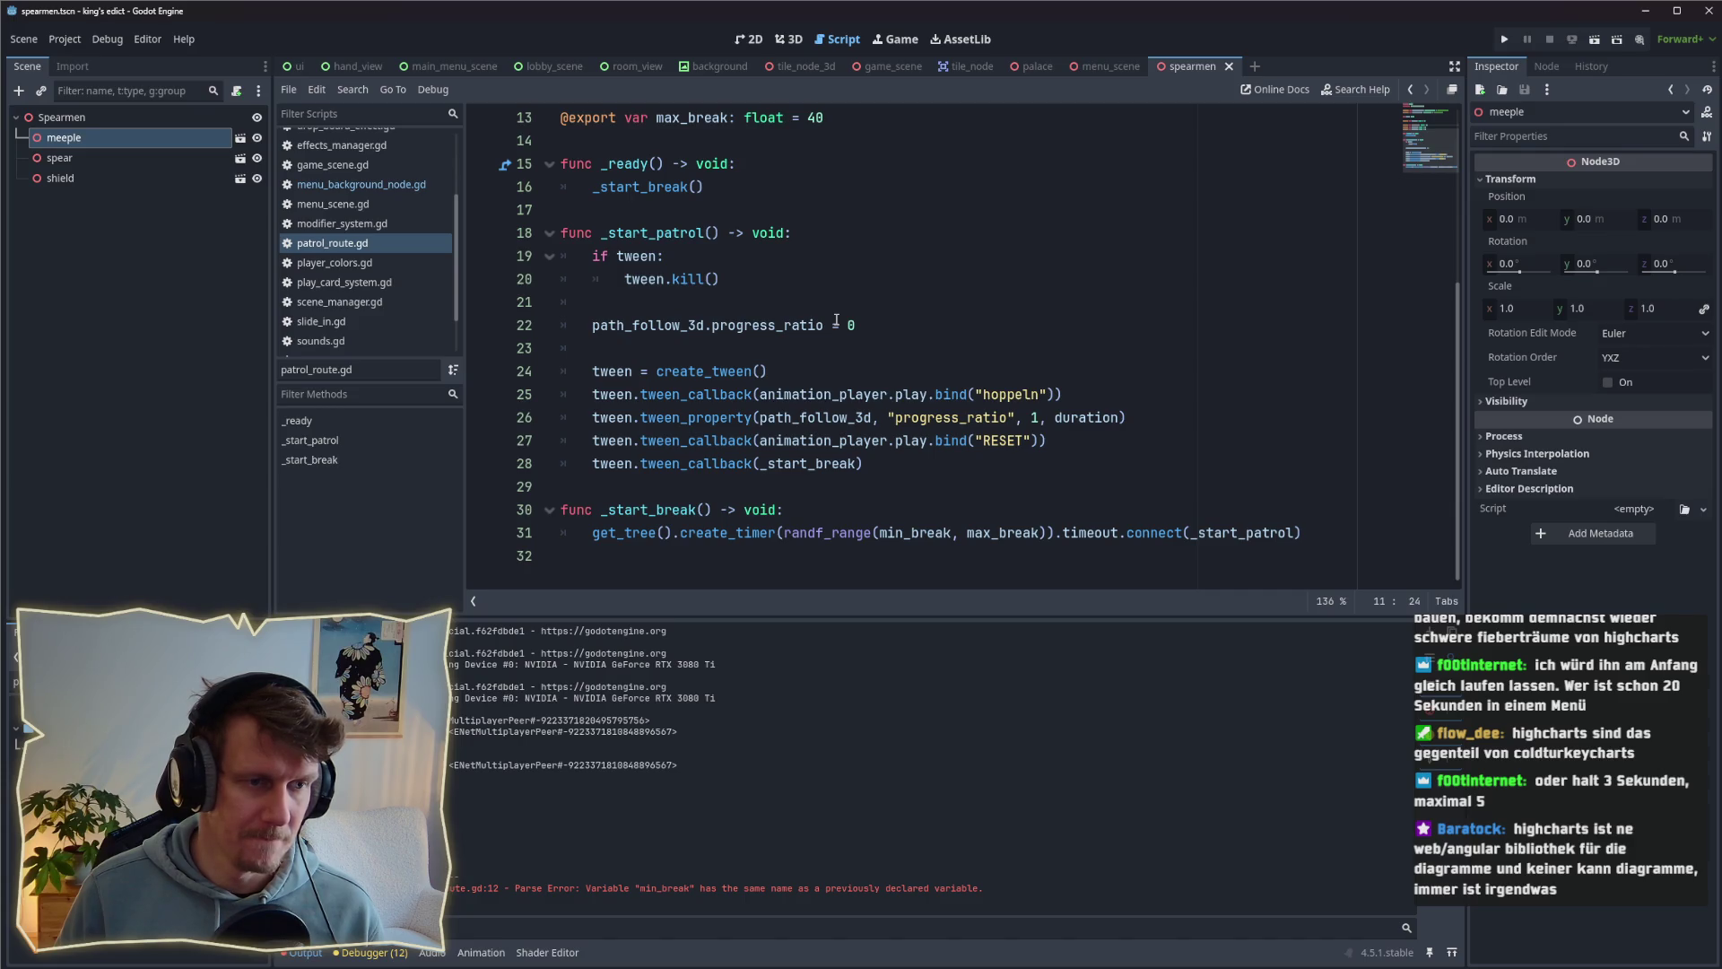
{"action": "left_click", "coordinate": [704, 509]}
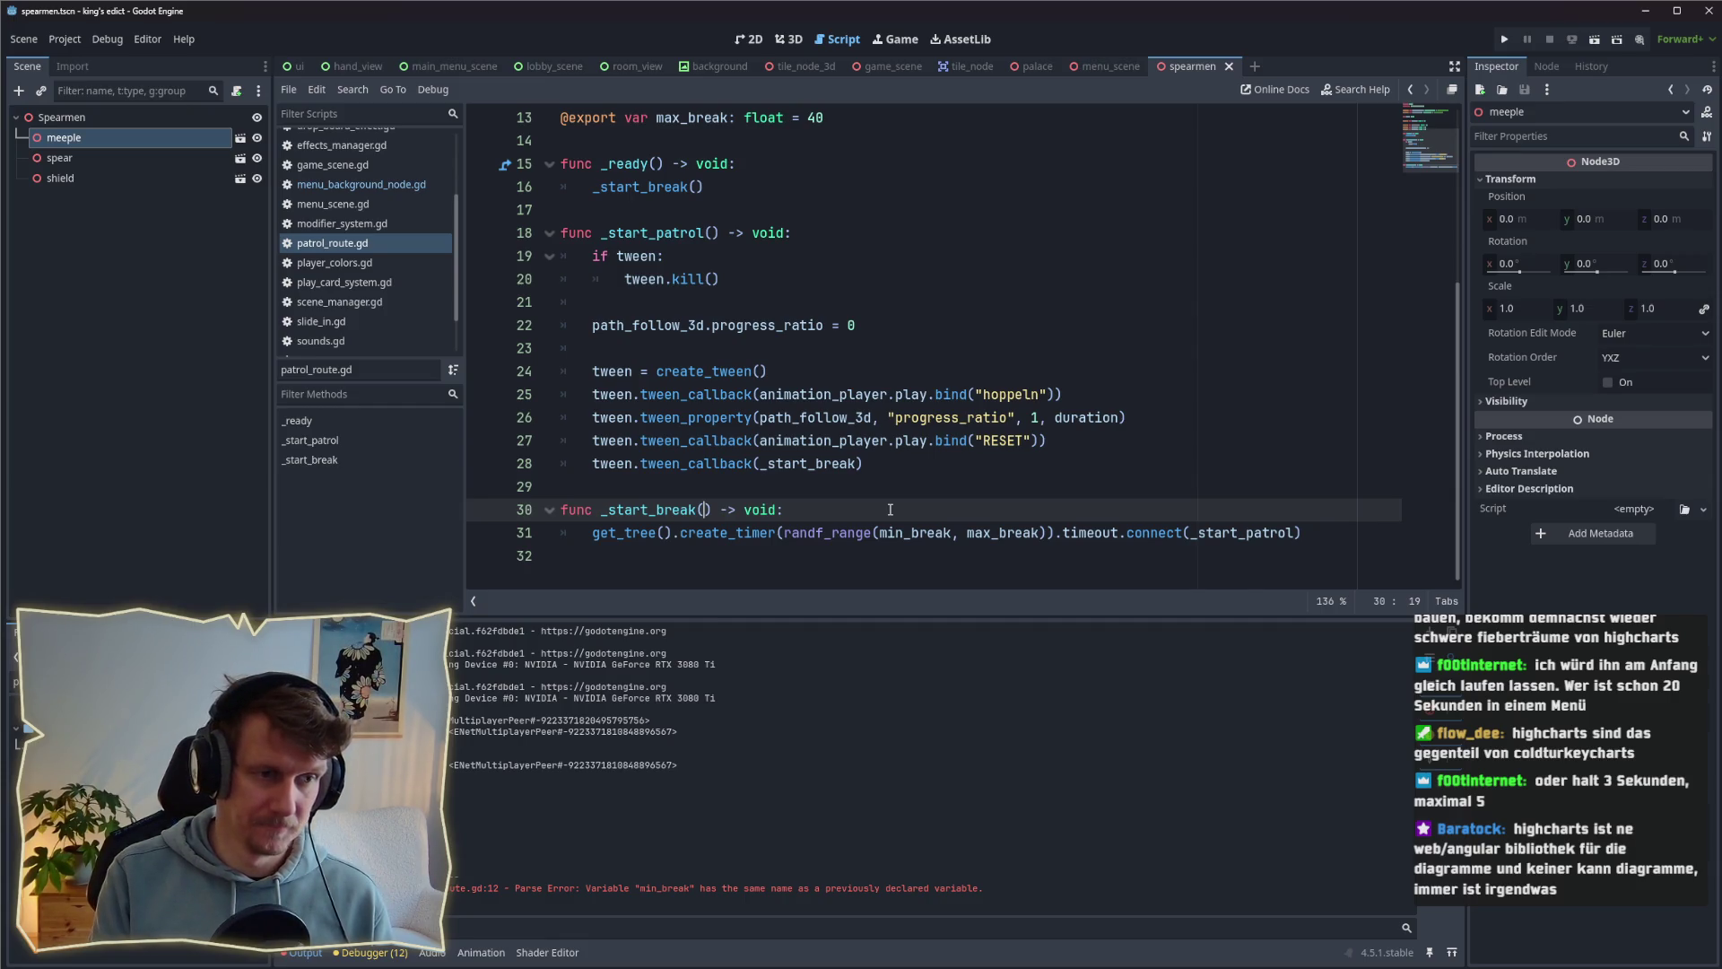
{"action": "type", "text": "_"}
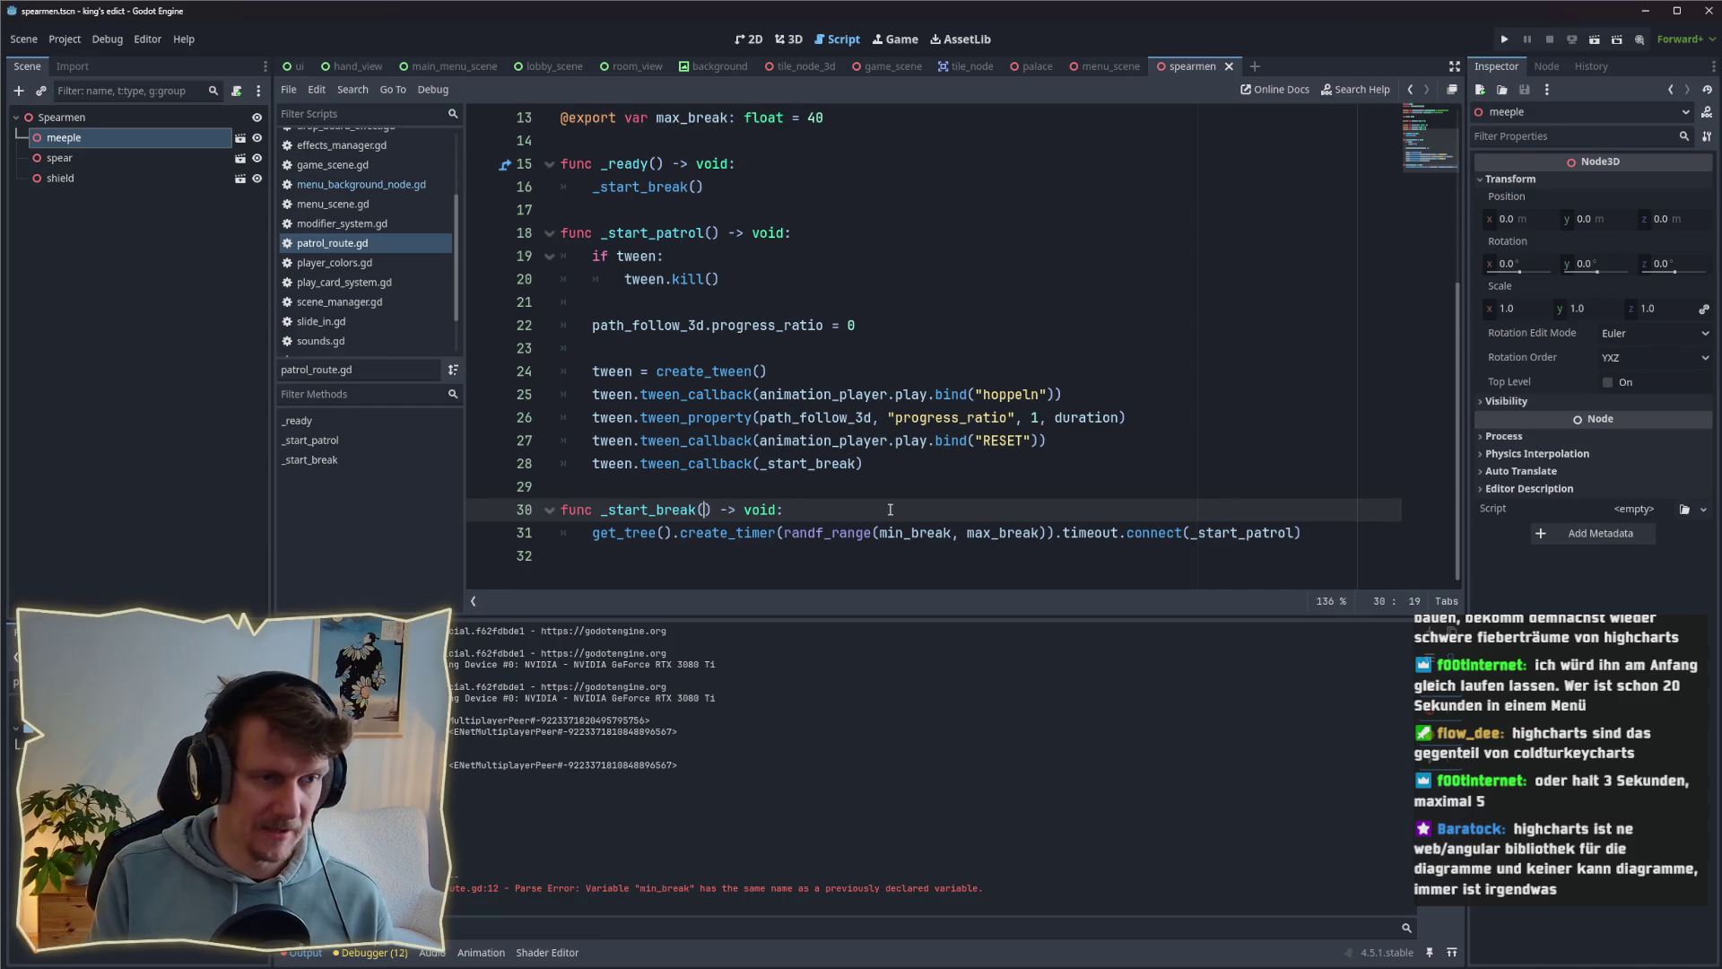
{"action": "key", "text": "BackSpace"}
{"action": "type", "text": "_time"}
{"action": "key", "text": "ctrl+Left"}
{"action": "key", "text": "Delete"}
{"action": "key", "text": "Right"}
{"action": "key", "text": "Right"}
{"action": "key", "text": "Right"}
{"action": "type", "text": "_"}
{"action": "type", "text": " float"}
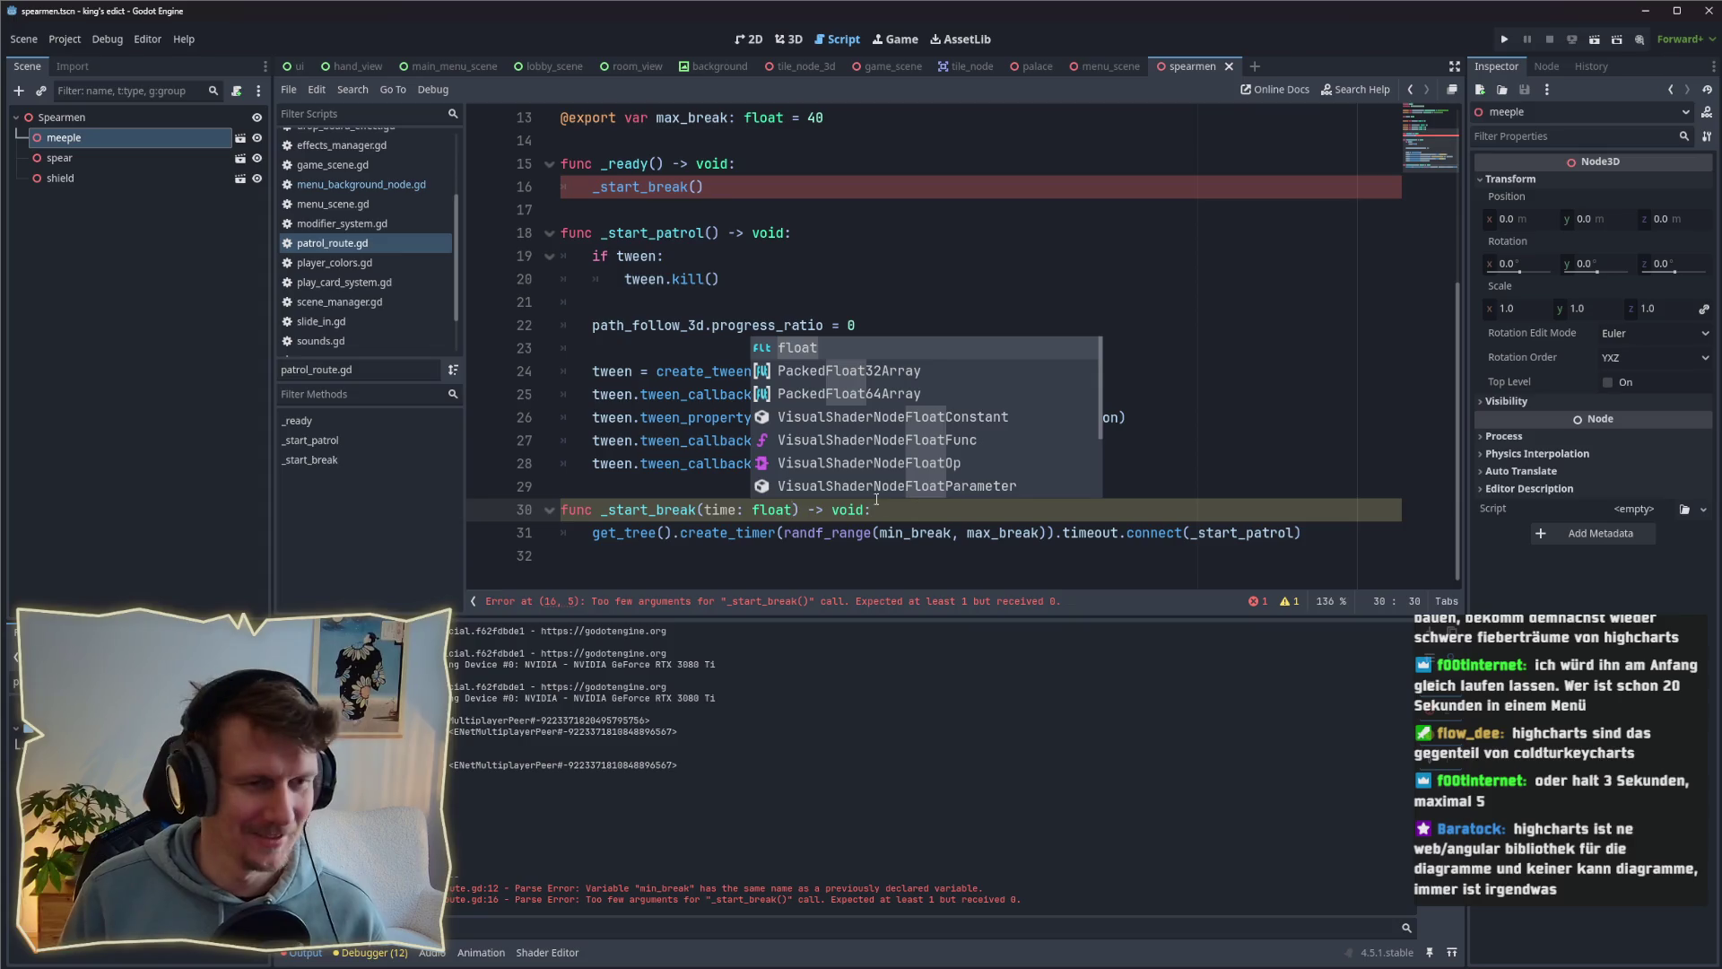
{"action": "left_click", "coordinate": [866, 508]}
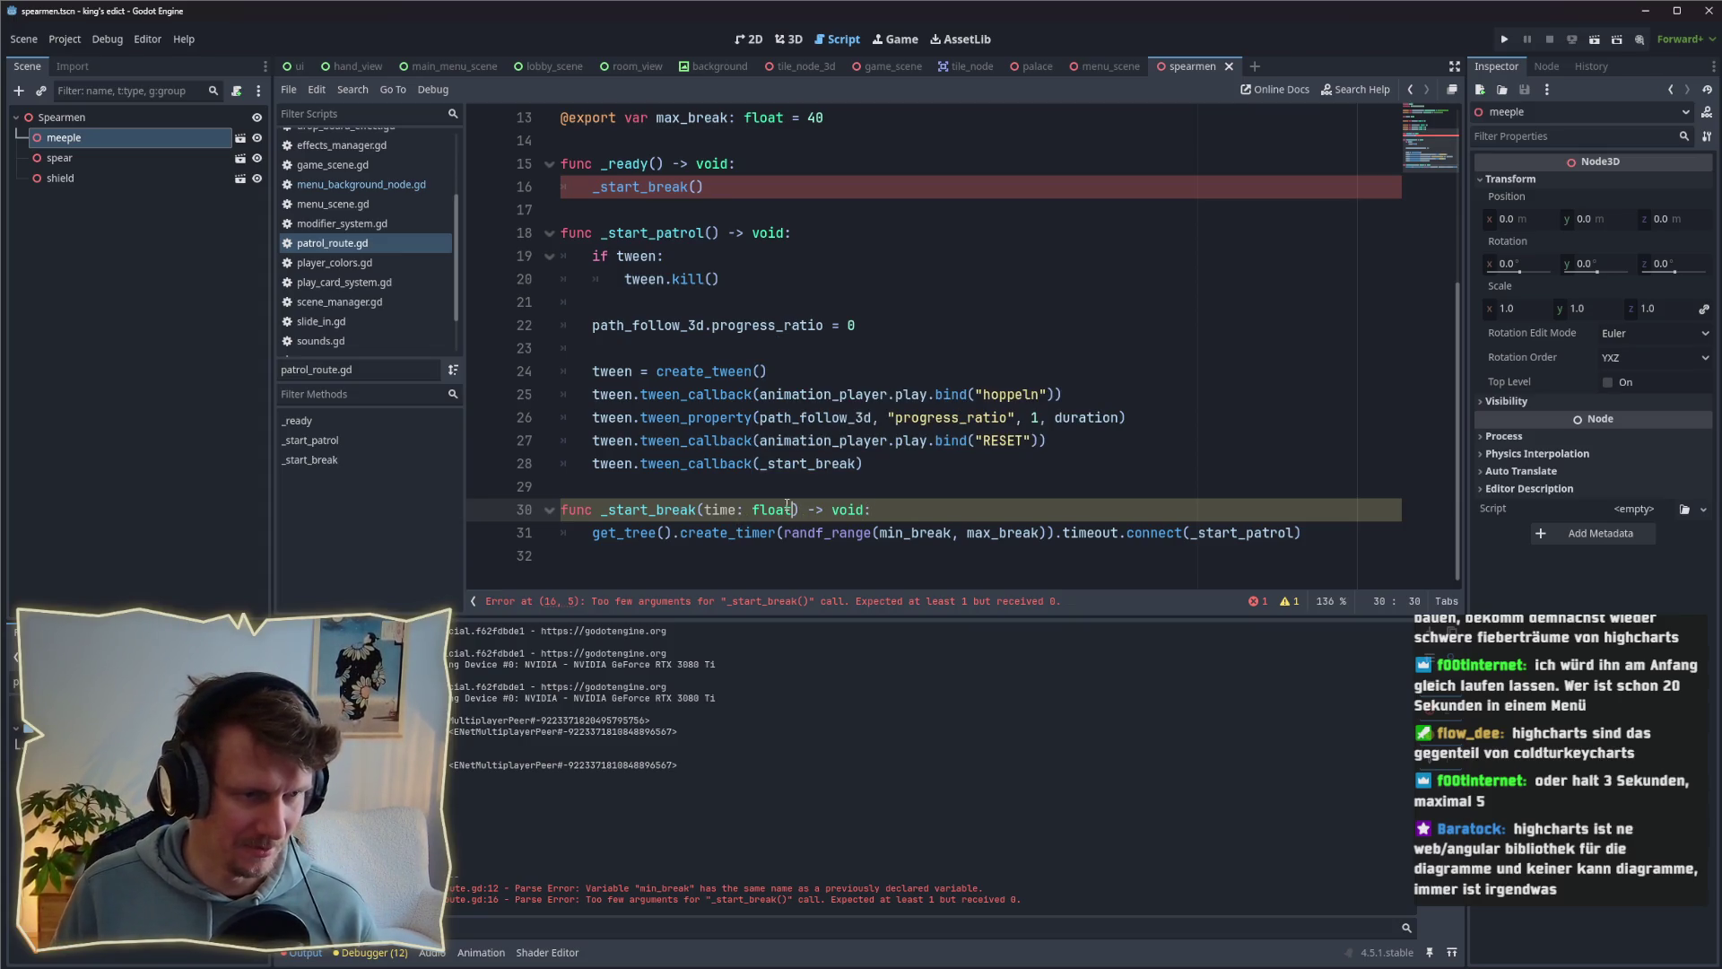
{"action": "mouse_move", "coordinate": [788, 505]}
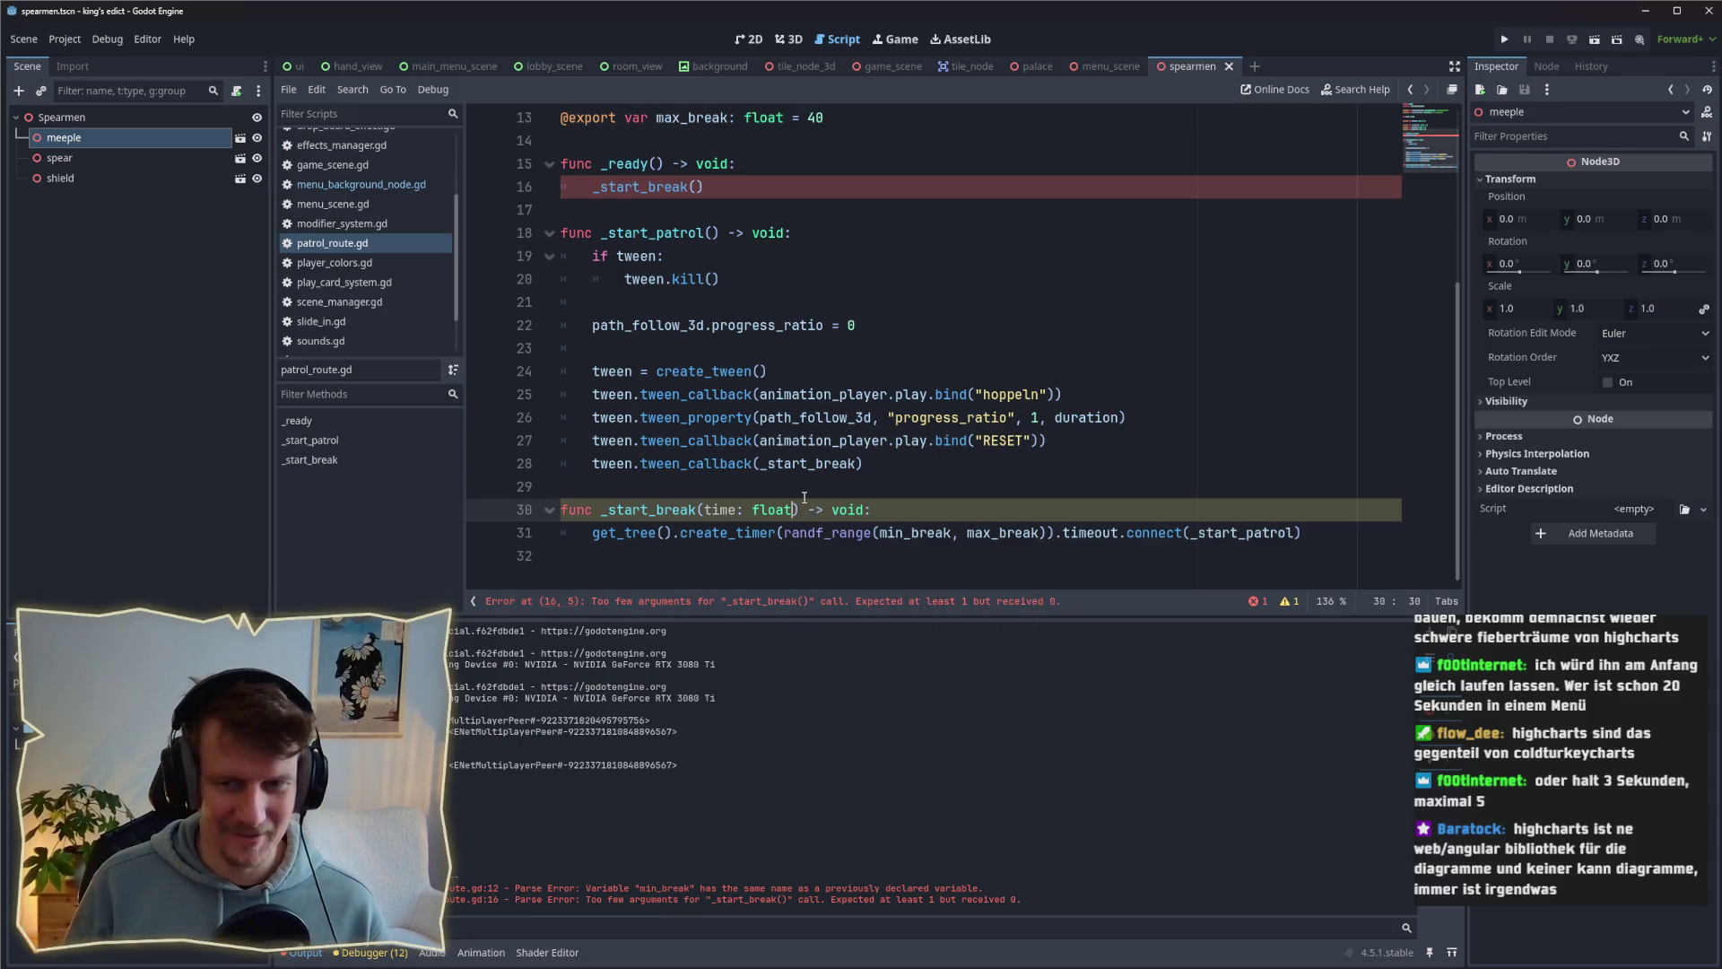
{"action": "left_click", "coordinate": [884, 512]}
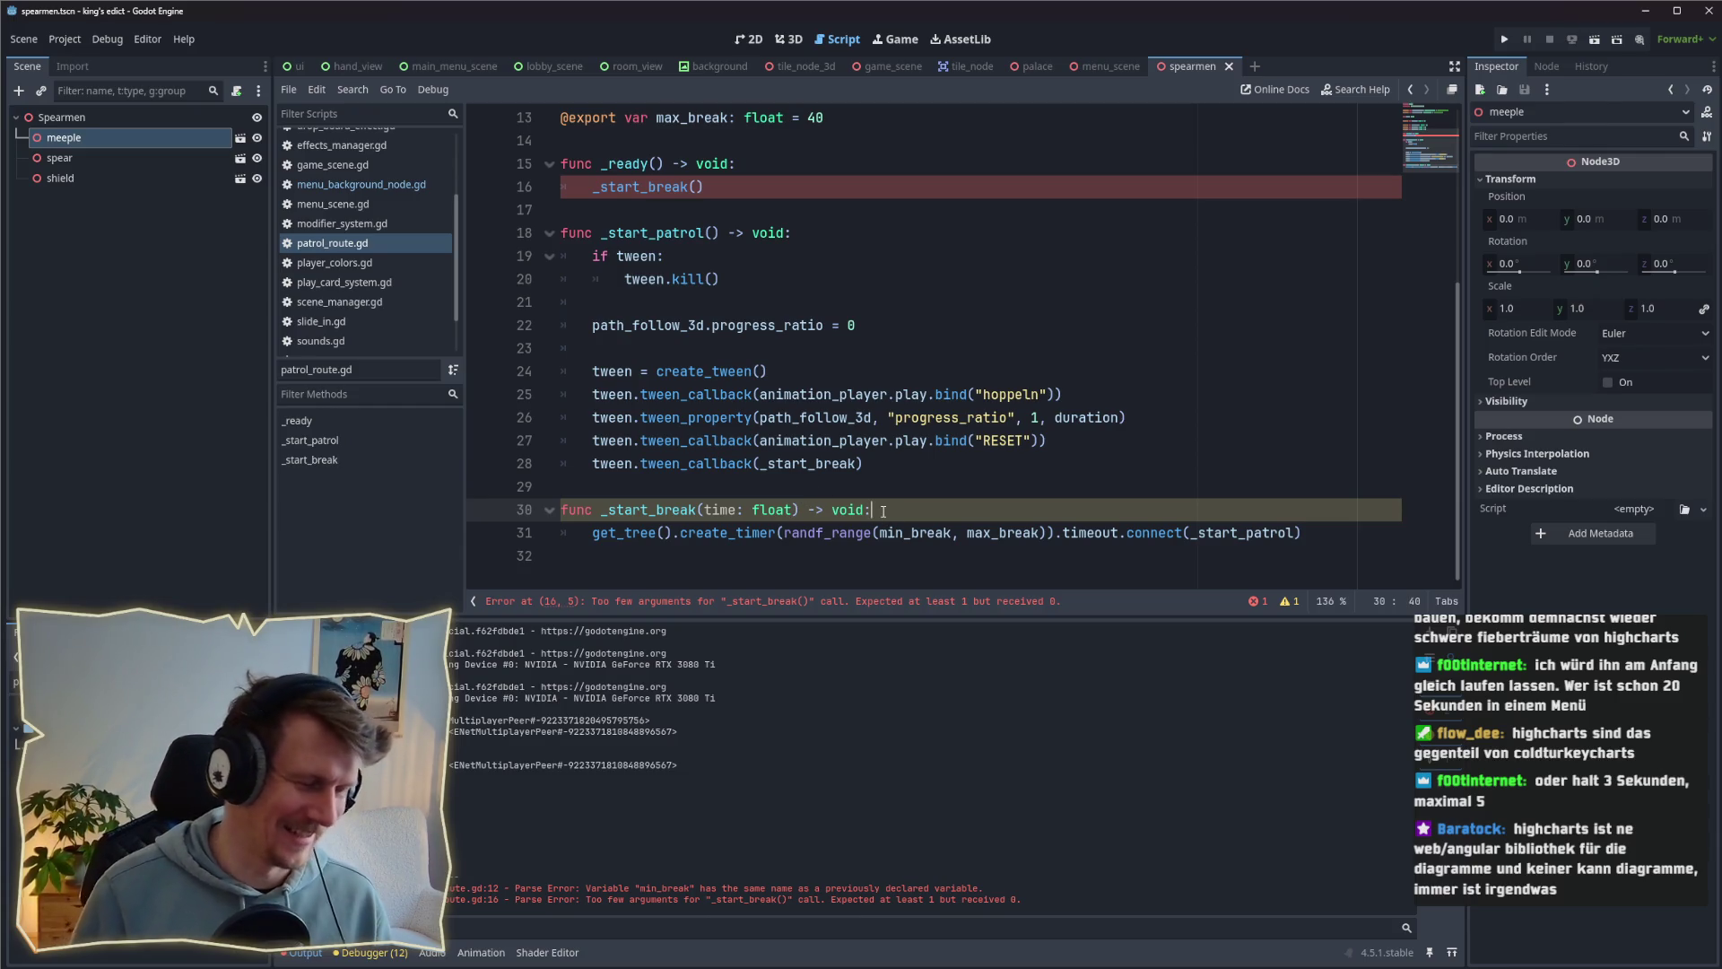
Pass first_break to the _start_break call in _ready and change first_break to 7
{"action": "left_click", "coordinate": [744, 187]}
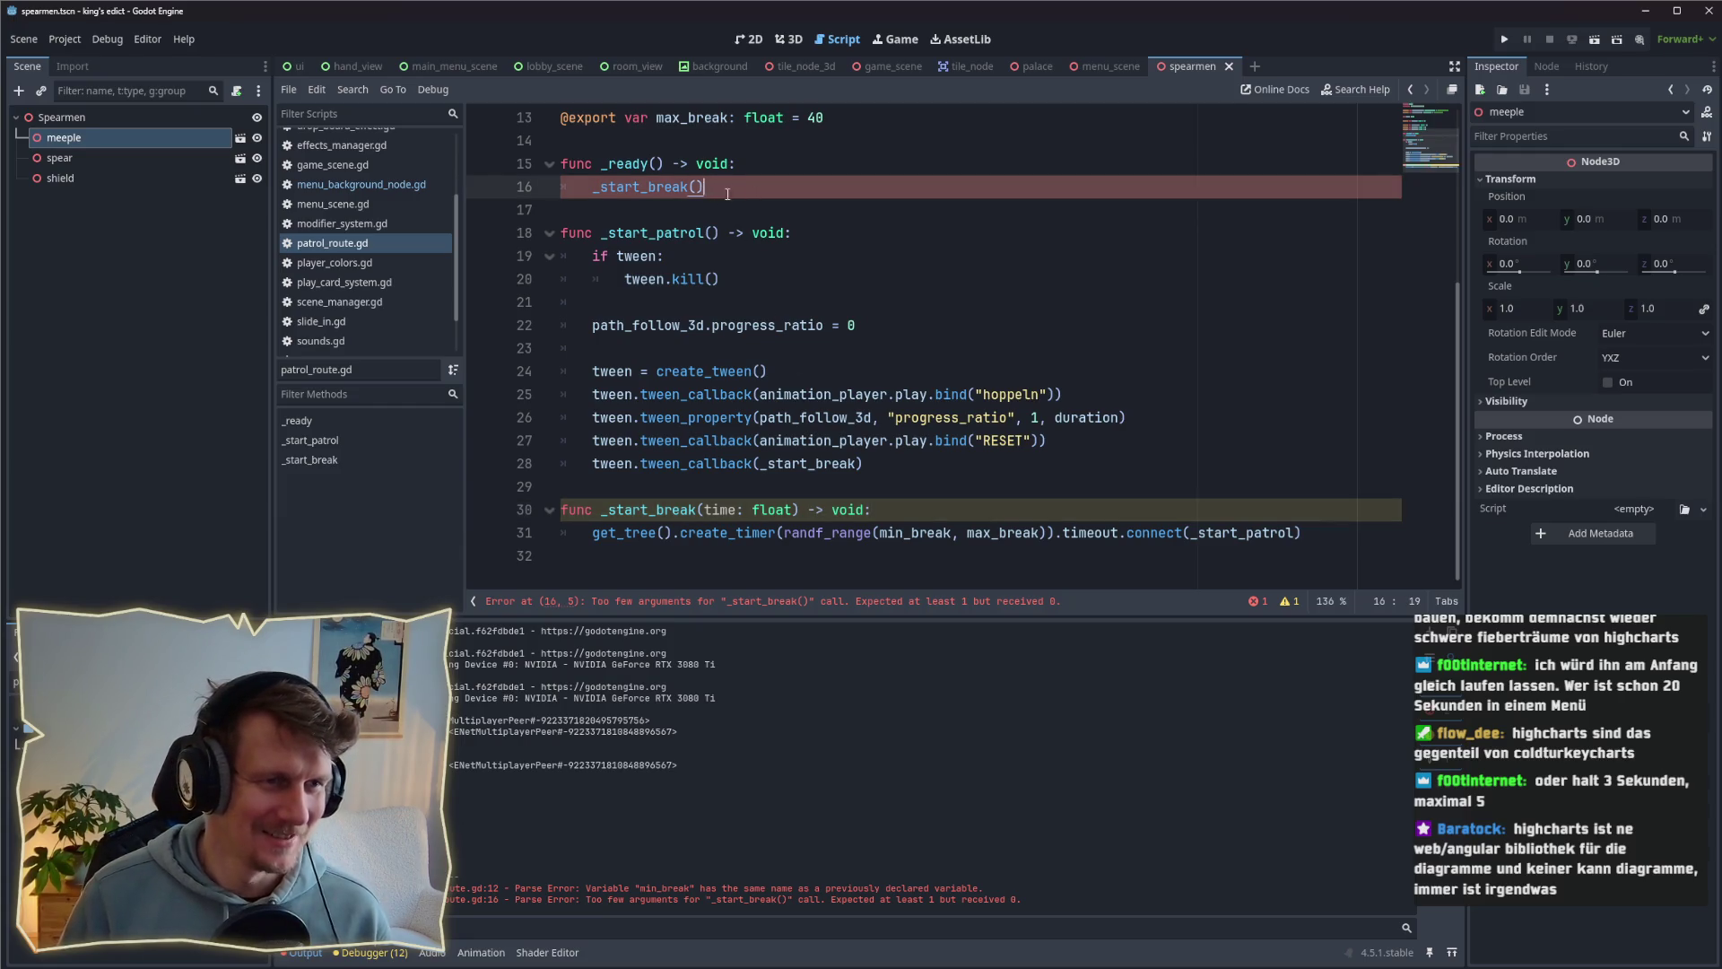
{"action": "scroll", "coordinate": [717, 194], "scroll_direction": "up", "scroll_amount": 1}
{"action": "left_click", "coordinate": [699, 256]}
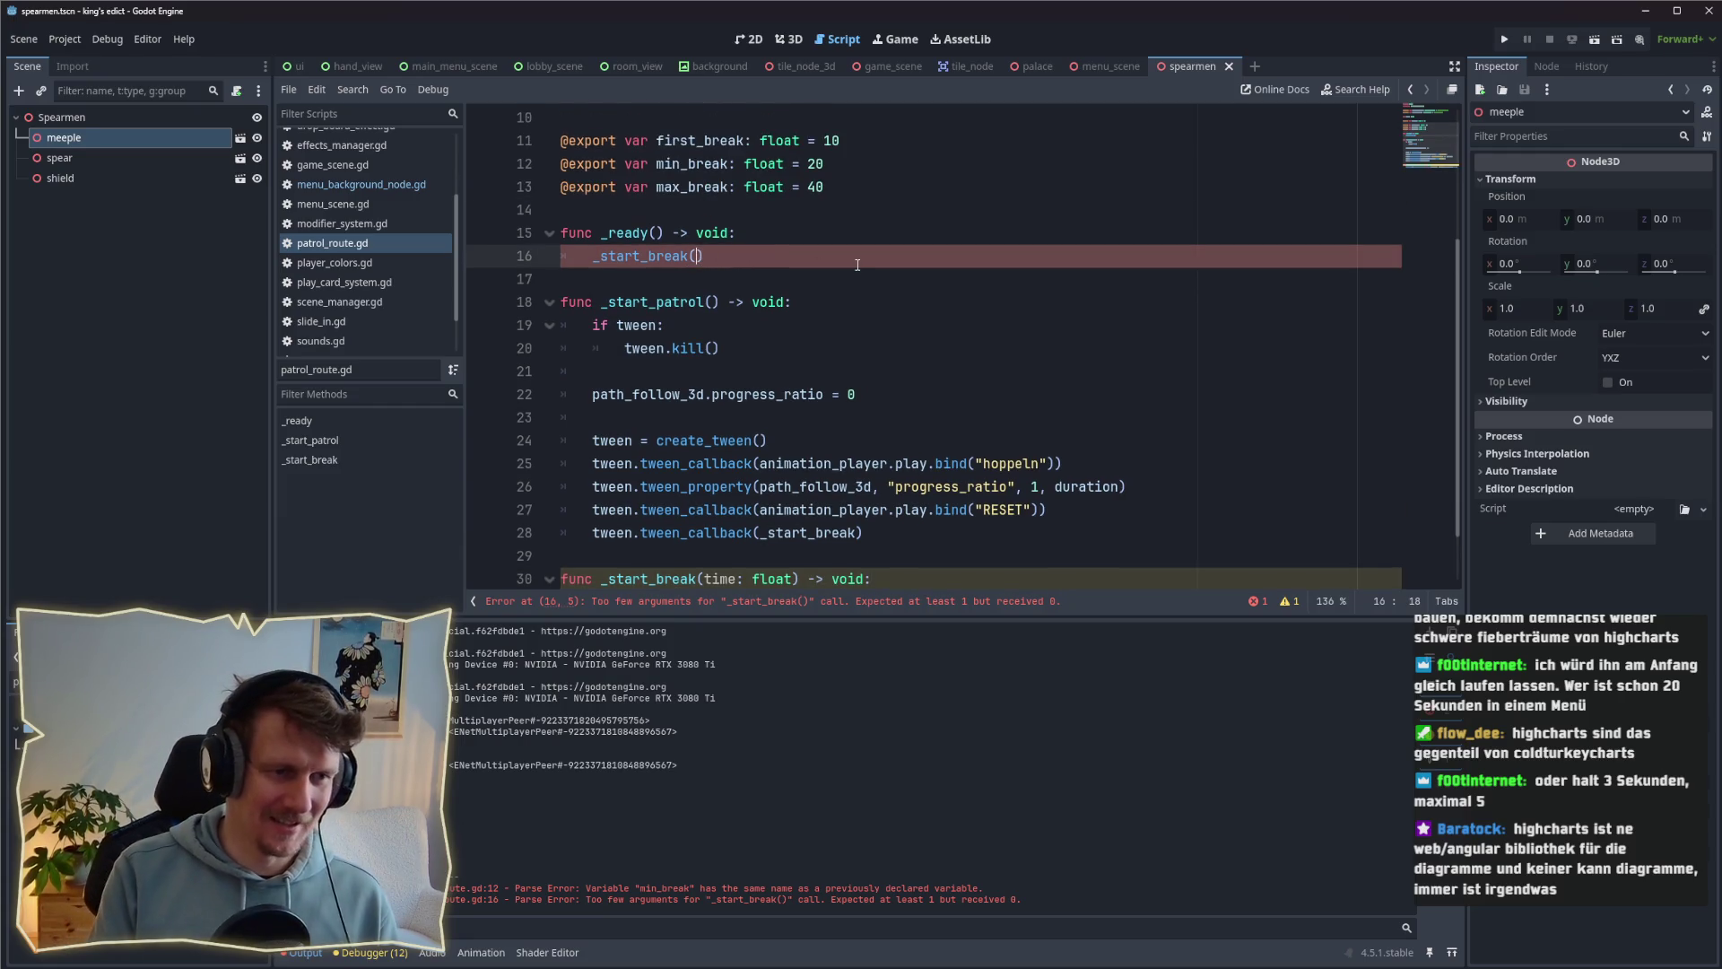
{"action": "type", "text": "fir"}
{"action": "key", "text": "Return"}
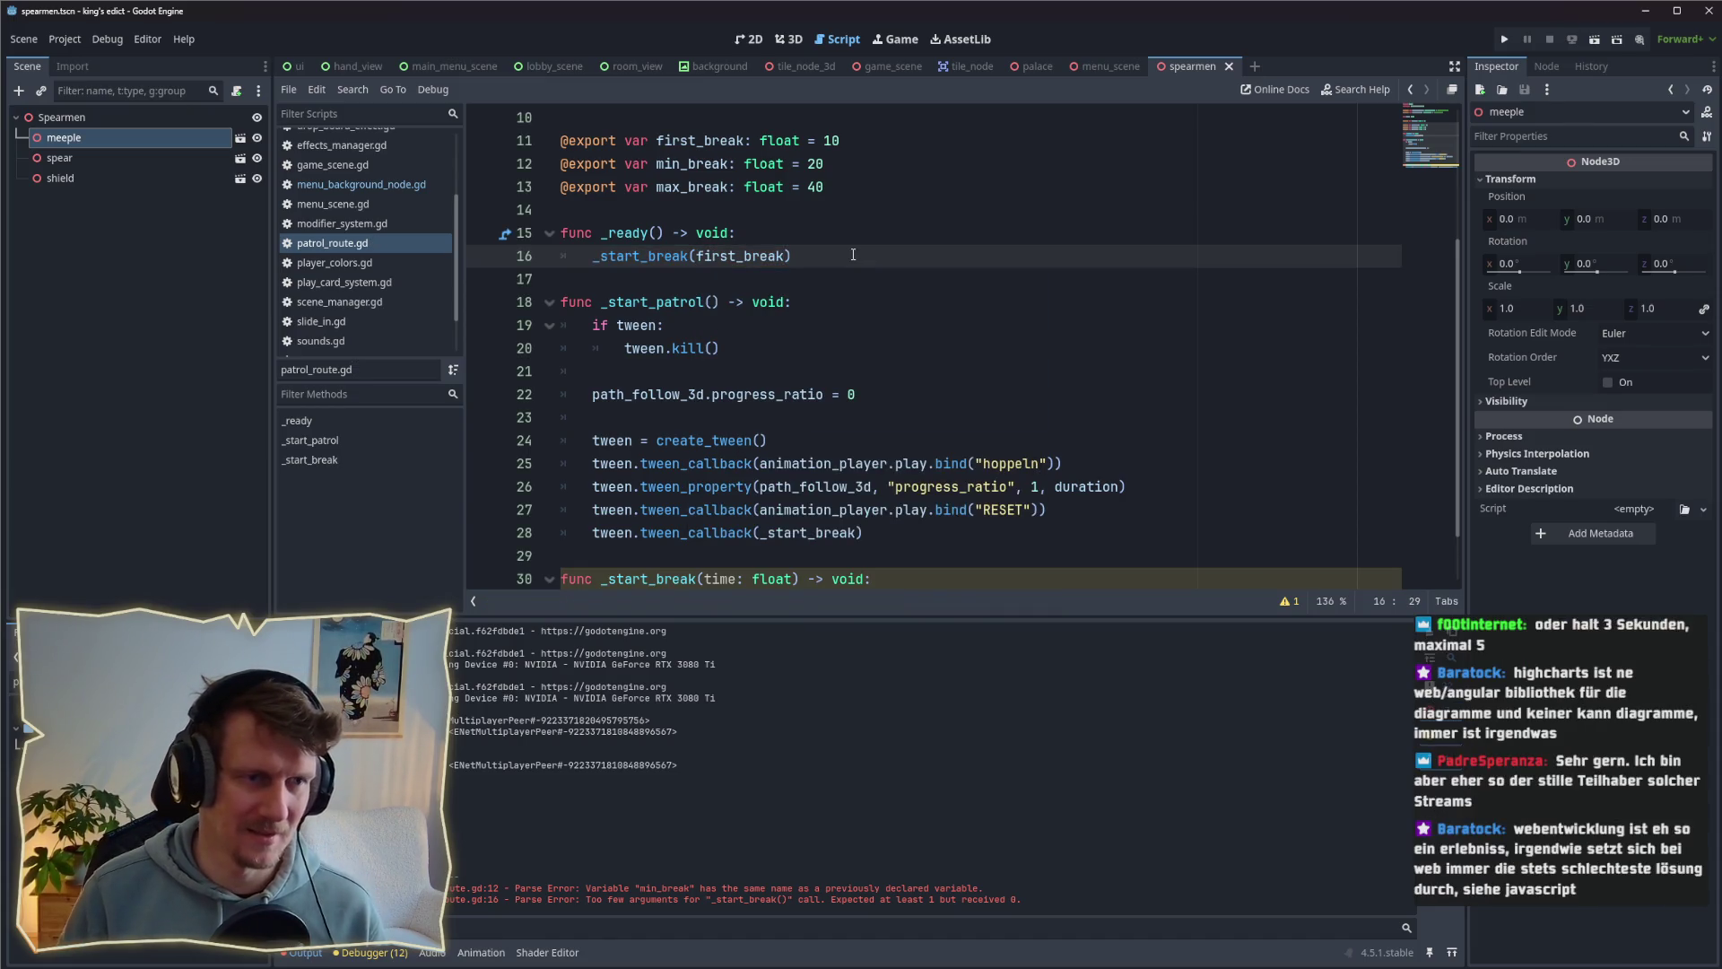
{"action": "double_click", "coordinate": [836, 141]}
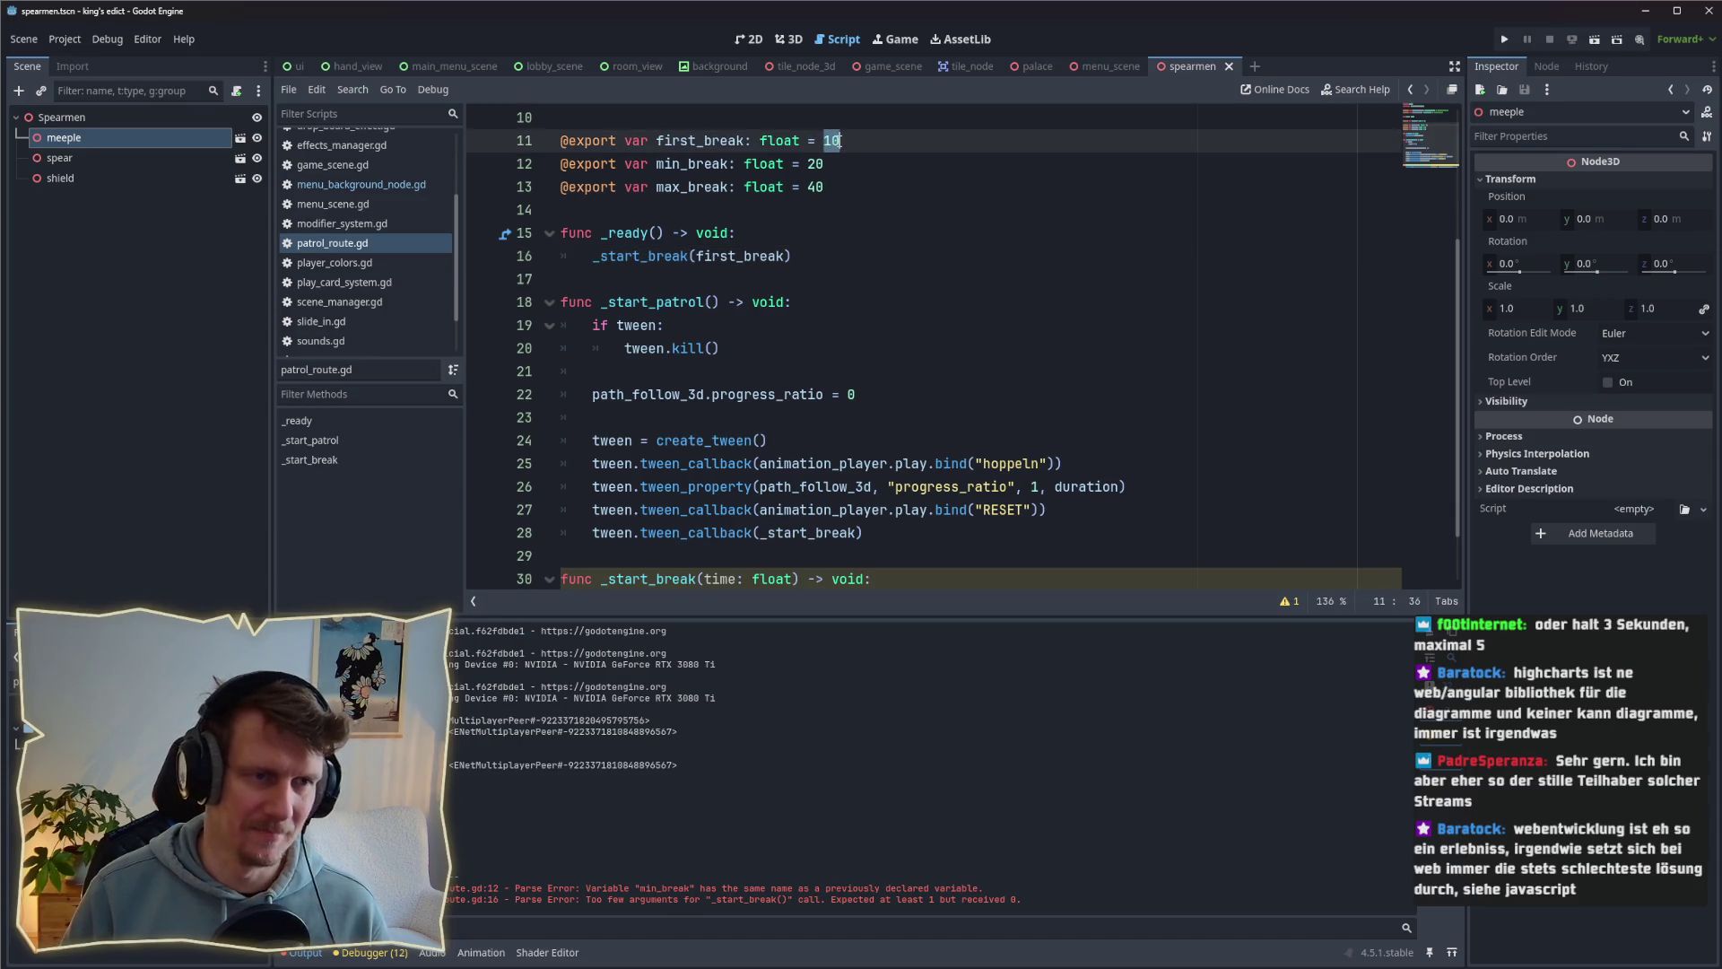
{"action": "type", "text": "7"}
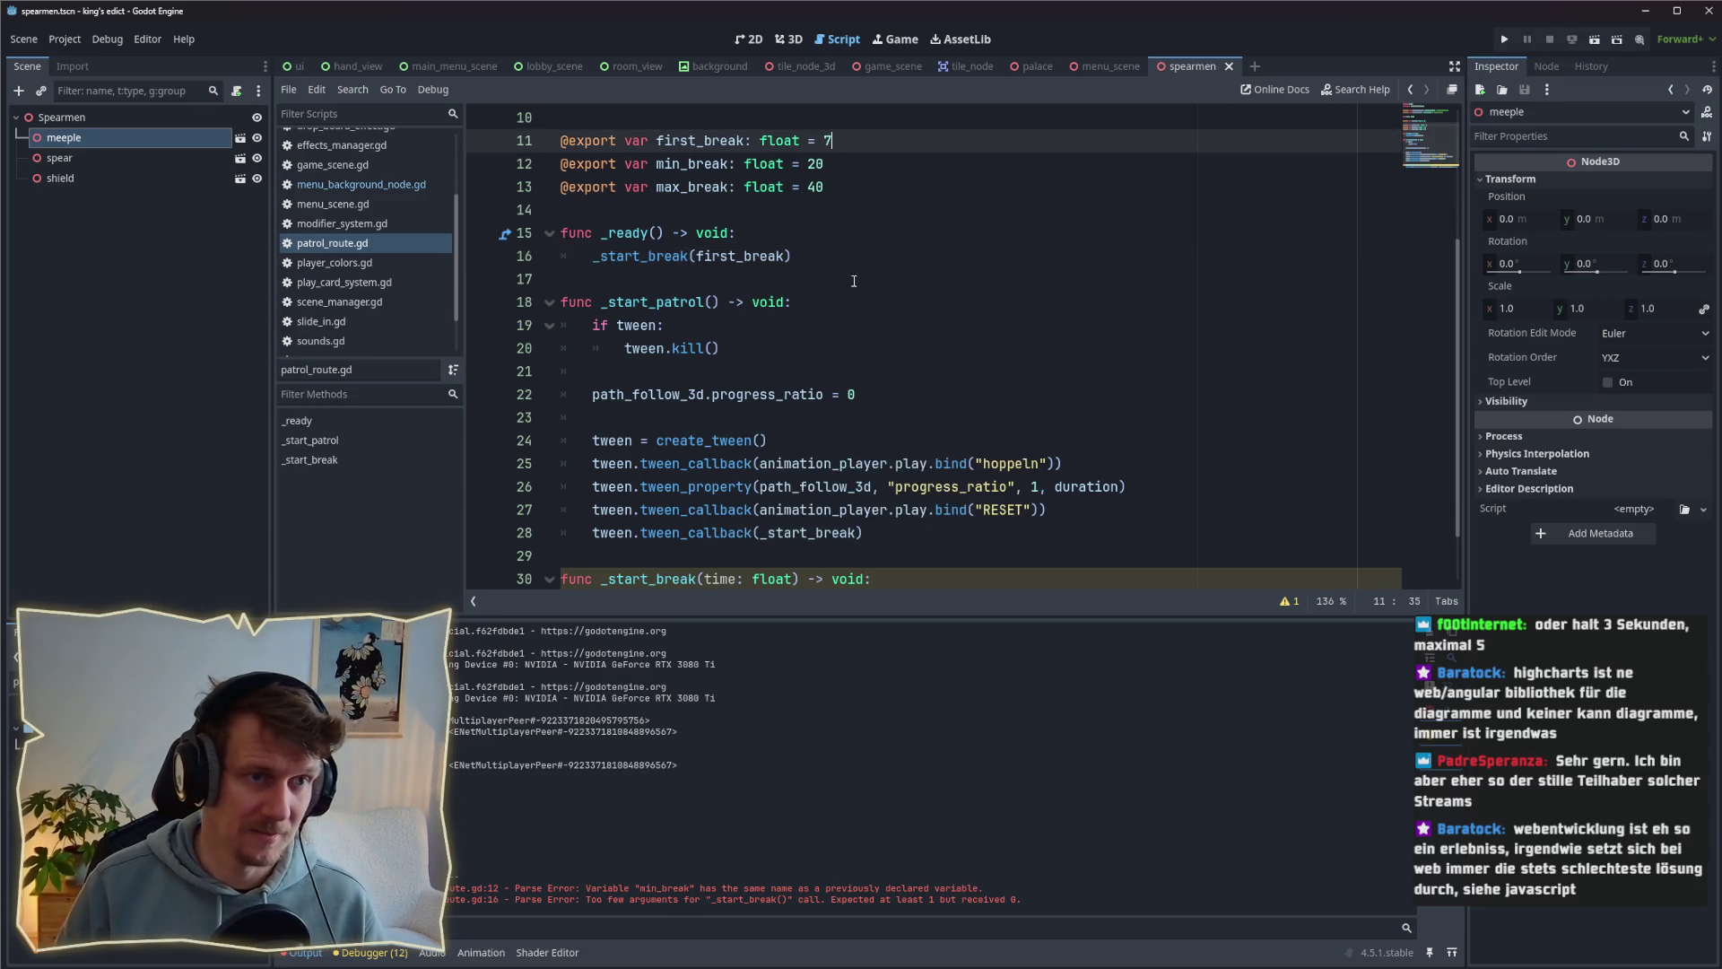
Bind randf_range(min_break, max_break) to the tween callback and use create_timer(time)
{"action": "scroll", "coordinate": [853, 277], "scroll_direction": "down", "scroll_amount": 1}
{"action": "left_click", "coordinate": [859, 463]}
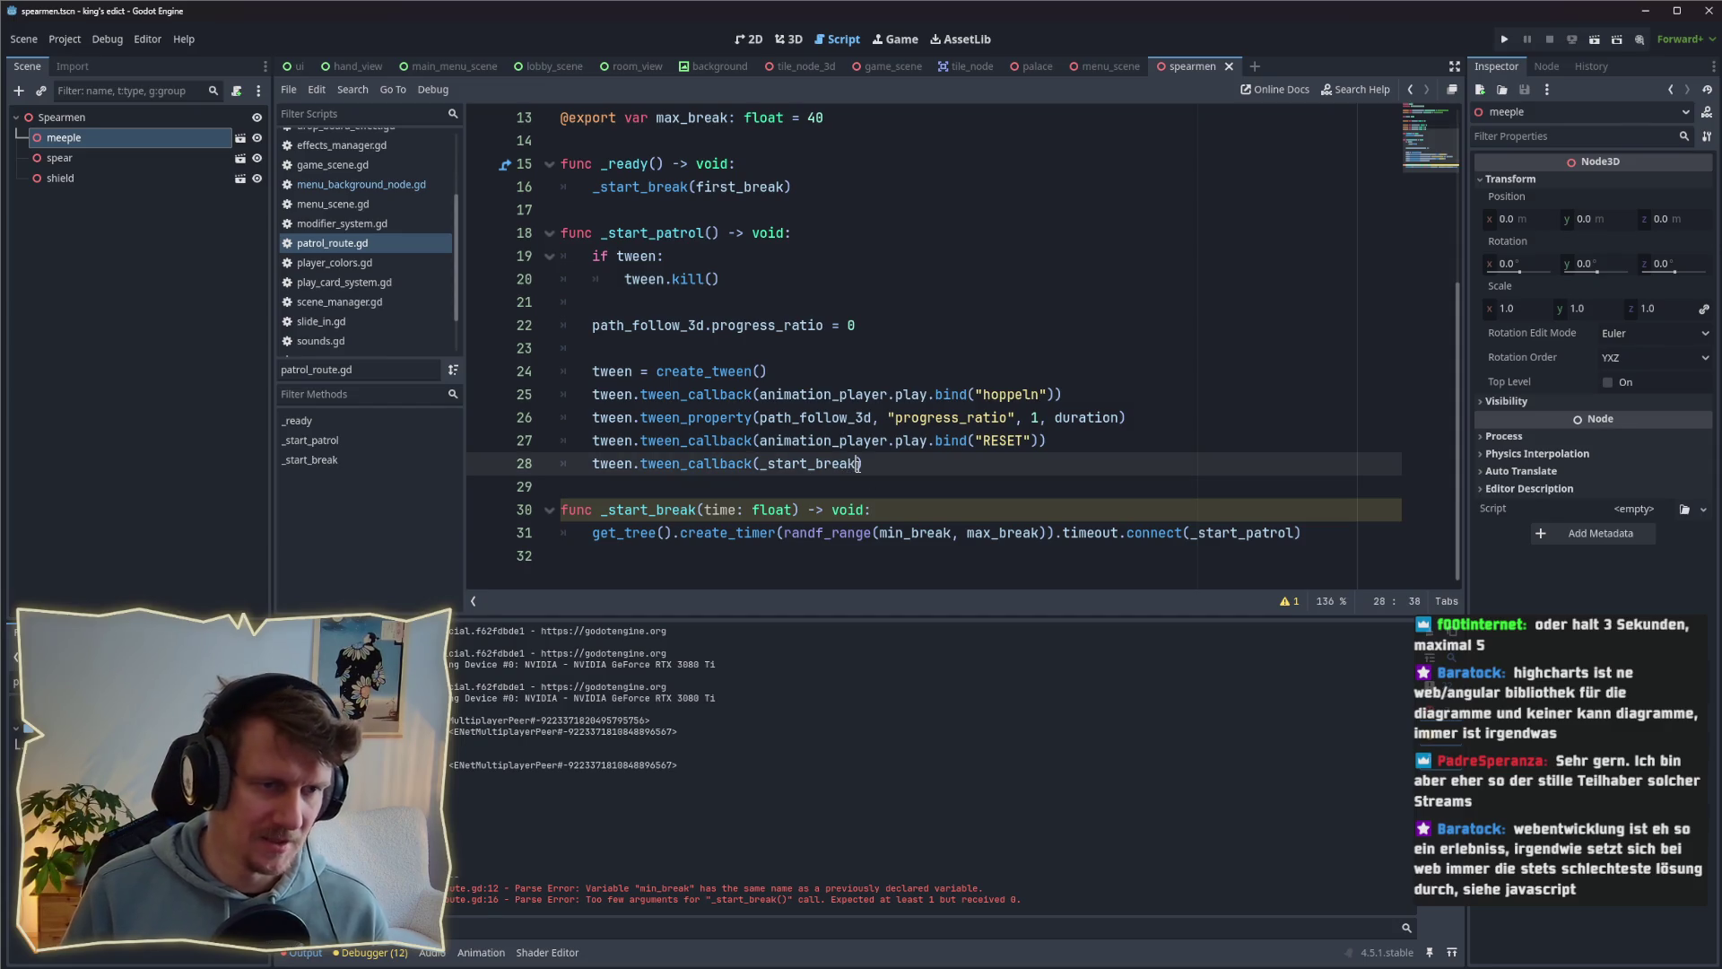
{"action": "type", "text": ".b"}
{"action": "key", "text": "Return"}
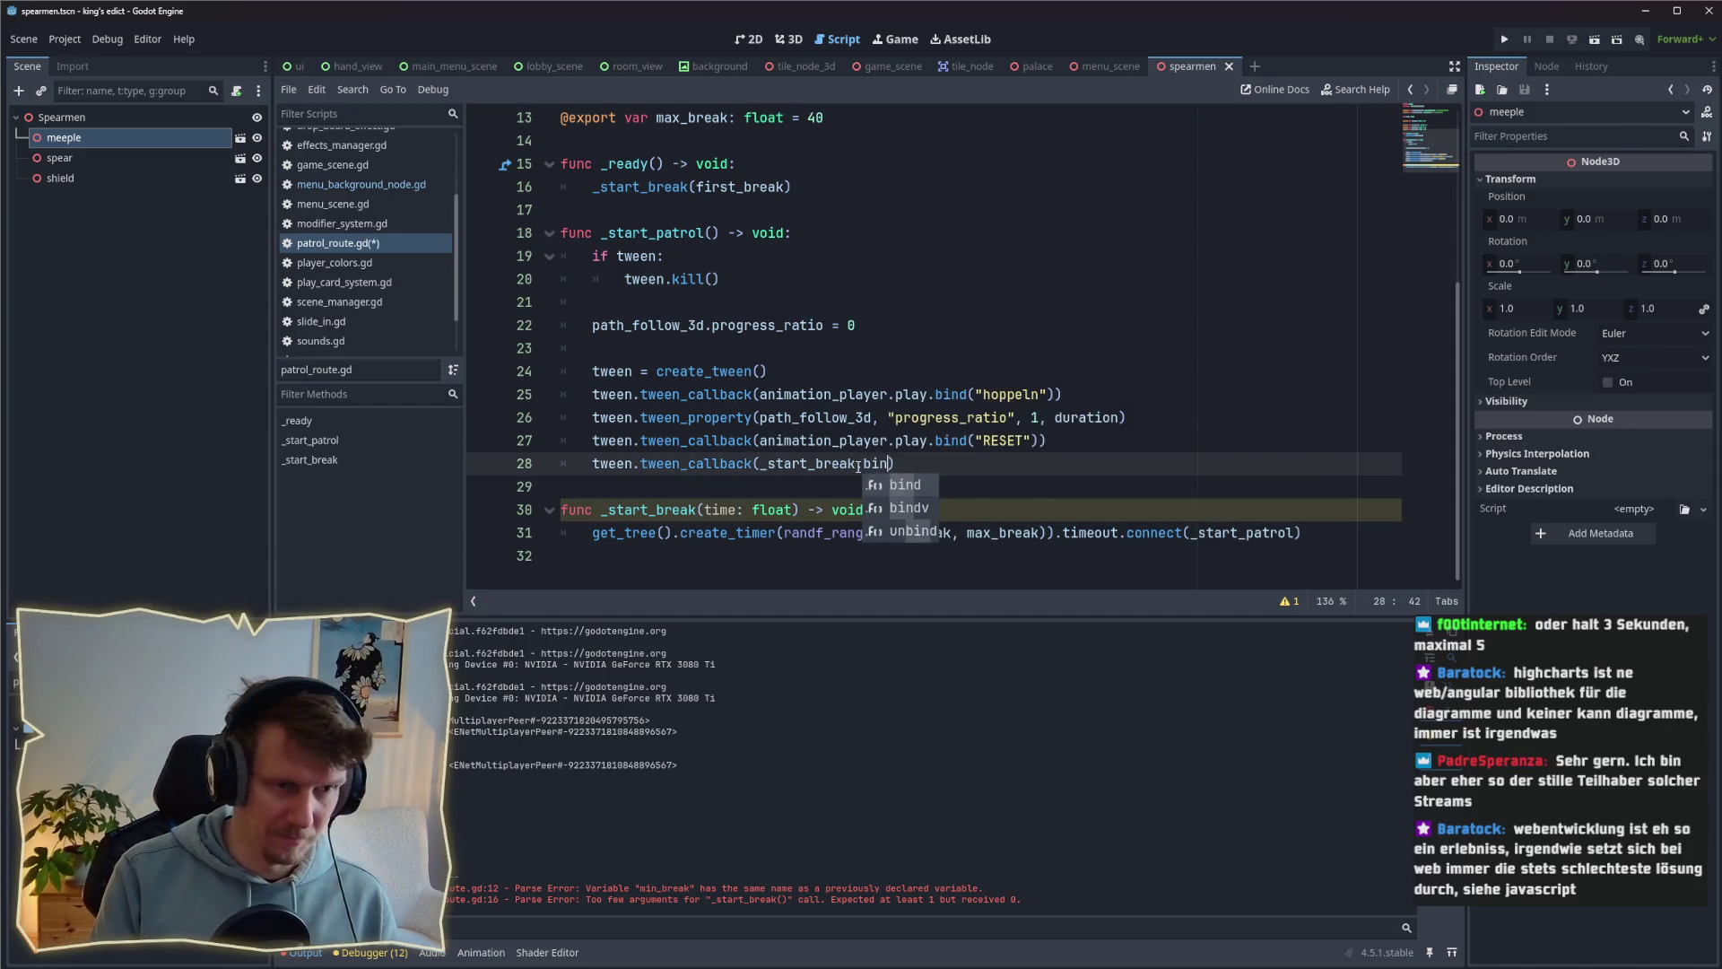
{"action": "left_click_drag", "start_coordinate": [785, 533], "coordinate": [1049, 533]}
{"action": "key", "text": "ctrl+x"}
{"action": "left_click", "coordinate": [903, 464]}
{"action": "key", "text": "ctrl+v"}
{"action": "left_click", "coordinate": [789, 533]}
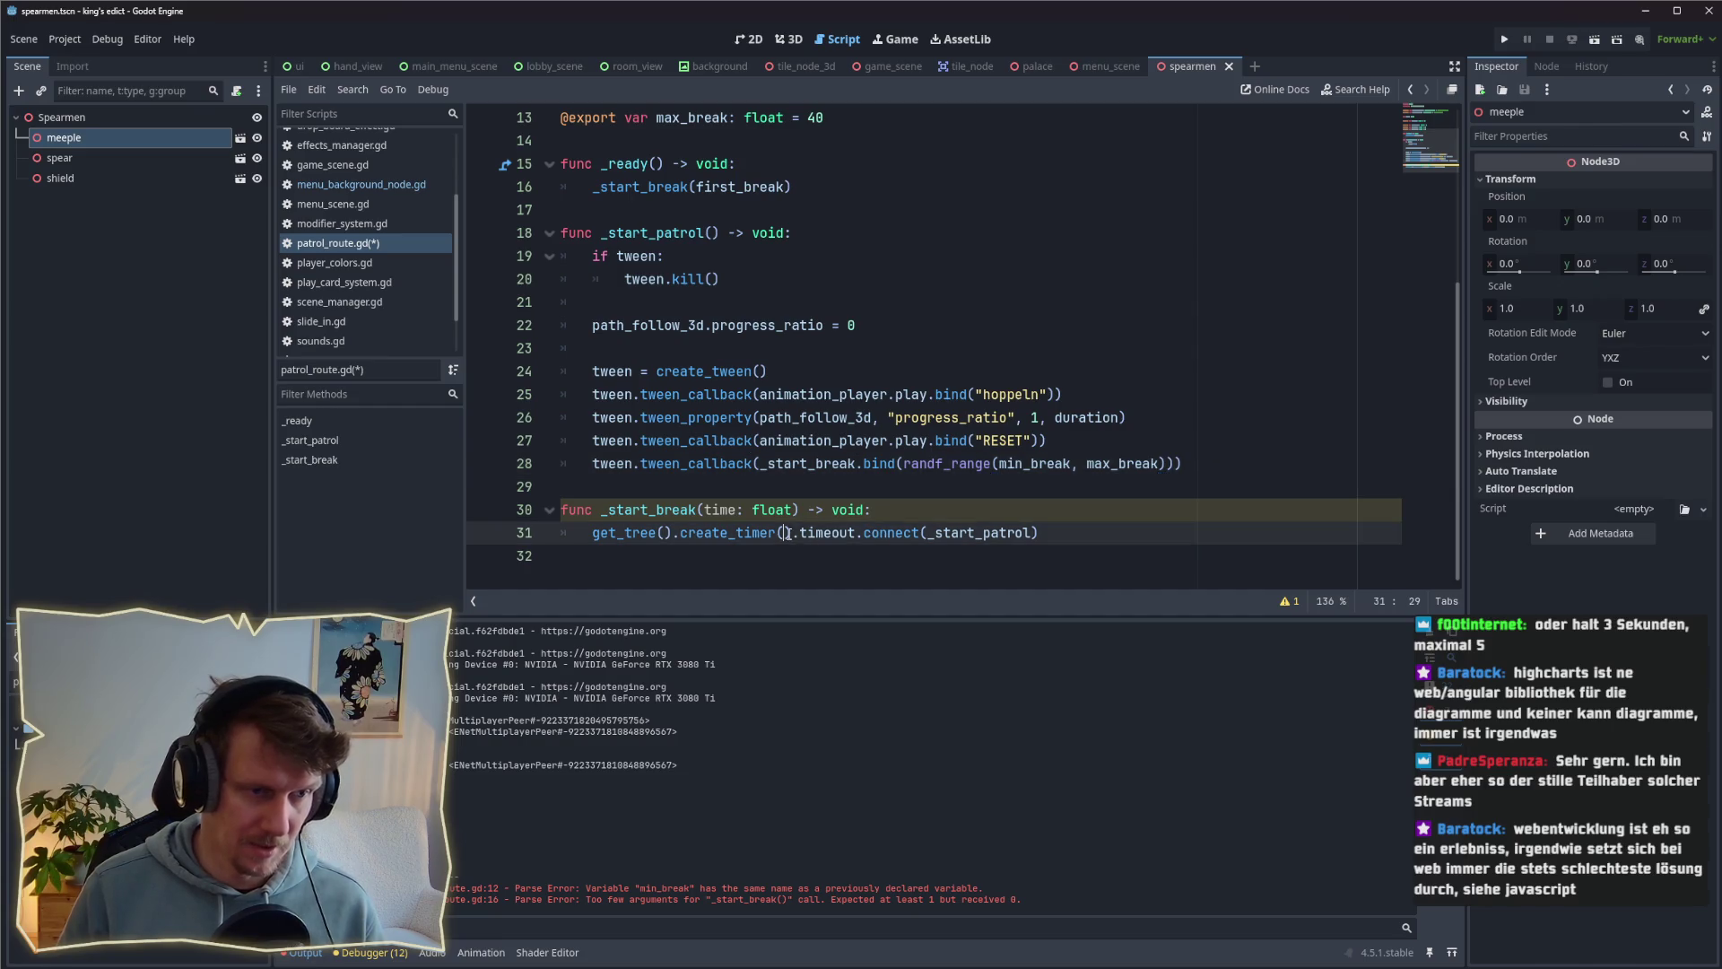
{"action": "type", "text": "tim,"}
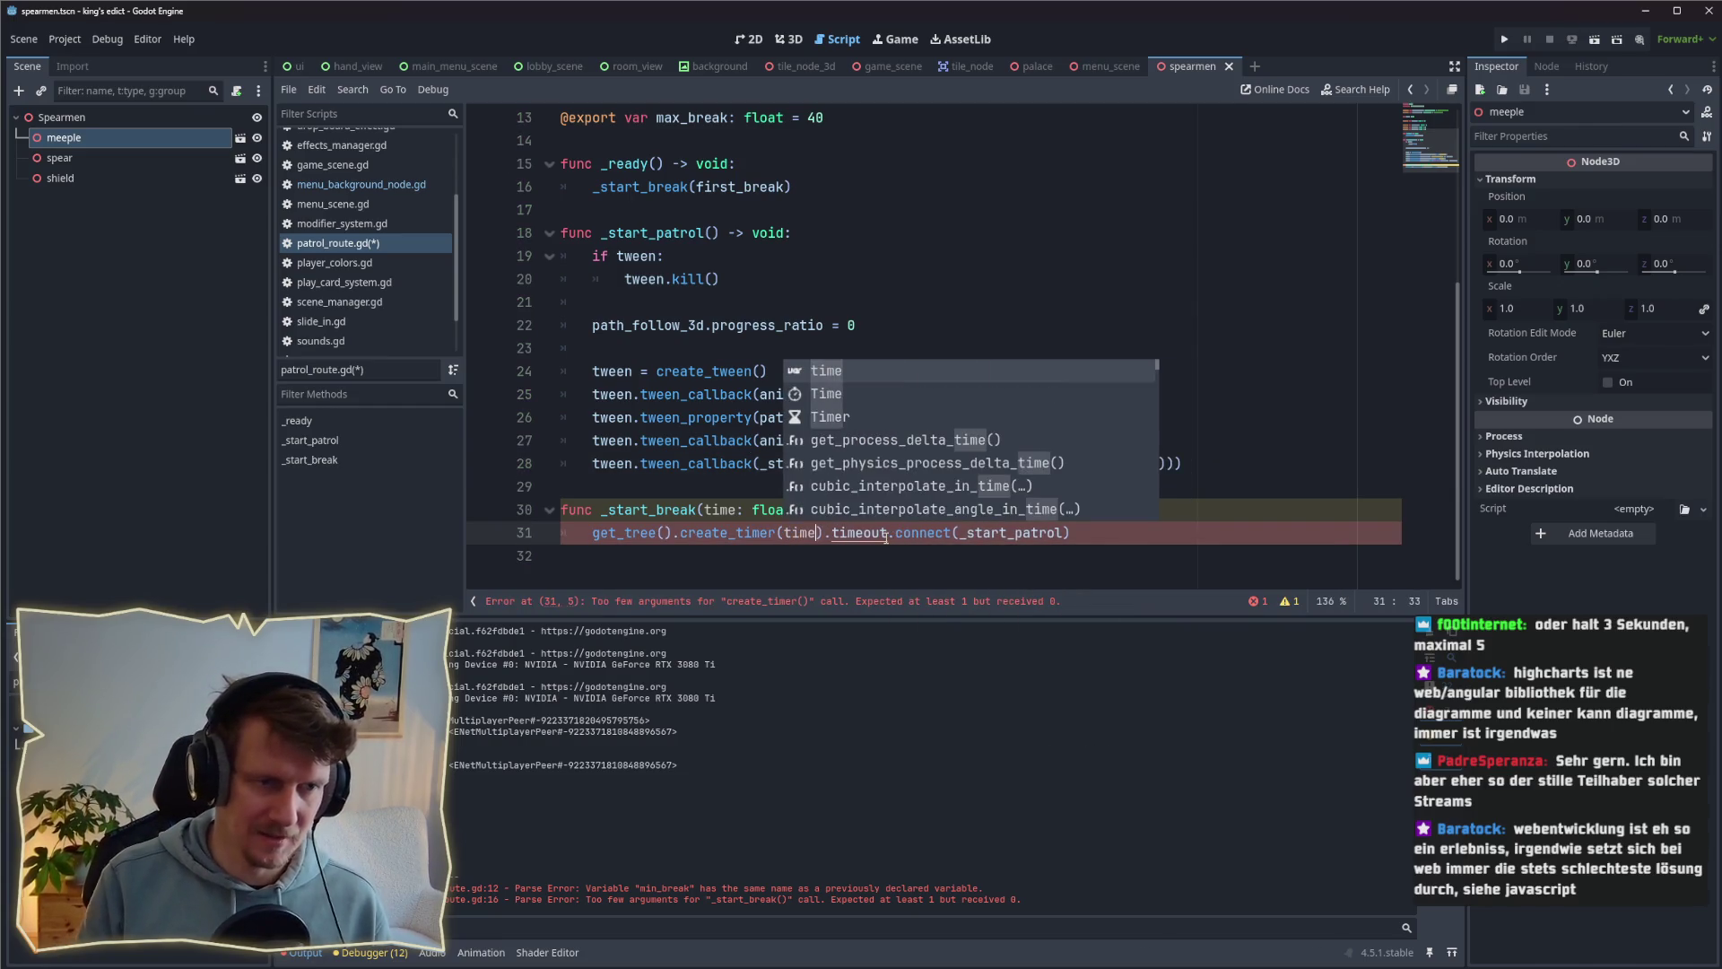
{"action": "key", "text": "BackSpace"}
{"action": "type", "text": "e"}
{"action": "left_click", "coordinate": [850, 549]}
{"action": "left_click", "coordinate": [918, 492]}
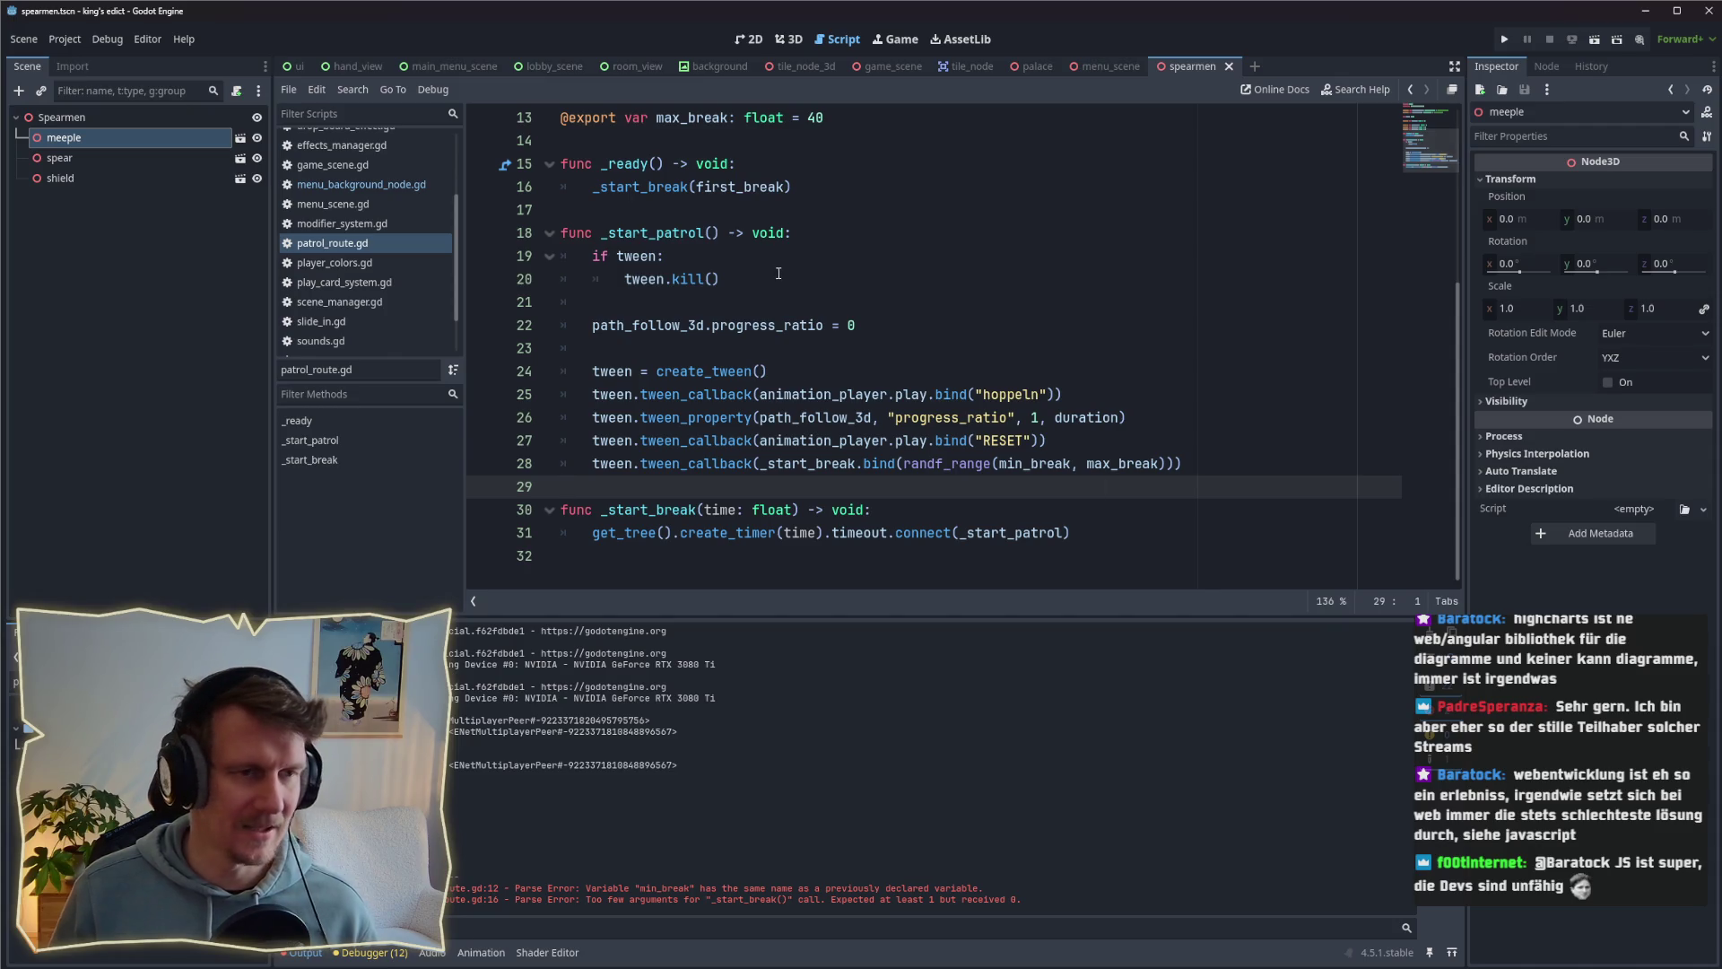
Review the patrol script's first_break value, the _start_break call in _ready, and the tween code
{"action": "scroll", "coordinate": [821, 199], "scroll_direction": "up", "scroll_amount": 3}
{"action": "left_click", "coordinate": [834, 141]}
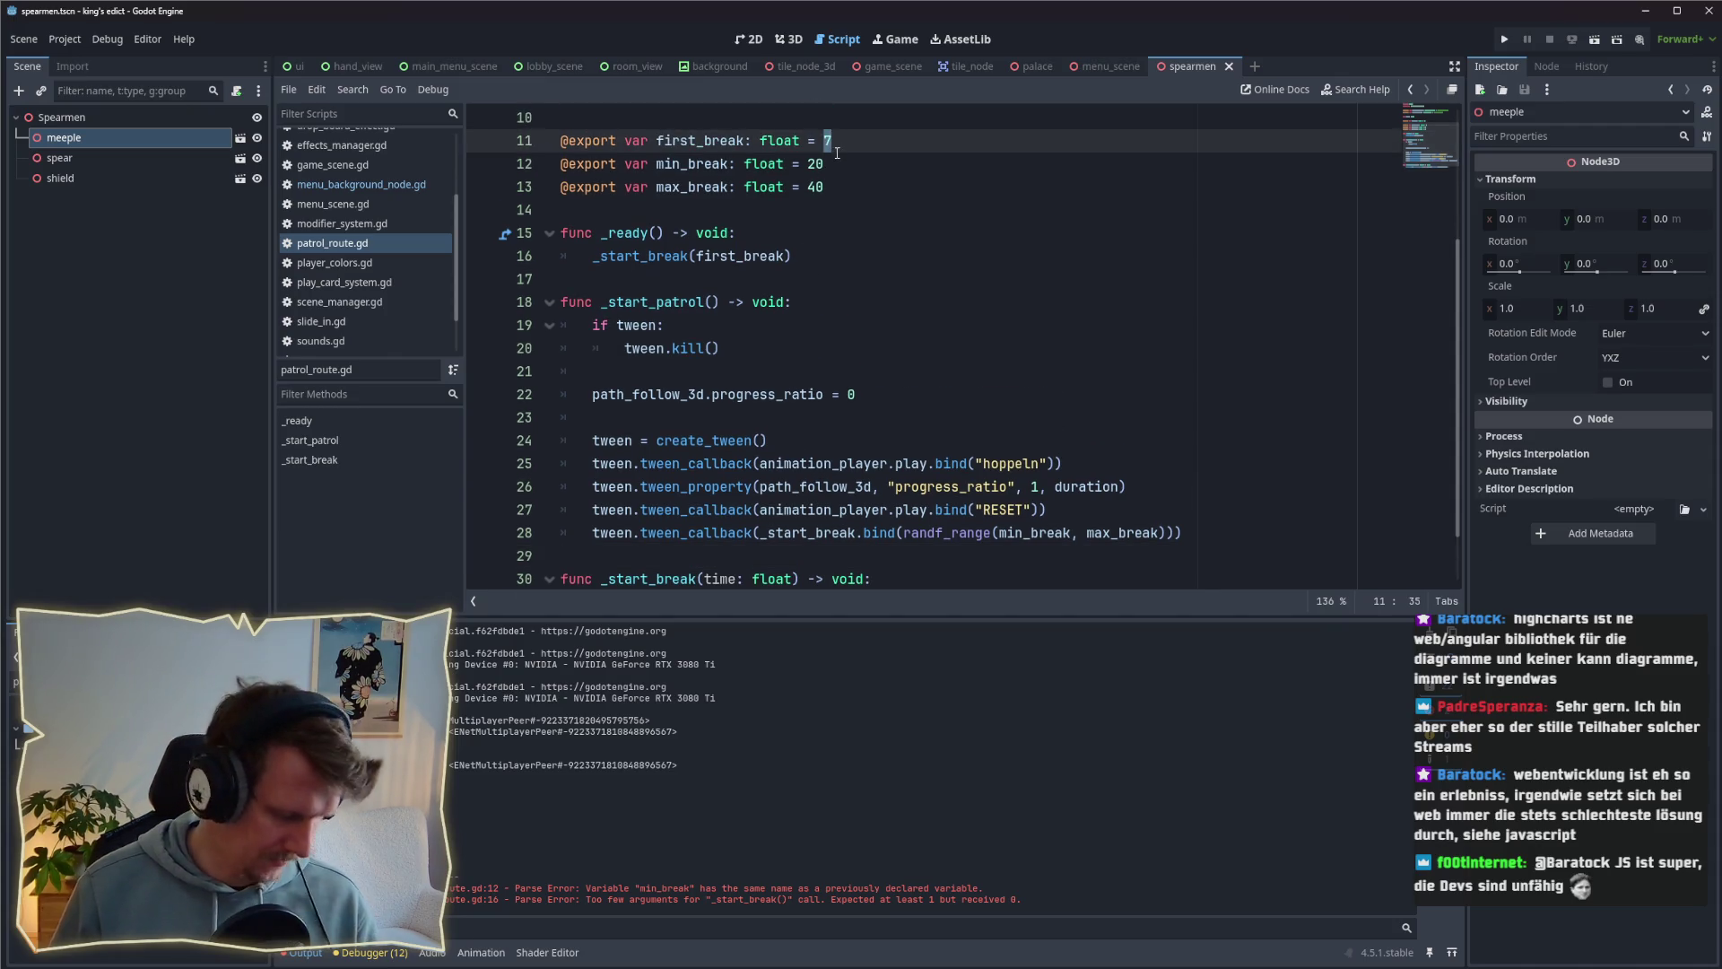
{"action": "type", "text": "5"}
{"action": "left_click", "coordinate": [878, 240]}
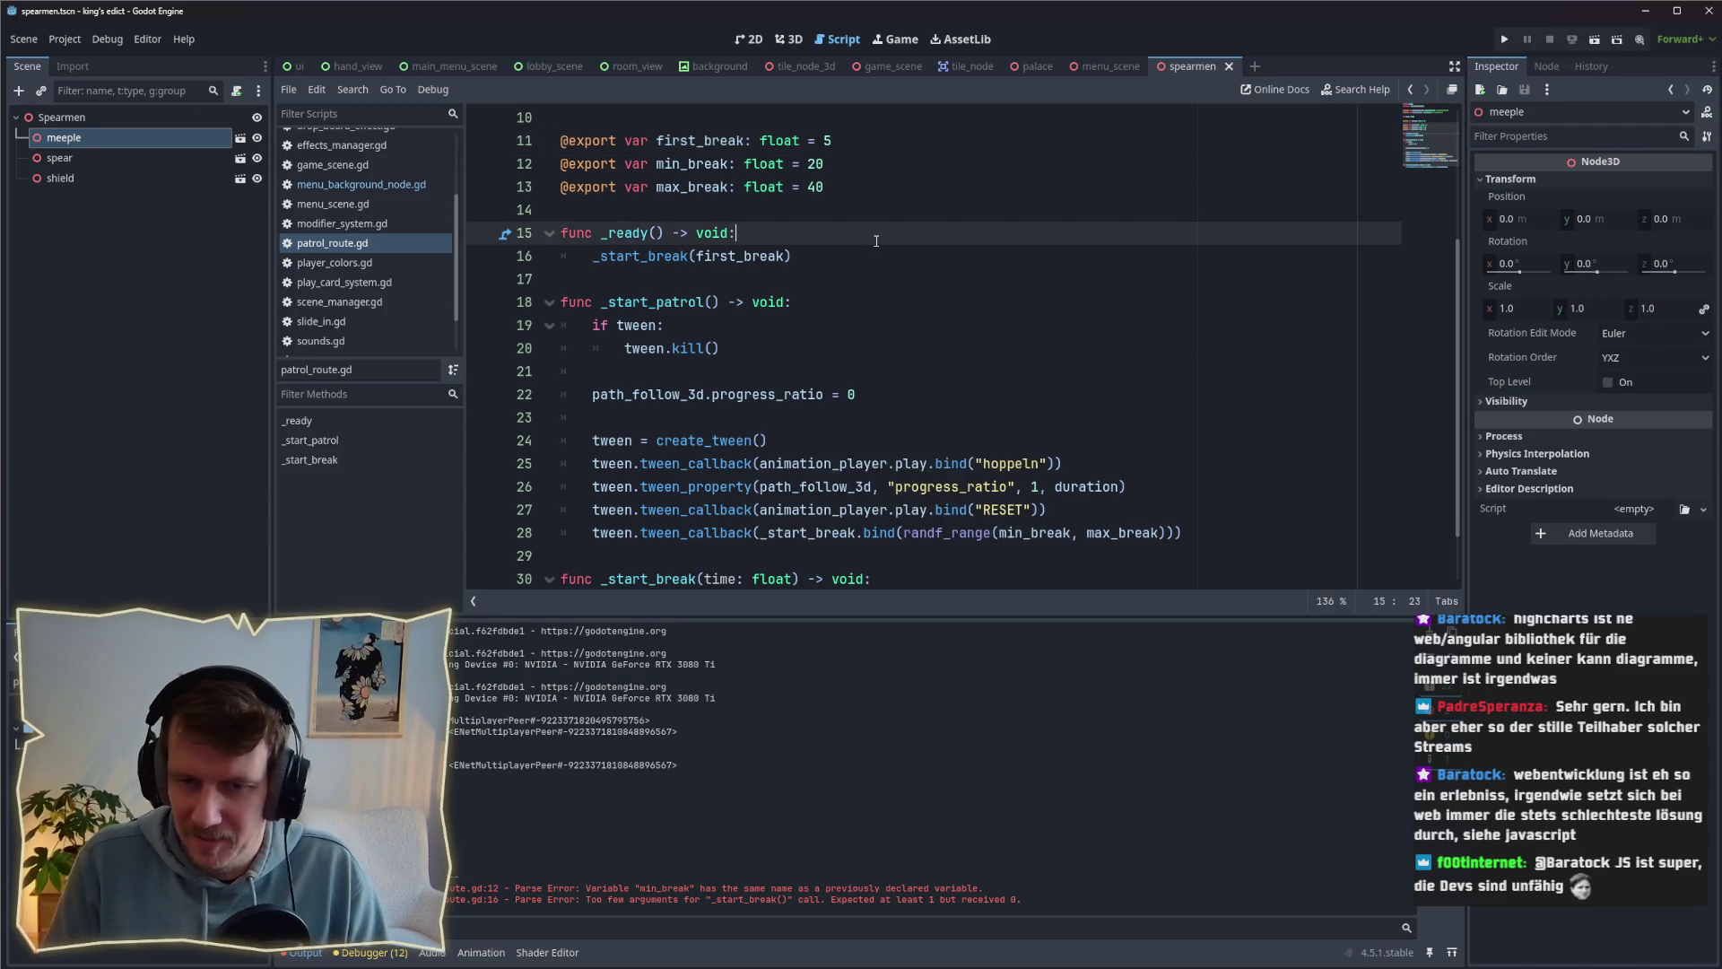
{"action": "left_click", "coordinate": [867, 262]}
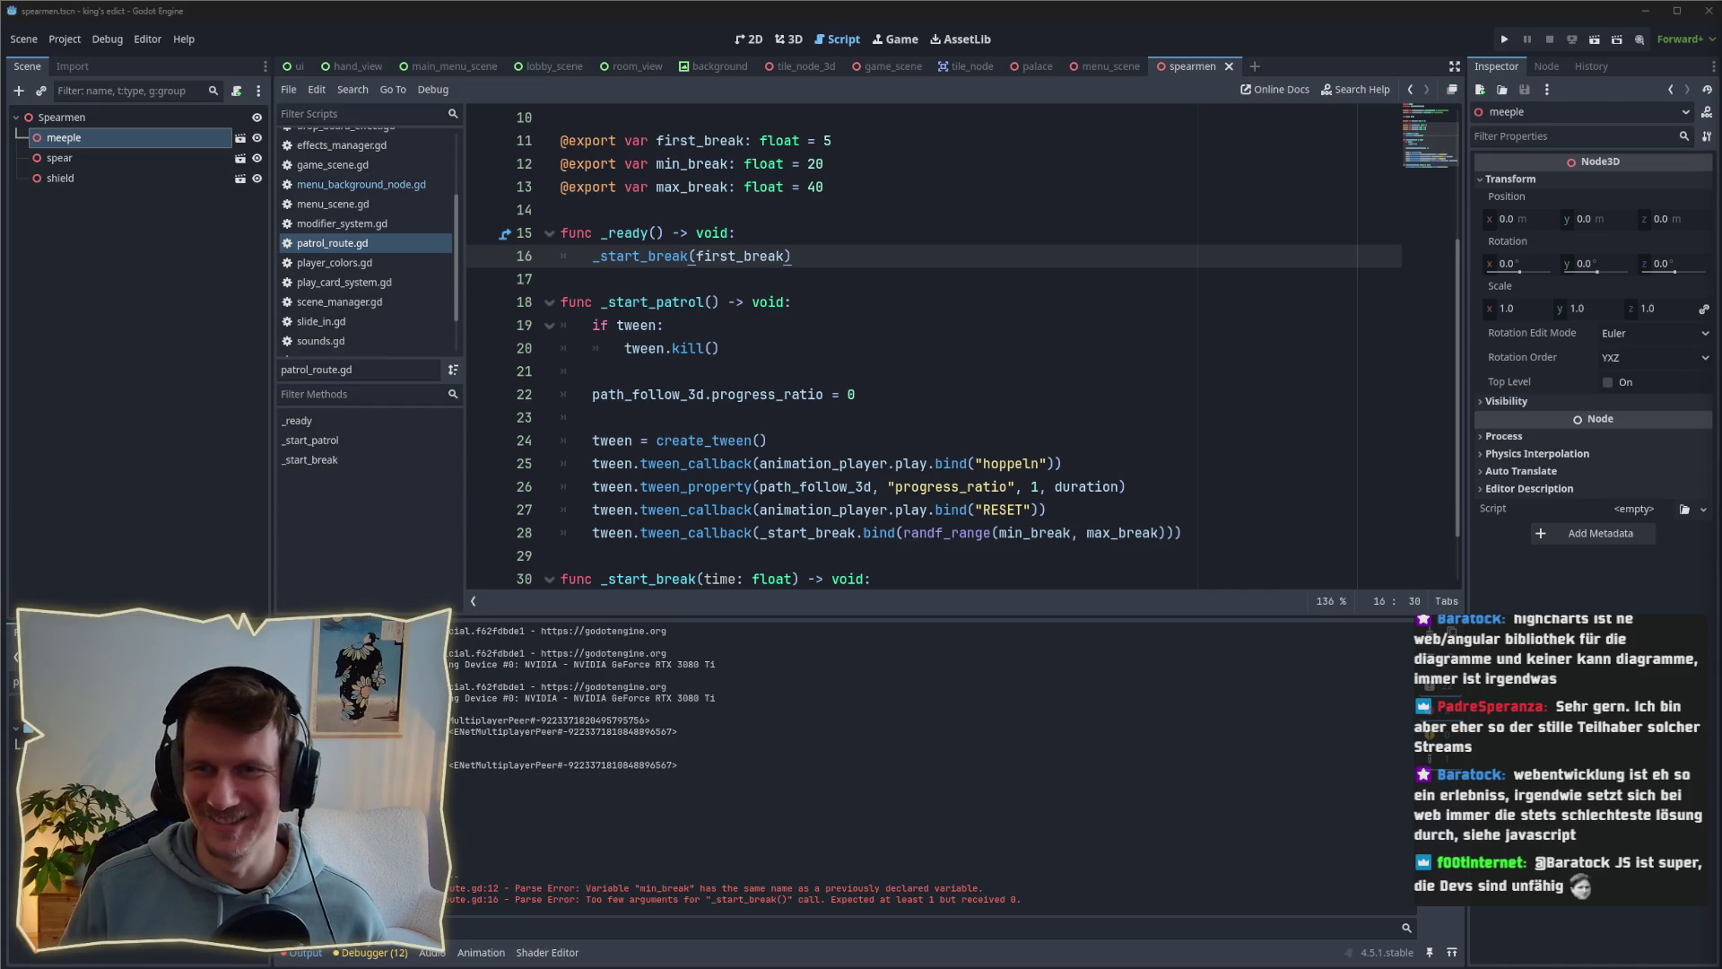
{"action": "scroll", "coordinate": [798, 433], "scroll_direction": "down", "scroll_amount": 1}
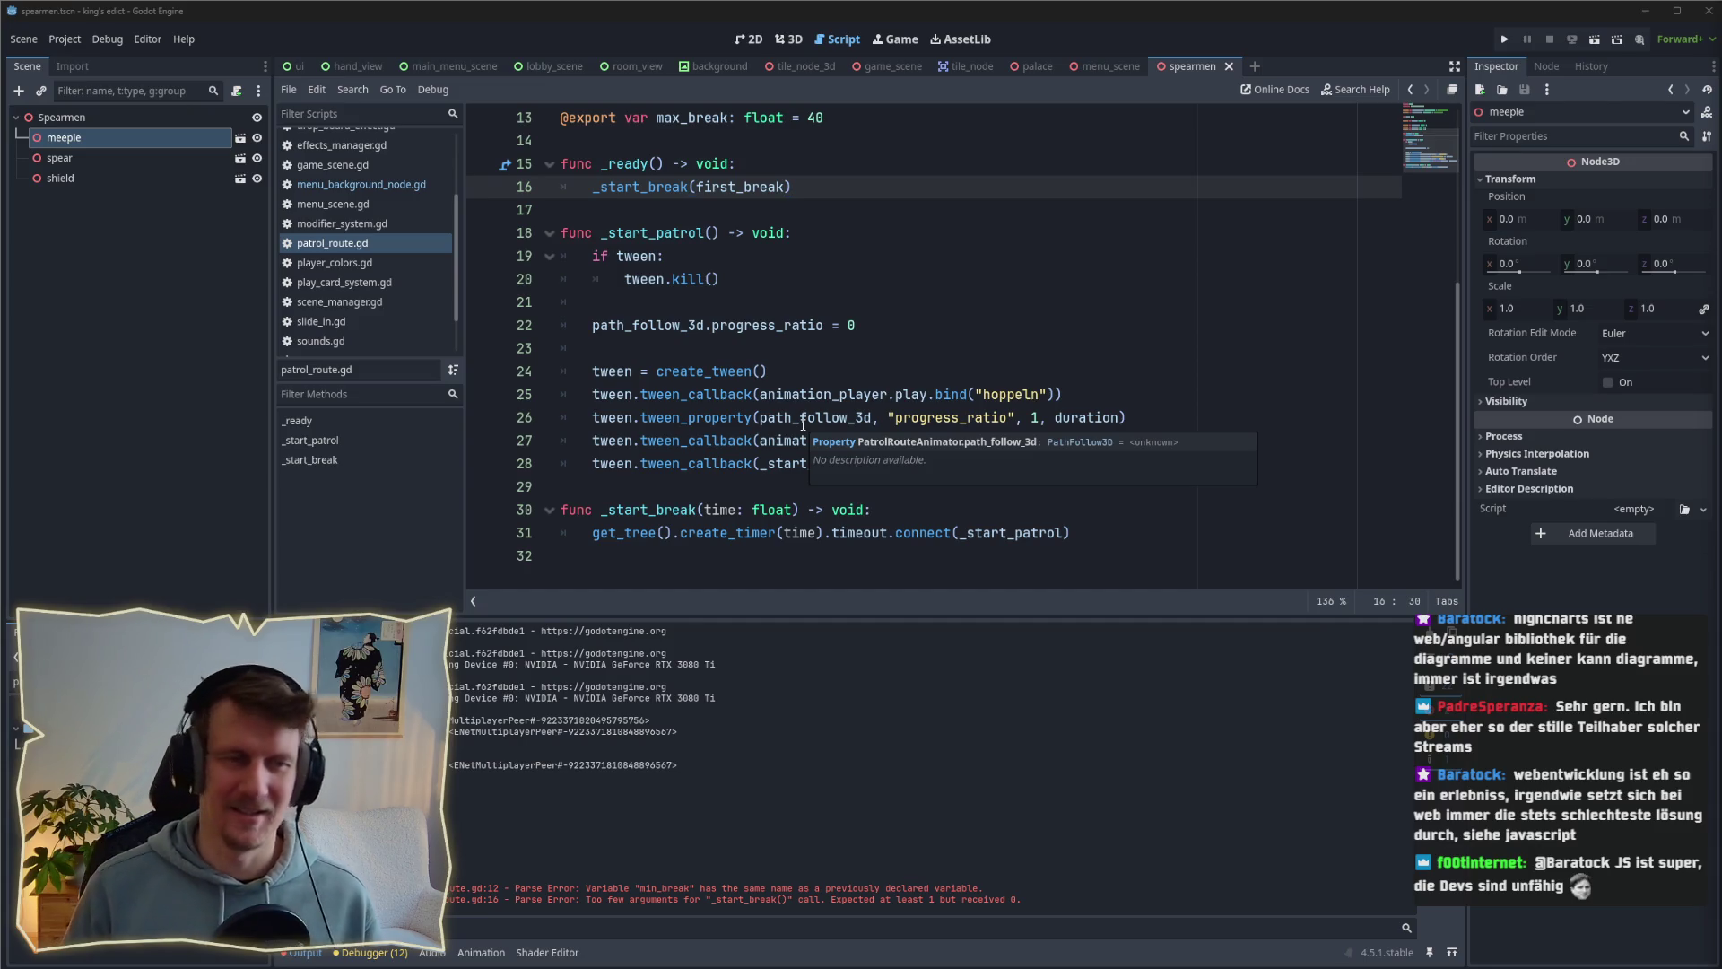
{"action": "left_click", "coordinate": [816, 327]}
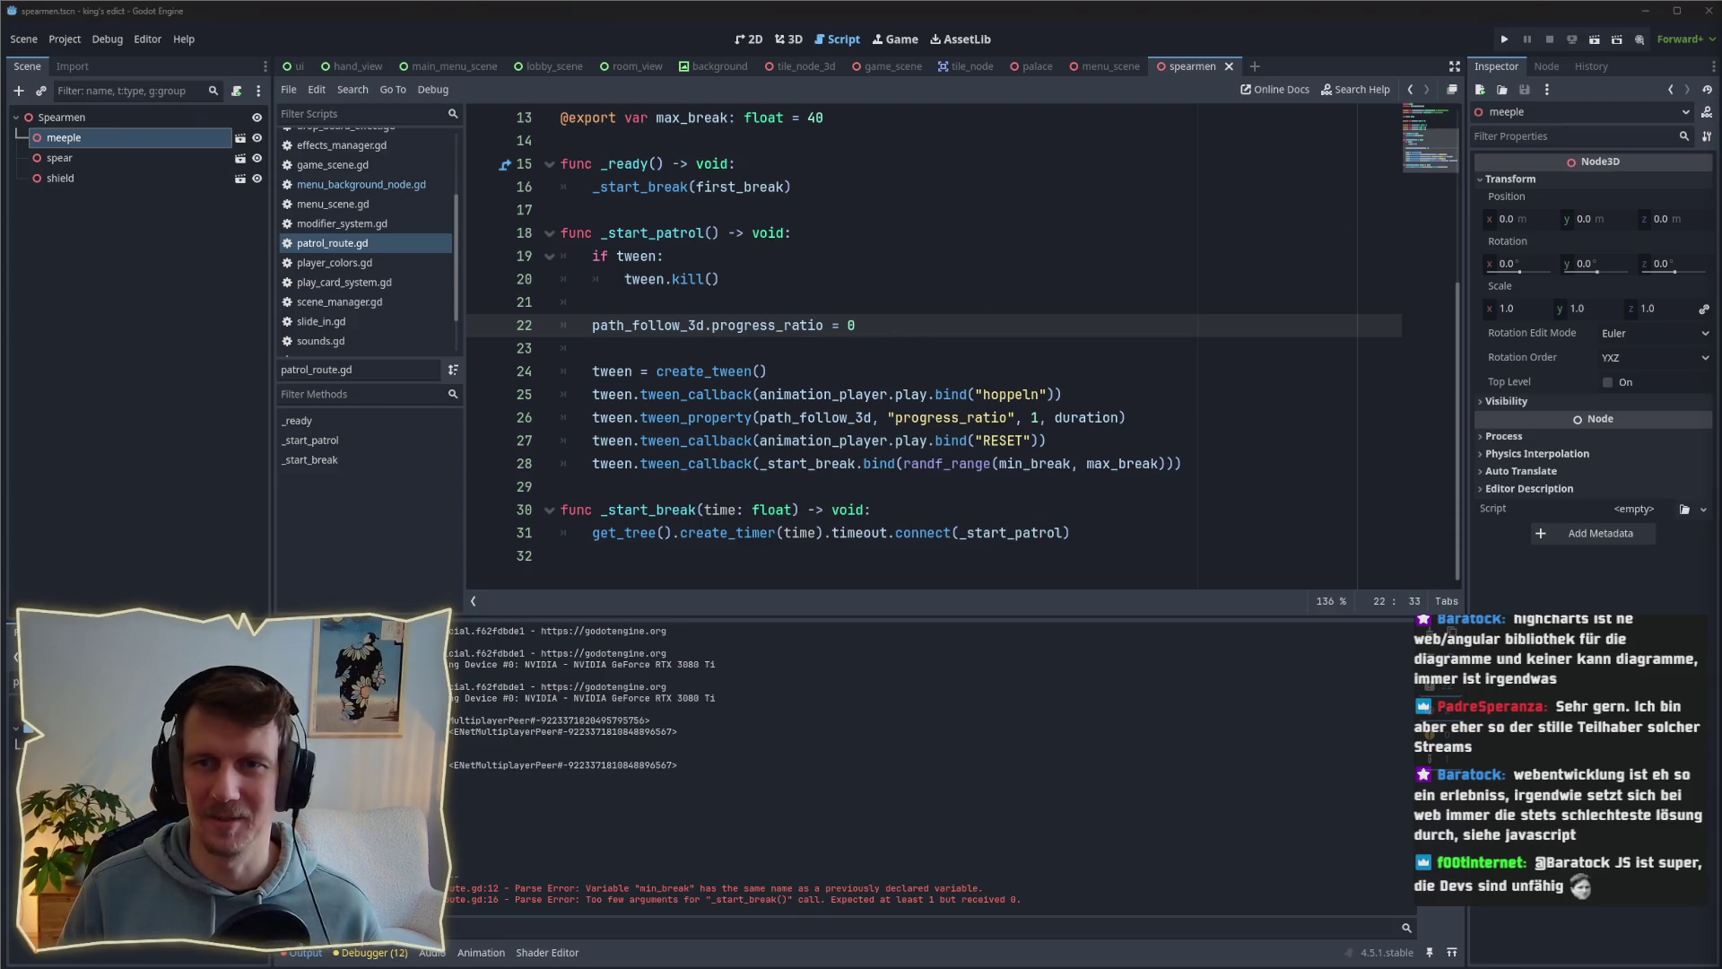
{"action": "left_click", "coordinate": [961, 361]}
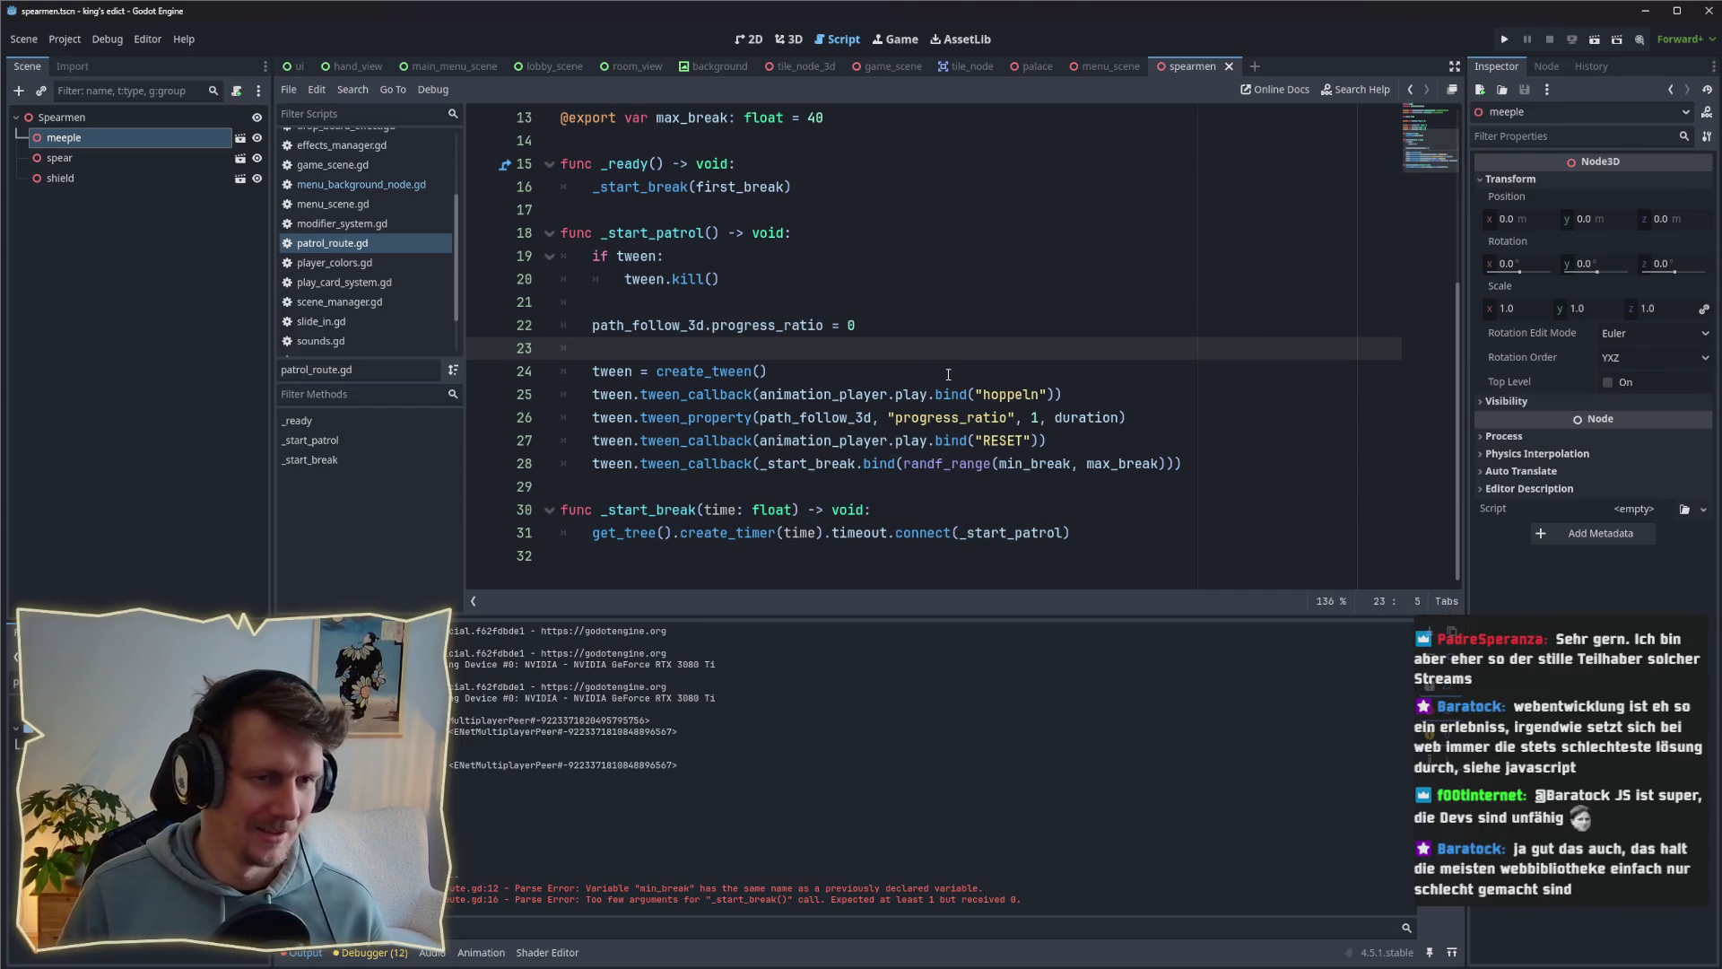
{"action": "left_click", "coordinate": [1088, 398]}
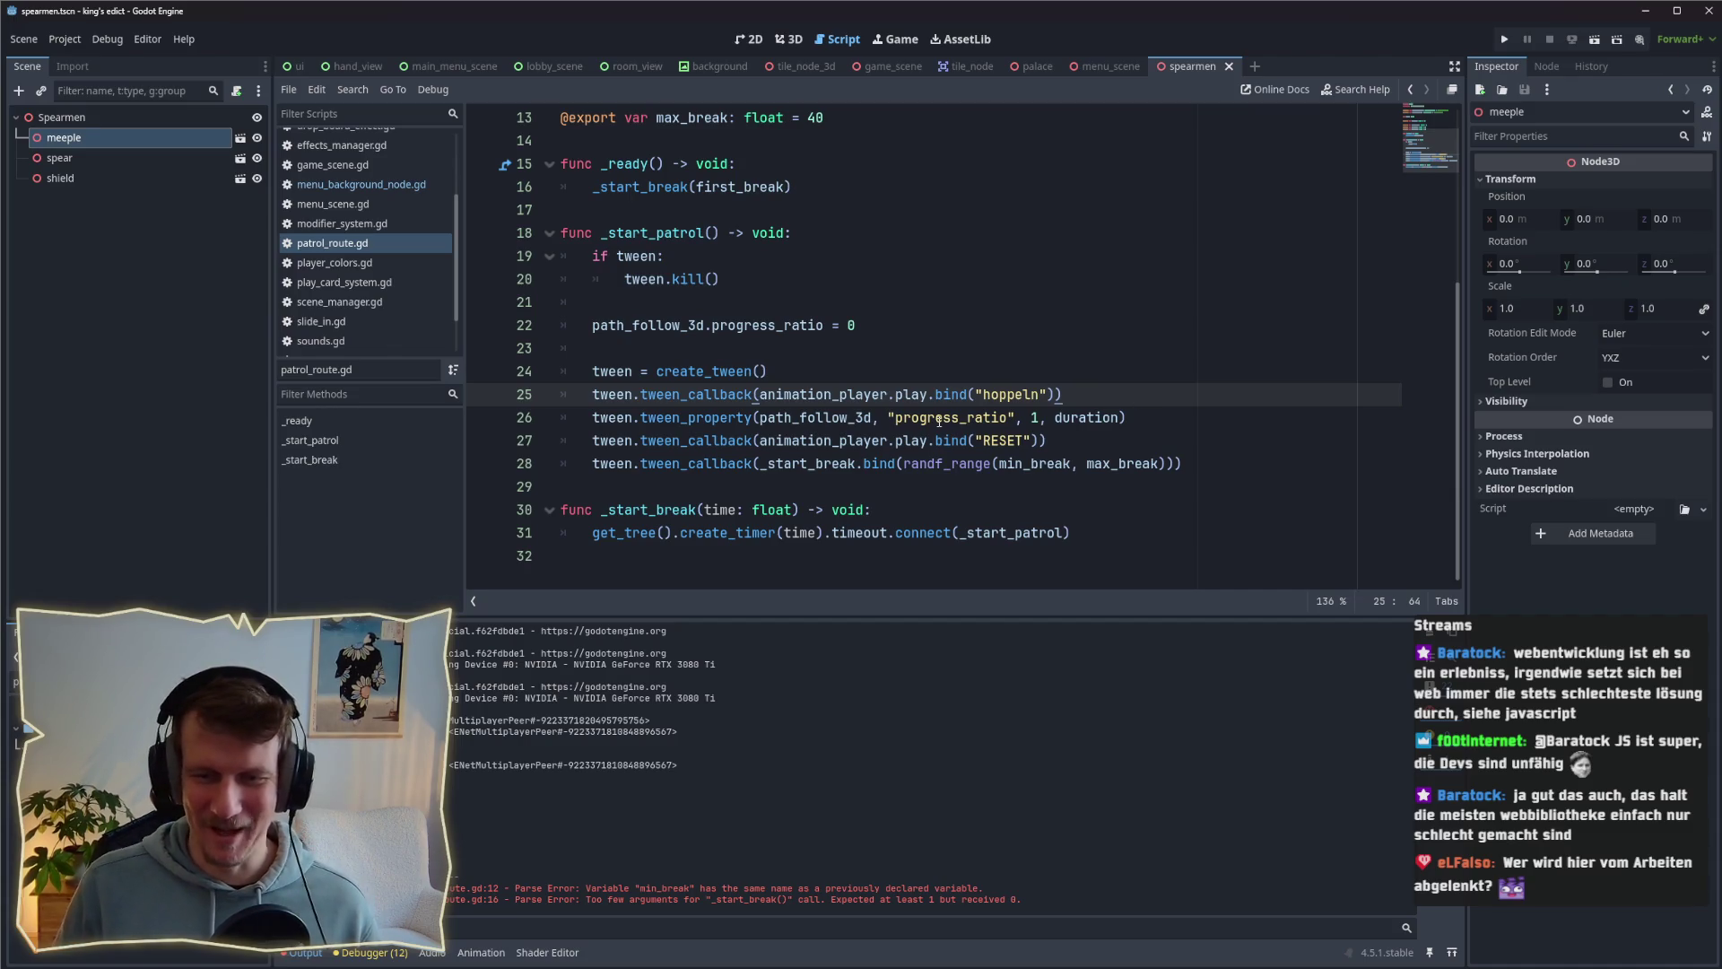
Put the caret on empty line 29 below the tween code and run the project
{"action": "left_click", "coordinate": [871, 460]}
{"action": "left_click", "coordinate": [868, 479]}
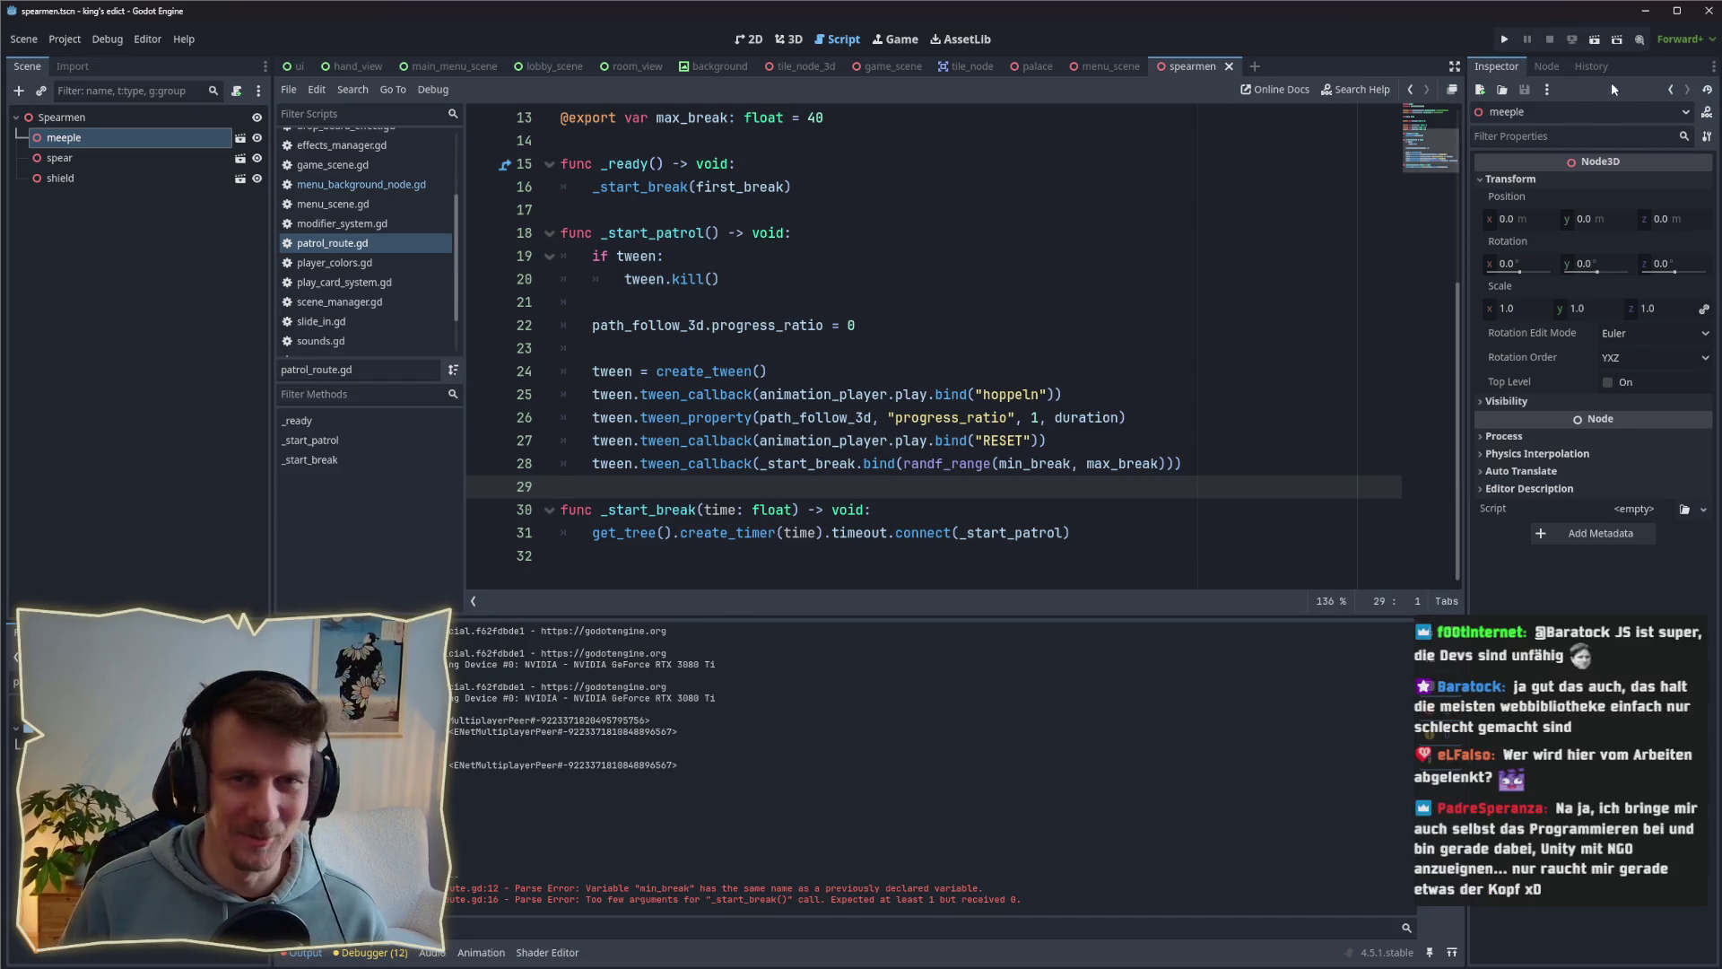
{"action": "left_click", "coordinate": [1510, 36]}
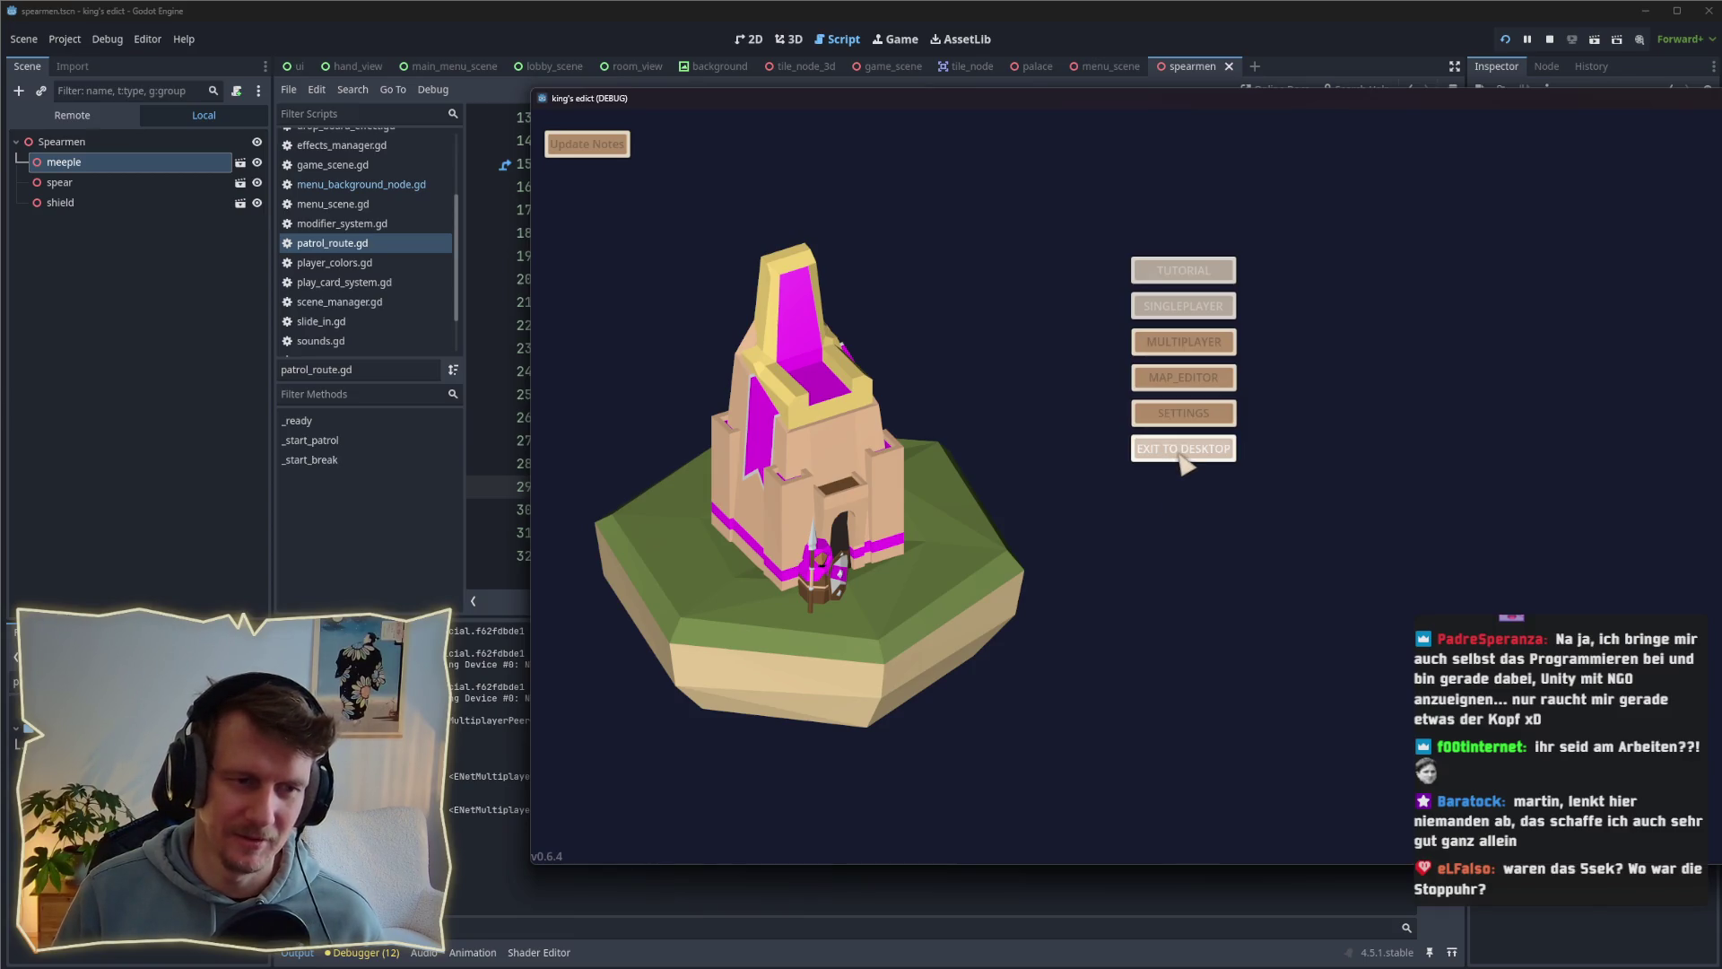
In the running game, go to MAP_EDITOR and back to the main menu twice
{"action": "left_click", "coordinate": [1183, 381]}
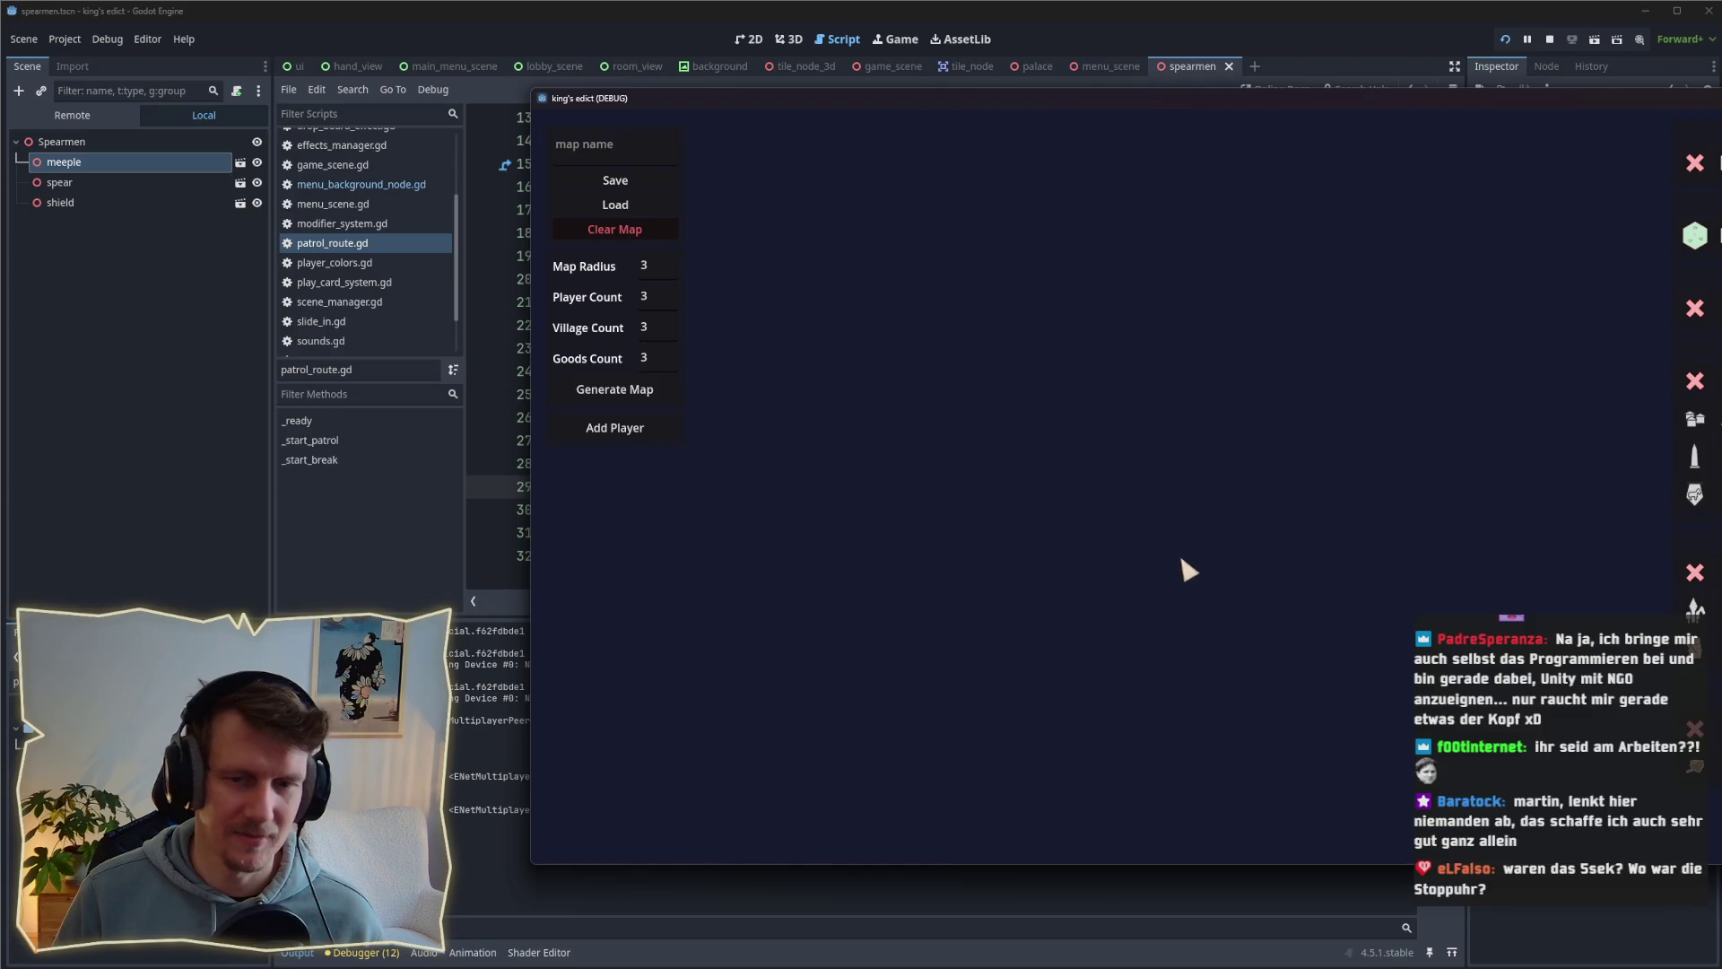
{"action": "key", "text": "Escape"}
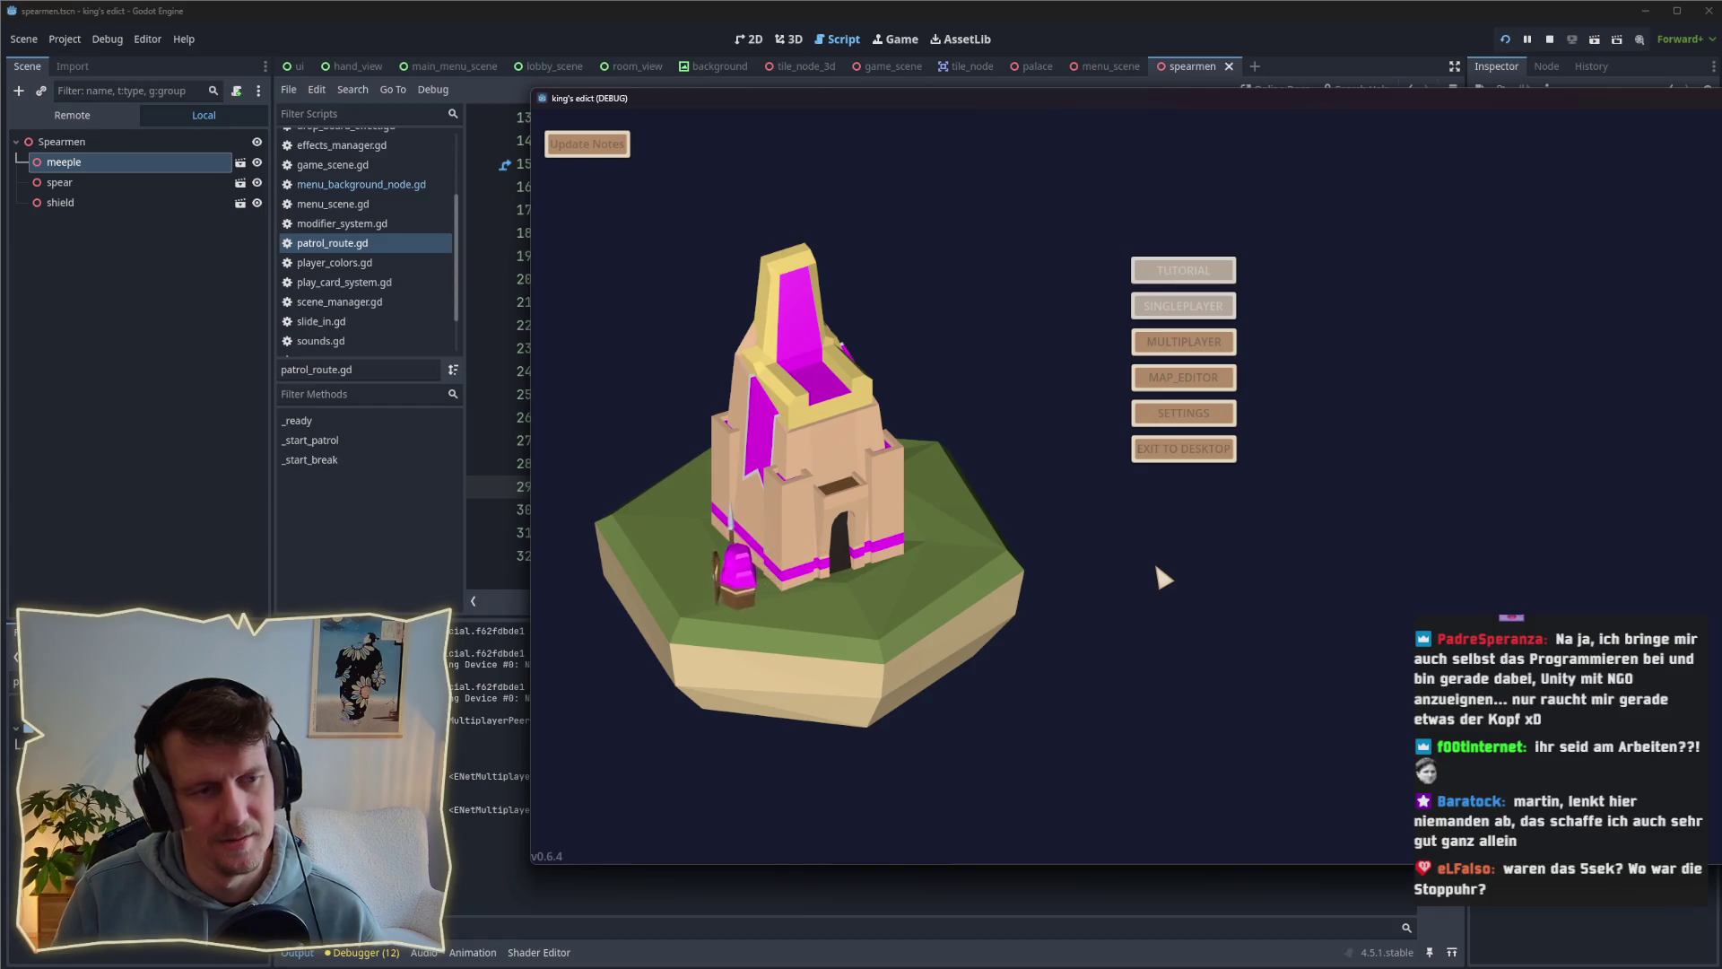
{"action": "left_click", "coordinate": [1184, 379]}
{"action": "key", "text": "Escape"}
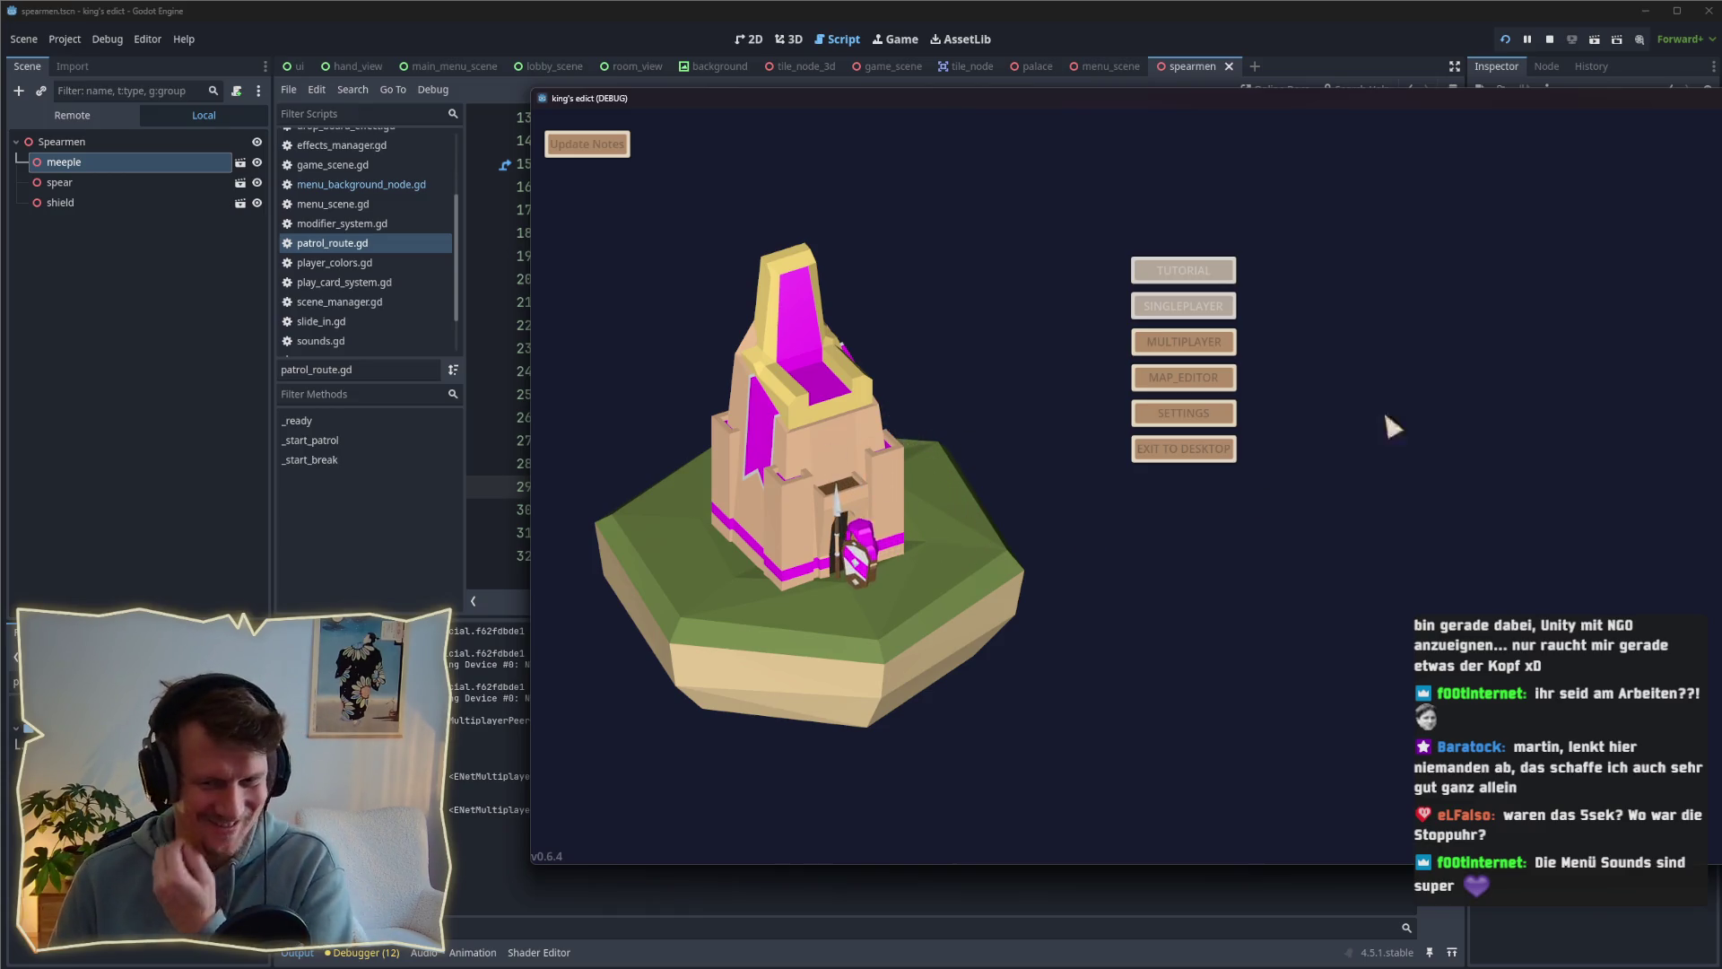
Move the game window left, stop the game, and return the caret to line 24
{"action": "left_click_drag", "start_coordinate": [1304, 100], "coordinate": [1040, 109]}
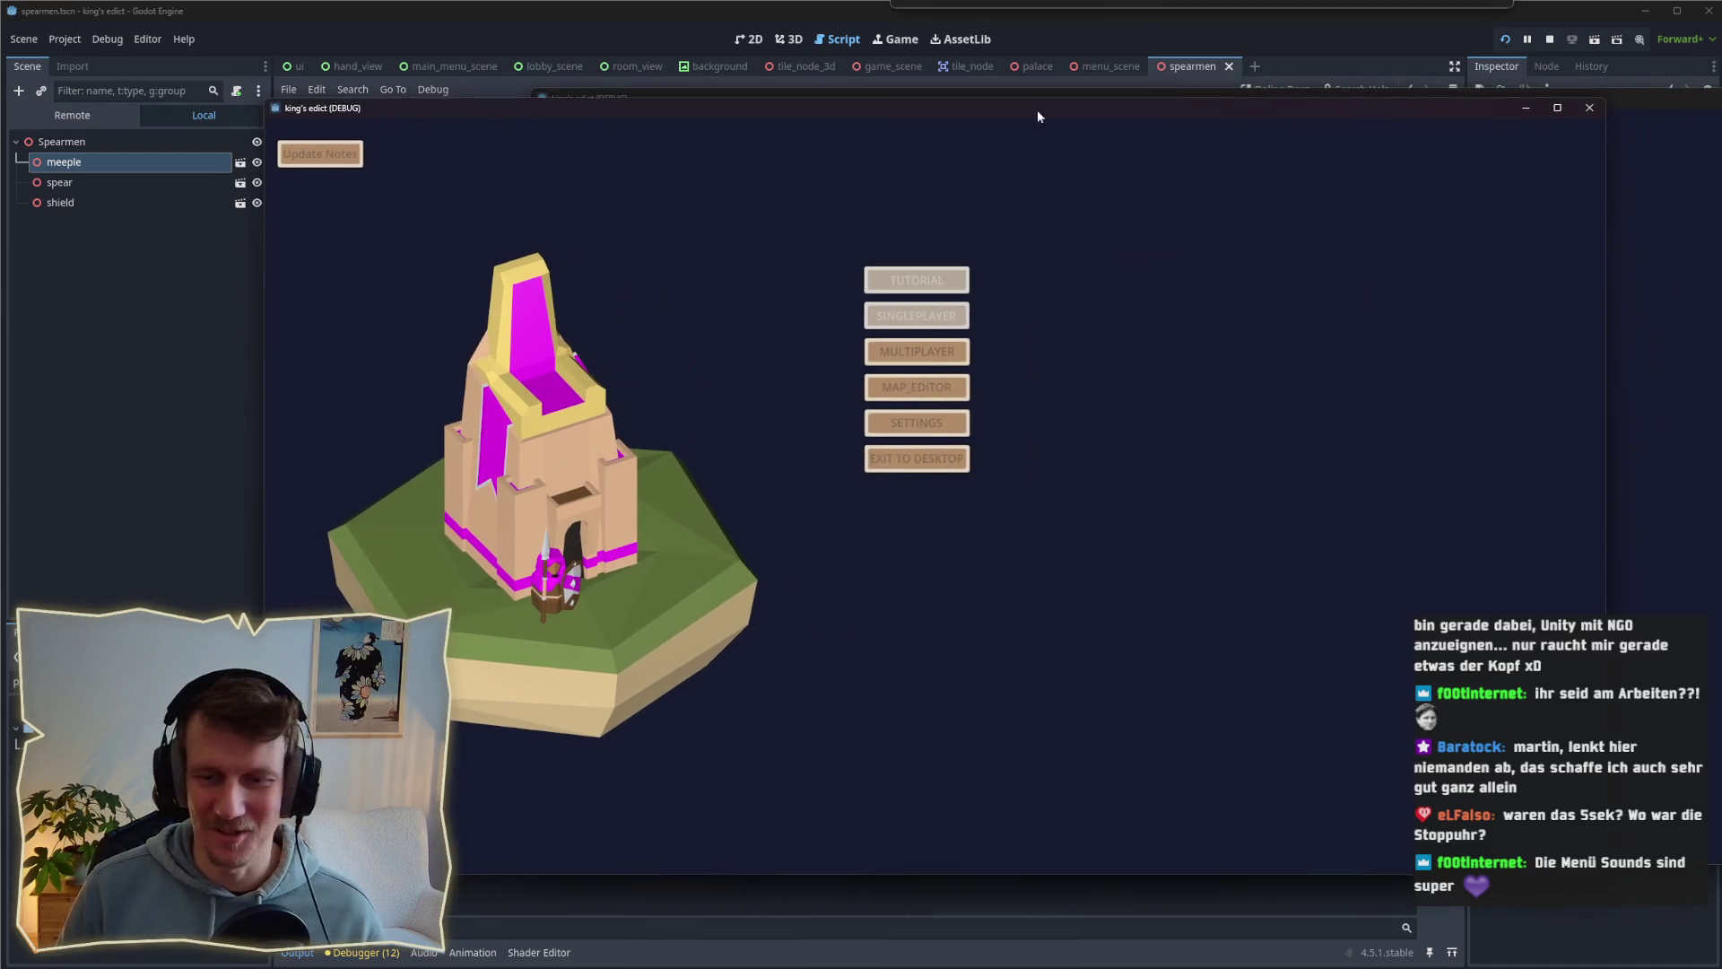
{"action": "left_click", "coordinate": [1551, 40]}
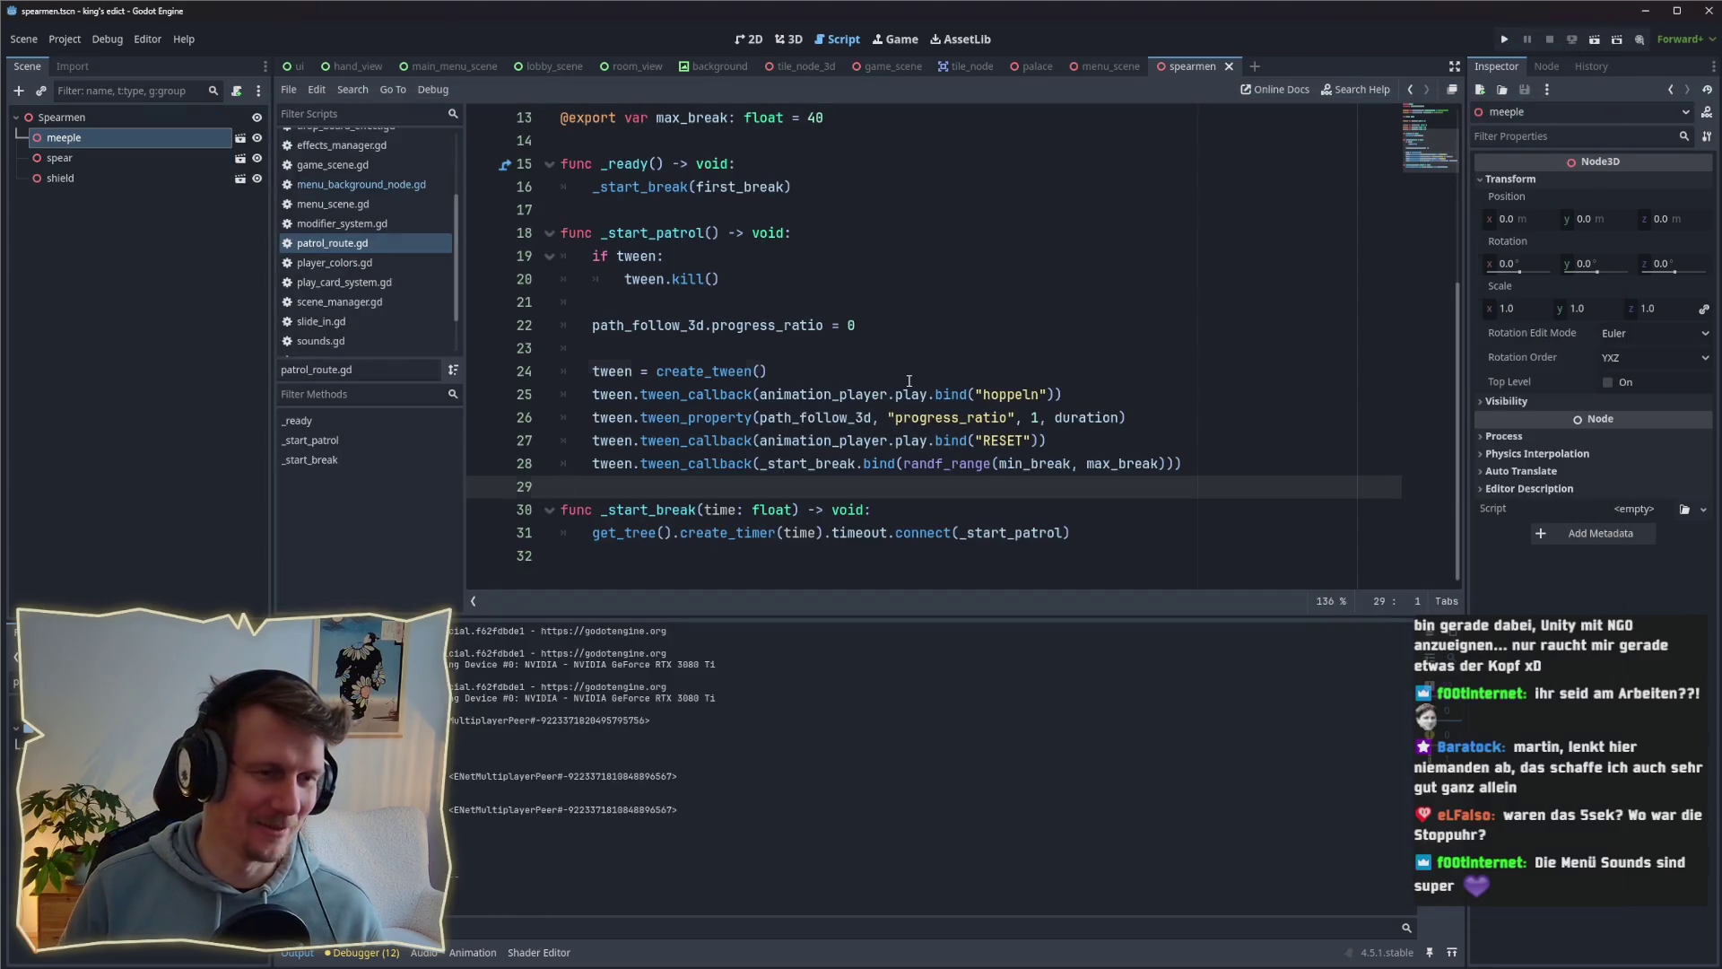
{"action": "left_click", "coordinate": [910, 378]}
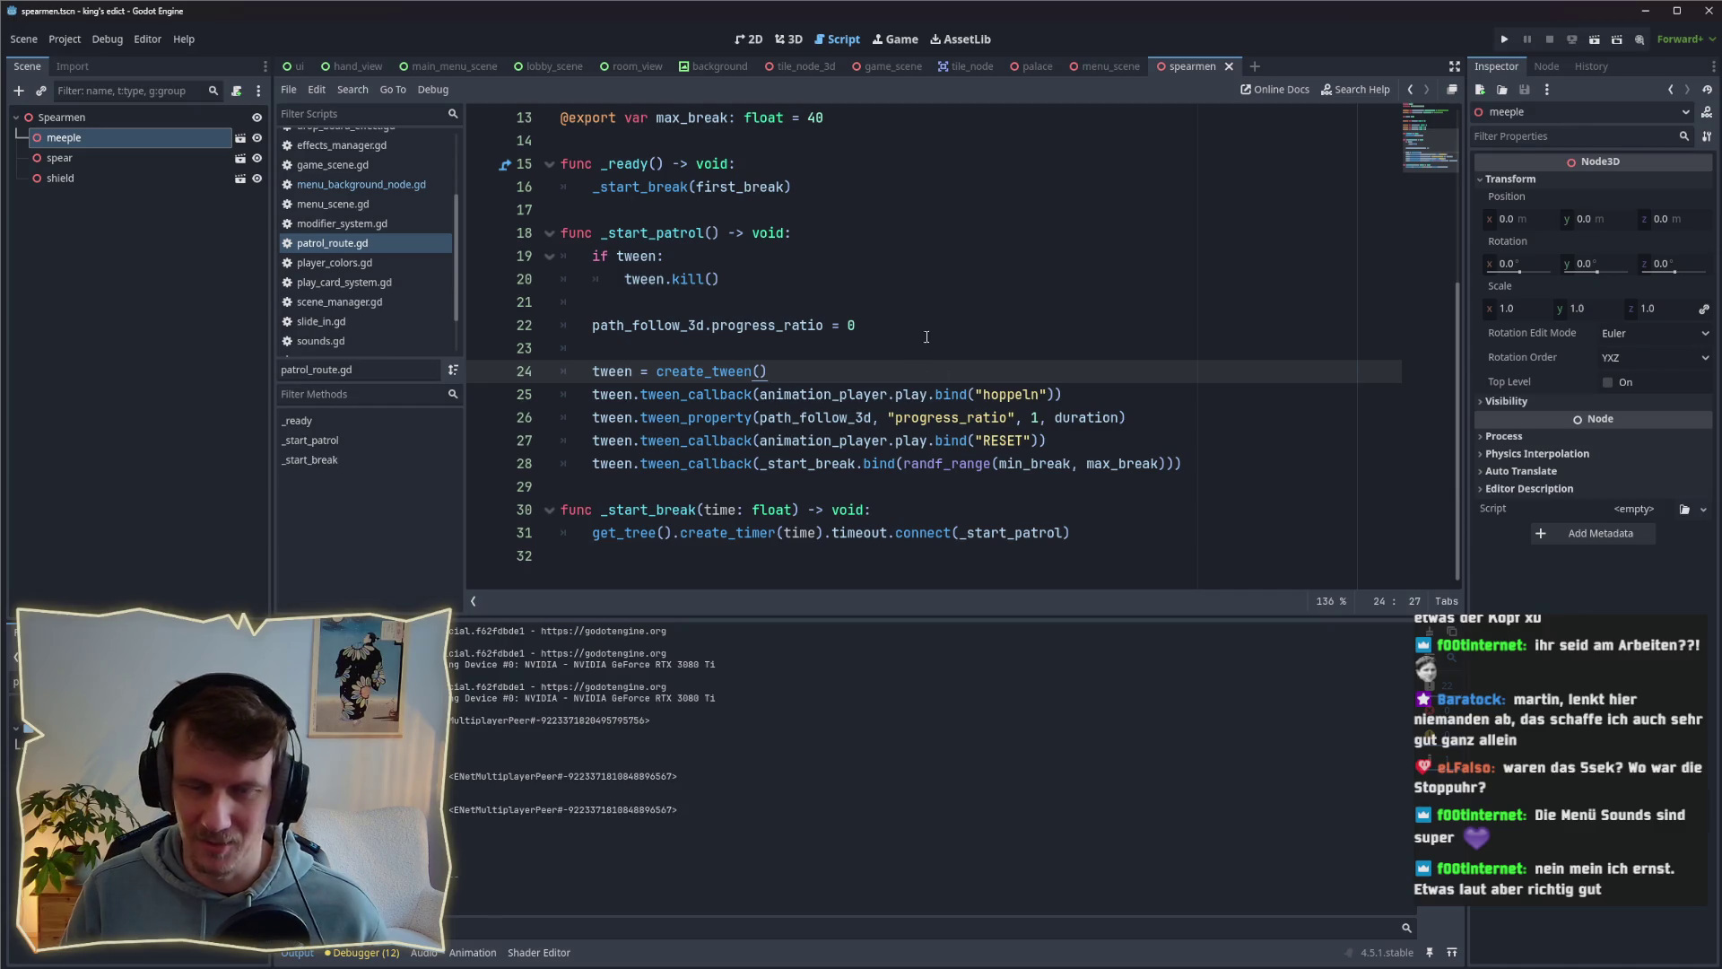
Run the game again, create a multiplayer game room, leave it and go back to the main menu
{"action": "left_click", "coordinate": [1504, 39]}
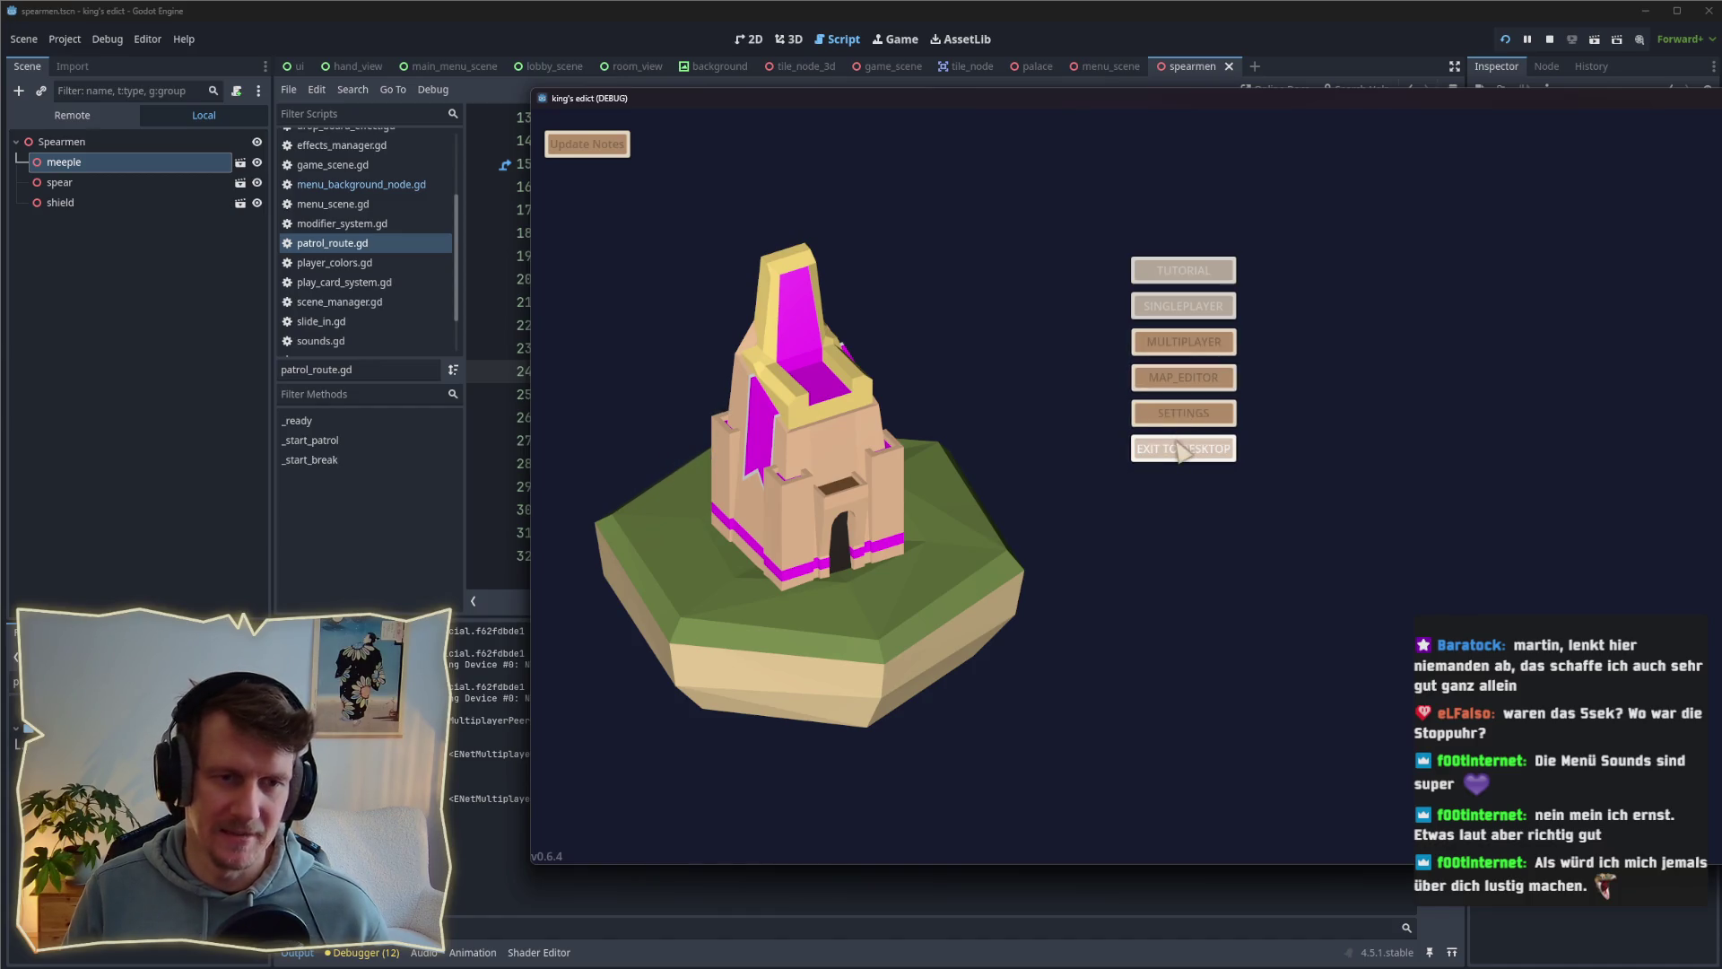
{"action": "left_click", "coordinate": [1199, 347]}
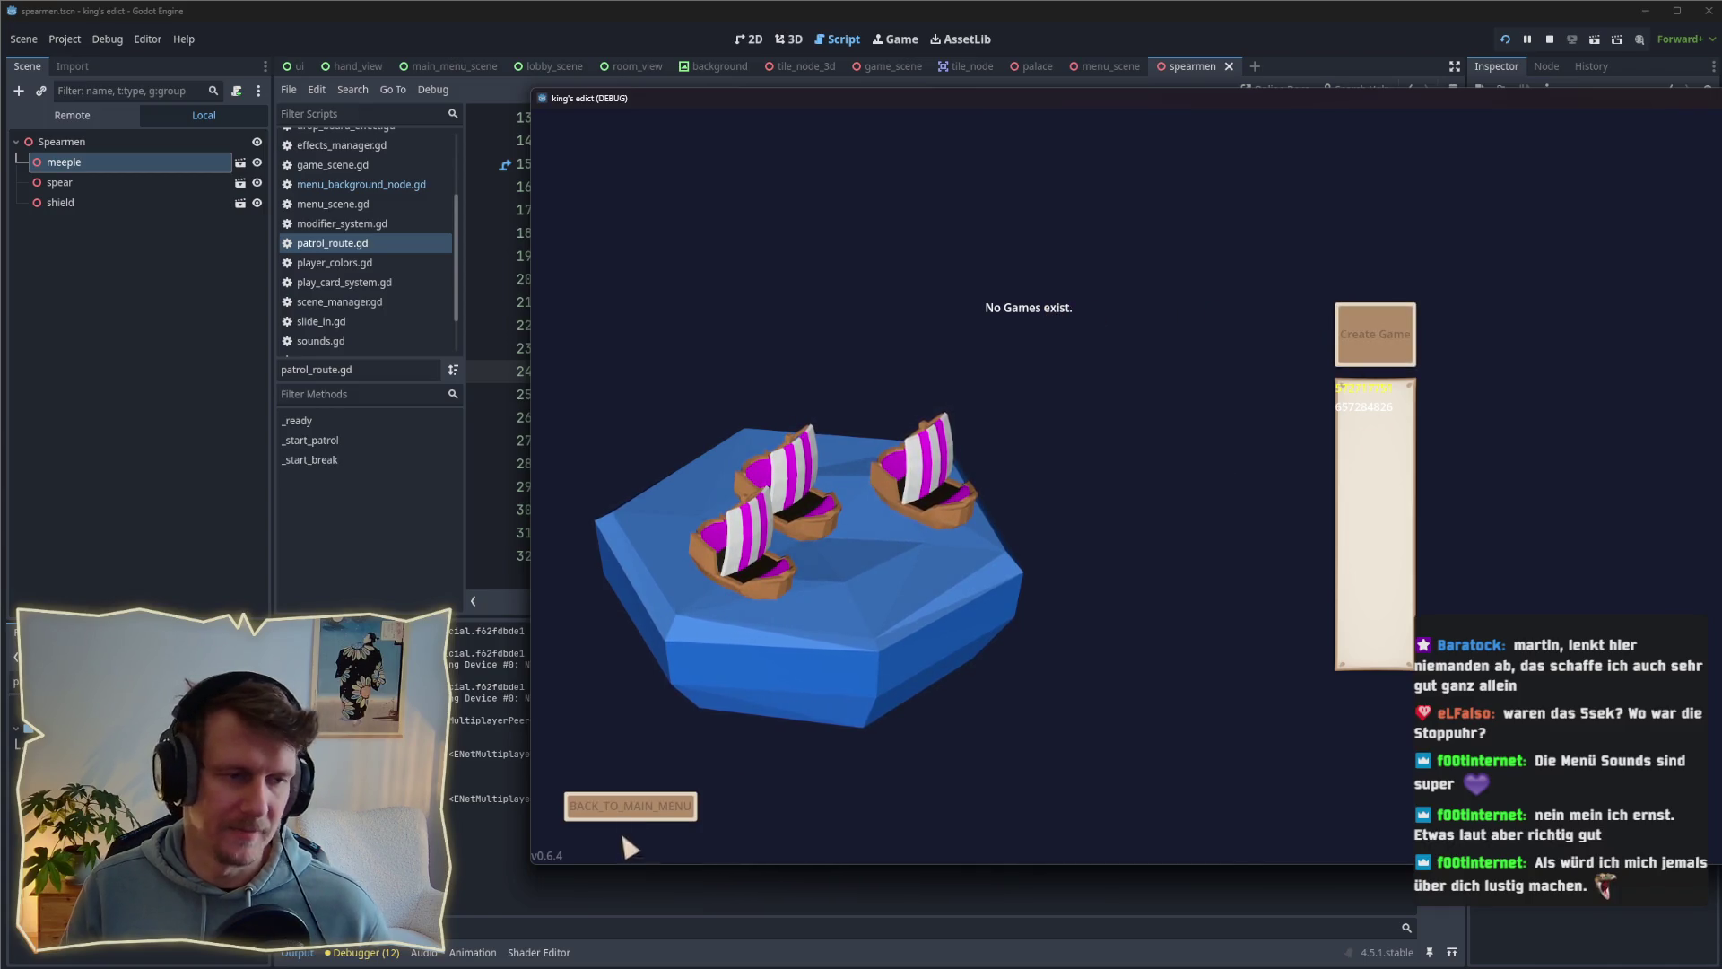
{"action": "left_click", "coordinate": [1395, 348]}
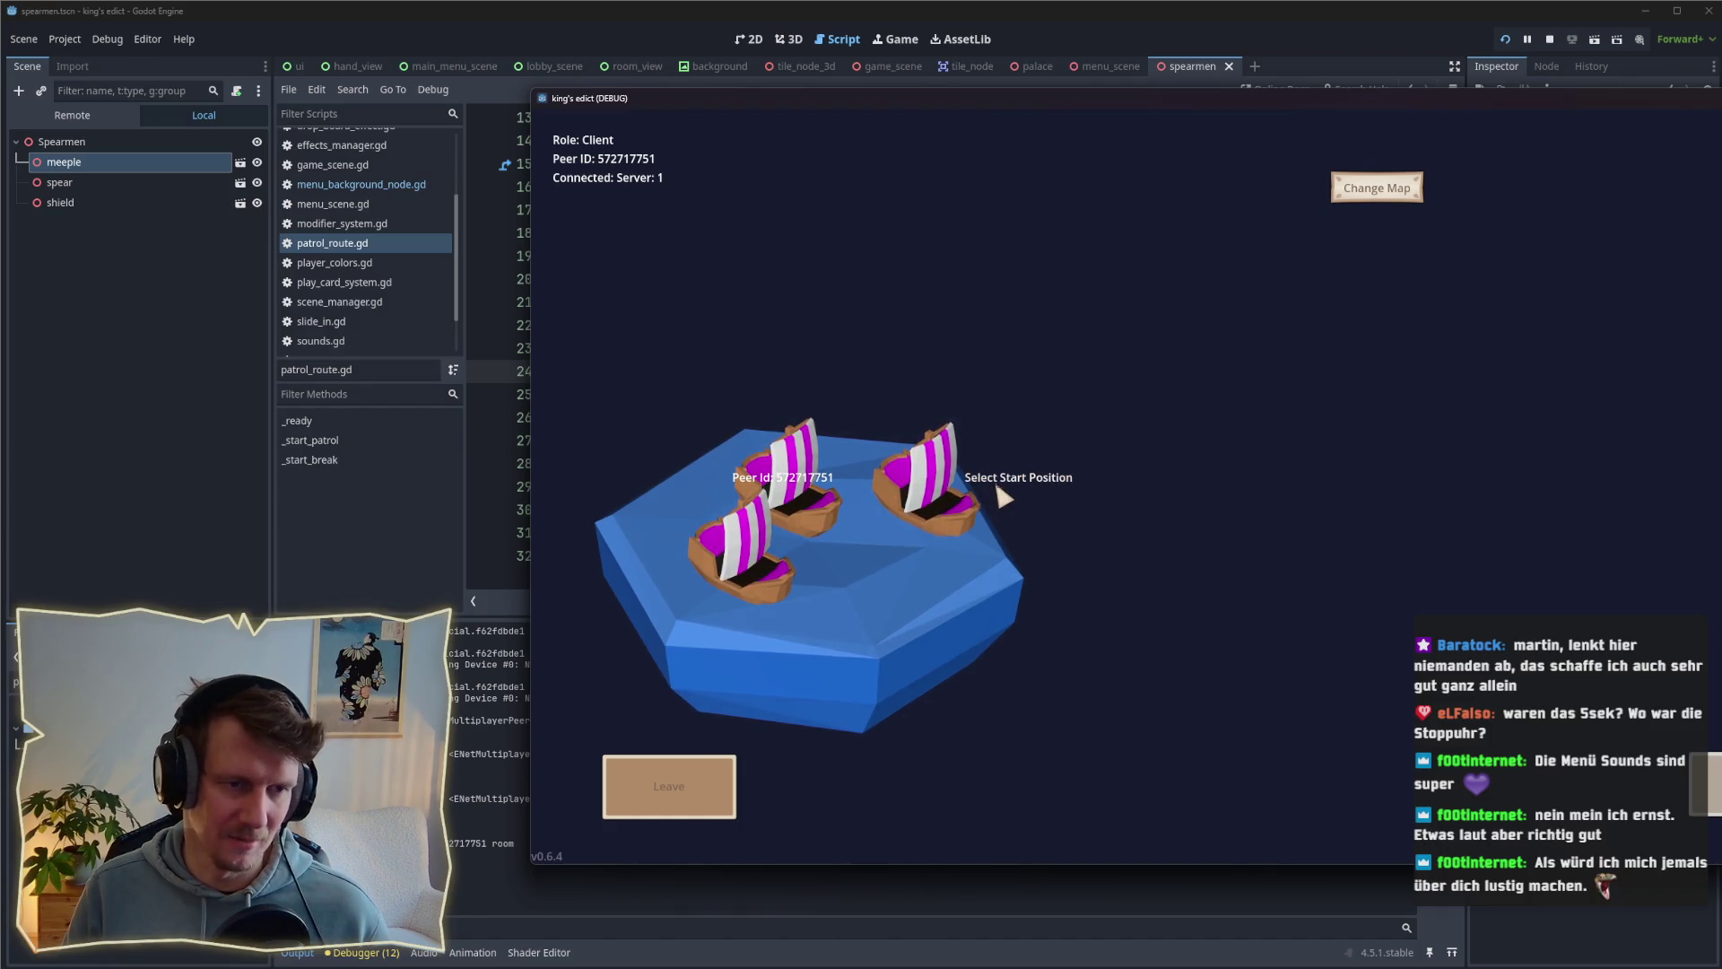
{"action": "left_click", "coordinate": [712, 787]}
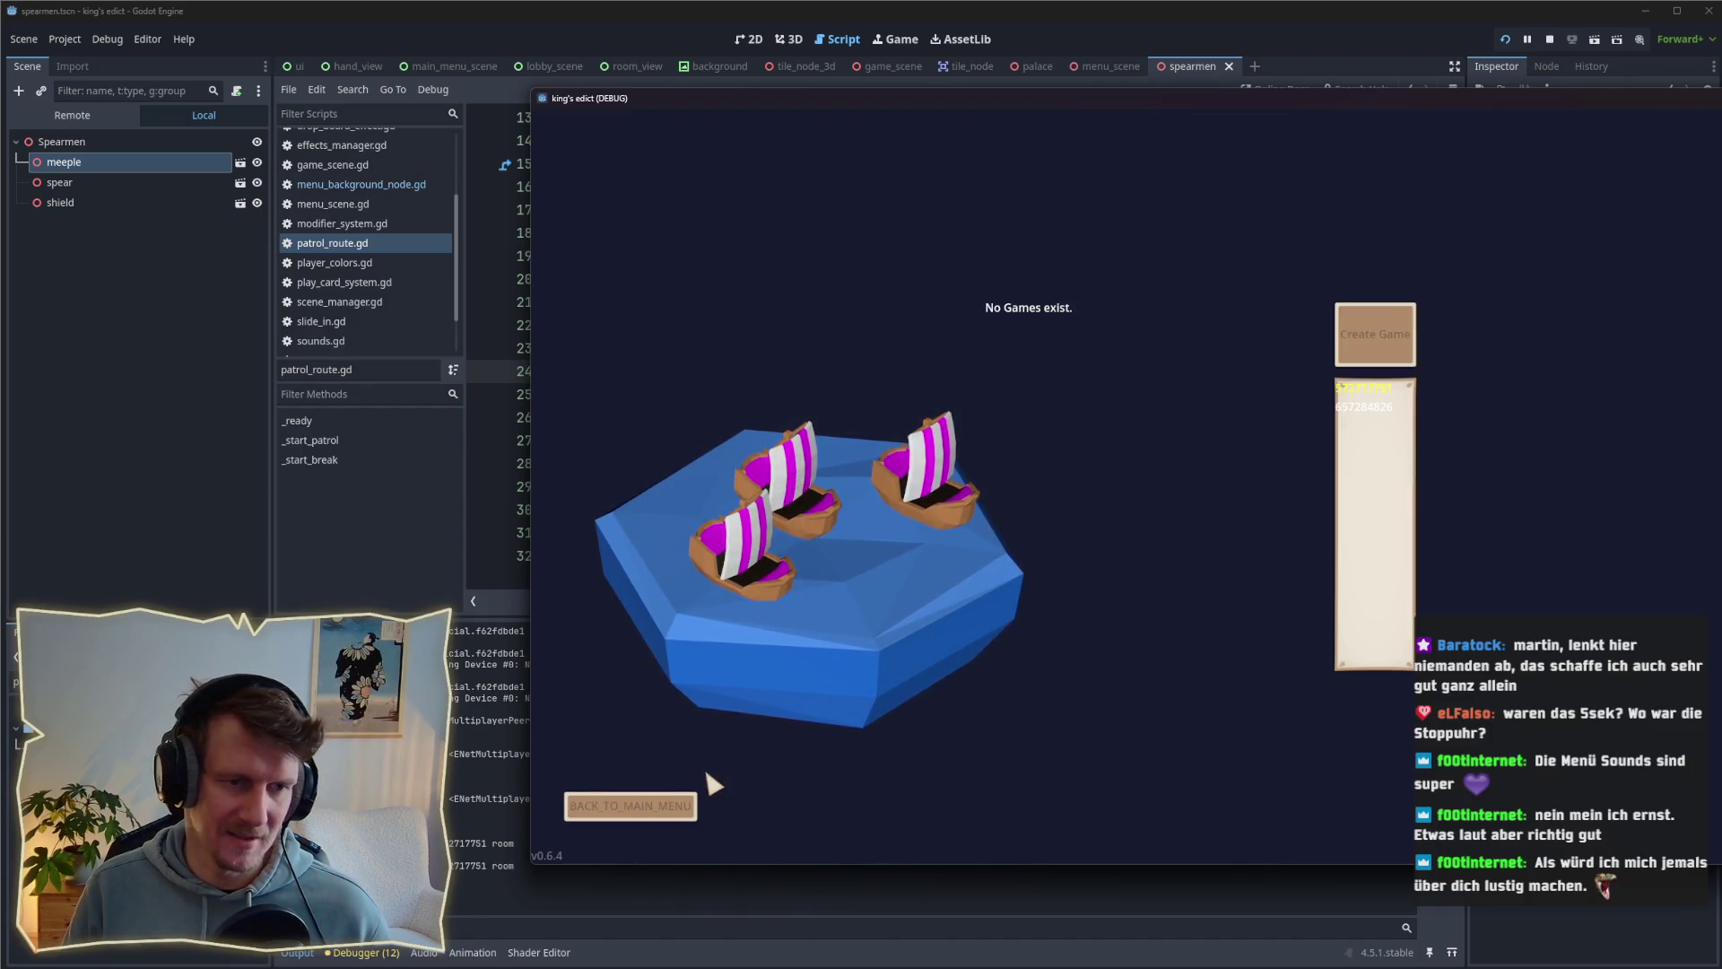
{"action": "left_click", "coordinate": [680, 805]}
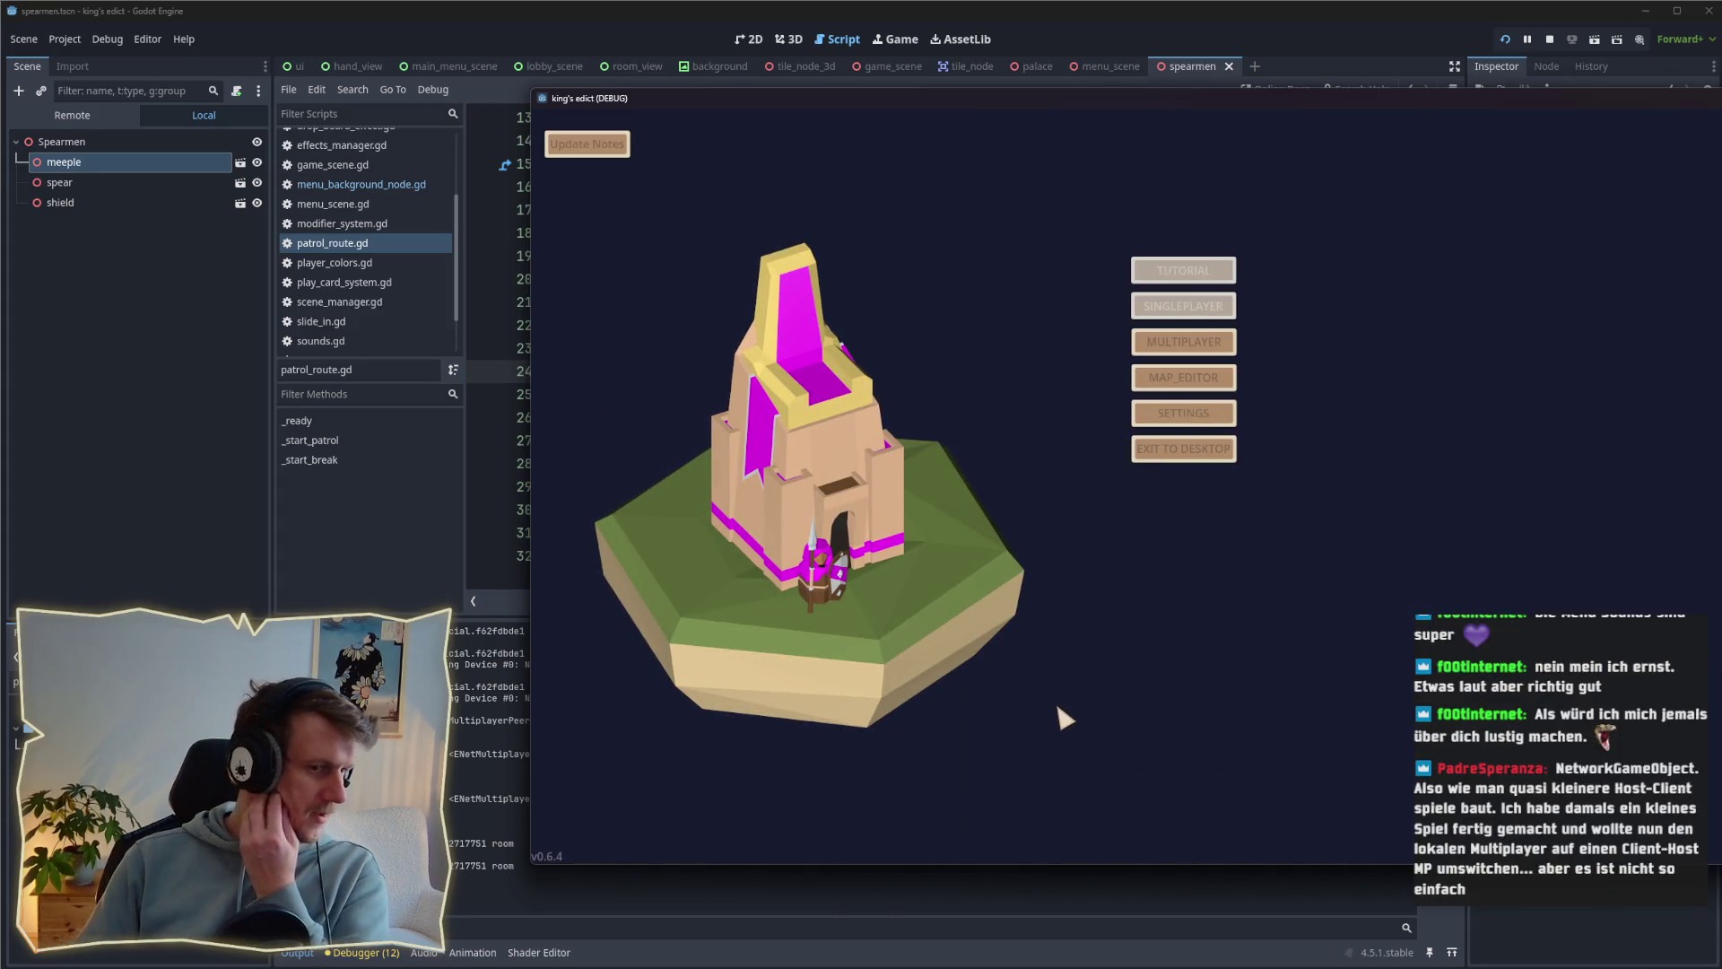
Go to the multiplayer lobby and back to the main menu three more times, shifting the window left
{"action": "left_click", "coordinate": [1184, 350]}
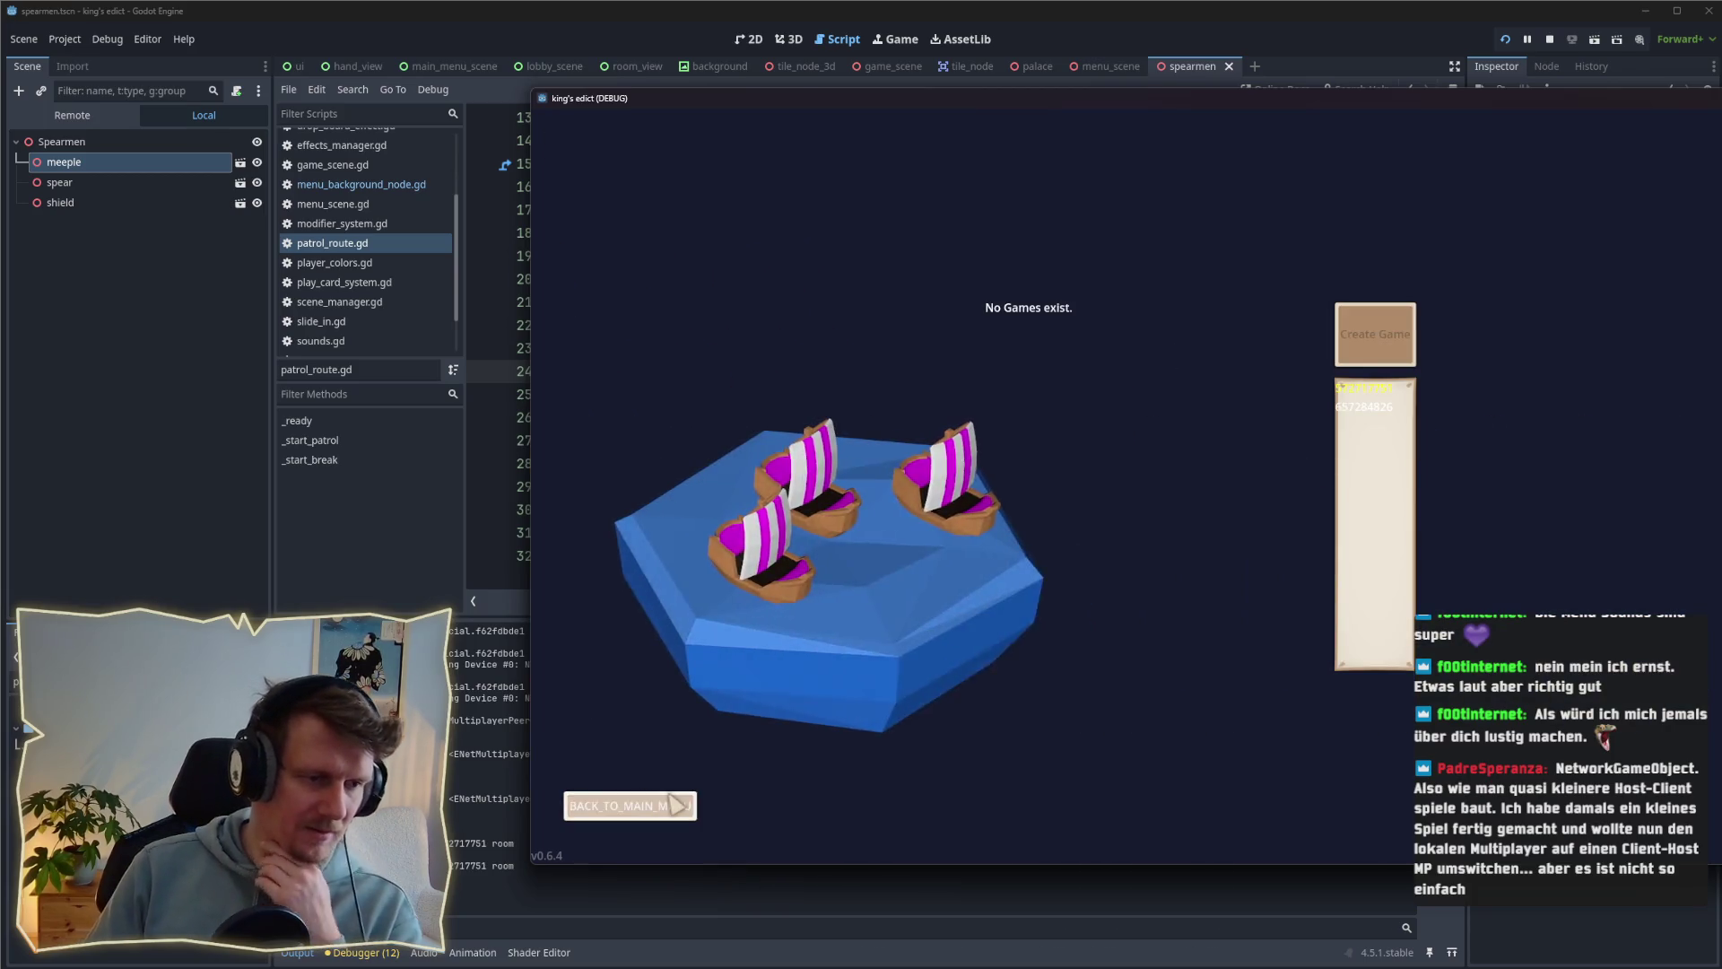
{"action": "left_click", "coordinate": [669, 793]}
{"action": "left_click", "coordinate": [1157, 341]}
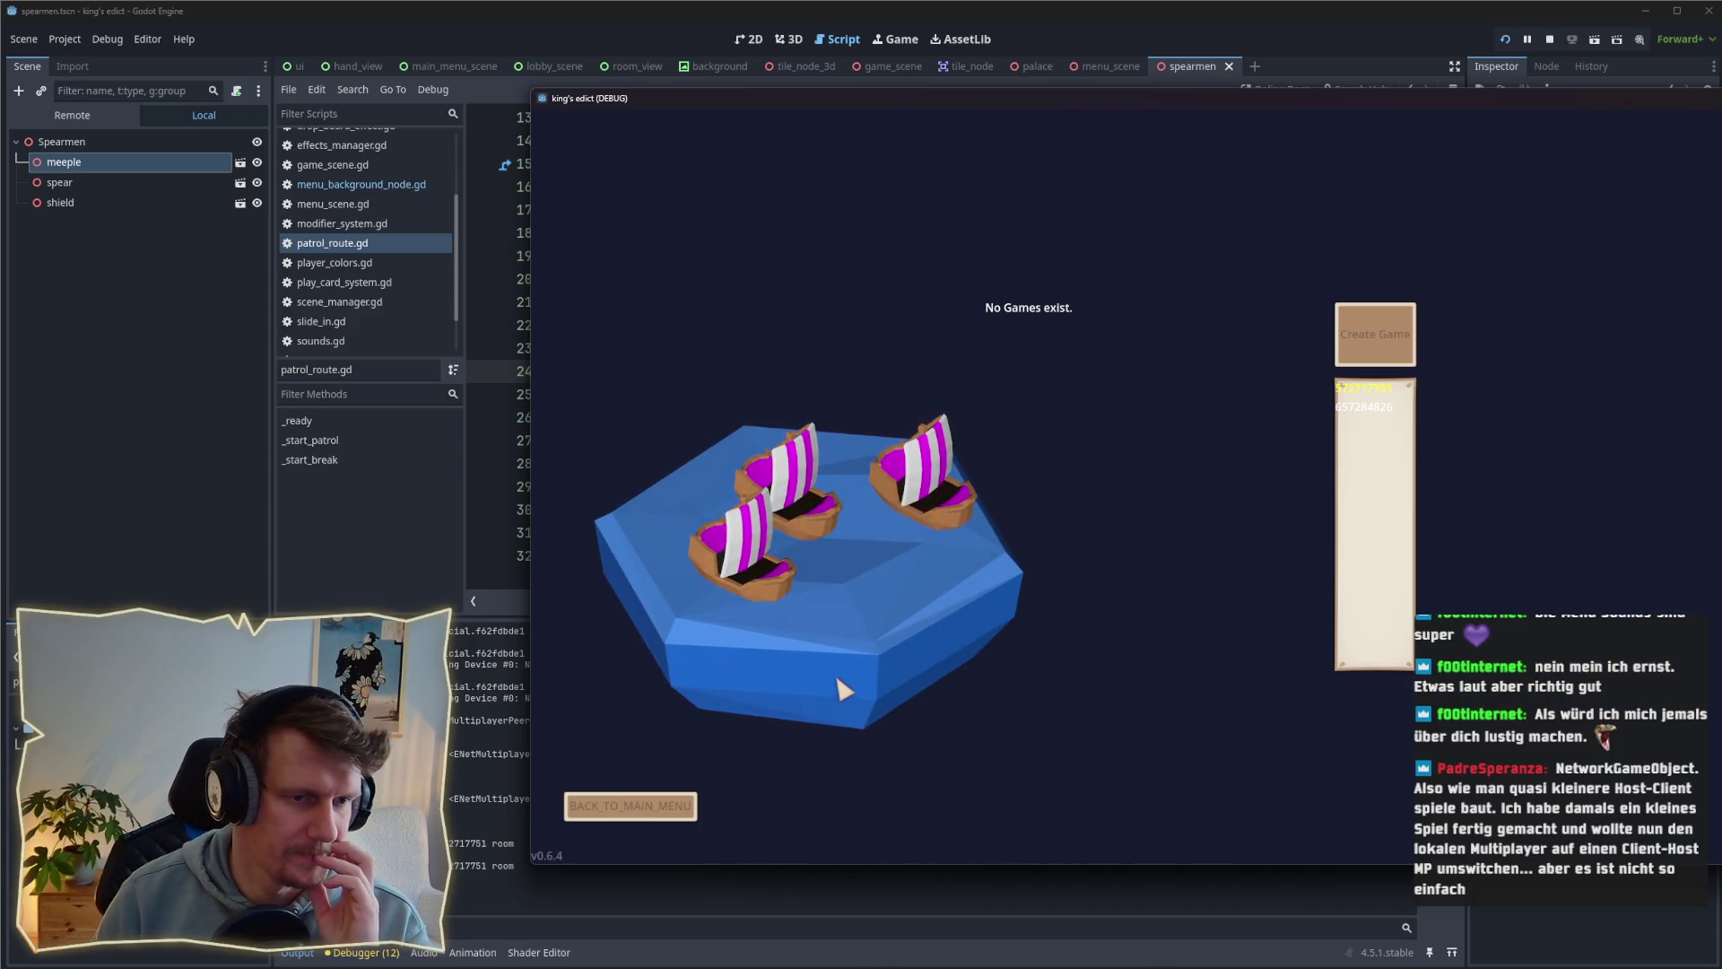
{"action": "left_click", "coordinate": [671, 803]}
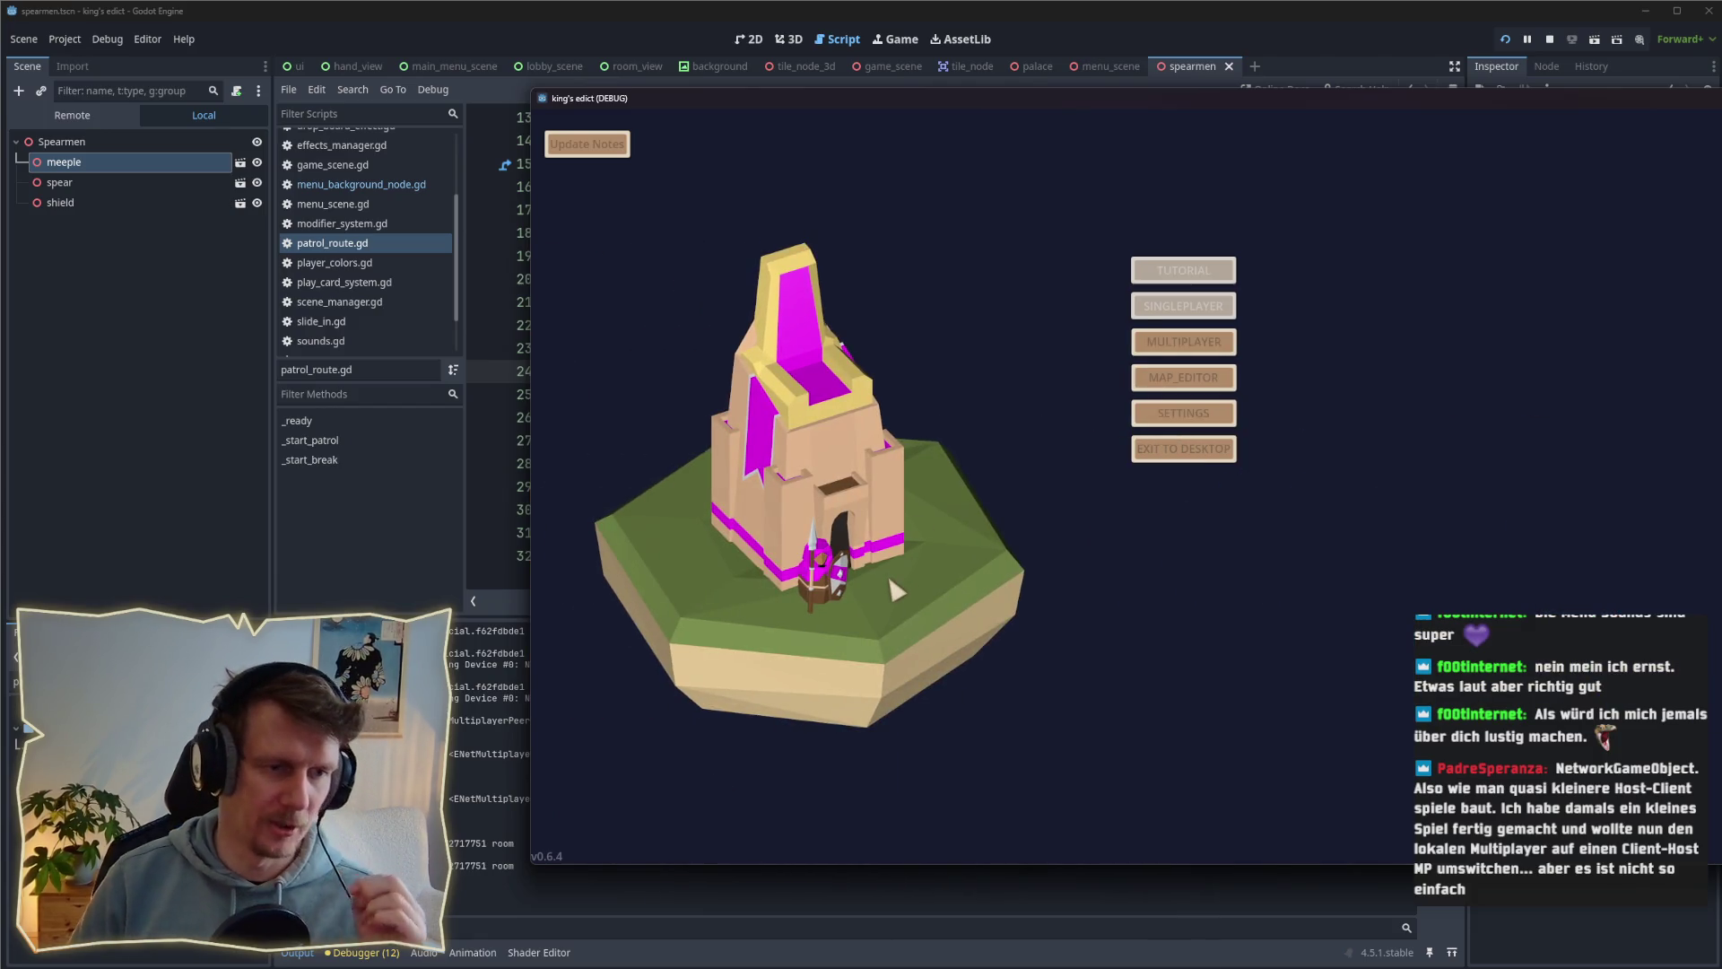
{"action": "left_click_drag", "start_coordinate": [1053, 93], "coordinate": [830, 82]}
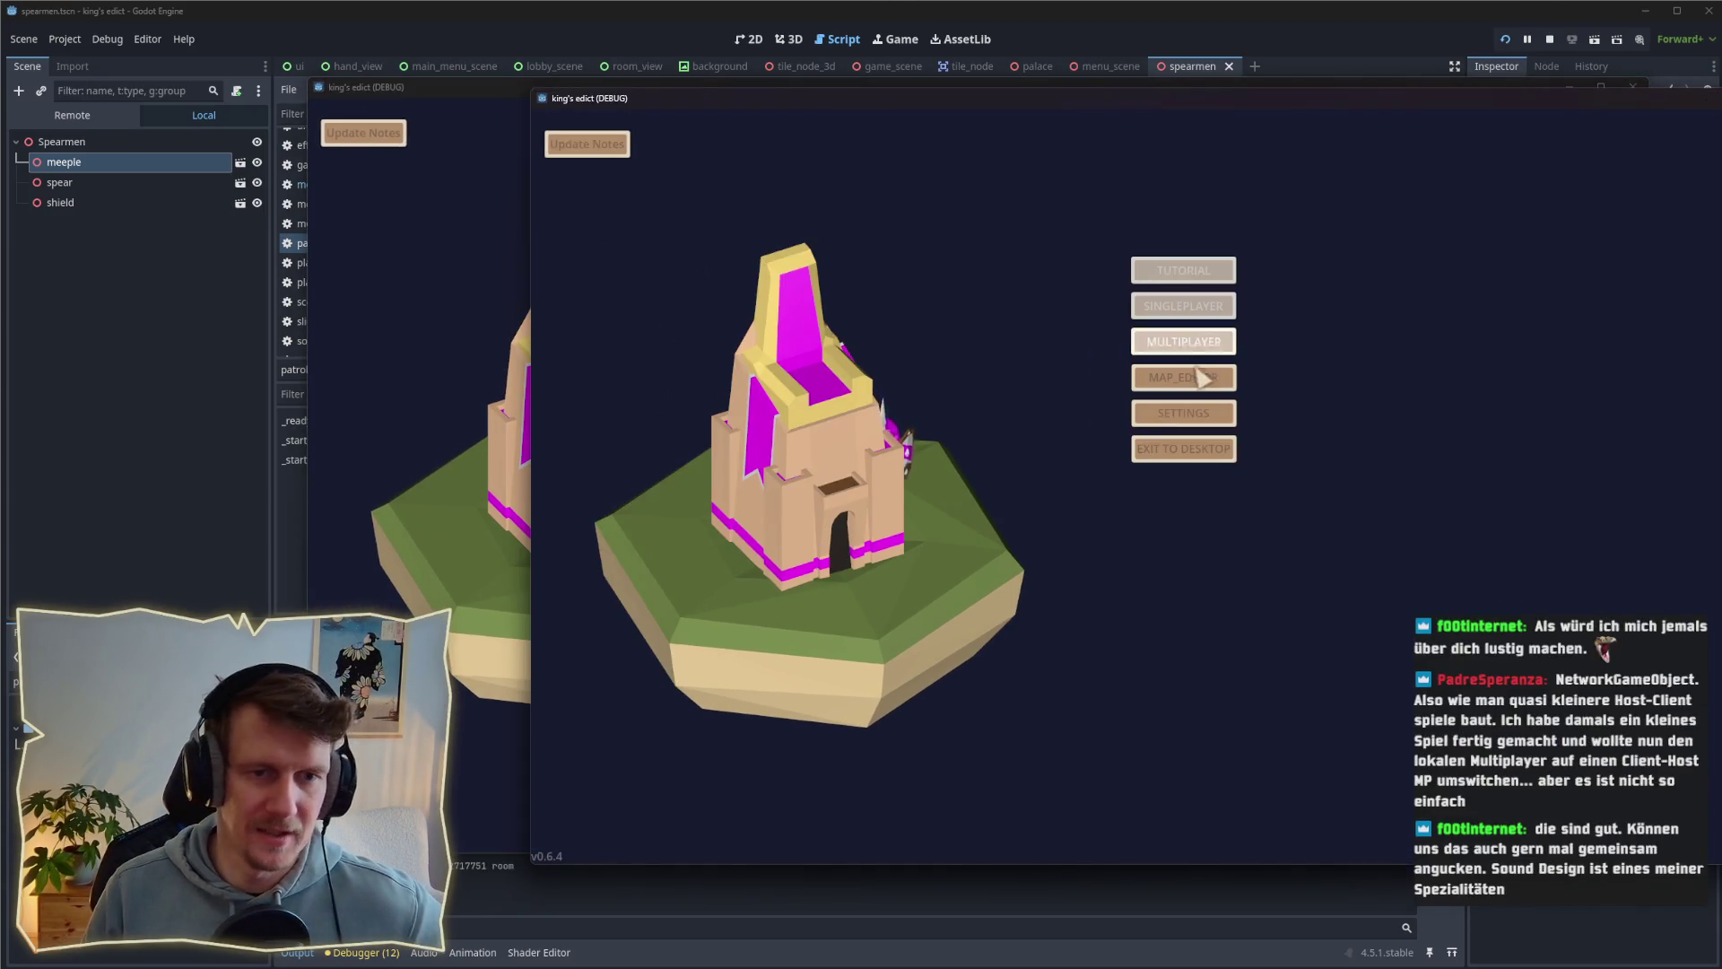
{"action": "left_click", "coordinate": [1202, 343]}
{"action": "left_click", "coordinate": [649, 804]}
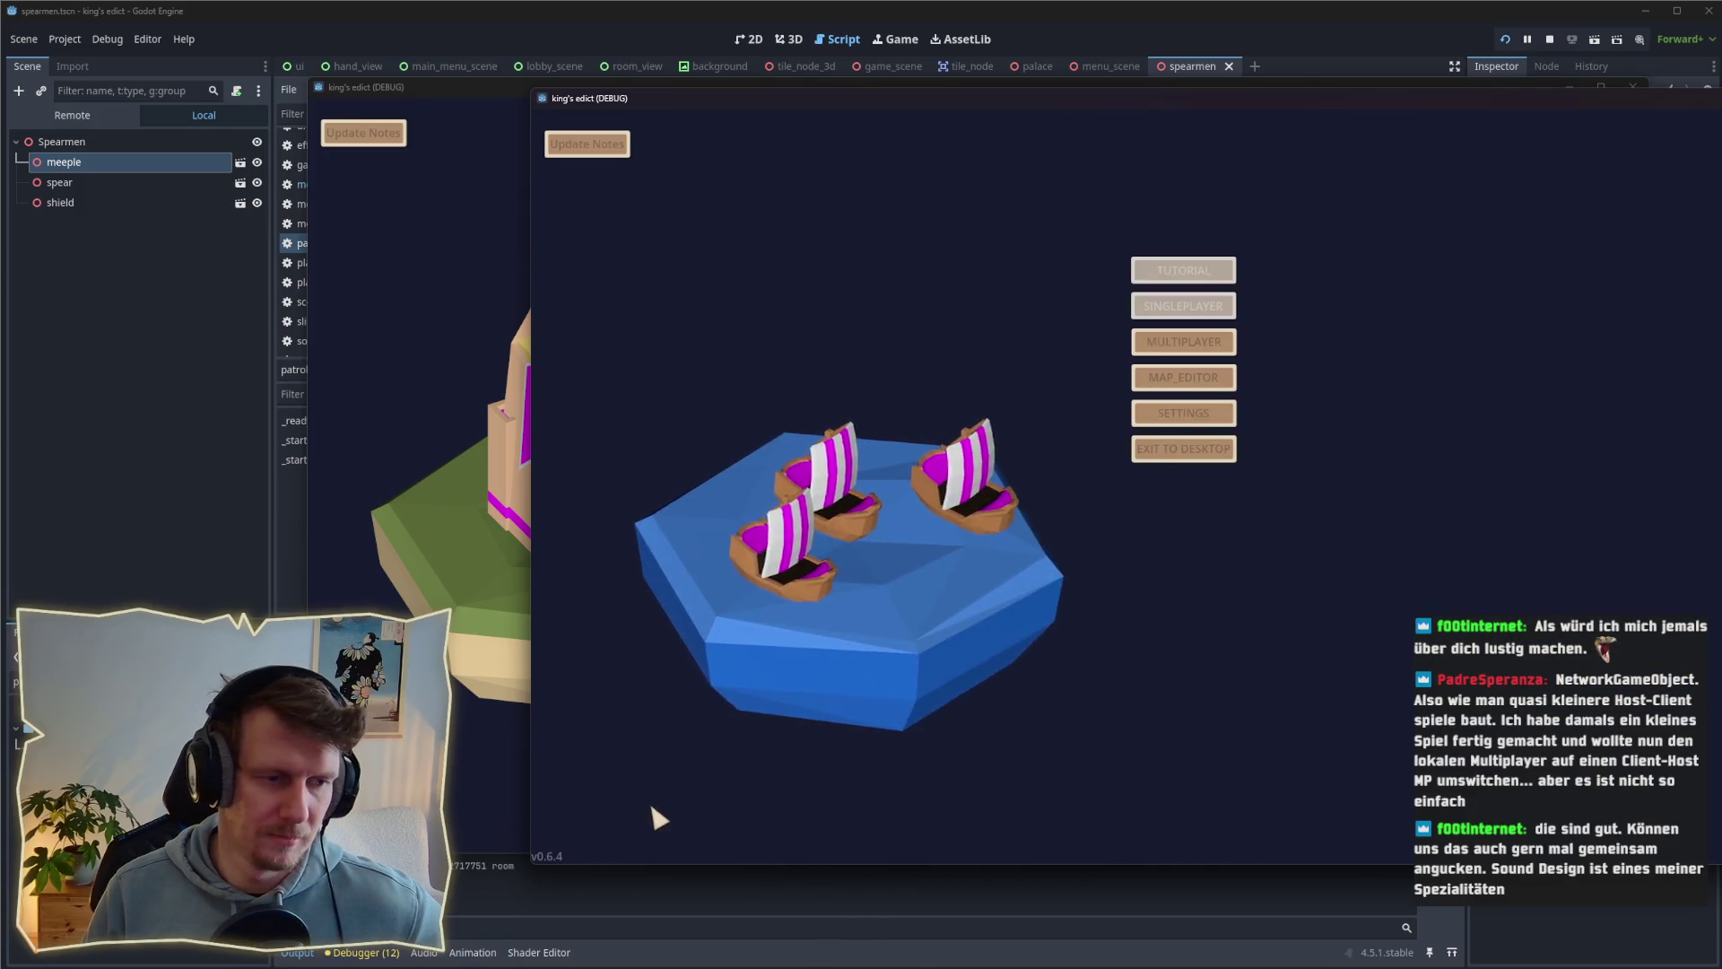
Go to MAP_EDITOR, return to the main menu via the pause overlay, maximize the window, then stop the game
{"action": "left_click_drag", "start_coordinate": [1721, 99], "coordinate": [1532, 115]}
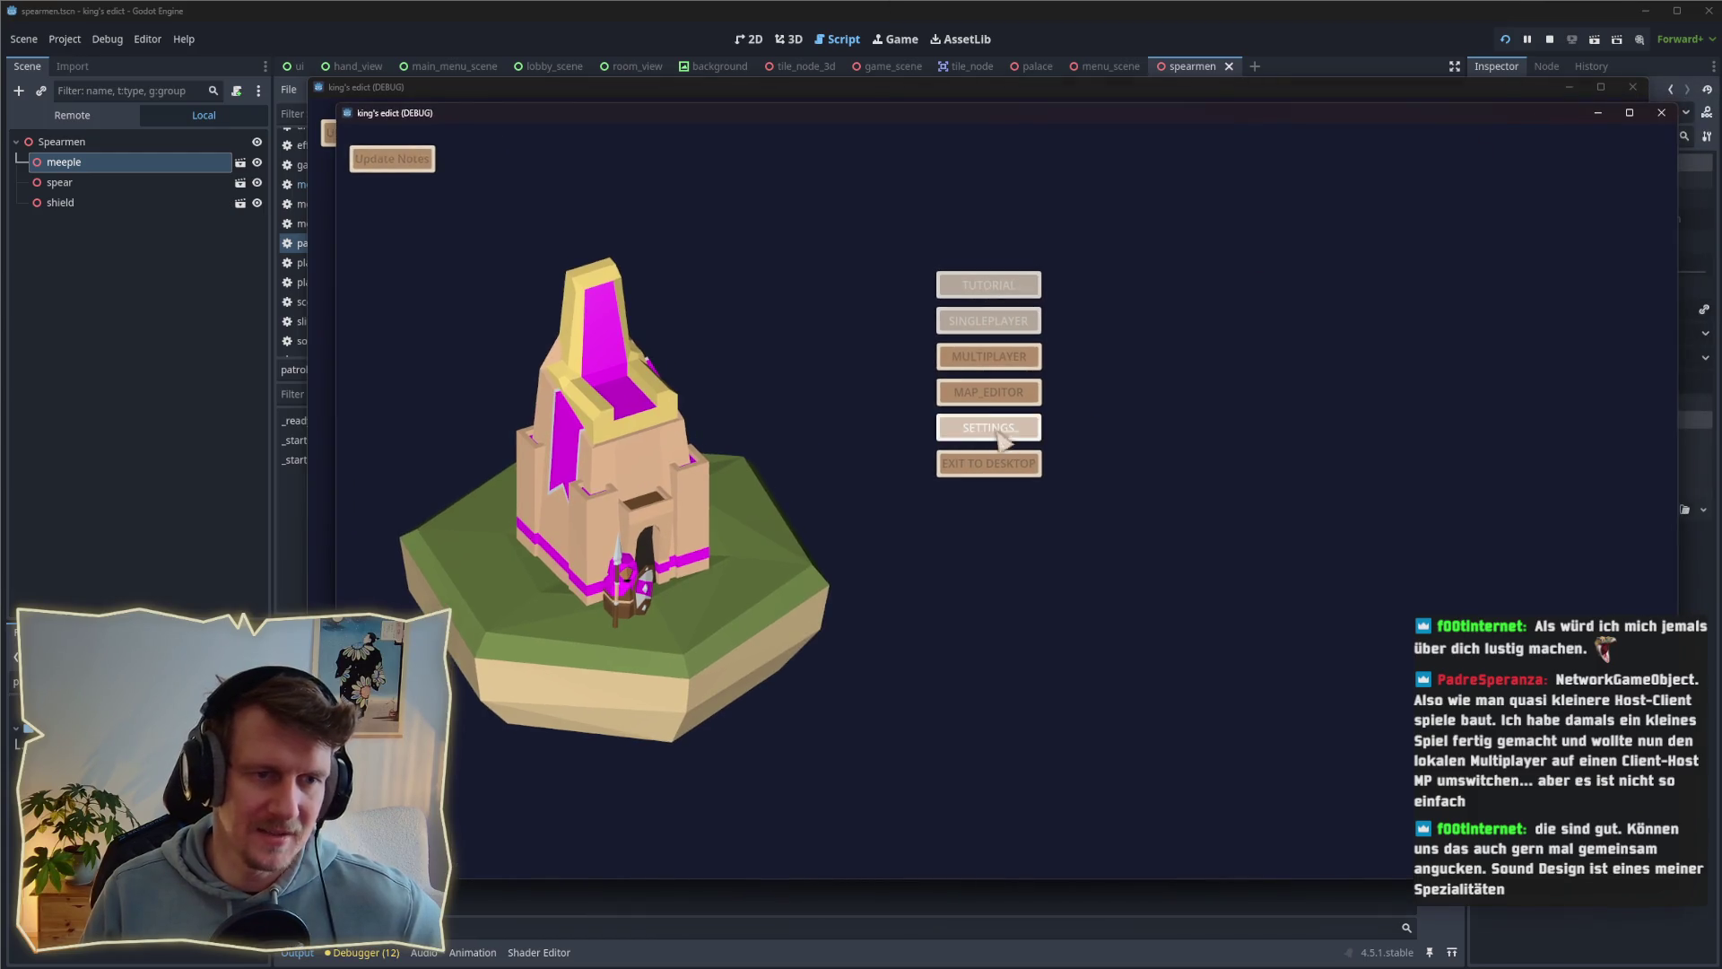
{"action": "left_click", "coordinate": [985, 408]}
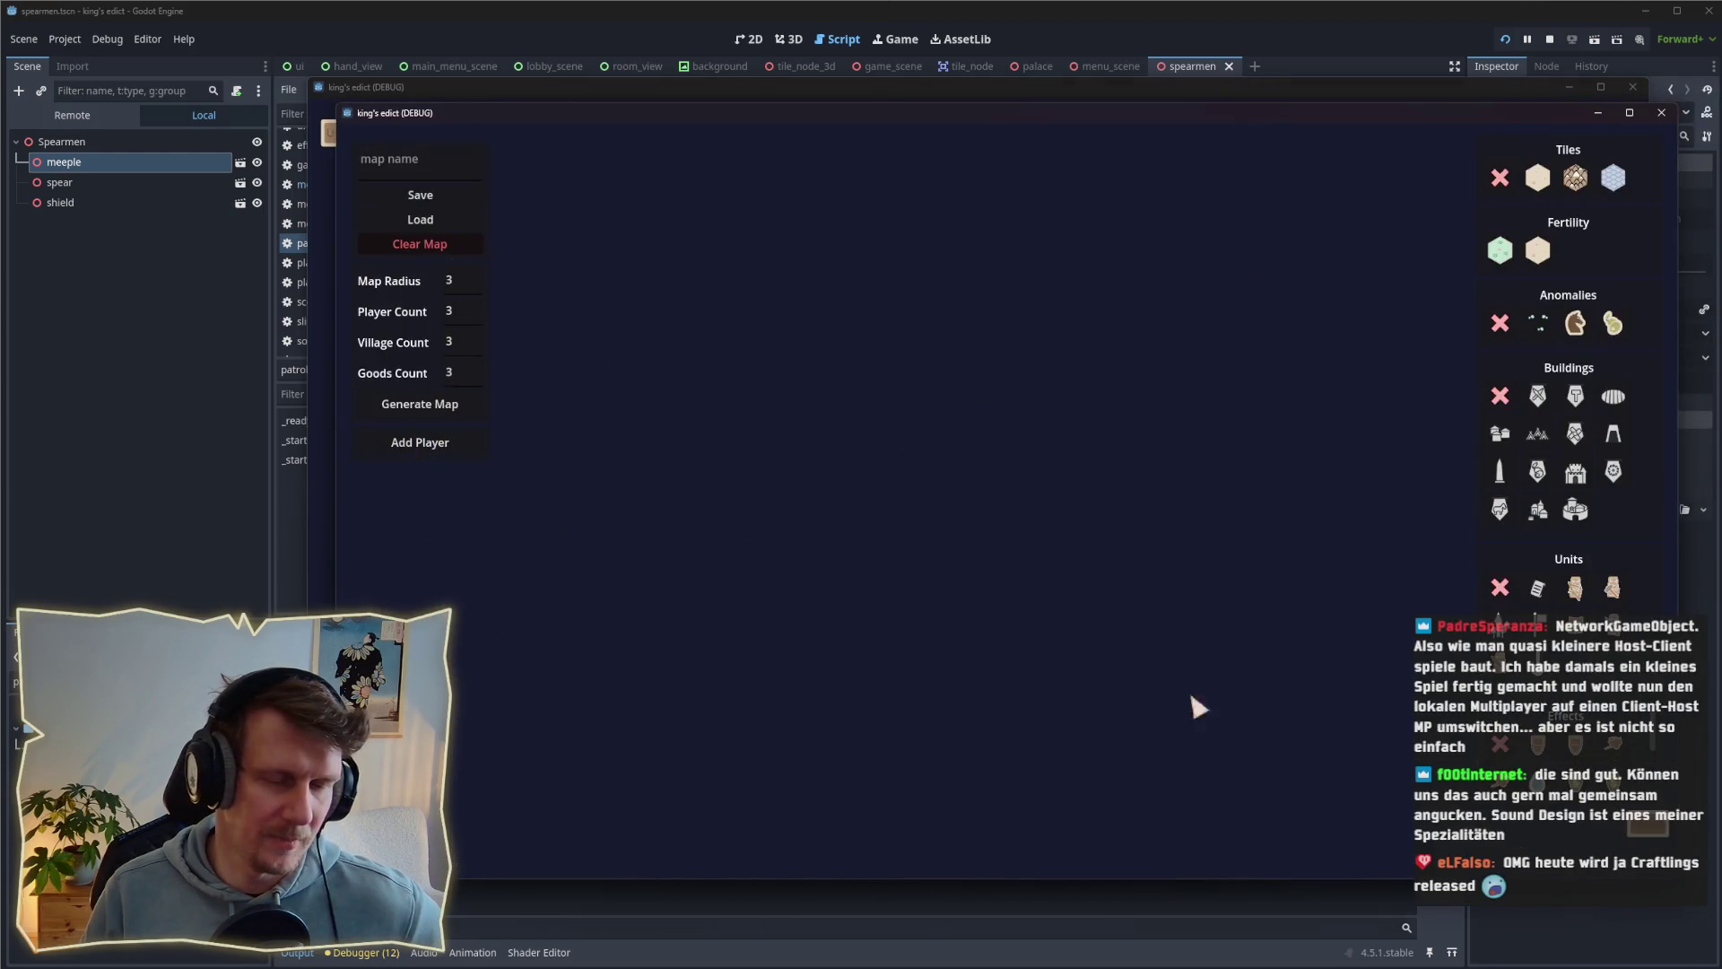
{"action": "key", "text": "Escape"}
{"action": "left_click", "coordinate": [952, 417]}
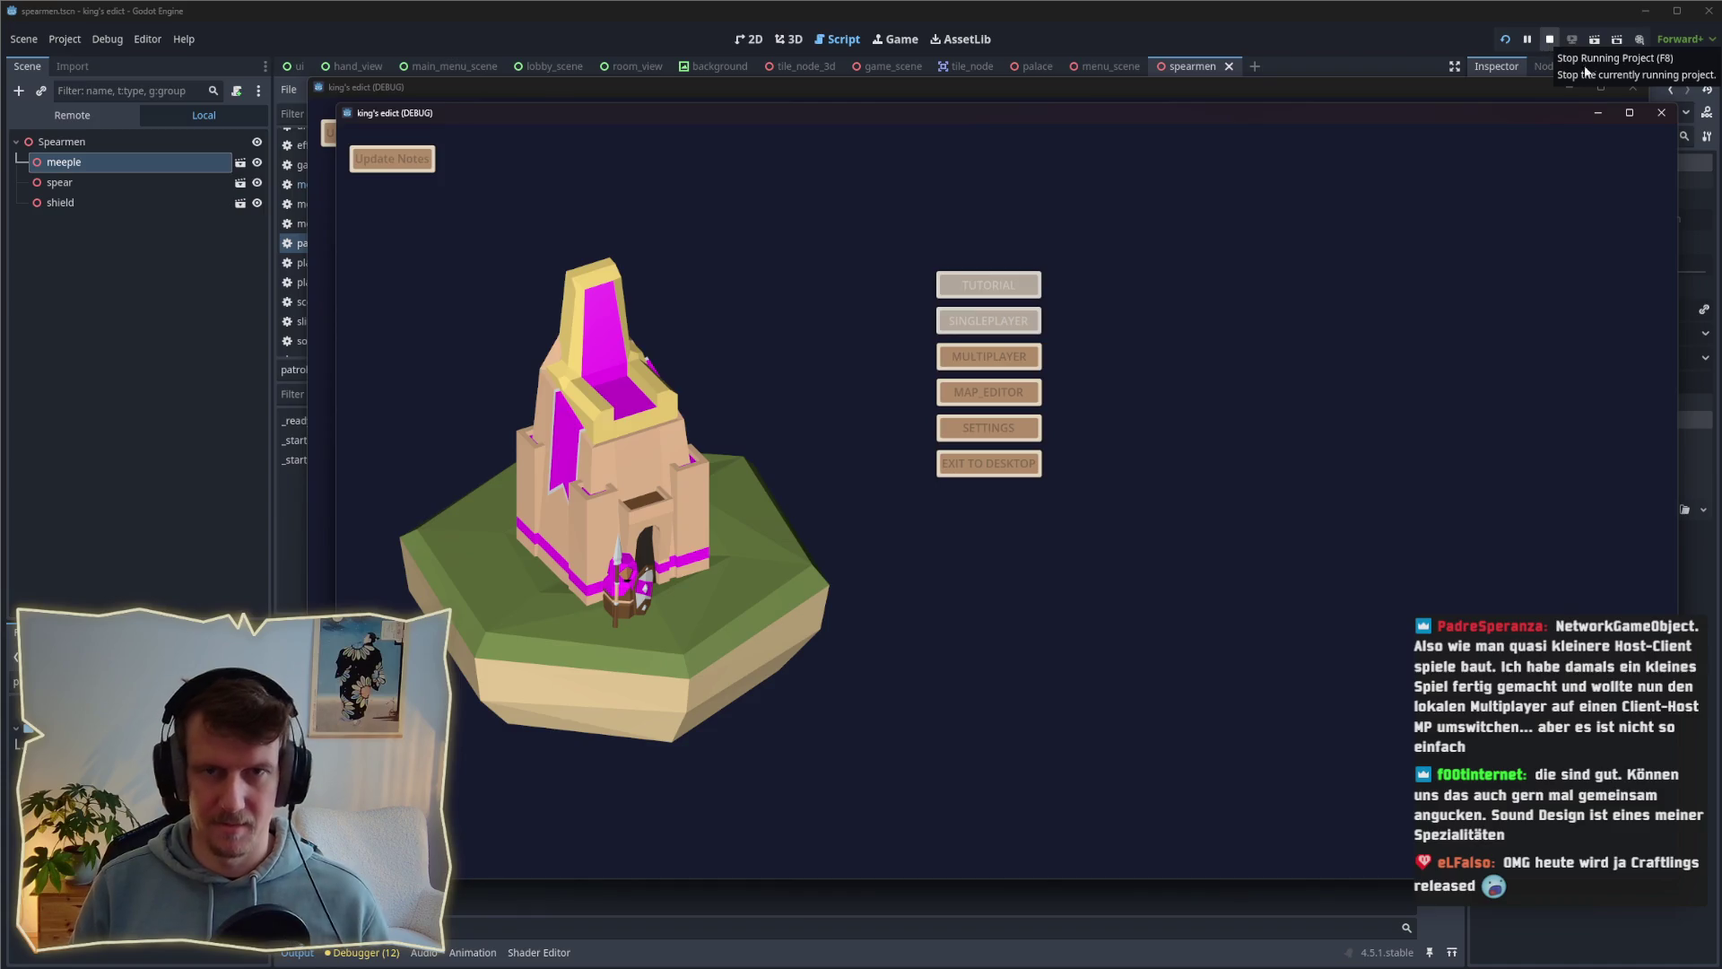
{"action": "left_click", "coordinate": [1630, 112]}
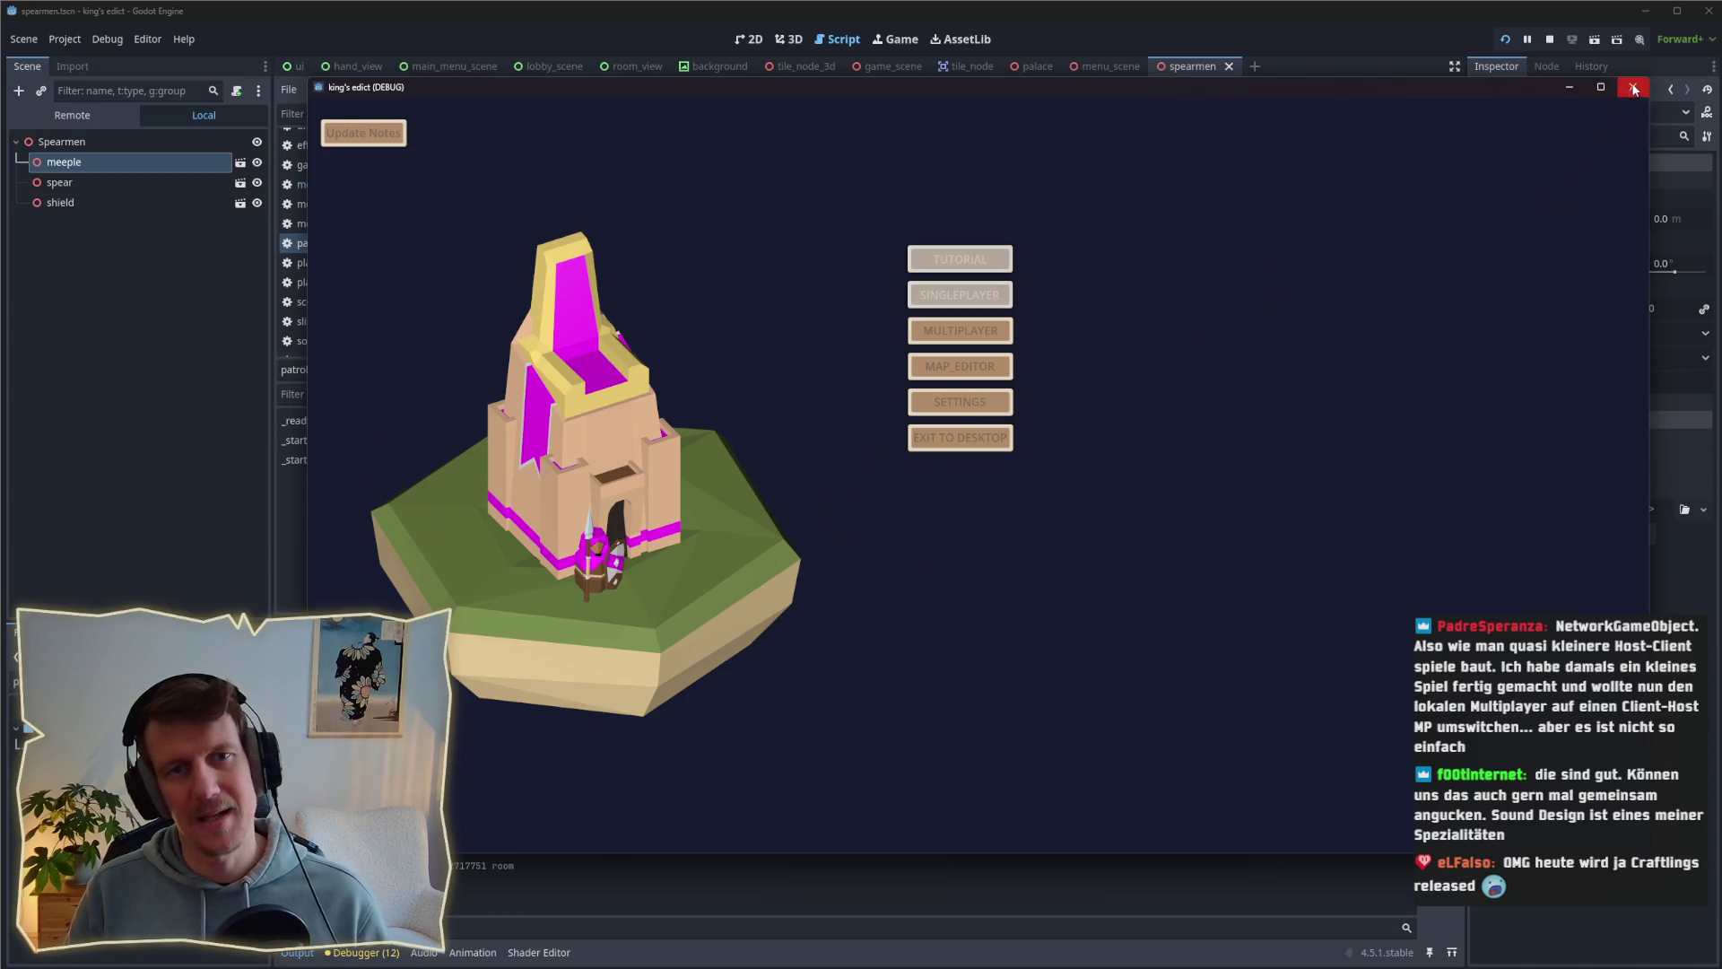
{"action": "left_click", "coordinate": [1551, 41]}
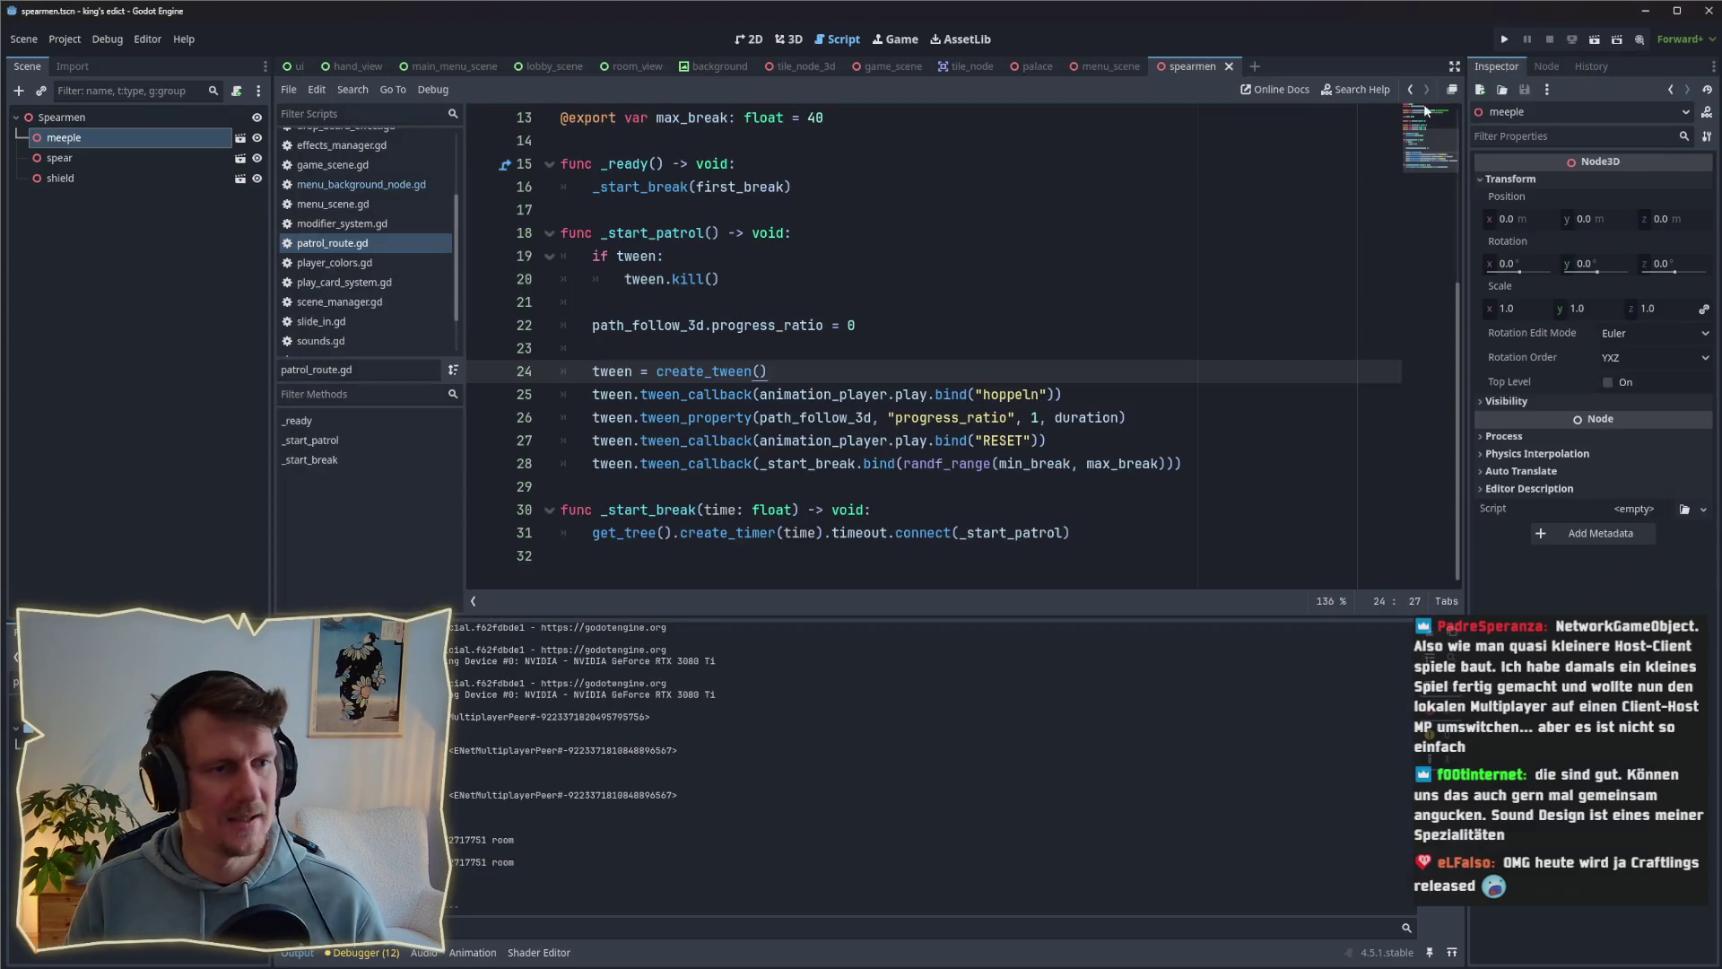